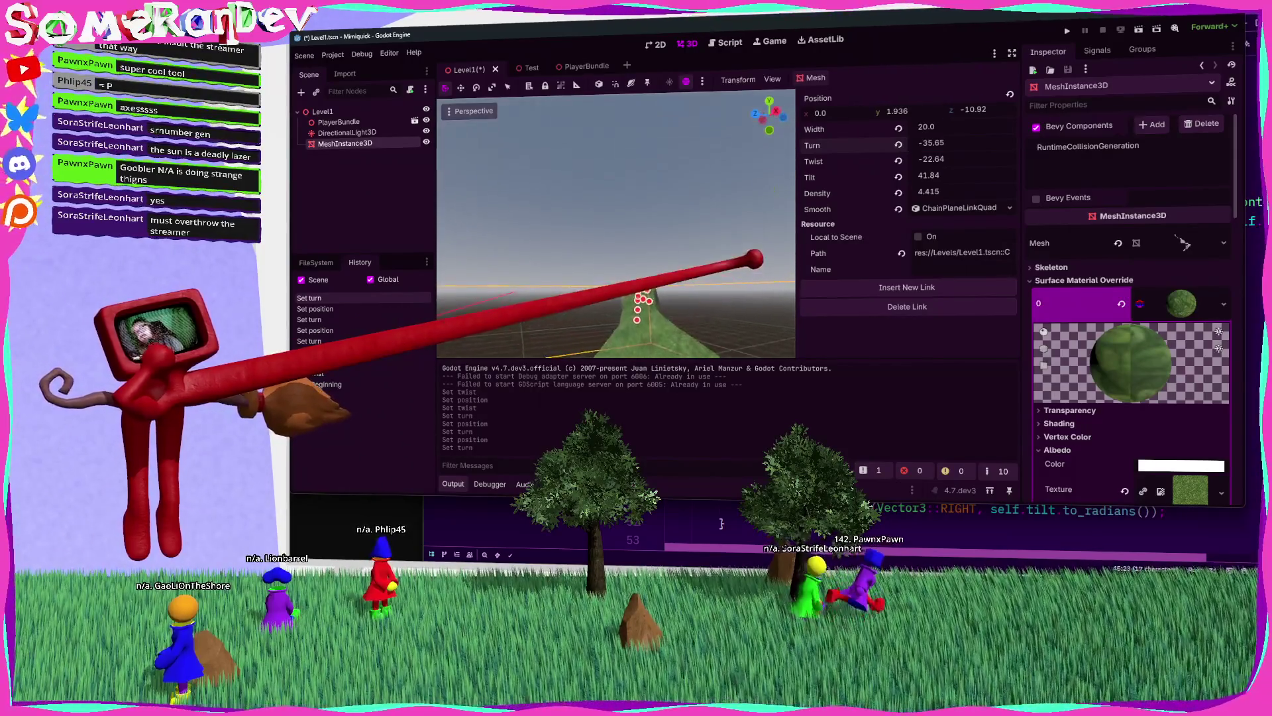
Step: Frame the chain mesh, drag one link point lower to reshape the path, and return to link1.rs
key("f")
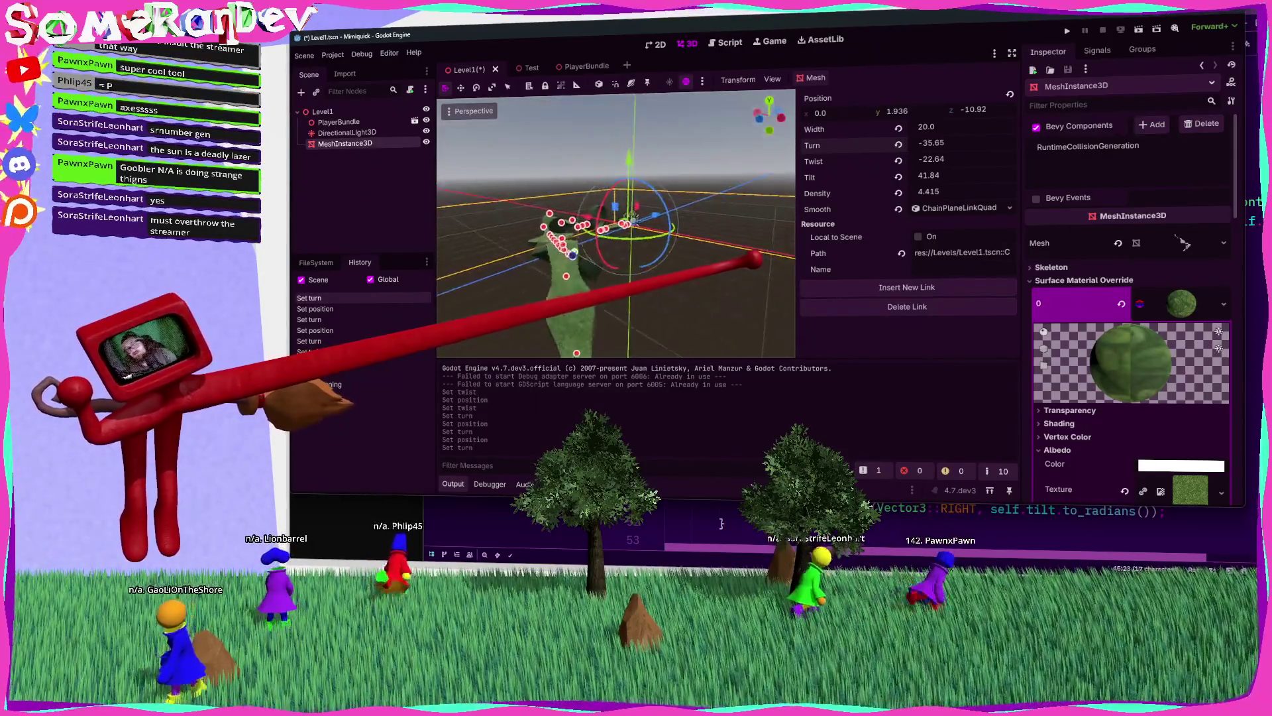
scroll(616, 225, "up", 5)
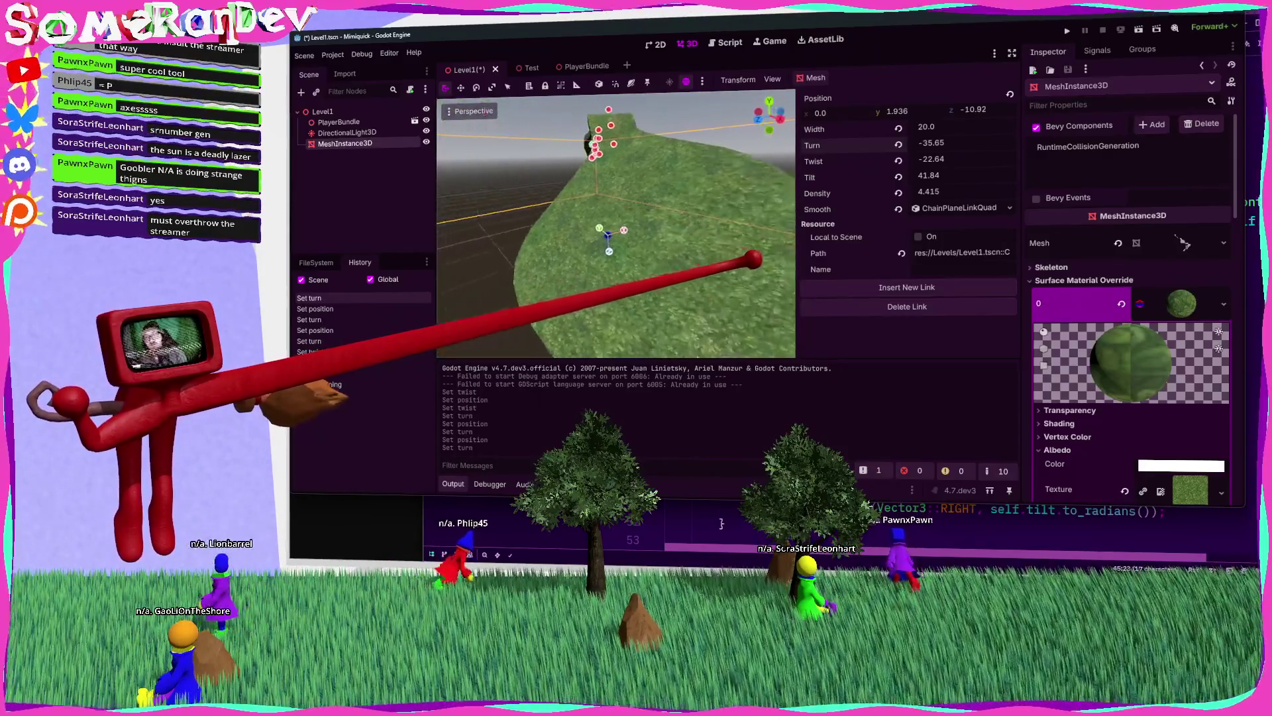
scroll(617, 225, "down", 3)
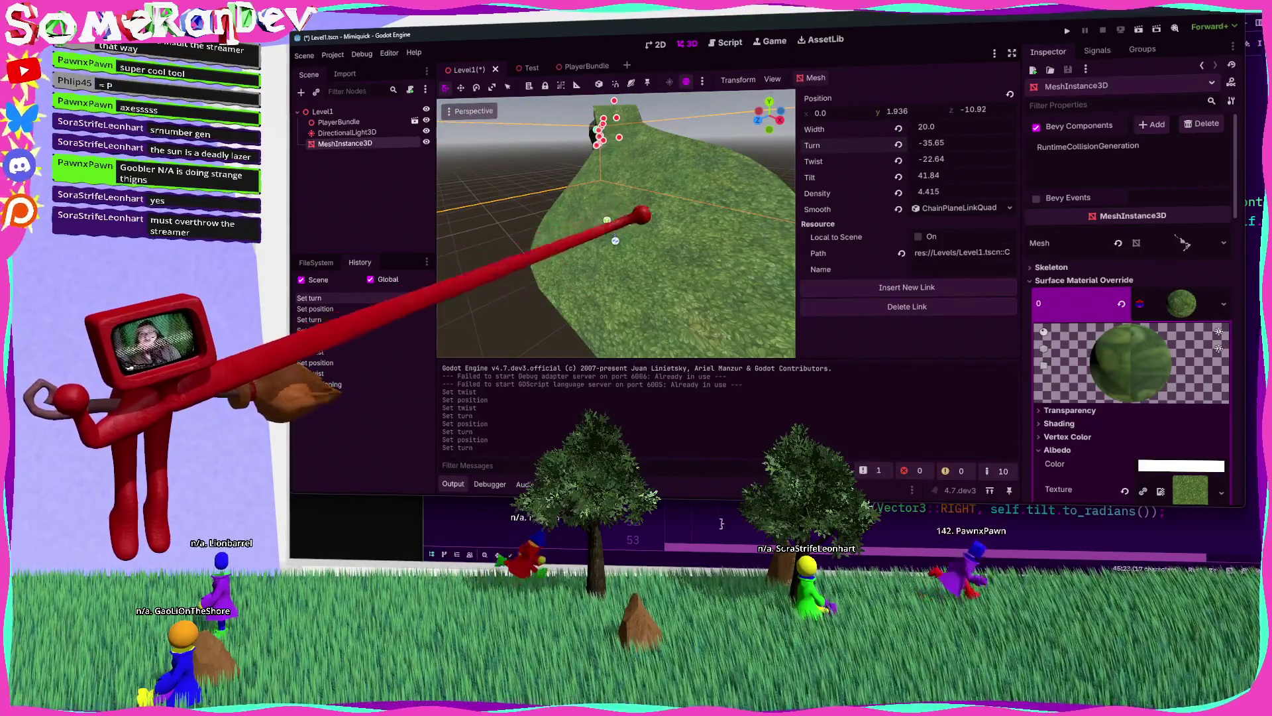
scroll(616, 225, "up", 2)
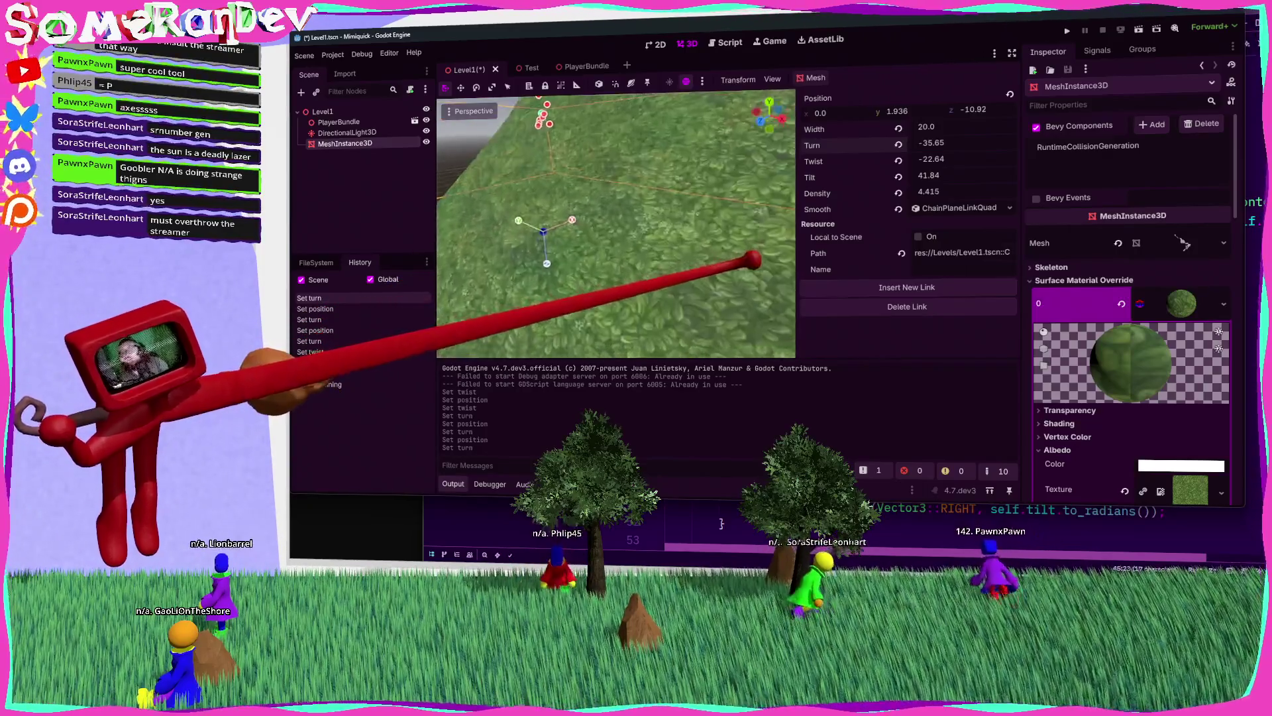
scroll(729, 258, "down", 5)
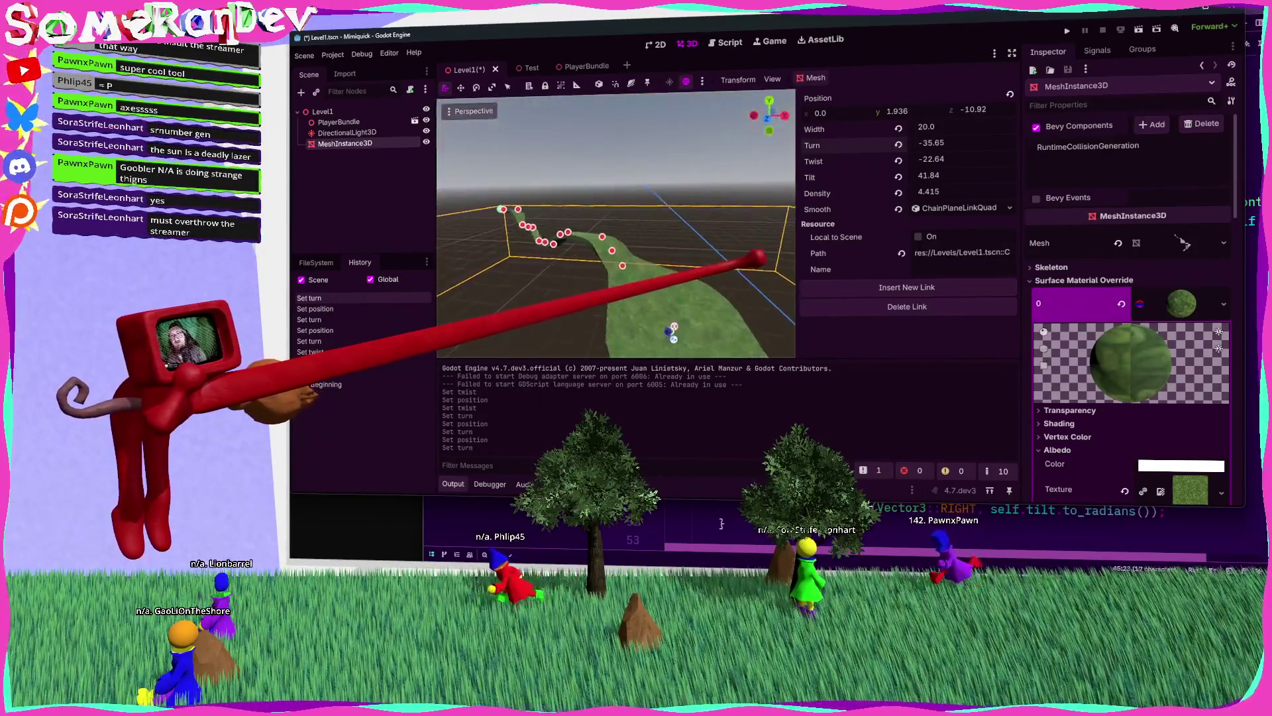
left_click(621, 244)
mouse_move(642, 245)
left_mouse_down()
mouse_move(762, 256)
mouse_move(613, 218)
mouse_move(505, 156)
mouse_move(685, 244)
left_mouse_up()
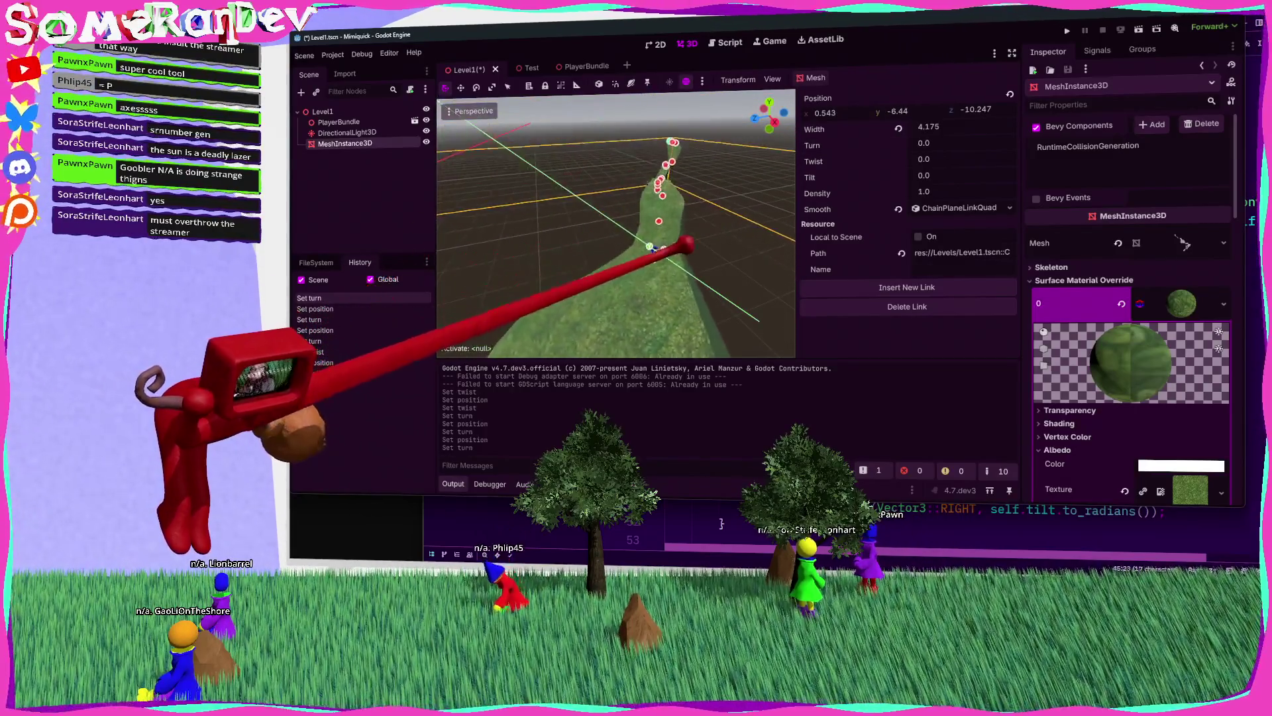
mouse_move(568, 192)
left_mouse_down()
mouse_move(546, 184)
mouse_move(618, 240)
left_mouse_up()
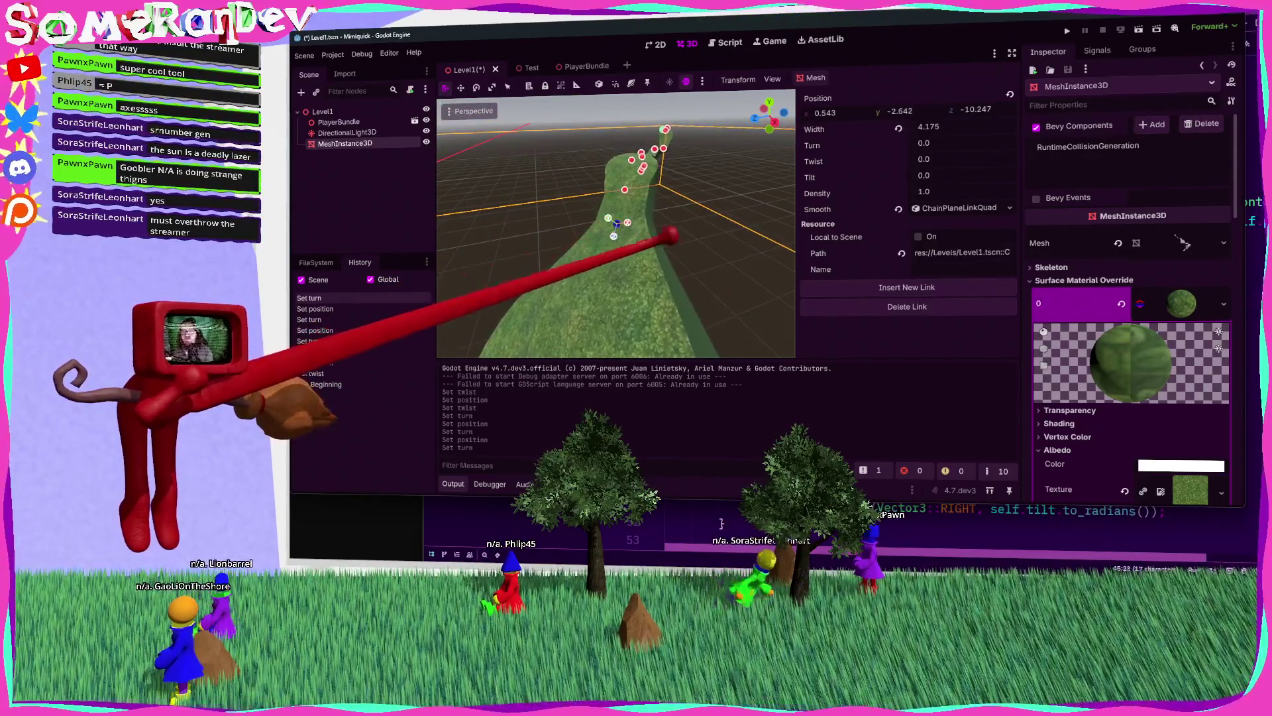
key("w")
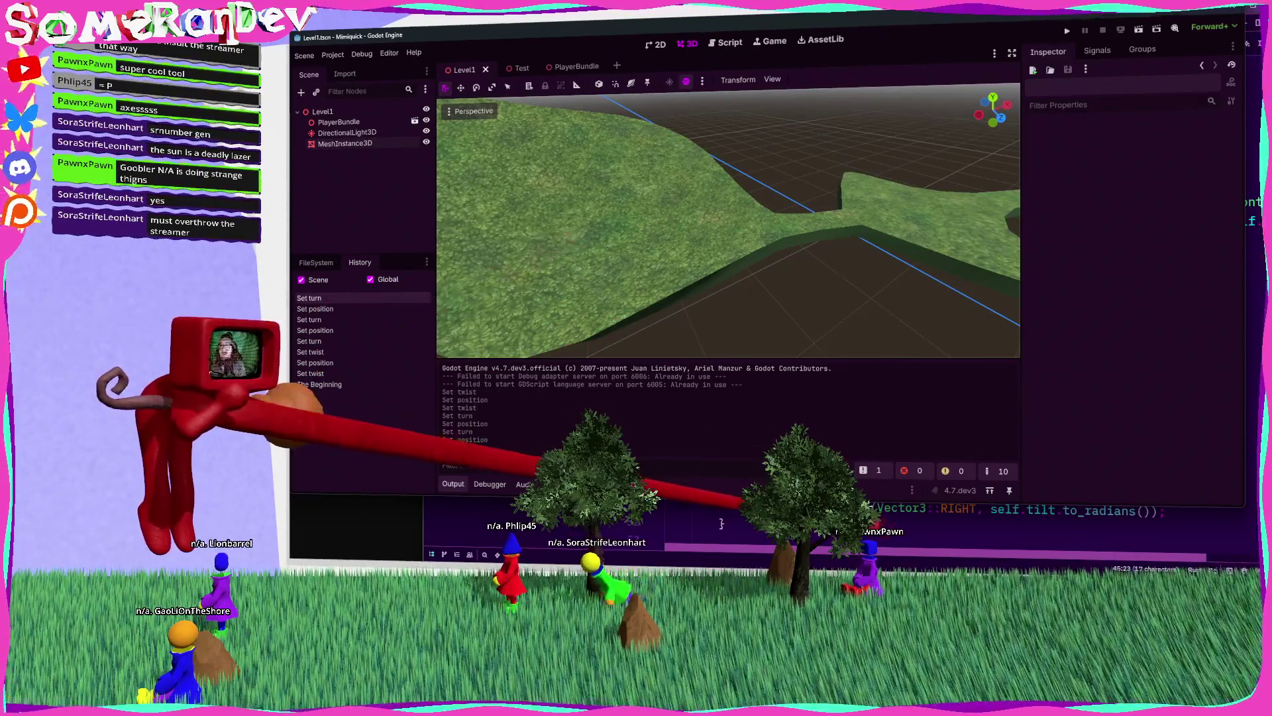
key("alt+Tab")
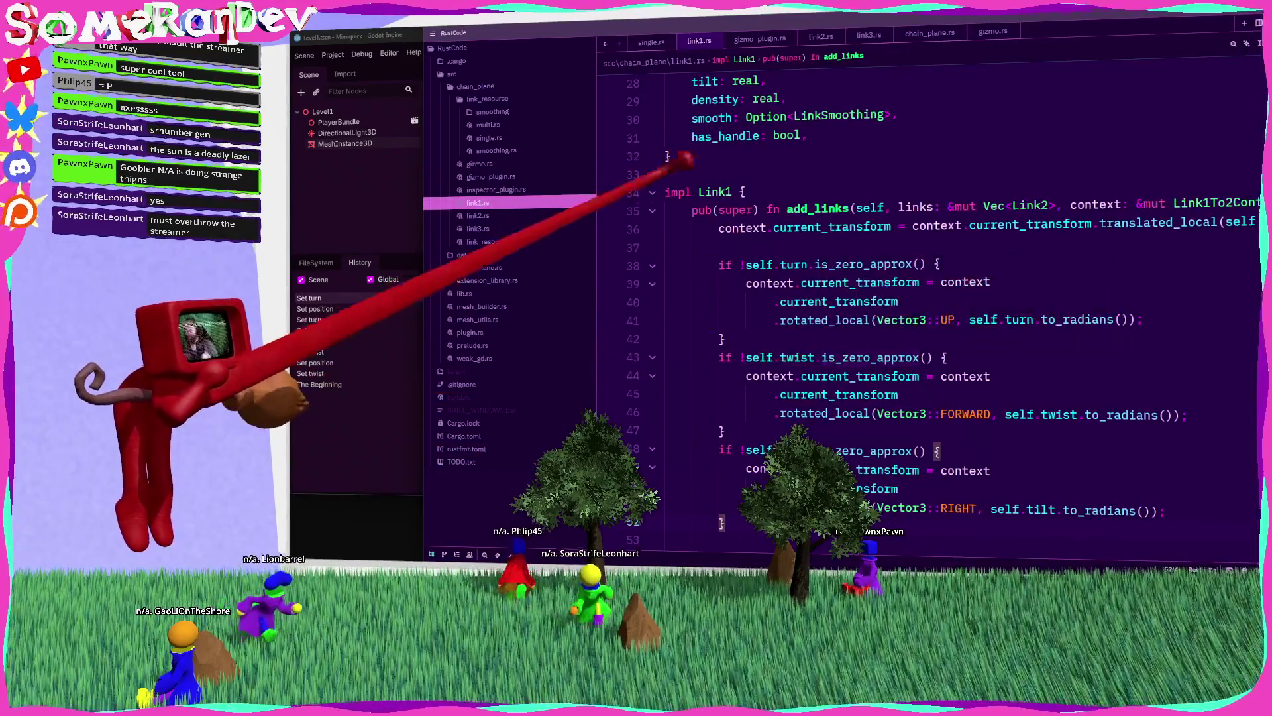
Step: Highlight current_transform uses in link1.rs, then go to the Link2 struct definition in link2.rs
double_click(818, 227)
scroll(809, 225, "up", 10)
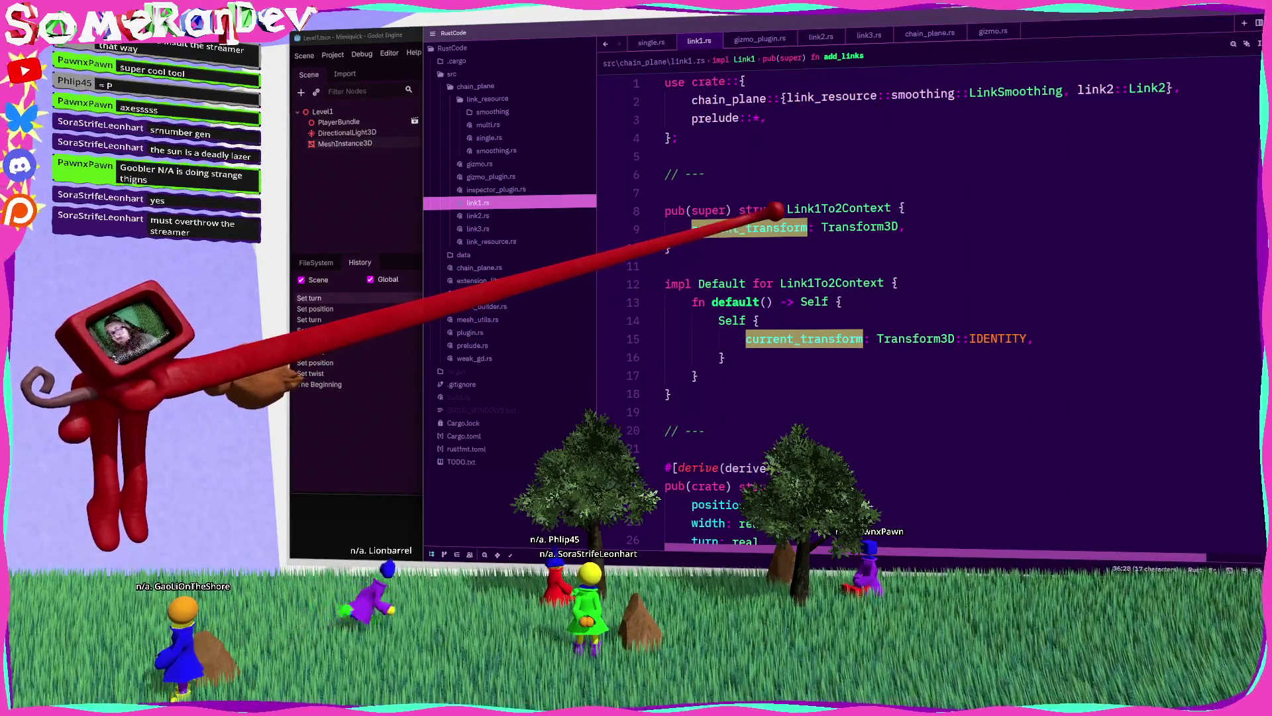
scroll(775, 210, "down", 5)
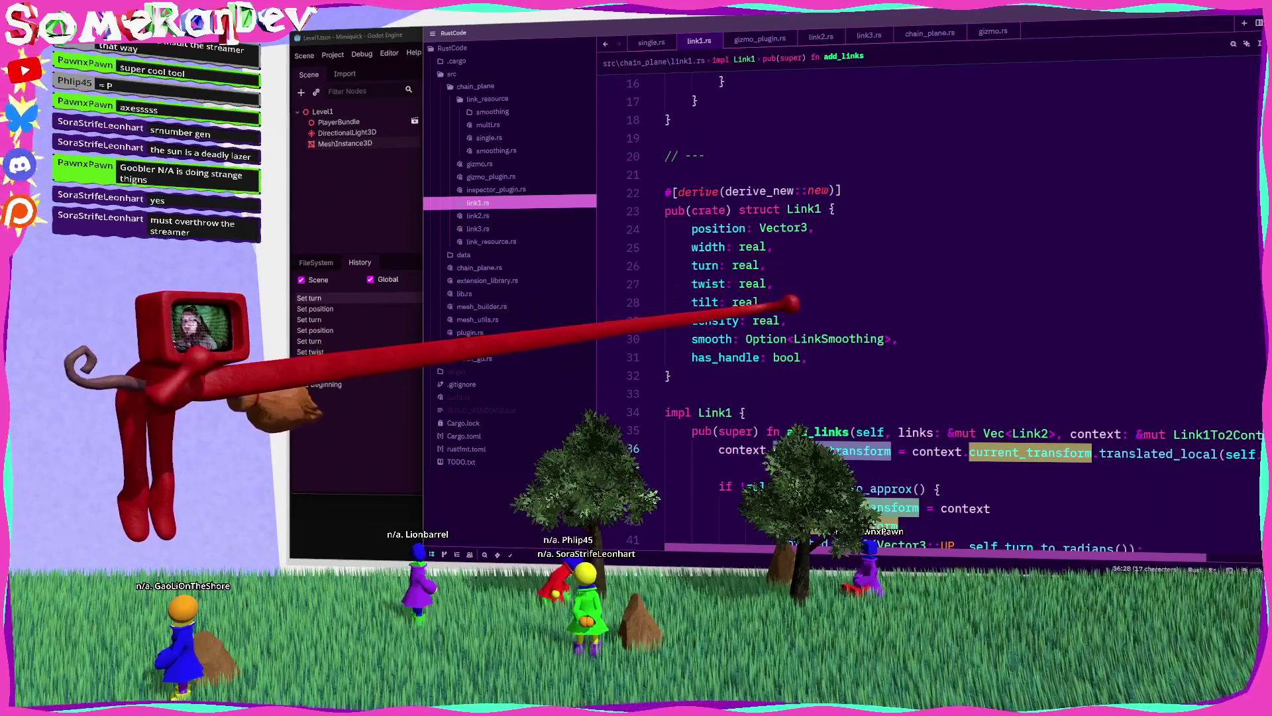
scroll(795, 272, "up", 4)
scroll(810, 277, "down", 13)
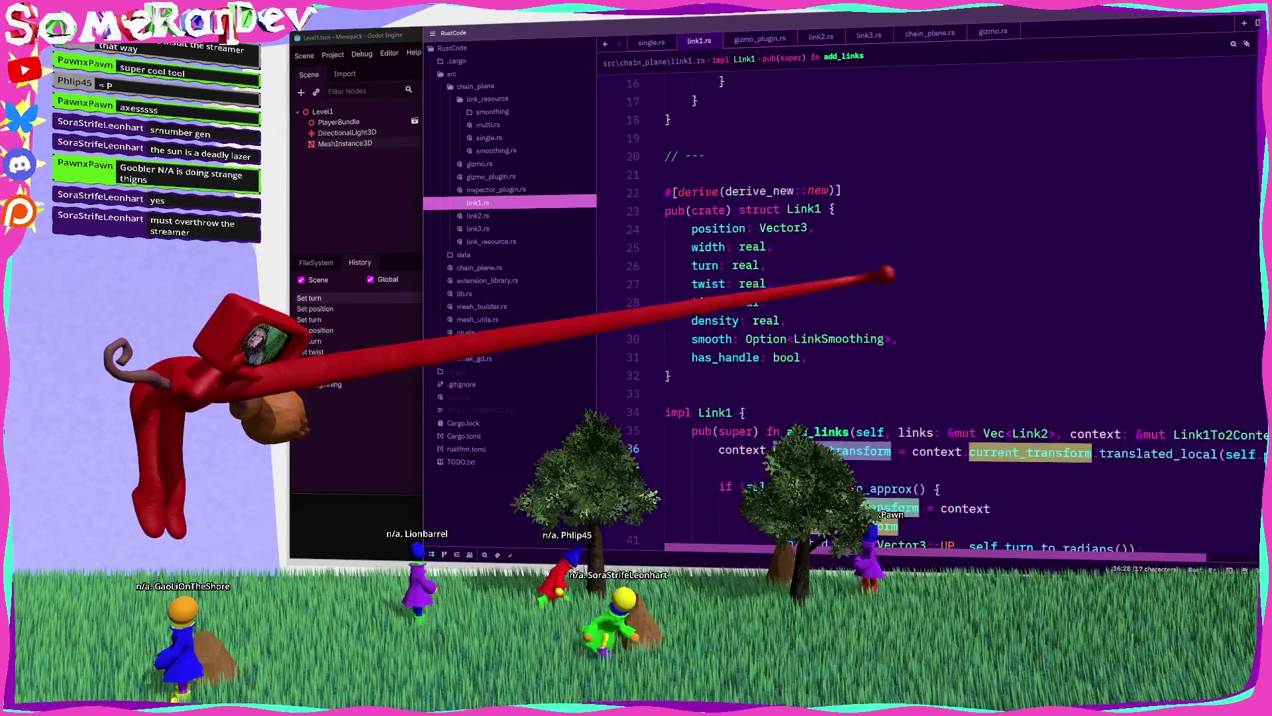
scroll(821, 294, "down", 5)
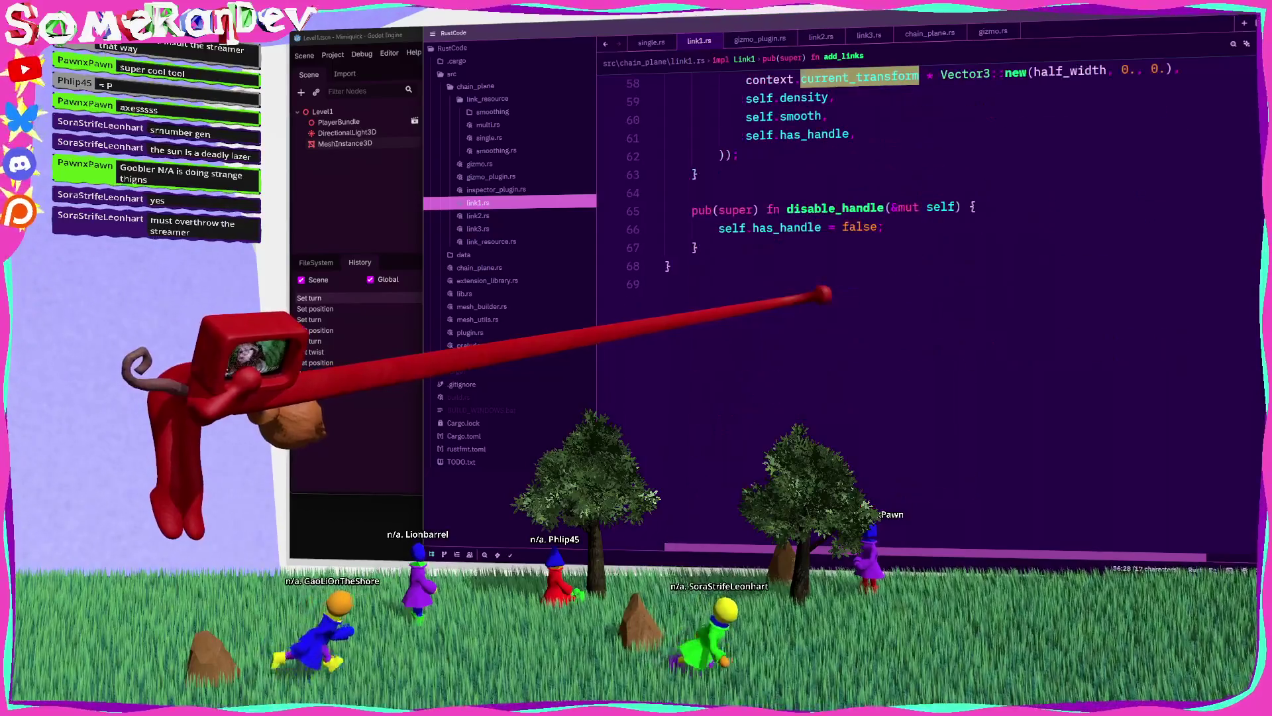
scroll(769, 285, "up", 4)
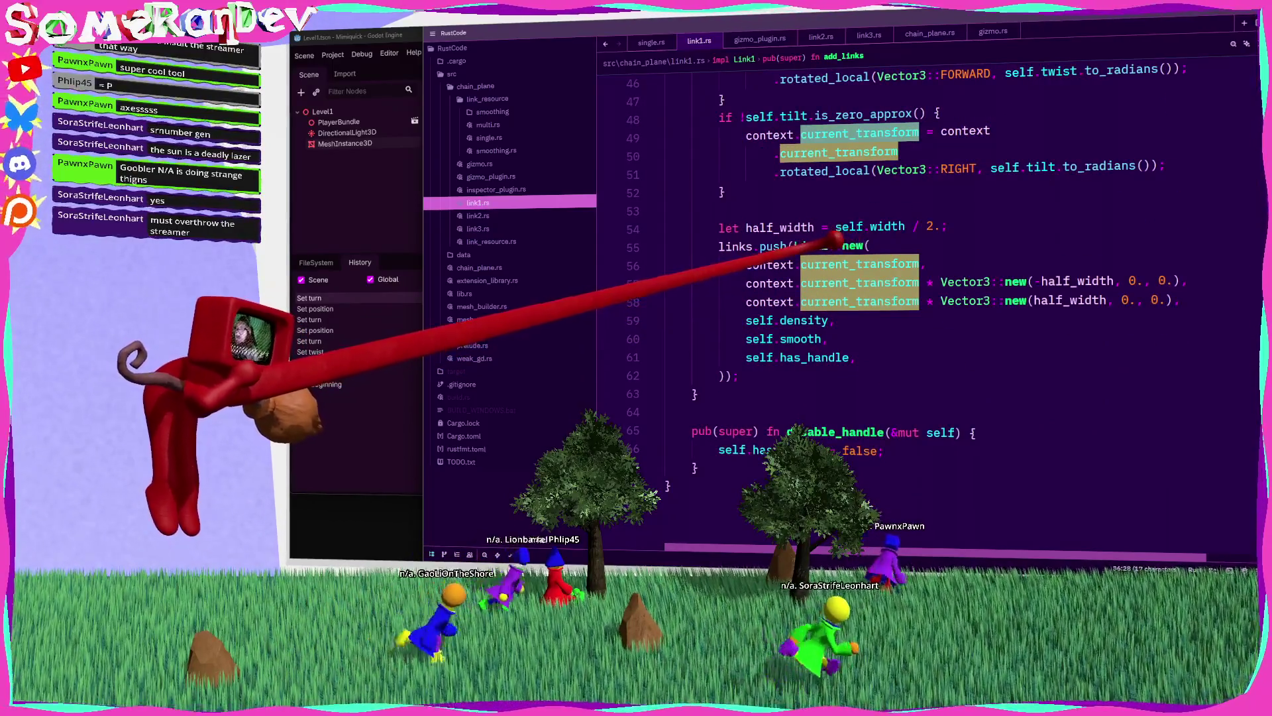
left_click(810, 246)
left_click(821, 242, "ctrl")
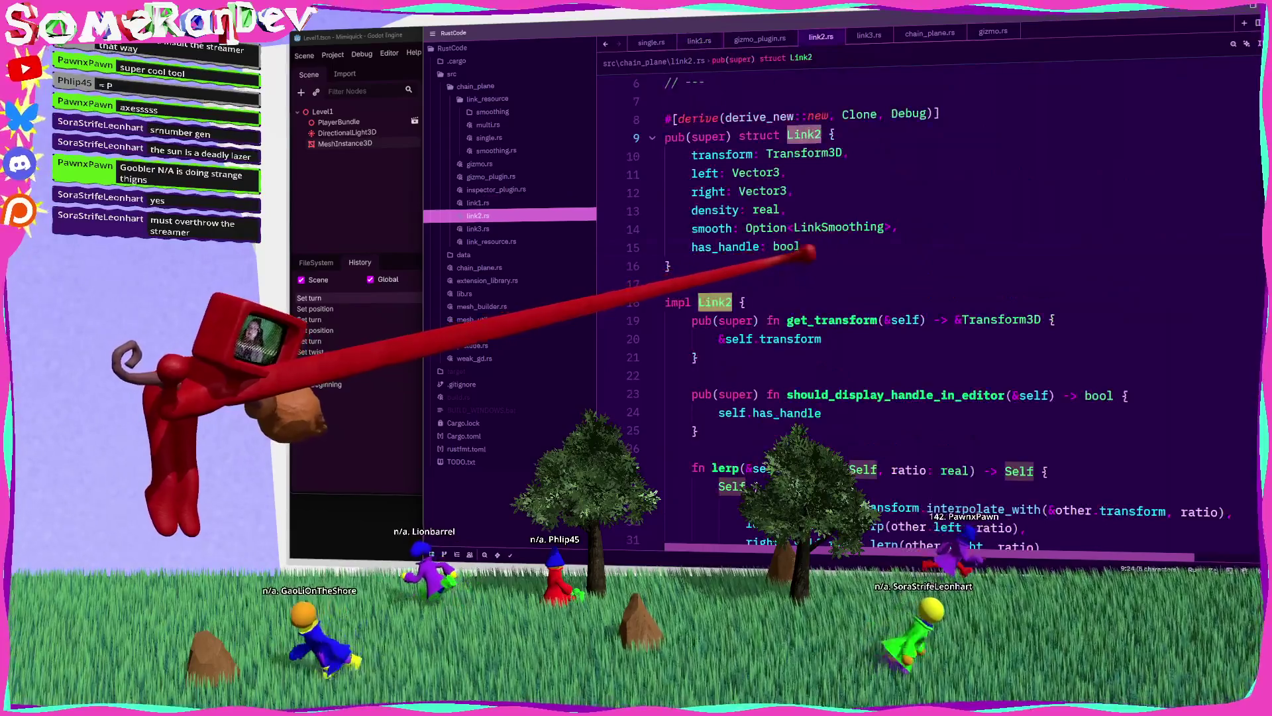
Step: Add a pre_rotation_transform: Transform3D field after transform in Link2, then go back to link1.rs
left_click(875, 140)
key("Return")
type("pre")
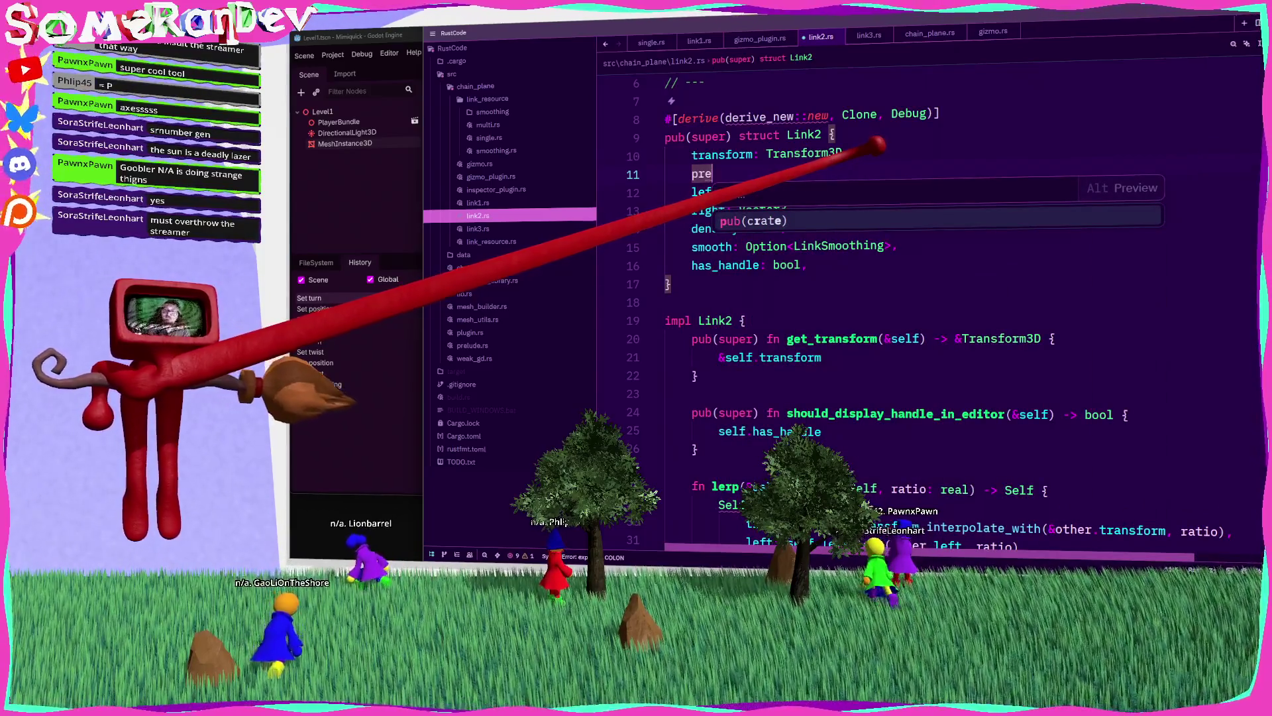
type("R")
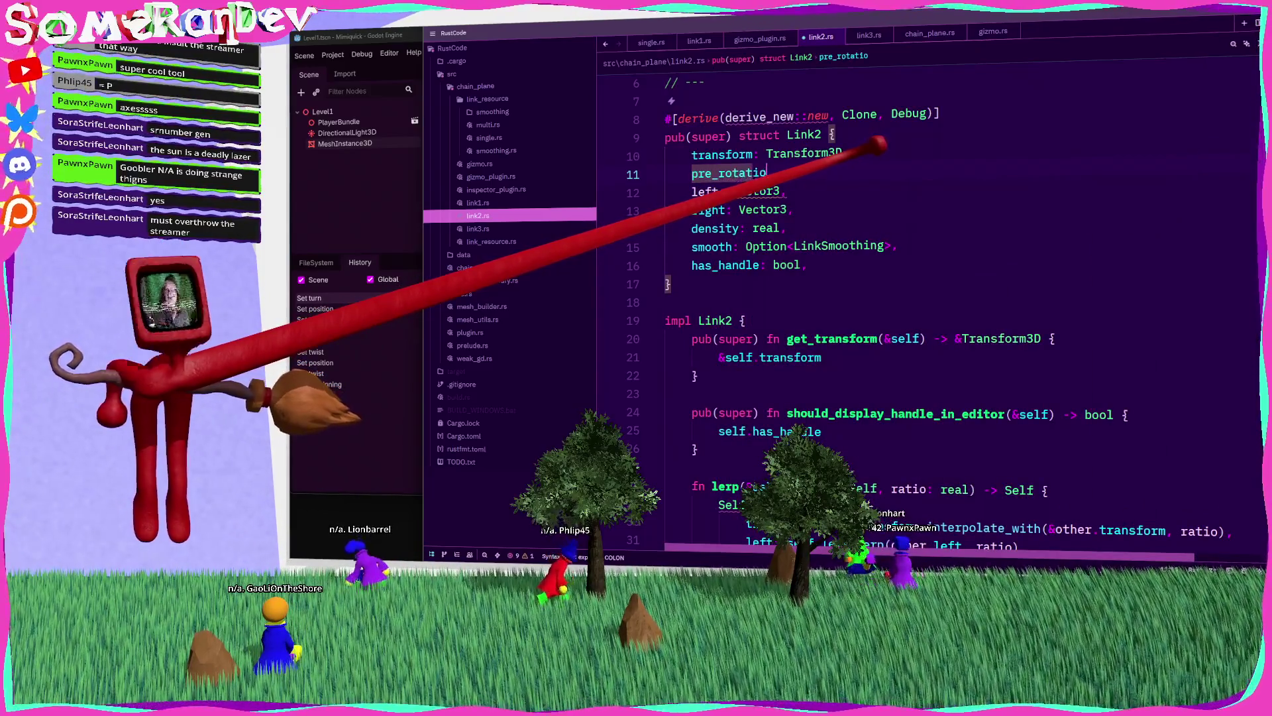
type("sform:")
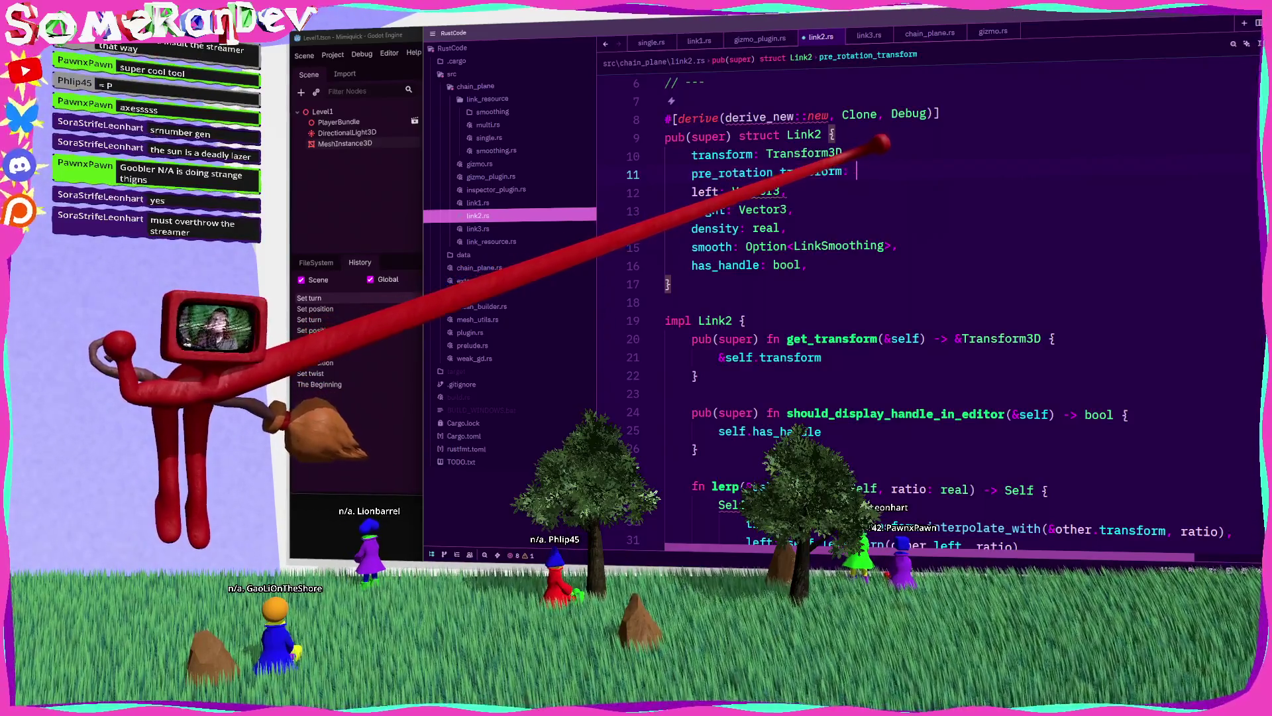
type("Transform3D,")
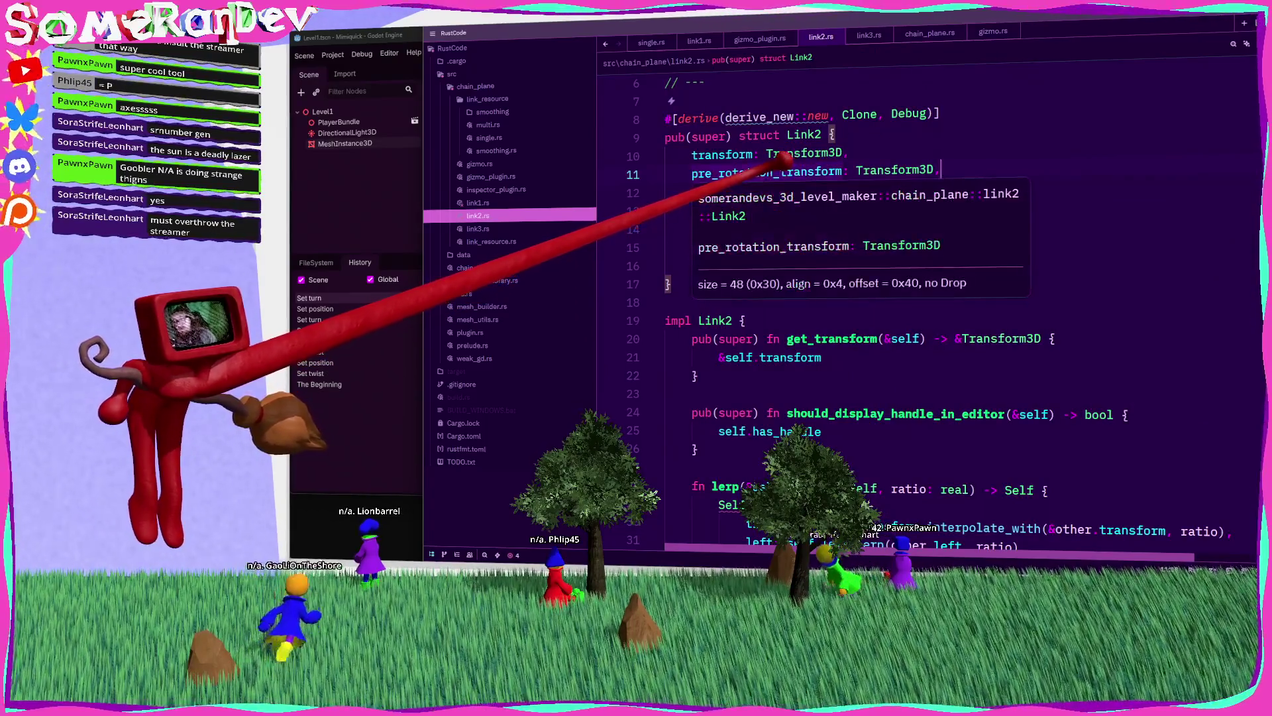
left_click(728, 174)
left_click(479, 202)
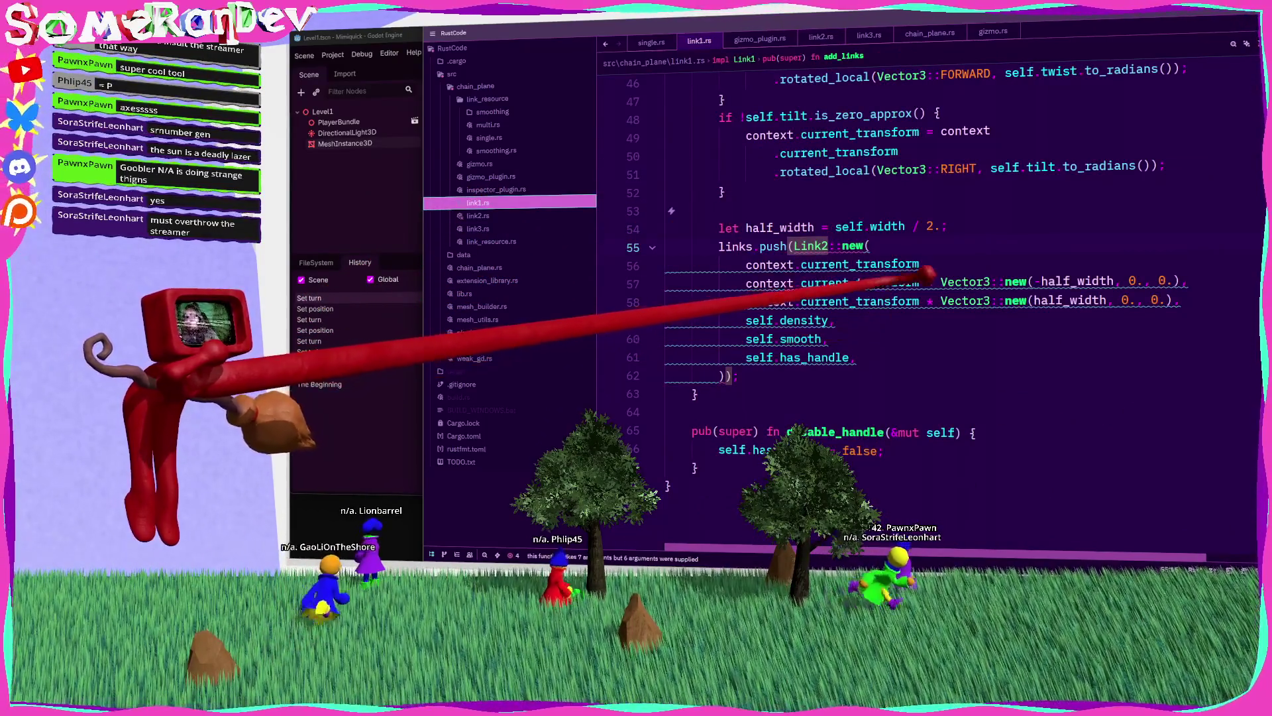
Step: Store line 36's result in let pre_rotation_transform and assign it to context.current_transform
scroll(888, 285, "up", 5)
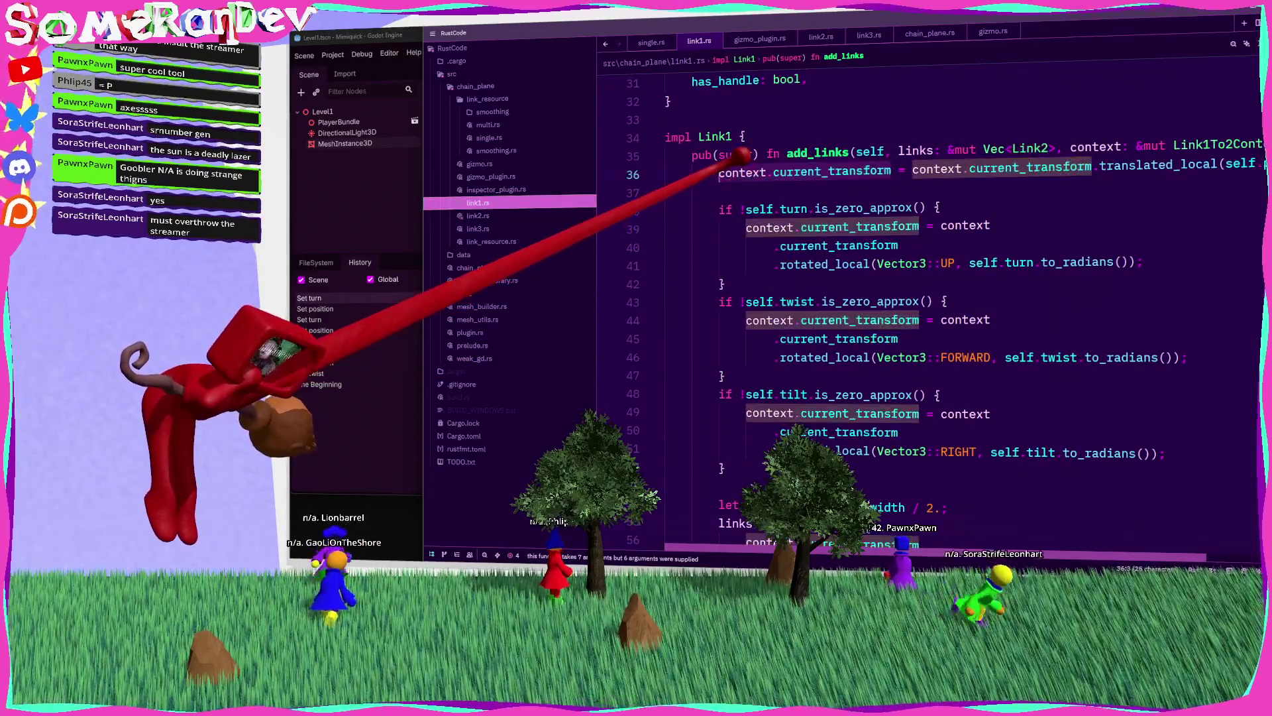
left_click(799, 171)
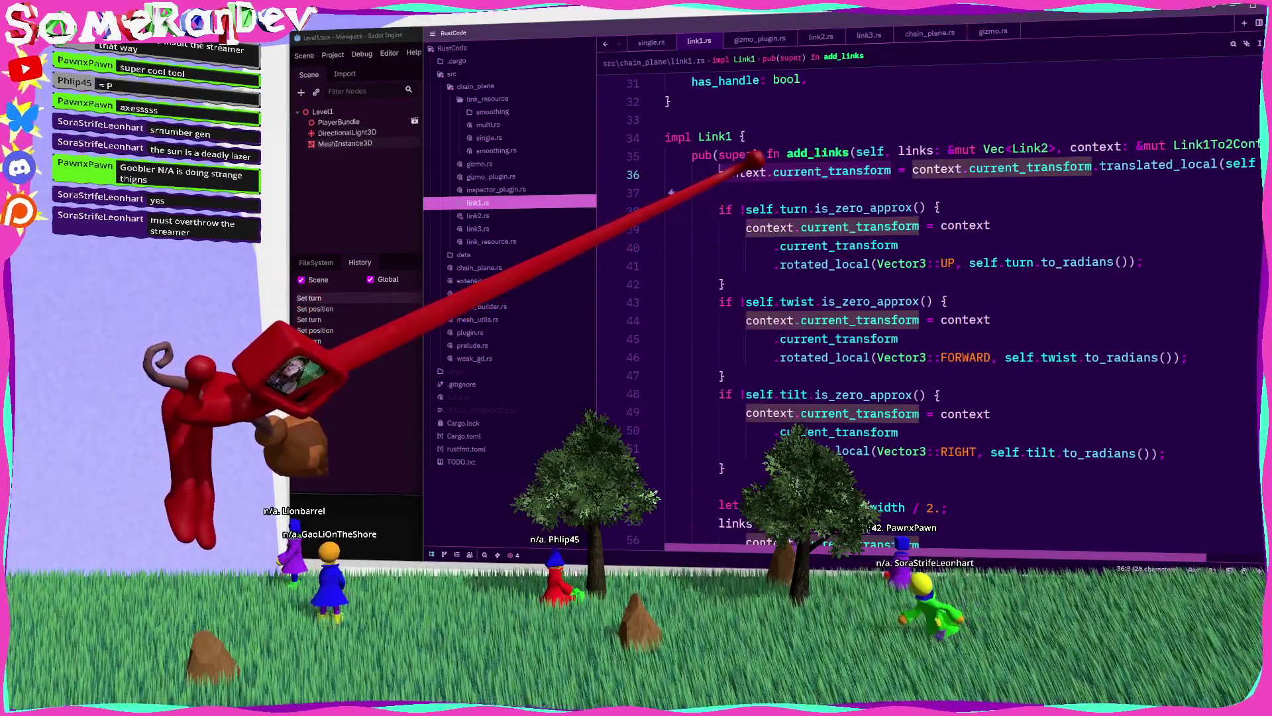
key("ctrl+BackSpace")
key("ctrl+BackSpace")
key("ctrl+BackSpace")
type("let mut ")
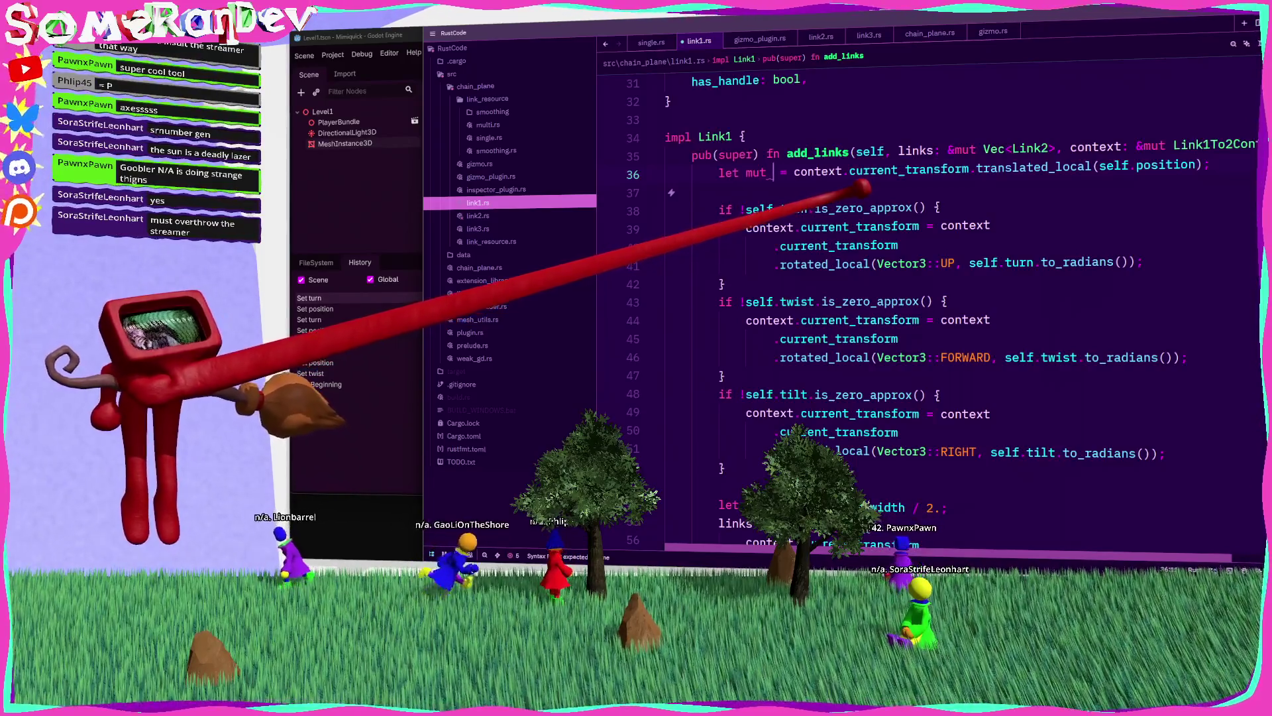
type("pre_rotation_")
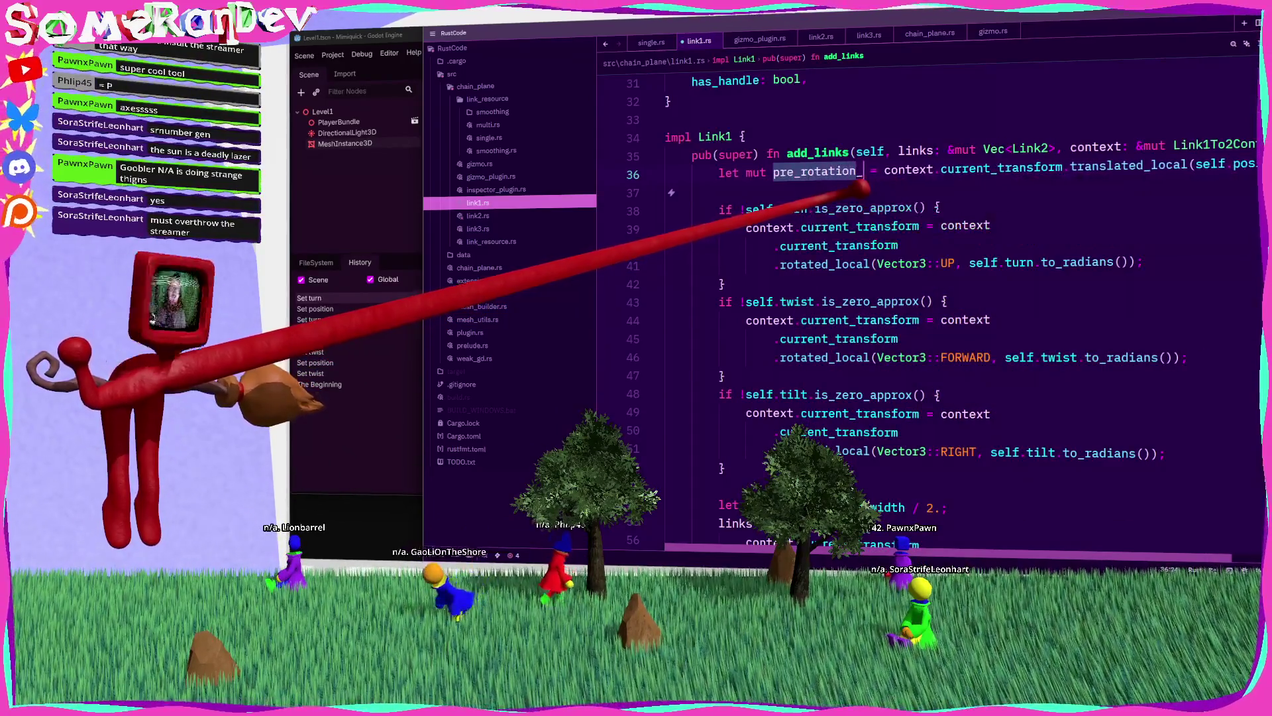
type("transform")
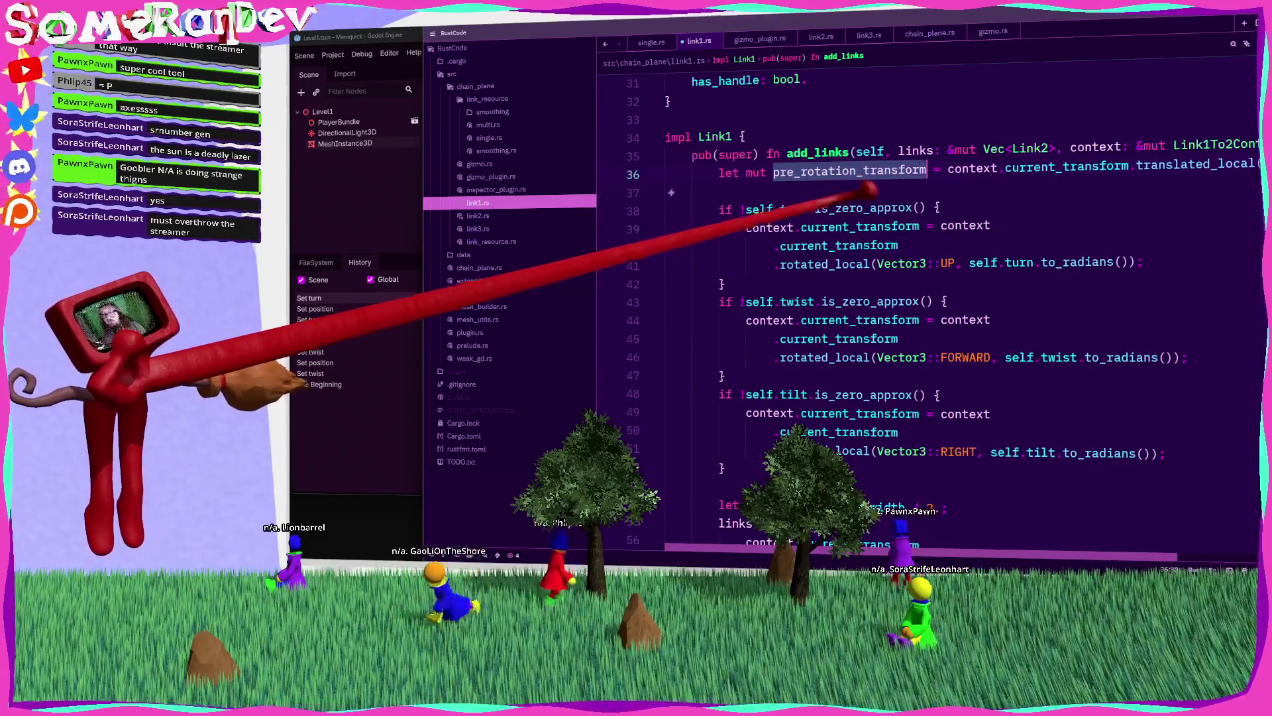
key("Down")
key("ctrl+v")
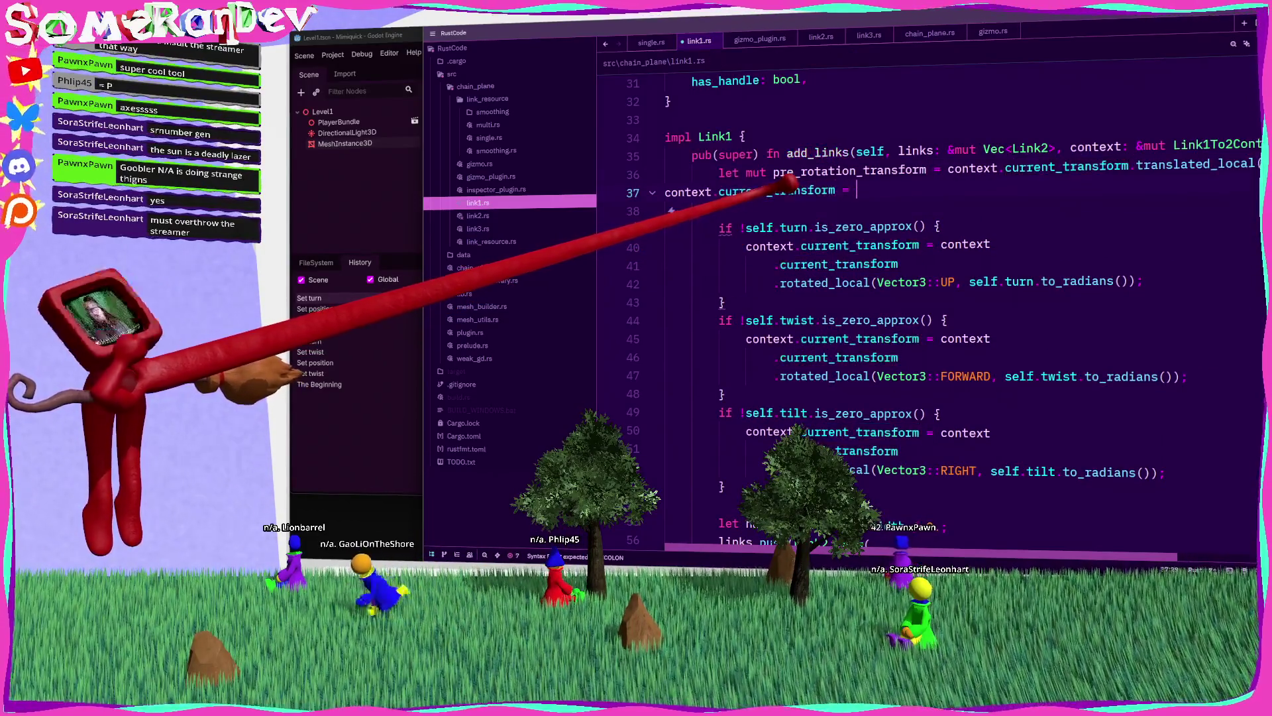
type("pre_rotation_transform")
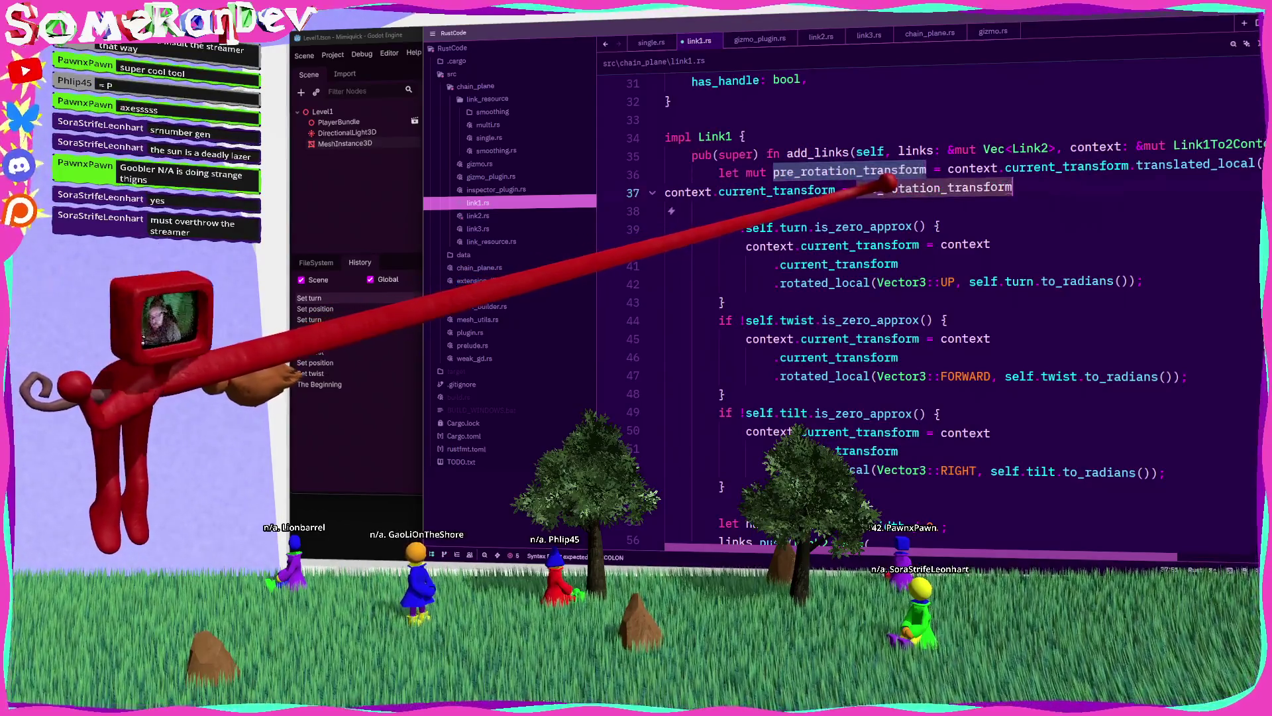
type(";")
double_click(755, 172)
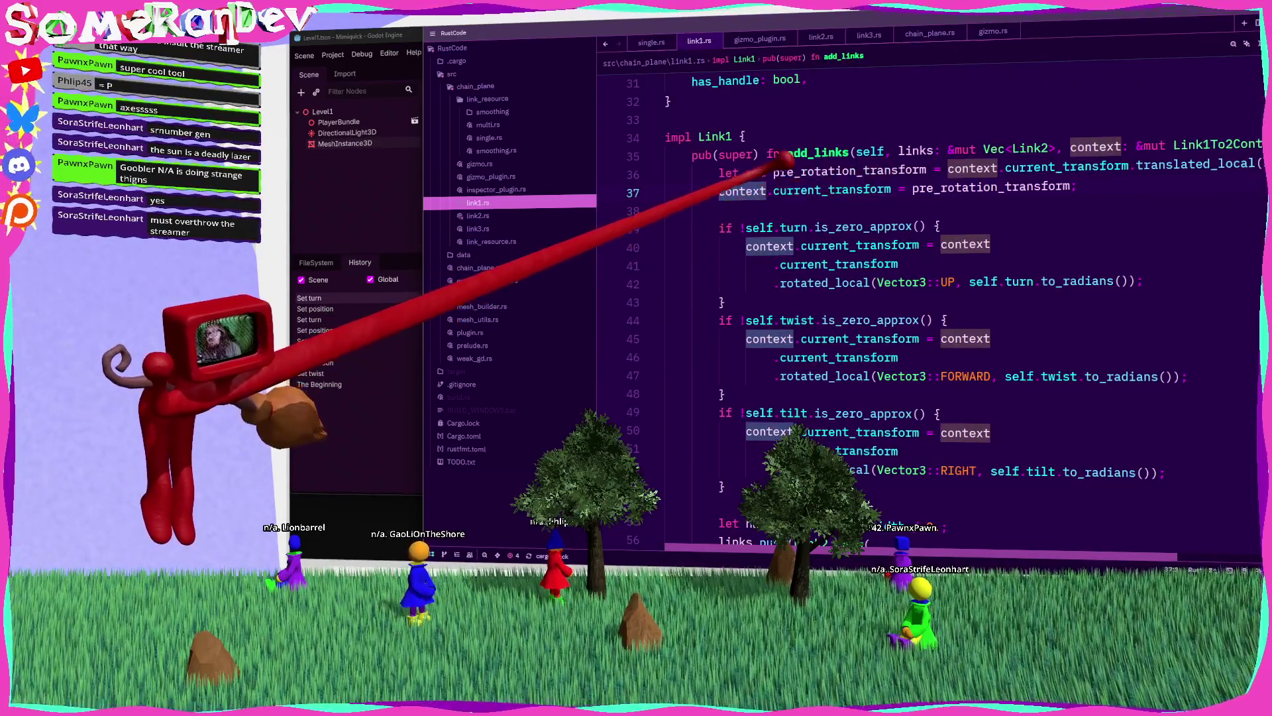
key("BackSpace")
Step: Pass pre_rotation_transform as a new argument to the Link2::new call
double_click(828, 171)
key("ctrl+c")
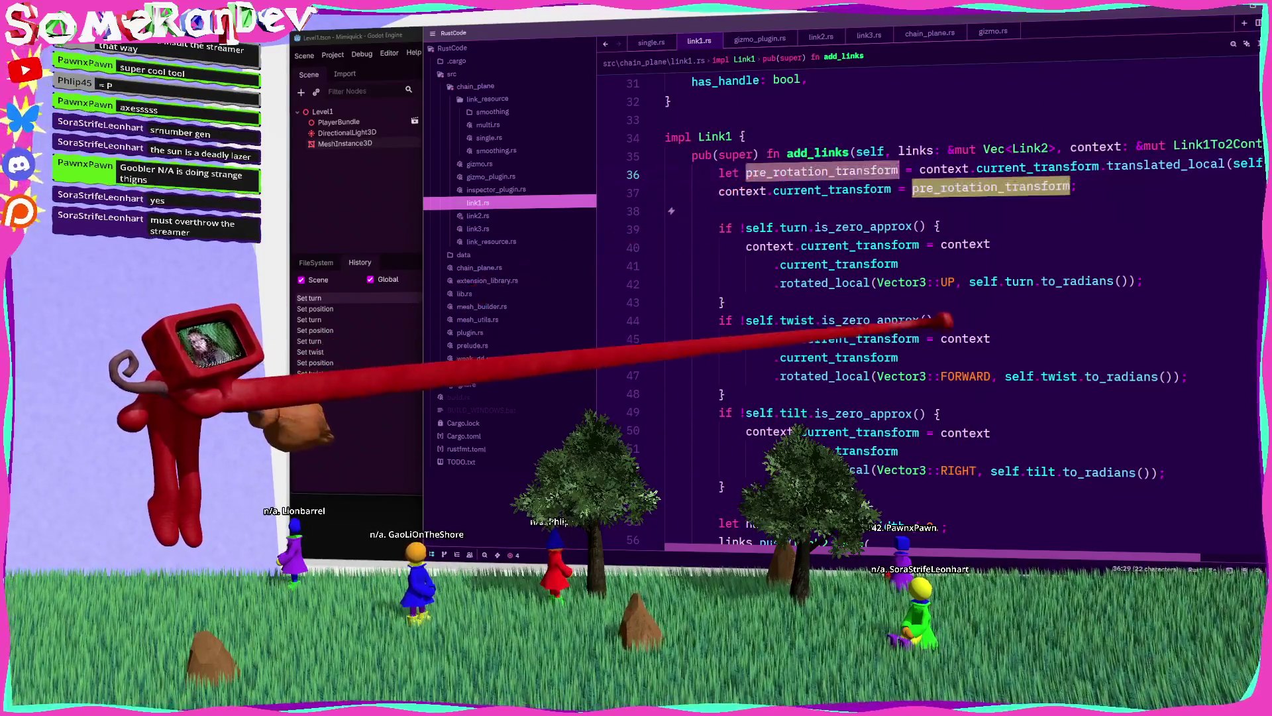
scroll(928, 298, "down", 6)
left_click(924, 227)
key("Return")
key("ctrl+v")
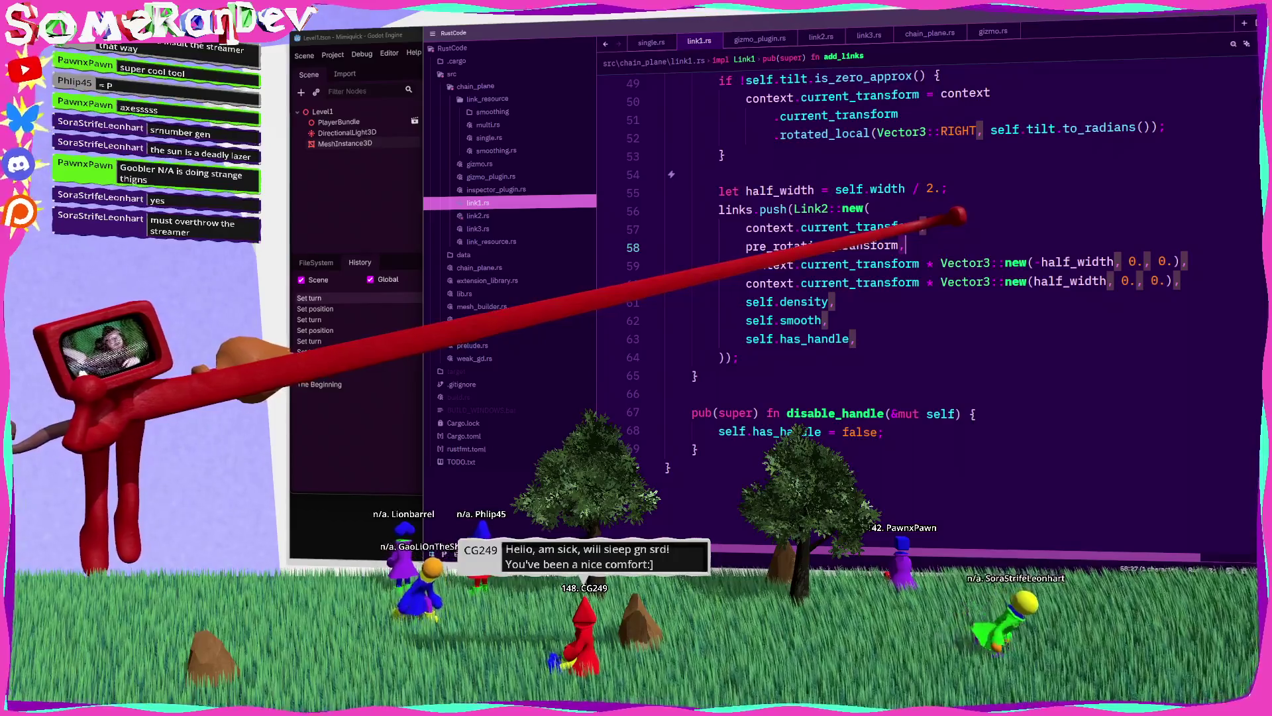
Step: Jump from pre_rotation_transform in add_links to its field declaration in Link2 in link2.rs
left_click(926, 227)
scroll(928, 298, "up", 10)
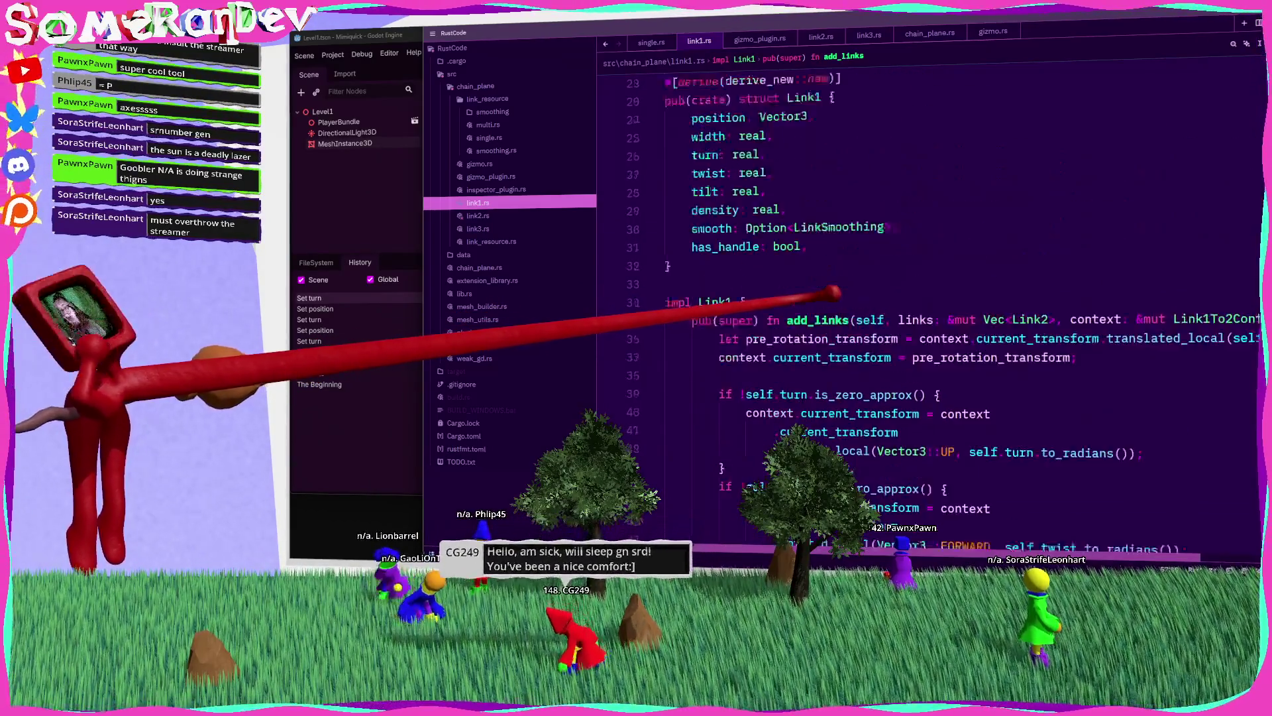
scroll(927, 298, "down", 7)
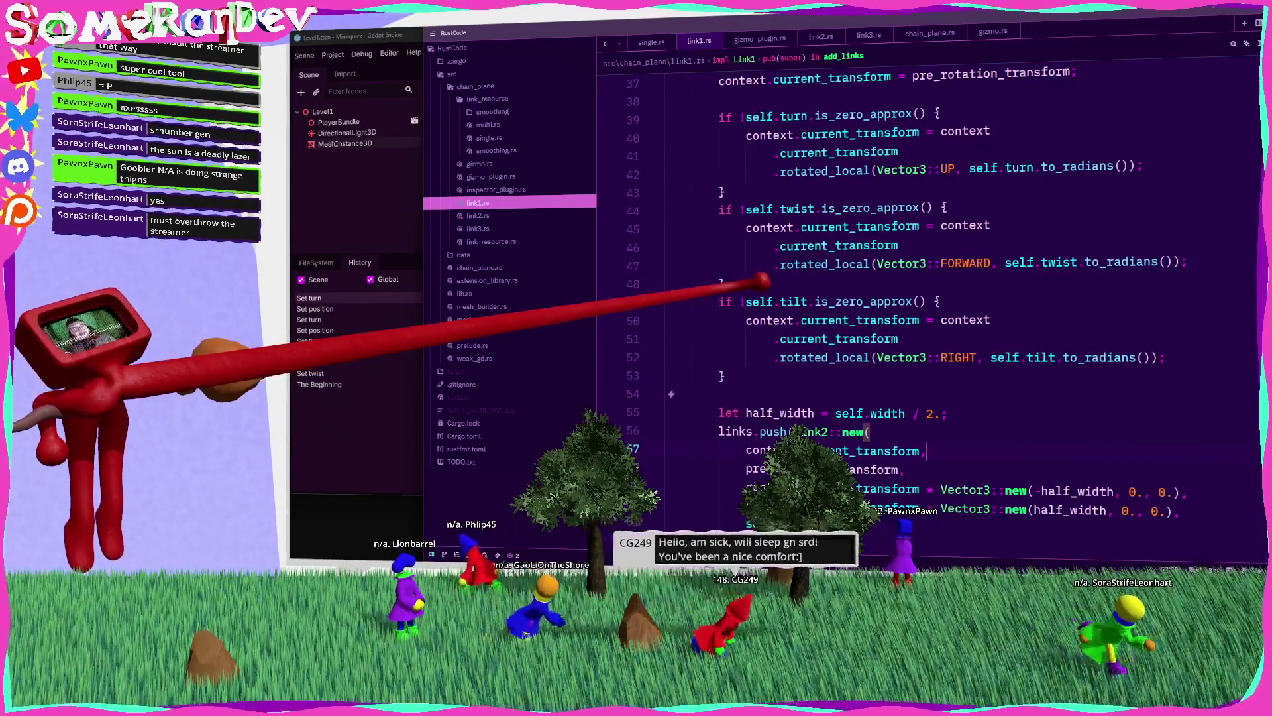
scroll(842, 262, "up", 3)
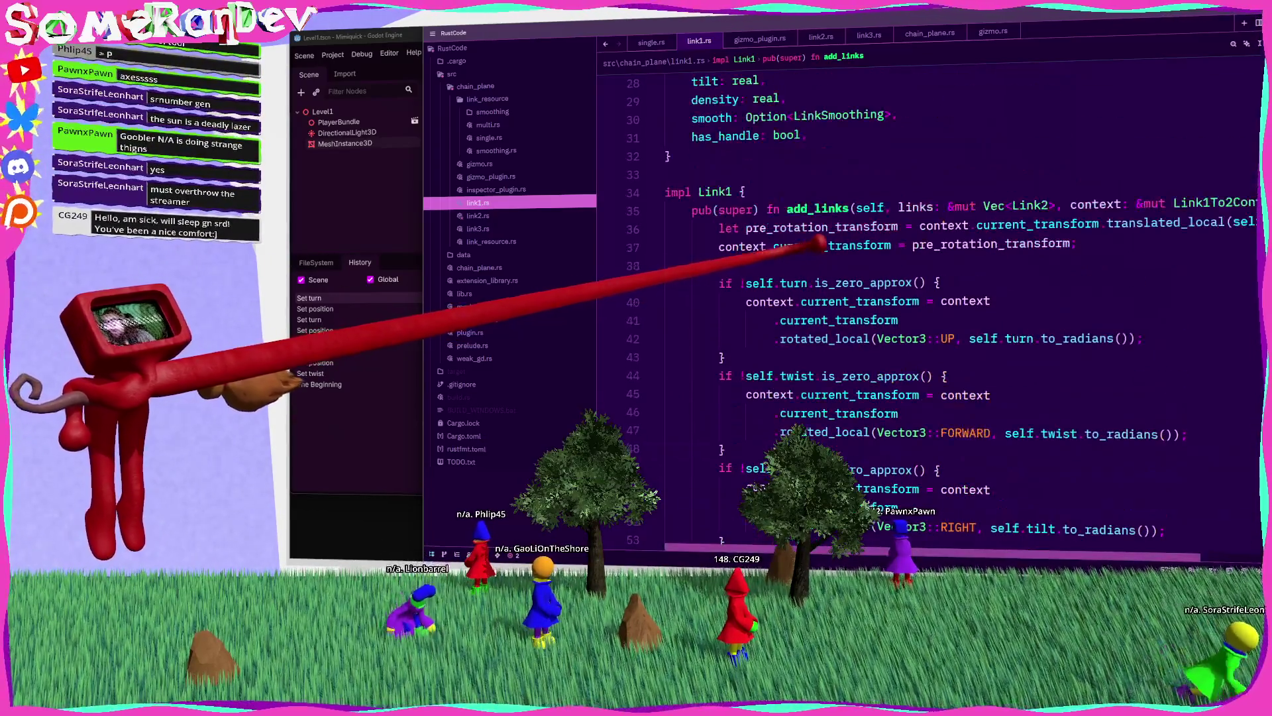
left_click(815, 227)
mouse_move(818, 245)
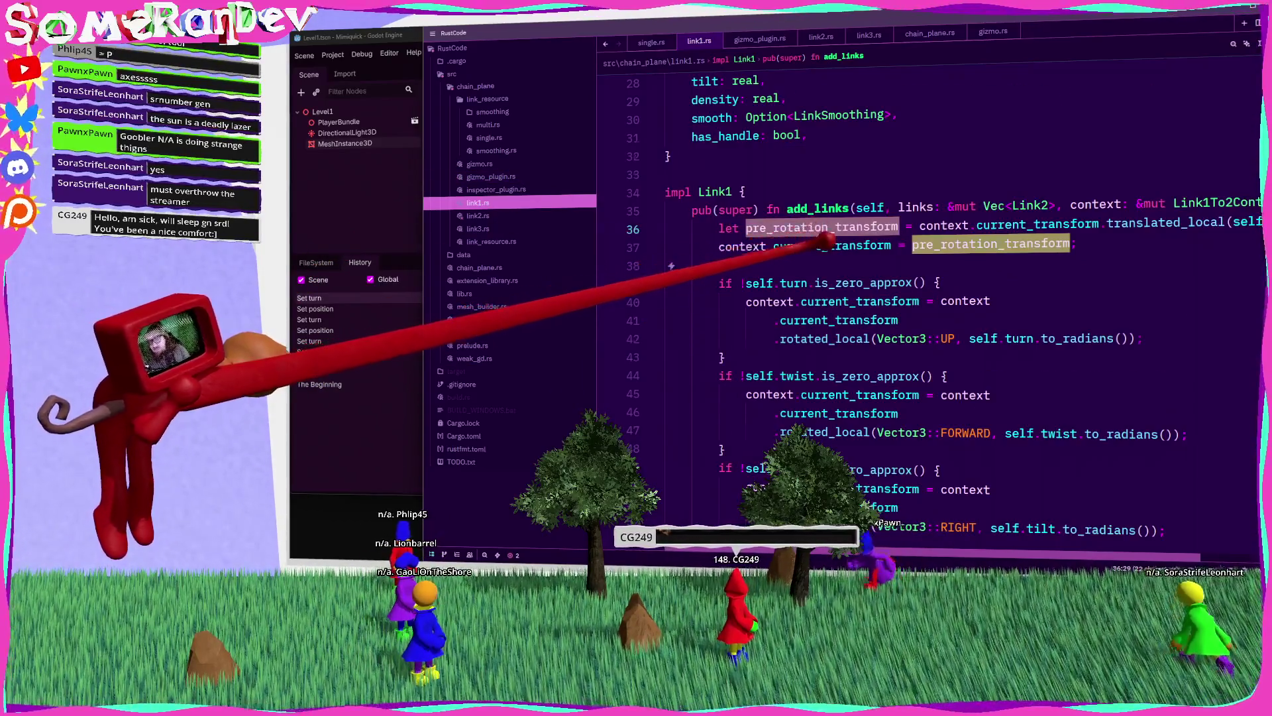
scroll(818, 244, "down", 7)
key("F12")
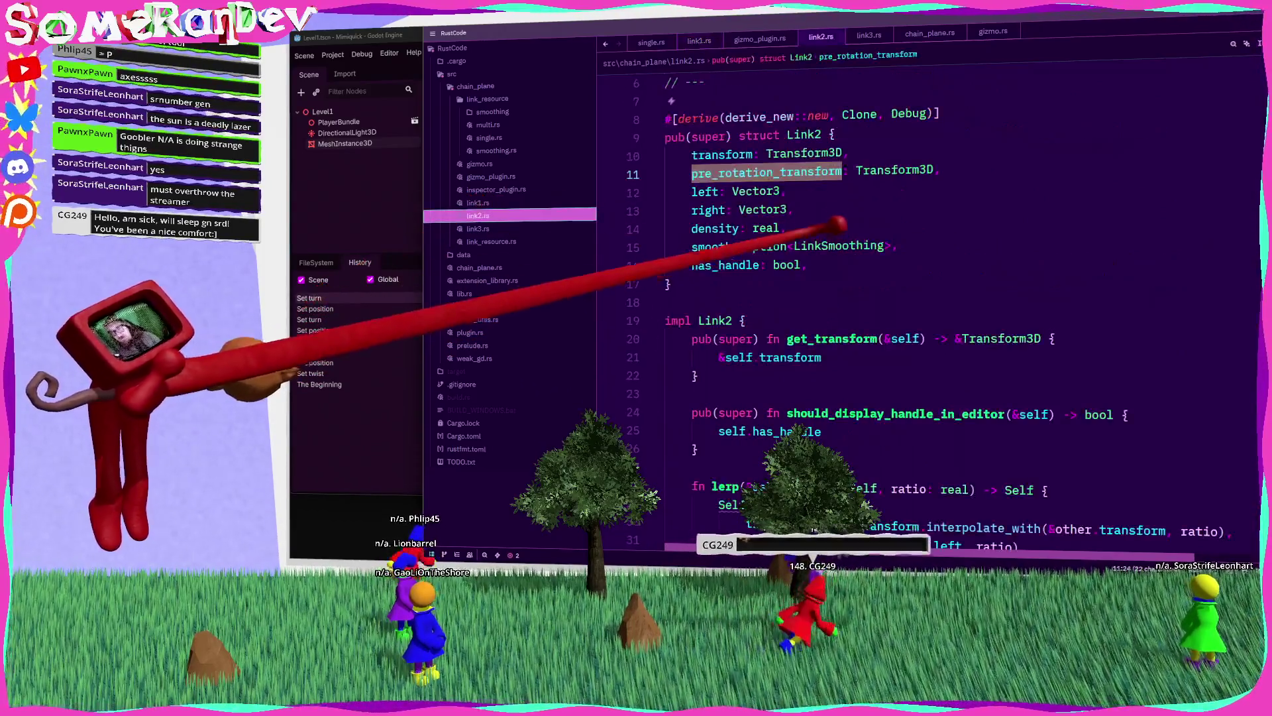
Step: Add pre_rotation_transform: self.pre_rotation_transform.interpolate_with(&other.pre_rotation_transform, ratio) in lerp
scroll(854, 227, "down", 4)
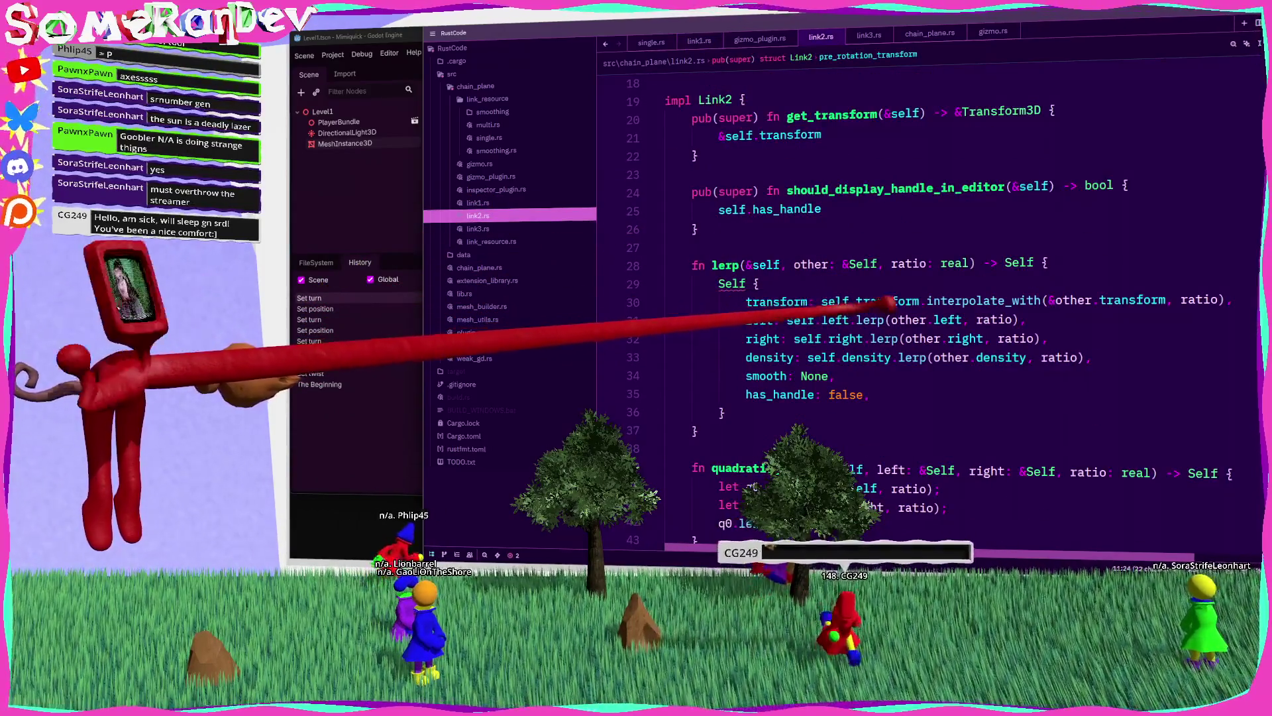
key("Return")
type("pre_rotation_transform")
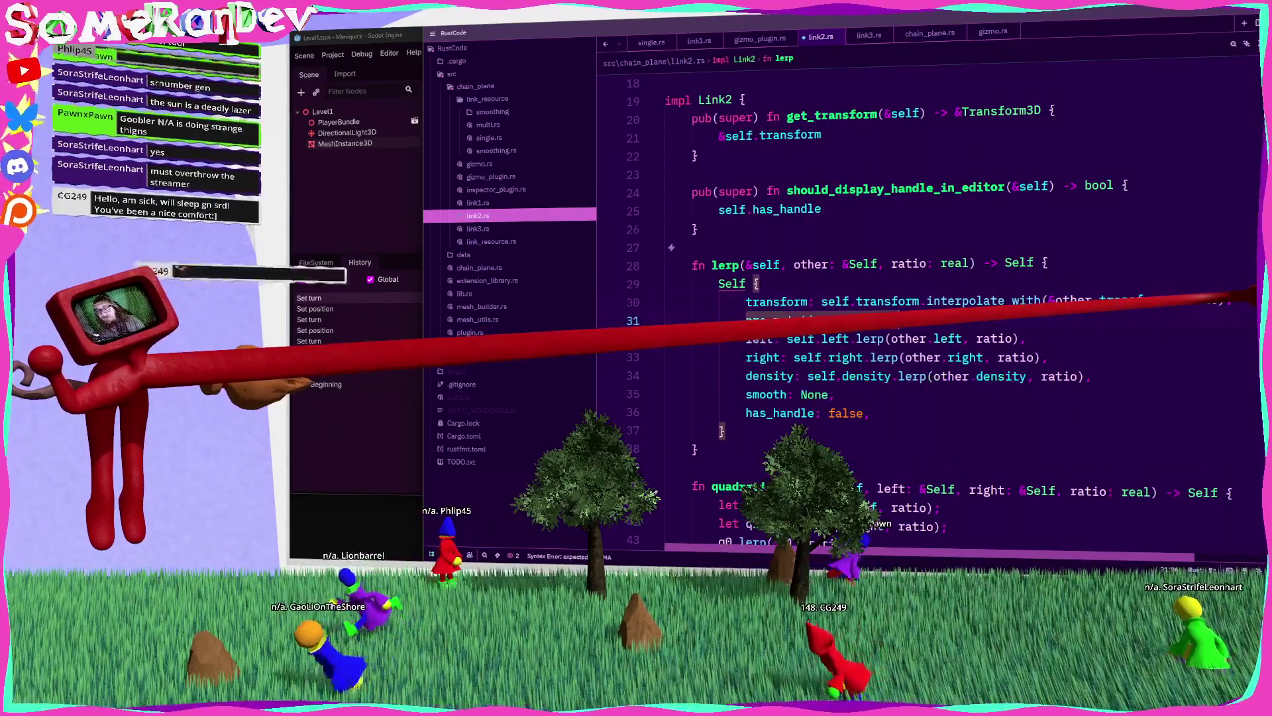
type(": self")
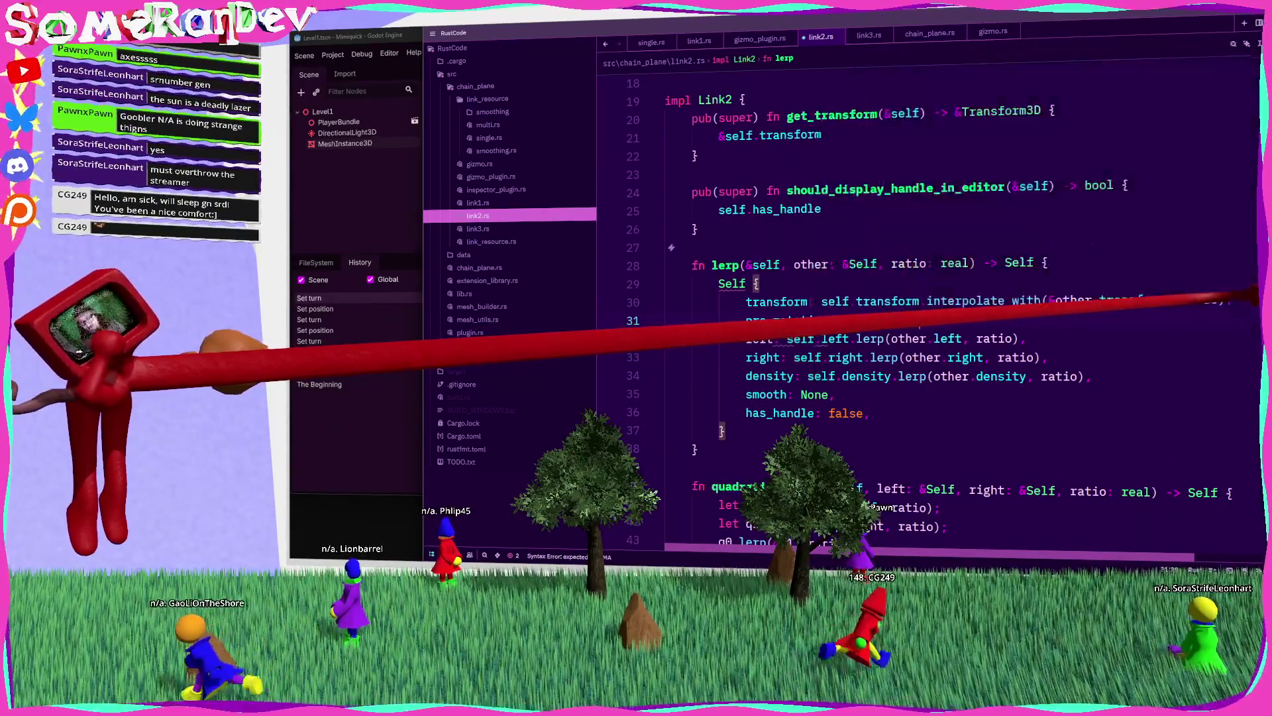
type(".pre_rotation_transform.inter")
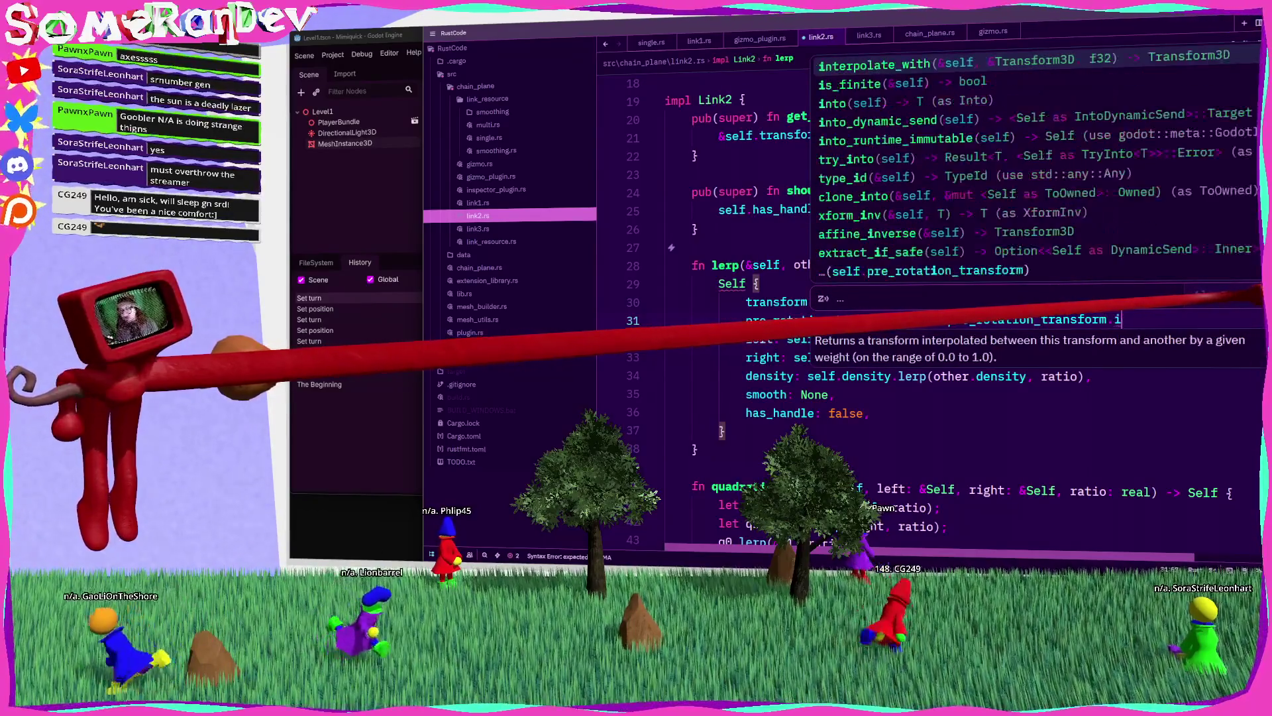
key("Return")
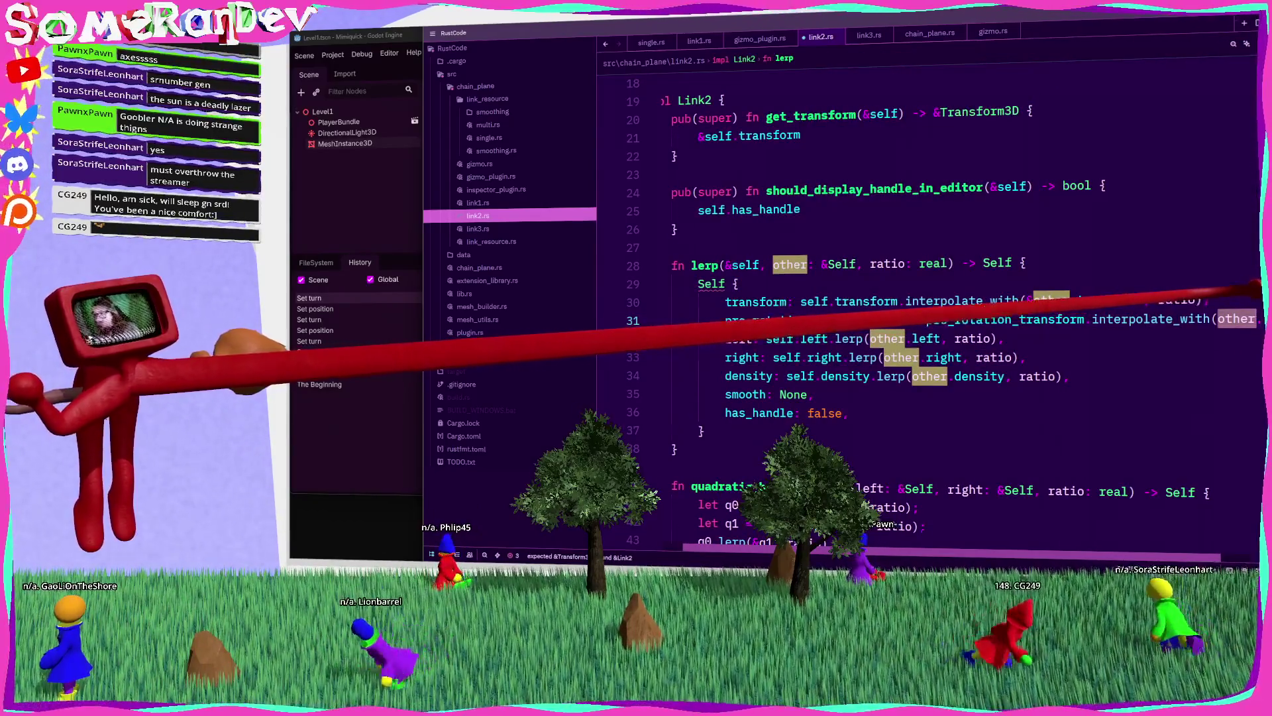
type(", weight")
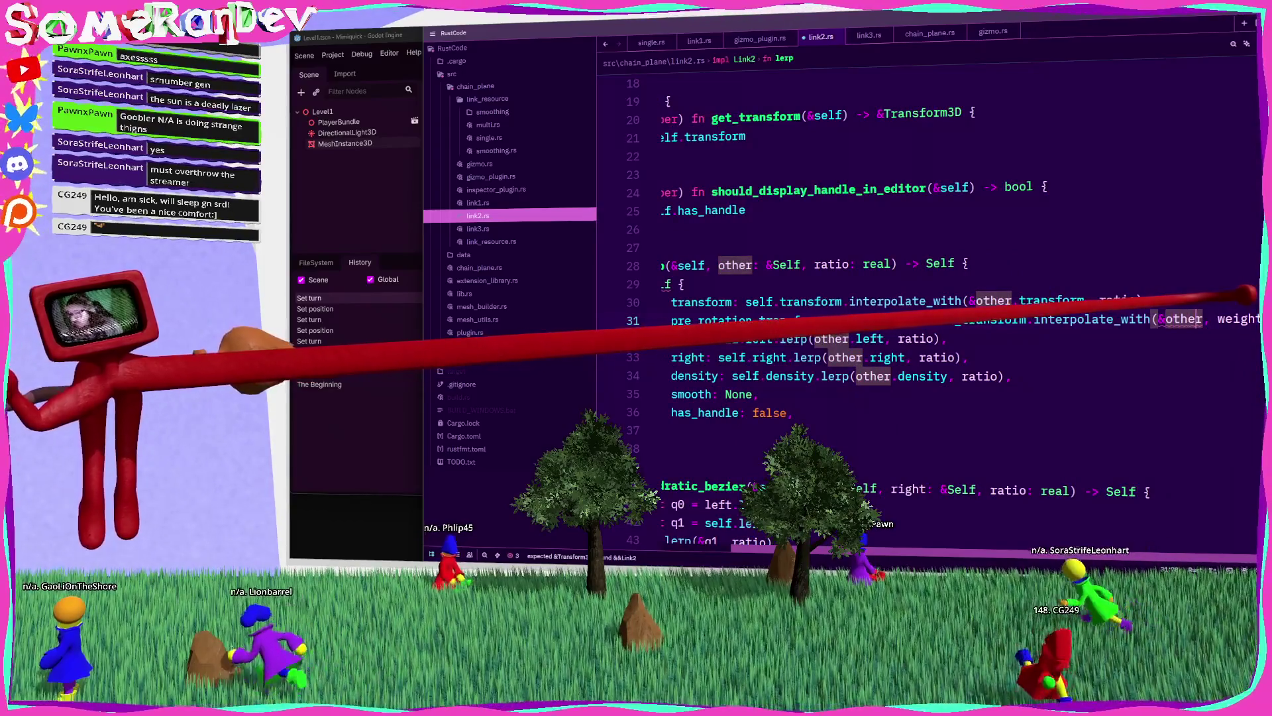
type(".pre_rotation_transform")
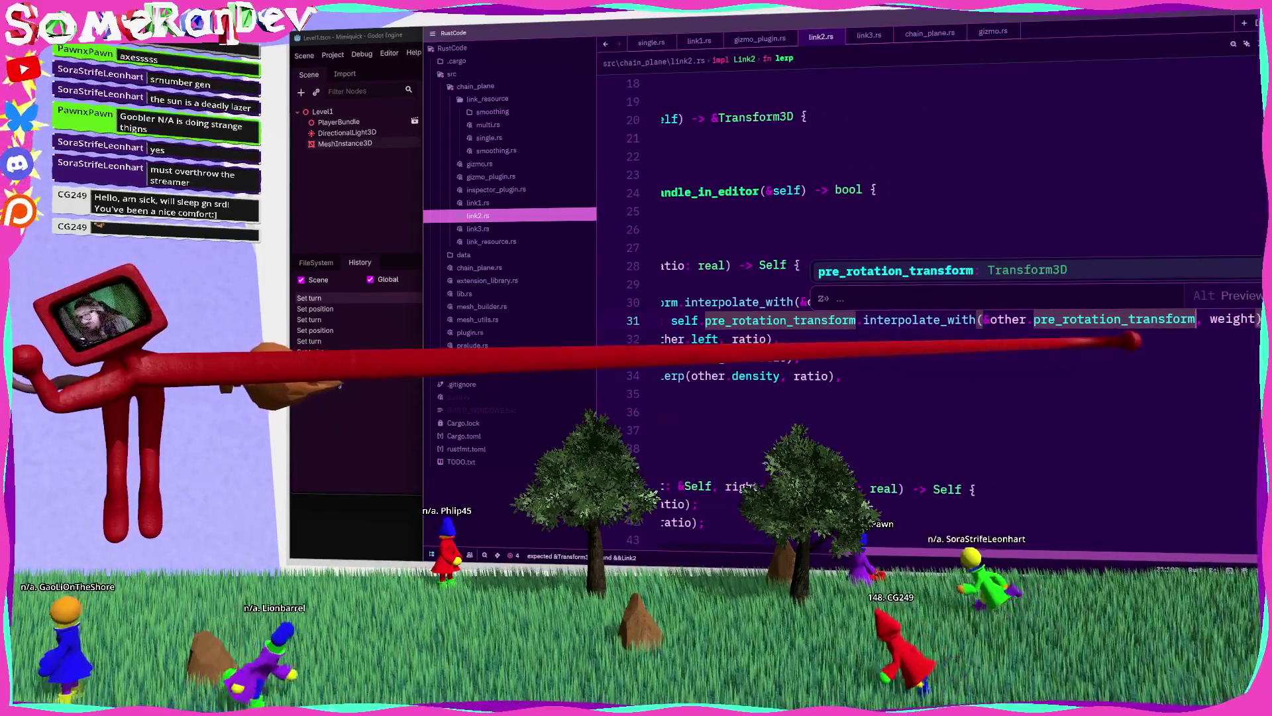
key("Down")
key("Up")
key("ctrl+BackSpace")
type("ratio")
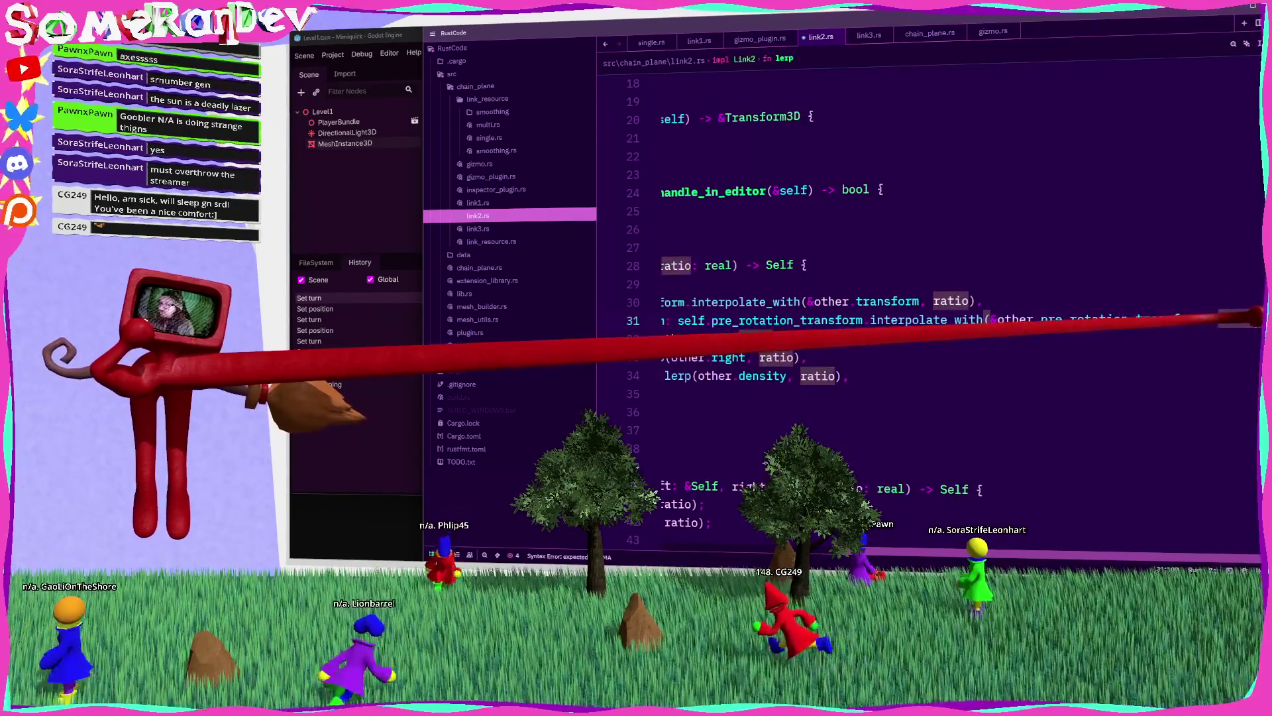
Step: Save link2.rs so rustfmt reformats lerp, then highlight pre_rotation_transform occurrences
key("ctrl+s")
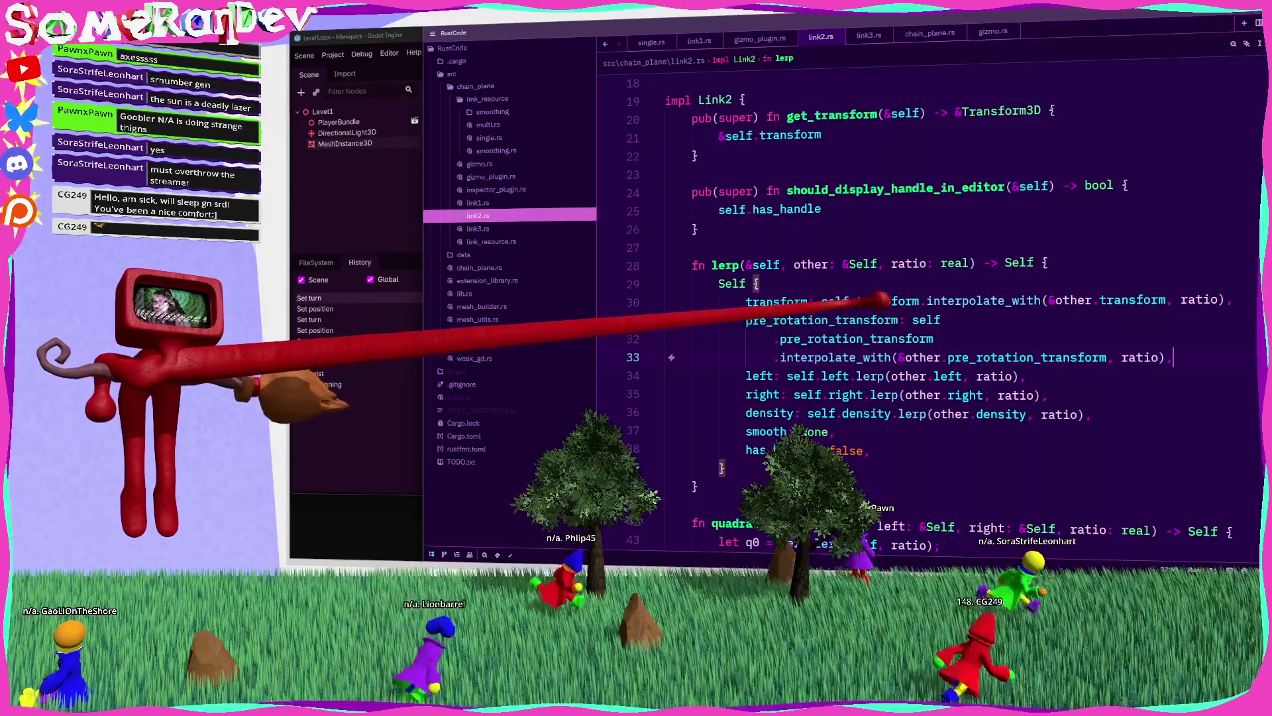
key("Return")
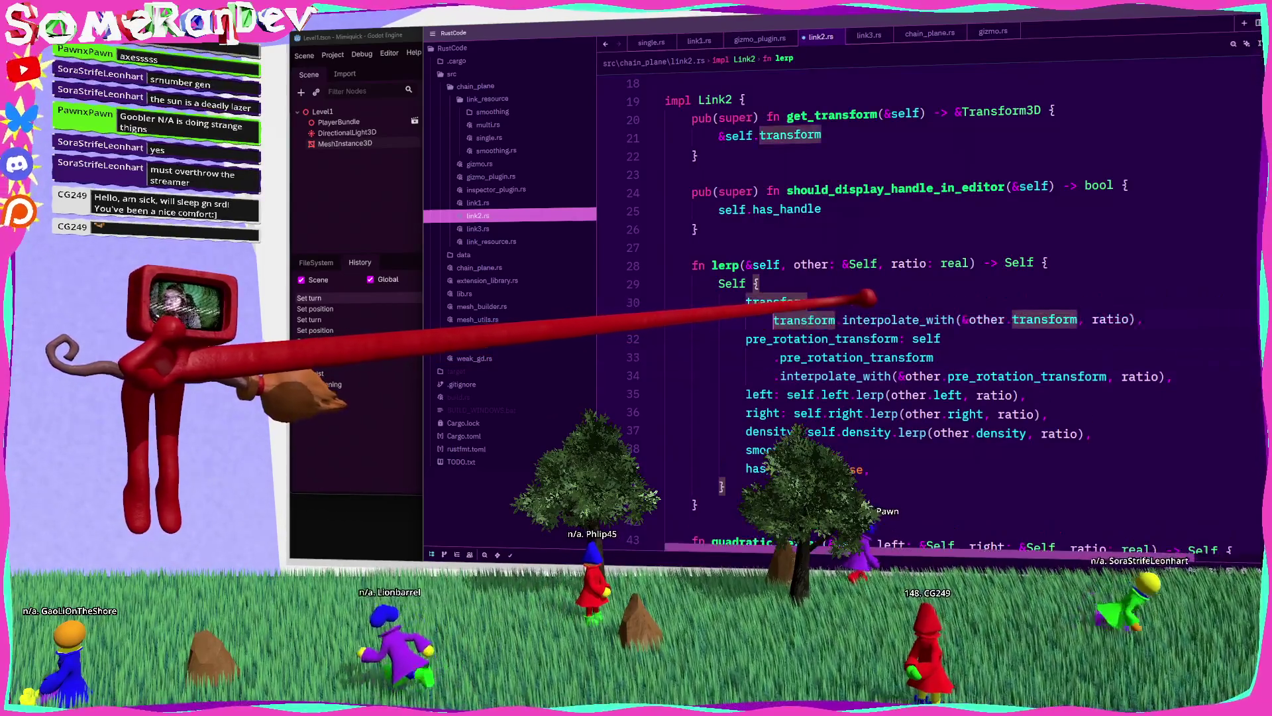
type(".transform")
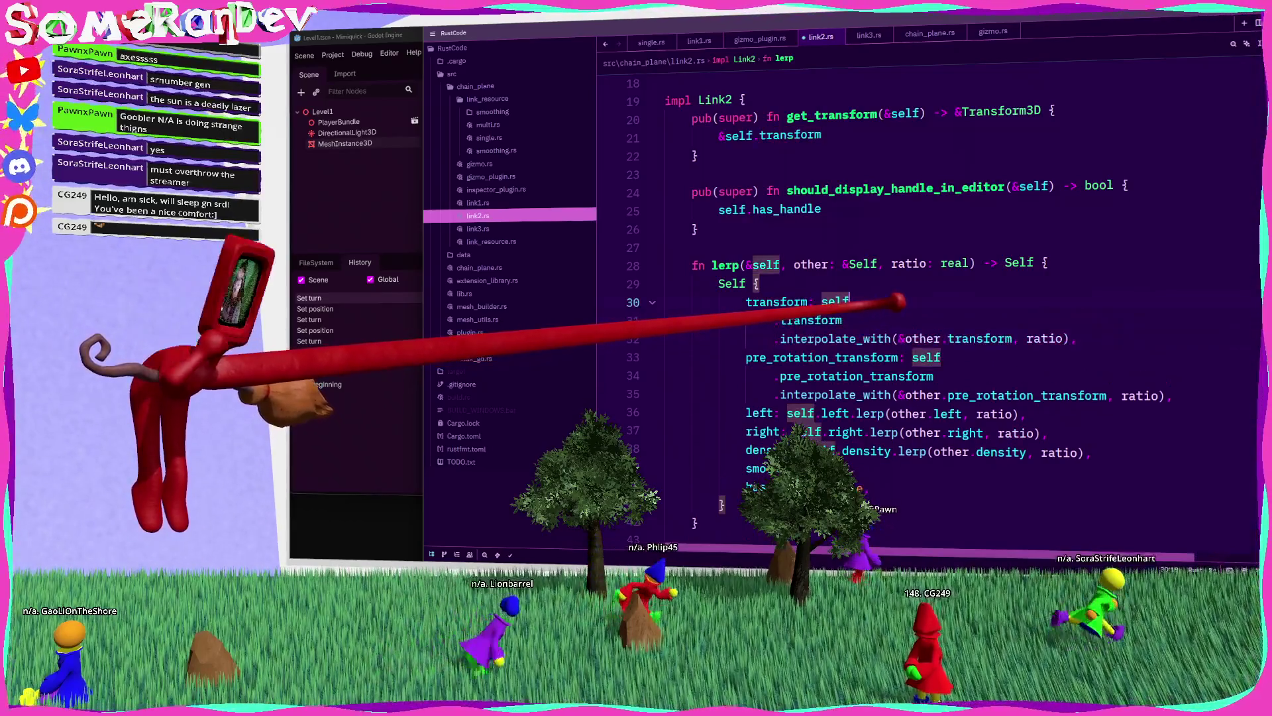
key("ctrl+s")
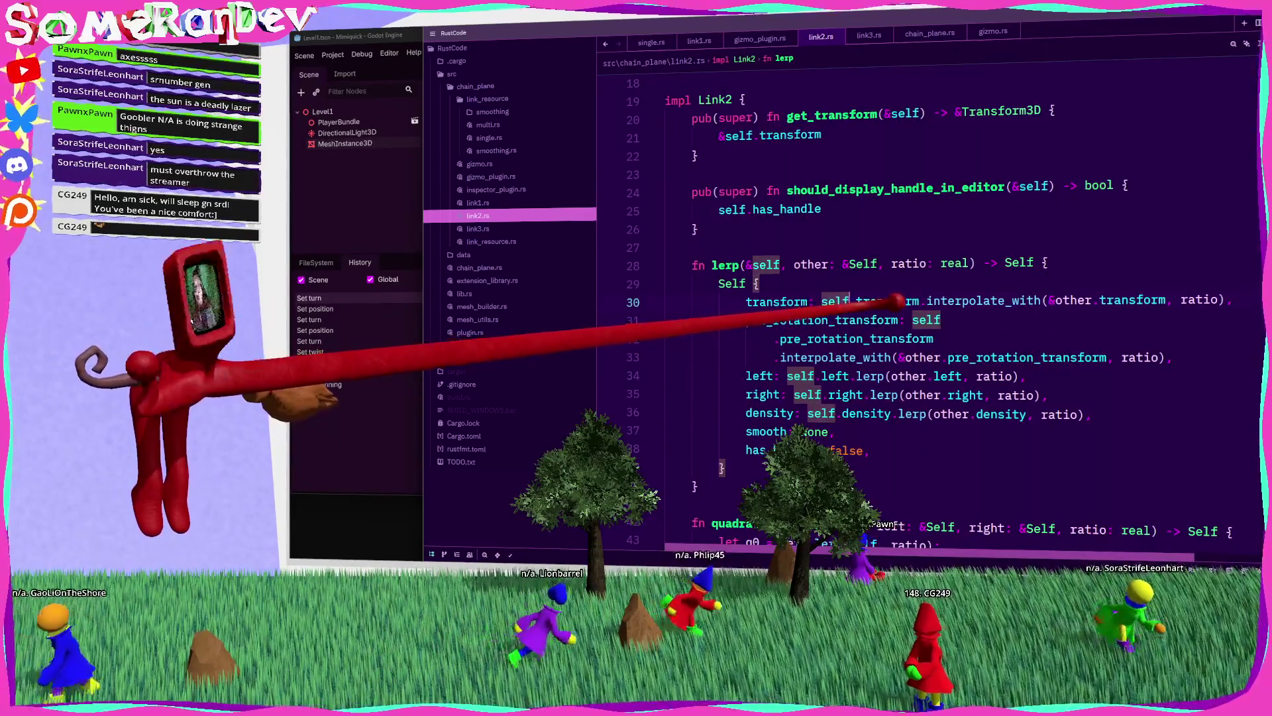
double_click(848, 321)
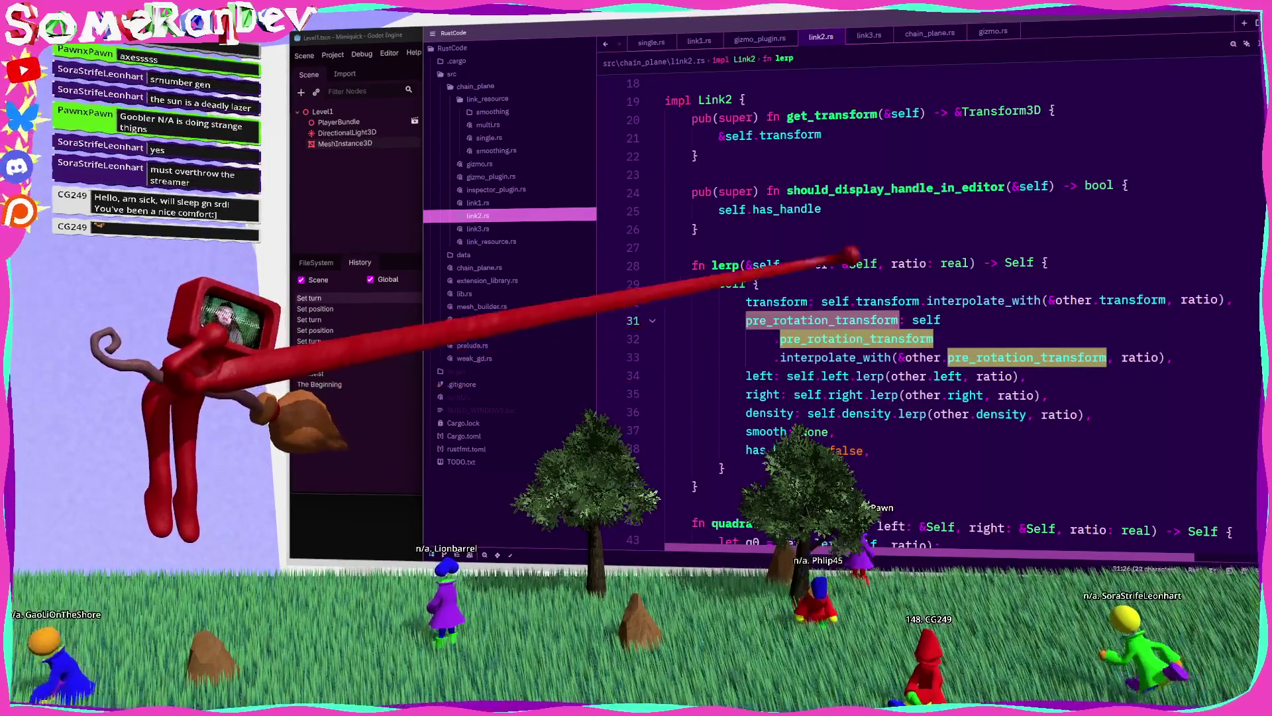
scroll(928, 298, "down", 5)
scroll(927, 298, "down", 17)
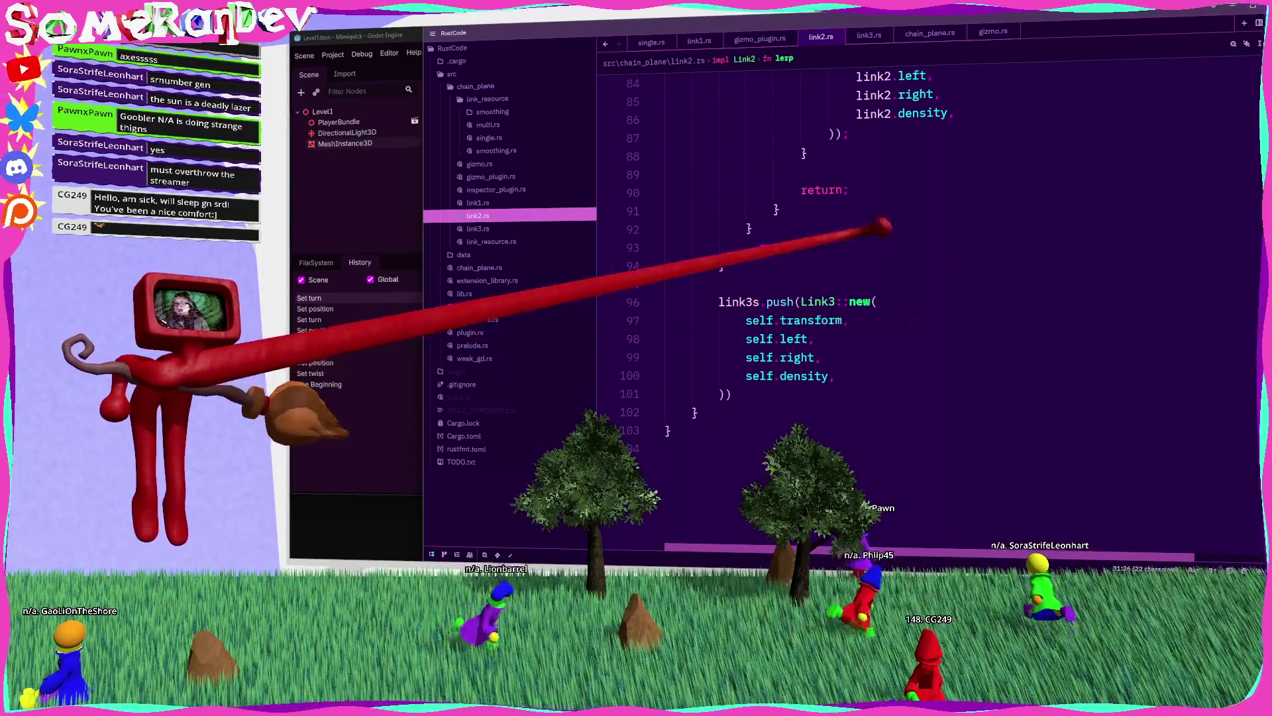
Step: Open gizmo_plugin.rs and look over the handle-moving code, highlighting uses of context
mouse_move(835, 318)
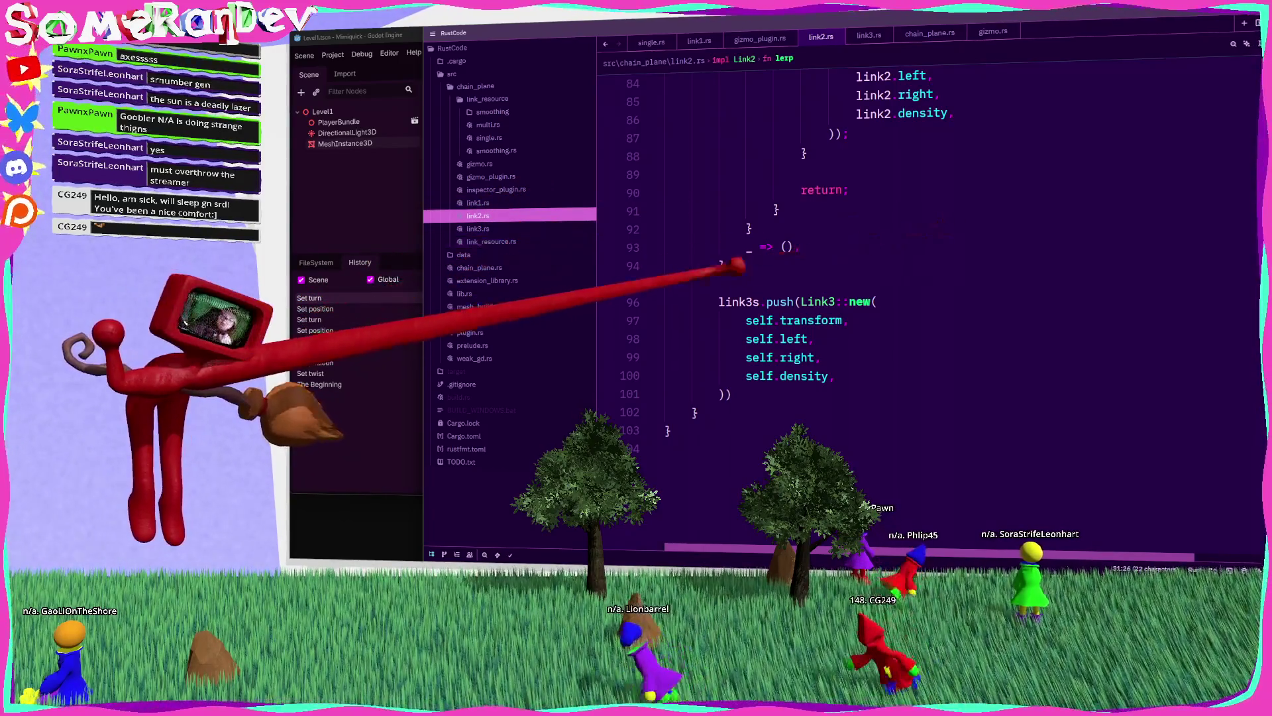
left_click(498, 176)
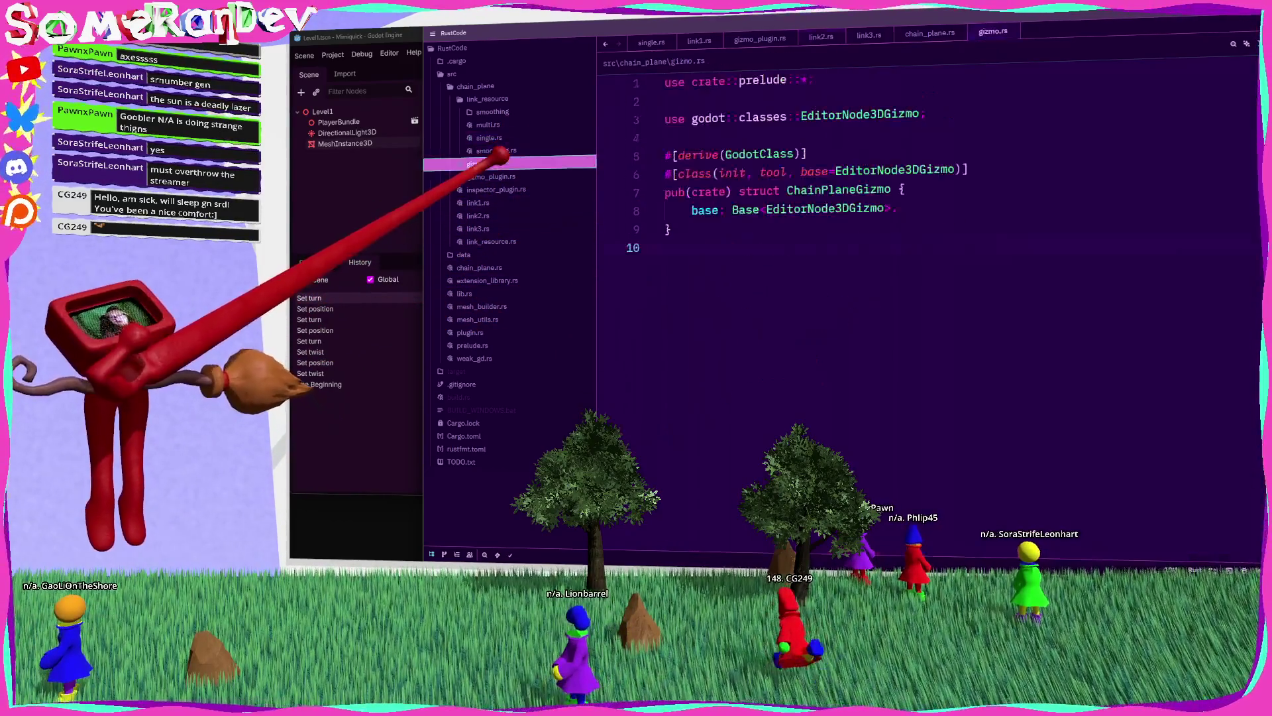
scroll(799, 285, "down", 5)
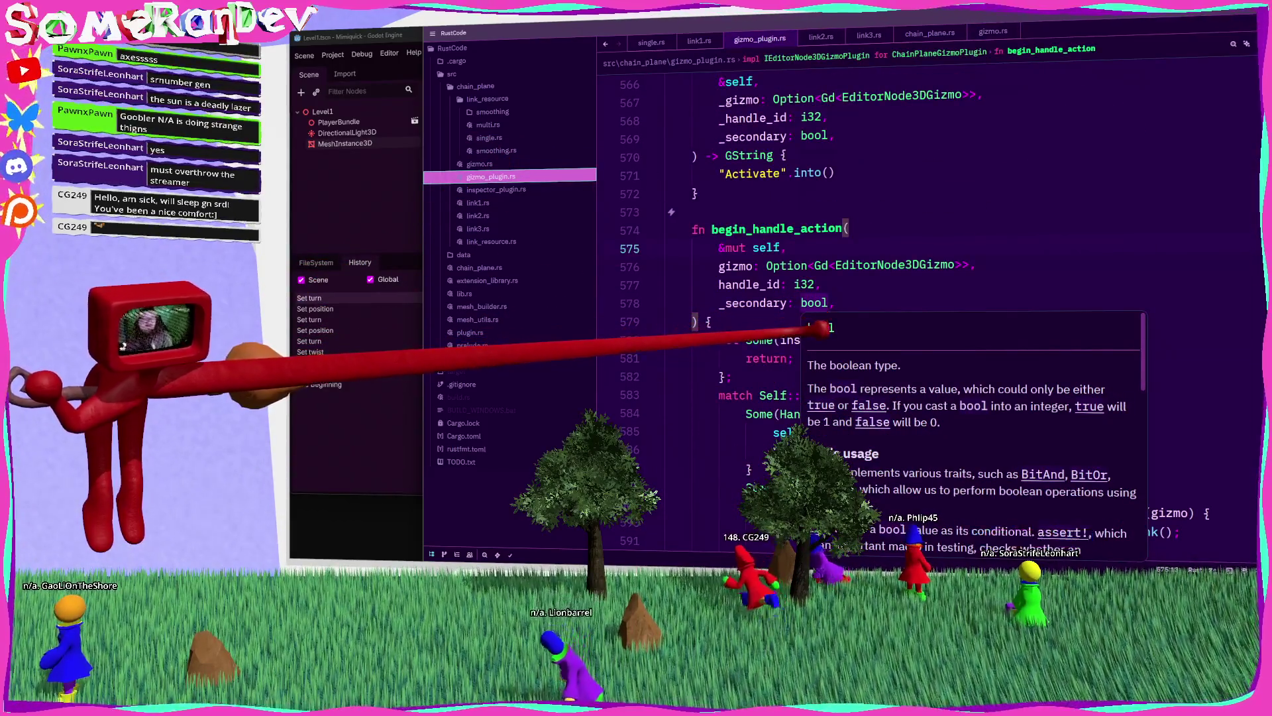
scroll(854, 373, "down", 6)
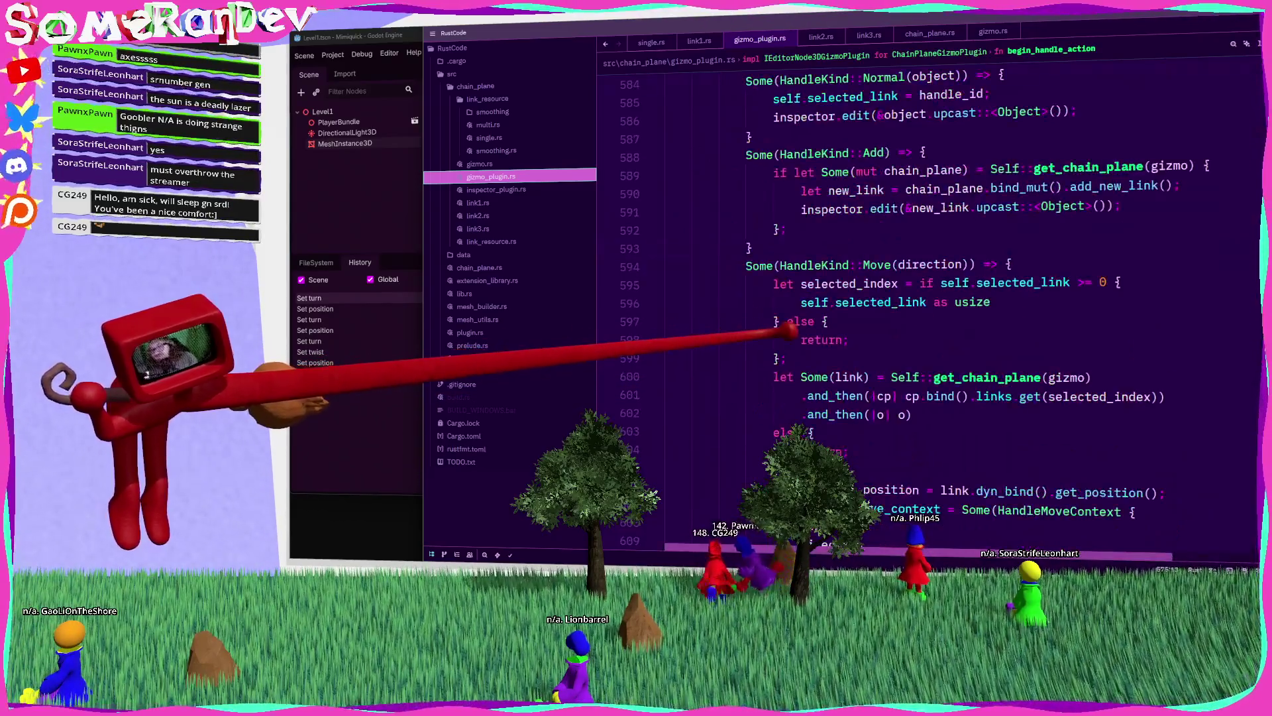
scroll(885, 383, "down", 5)
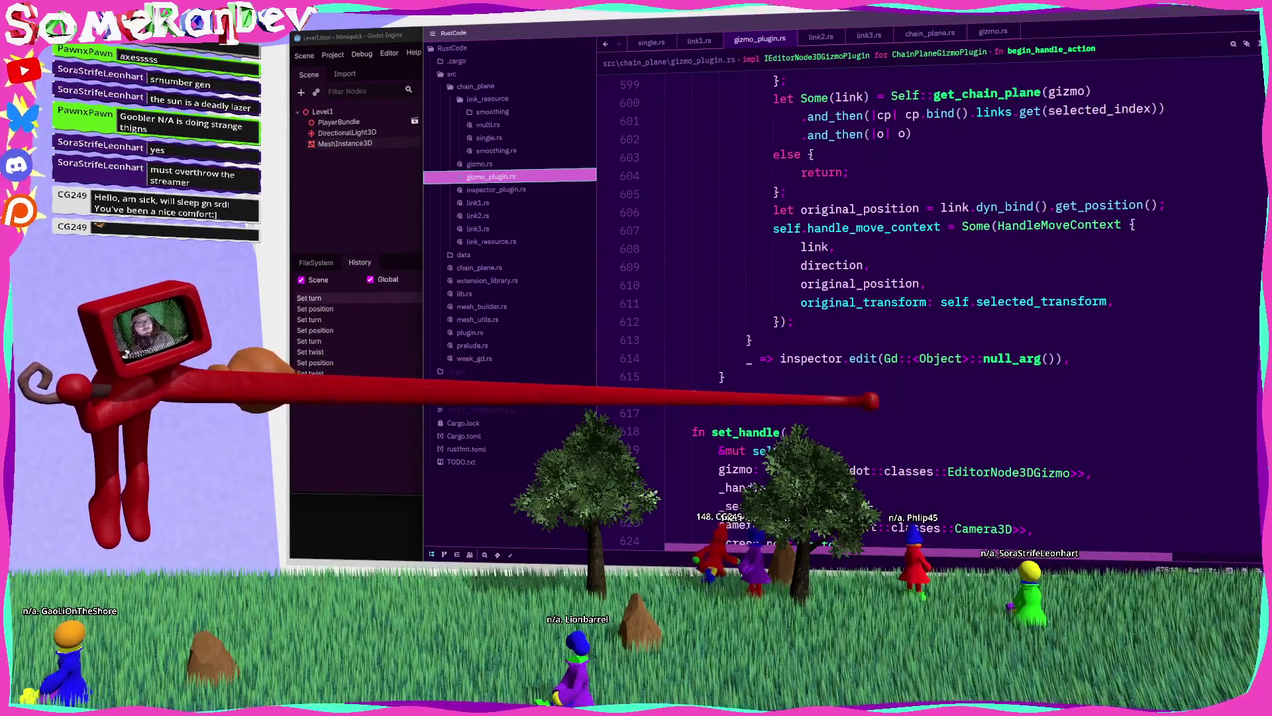
scroll(875, 400, "down", 11)
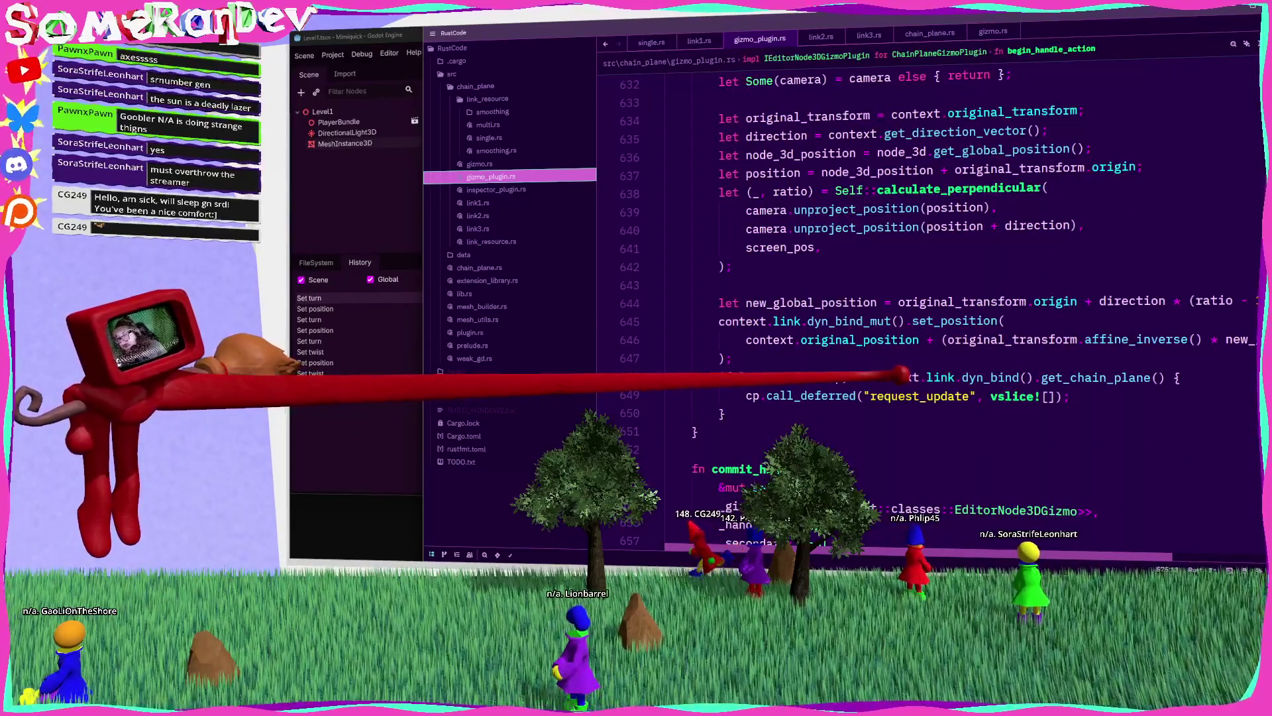
scroll(897, 374, "down", 9)
scroll(894, 397, "up", 13)
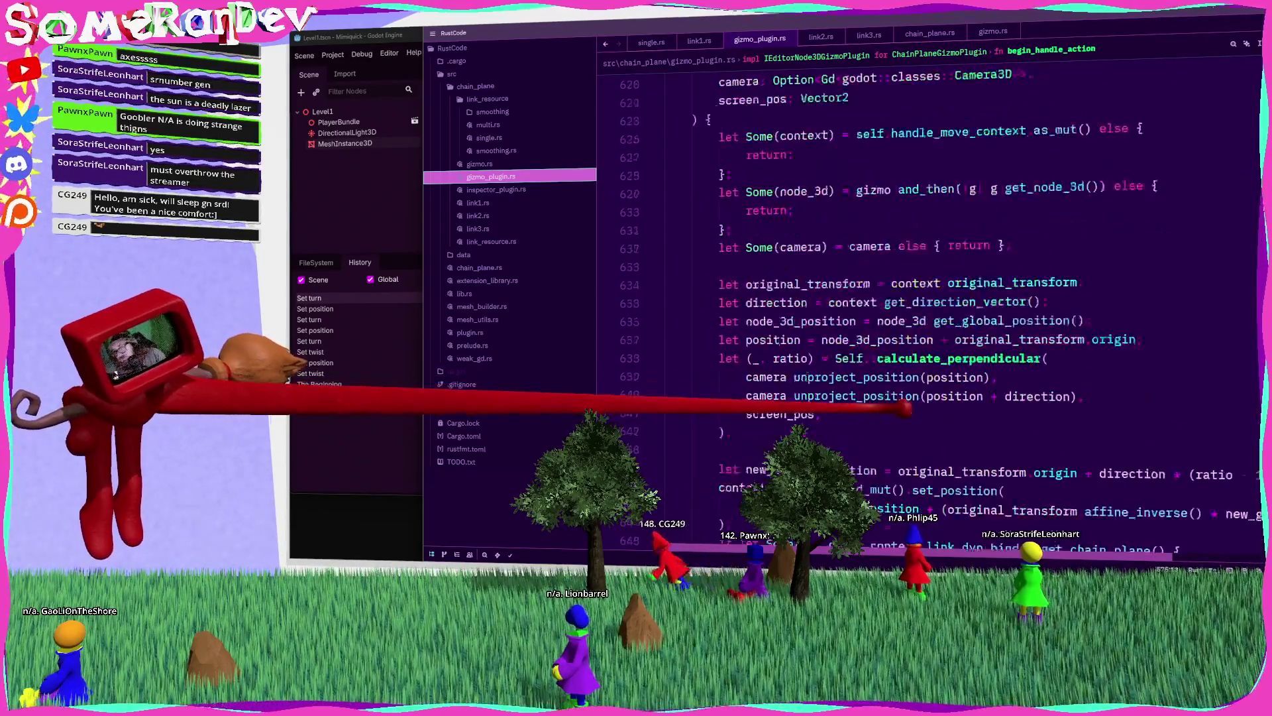
double_click(928, 339)
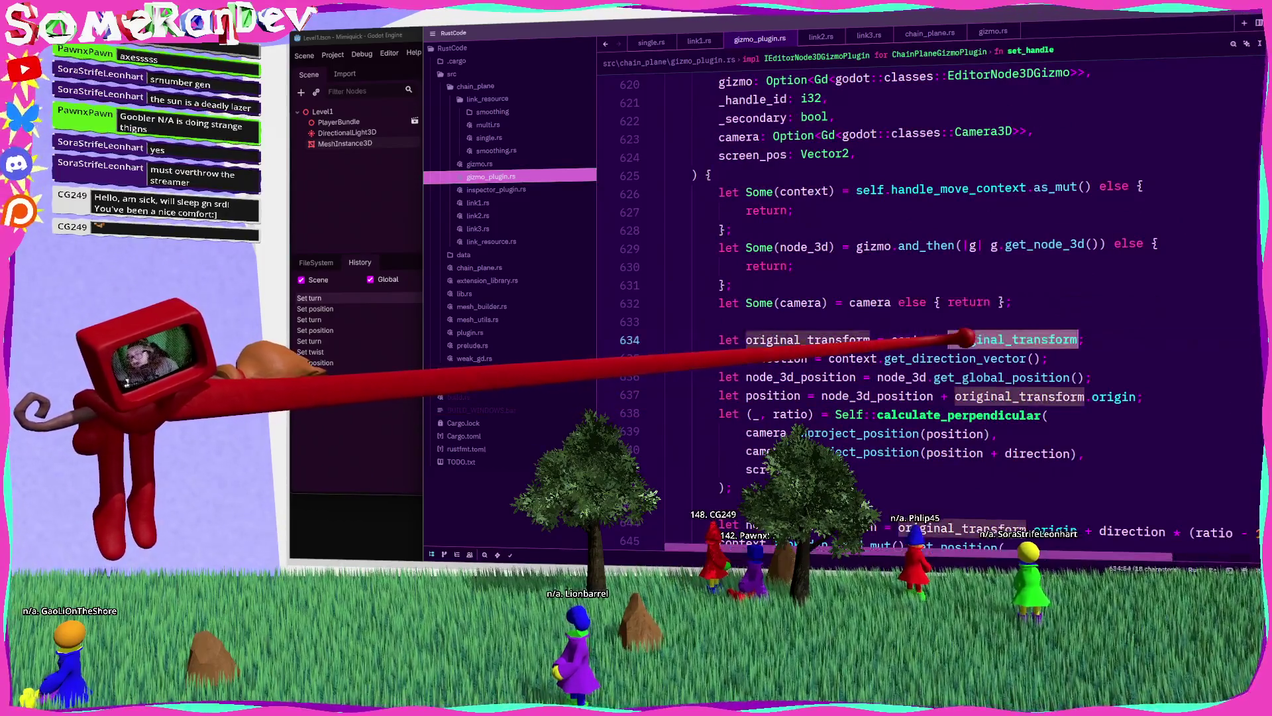
left_click_drag(1254, 411, 1256, 93)
scroll(895, 298, "up", 4)
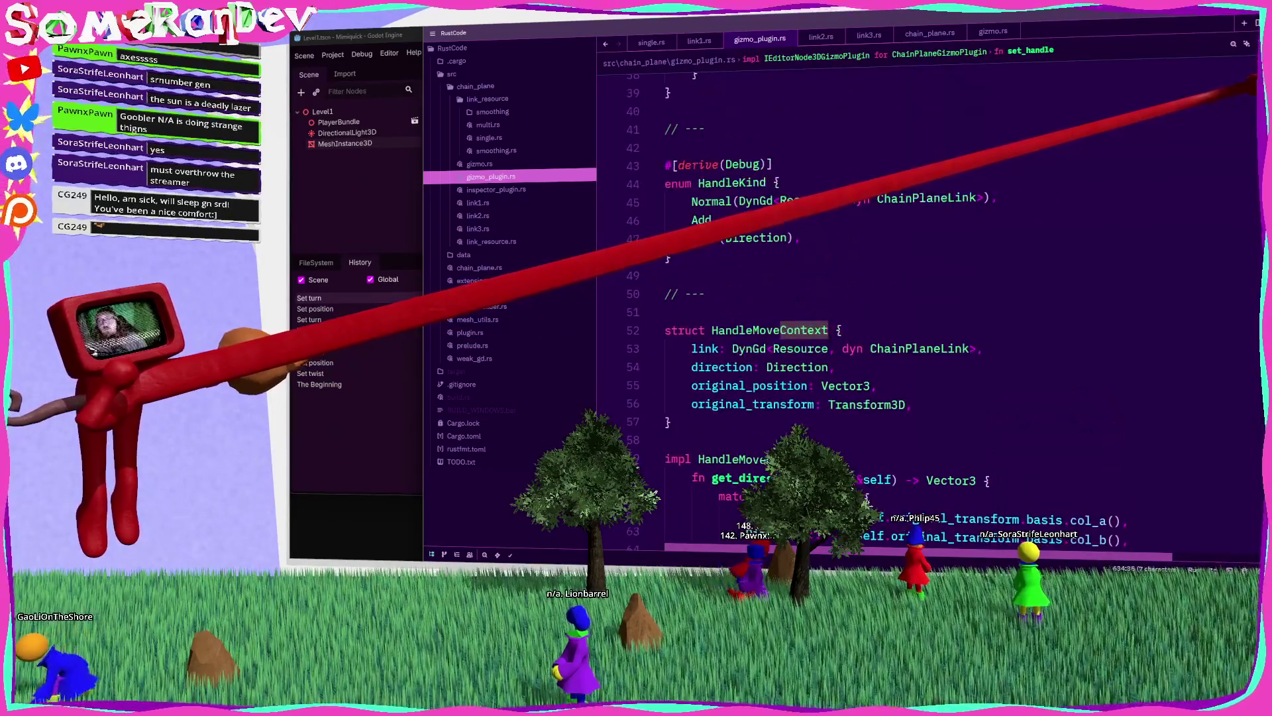
scroll(861, 298, "down", 3)
scroll(861, 298, "up", 1)
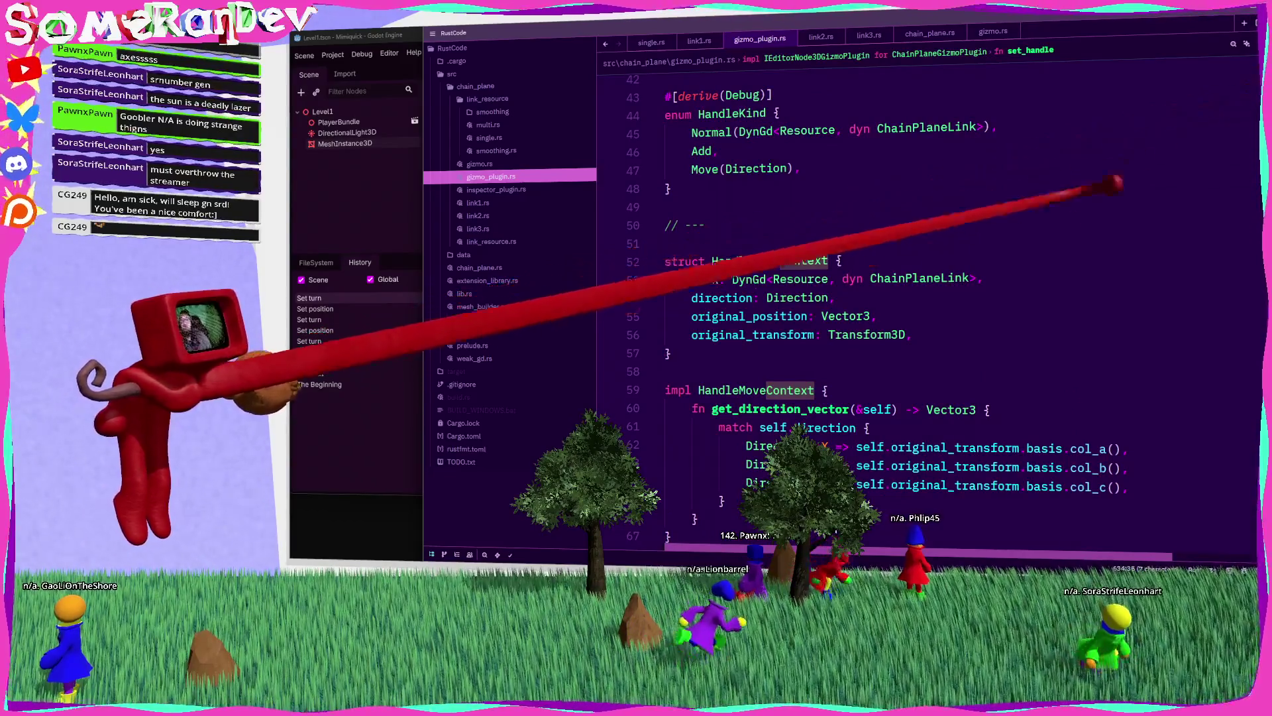
Step: Search gizmo_plugin.rs for original_transform and step through its matches
double_click(752, 335)
key("ctrl+f")
key("Return")
key("Return")
key("Return")
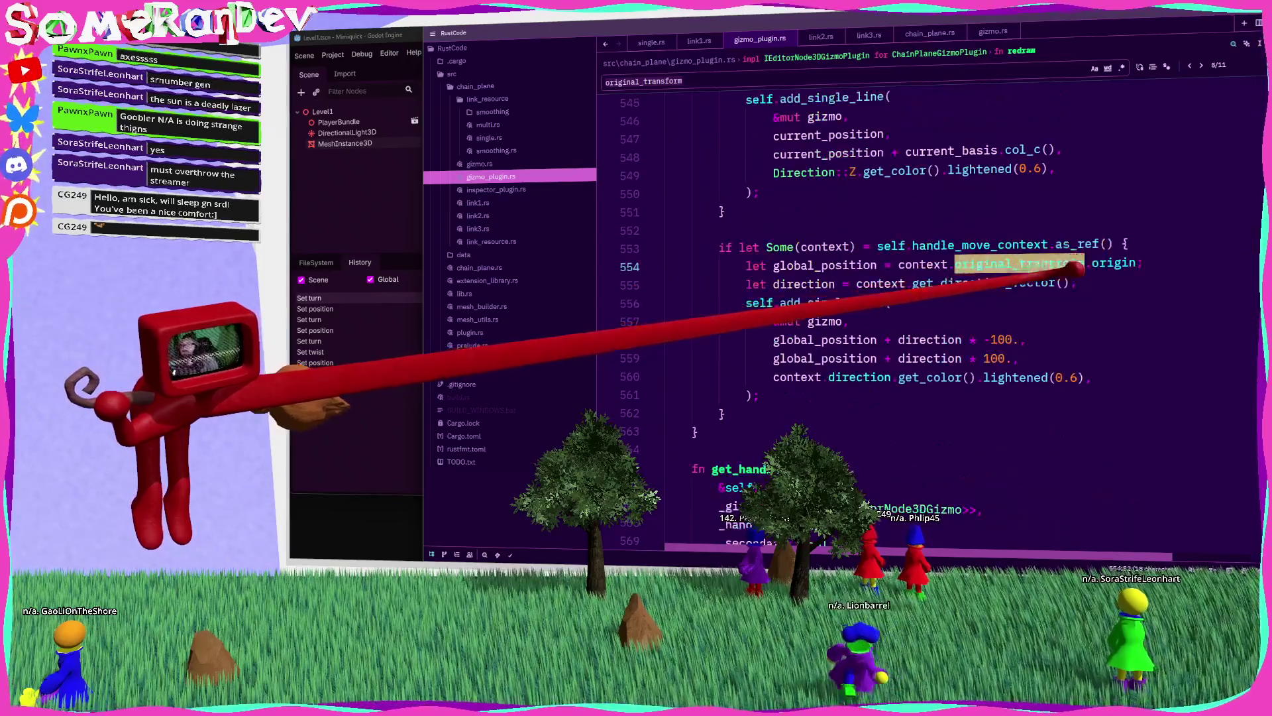
key("Return")
key("Return")
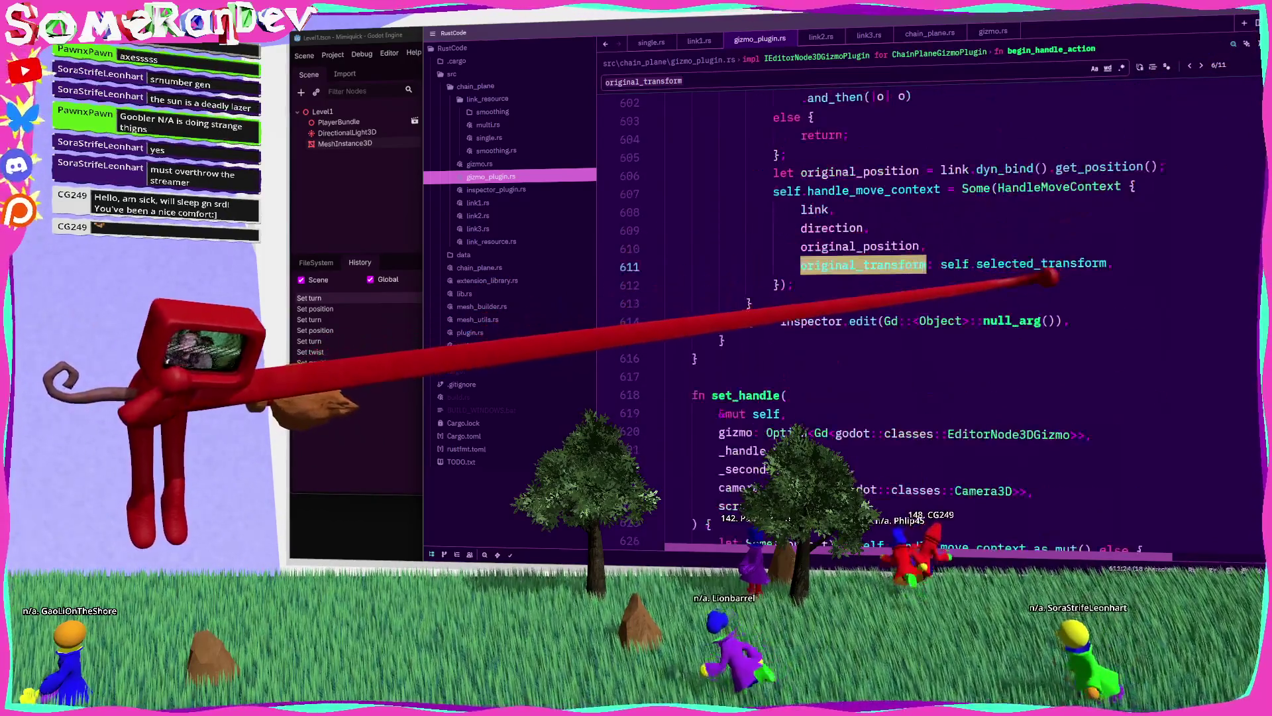
Step: Trace selected_transform back to its assignment on line 396 and open get_transform's definition
double_click(1041, 264)
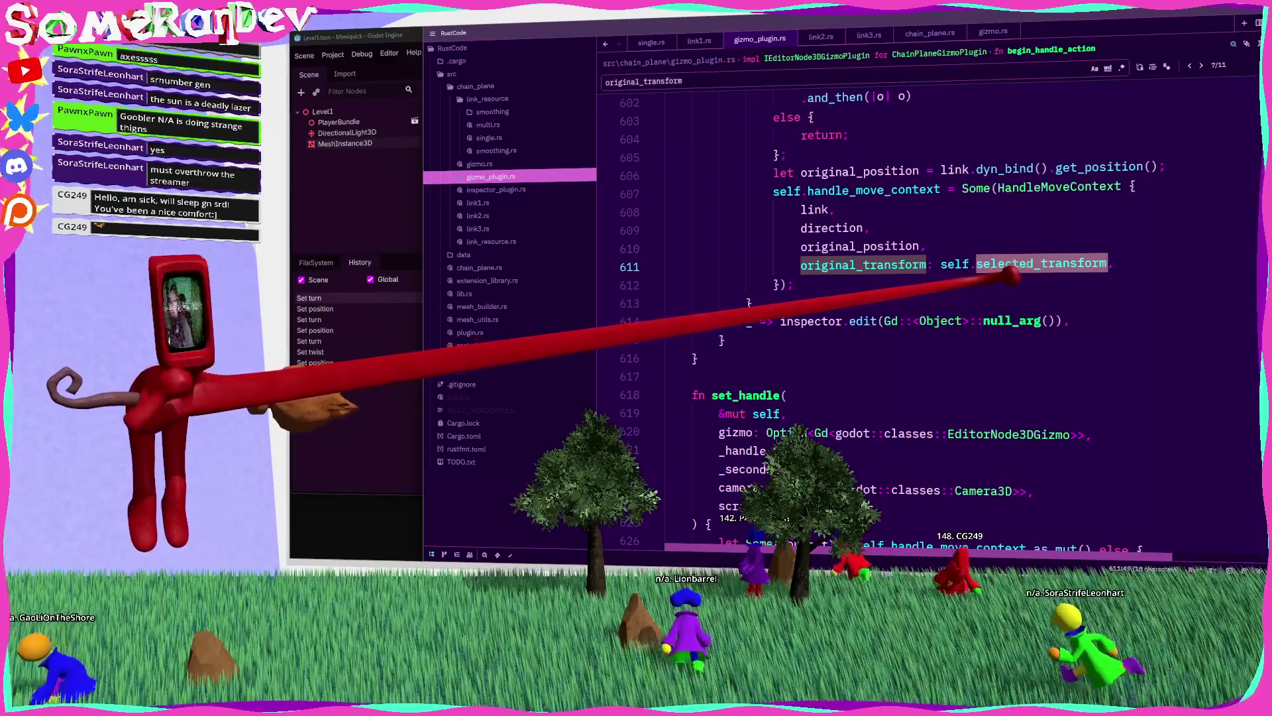
key("ctrl+f")
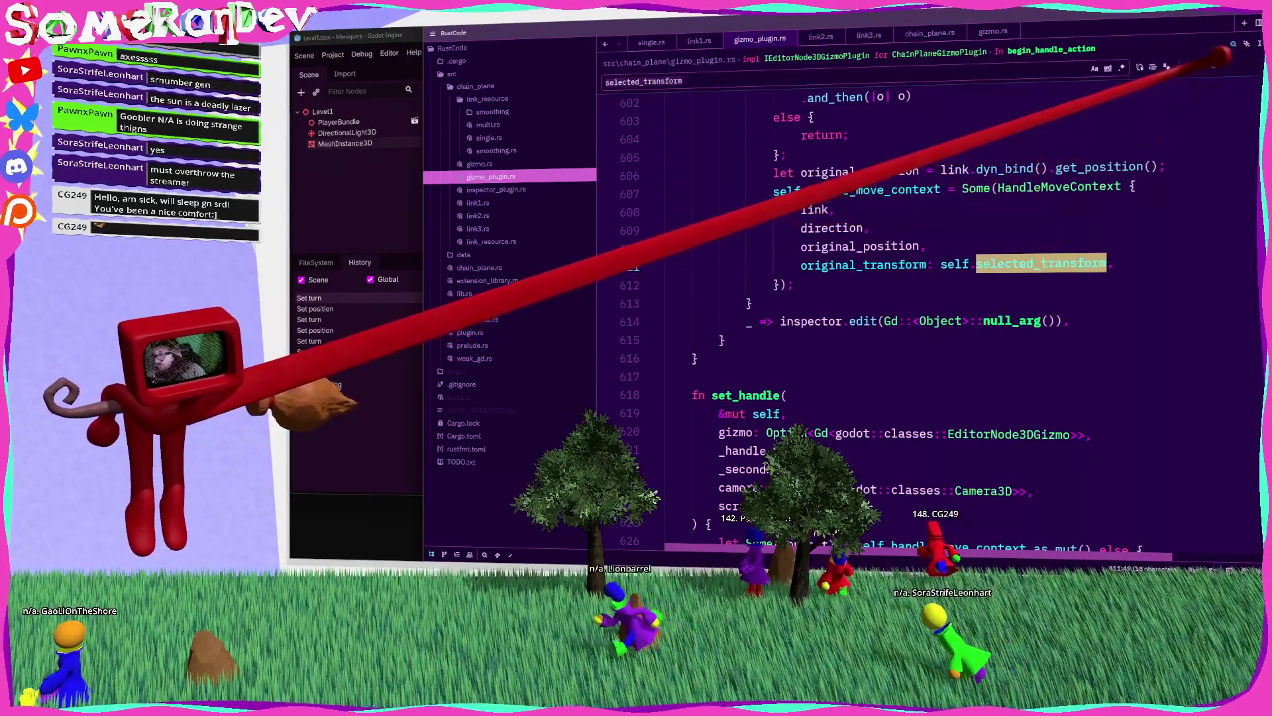
scroll(966, 255, "up", 4)
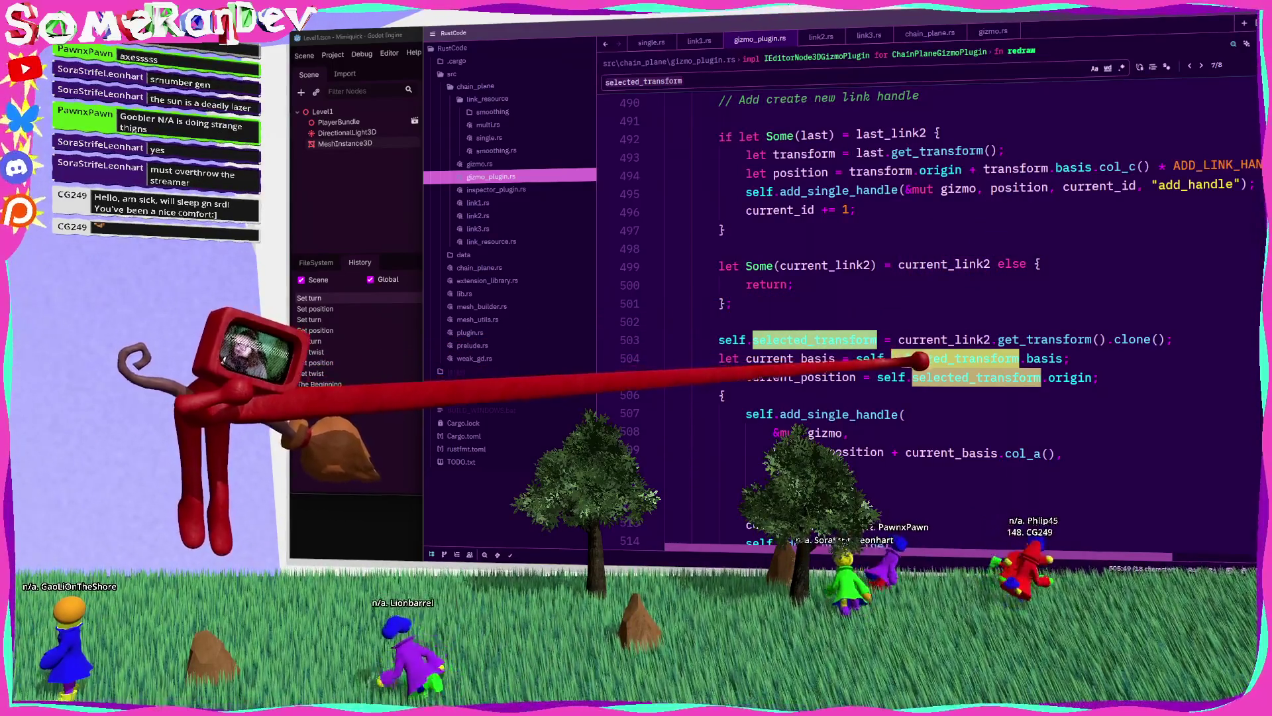
scroll(928, 298, "down", 3)
scroll(928, 298, "up", 3)
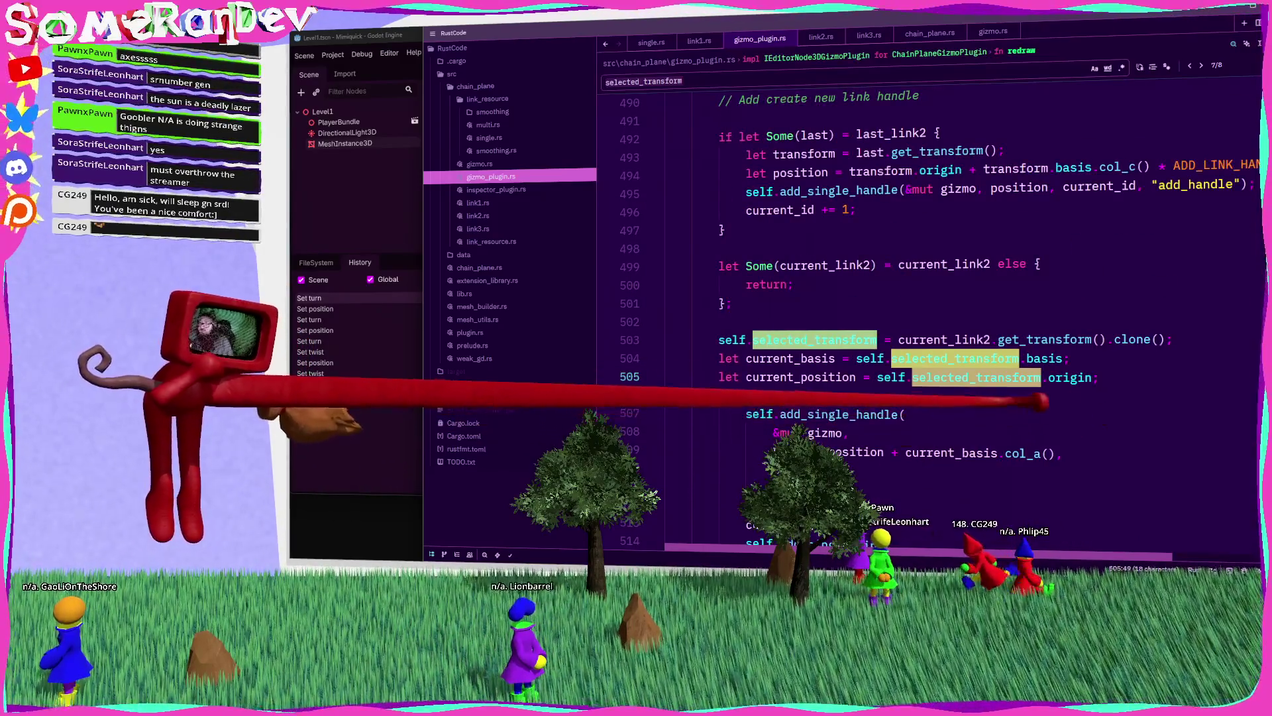
left_click(1191, 66)
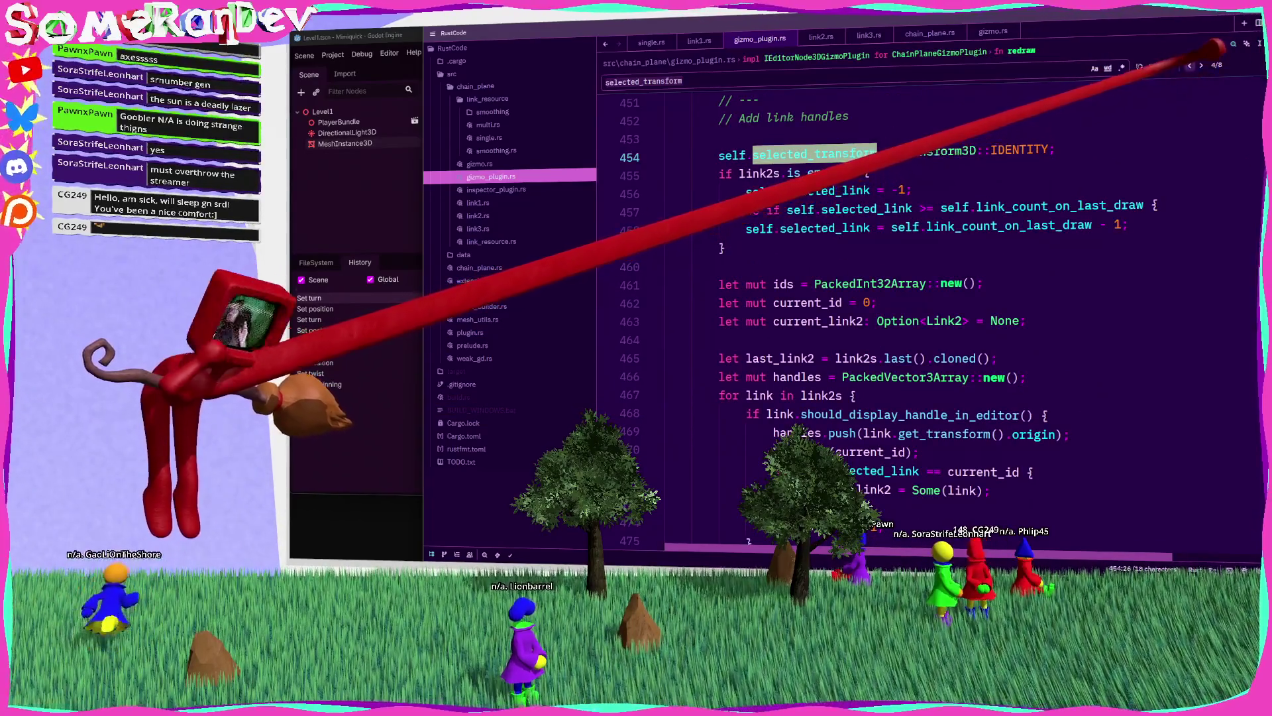
key("shift+Return")
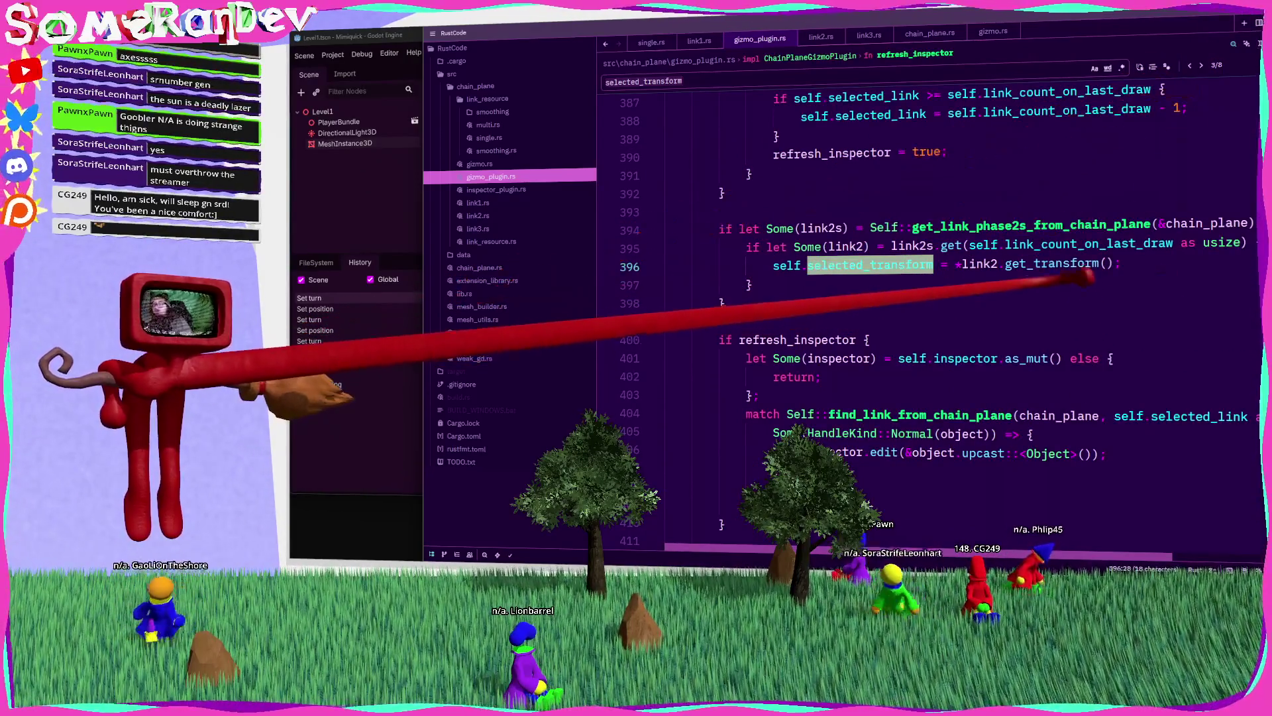
key("F12")
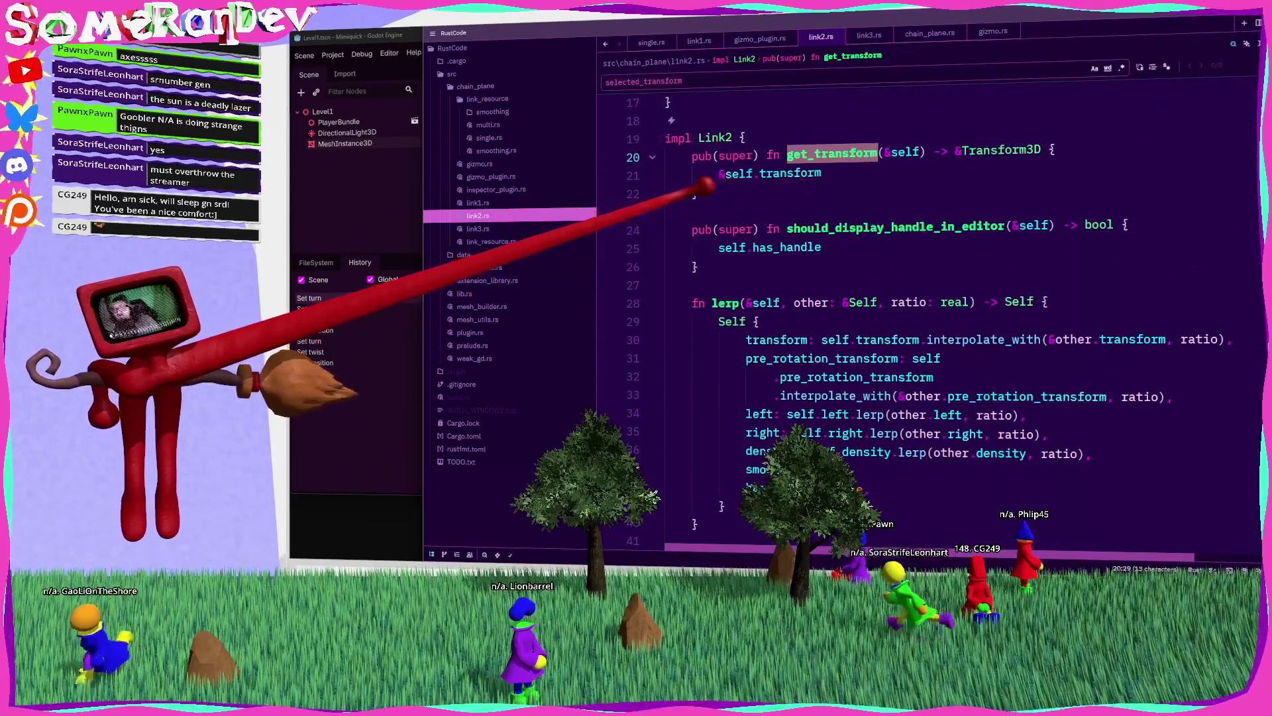
Step: Add a pre_rotation: bool parameter to Link2's get_transform
key("ctrl+c")
key("ctrl+v")
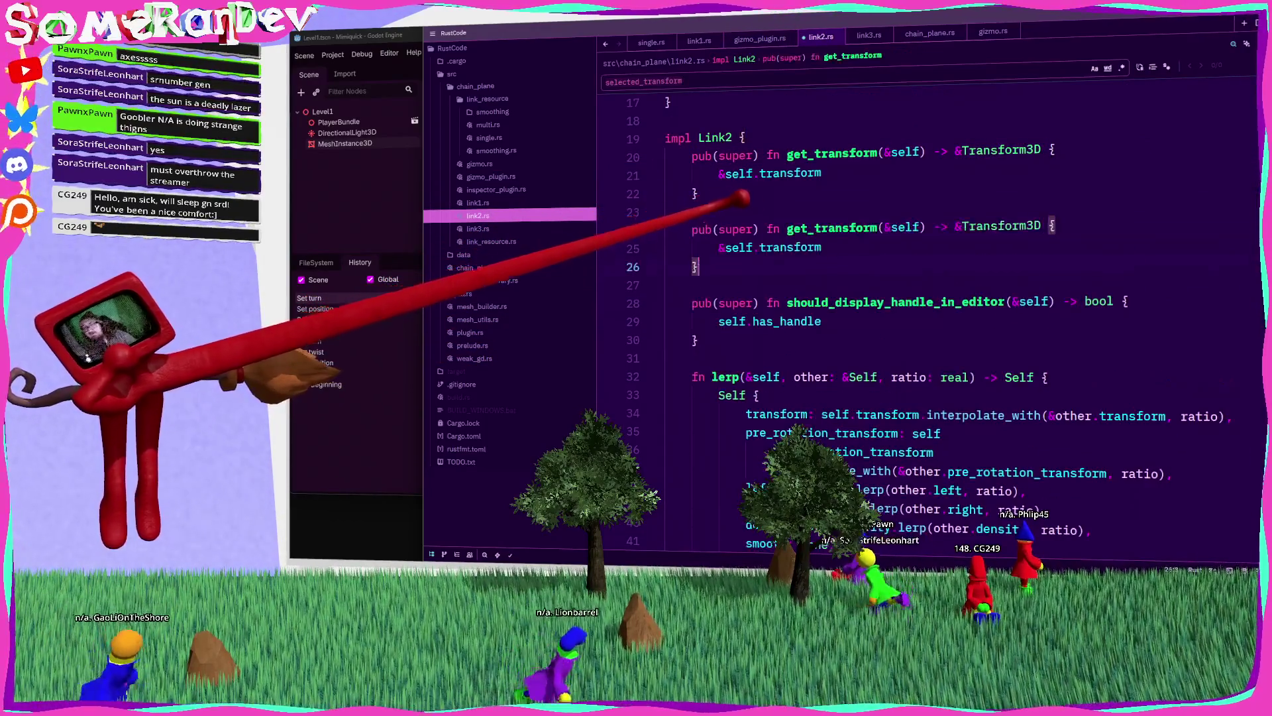
type("pre_rotation")
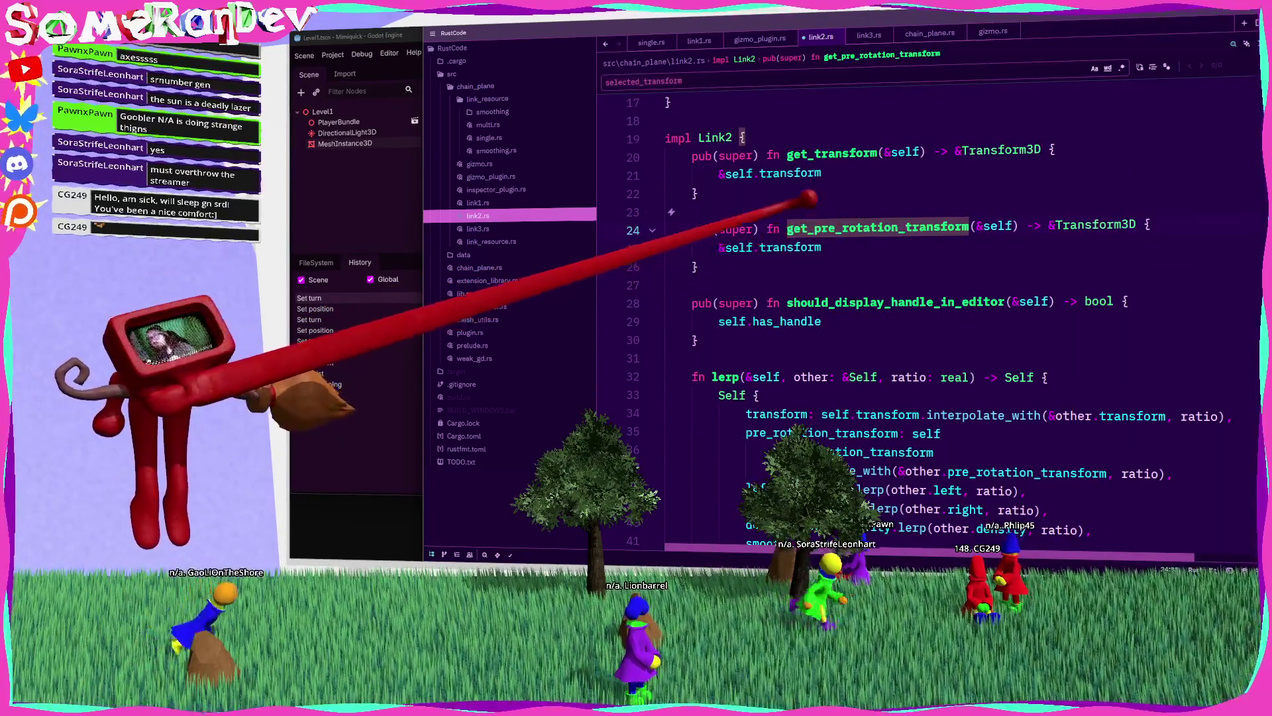
left_click_drag(719, 265, 690, 193)
key("Delete")
left_click(908, 151)
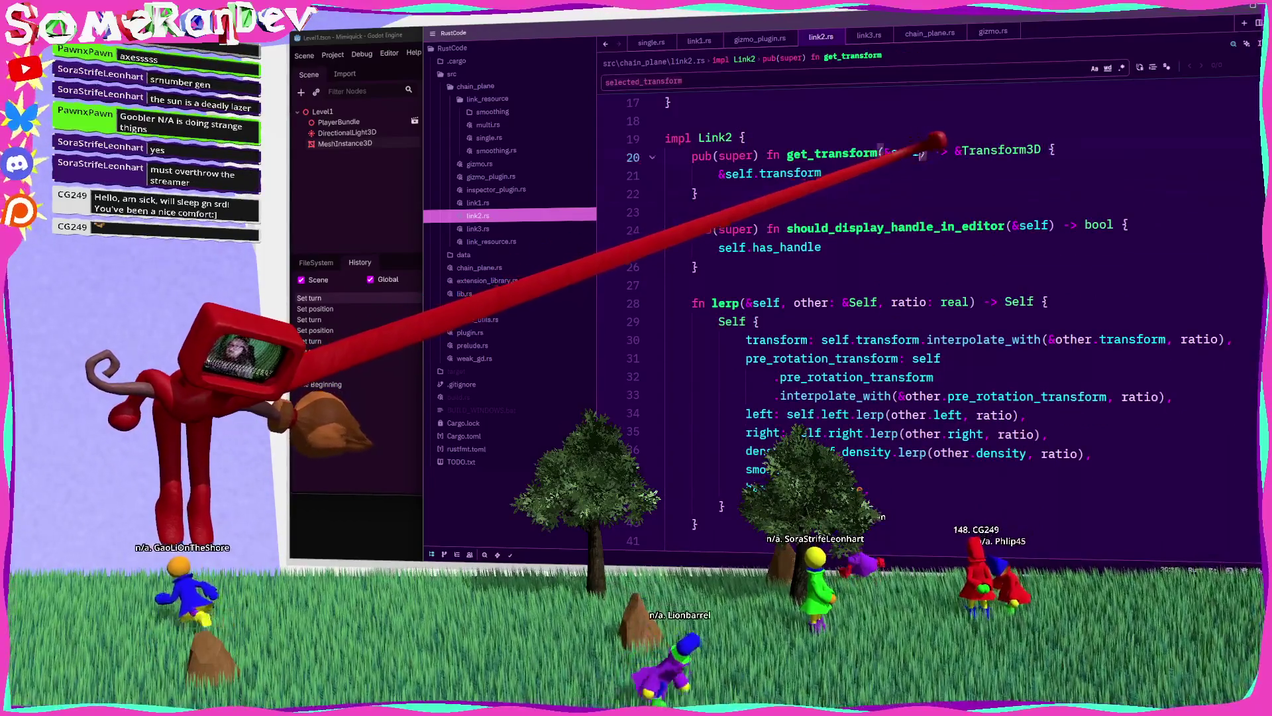
type(", pre_rotation: bo")
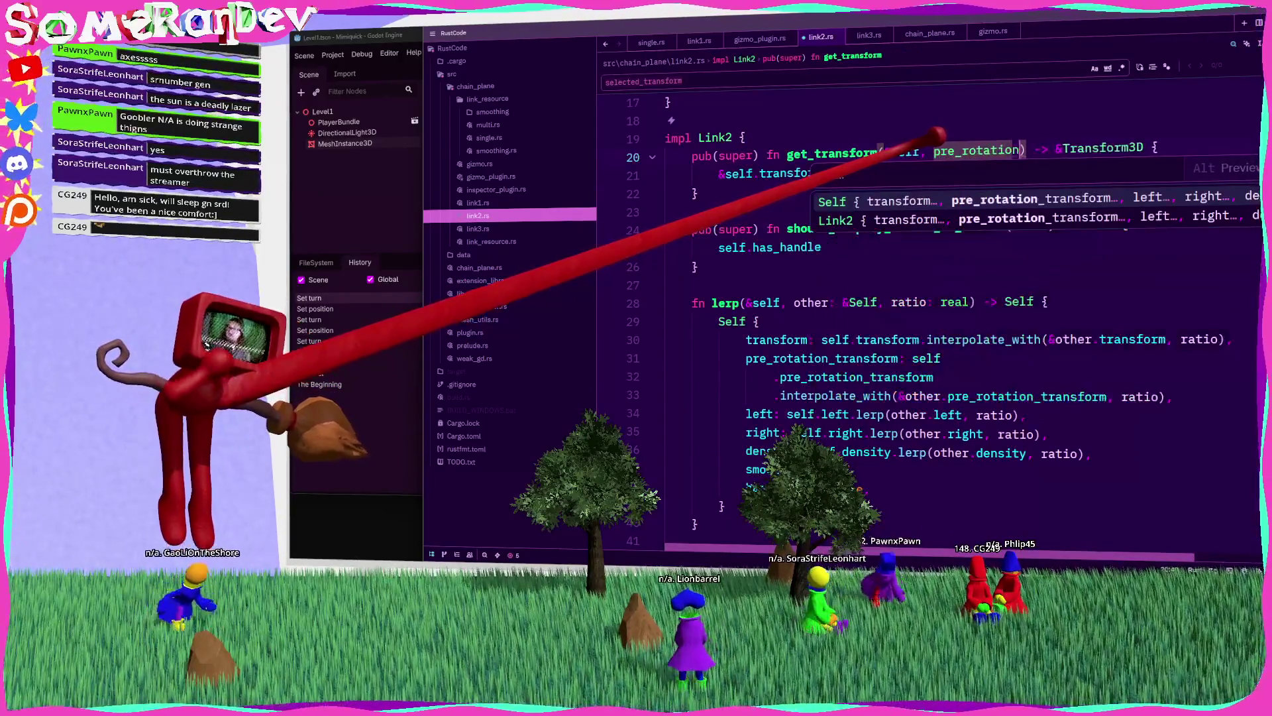
type("ol")
key("Escape")
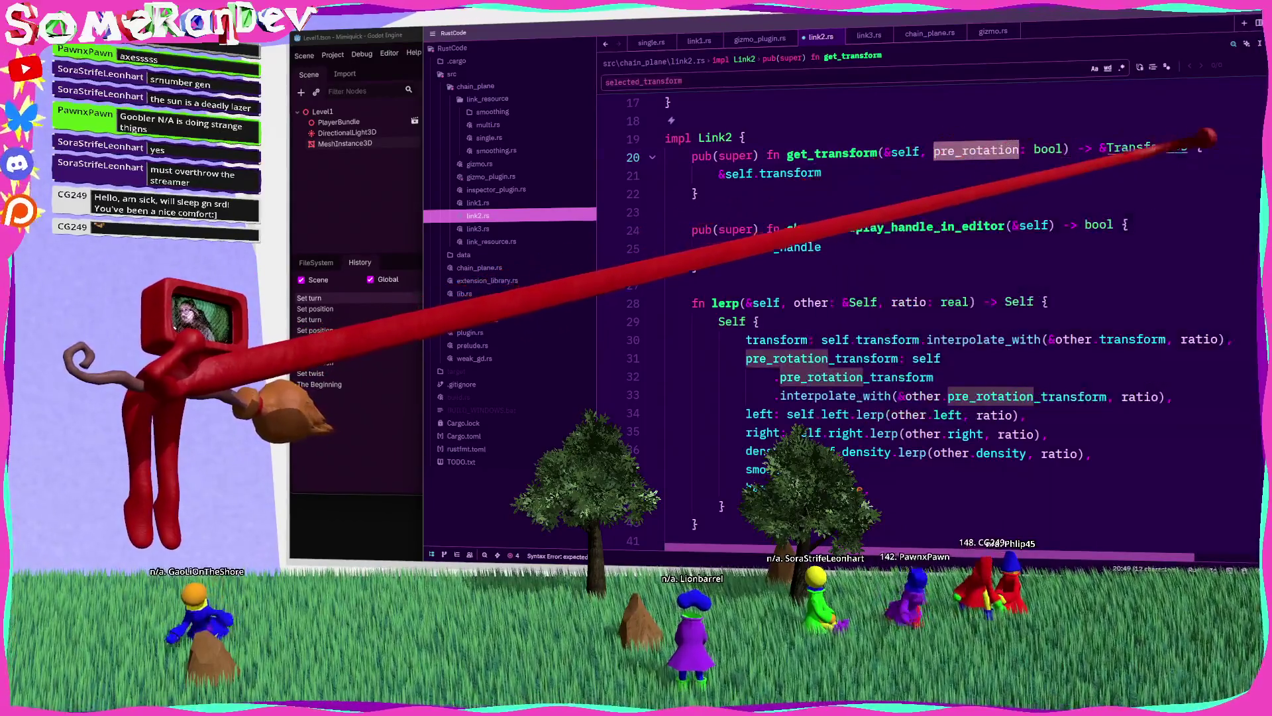
Step: Add an if pre_rotation branch returning self.pre_rotation_transform inside get_transform
key("End")
key("Return")
type("iuf")
key("BackSpace")
type("f pre_rotation {")
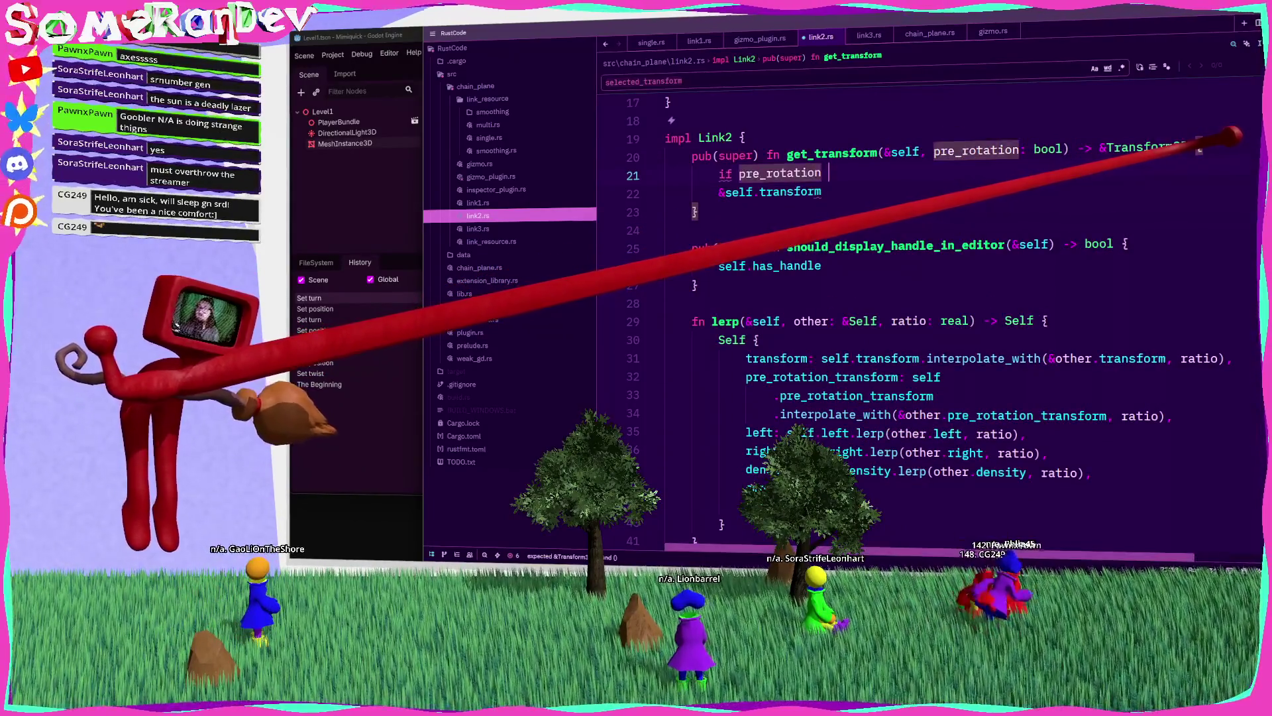
key("Return")
type("elf.pre_rotation_transform")
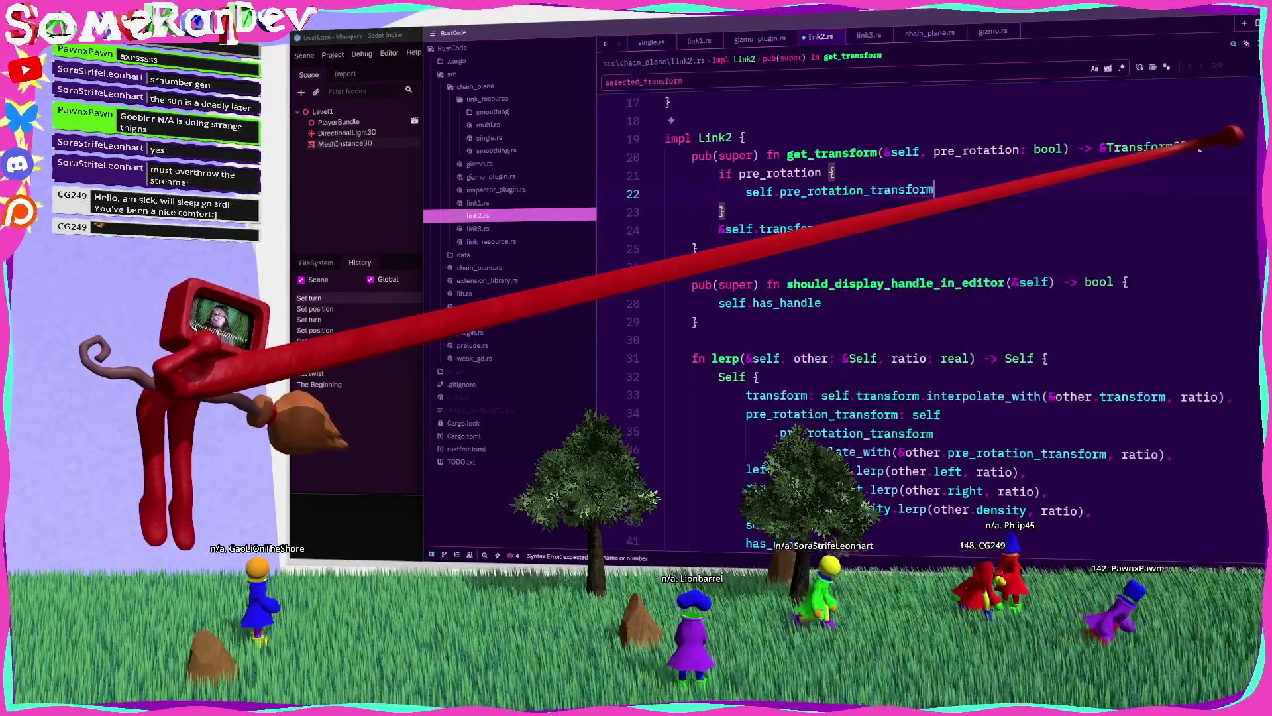
Step: Return &self.transform in an else branch and reference &self.pre_rotation_transform in the if branch
left_click(726, 211)
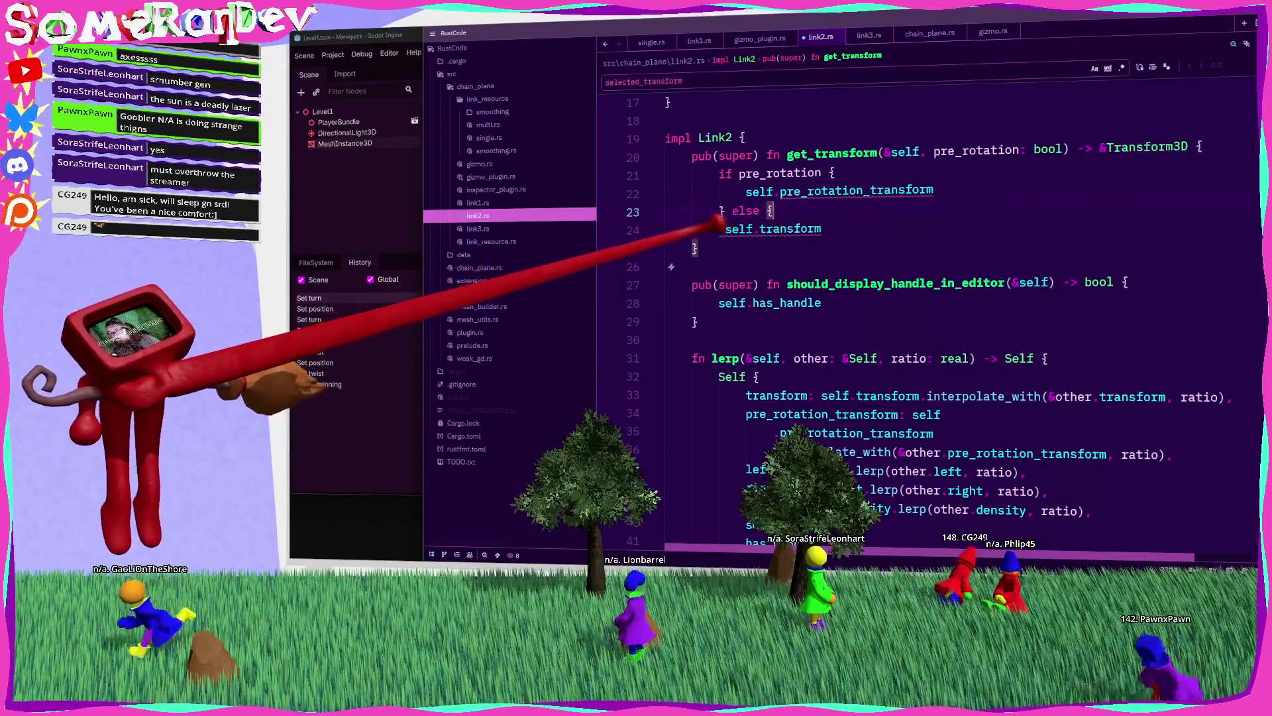
key("Down")
key("Tab")
type("&")
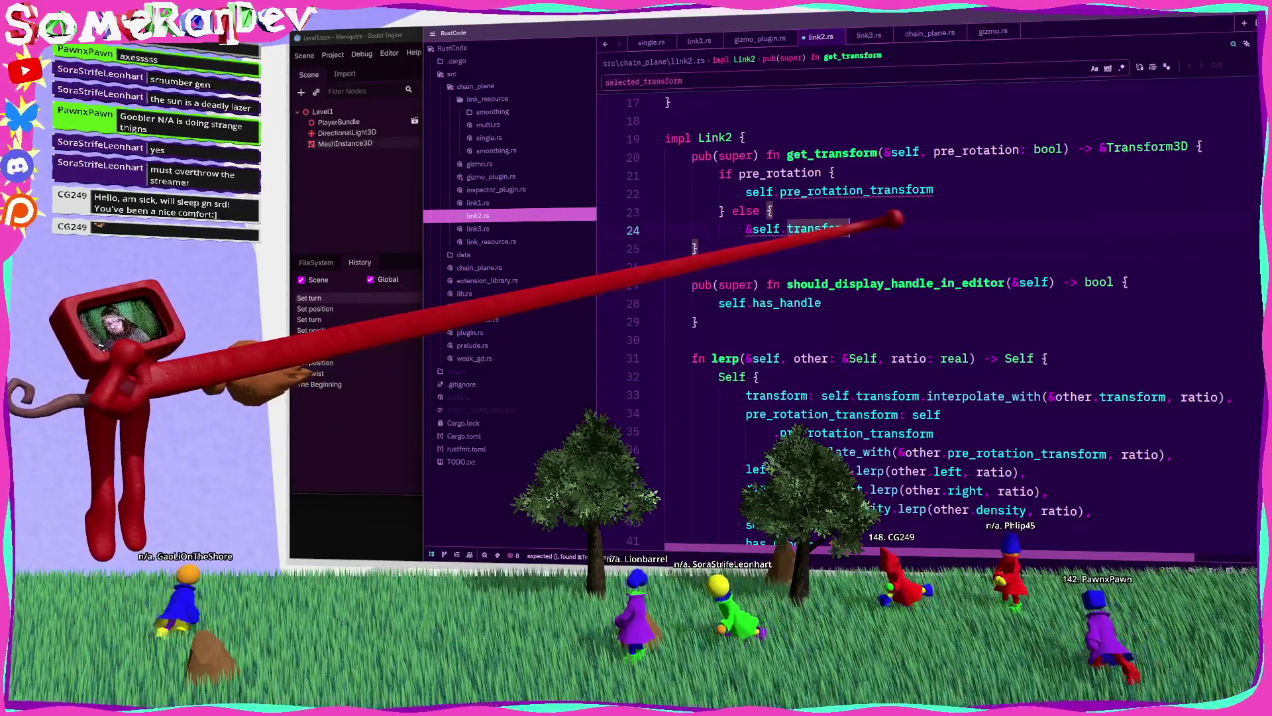
key("Return")
type("}")
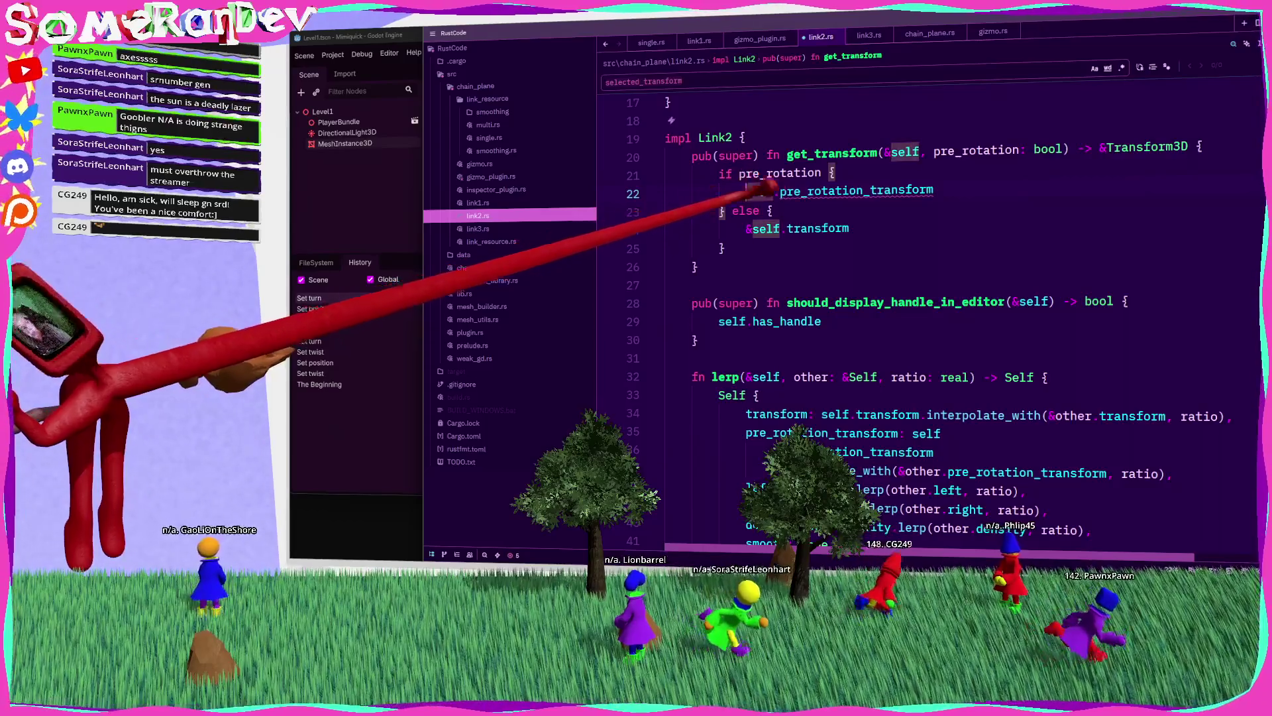
left_click(746, 191)
type("&")
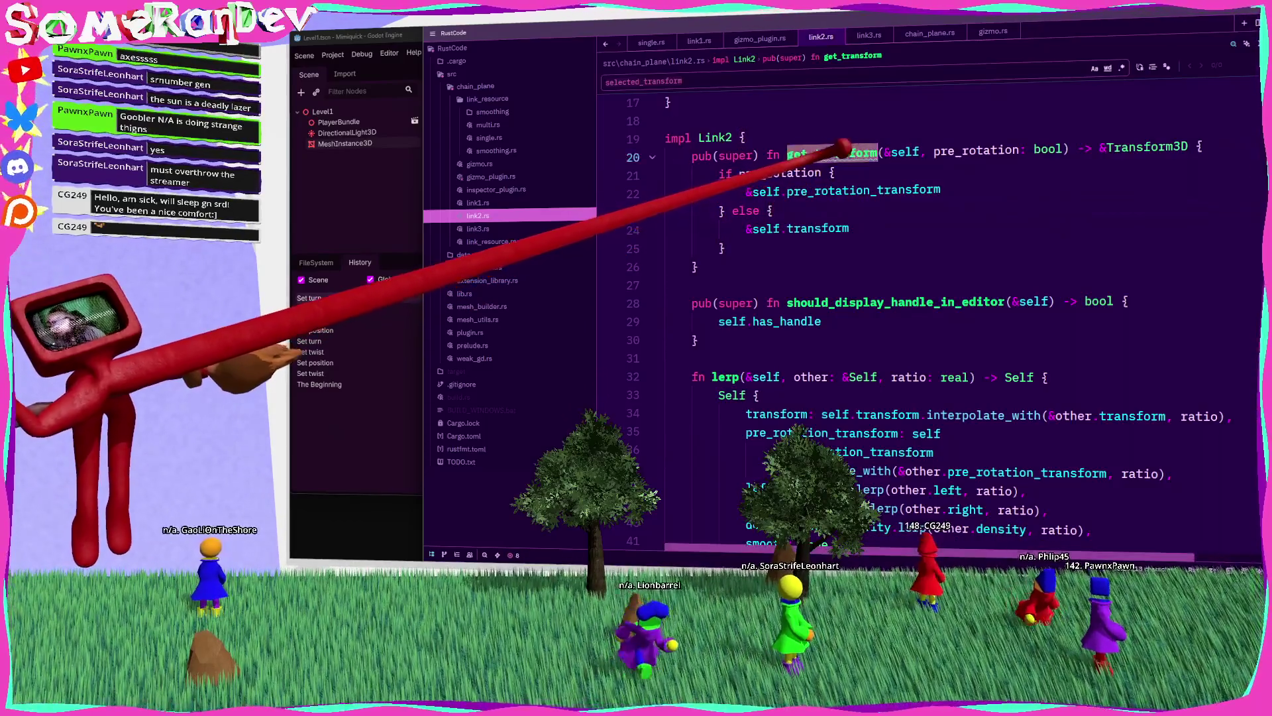
left_click(845, 153, "ctrl")
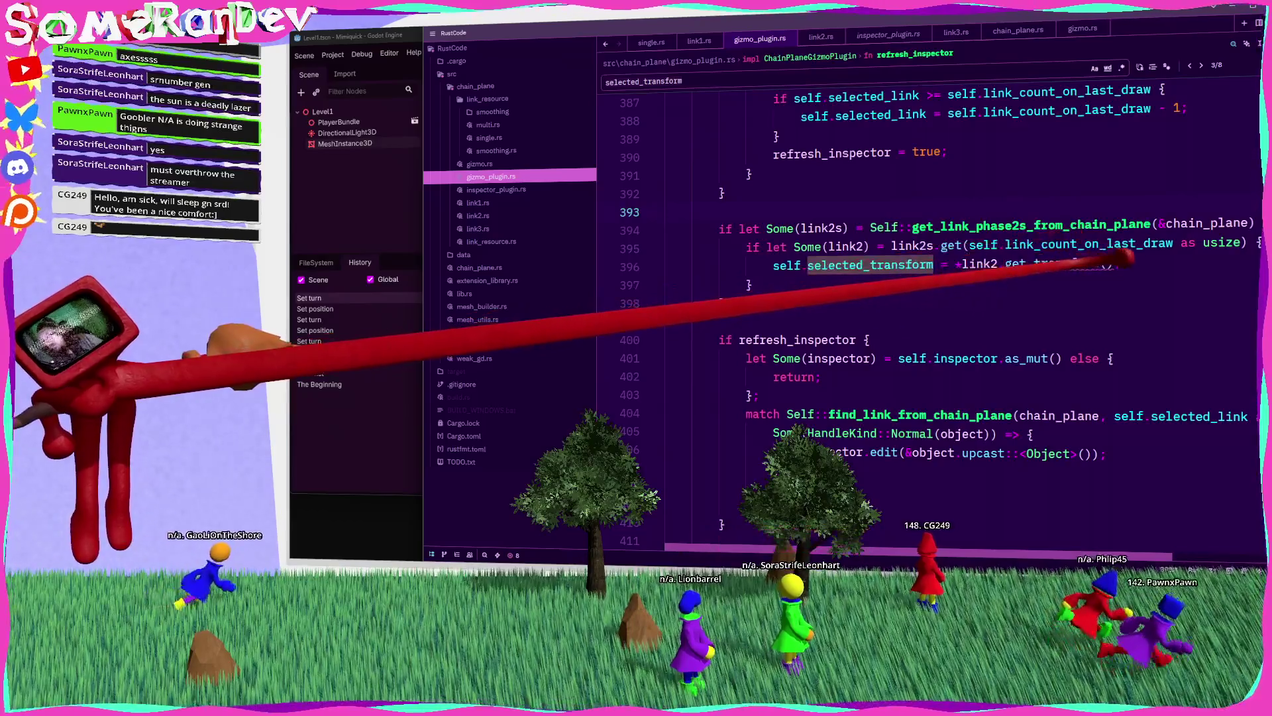
Step: Pass true to the first get_transform call and rerun cargo build to find the next error
left_click(1108, 264)
type("true")
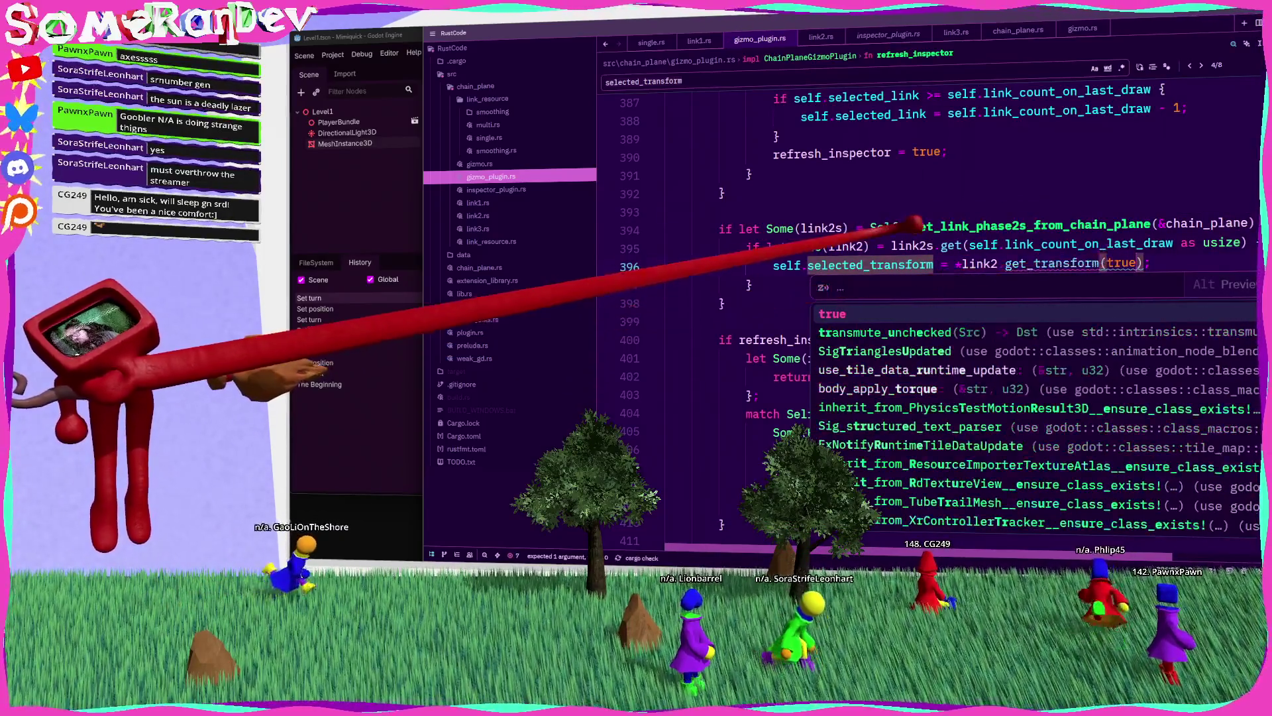
left_click(723, 193)
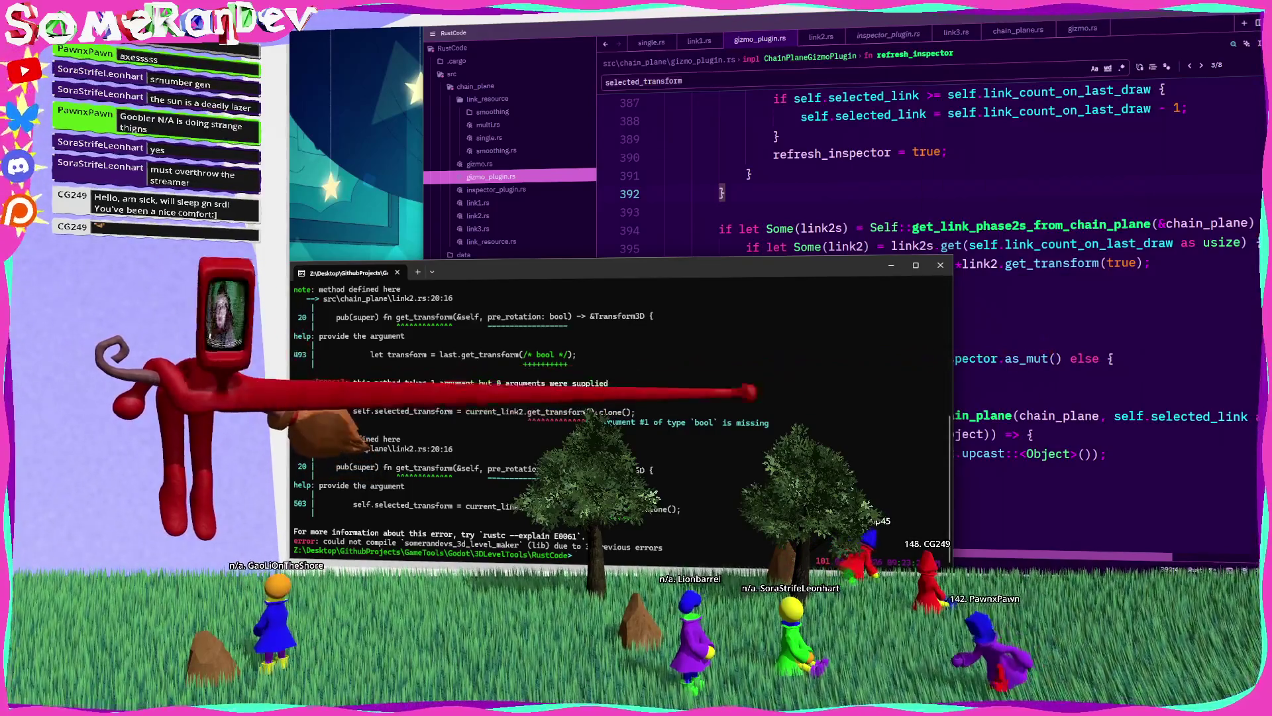
key("Up")
key("Return")
key("alt+Tab")
key("Return")
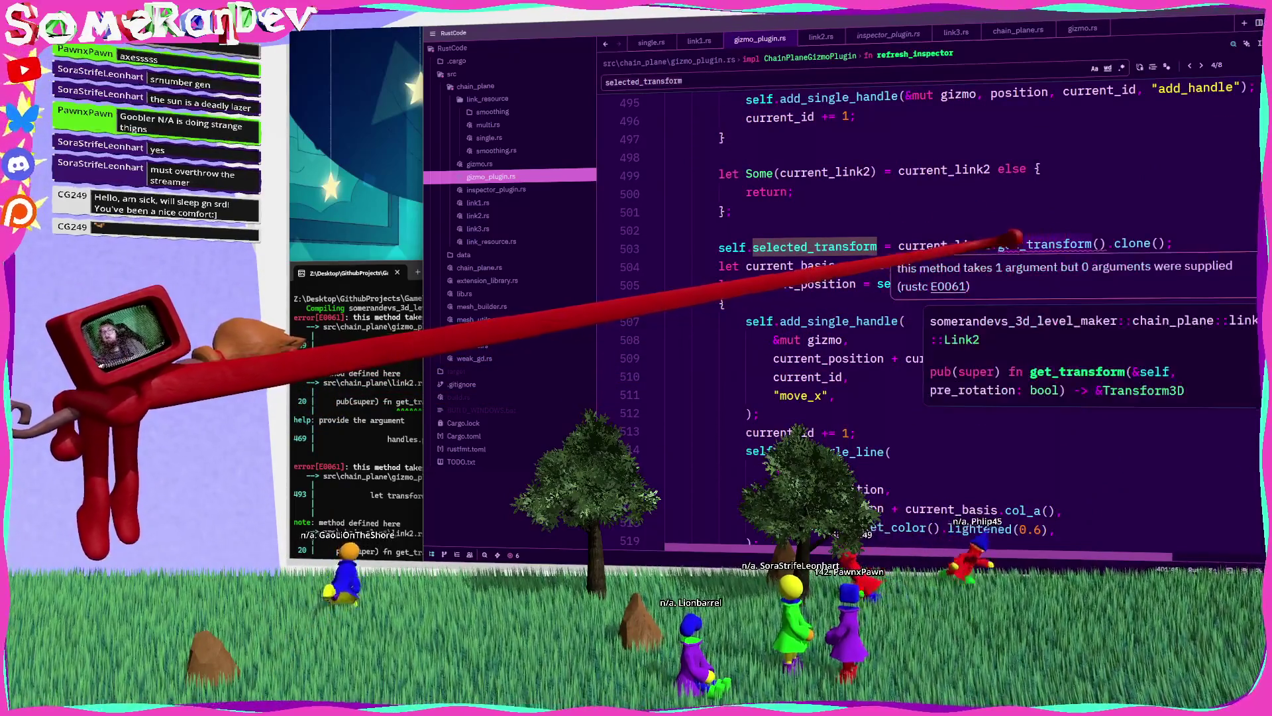
Step: Pass true to get_transform on line 503 and false on line 493
left_click(941, 245)
left_click(1102, 246)
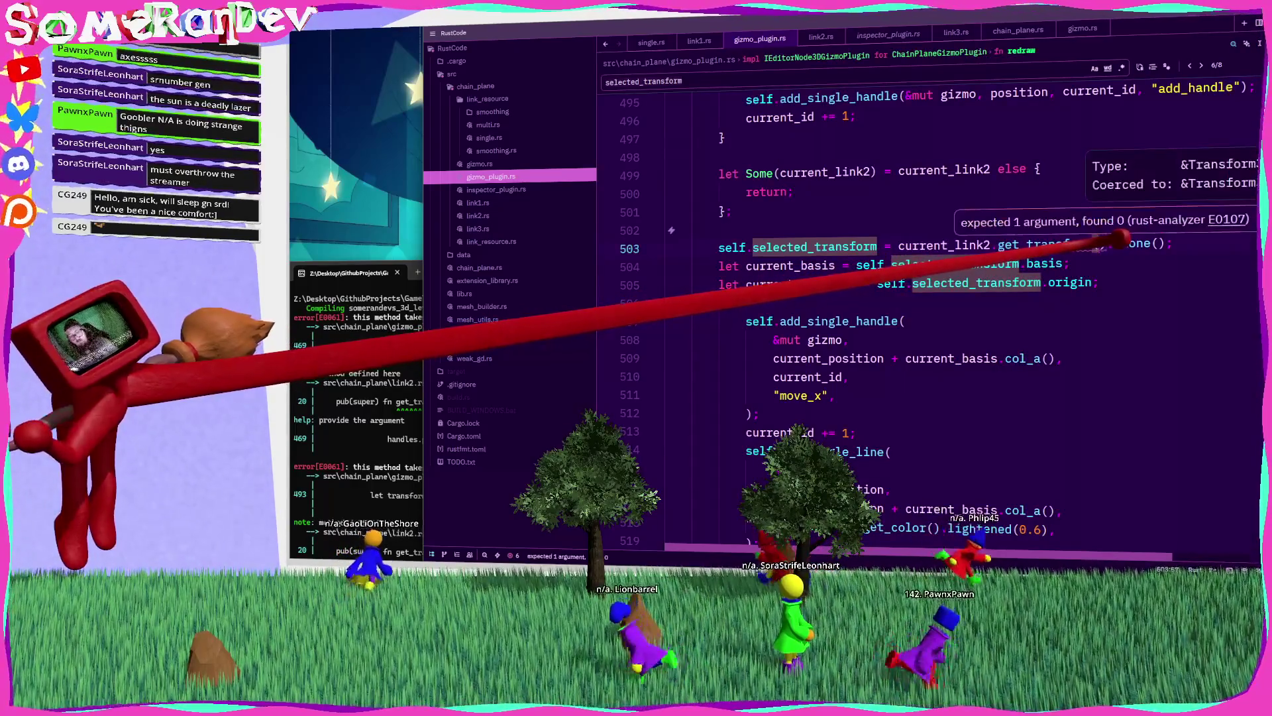
type("true")
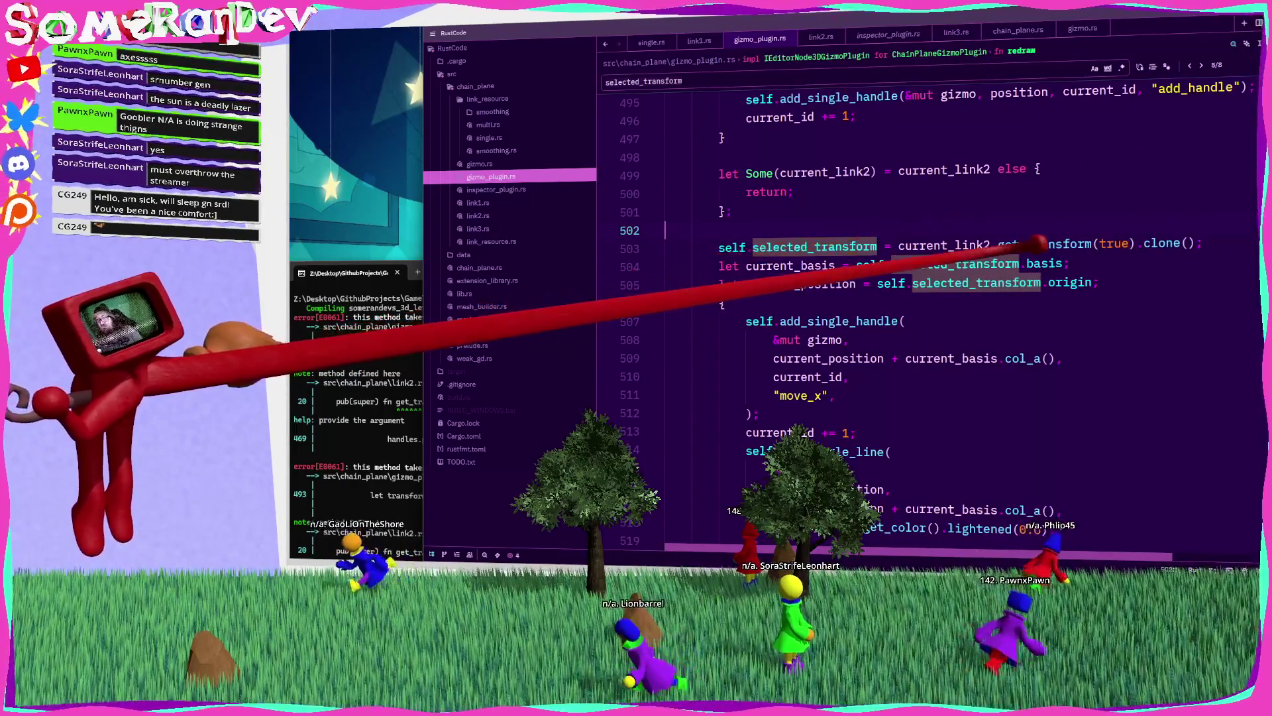
double_click(1044, 244)
key("ctrl+f")
key("shift+Return")
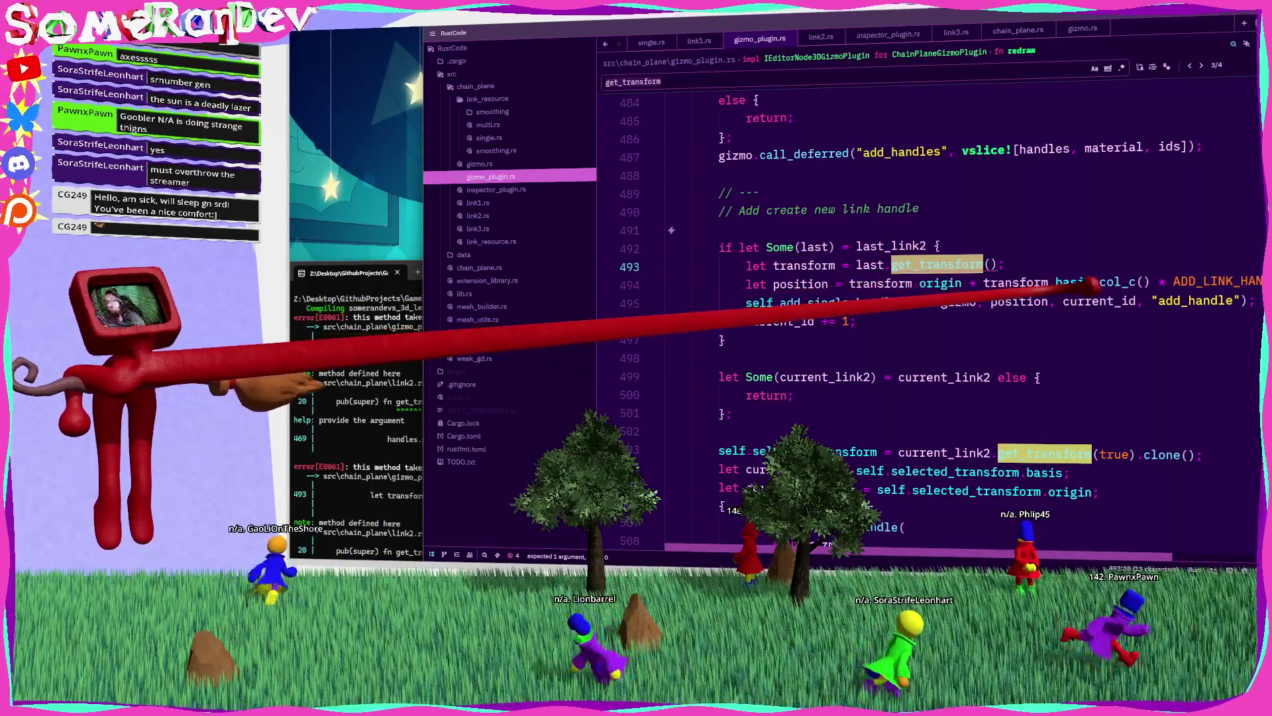
key("Down")
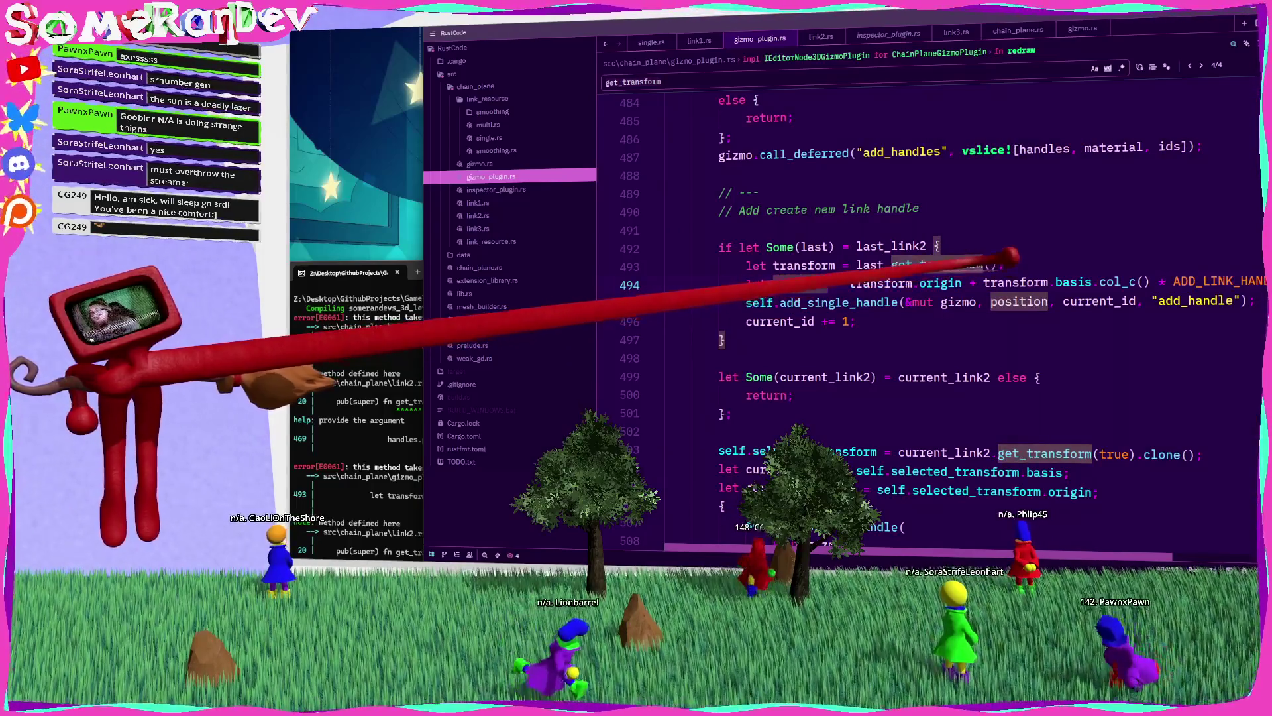
type("false")
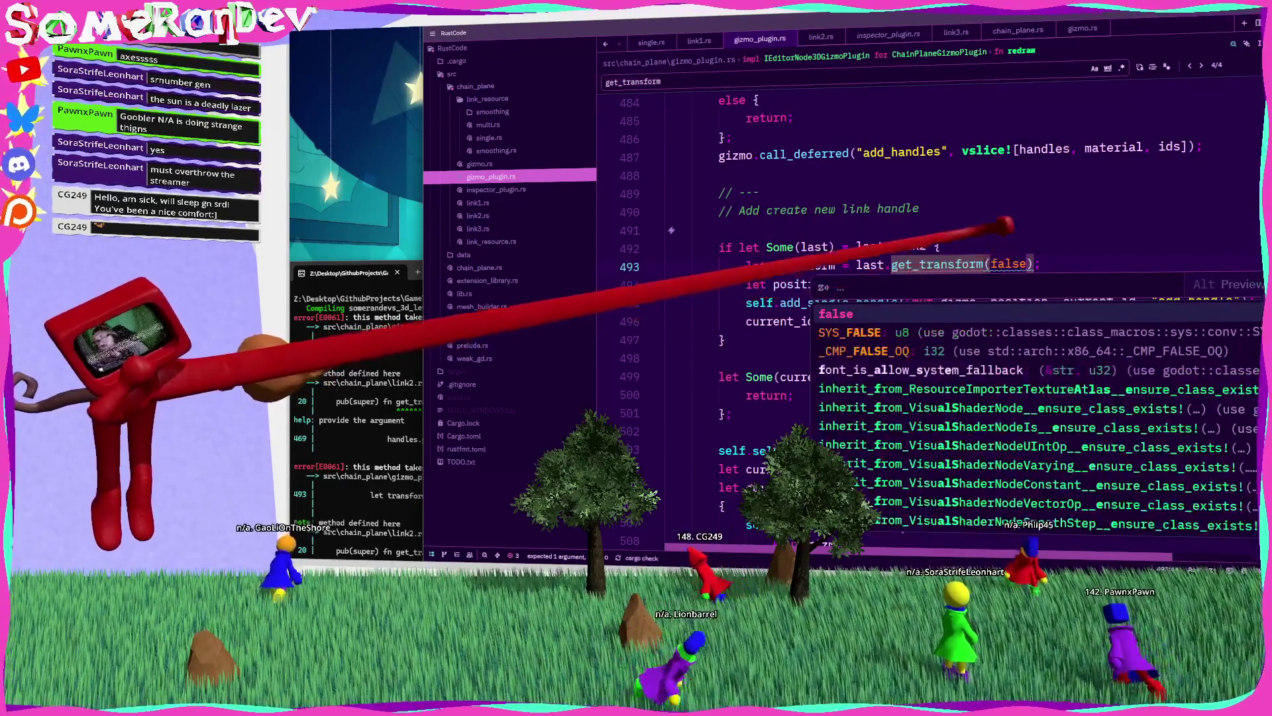
key("Up")
key("Up")
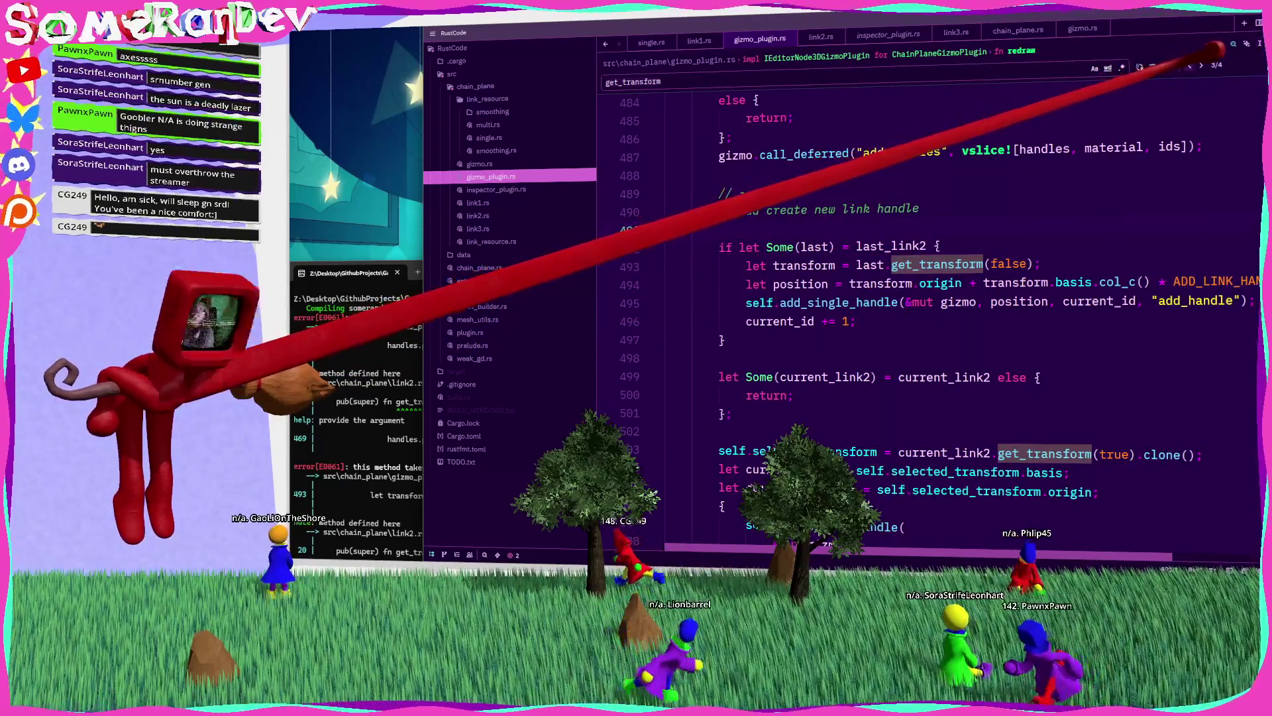
Step: Pass false to get_transform on line 469, check line 396, and rerun cargo build
key("shift+Return")
scroll(861, 298, "up", 2)
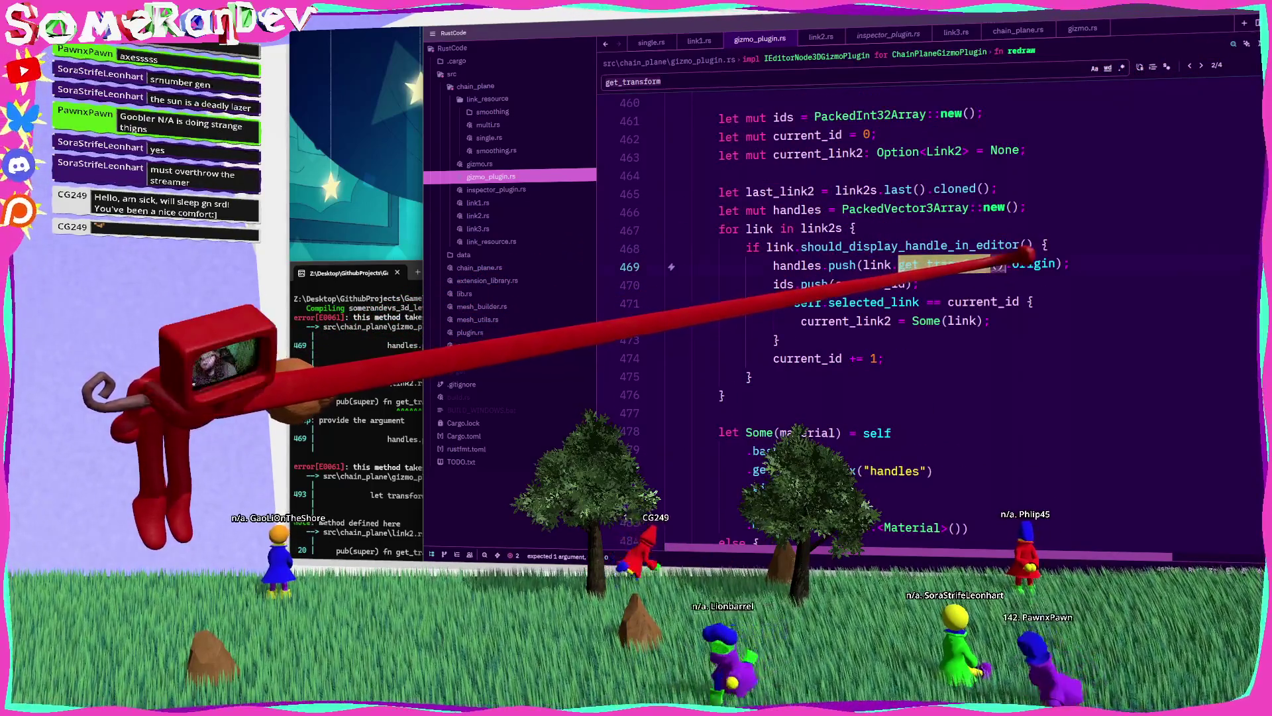
left_click(999, 264)
type("false")
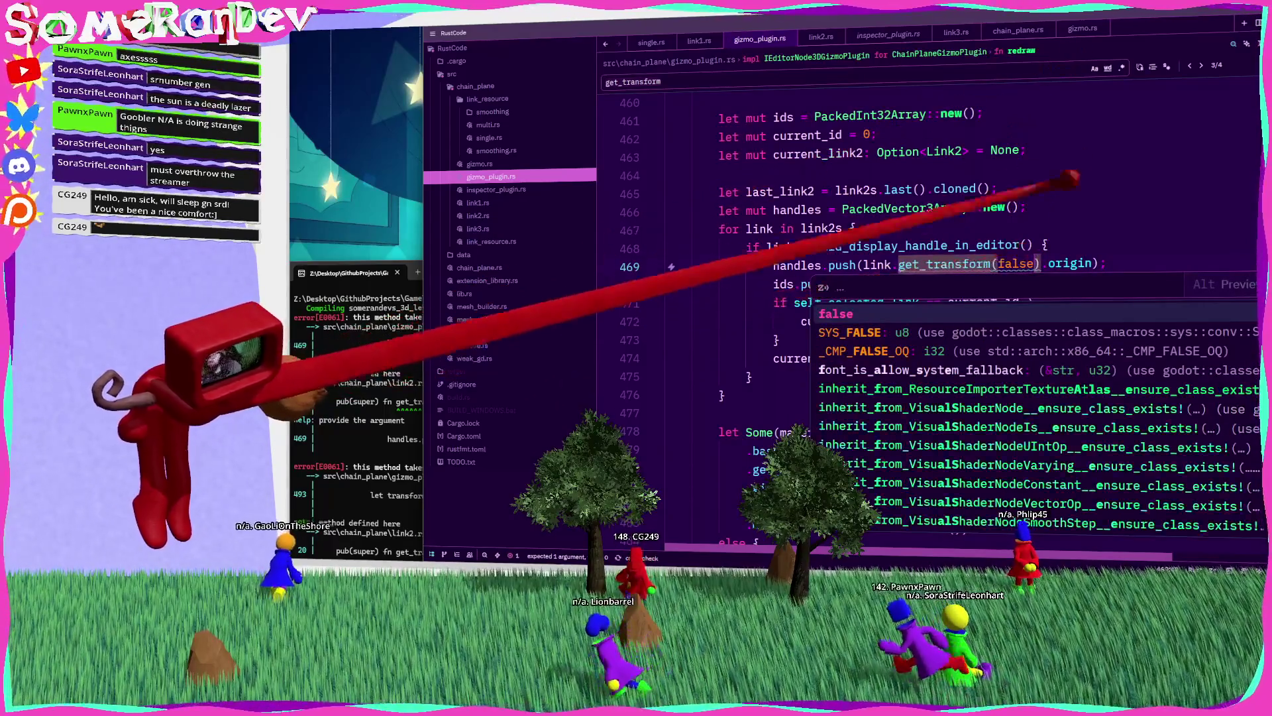
left_click(1069, 263)
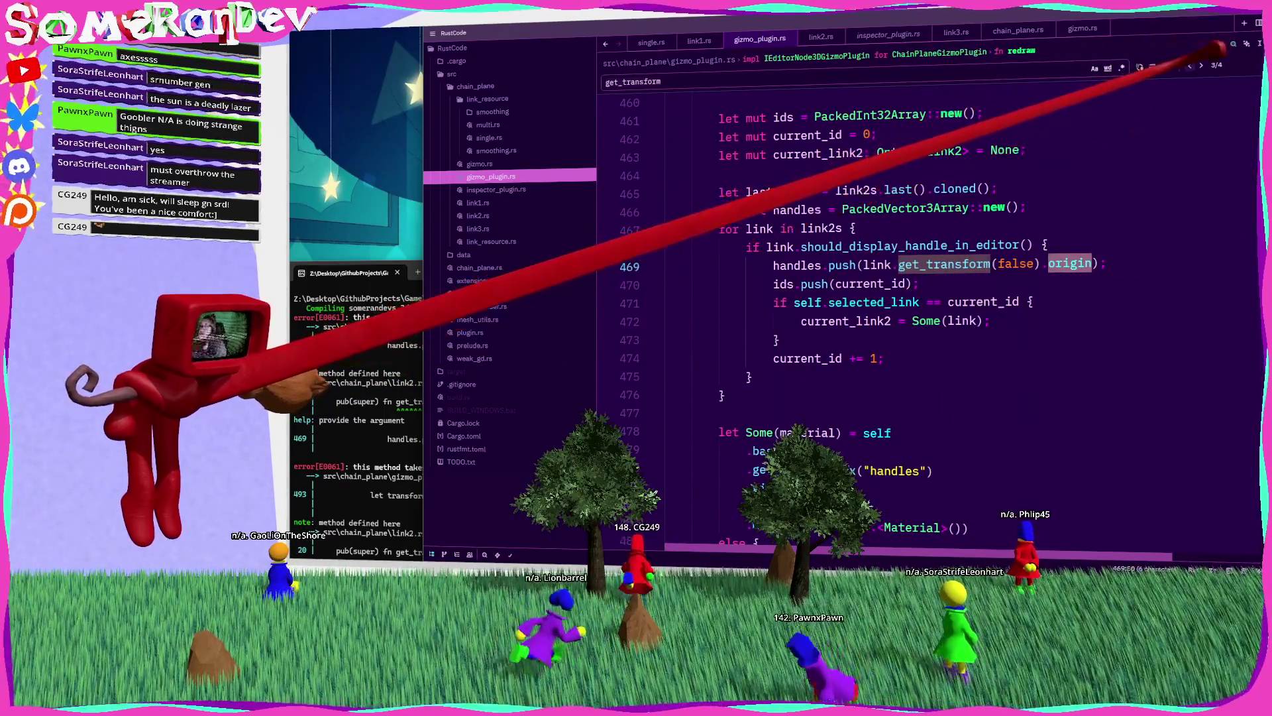
left_click(1190, 65)
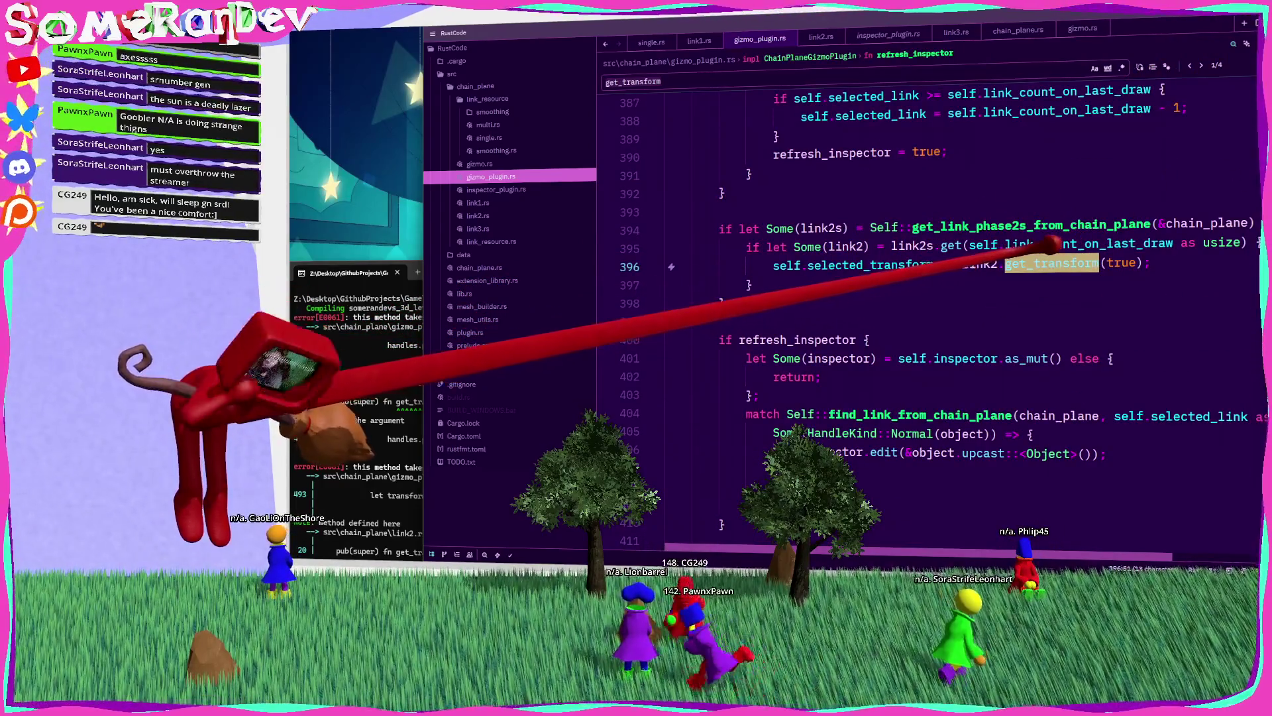
double_click(870, 265)
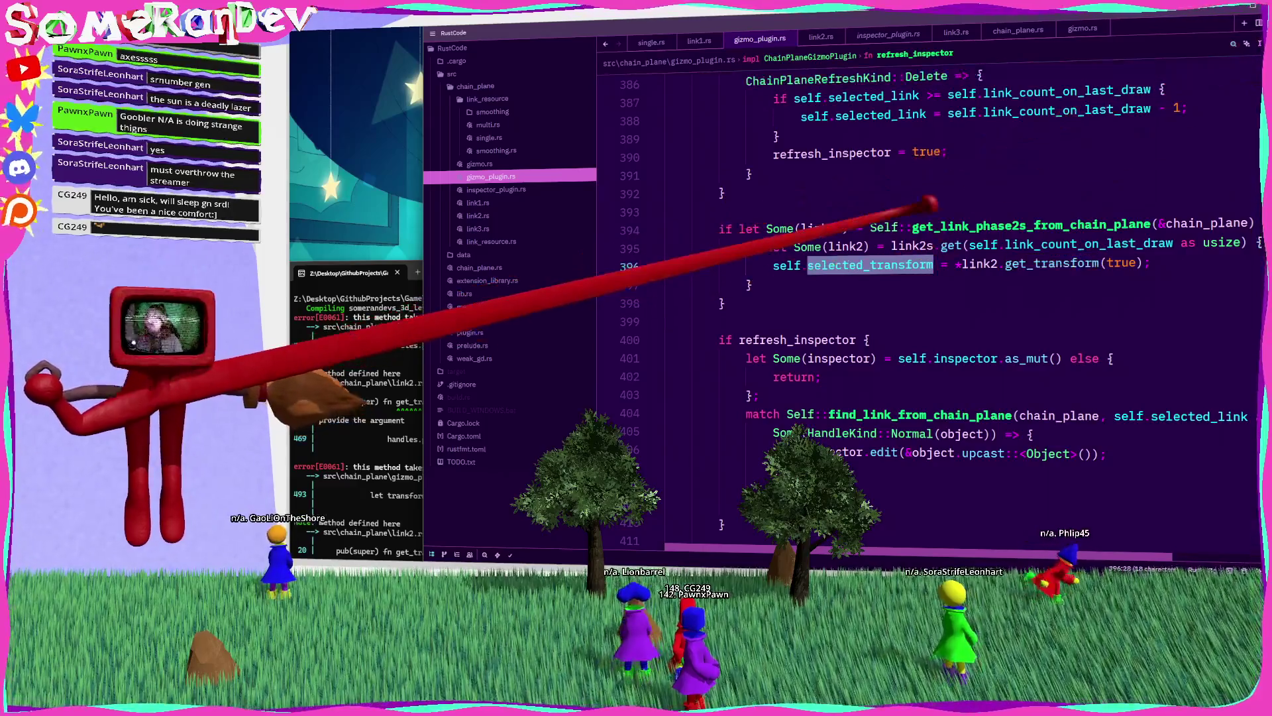
key("alt+Tab")
key("Up")
key("Return")
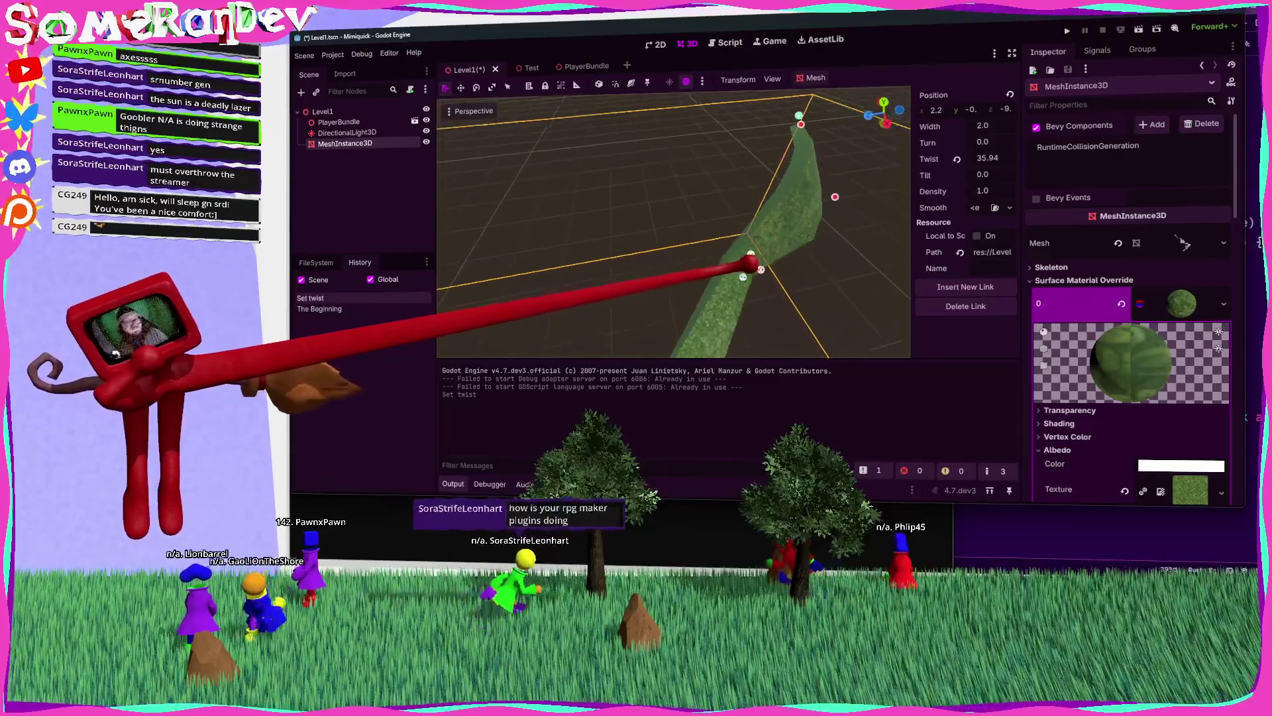
Step: Raise the chain plane's twist to about 91.4 and assign a new ChainPlane smoothing resource to Smooth
left_click_drag(749, 253, 748, 262)
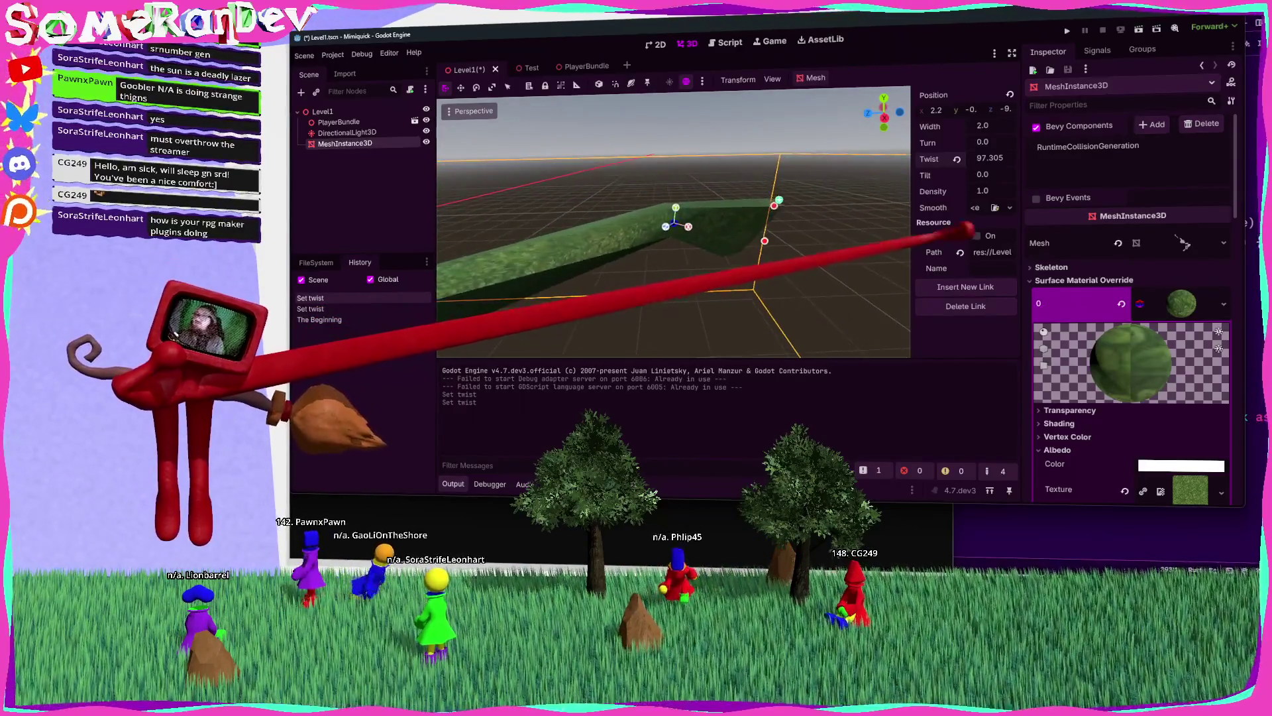
left_click(1007, 208)
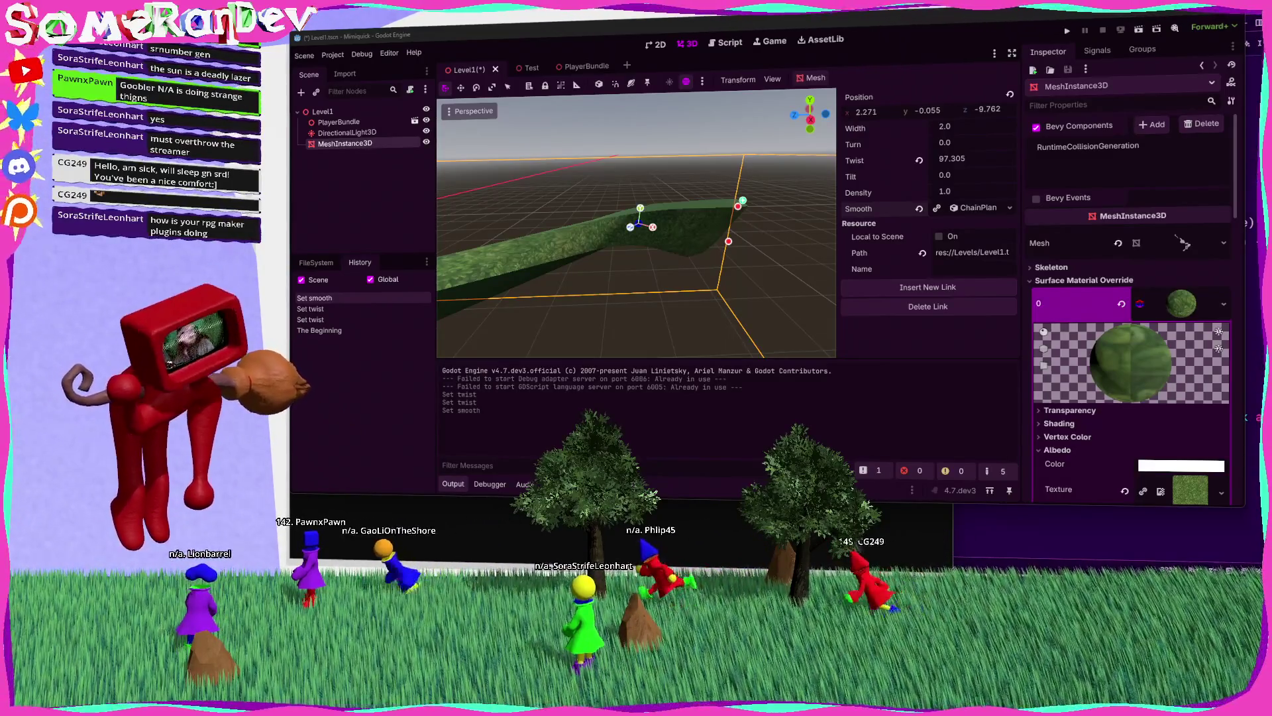
key("alt+Tab")
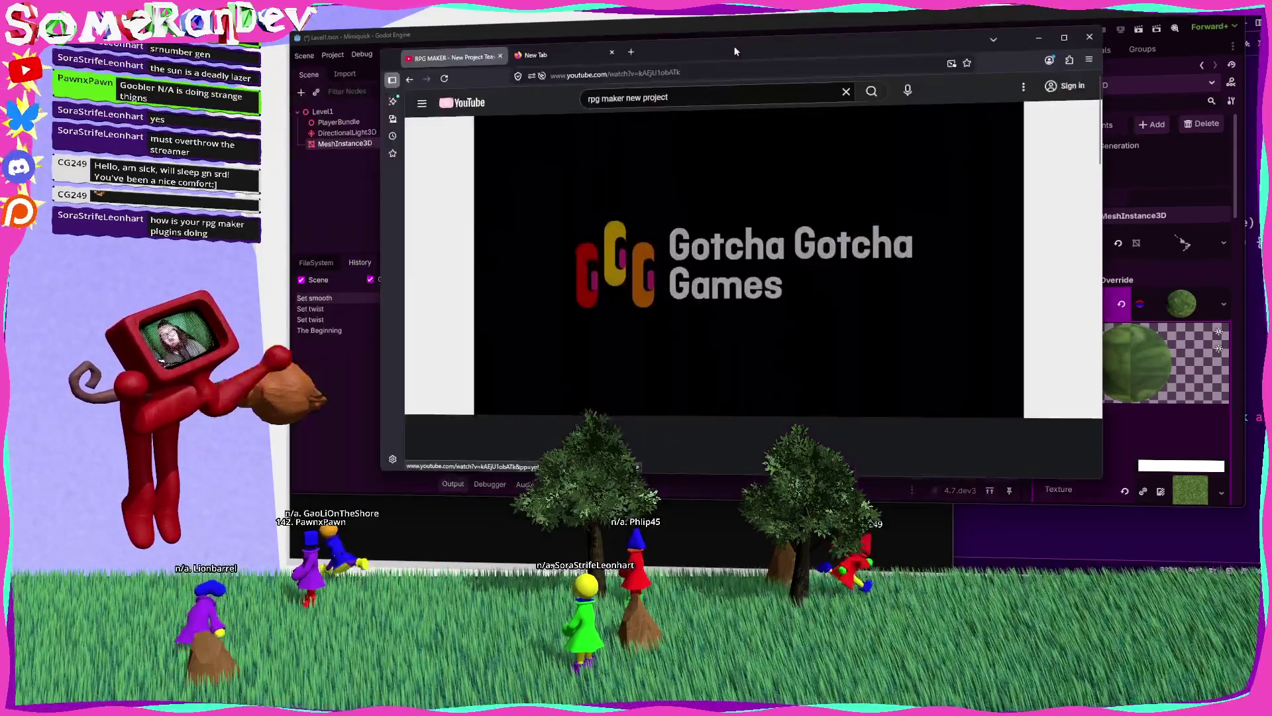
Step: Skip ahead in the RPG Maker trailer, close the empty new tab, and pause on the night-town scene
left_click_drag(733, 404, 781, 408)
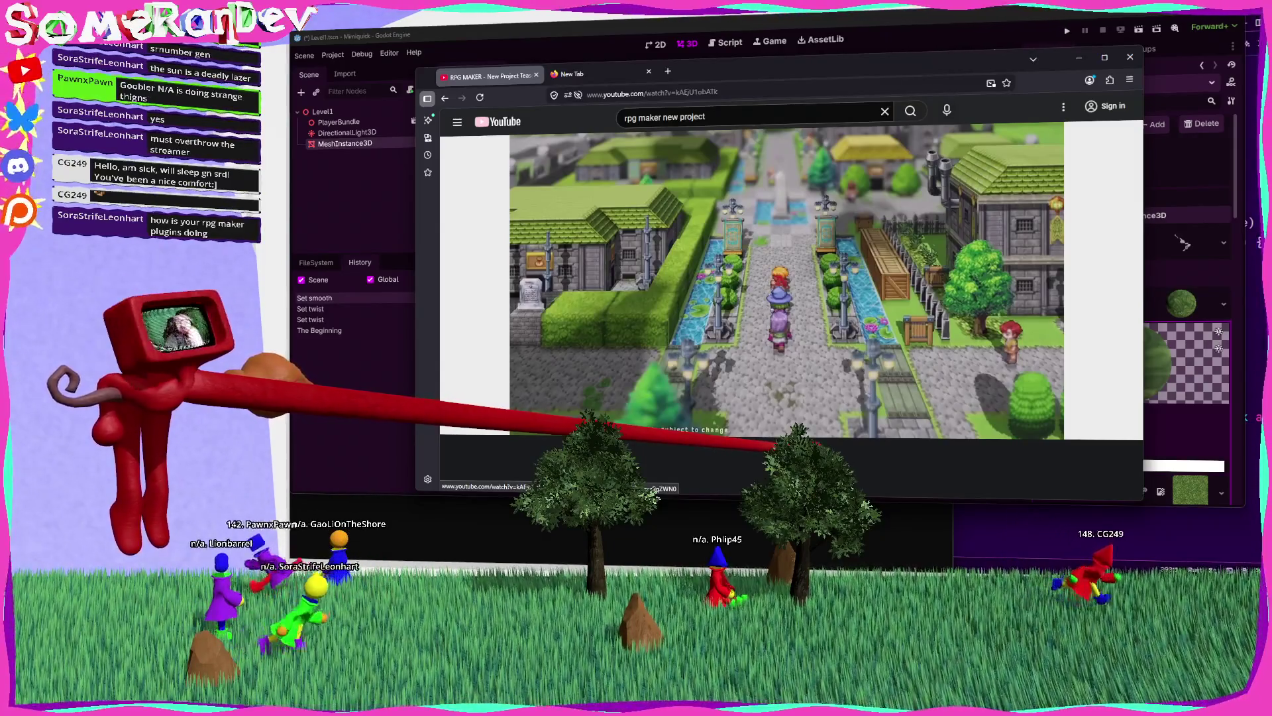
left_click(649, 72)
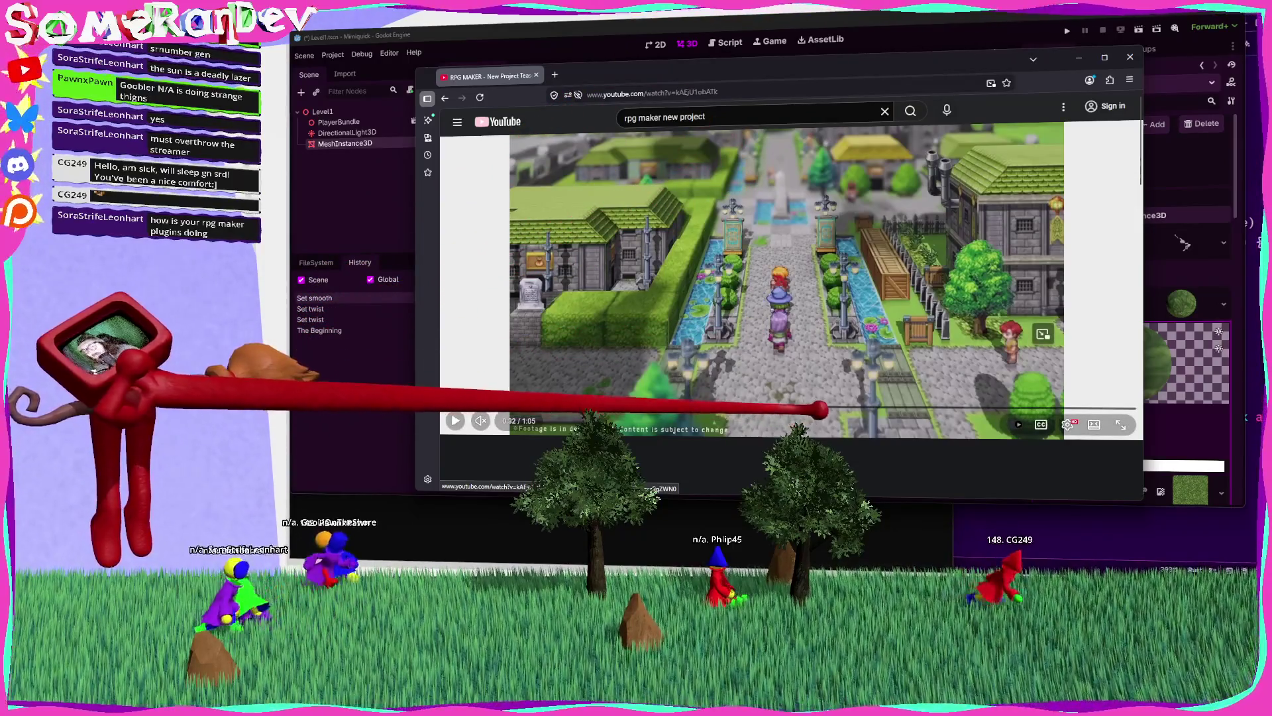
left_click(828, 318)
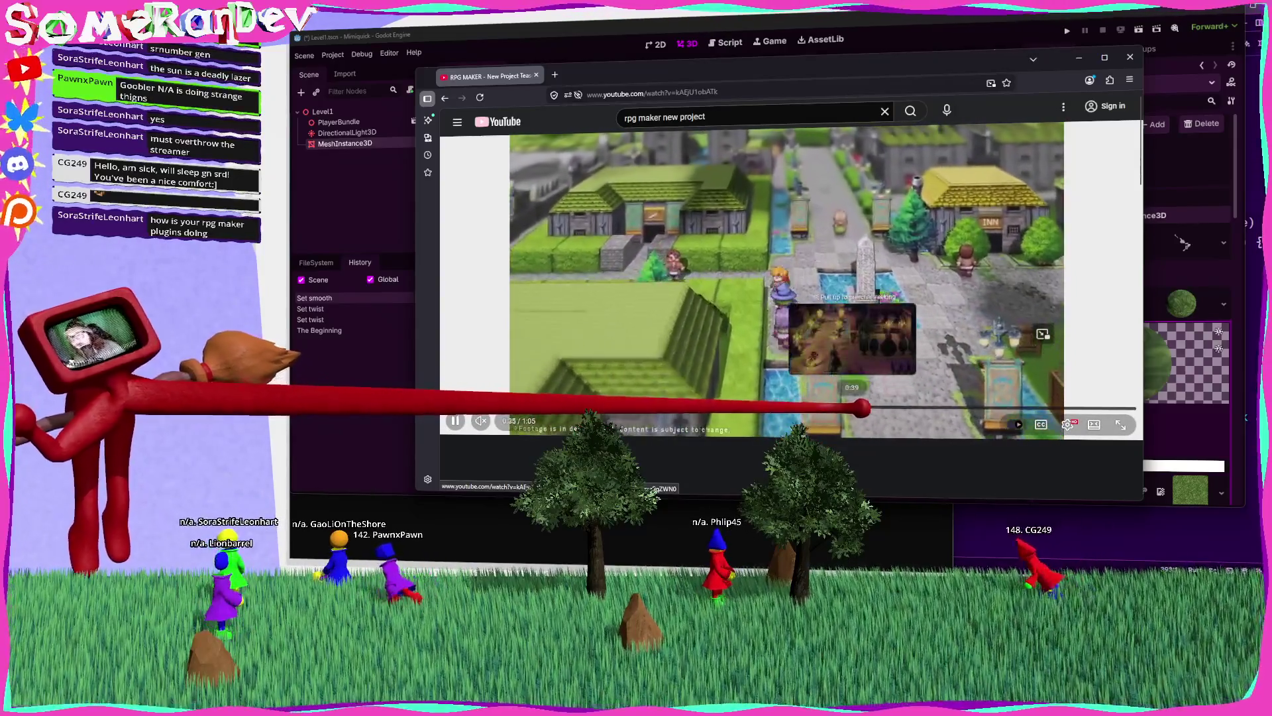
left_click(861, 408)
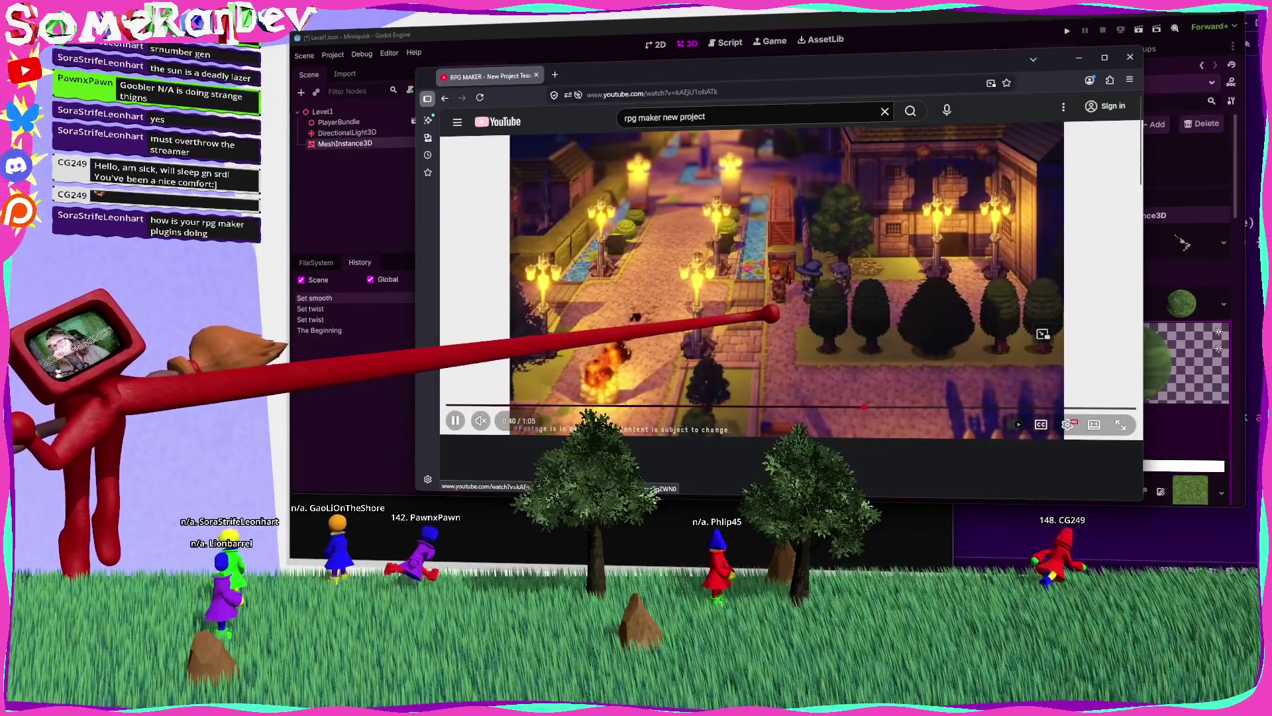
left_click(892, 211)
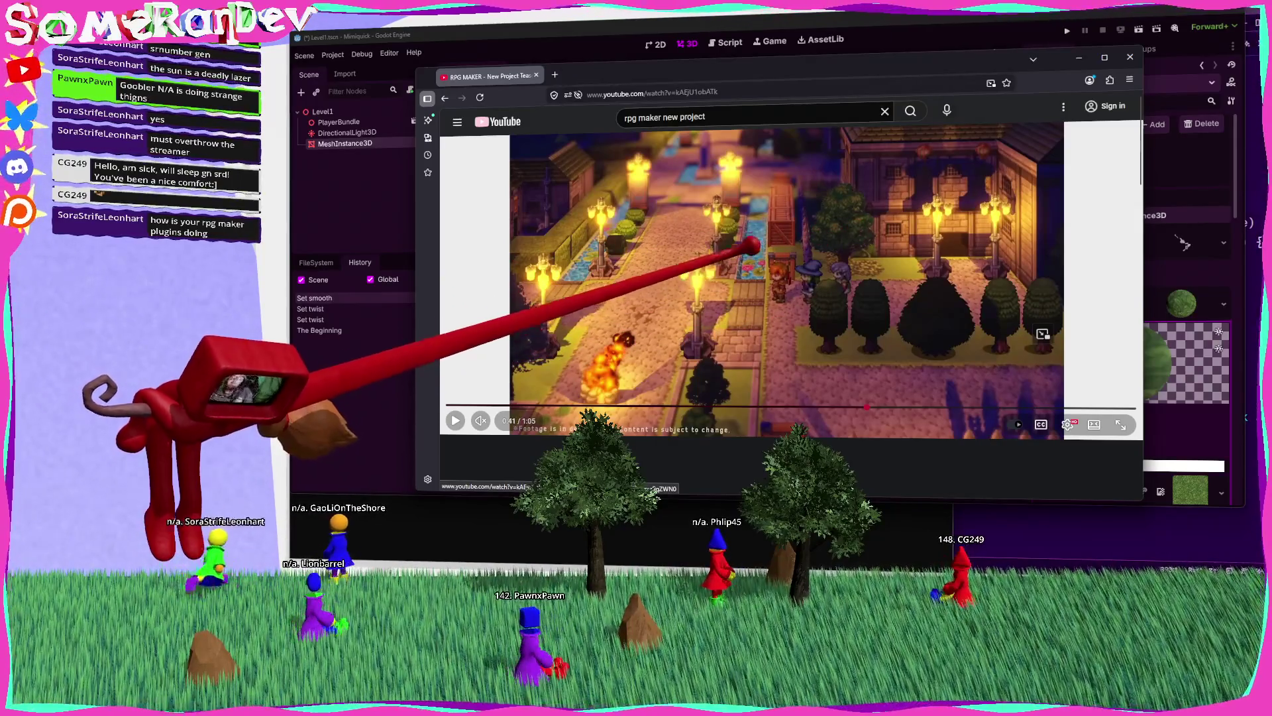
scroll(760, 226, "down", 2)
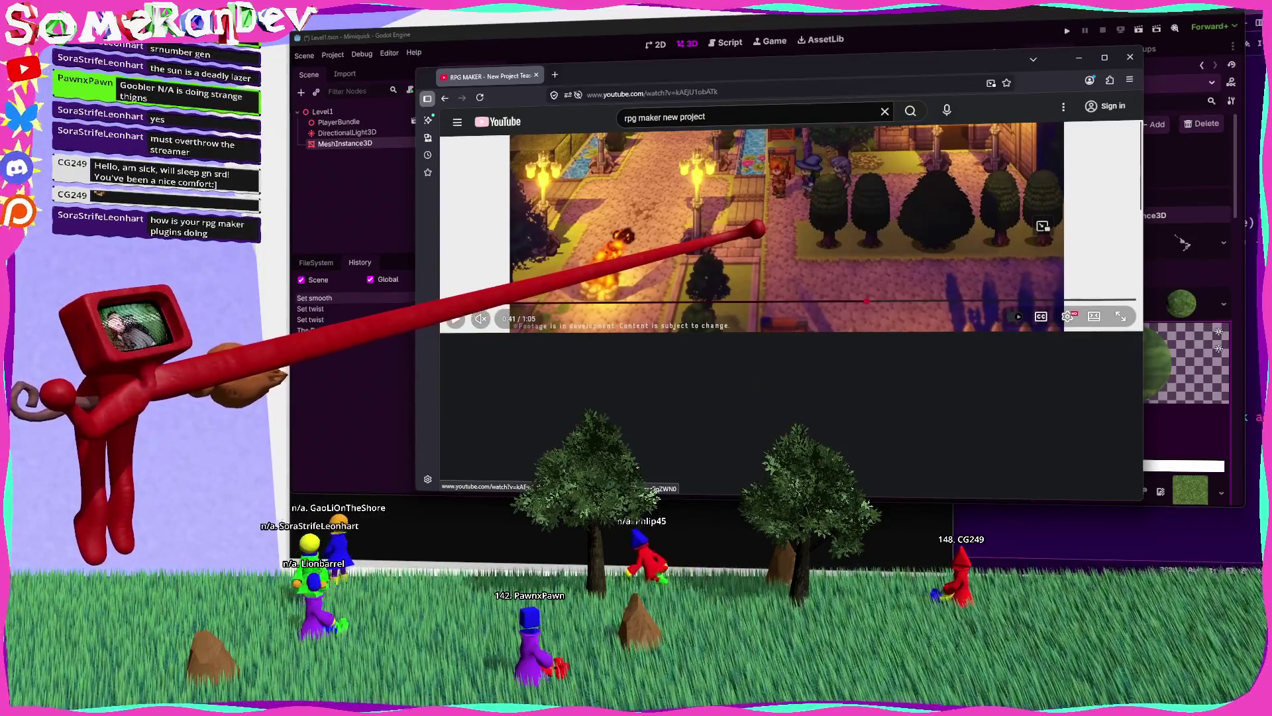
scroll(752, 229, "up", 2)
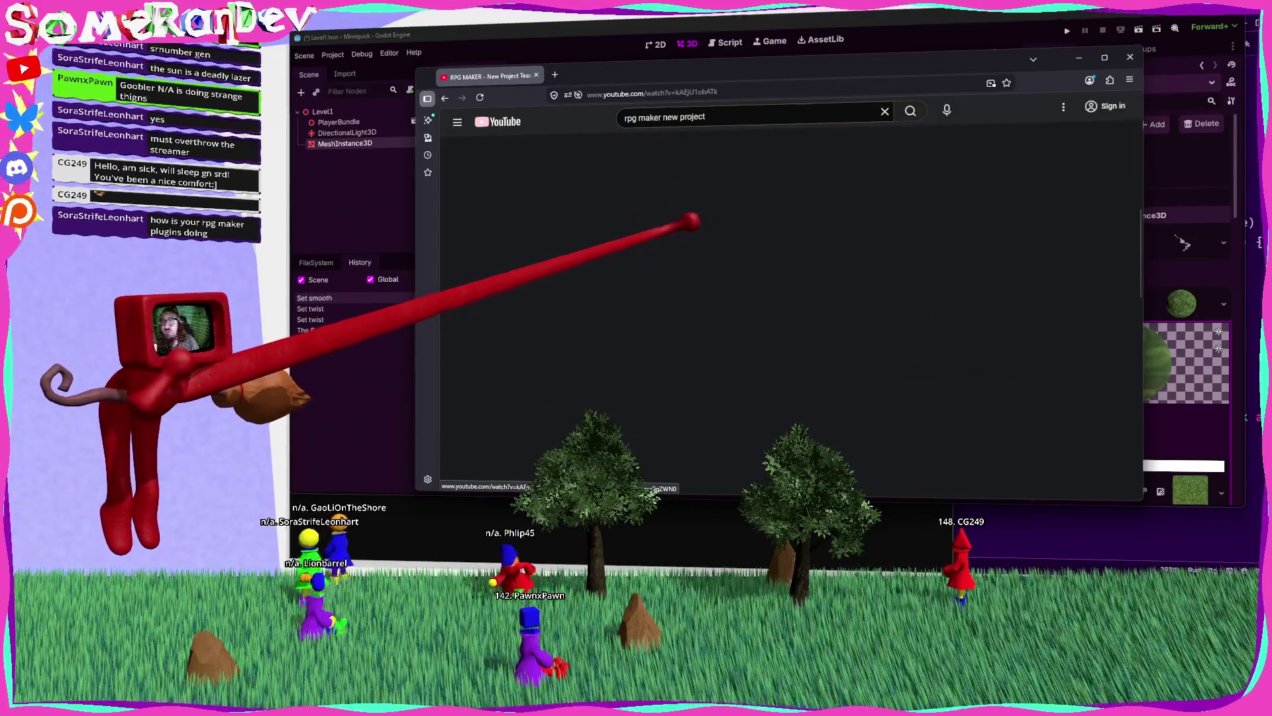
Step: Reload the trailer page, skim its comments, then return to the Godot level editor
left_click(480, 97)
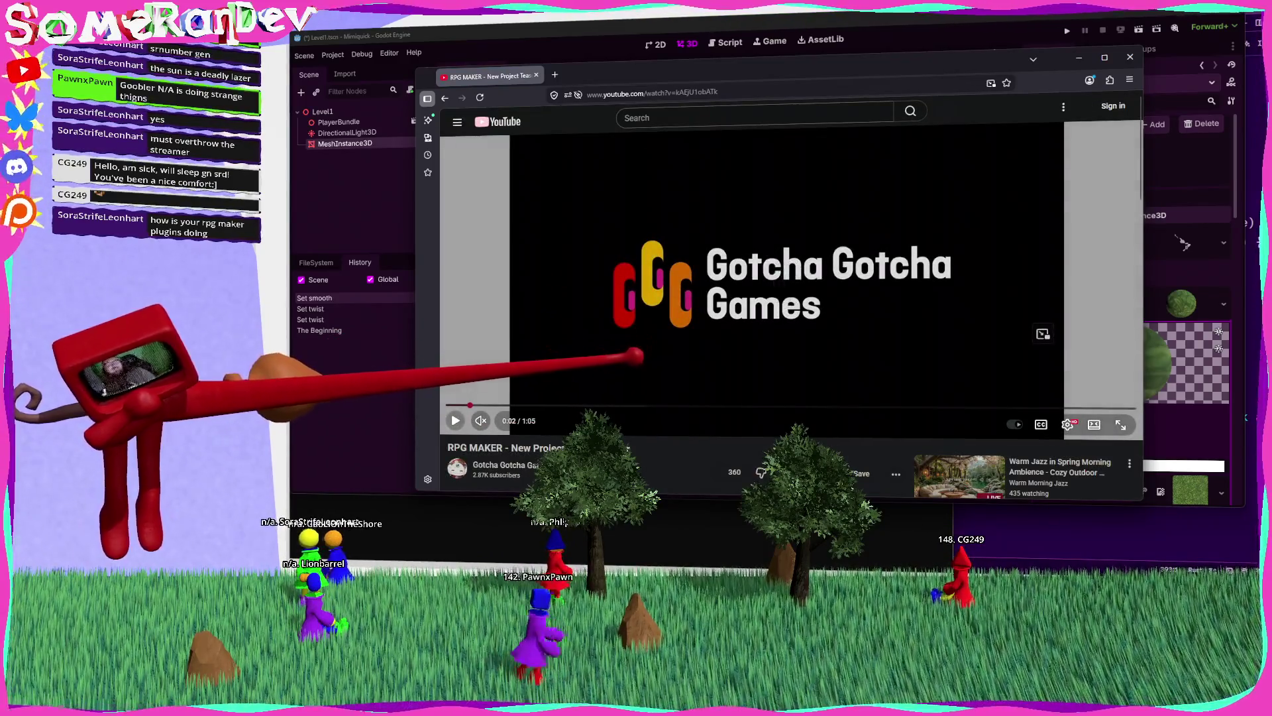
scroll(1046, 332, "down", 4)
scroll(783, 311, "down", 3)
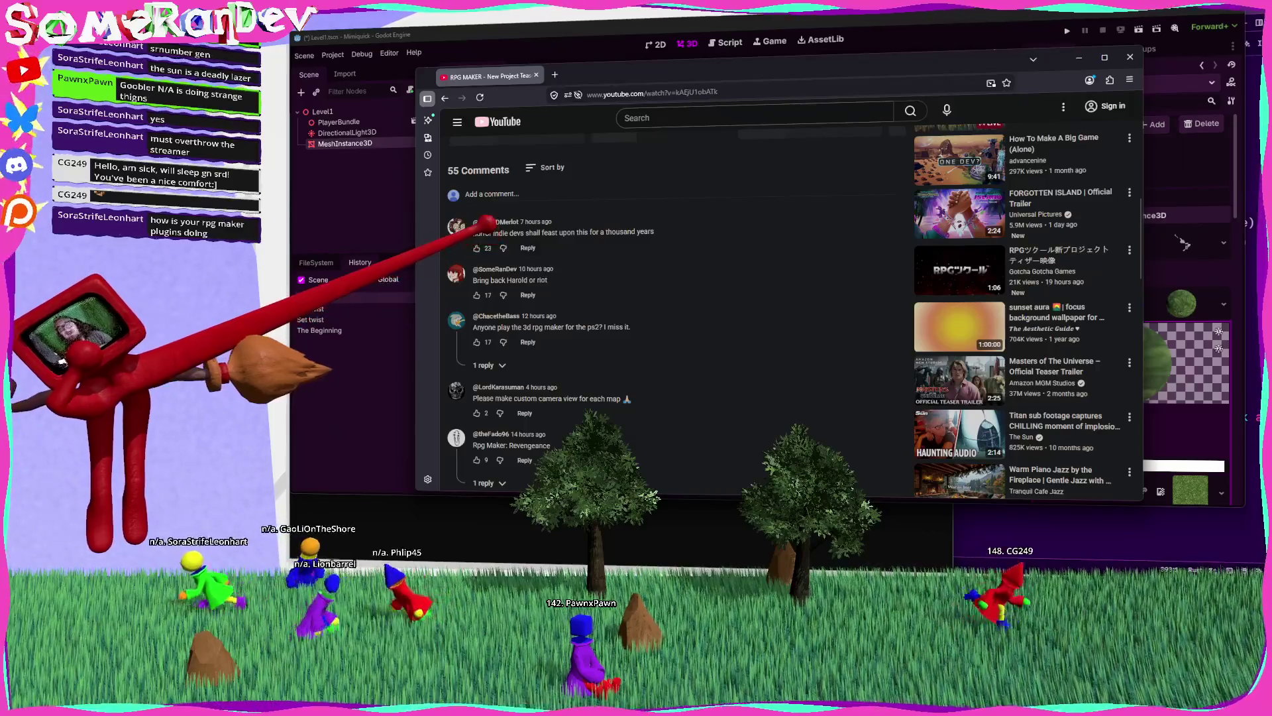
left_click_drag(473, 232, 605, 232)
left_click(682, 261)
scroll(674, 258, "down", 1)
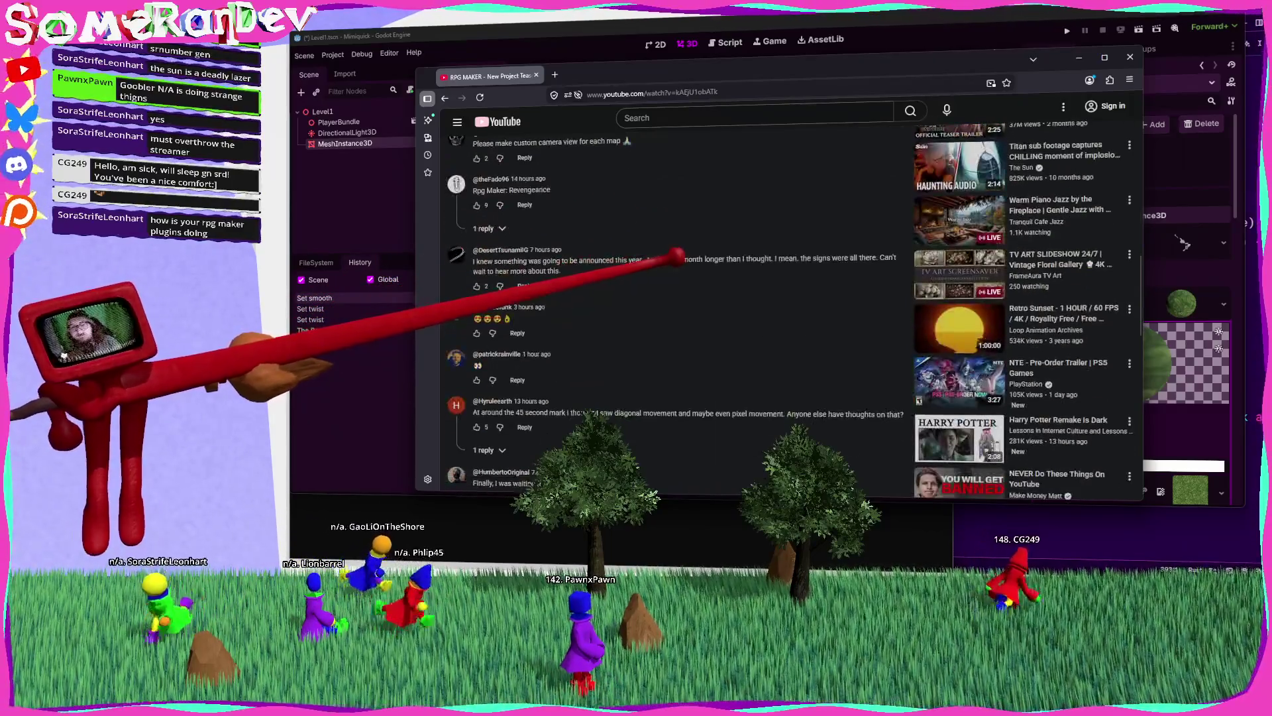
scroll(674, 258, "down", 1)
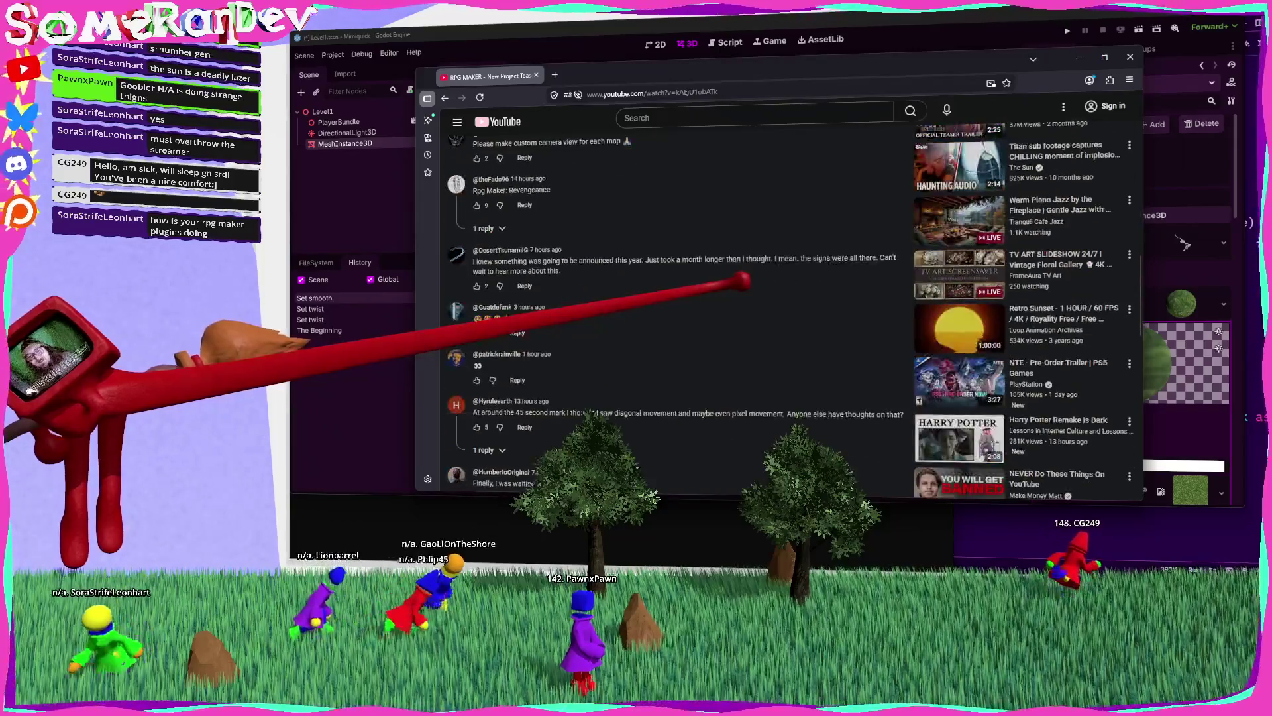
scroll(732, 287, "up", 4)
scroll(731, 286, "up", 5)
left_click(744, 40)
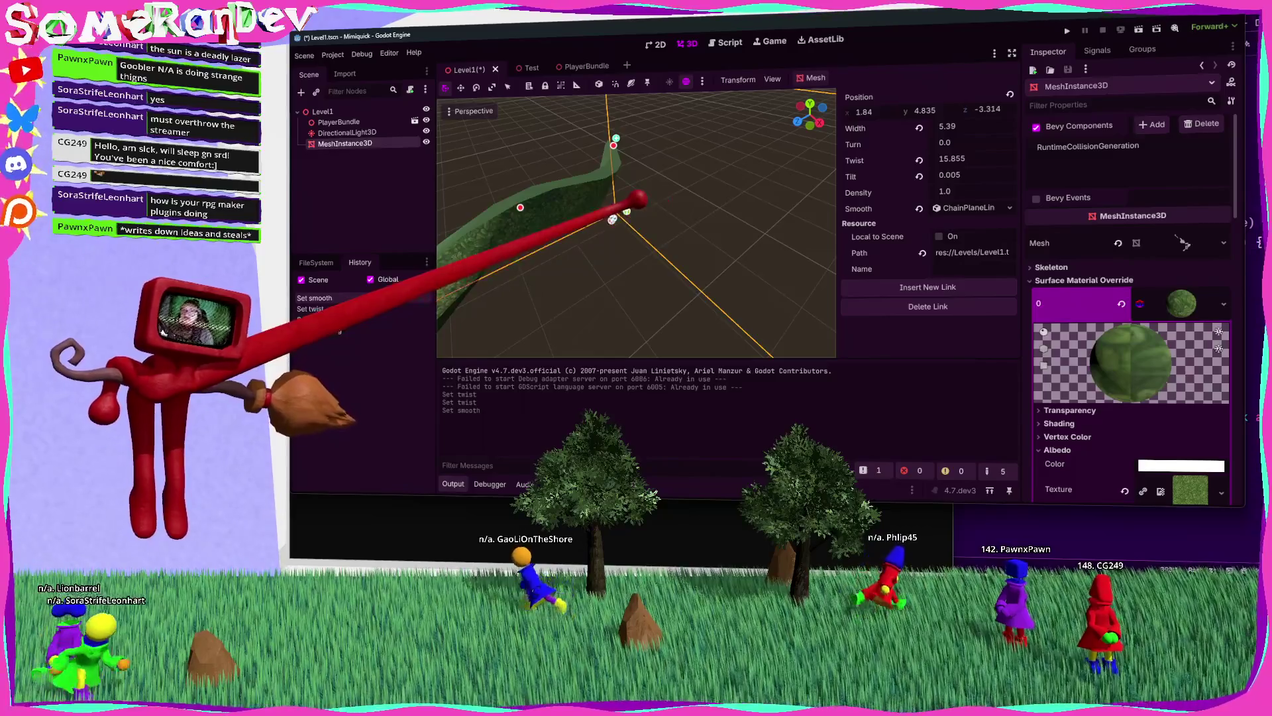
Step: Nudge one chain link down, save the level, and select and deselect the strip mesh twice to test its gizmo
left_click_drag(612, 219, 607, 220)
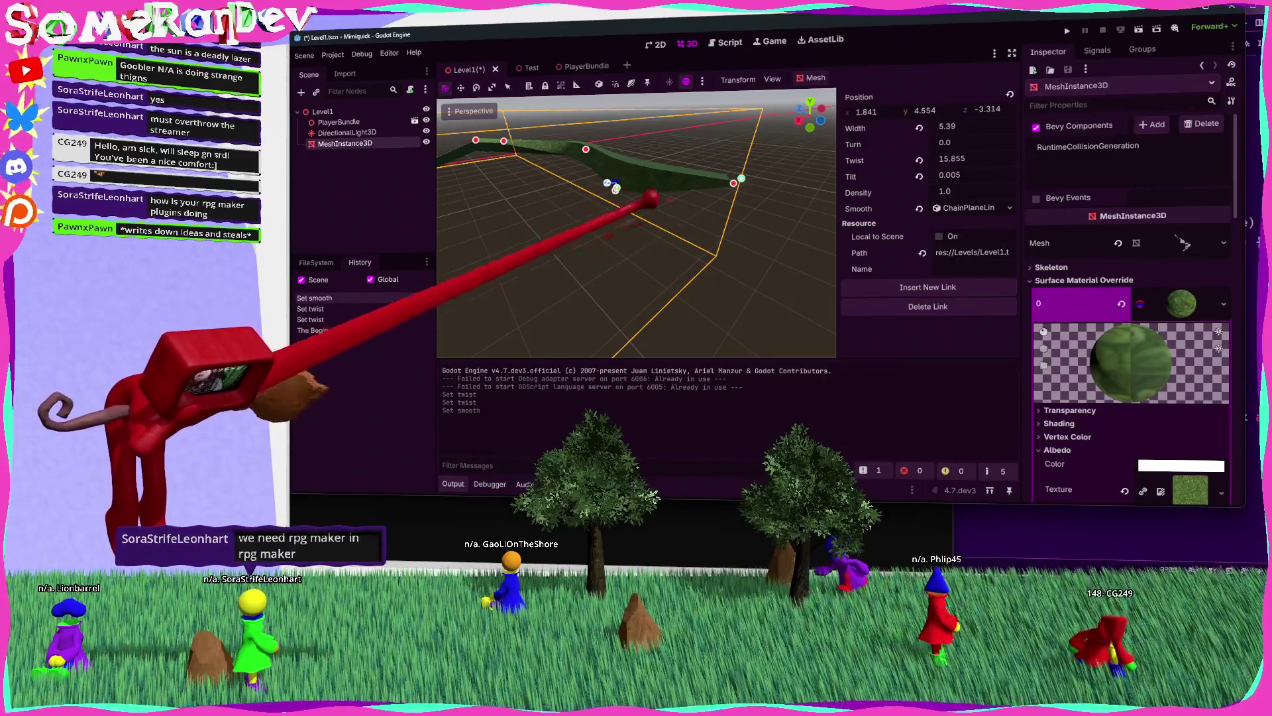
key("ctrl+s")
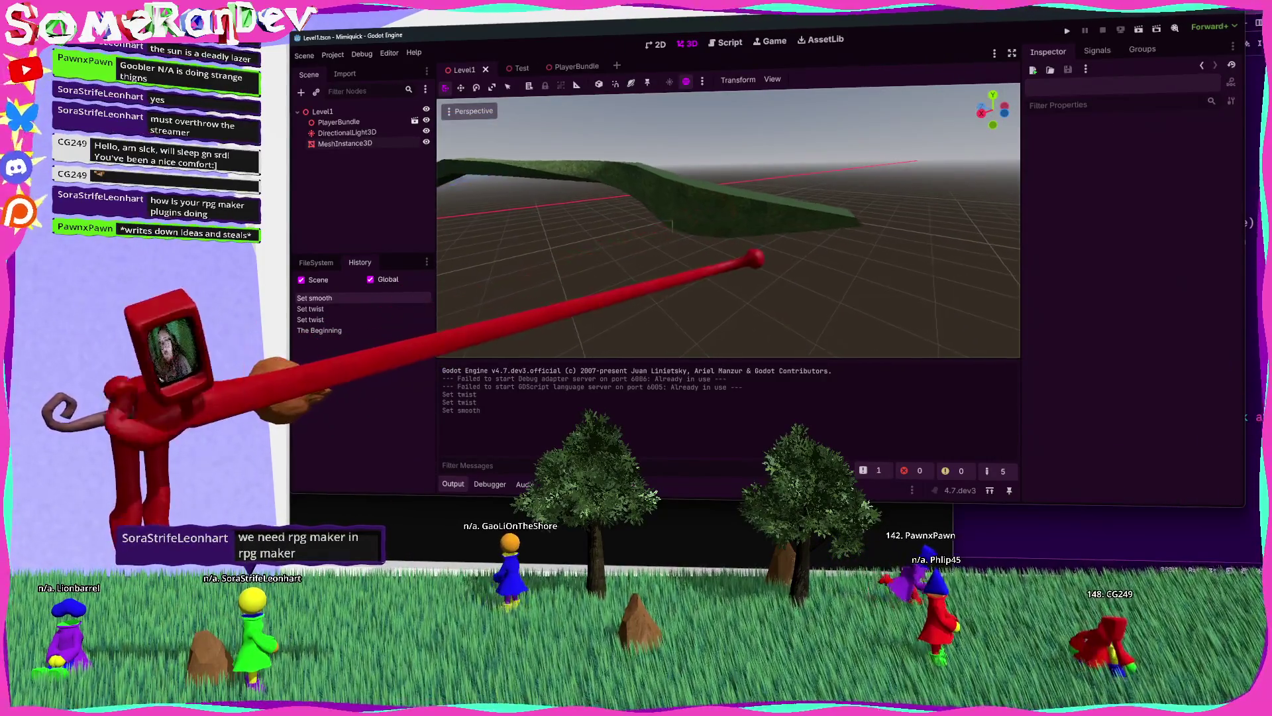
left_click(693, 175)
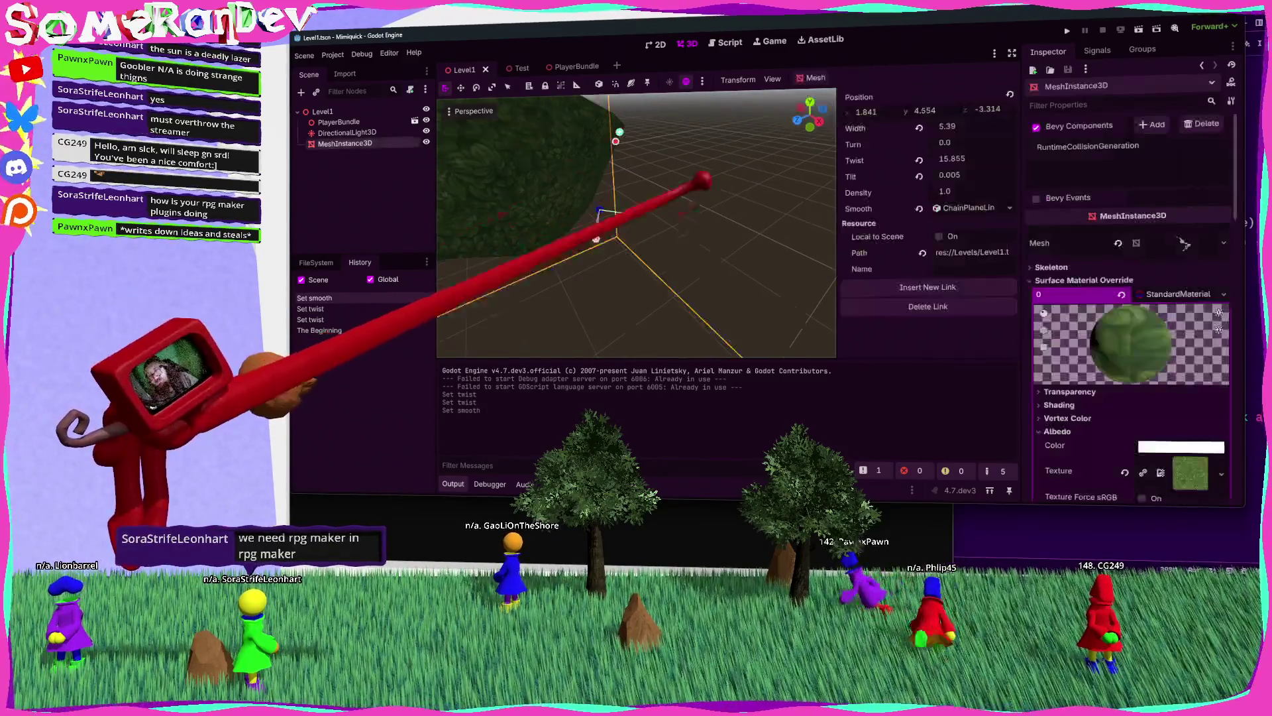
key("Escape")
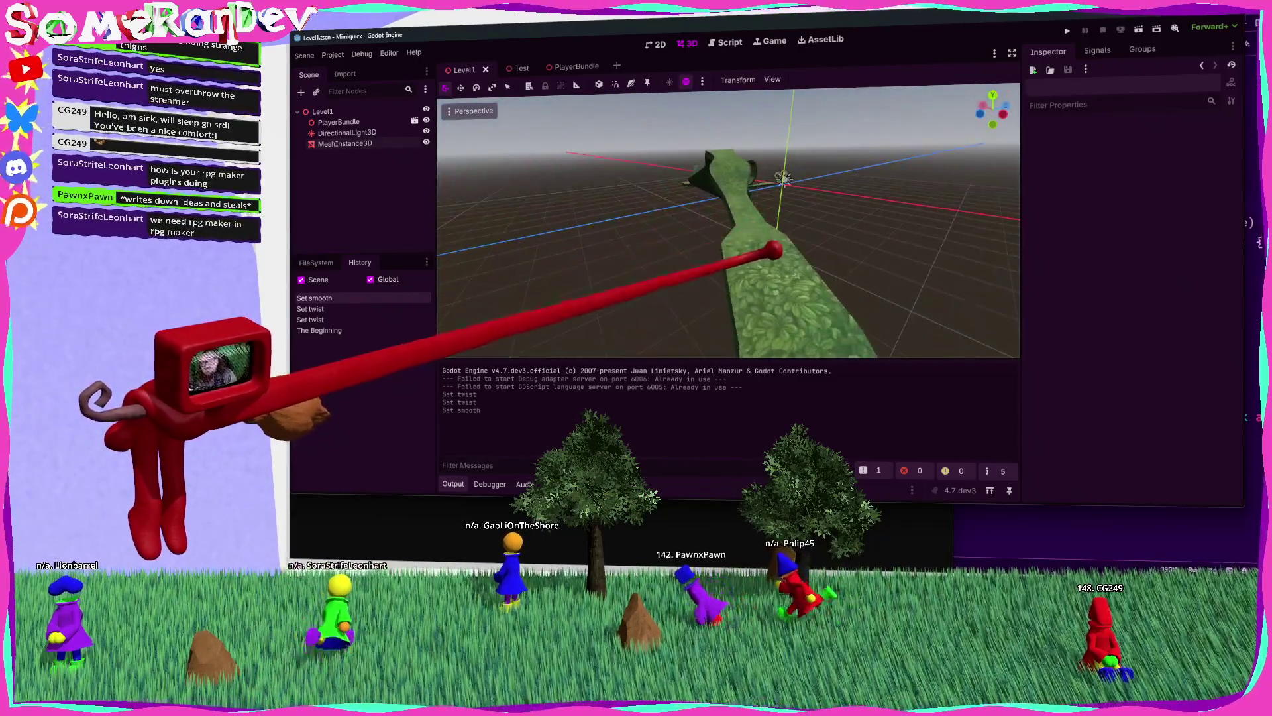
left_click(773, 249)
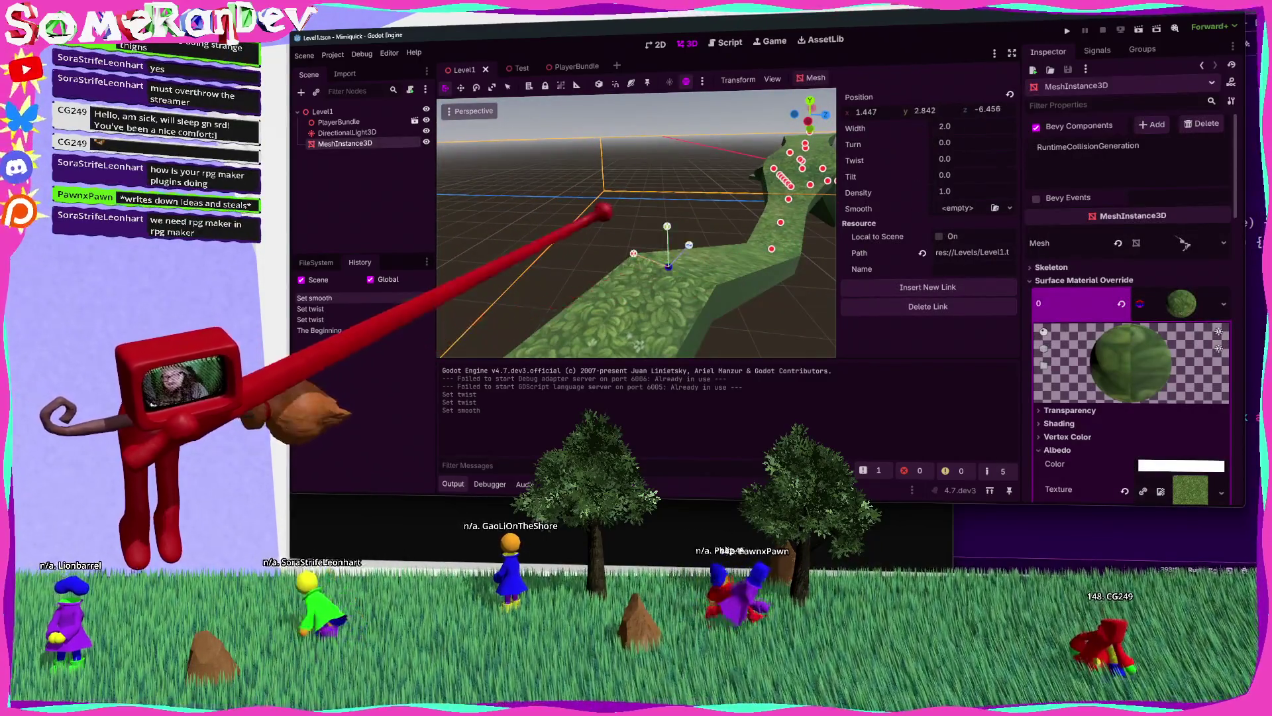
key("Escape")
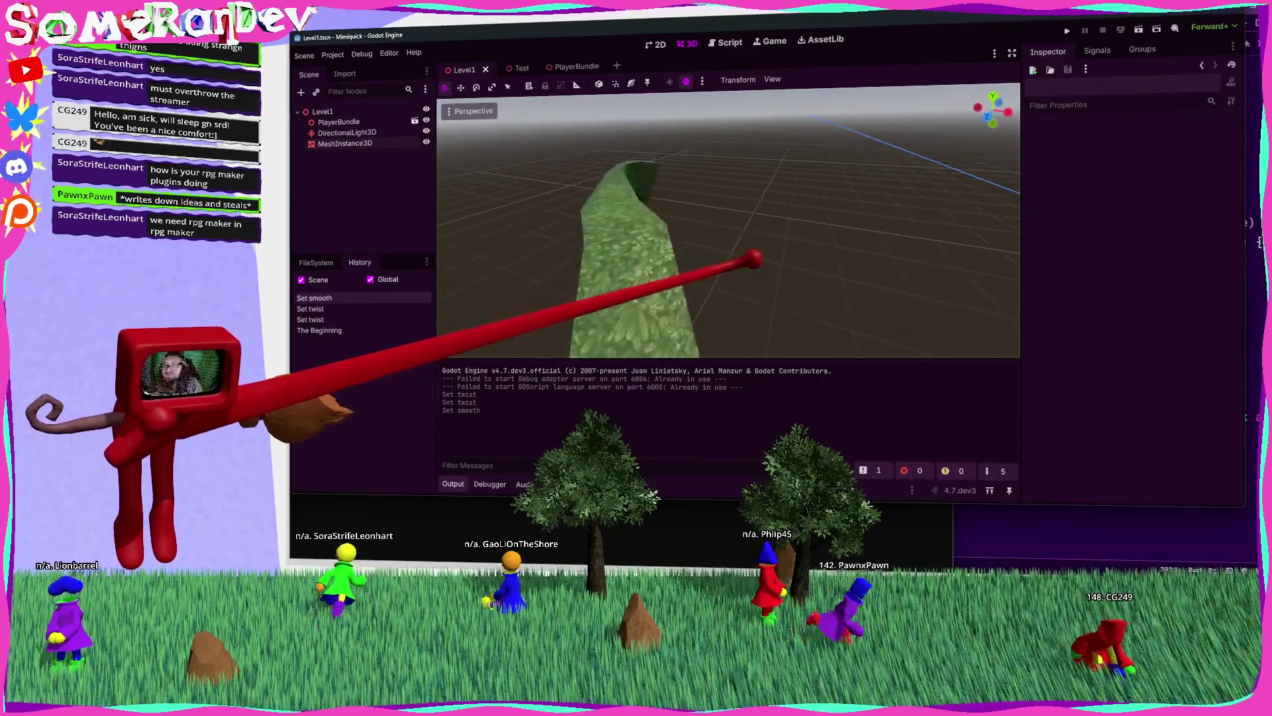
scroll(756, 259, "down", 5)
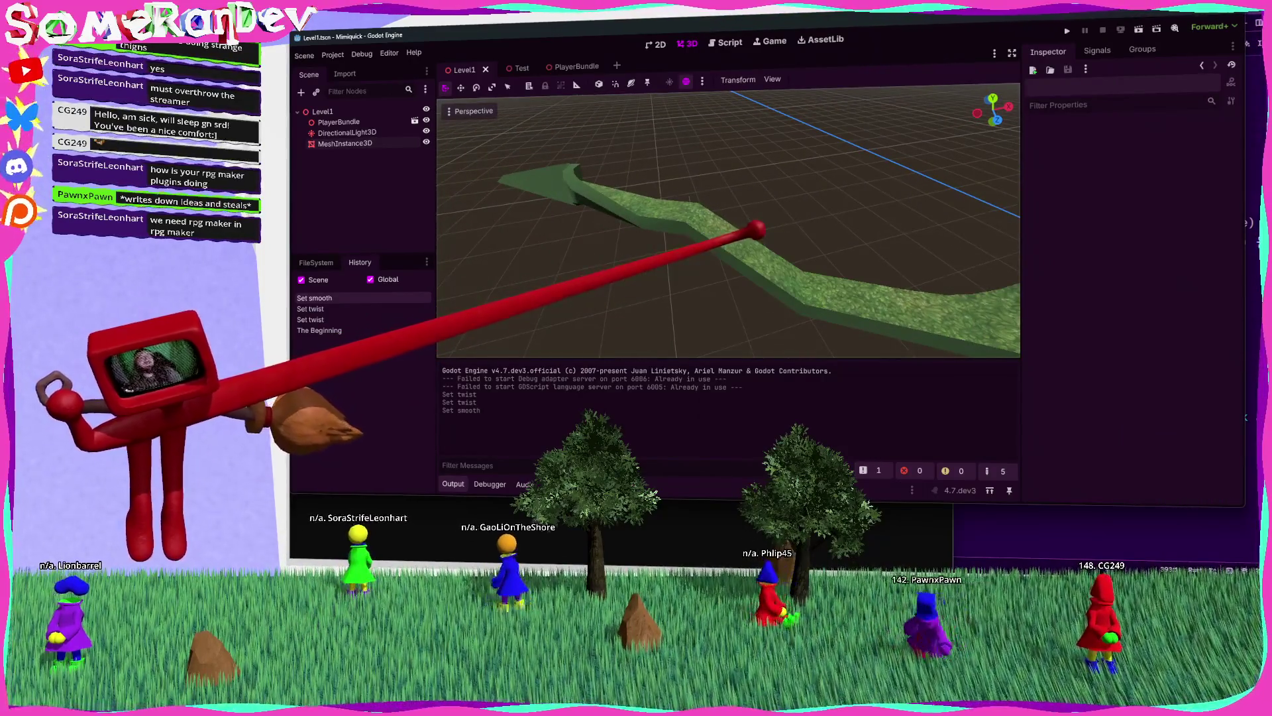
key("alt+Tab")
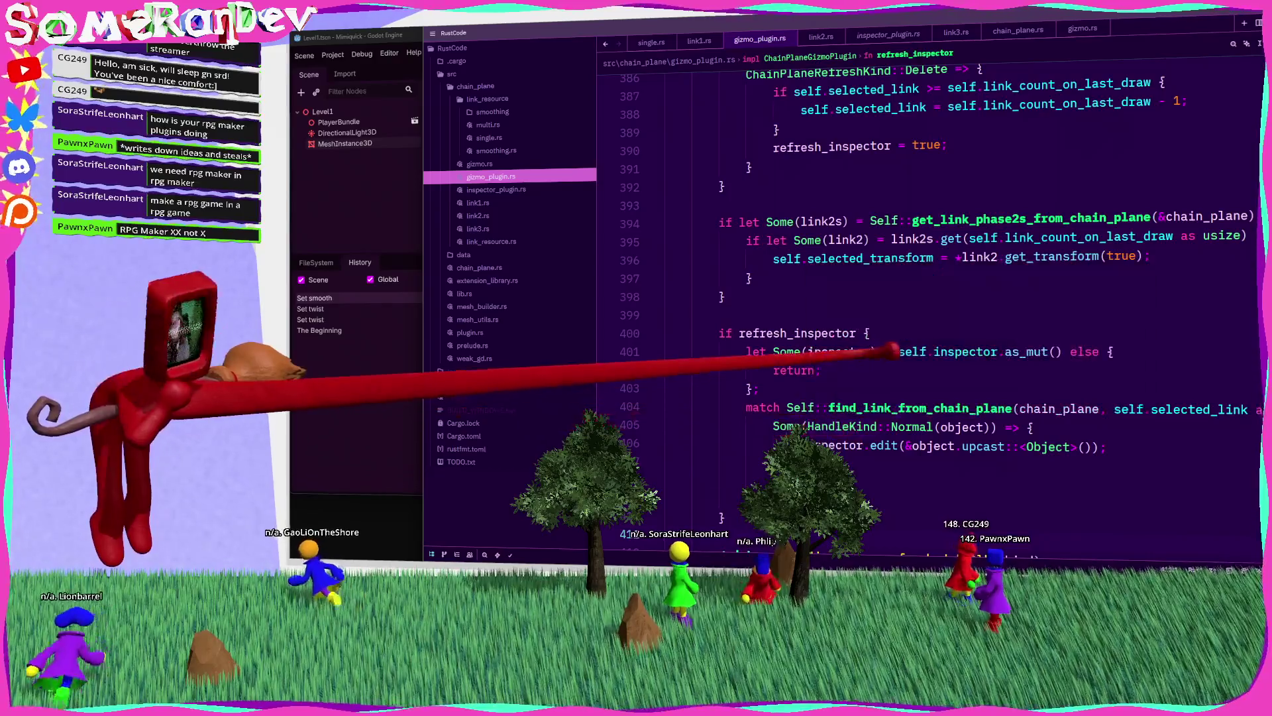
left_click(820, 316)
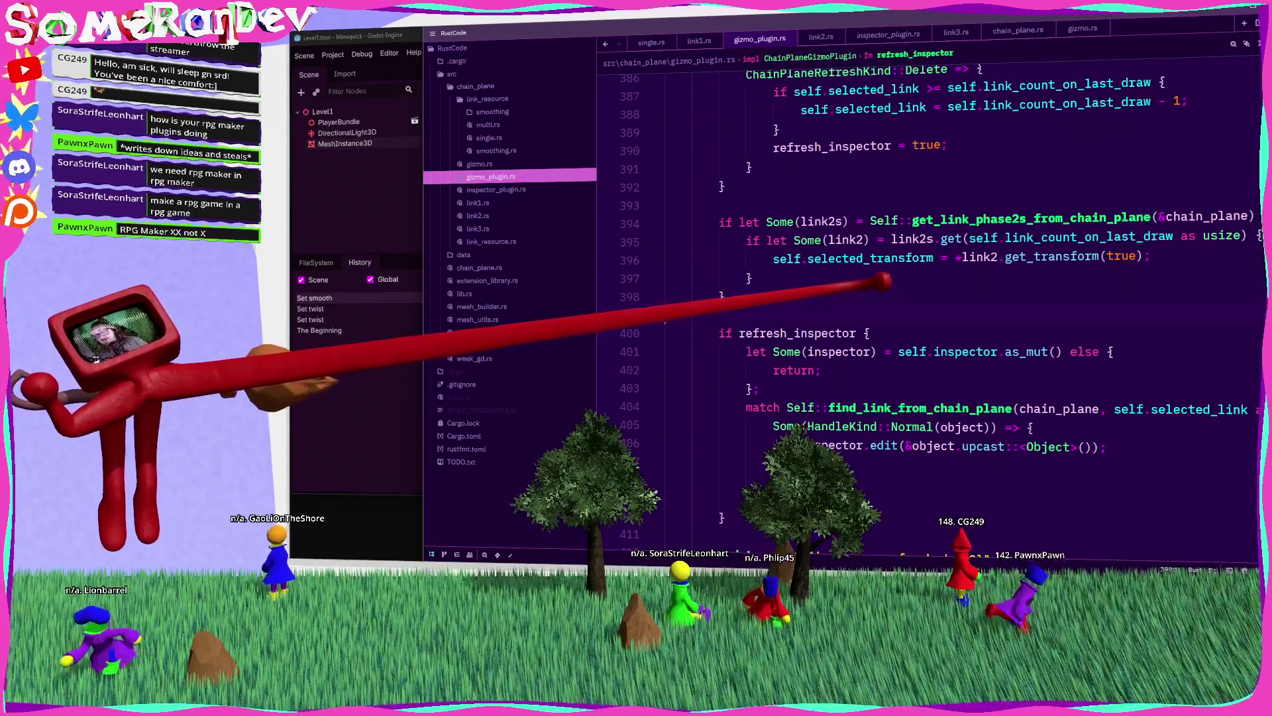
scroll(862, 298, "up", 5)
scroll(835, 293, "up", 20)
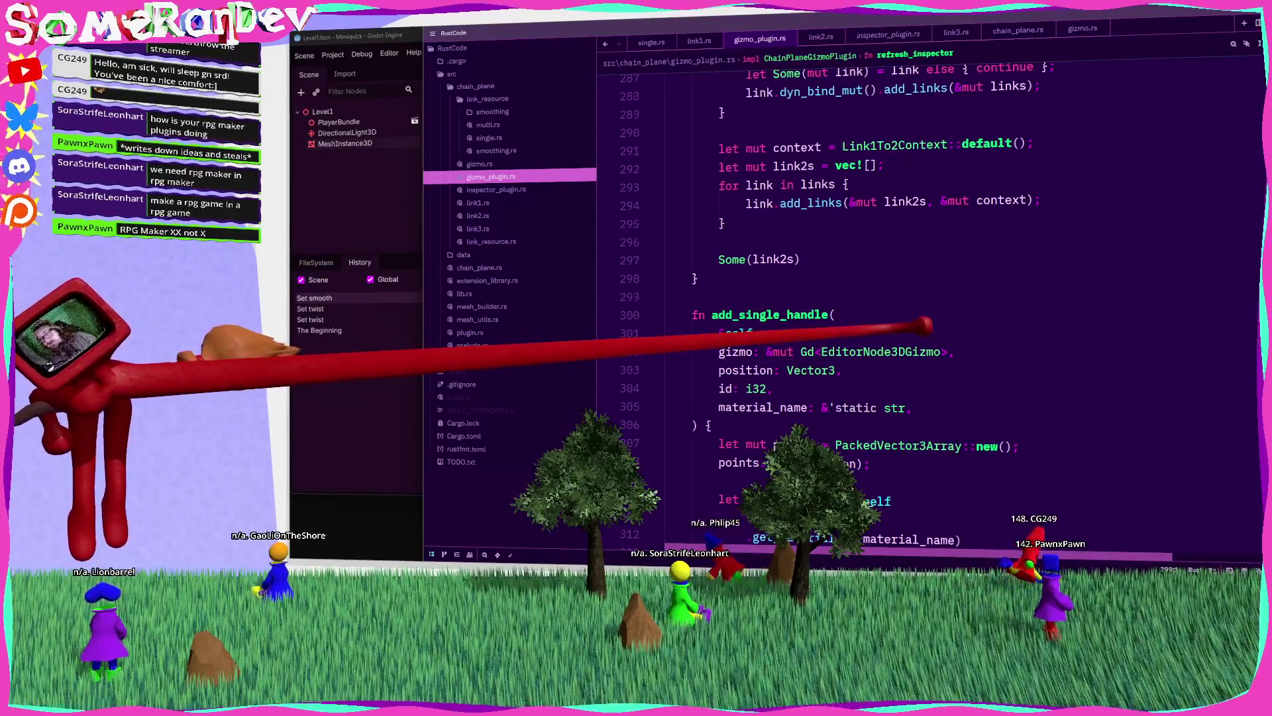
scroll(923, 324, "up", 15)
scroll(921, 325, "down", 8)
scroll(921, 325, "down", 20)
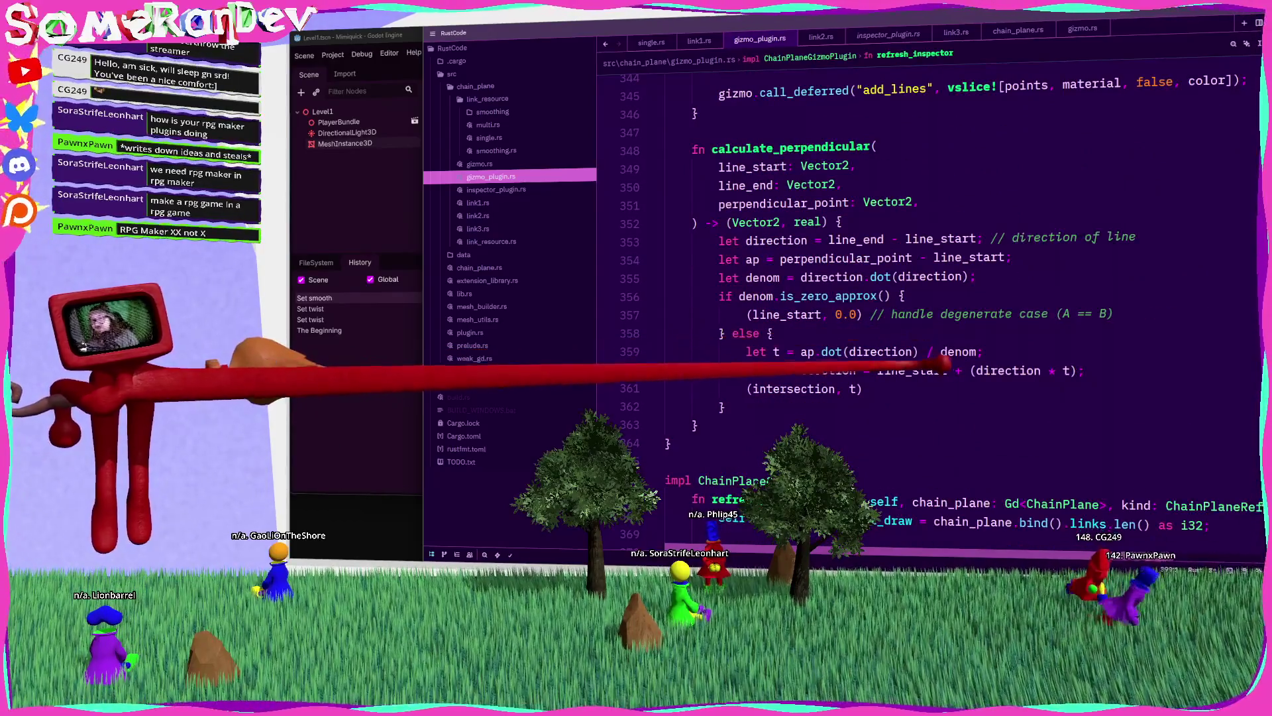
scroll(941, 362, "down", 13)
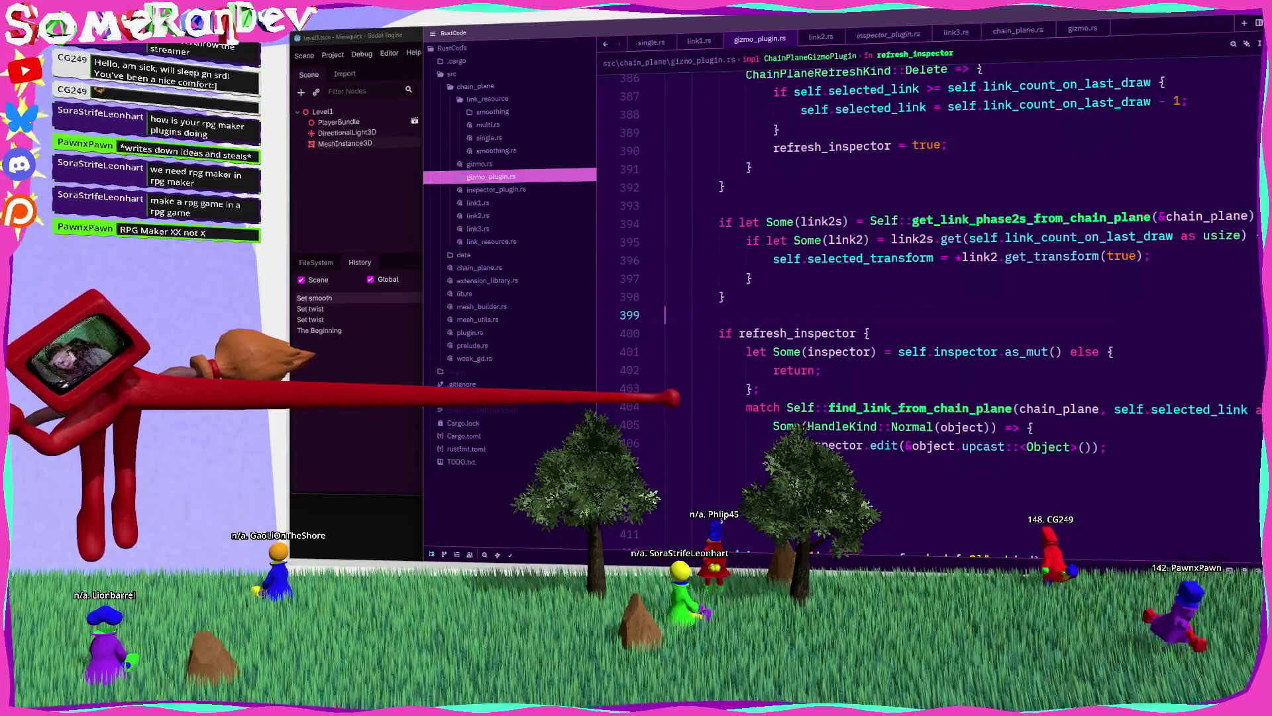
key("ctrl+shift+b")
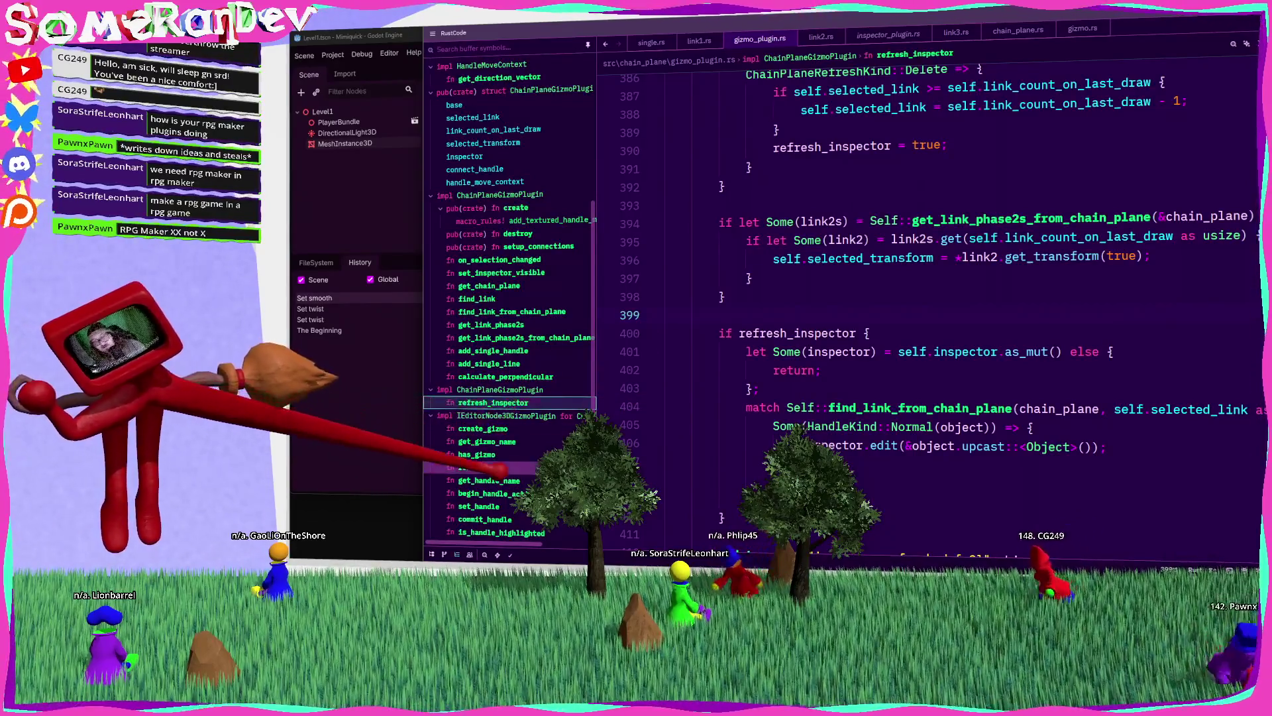
left_click(502, 467)
scroll(858, 344, "down", 12)
scroll(858, 345, "down", 11)
scroll(821, 304, "up", 7)
scroll(812, 283, "up", 4)
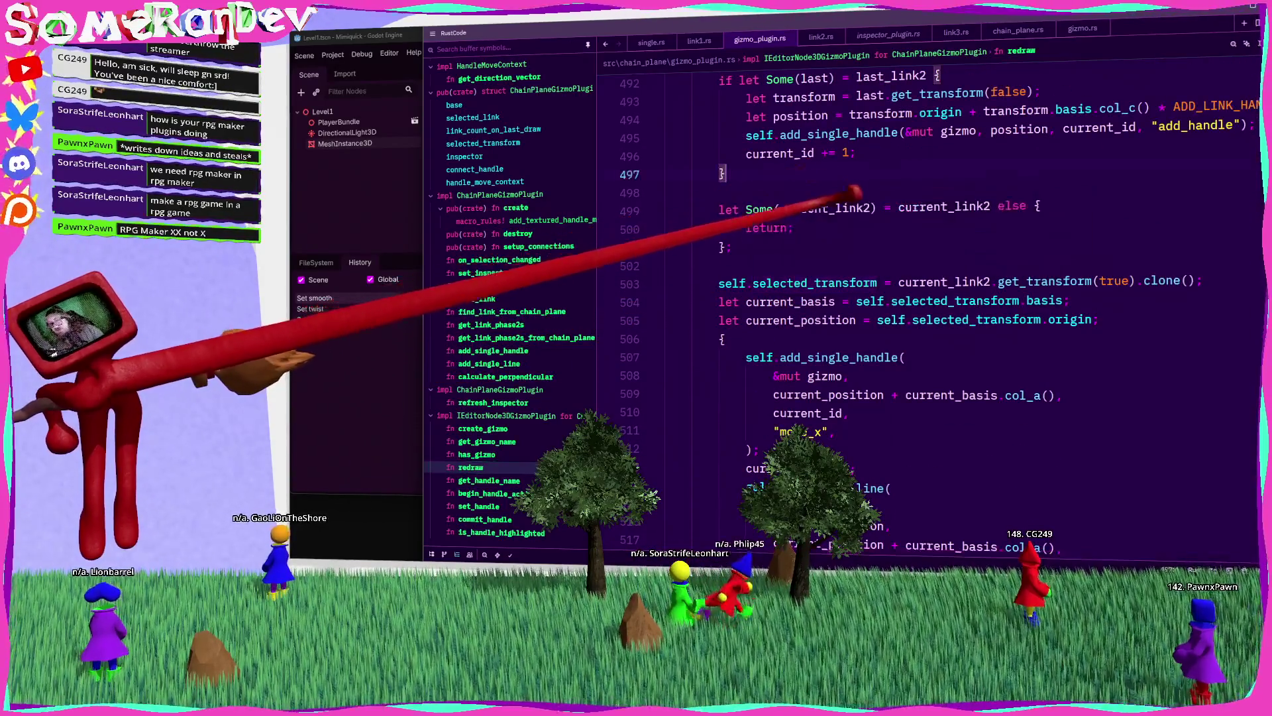
double_click(849, 199)
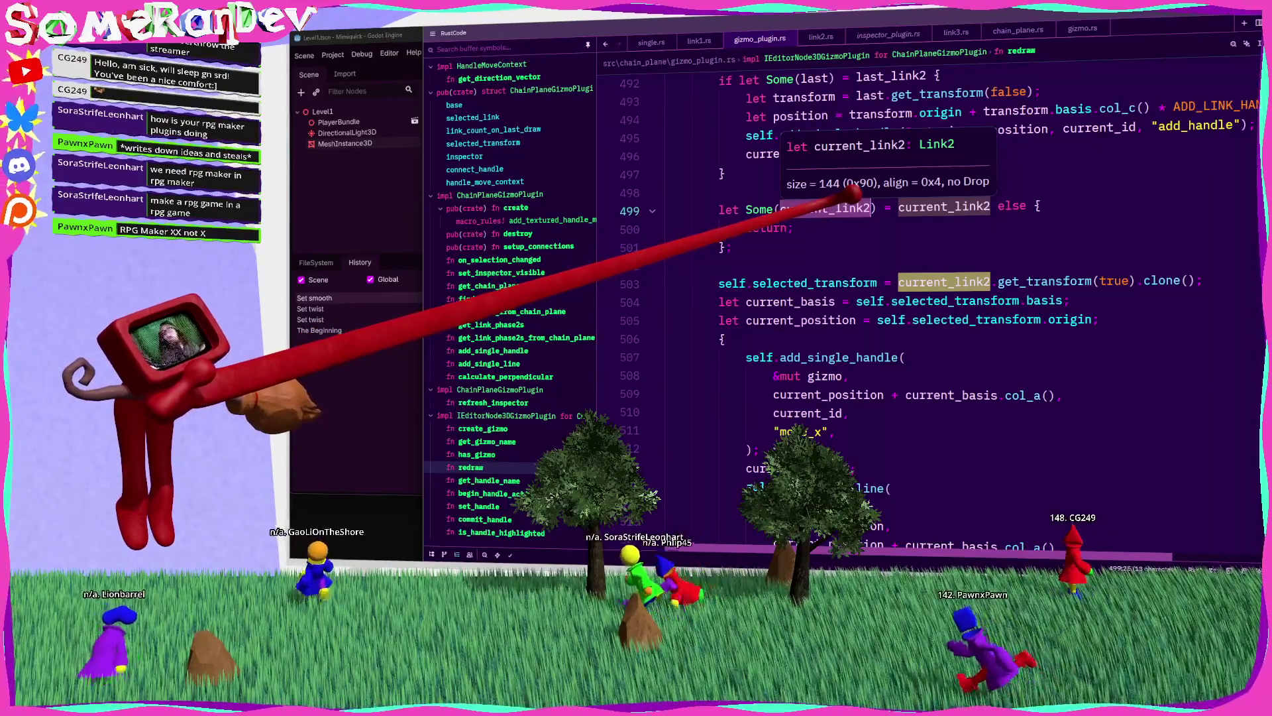
left_click_drag(1258, 279, 1256, 114)
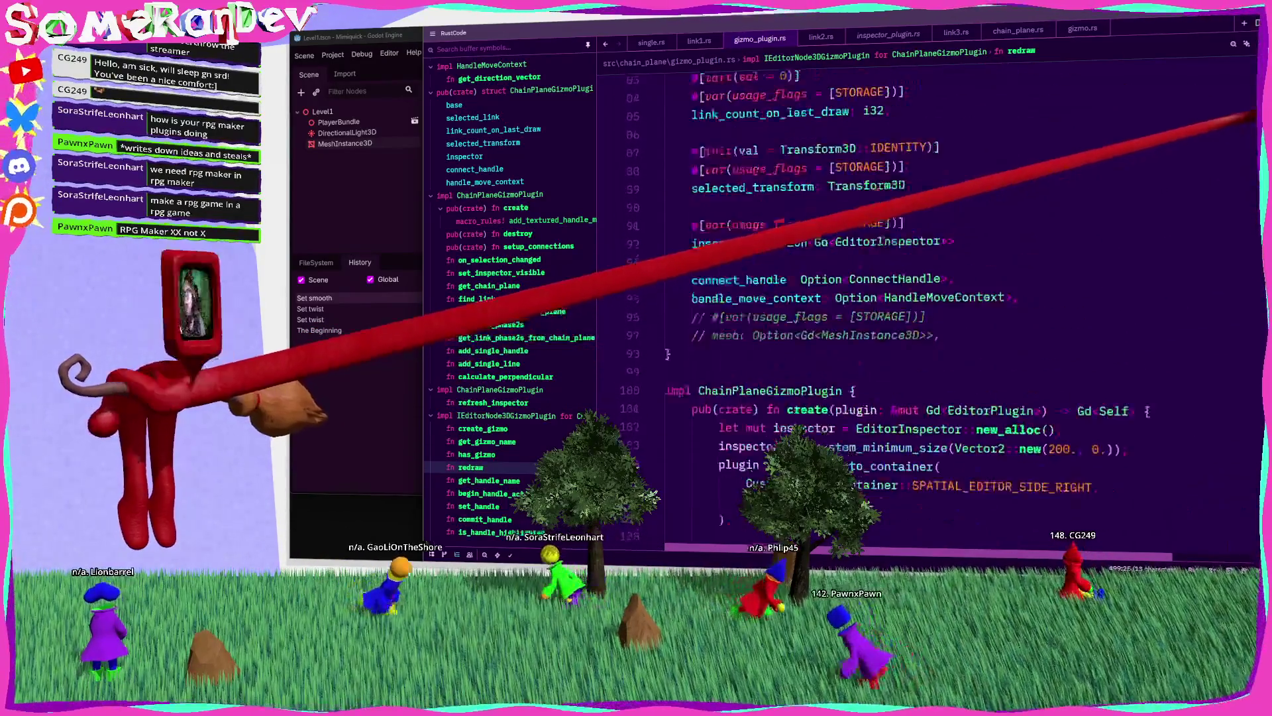
scroll(966, 228, "down", 5)
scroll(838, 209, "down", 5)
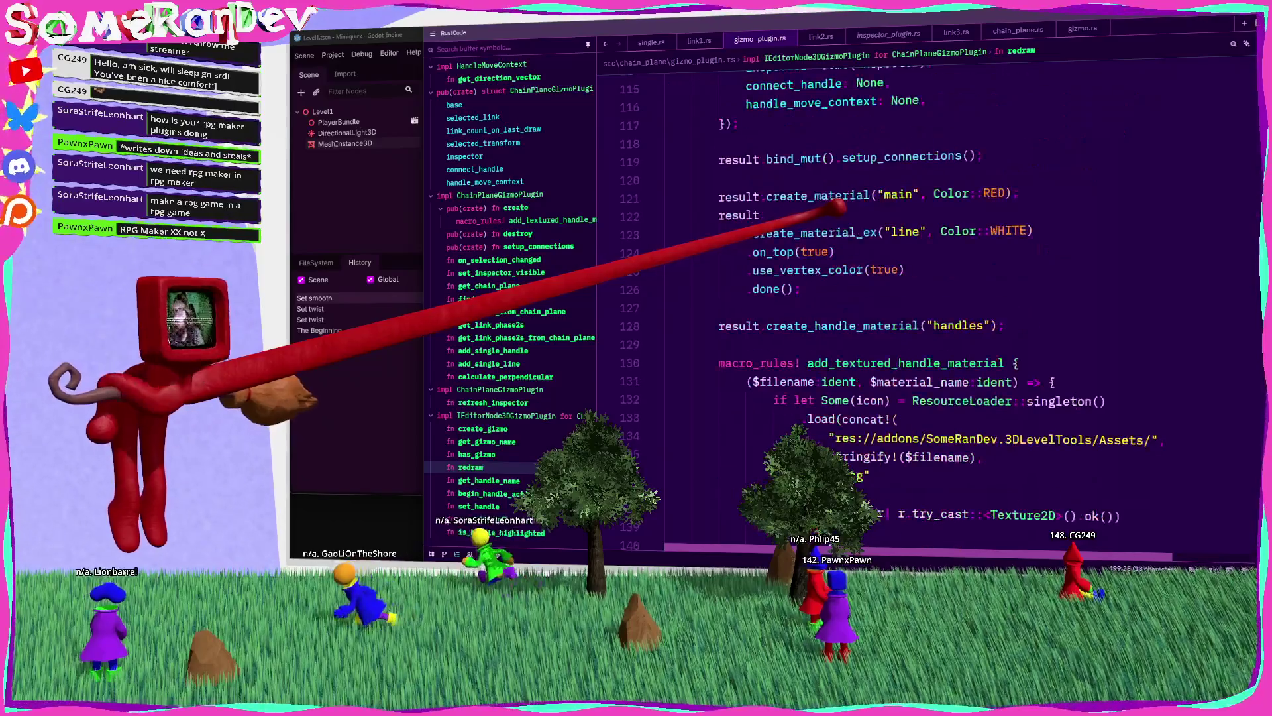
scroll(855, 222, "down", 10)
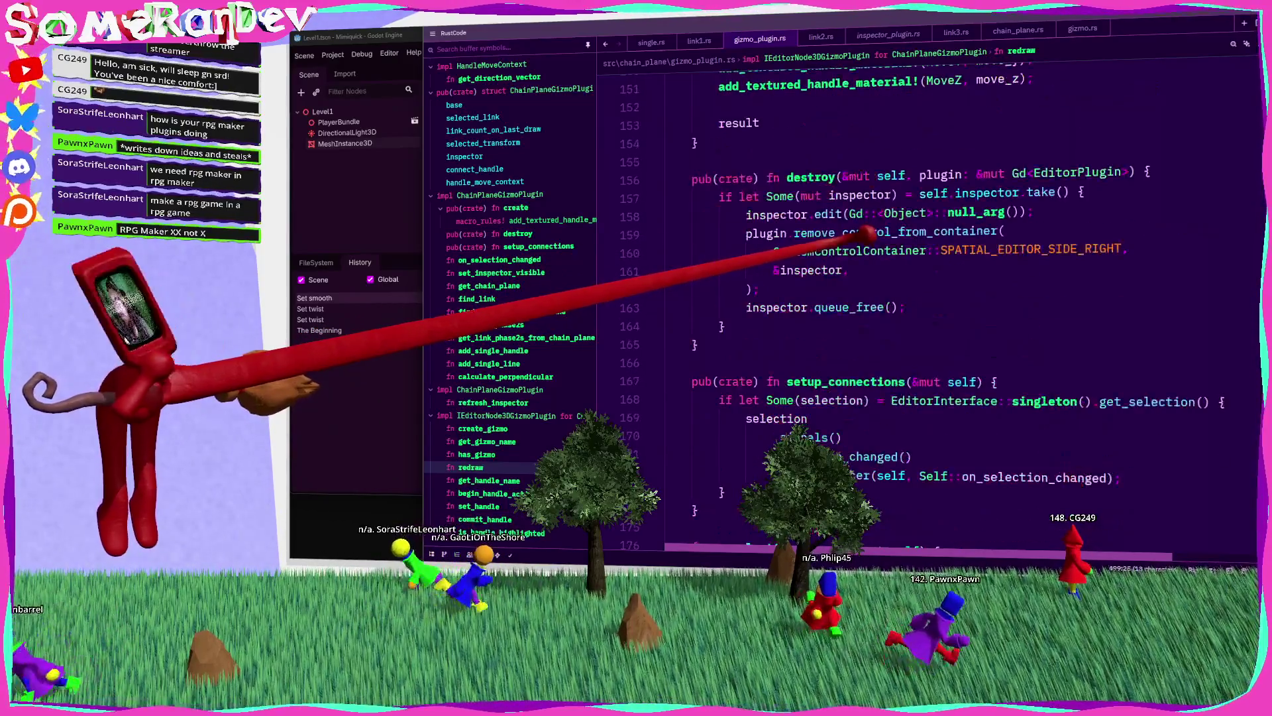
scroll(865, 232, "down", 5)
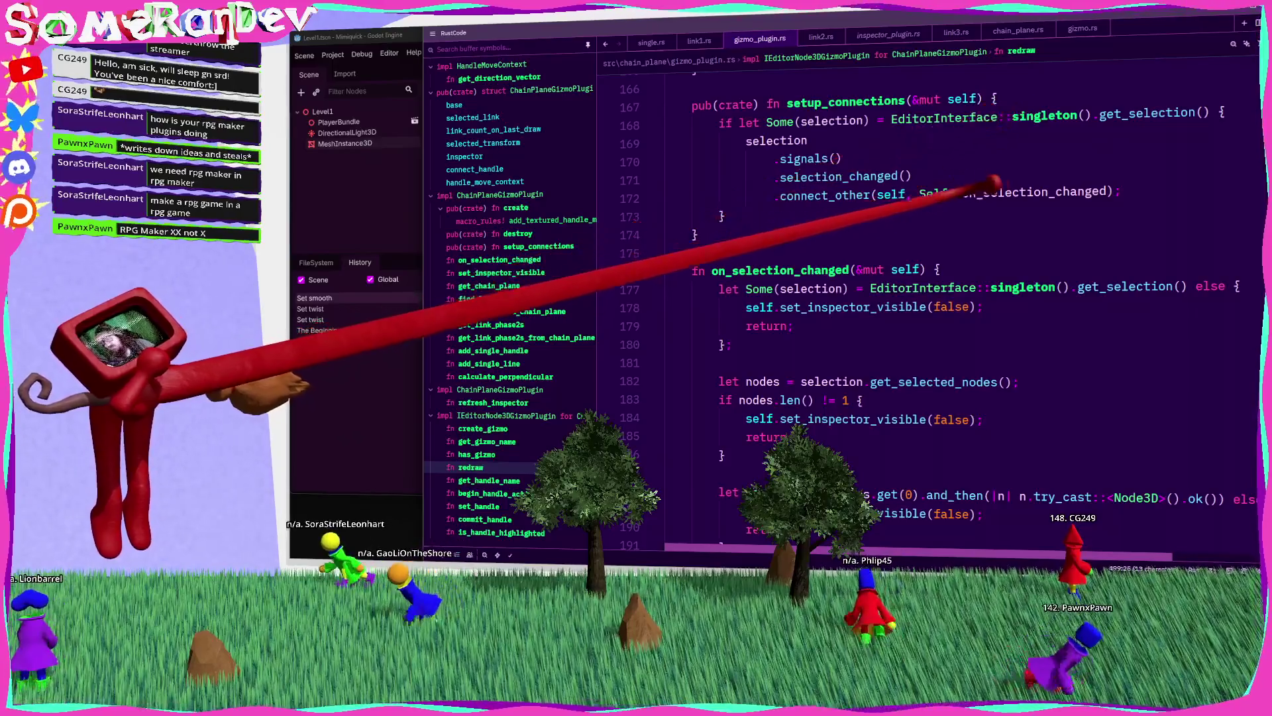
left_click(728, 271)
scroll(842, 303, "down", 6)
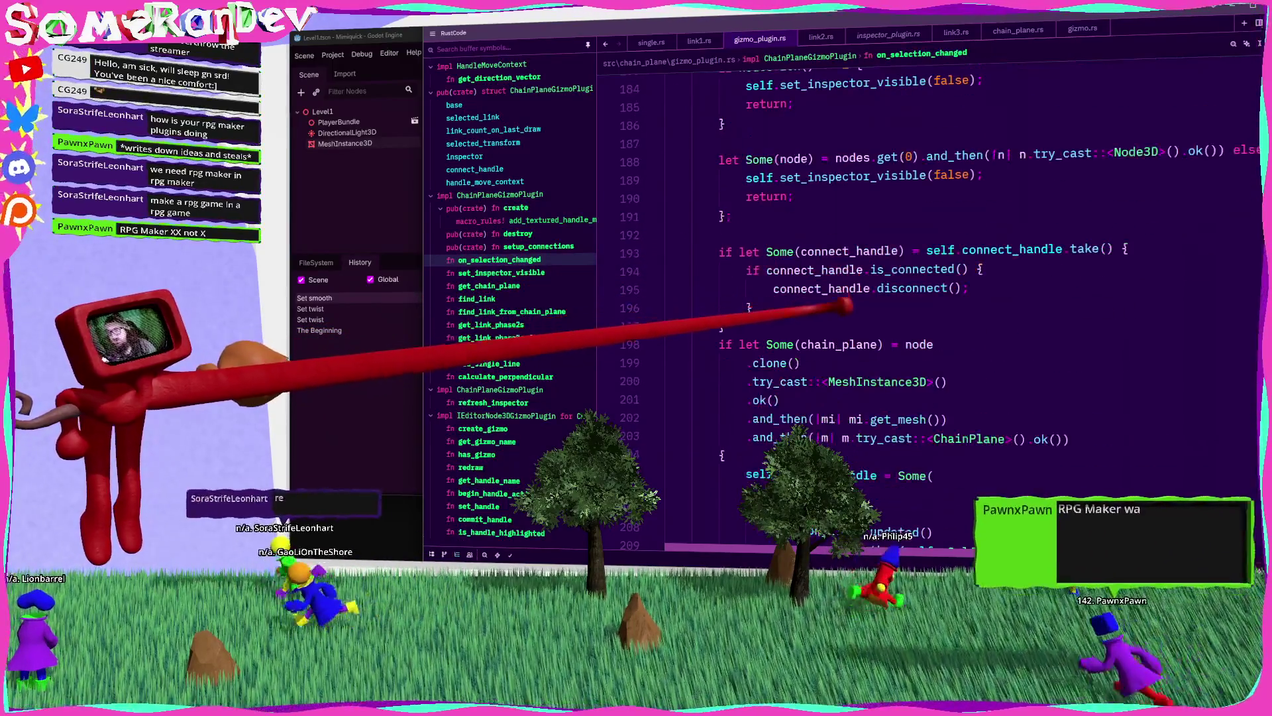
scroll(845, 306, "down", 3)
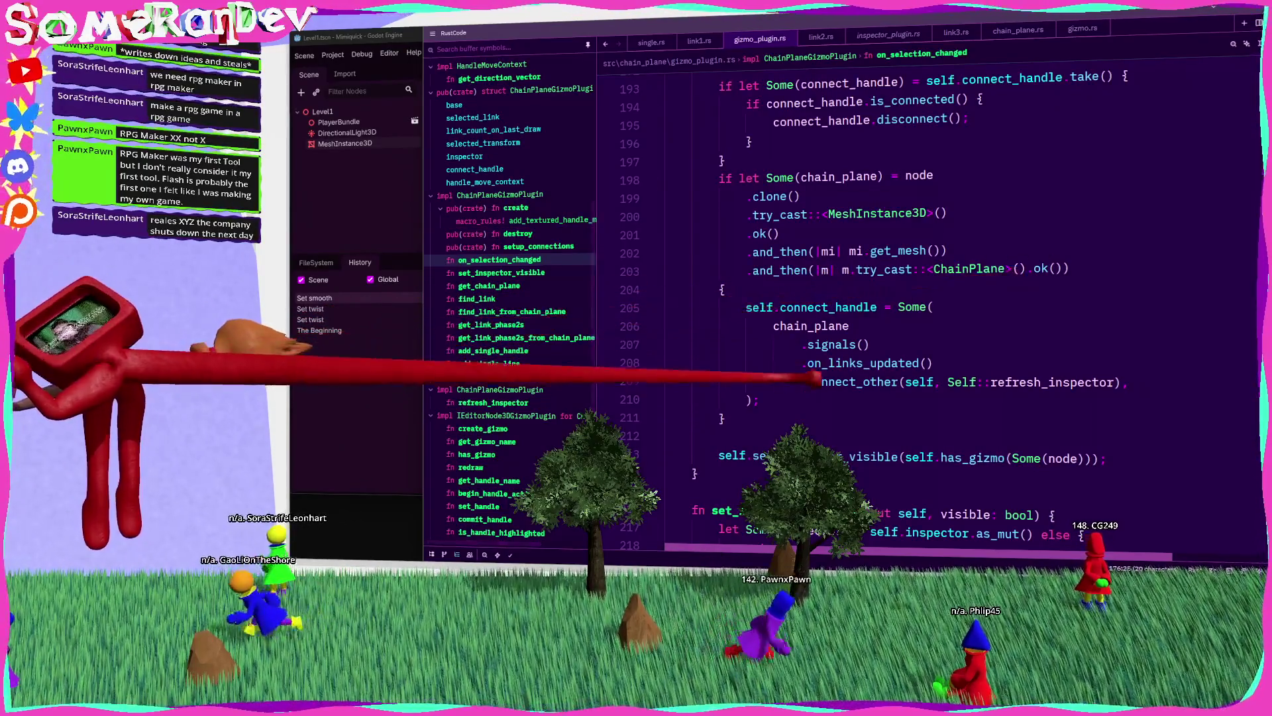
scroll(862, 298, "down", 3)
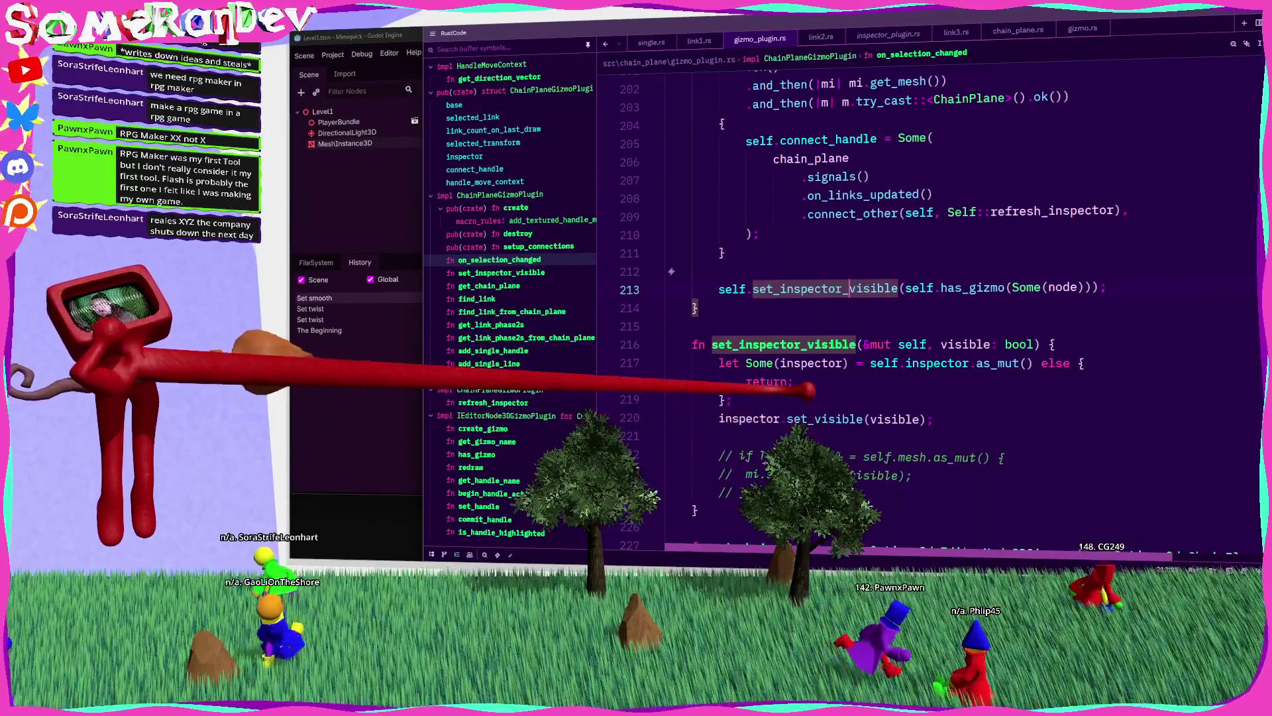
scroll(862, 298, "up", 7)
scroll(861, 298, "up", 3)
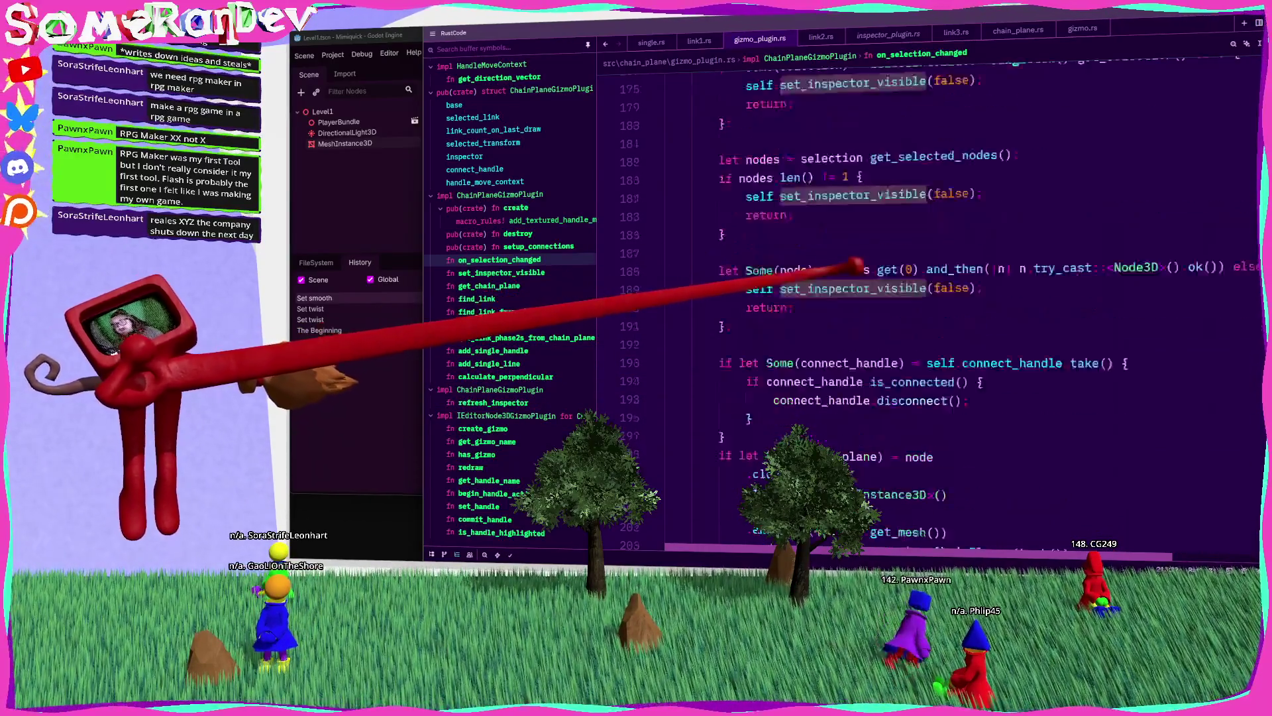
scroll(862, 299, "down", 14)
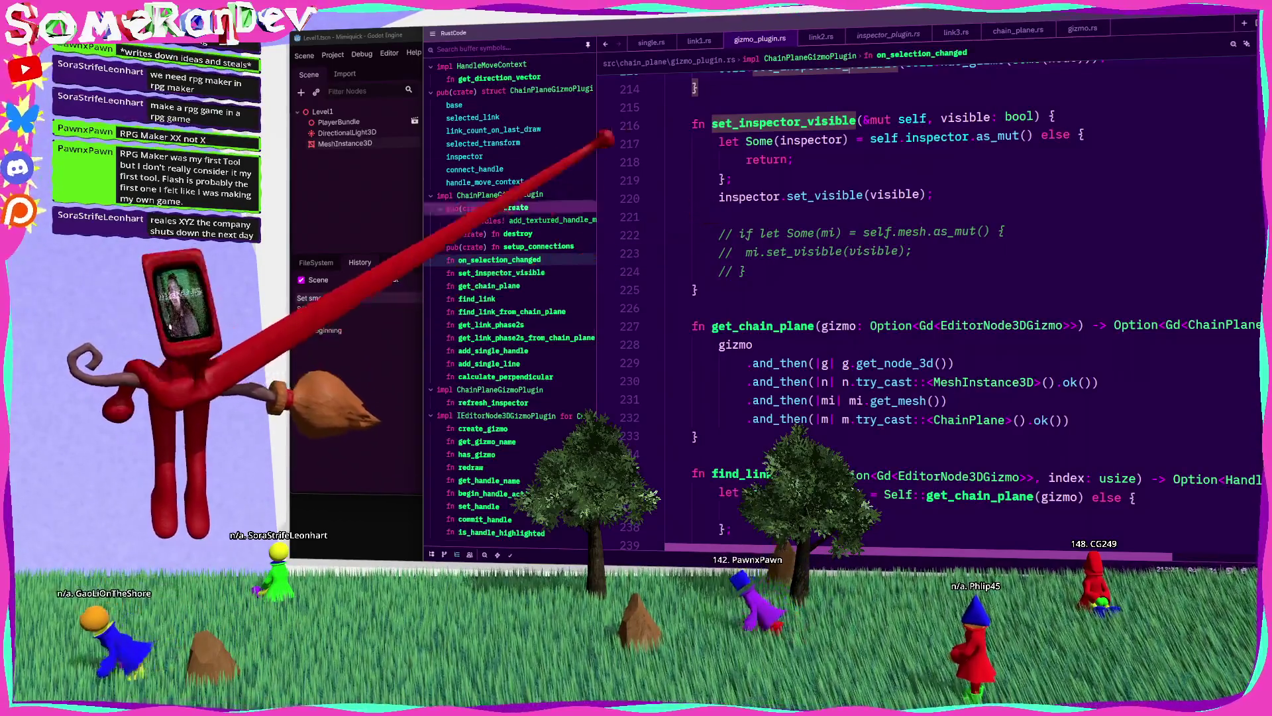
mouse_move(812, 106)
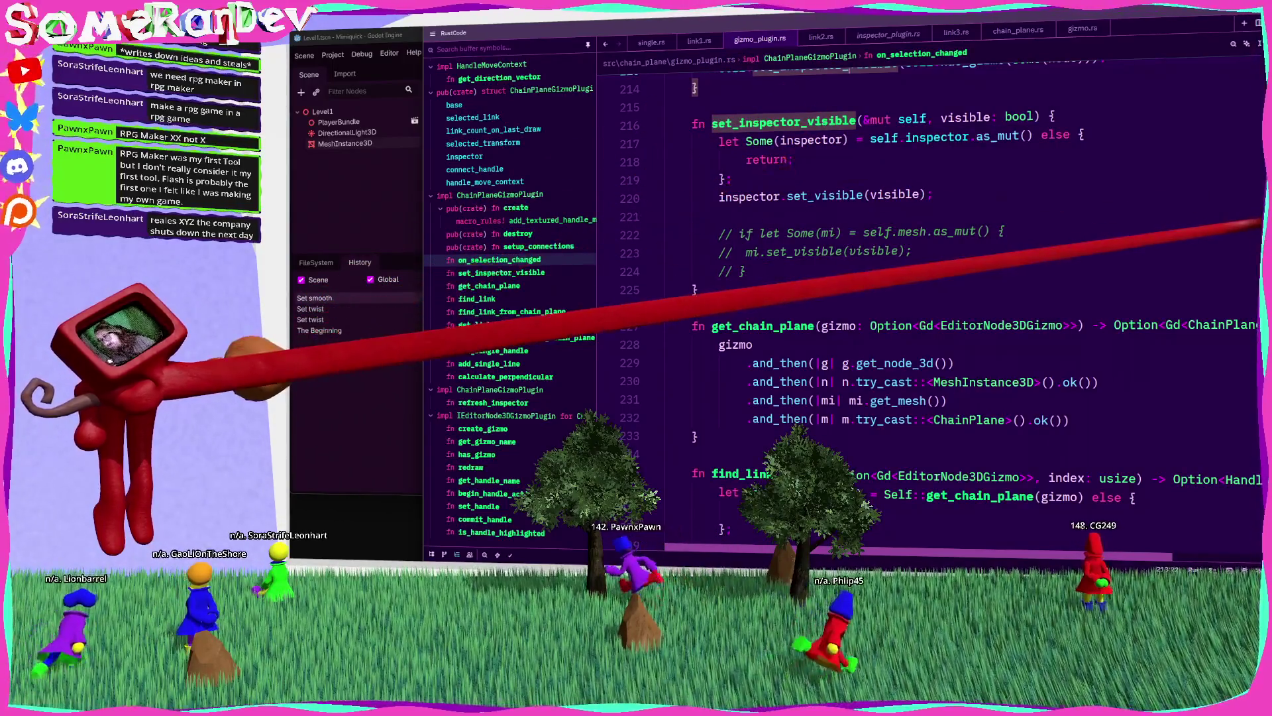
scroll(928, 298, "up", 20)
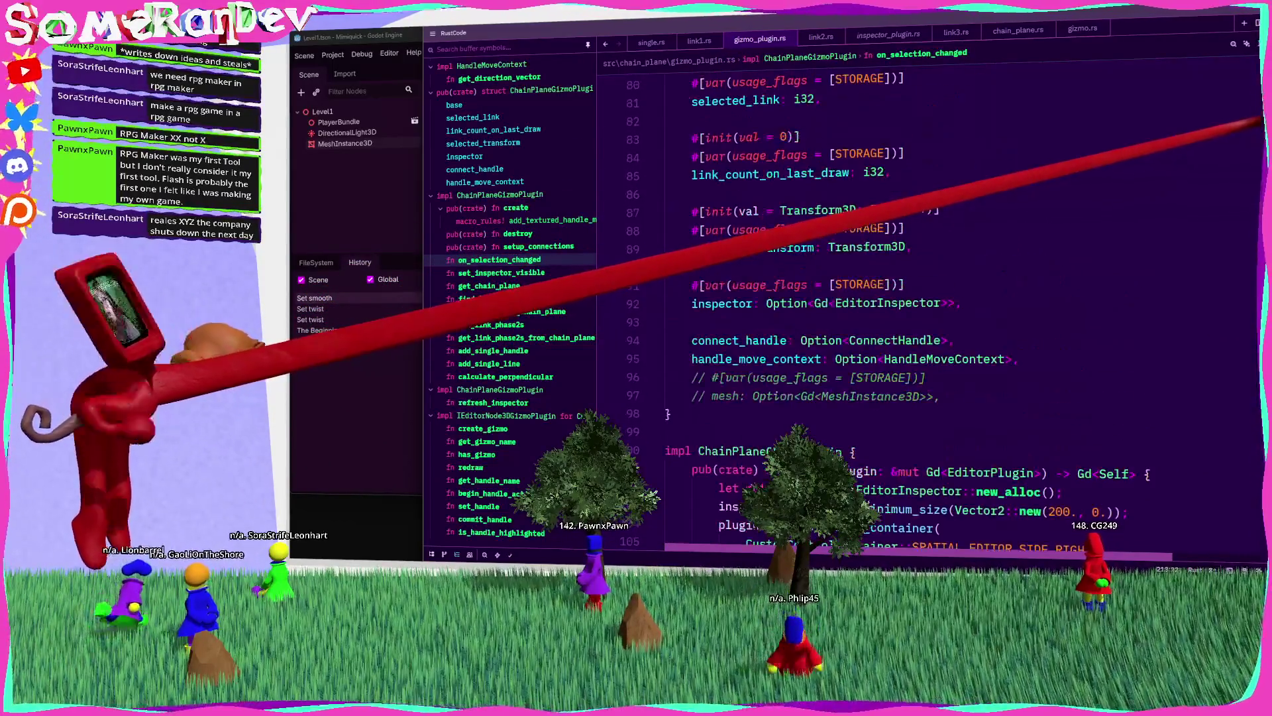
left_click(937, 310)
Step: Trace usages of the inspector field and navigate to the redraw function
key("Return")
key("Return")
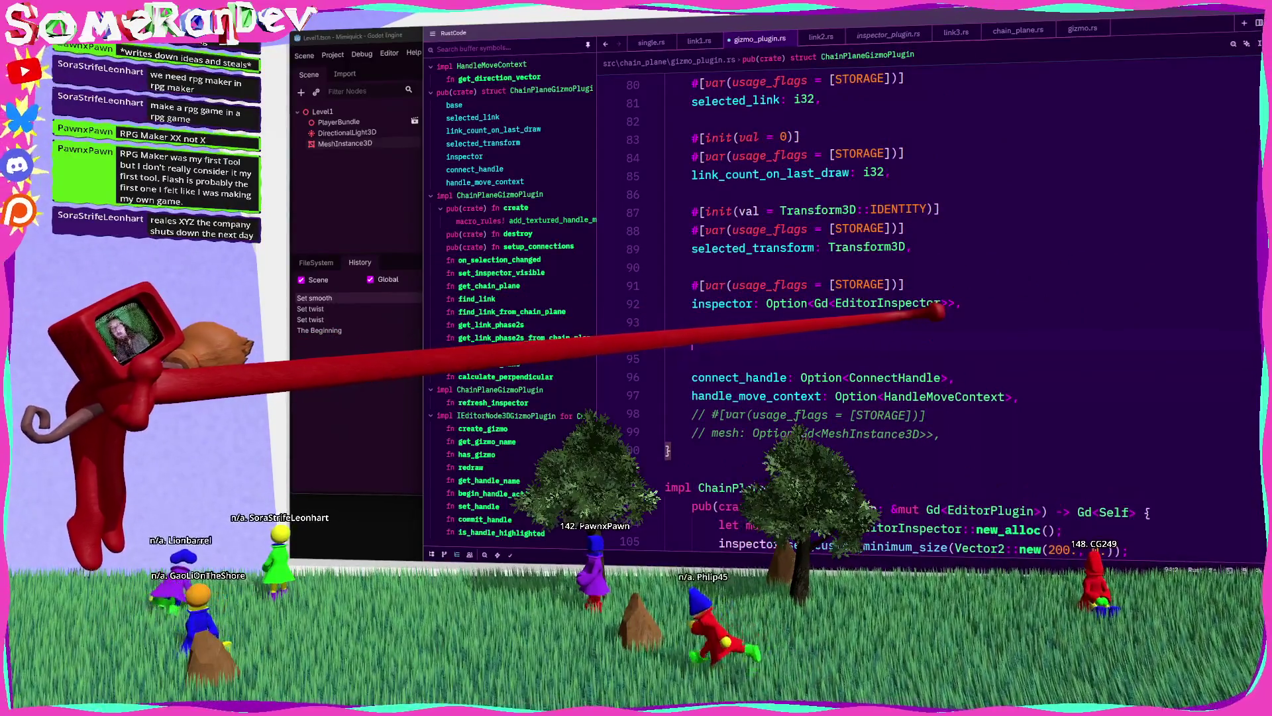
key("BackSpace")
double_click(721, 304)
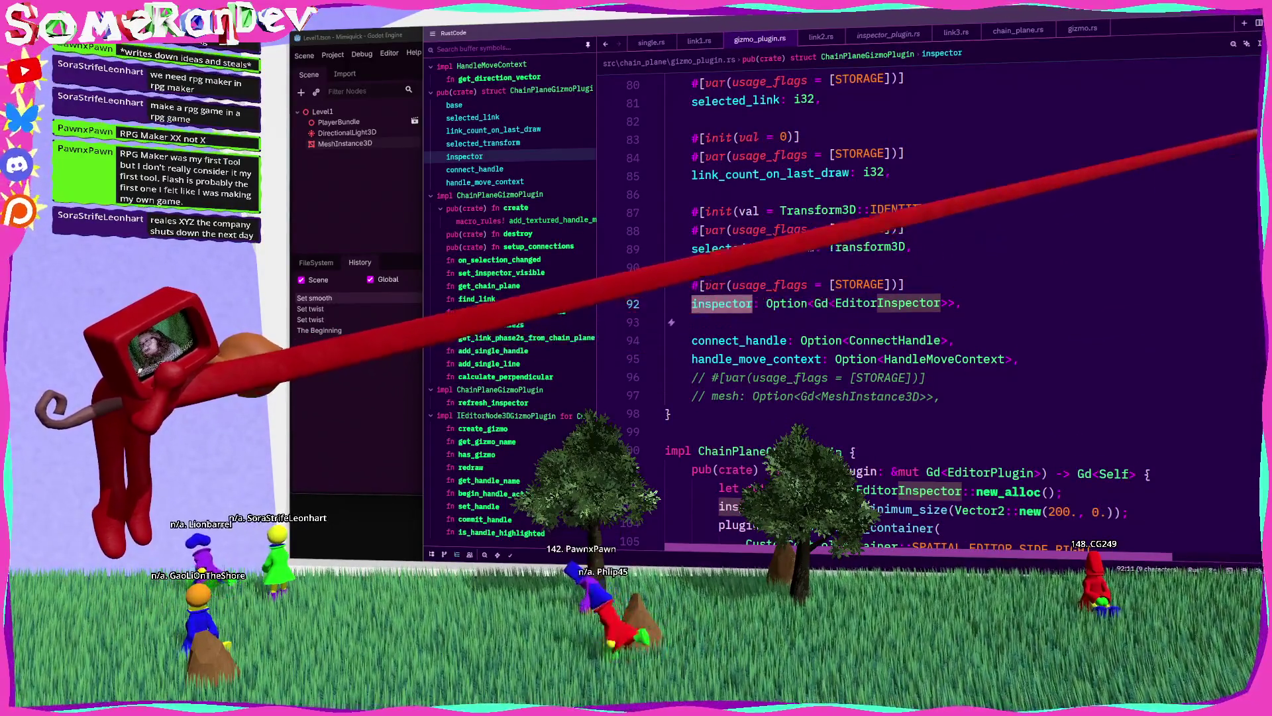
key("ctrl+d")
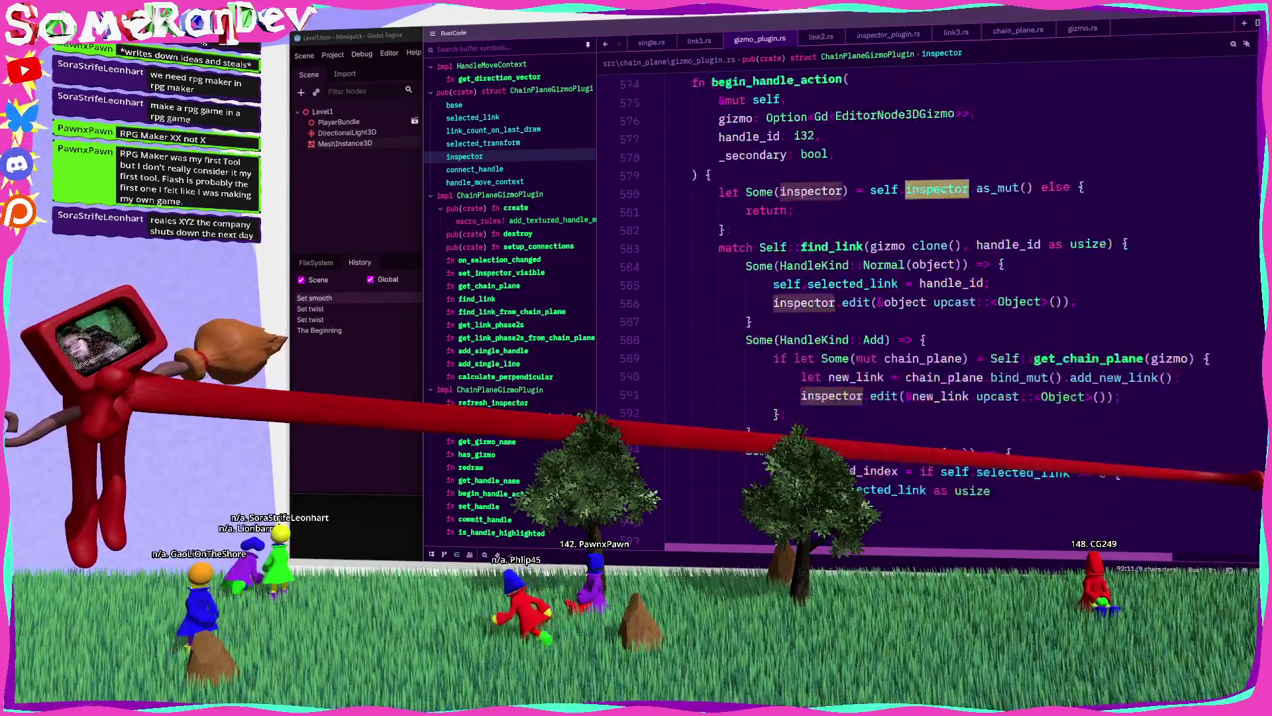
scroll(928, 298, "up", 20)
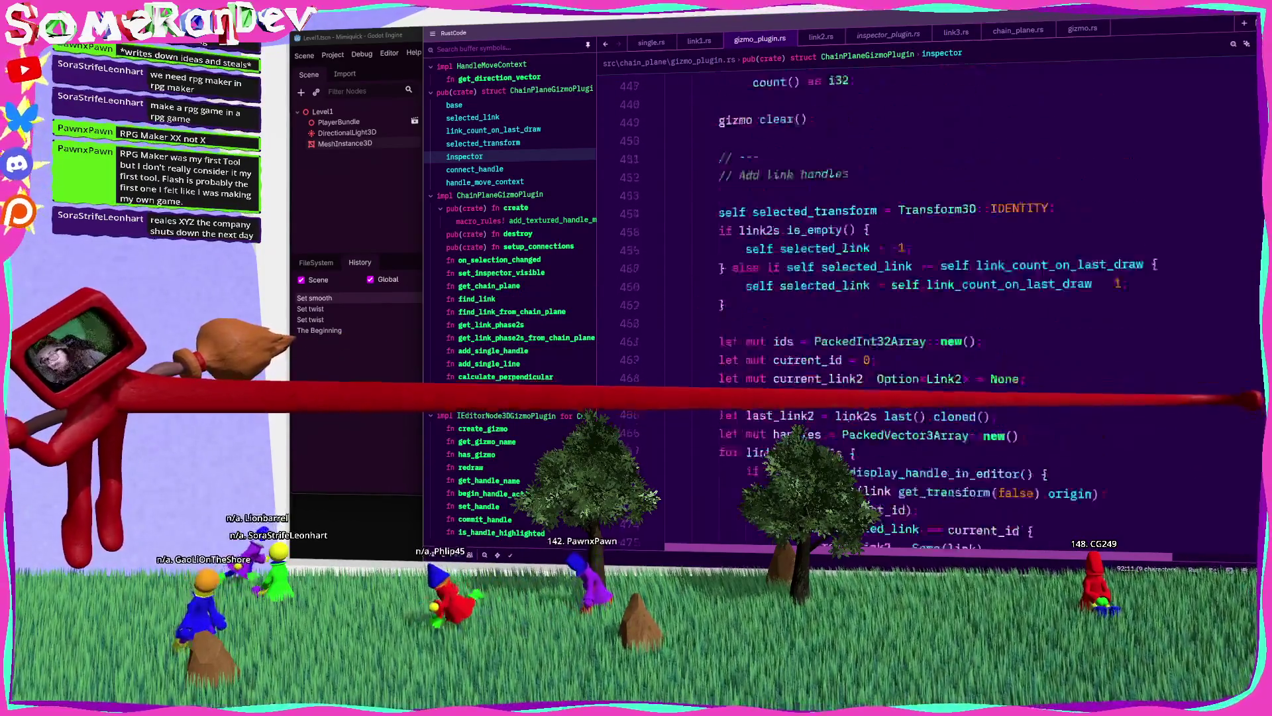
scroll(928, 299, "down", 10)
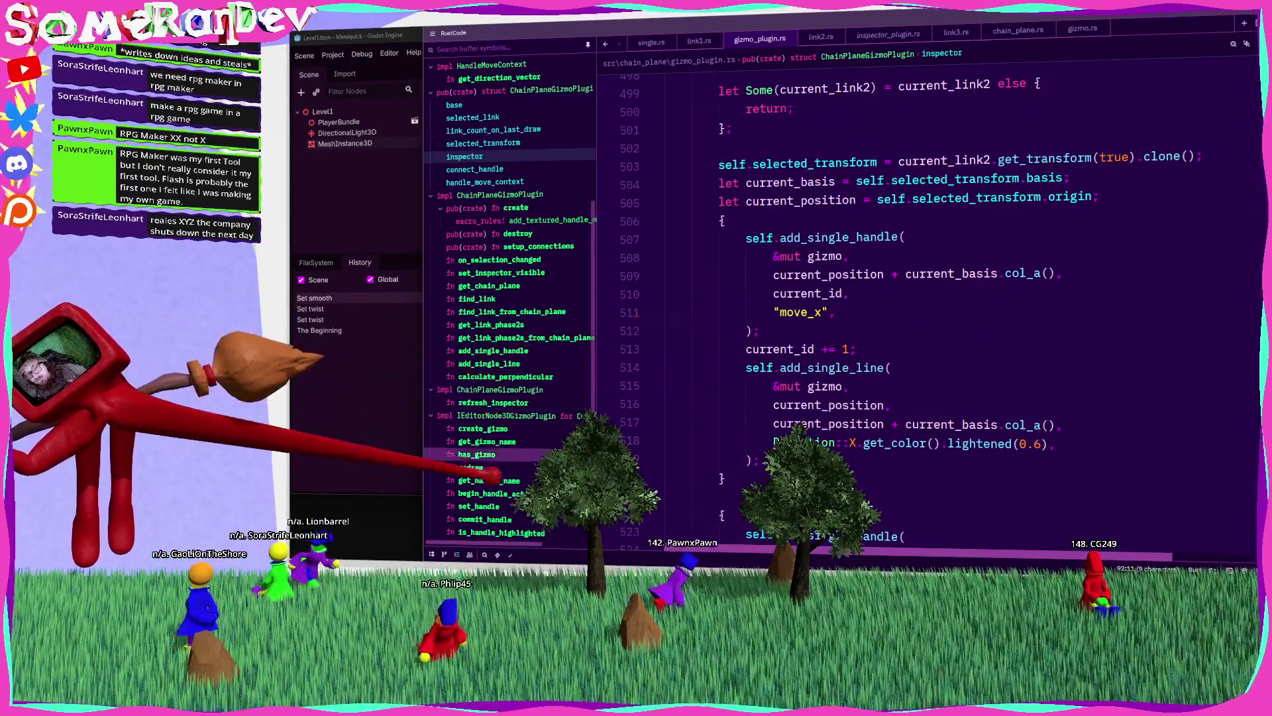
left_click(471, 467)
scroll(927, 298, "down", 15)
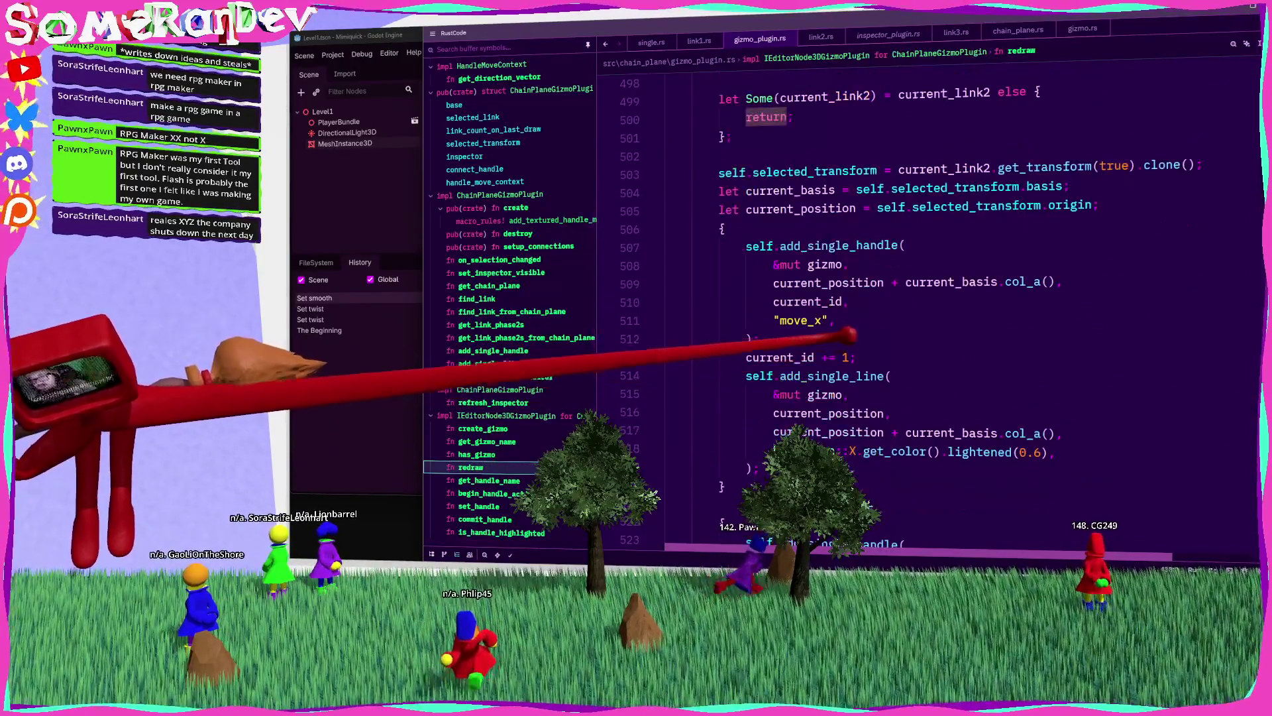
scroll(927, 299, "up", 2)
Step: Add `if self.inspector.is_some_and(|i| i.is_visible()) { return; }` to redraw
key("Return")
key("Return")
type("if self.inspector._and")
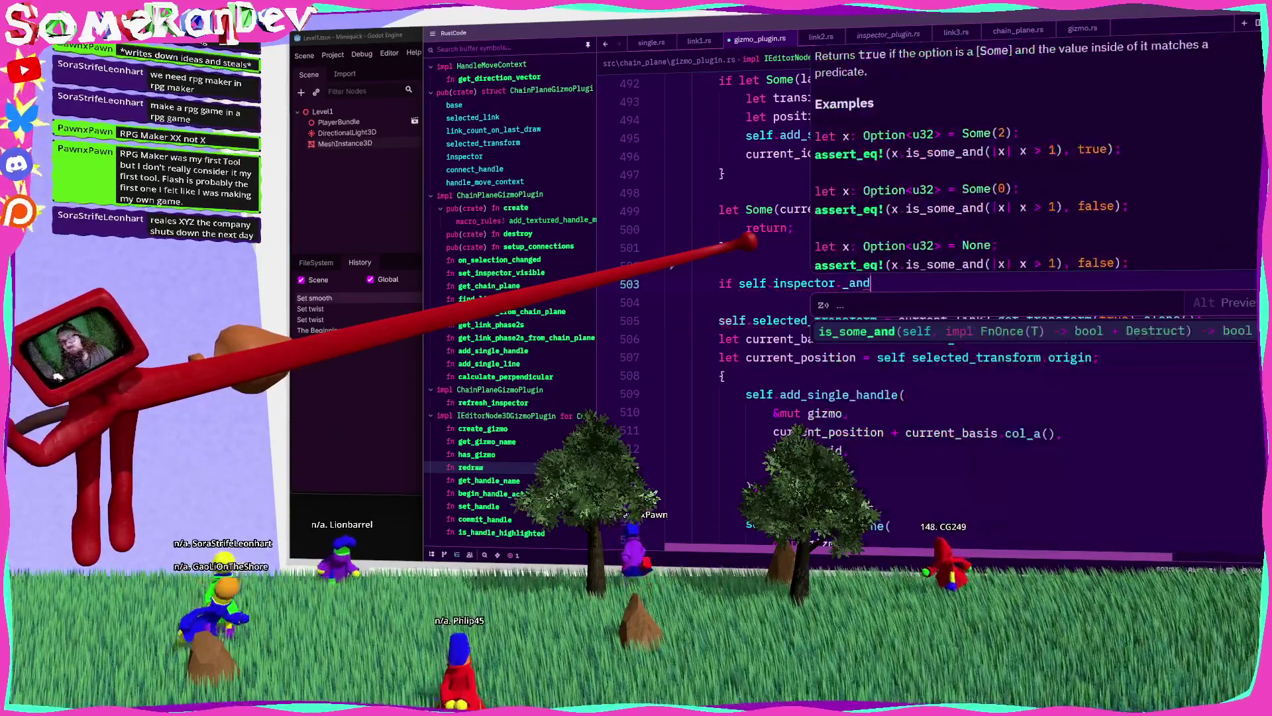
key("Escape")
type("is_some")
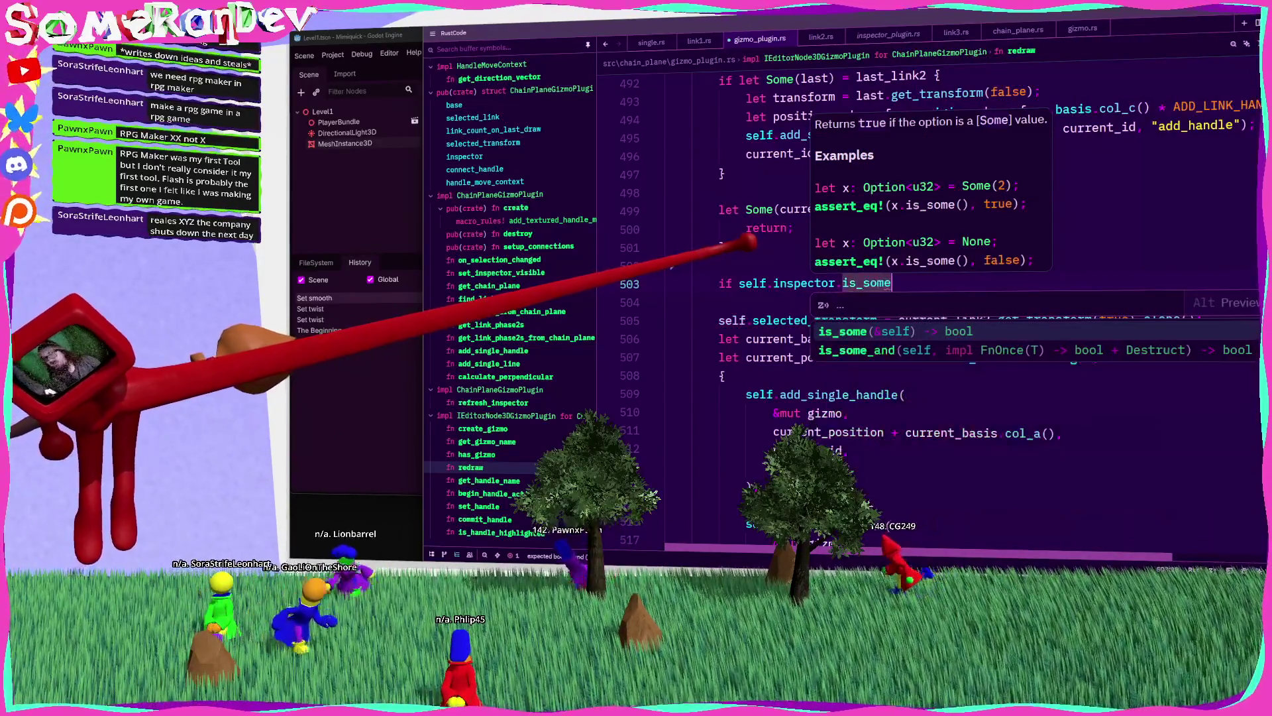
key("Down")
key("Return")
type("|i| i.is")
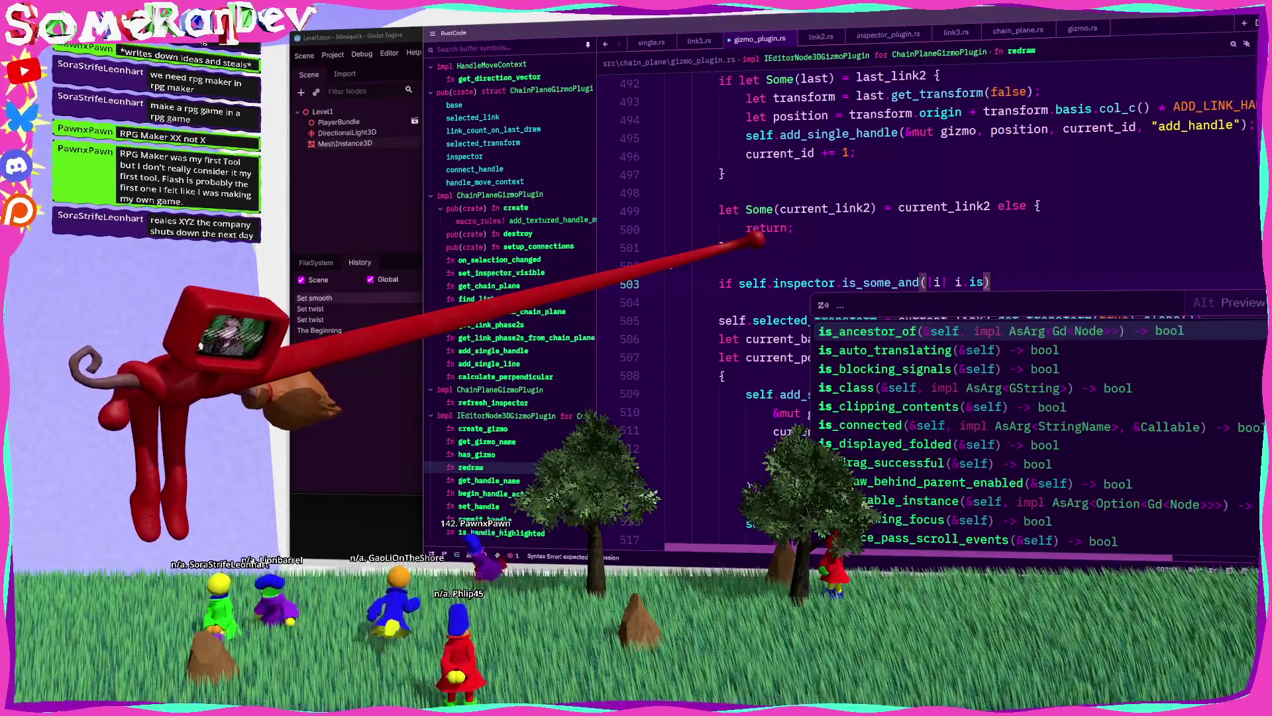
type("_vis")
key("Return")
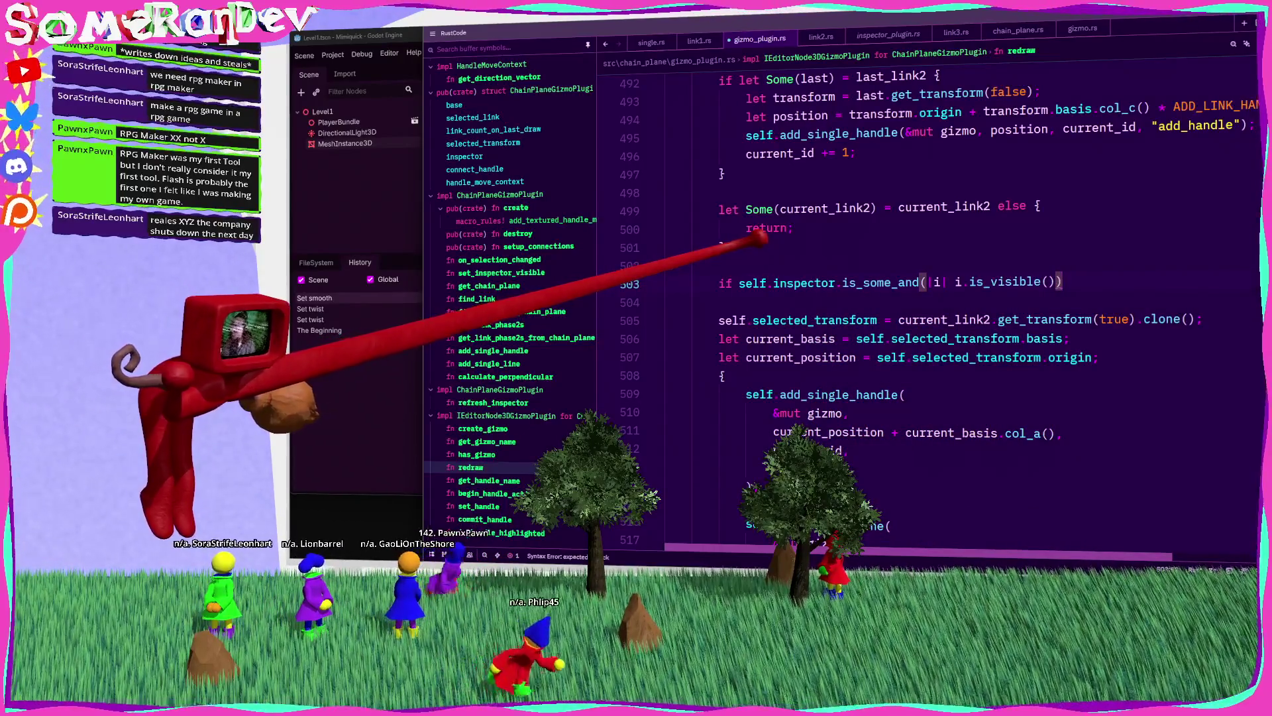
type("{")
key("Return")
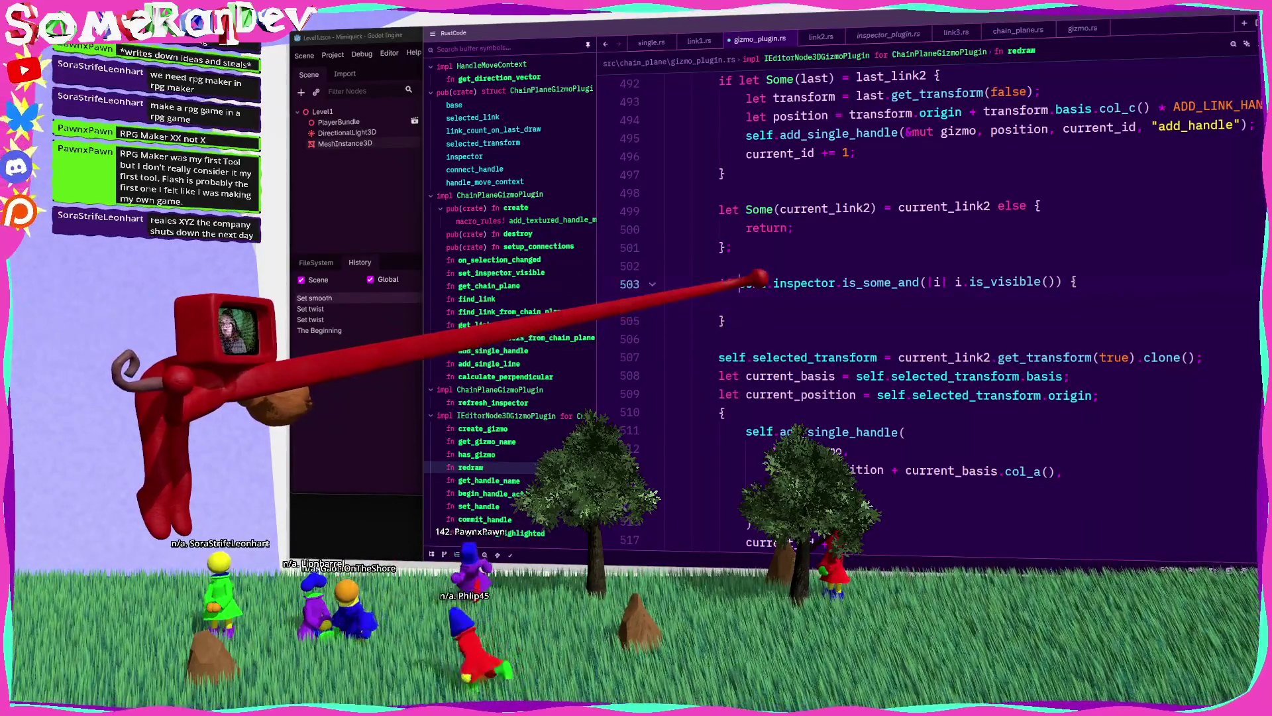
type("retu")
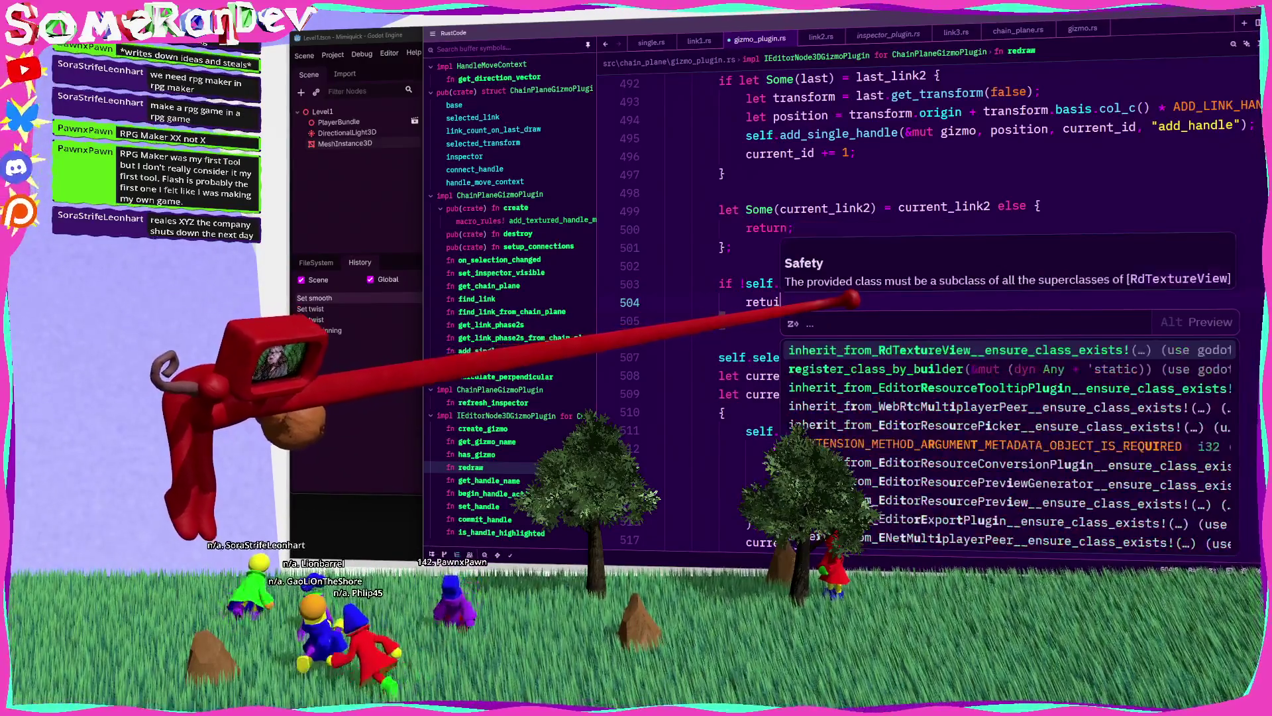
type("rn;")
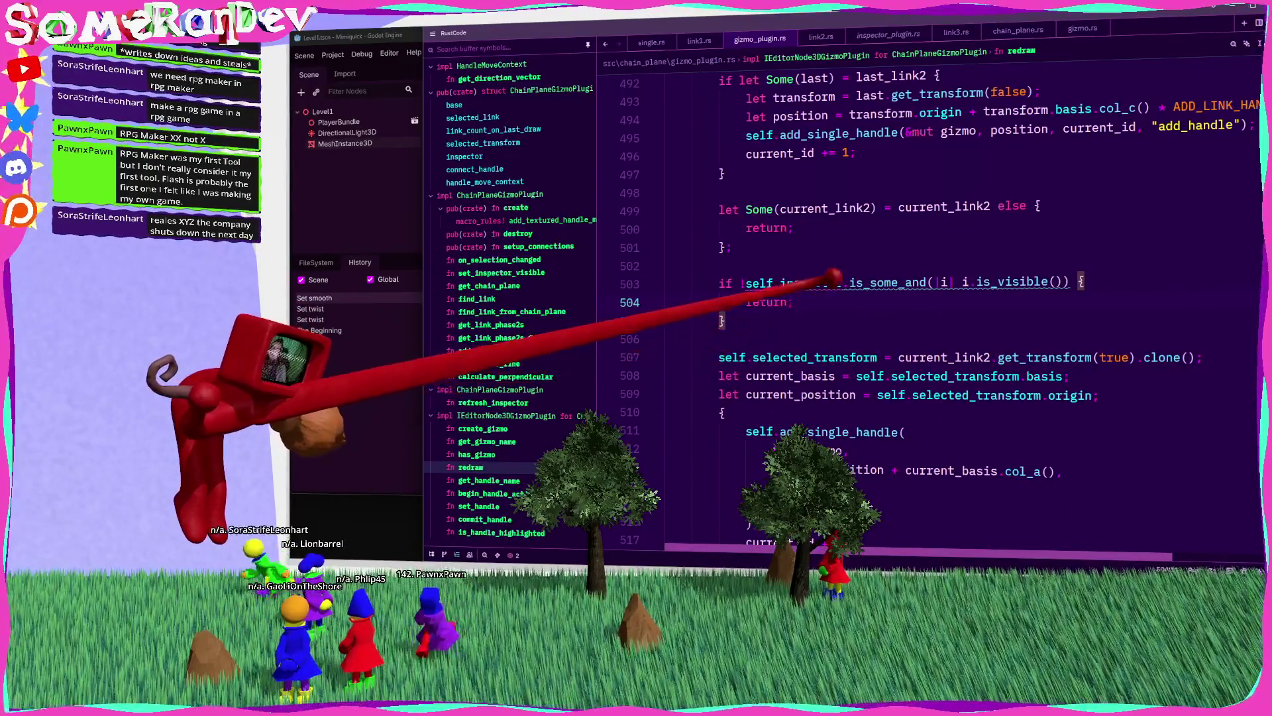
Step: Insert .as_ref() after self.inspector in the visibility check
mouse_move(896, 275)
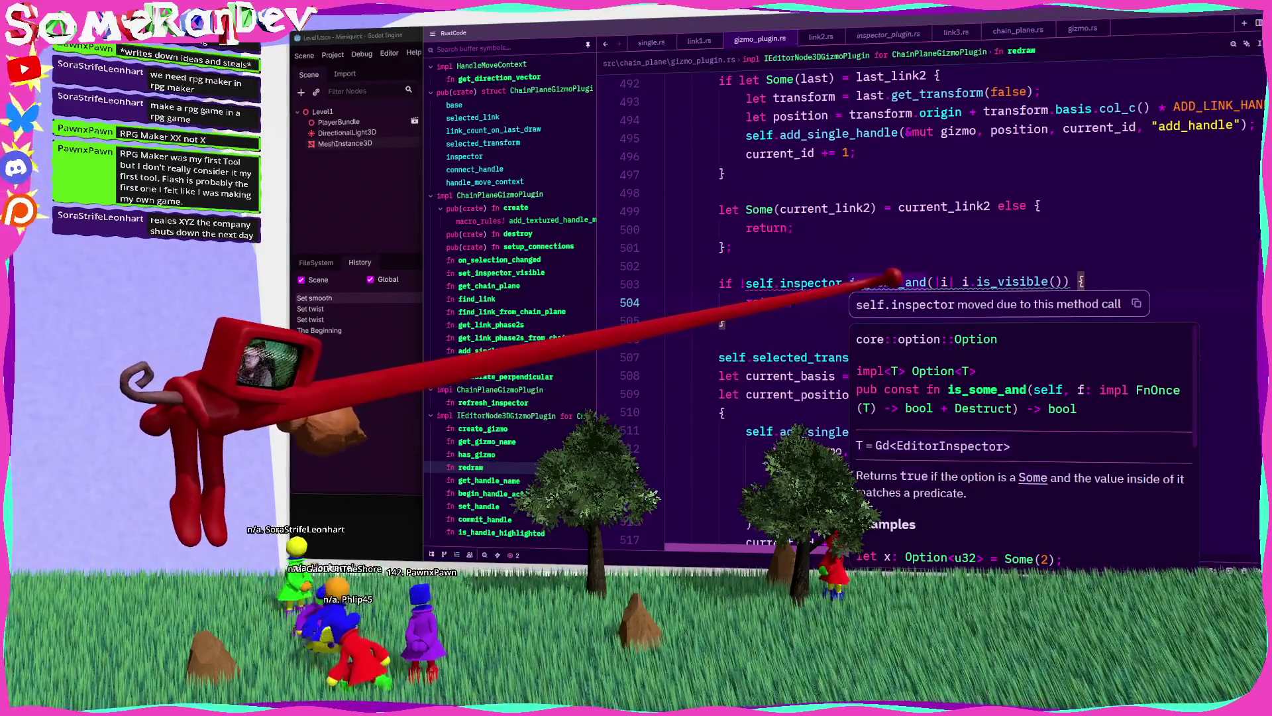
left_click(858, 282)
type(".")
type("as_ref")
key("Return")
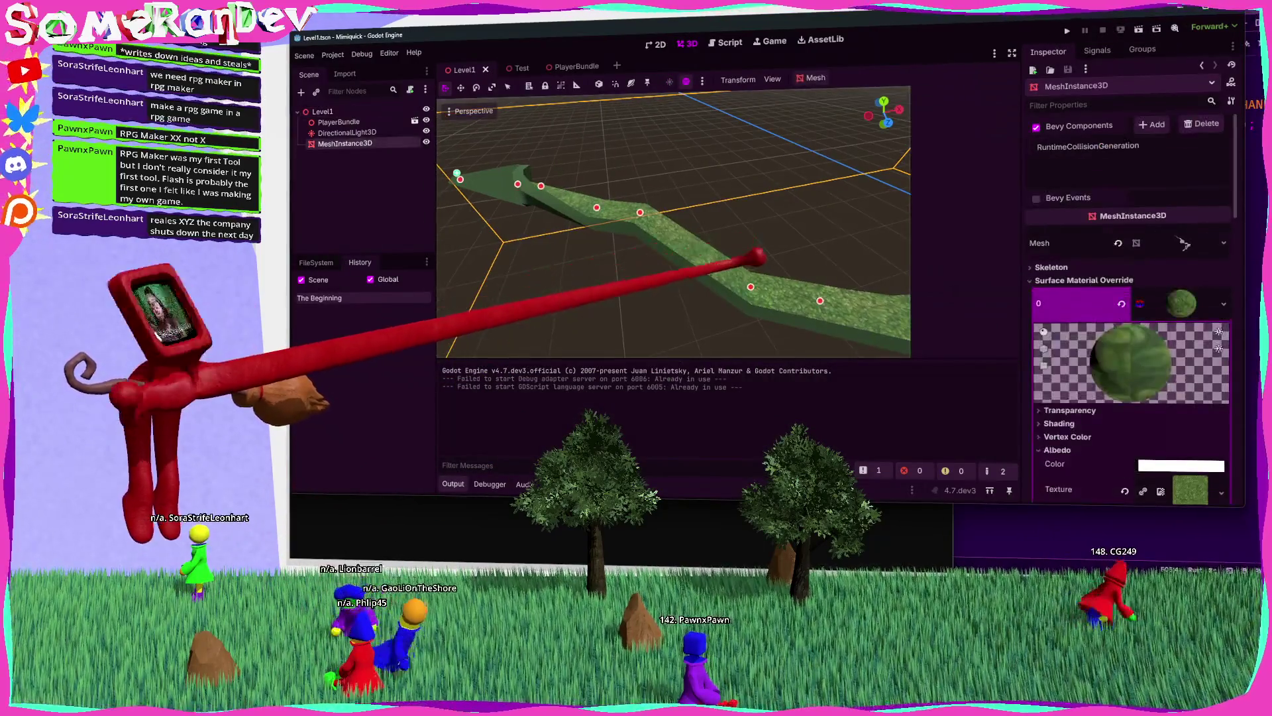
Step: Fly over the Level1 path, selecting then deselecting the path mesh to check its gizmo and inspector
mouse_move(759, 256)
left_mouse_down()
mouse_move(773, 282)
mouse_move(744, 199)
left_mouse_up()
left_click(716, 241)
key("w")
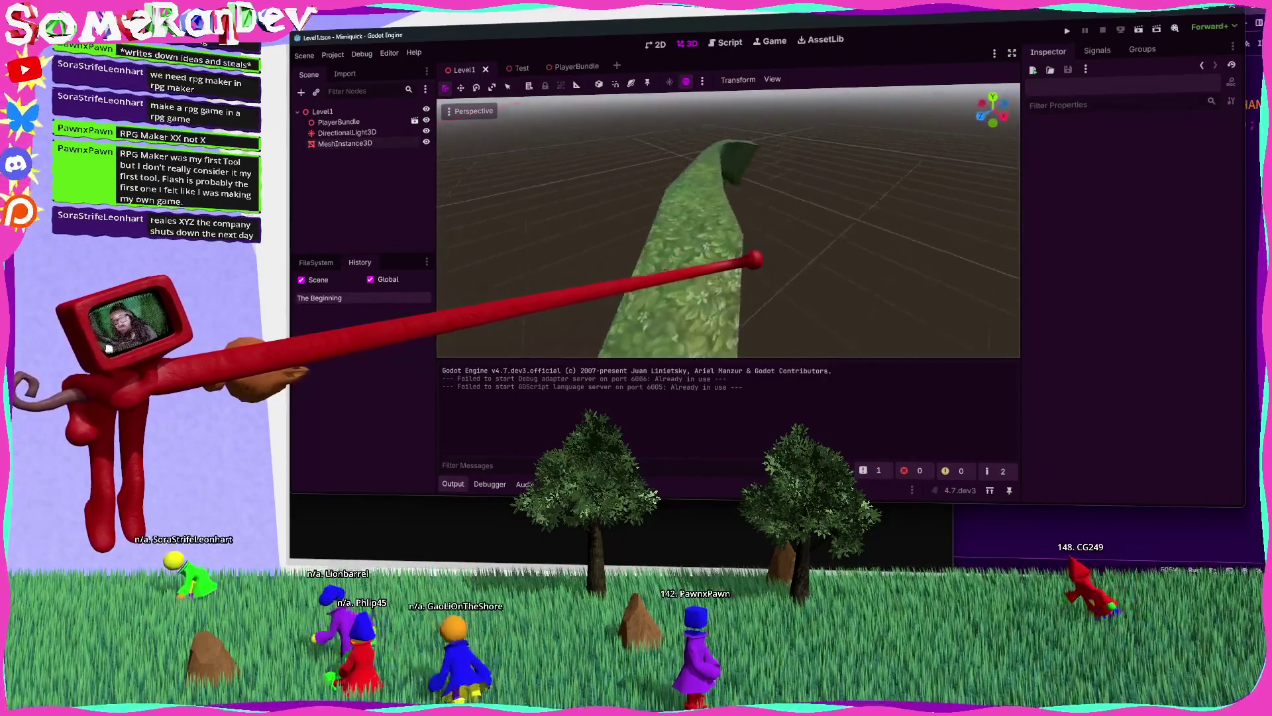
key("w")
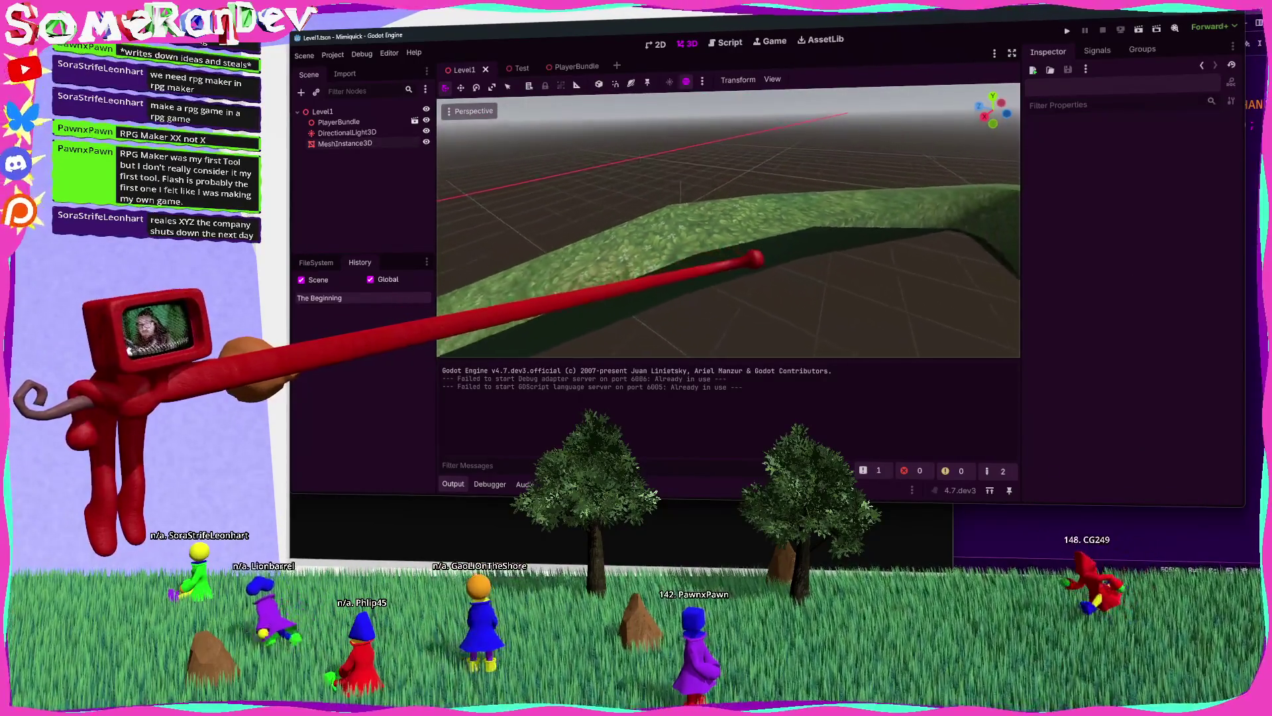
key("w")
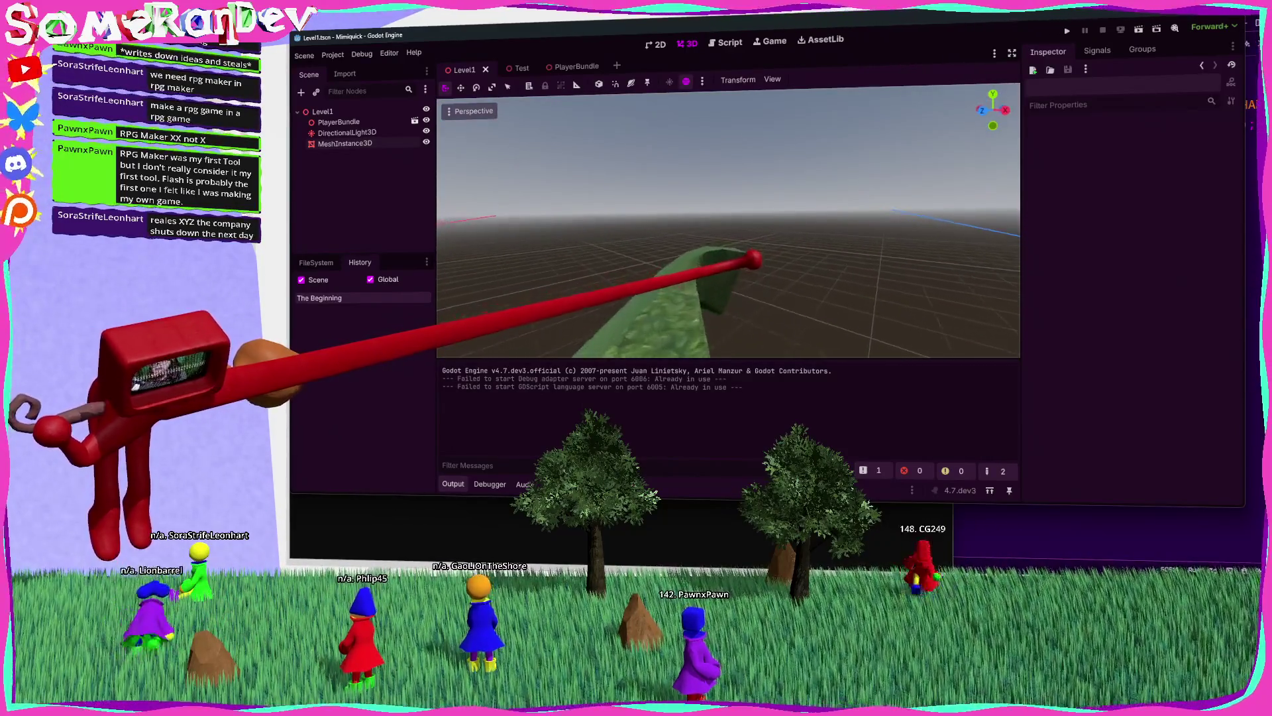
left_click(729, 265)
key("w")
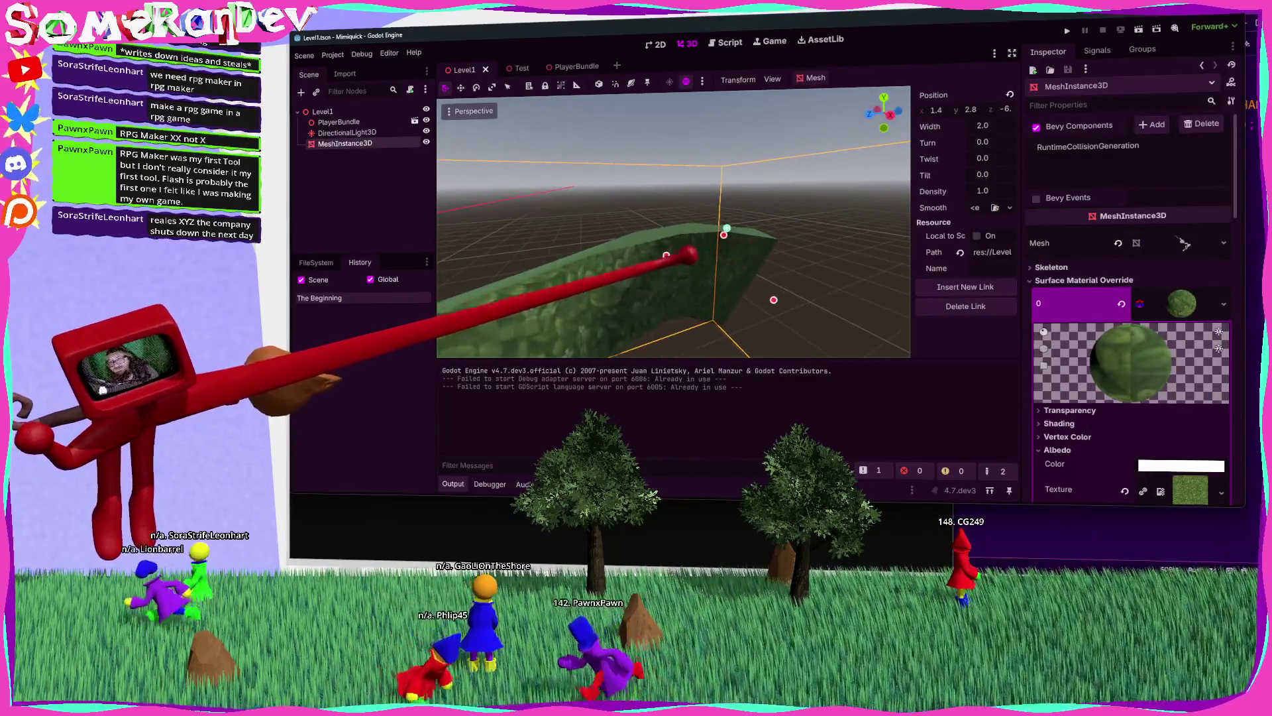
key("w")
left_click(773, 301)
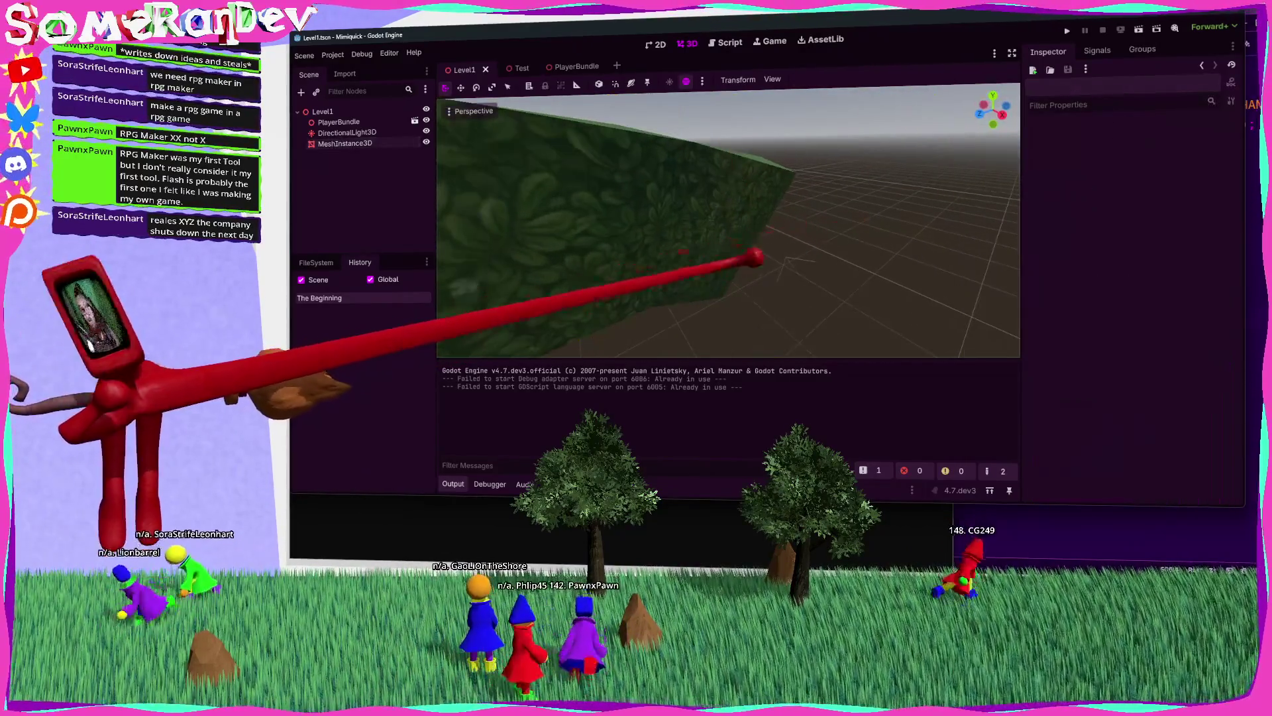
key("w")
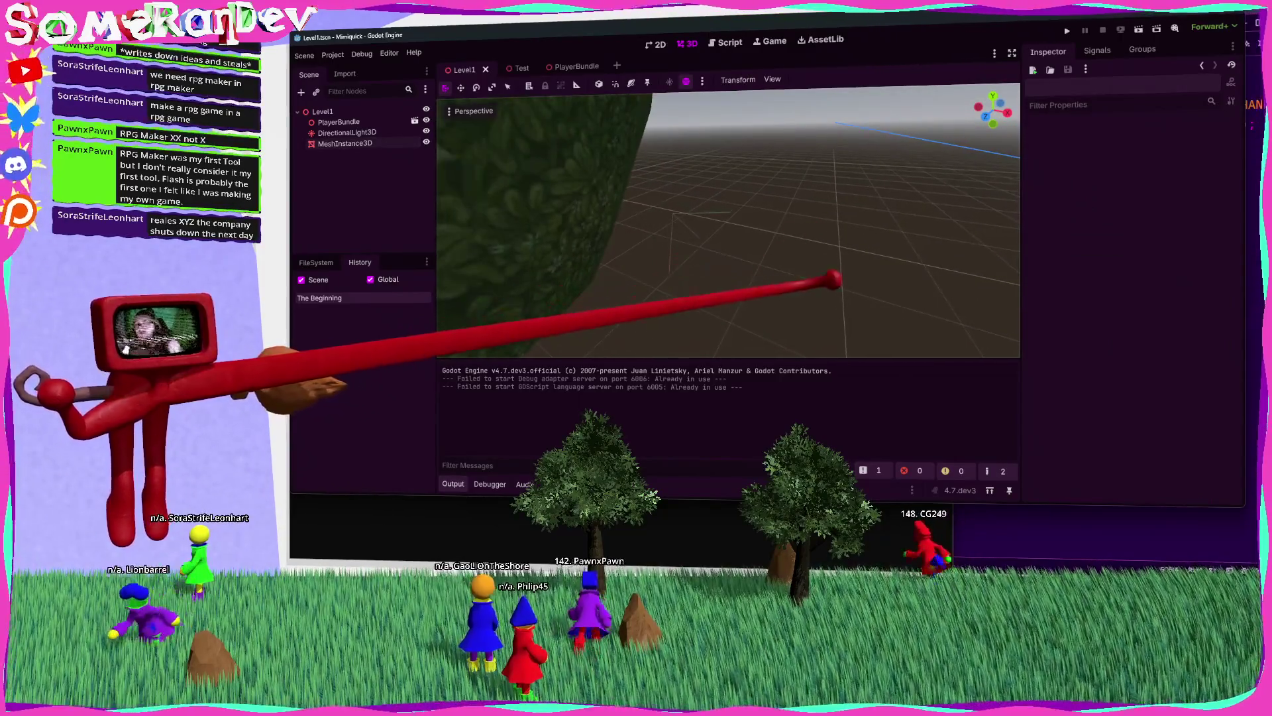
key("alt+Tab")
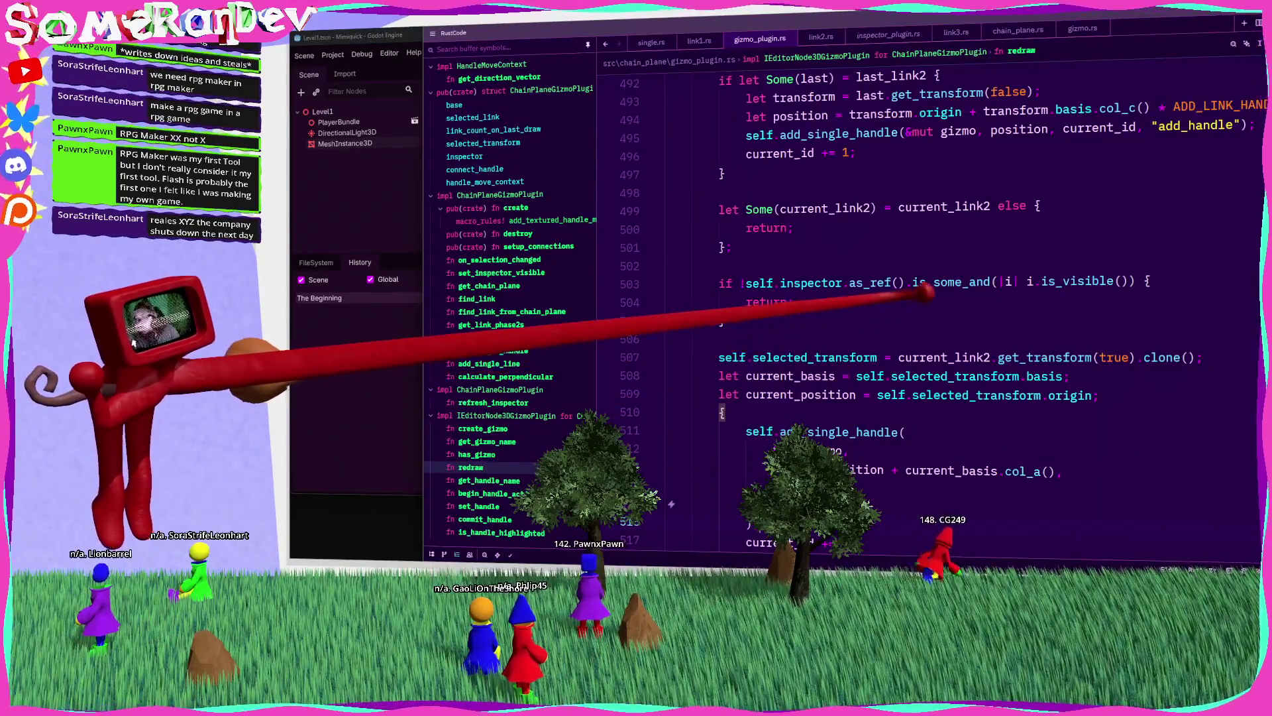
Step: Review the new early-return check on lines 503-504, then switch to Godot's output log
left_click(794, 302)
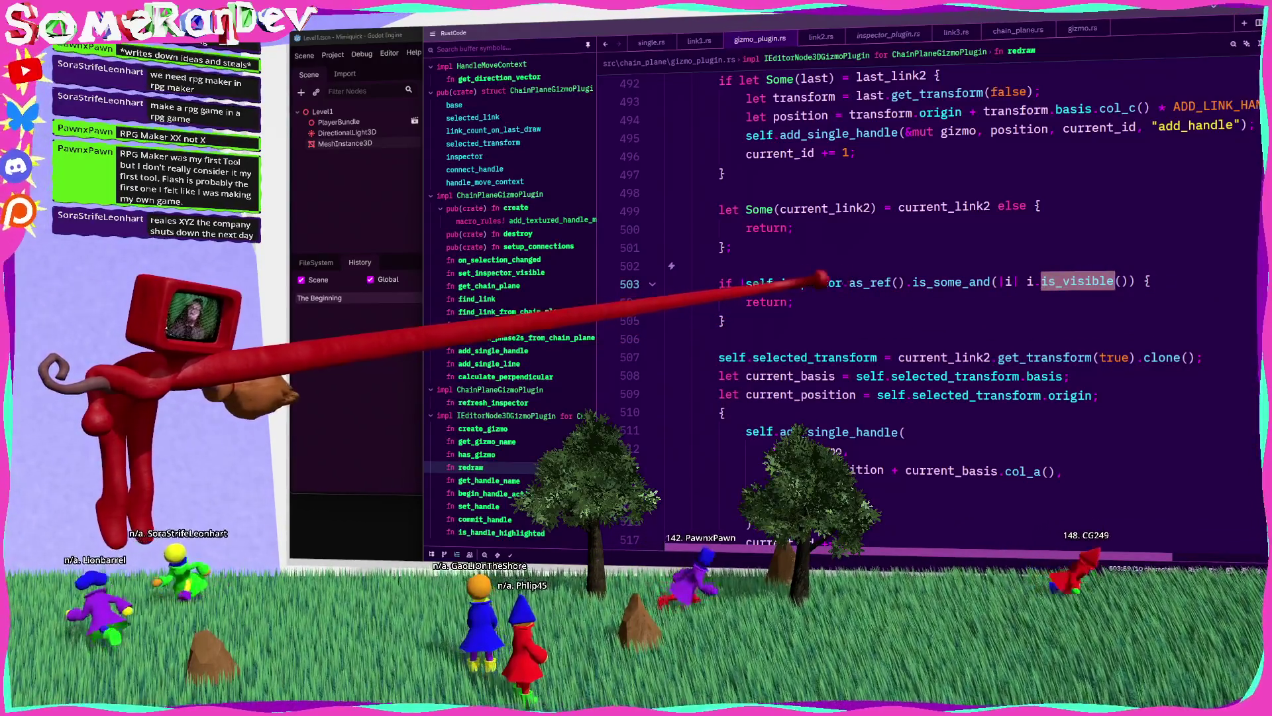
left_click(760, 283)
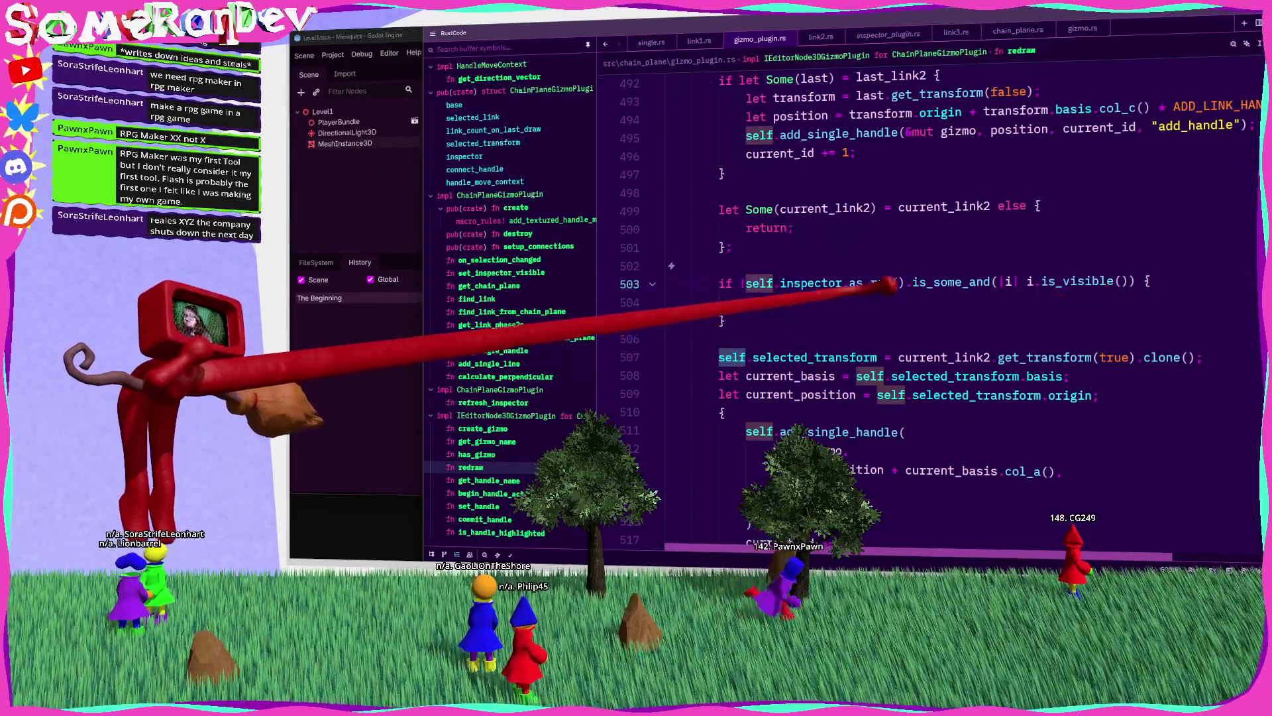
key("alt+Tab")
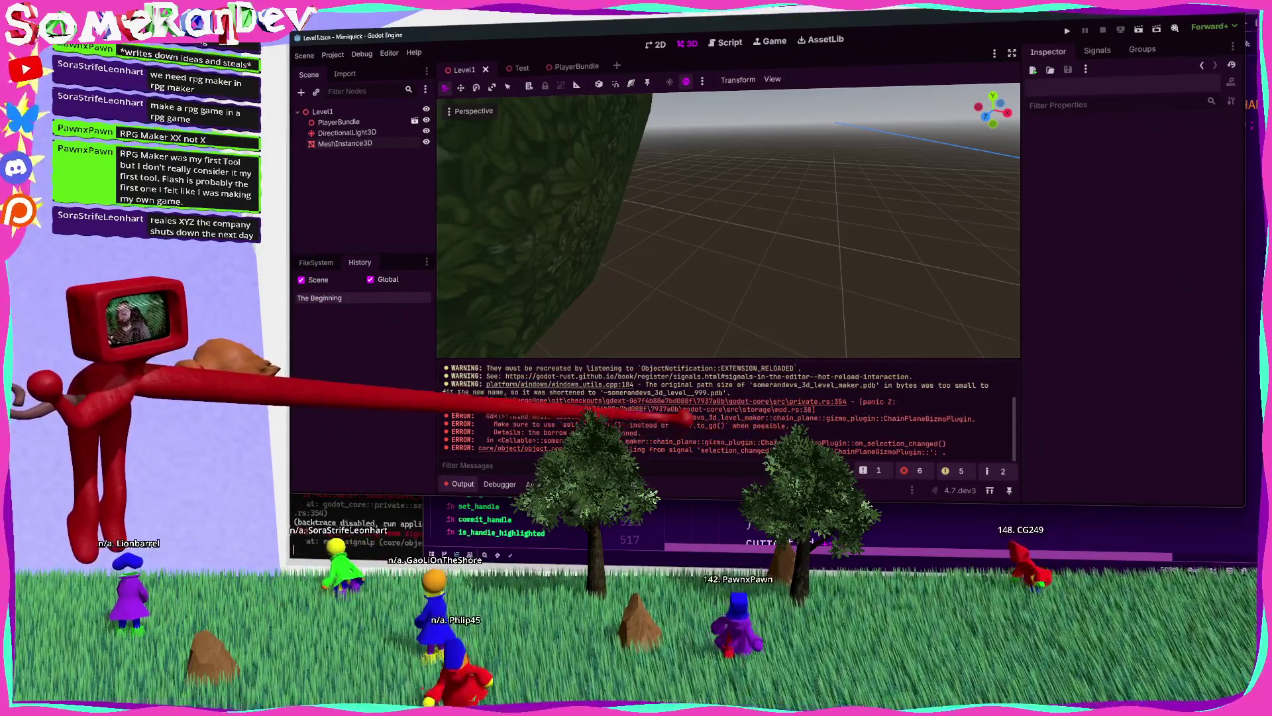
Step: Select MeshInstance3D in the Scene tree to show the chain-plane gizmo, then return to gizmo_plugin.rs
left_click(344, 143)
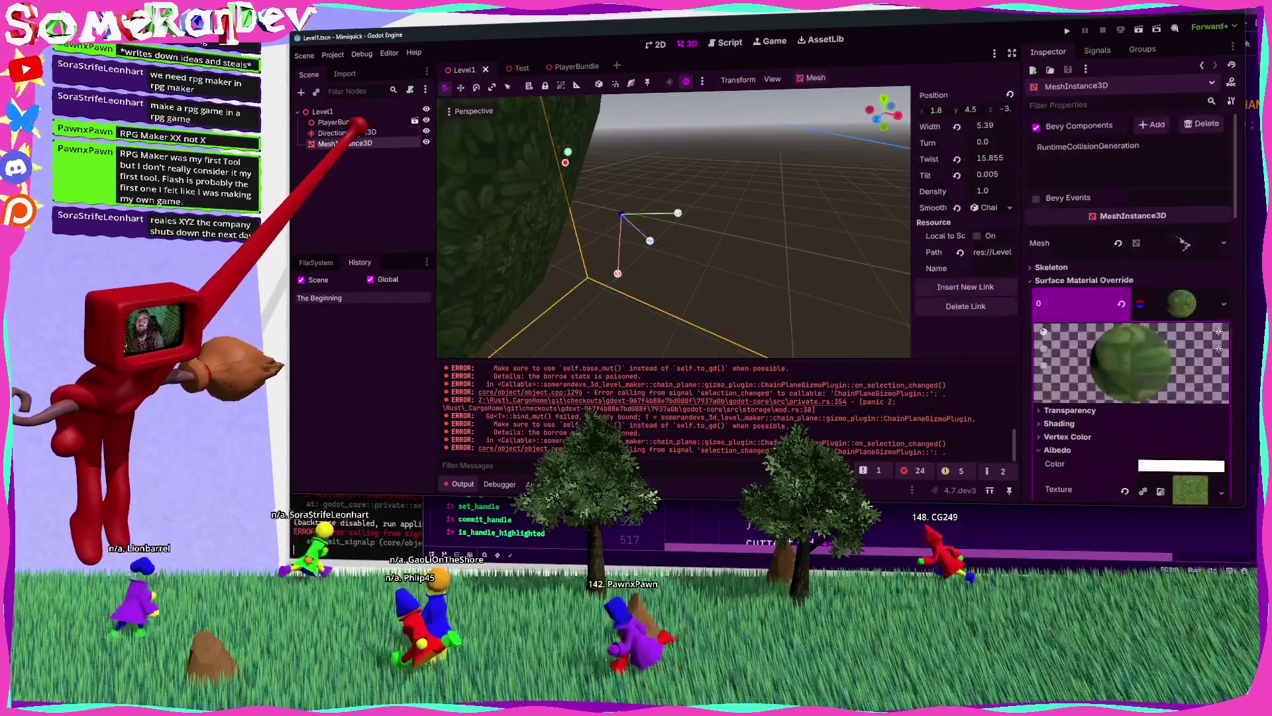
scroll(729, 219, "up", 3)
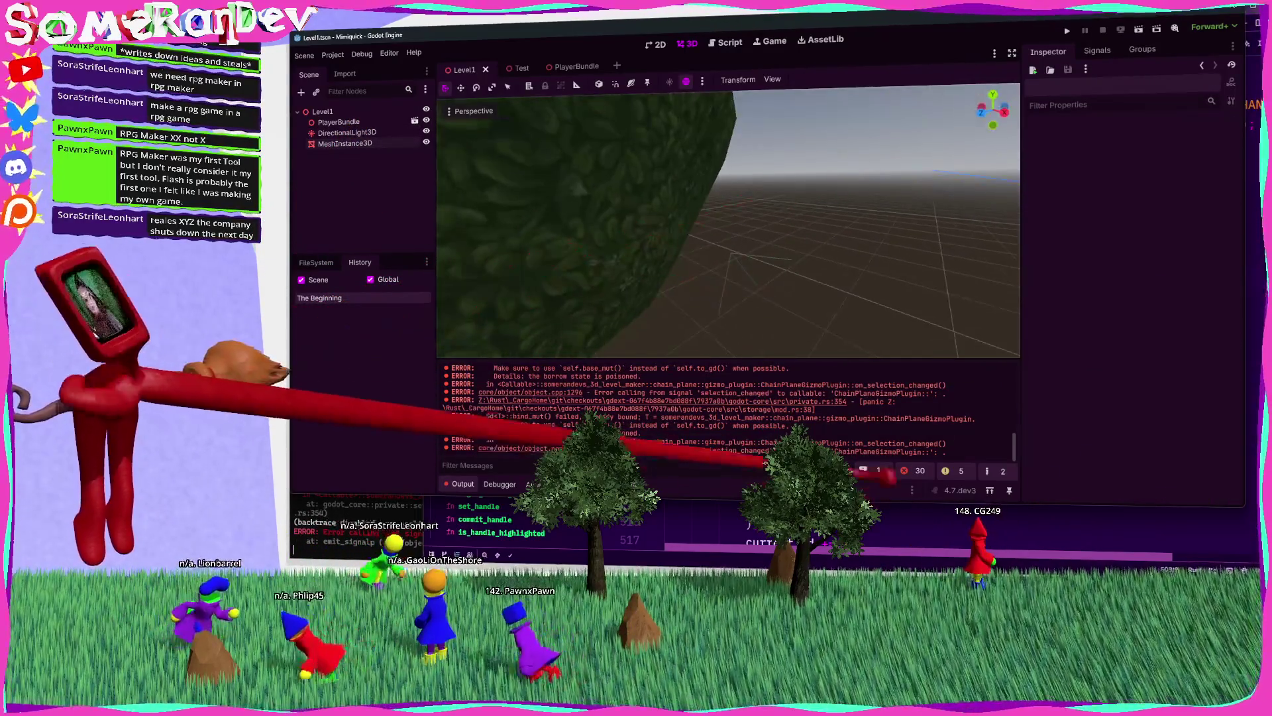
key("alt+Tab")
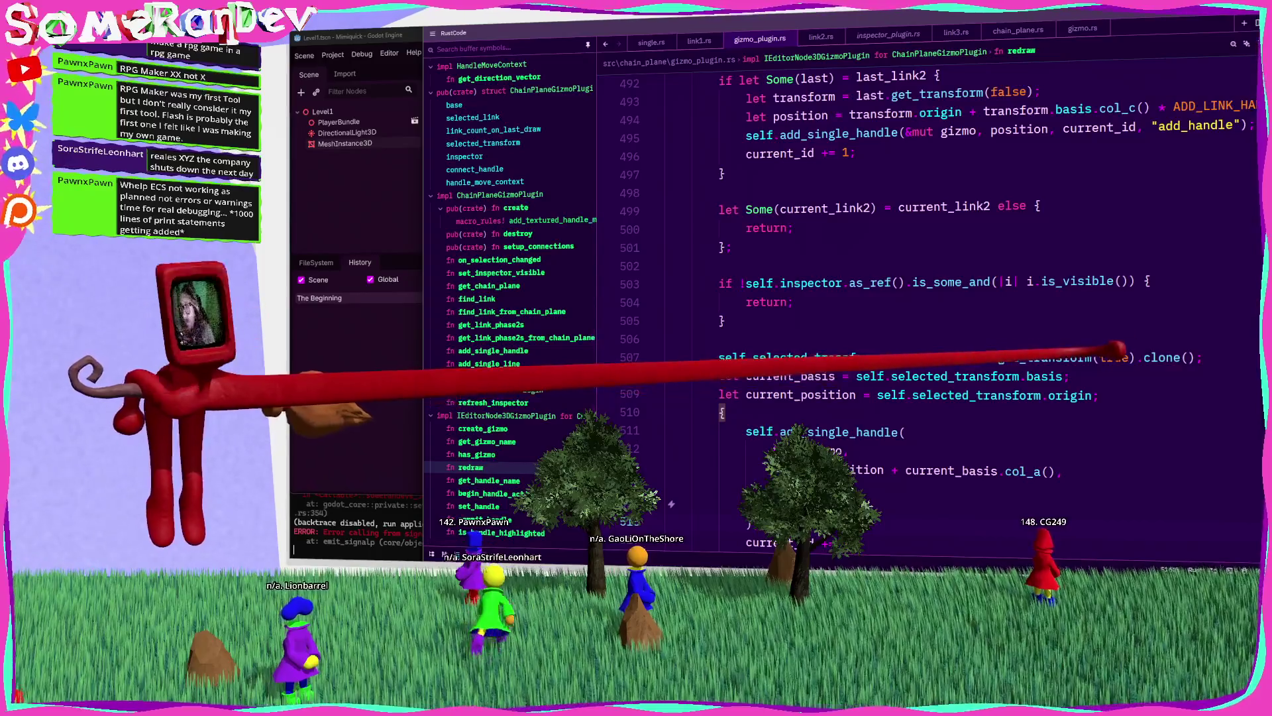
scroll(928, 298, "down", 8)
scroll(928, 298, "up", 11)
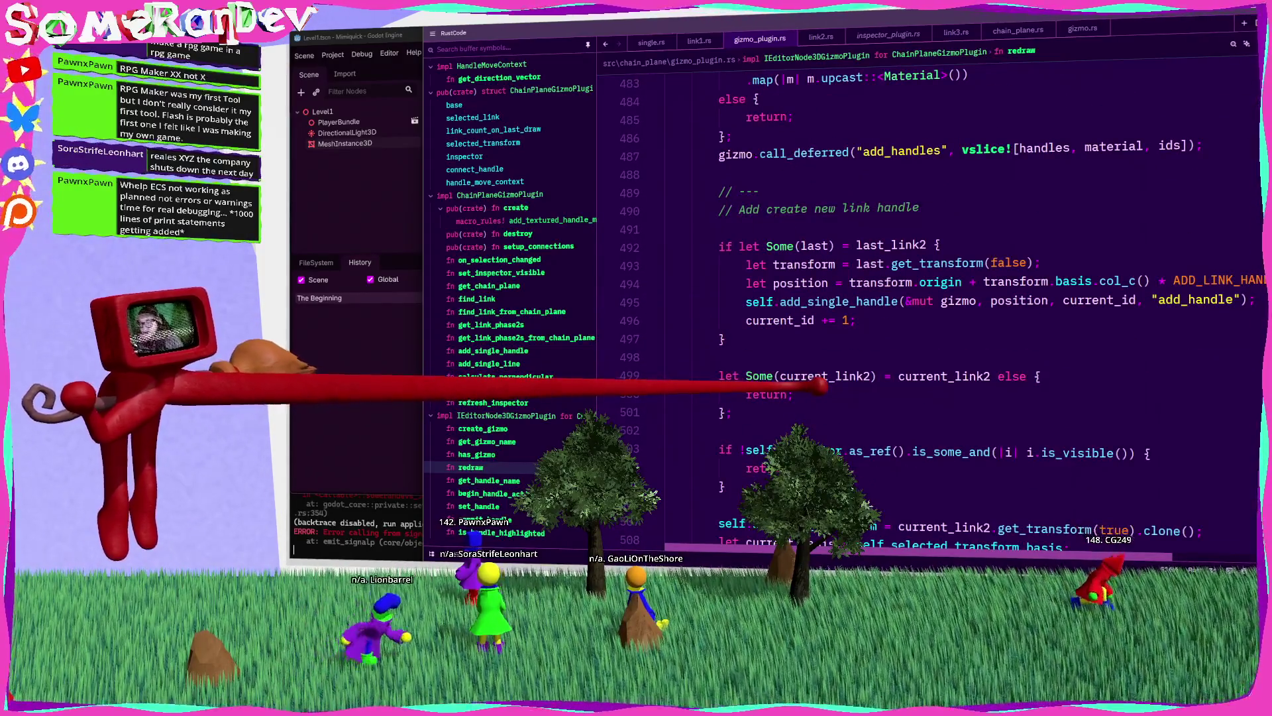
double_click(838, 301)
scroll(838, 302, "up", 2)
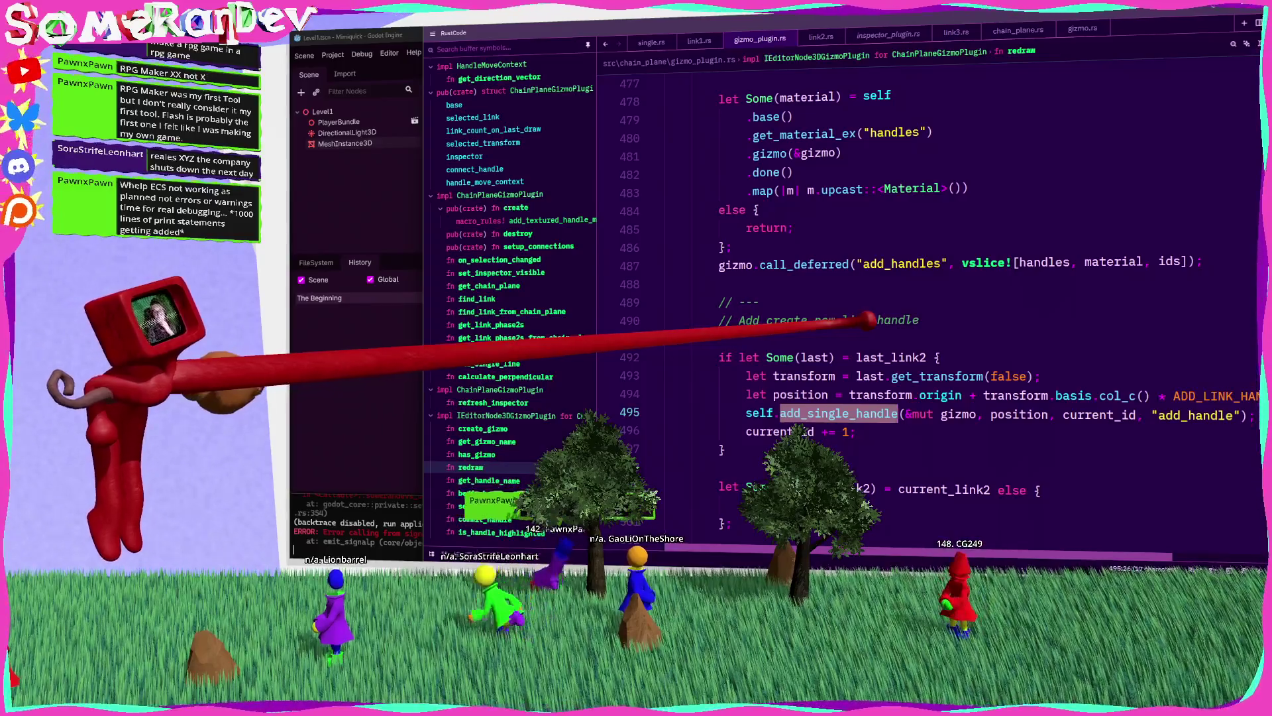
scroll(855, 323, "down", 9)
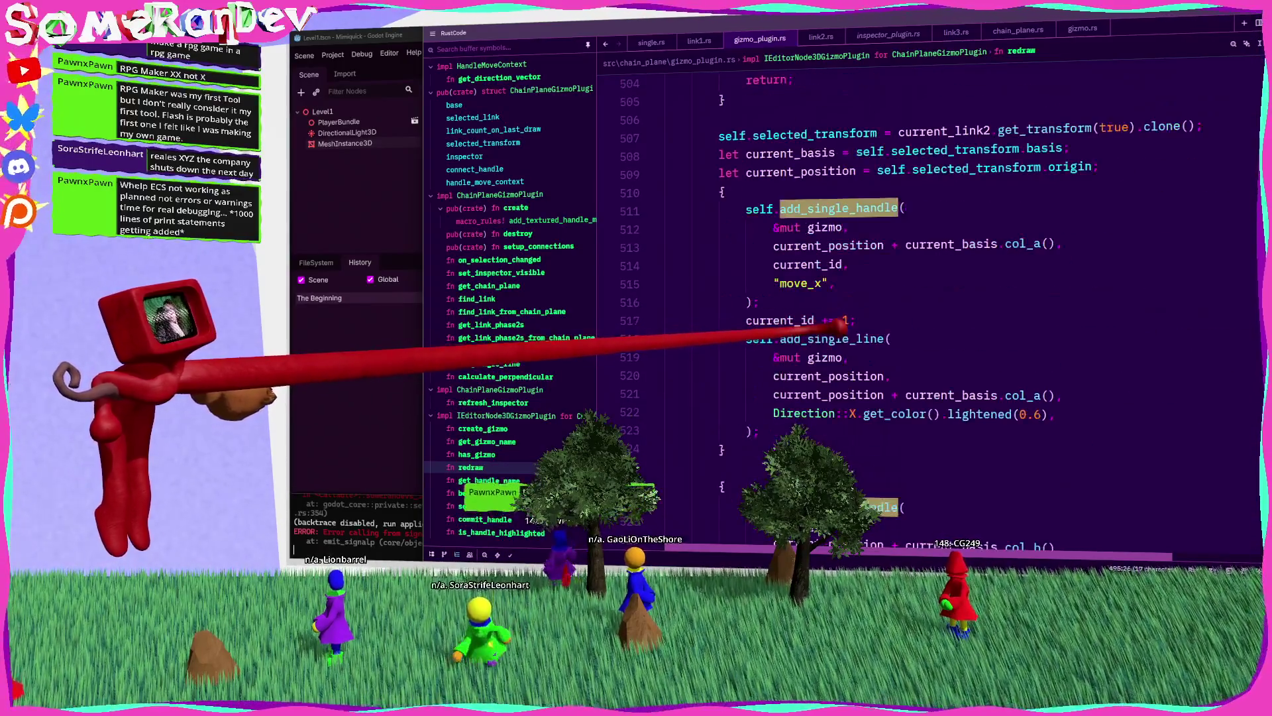
scroll(838, 326, "down", 15)
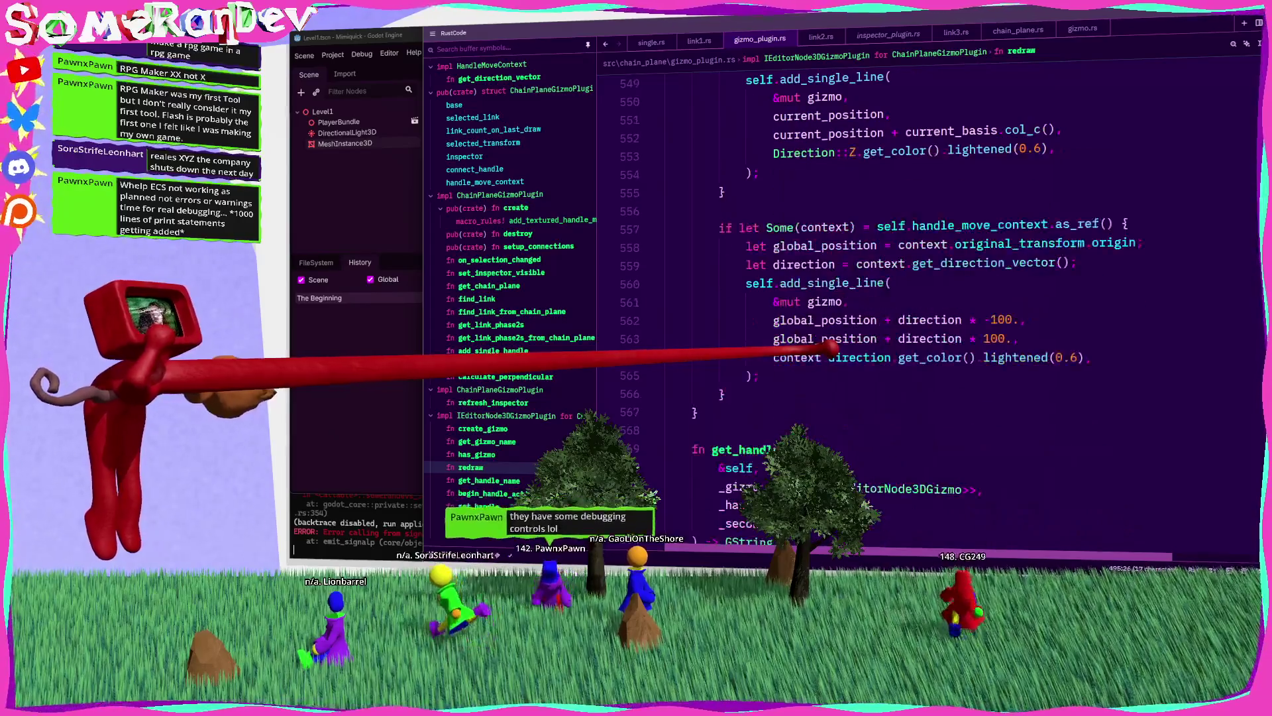
mouse_move(1020, 361)
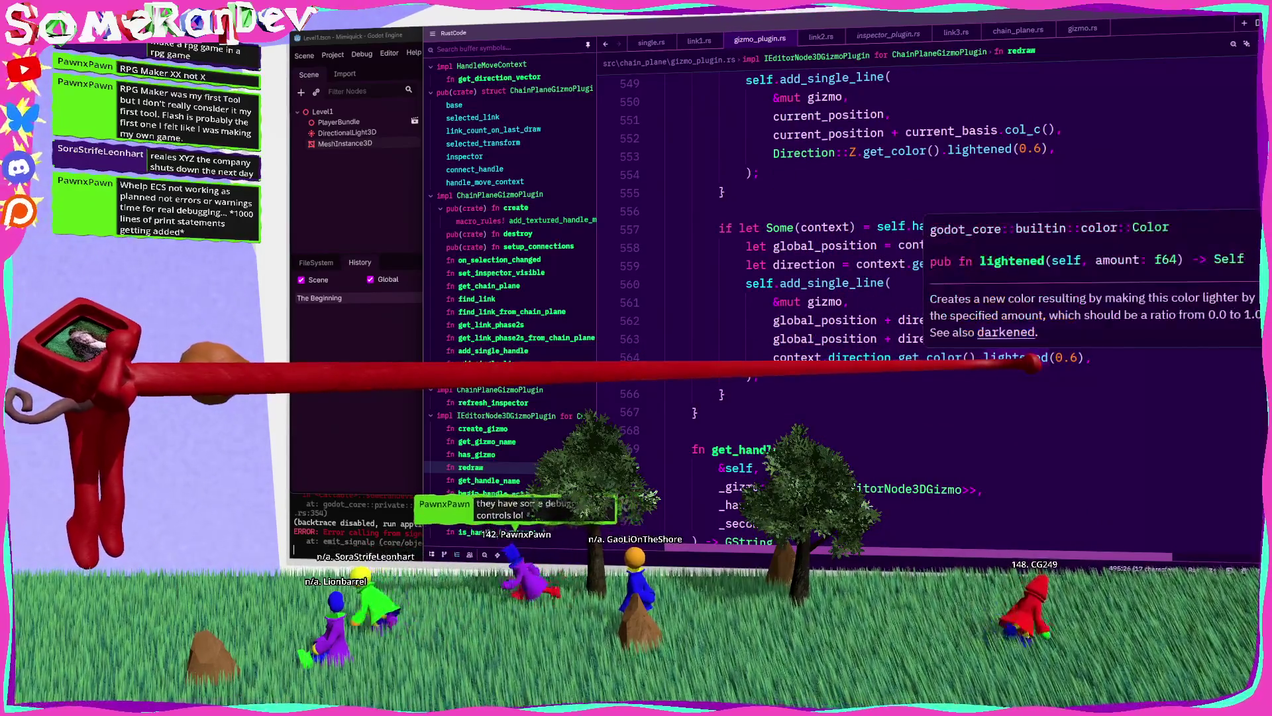
scroll(1021, 361, "up", 11)
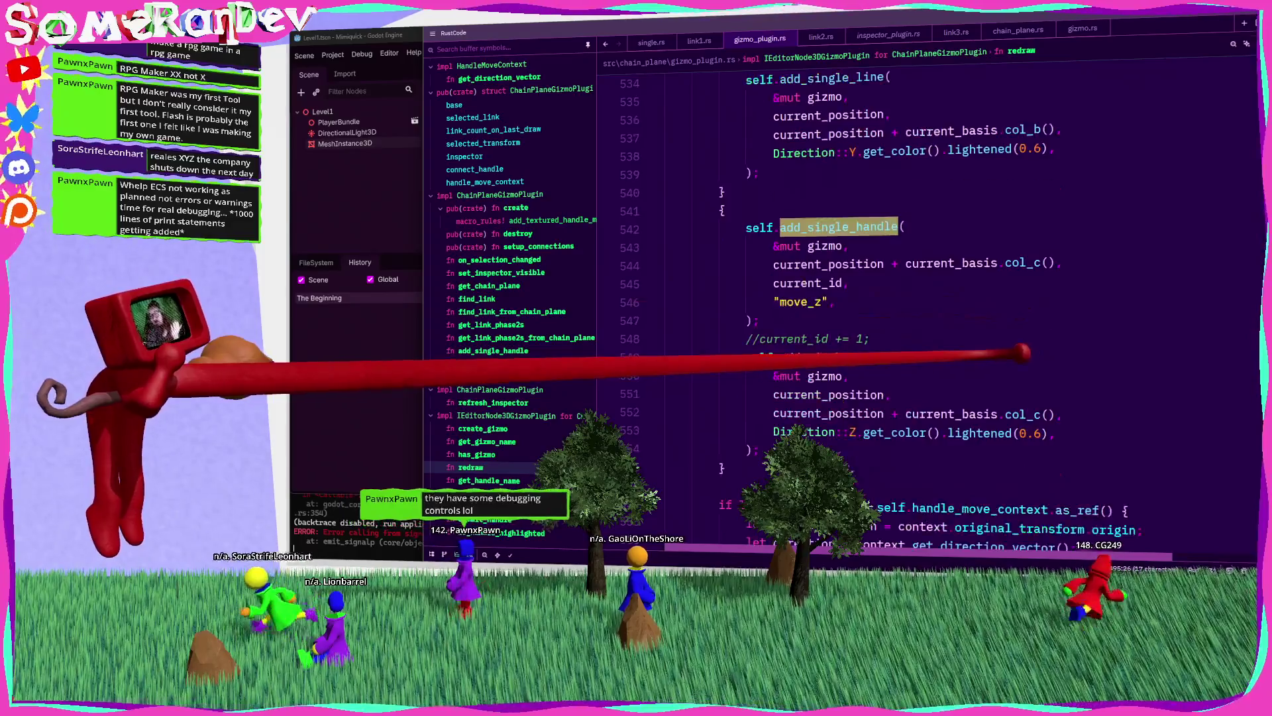
scroll(1021, 353, "up", 5)
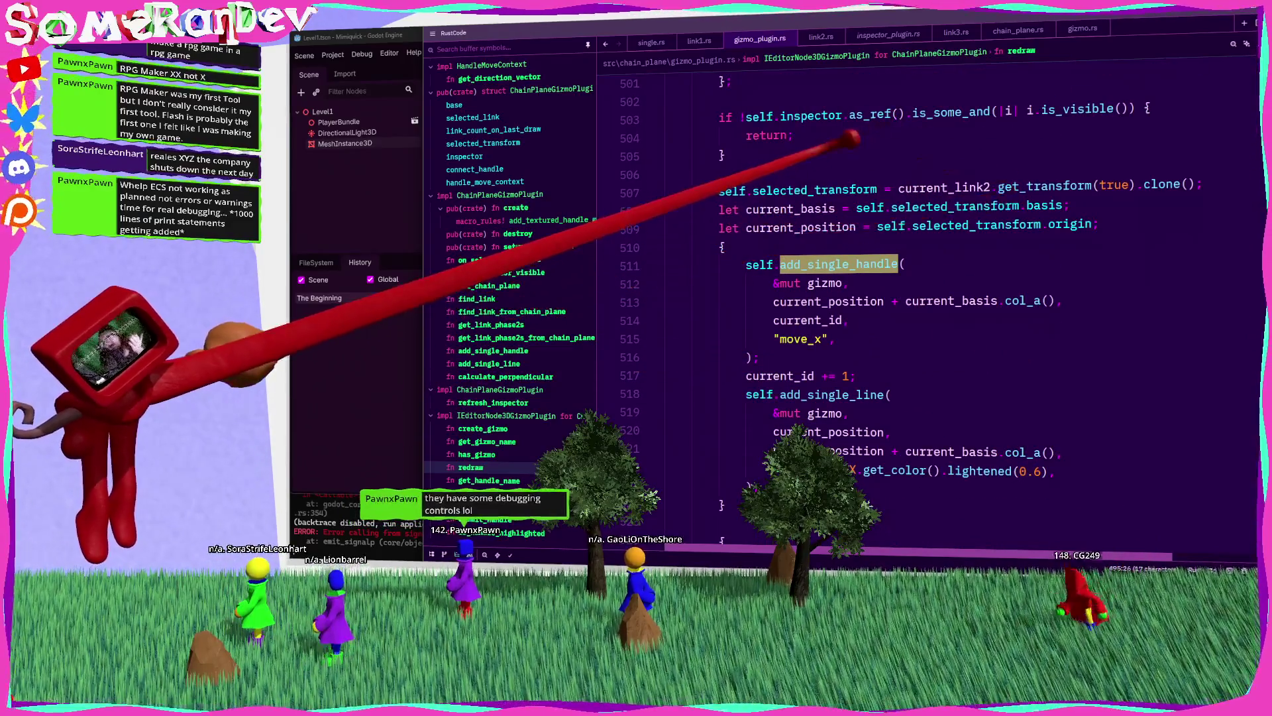
scroll(838, 249, "up", 2)
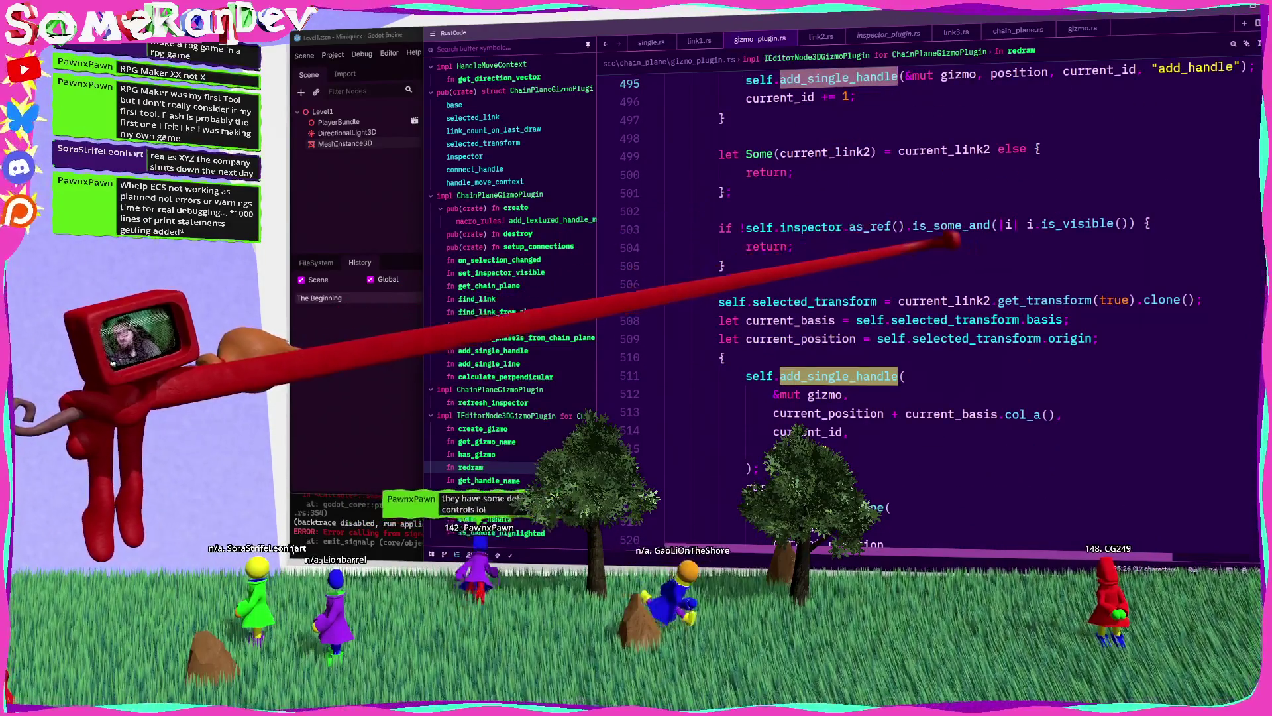
Step: Add godot_print!("{:?}", self.inspector.as_ref()); above the visibility check on line 503
left_click(746, 227)
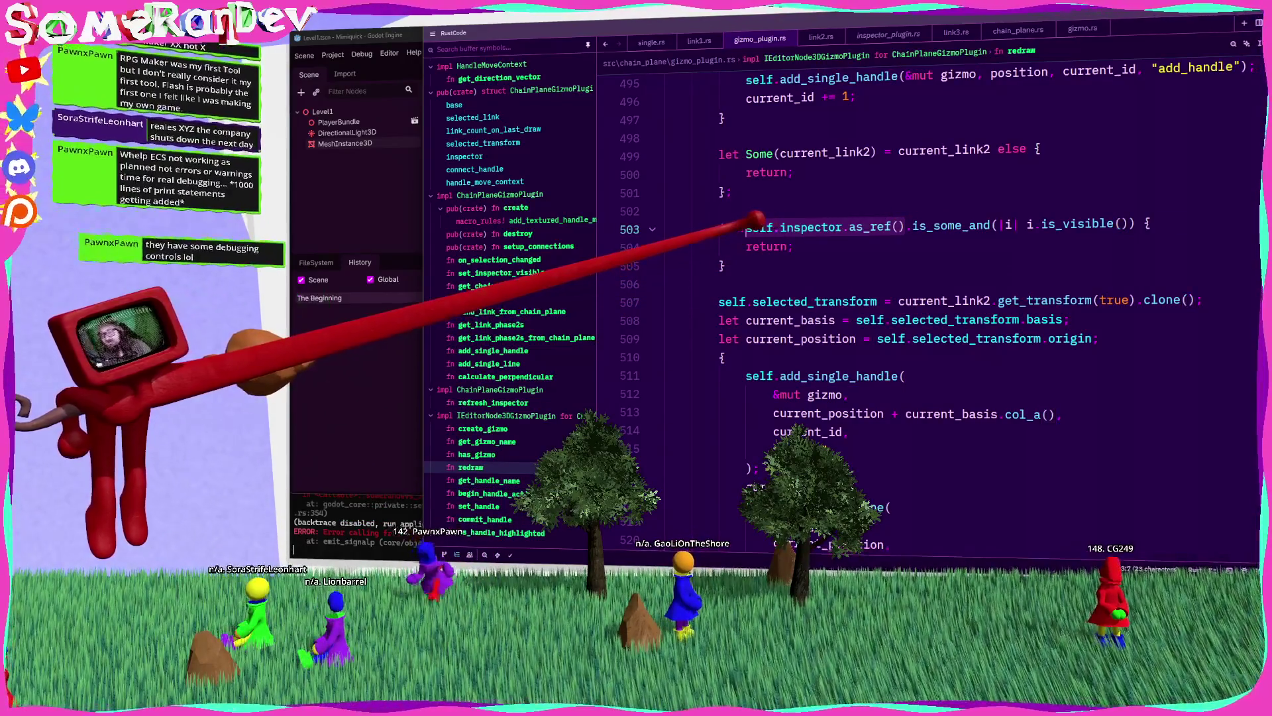
left_click(1148, 225)
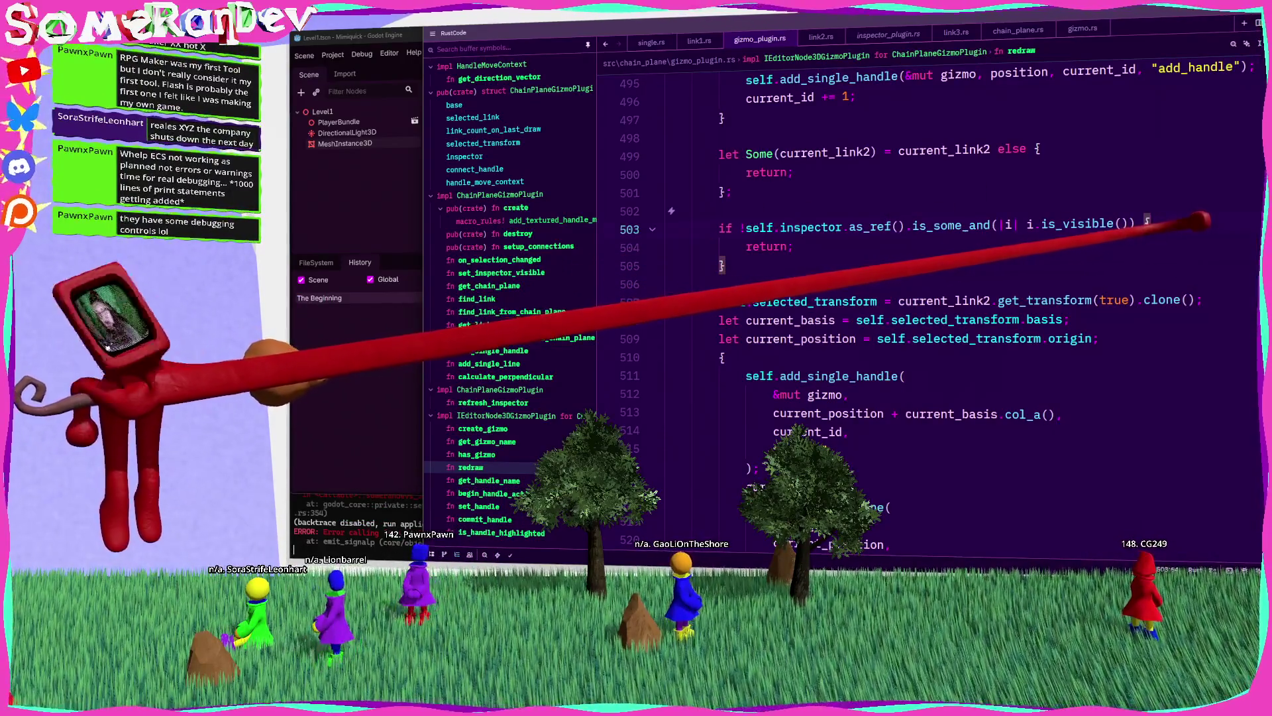
left_click(755, 227)
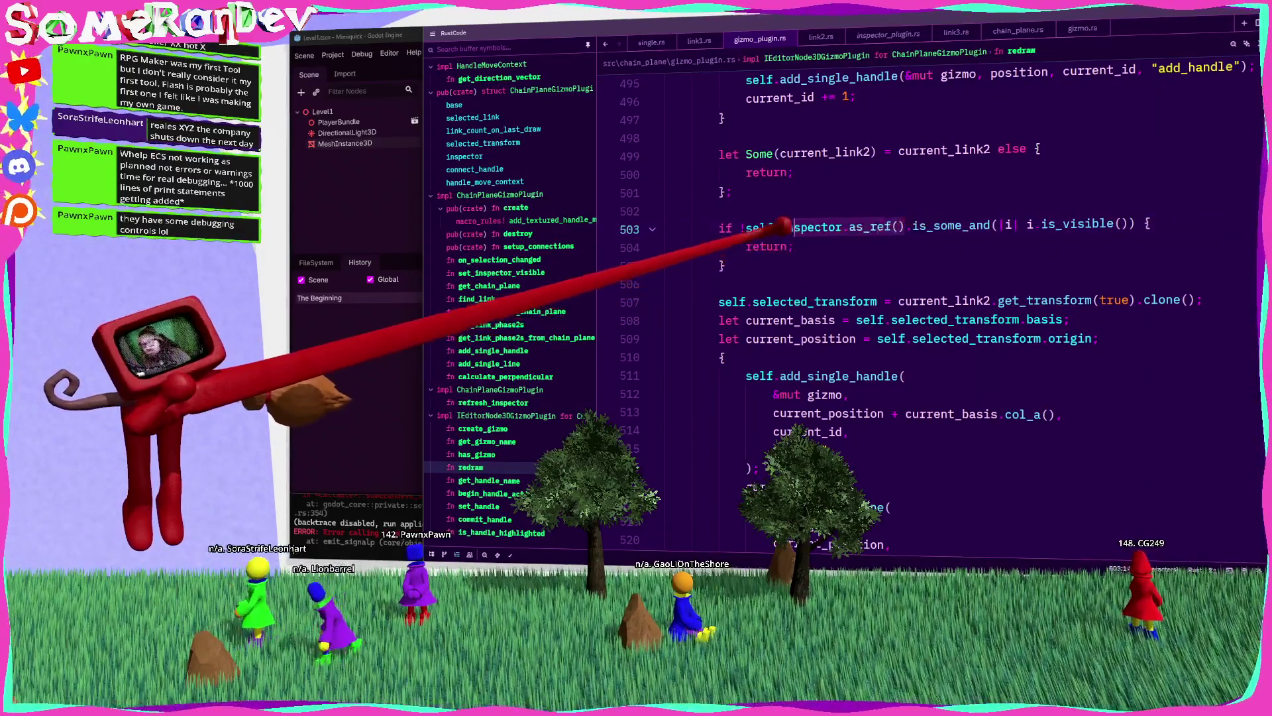
key("ctrl+shift+Return")
type("godot_print")
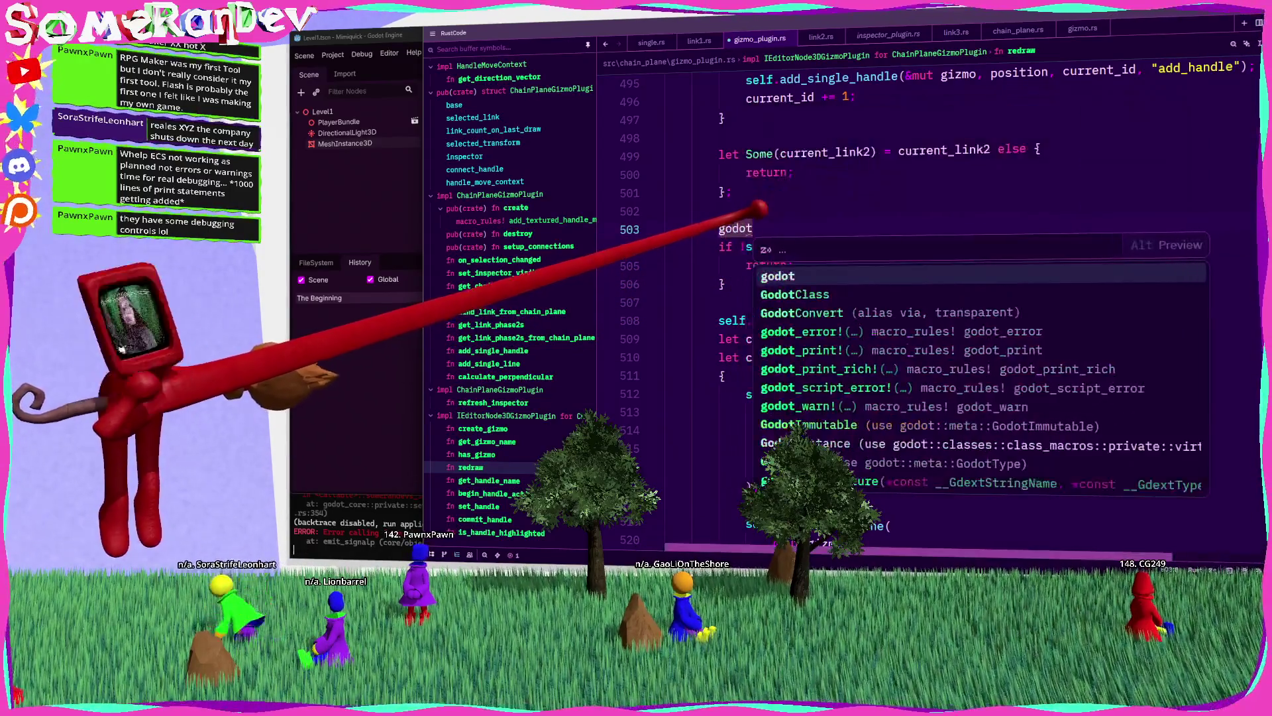
key("Return")
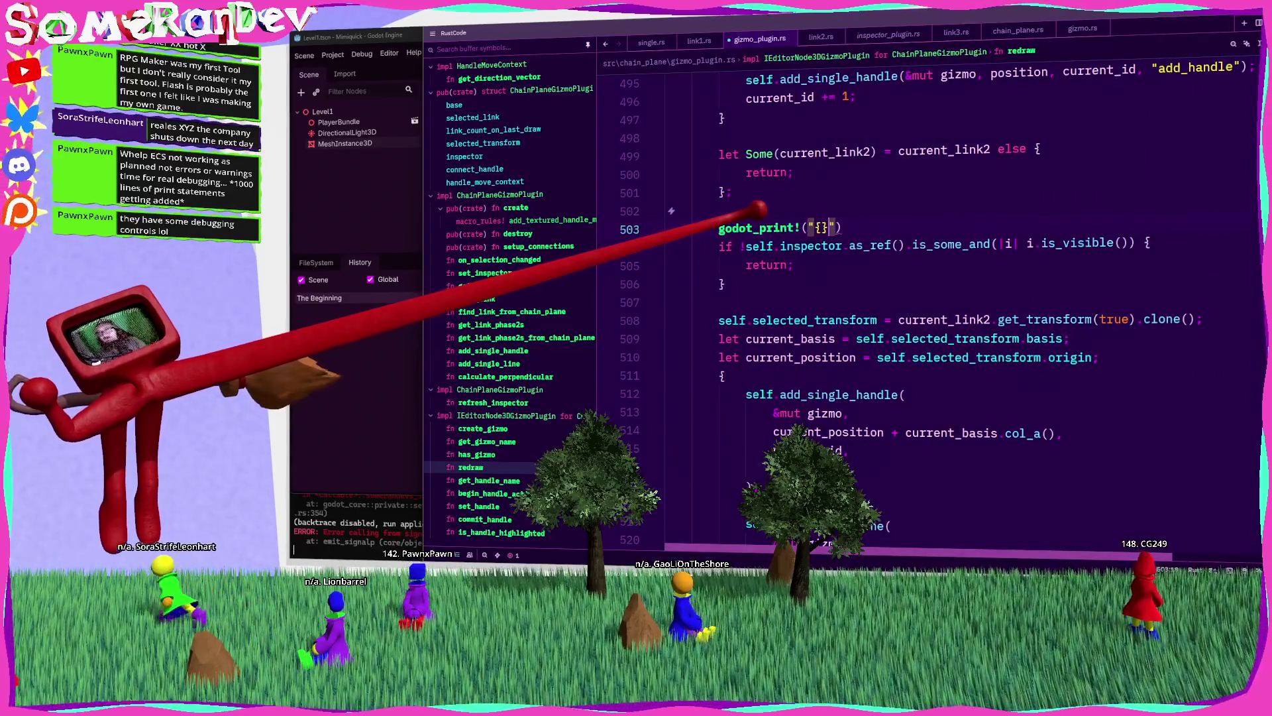
key("Return")
type(", self.inspector.as_ref())")
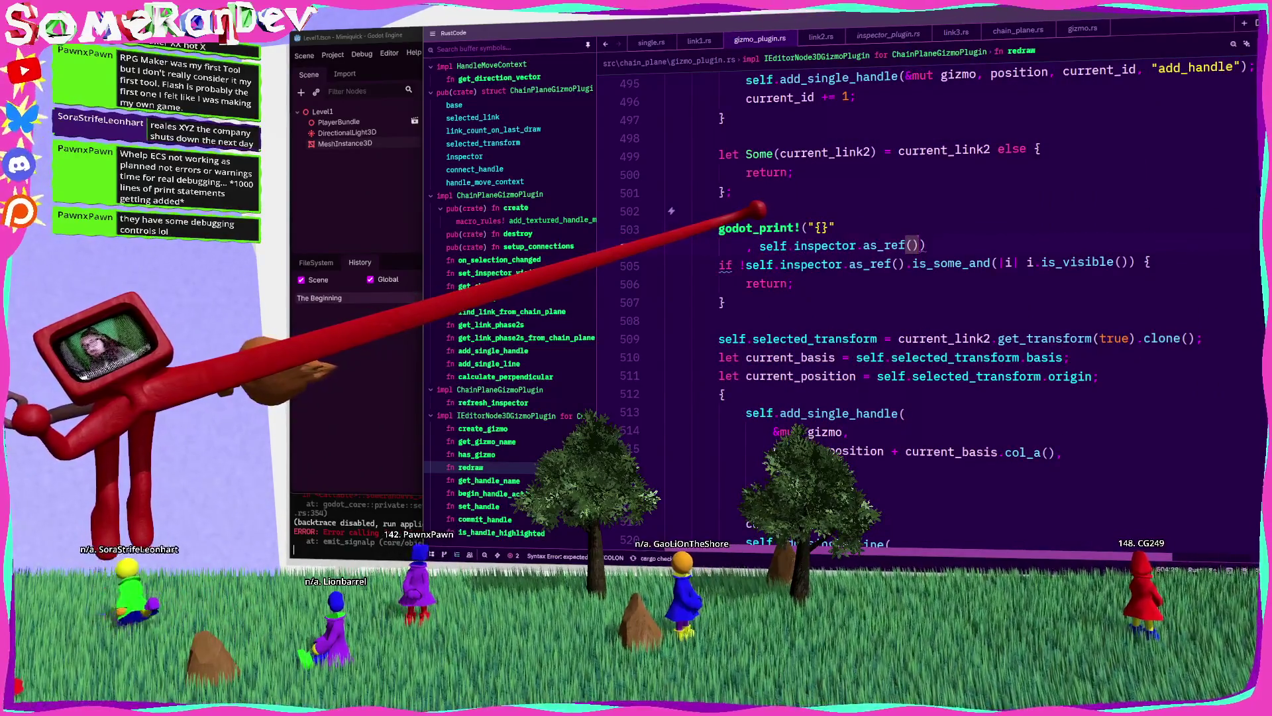
type(";")
key("ctrl+s")
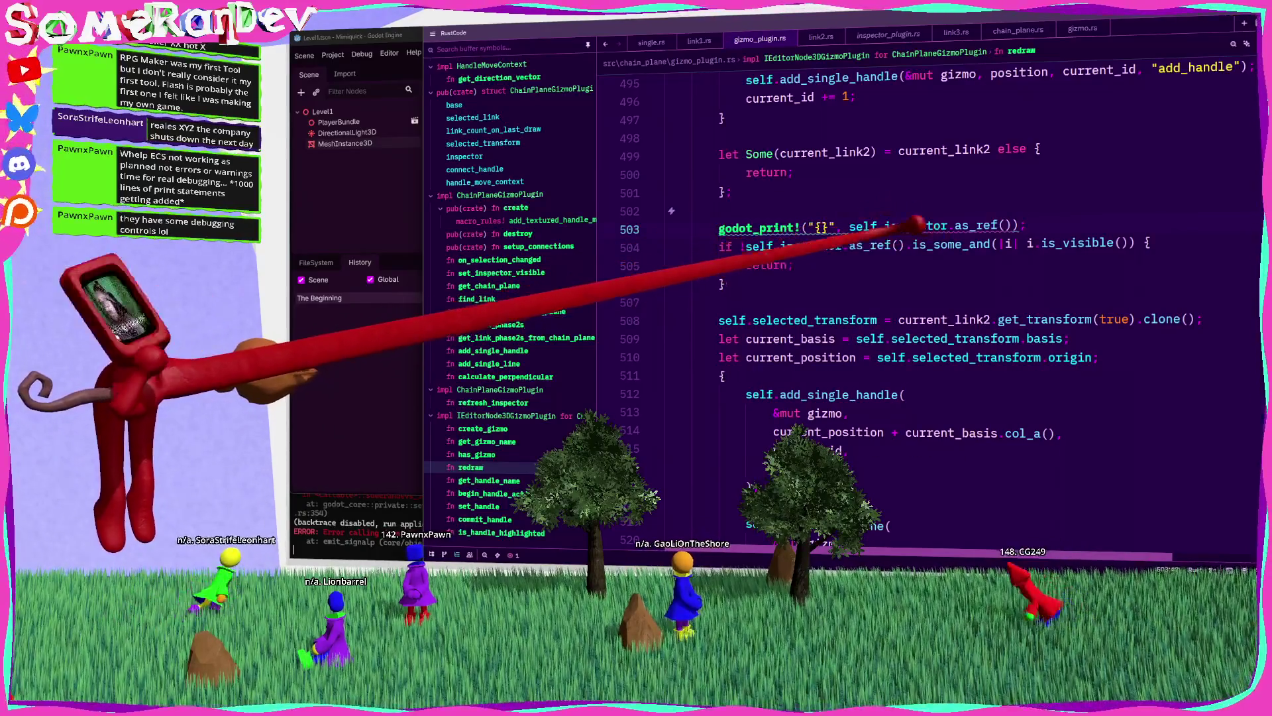
left_click(825, 226)
type(":?")
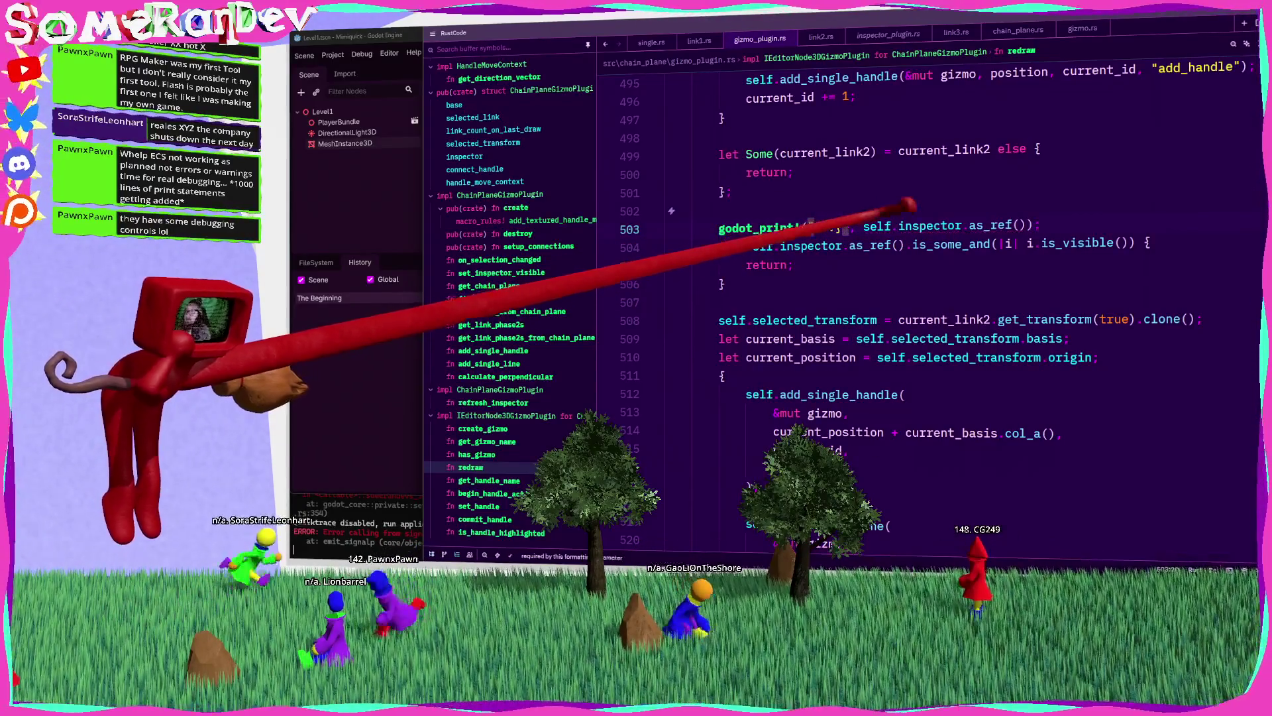
key("Up")
Step: Search the file for self.inspector.set_visible and jump to set_inspector_visible
mouse_move(963, 226)
left_mouse_down()
mouse_move(854, 215)
mouse_move(878, 219)
left_mouse_up()
key("ctrl+f")
type(".set_visible")
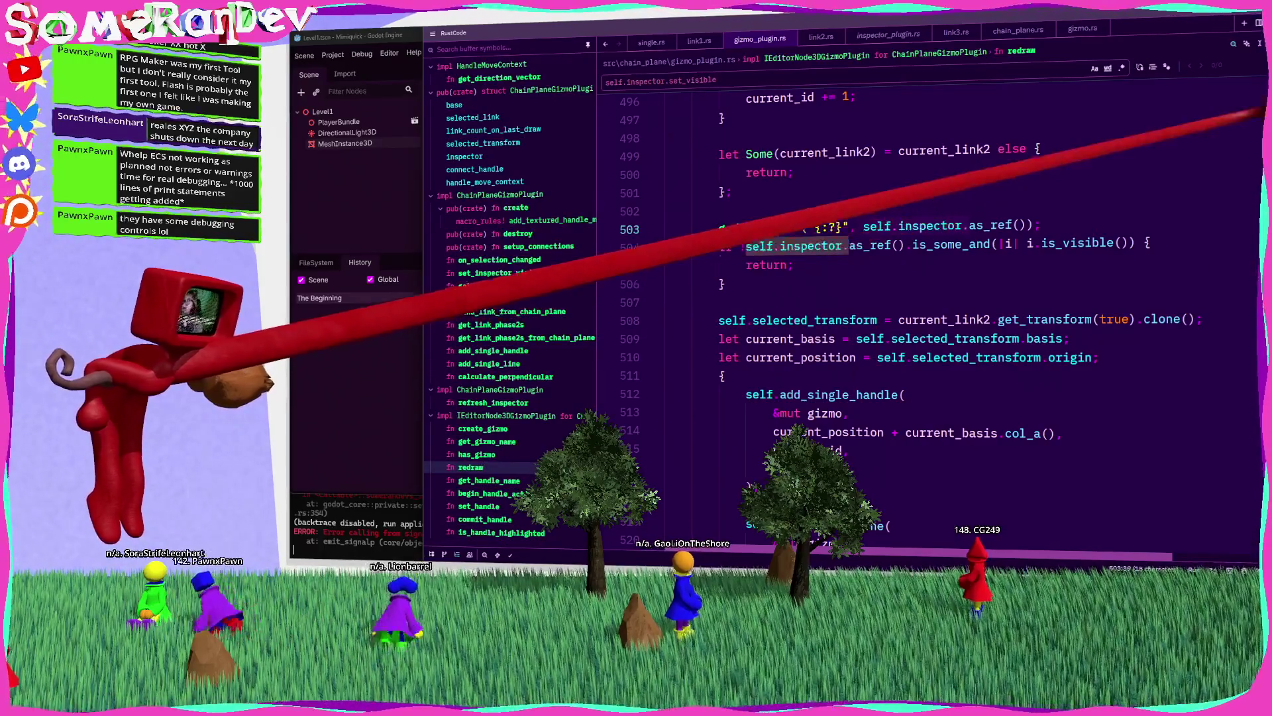
key("Escape")
left_click(501, 273)
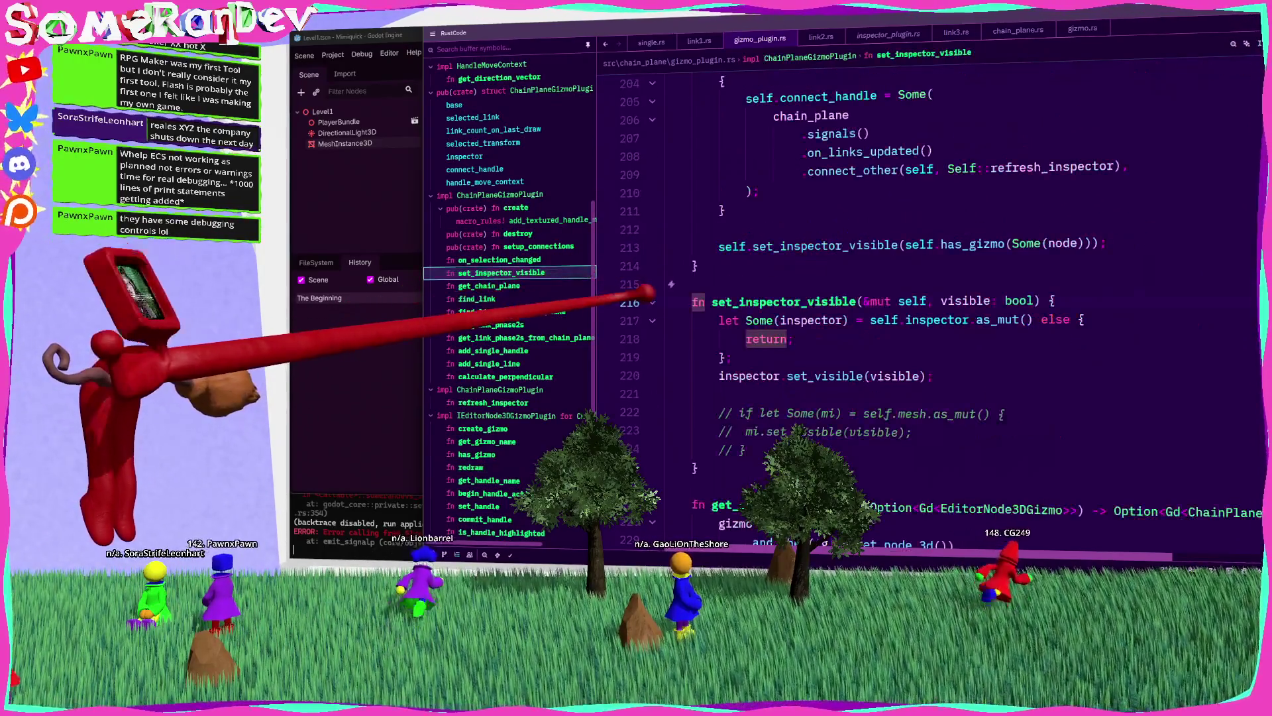
Step: Add godot_print!("set VISIBLE: {}", visible); on line 220 of set_inspector_visible
left_click(732, 357)
key("Return")
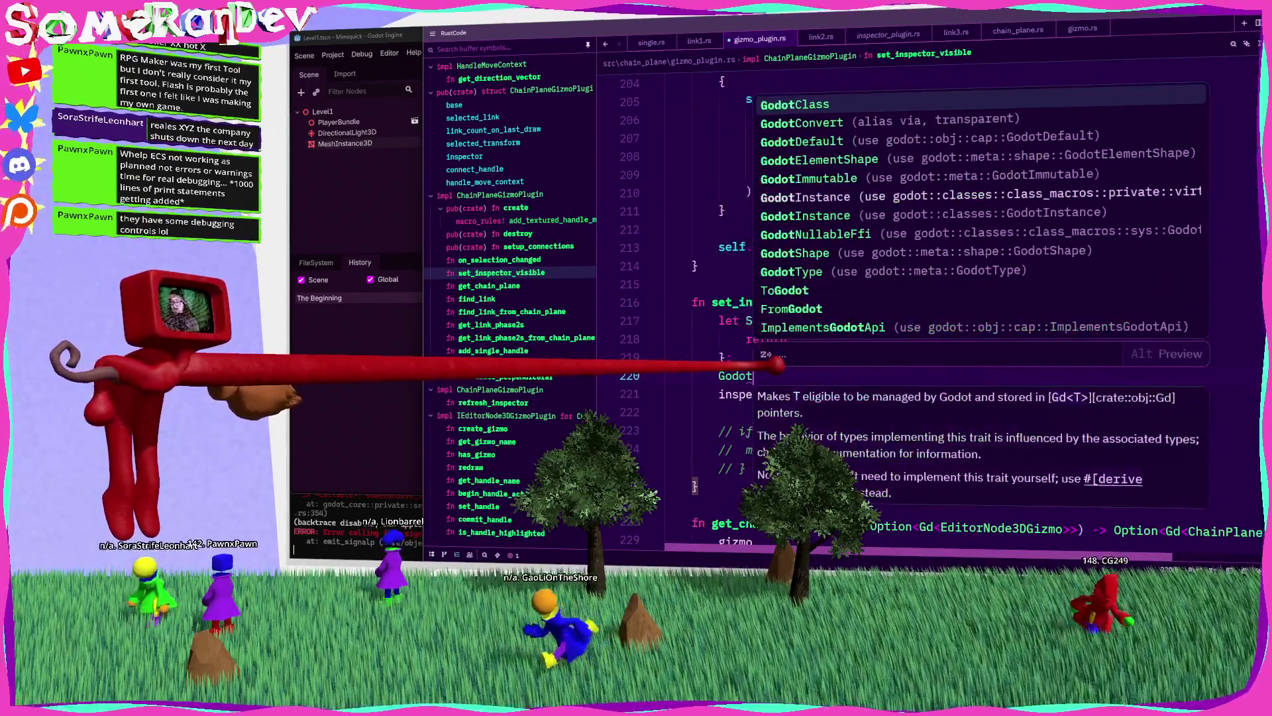
type("godot_pri")
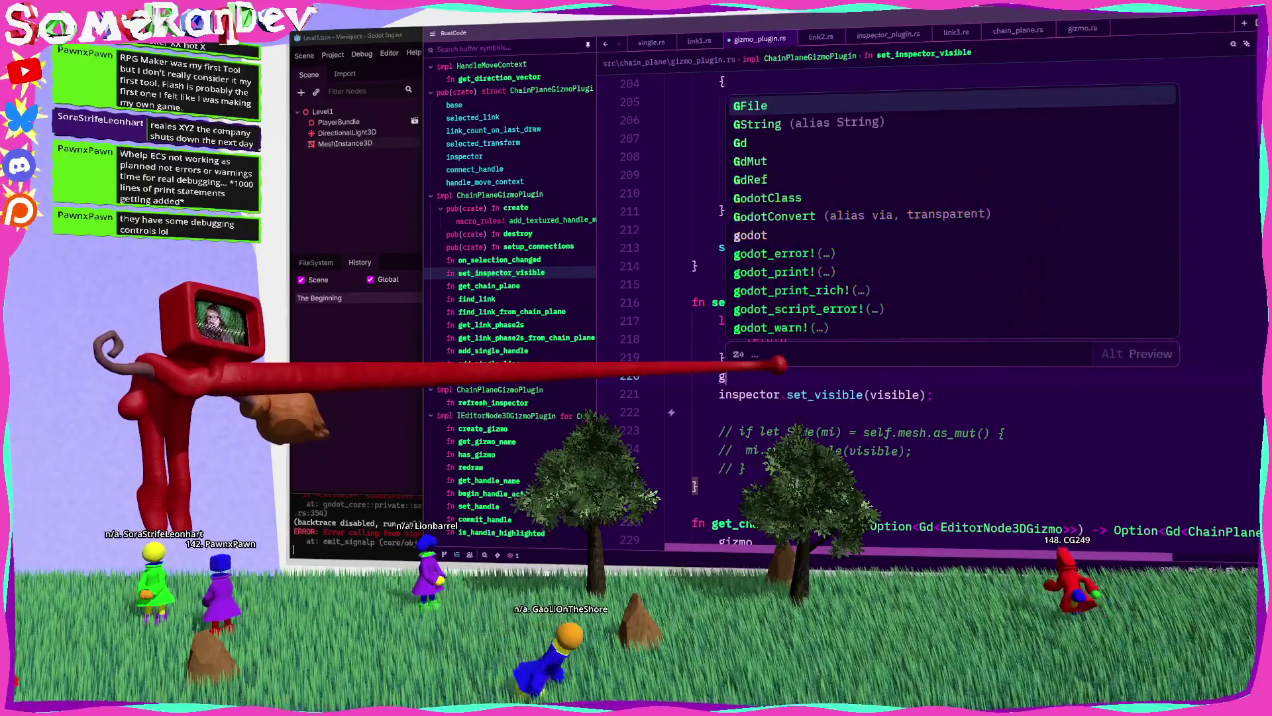
key("Return")
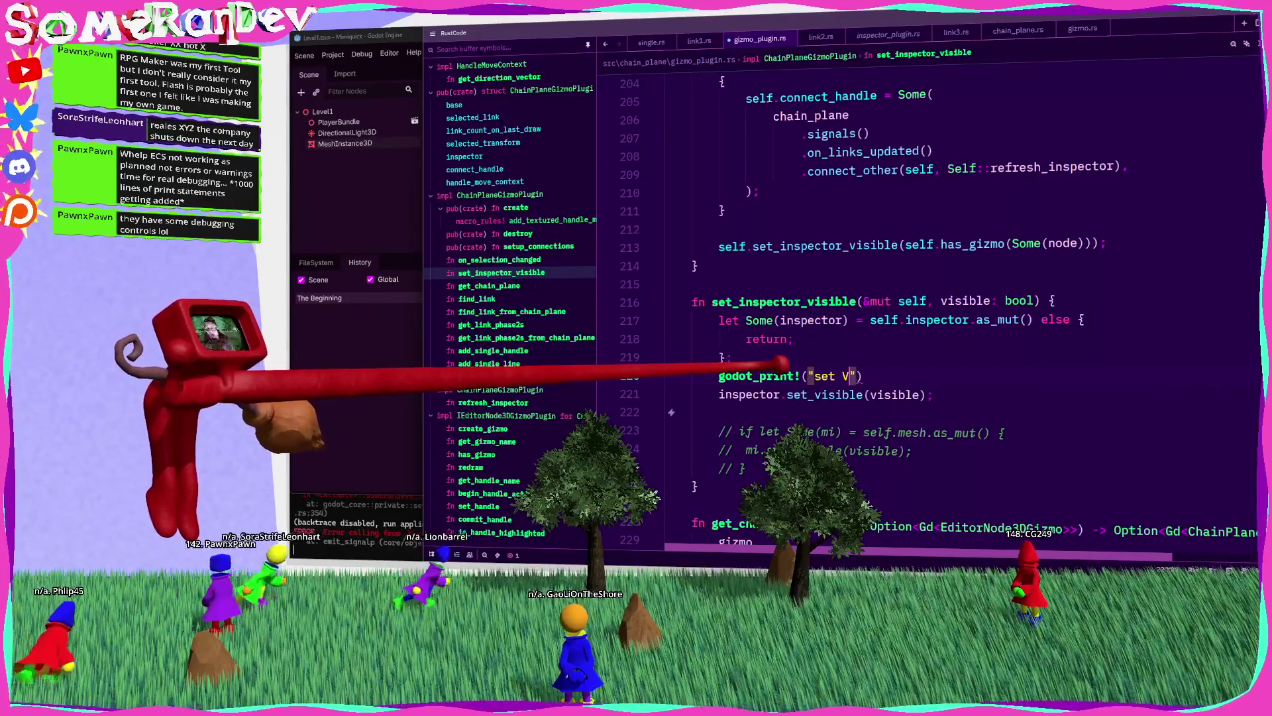
type("ISIBLE: {}\", visible);")
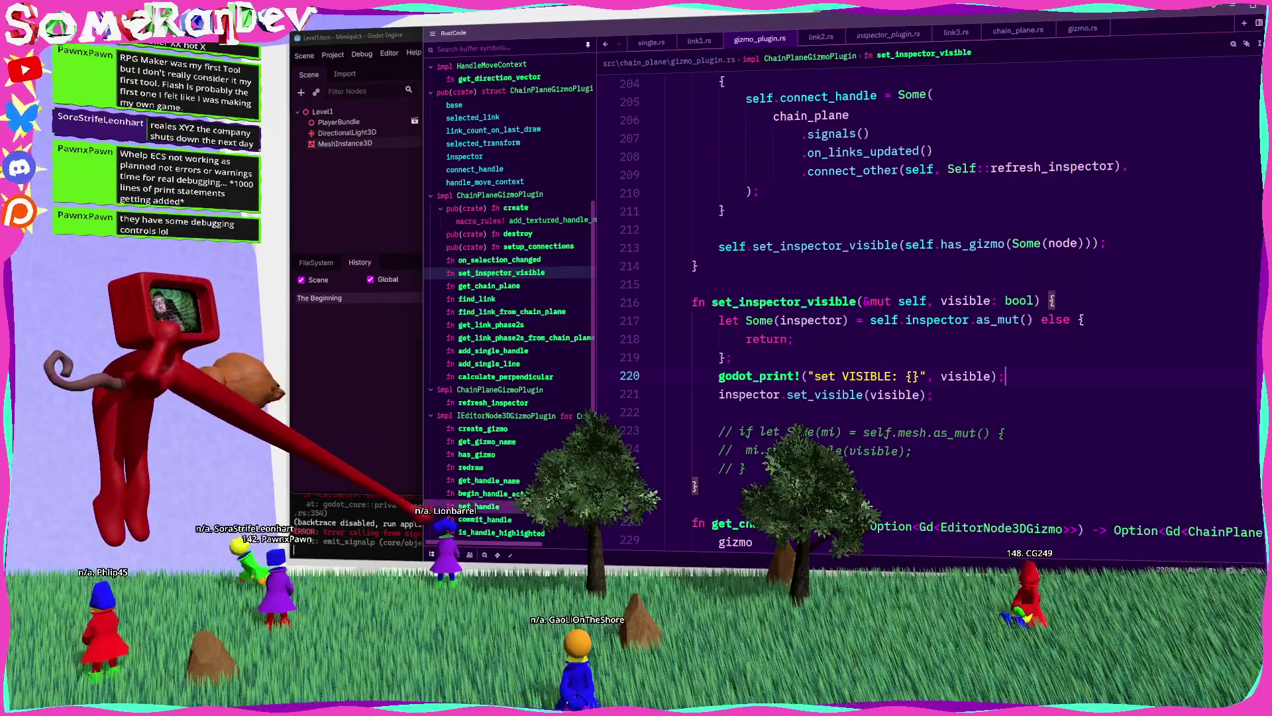
key("alt+Tab")
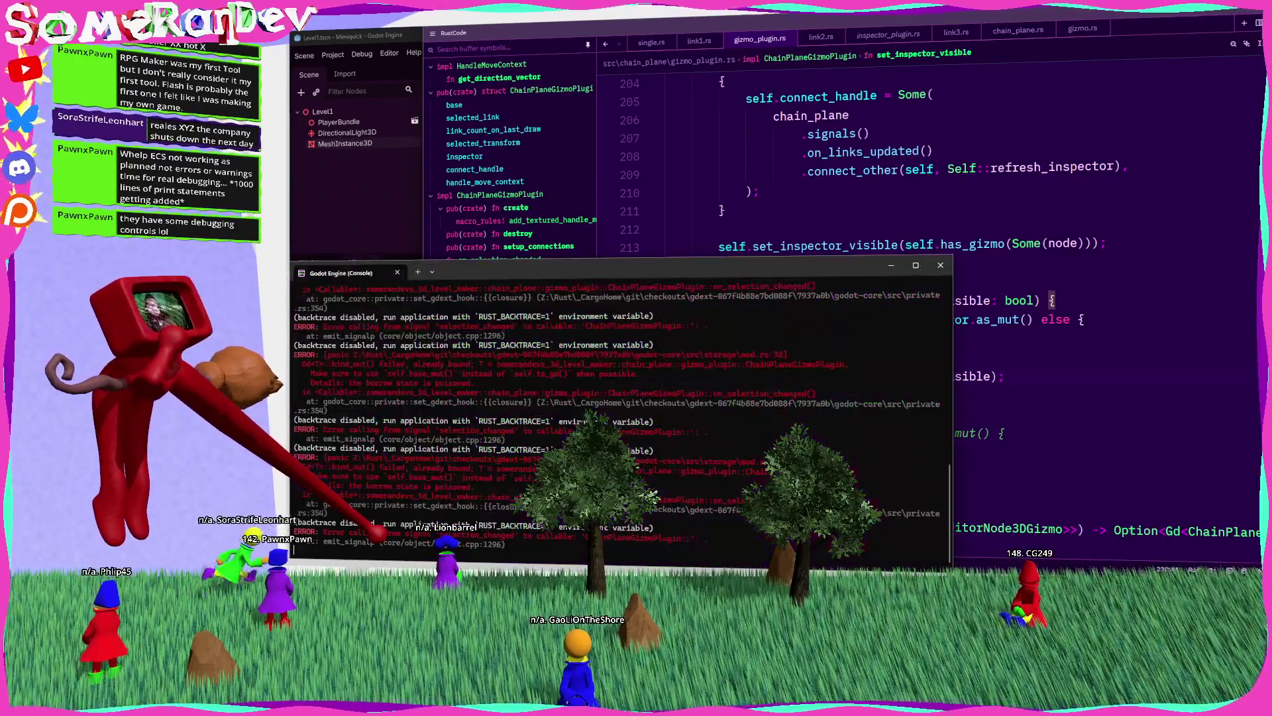
Step: Rebuild and relaunch Godot, select then deselect a chain link, and find the set VISIBLE: false log line
key("ctrl+c")
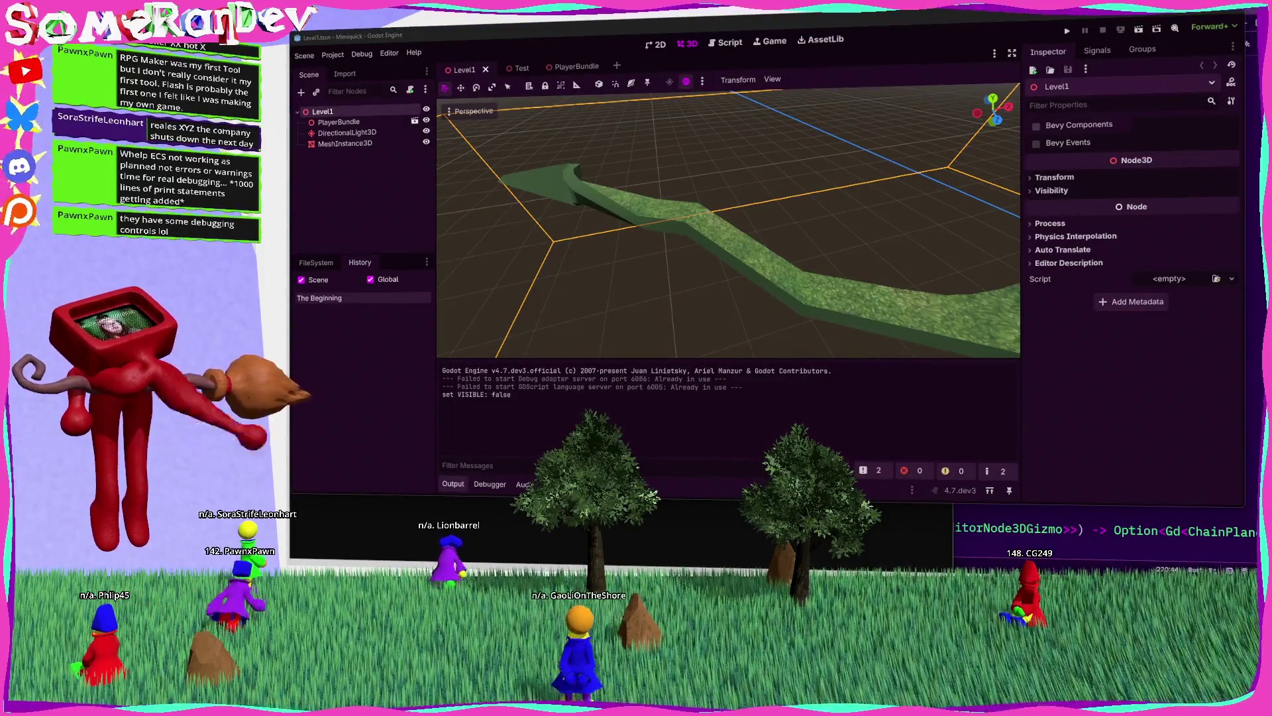
left_click(709, 241)
mouse_move(756, 260)
left_mouse_down()
mouse_move(710, 233)
mouse_move(753, 227)
mouse_move(756, 259)
mouse_move(783, 222)
left_mouse_up()
left_click(728, 226)
scroll(756, 258, "up", 3)
left_click(784, 227)
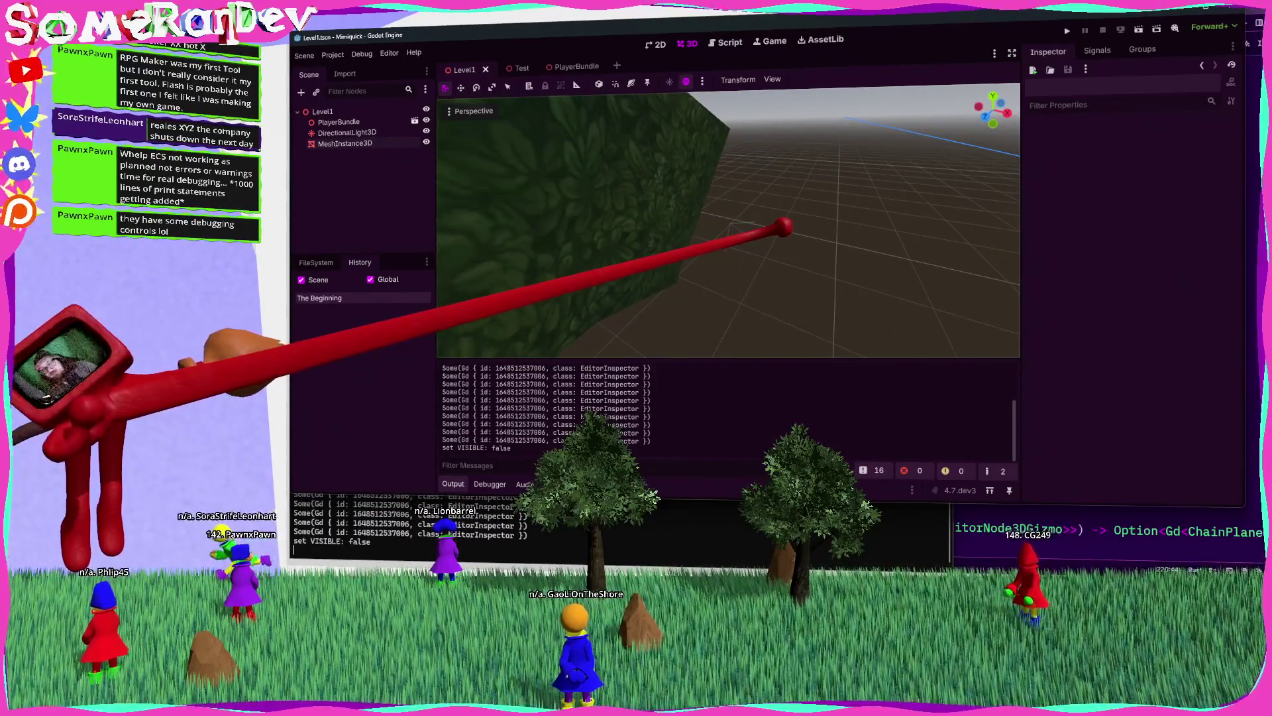
left_click_drag(525, 449, 438, 450)
left_click(1027, 528)
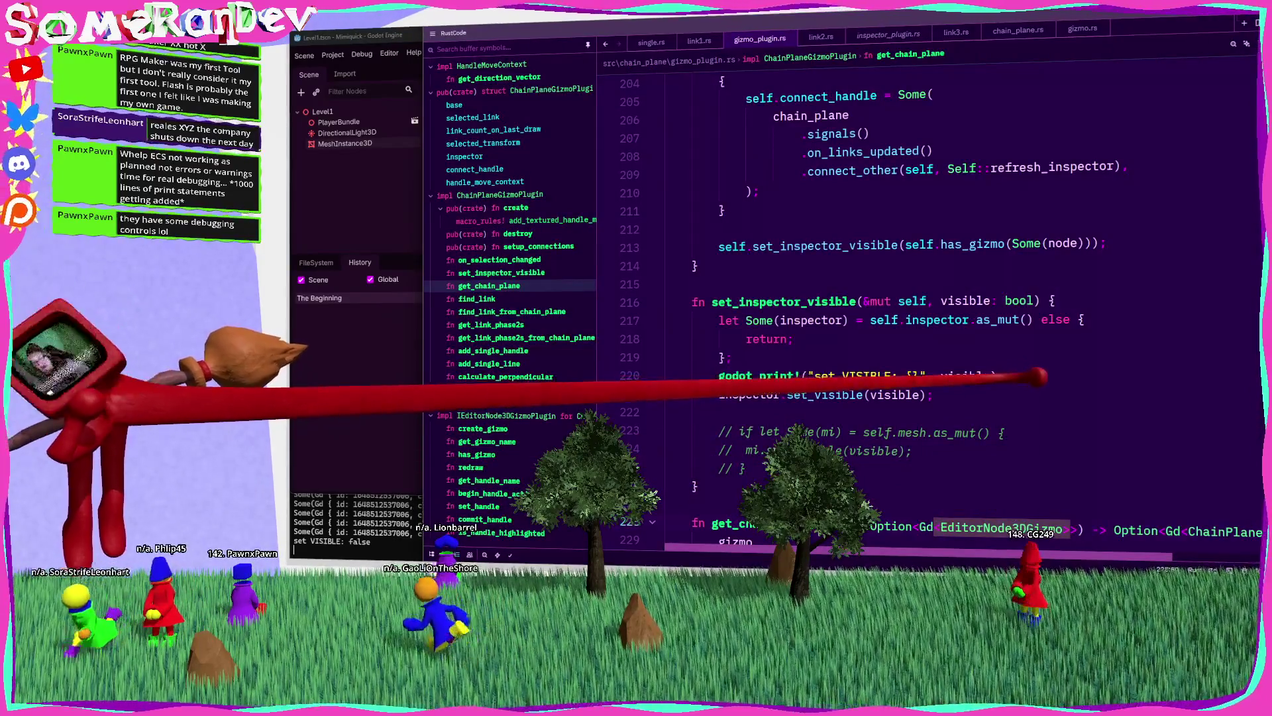
Step: Replace the set VISIBLE print with an `if !visible && self.selected_link` block
left_click(679, 373)
key("Delete")
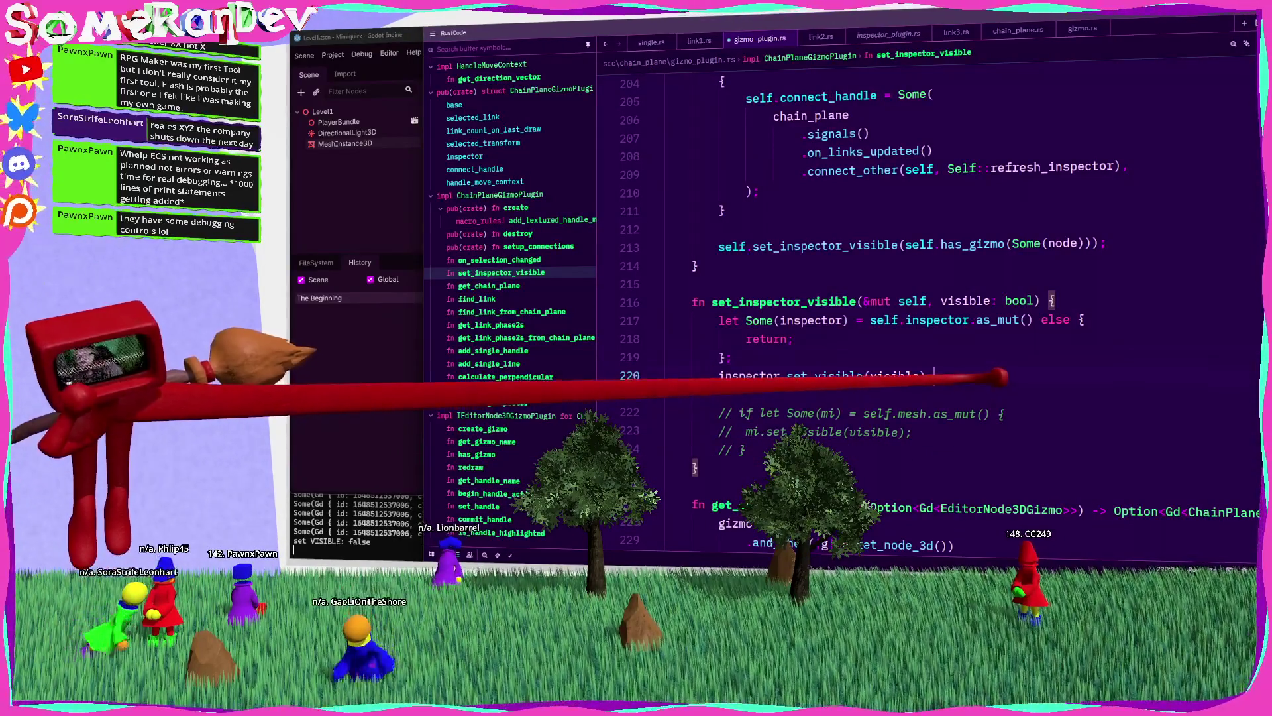
key("Return")
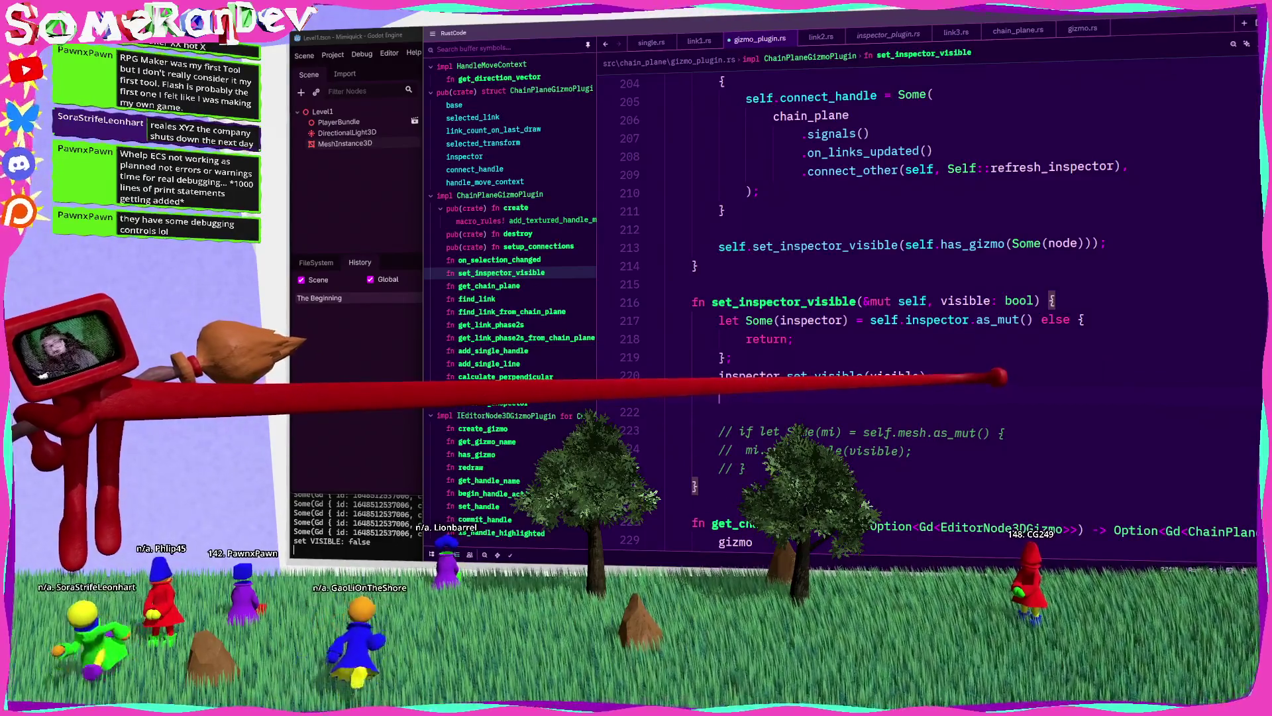
type("if !visible")
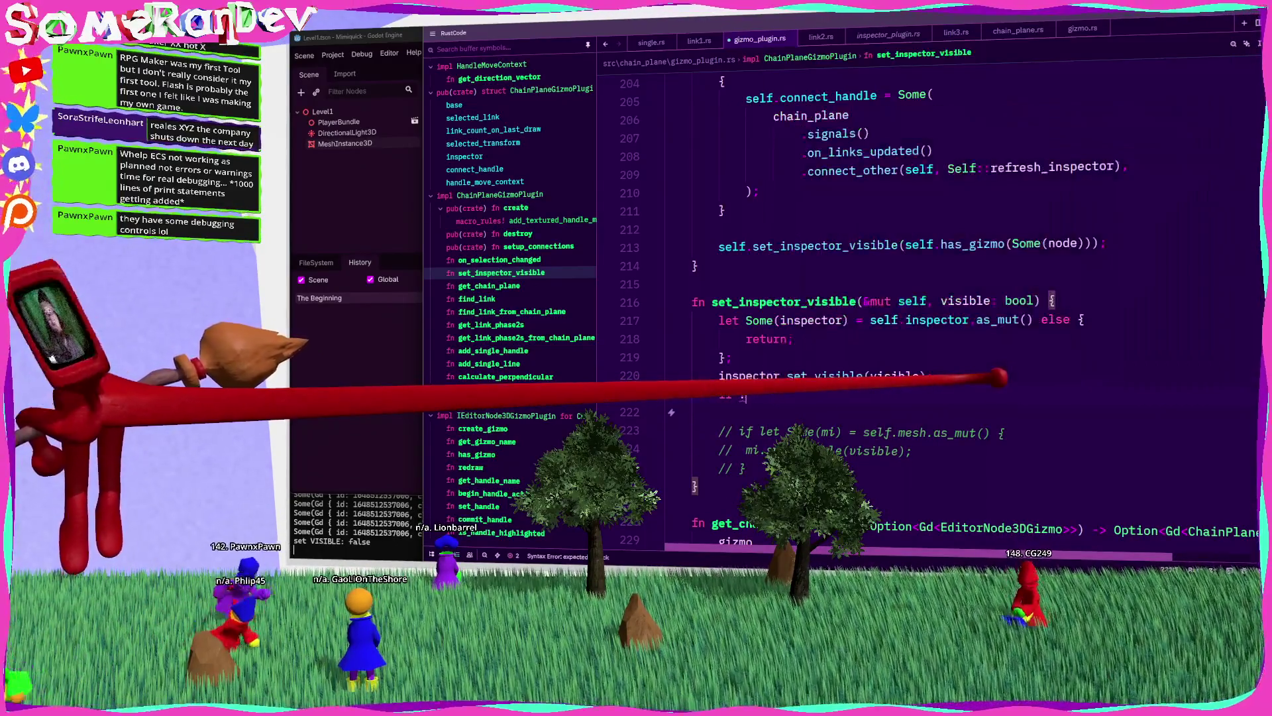
type(" && ")
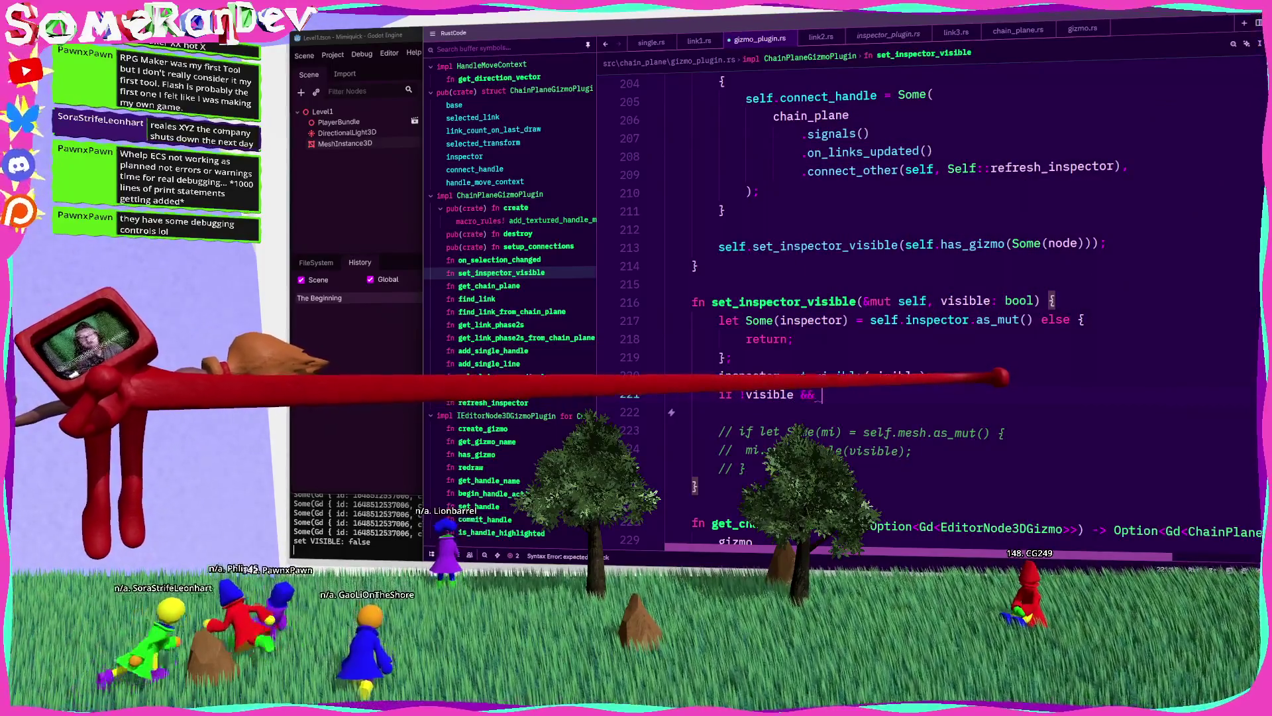
type("self.selec")
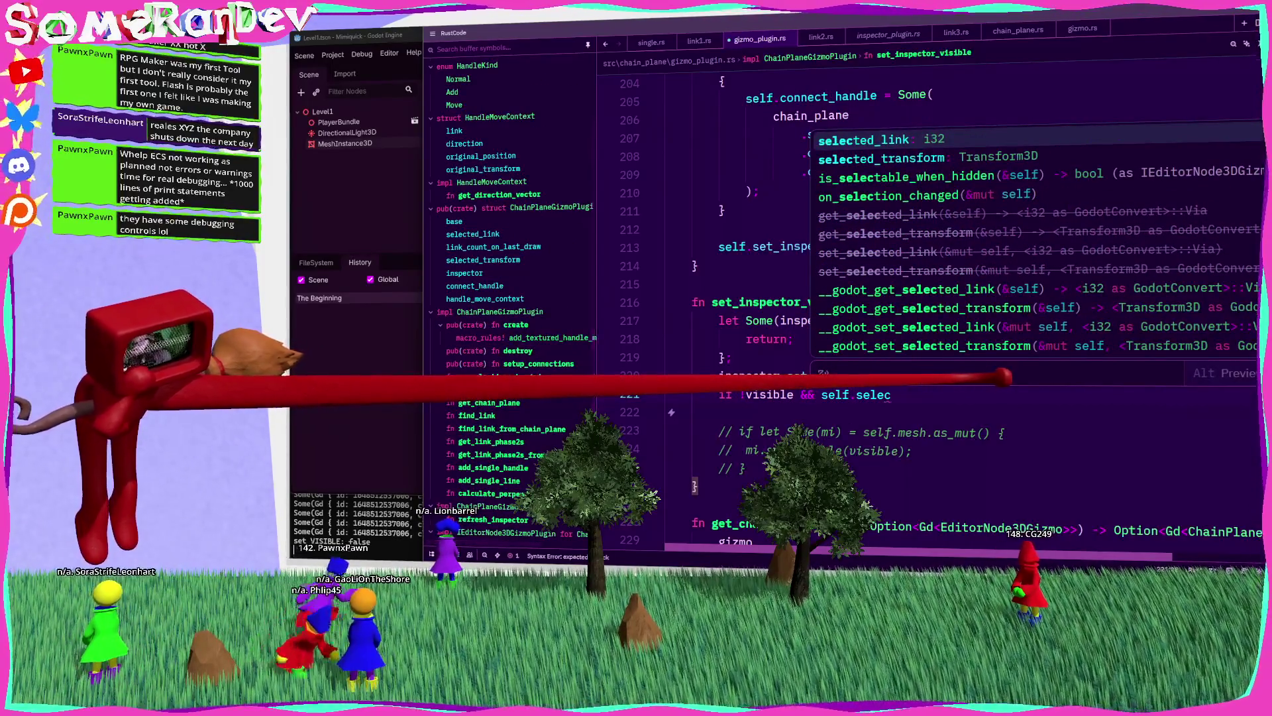
key("Return")
type("{")
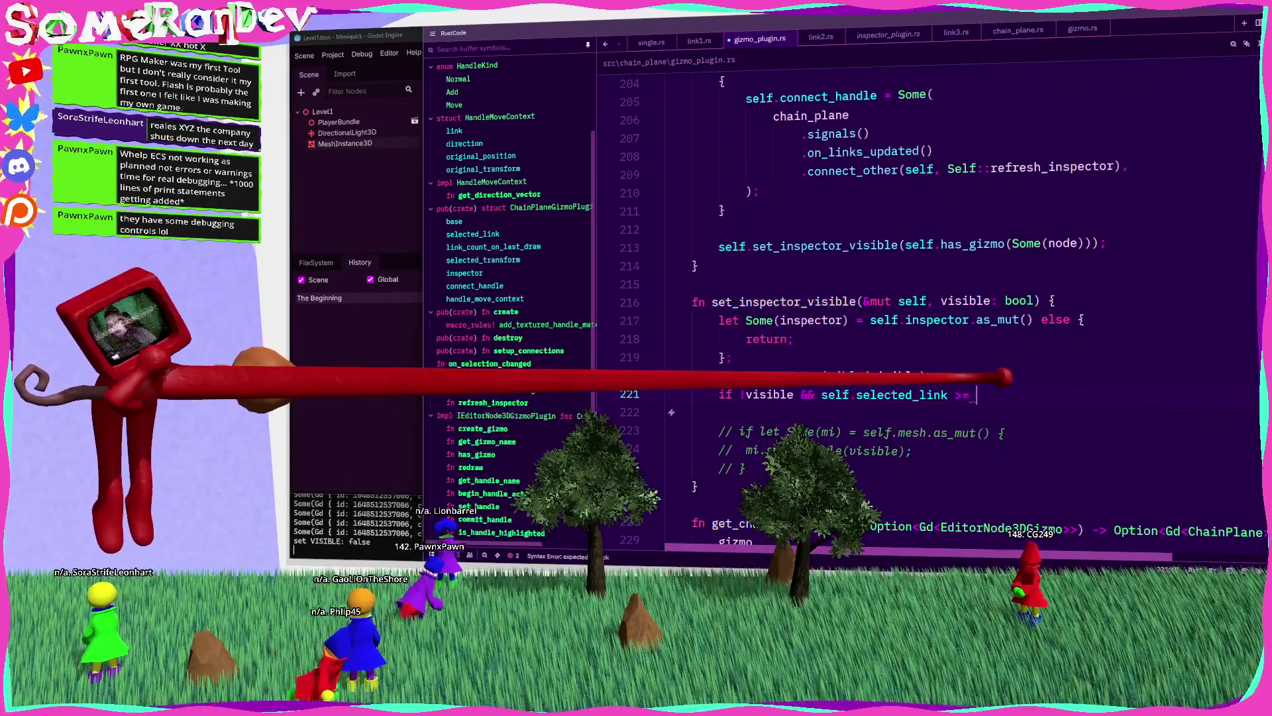
key("Return")
Step: Begin a self.base().requ… call inside the block, then search the browser for 'node 3g gizmo'
type("self.red")
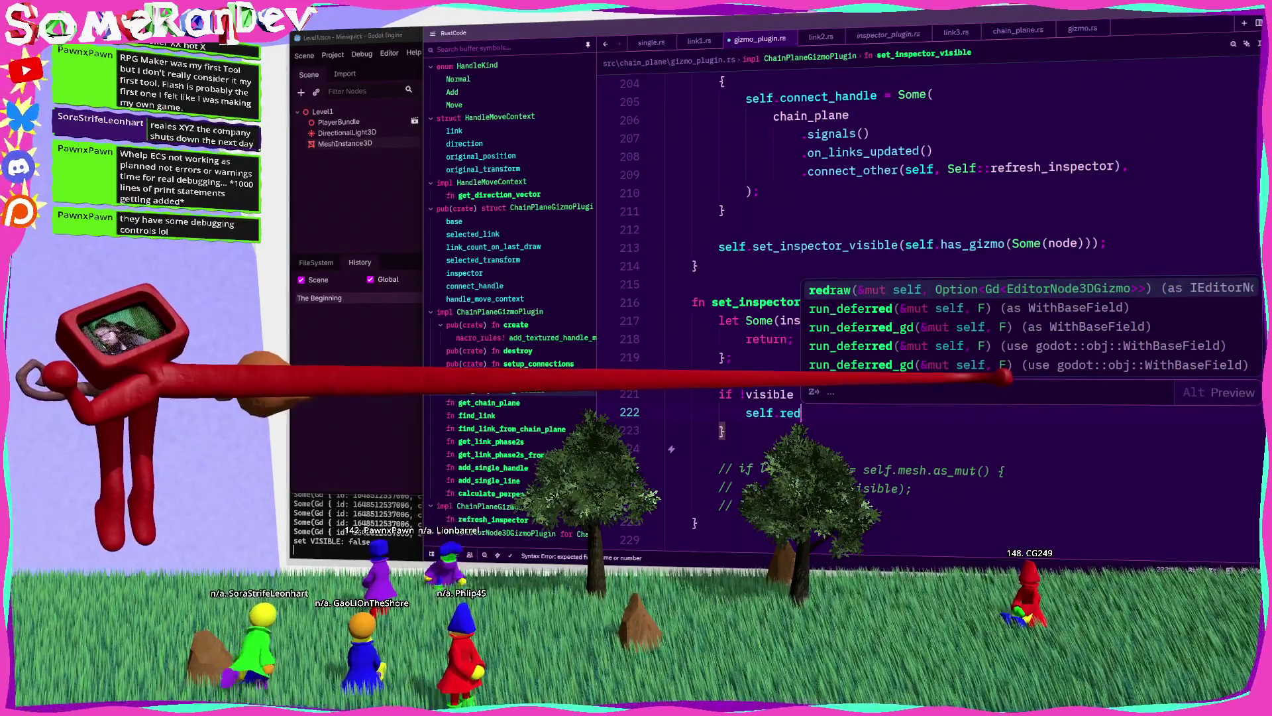
key("Escape")
key("BackSpace")
type("ques")
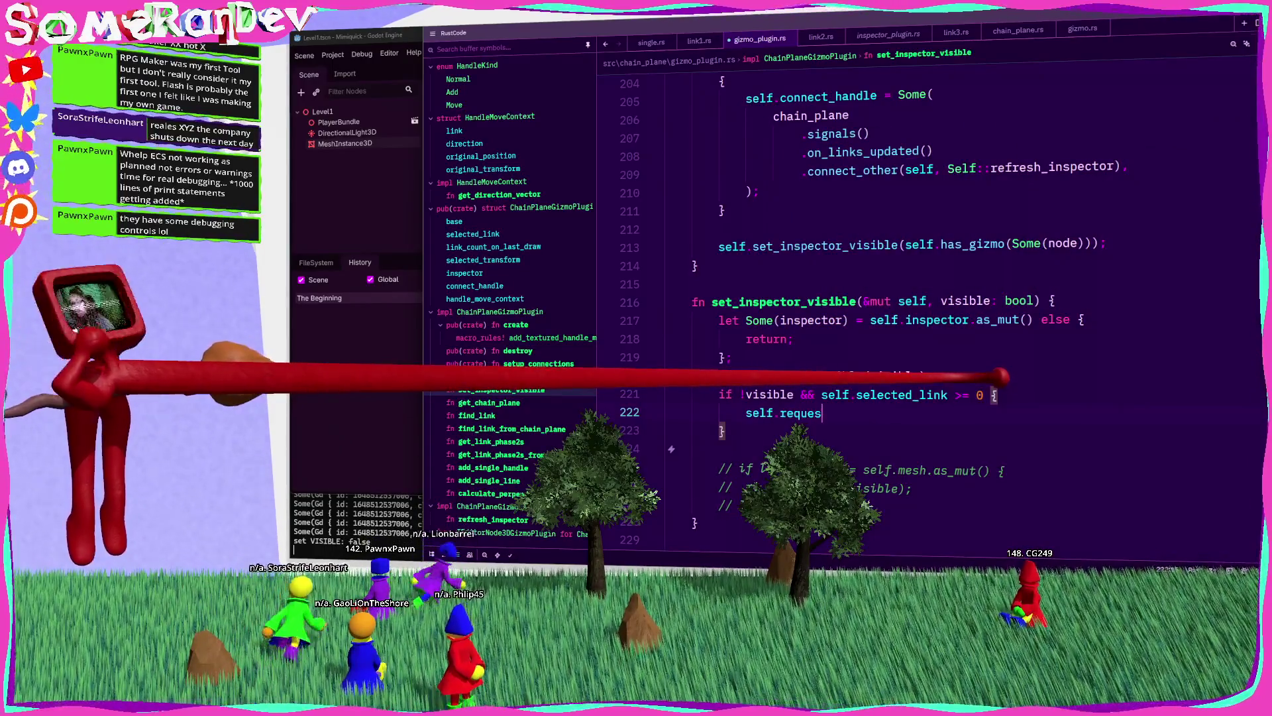
key("BackSpace")
key("BackSpace")
key("BackSpace")
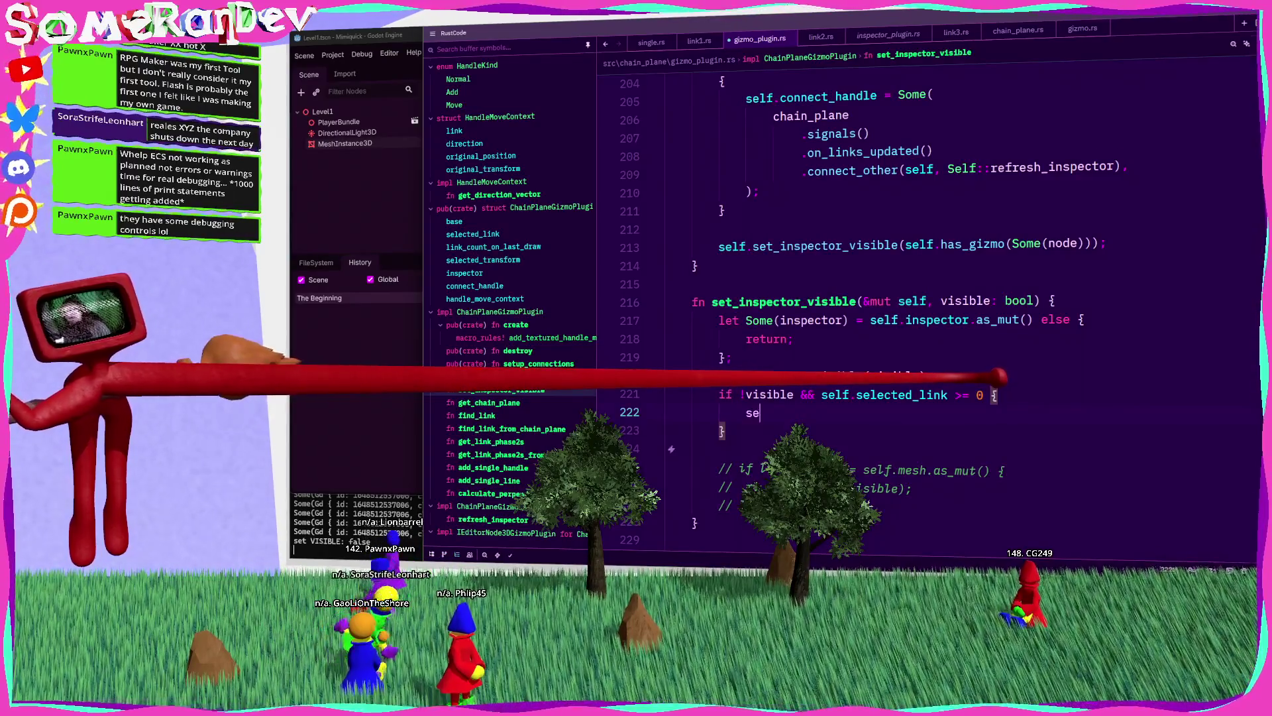
type("lf.base().red")
key("Escape")
key("BackSpace")
key("BackSpace")
key("BackSpace")
type("req")
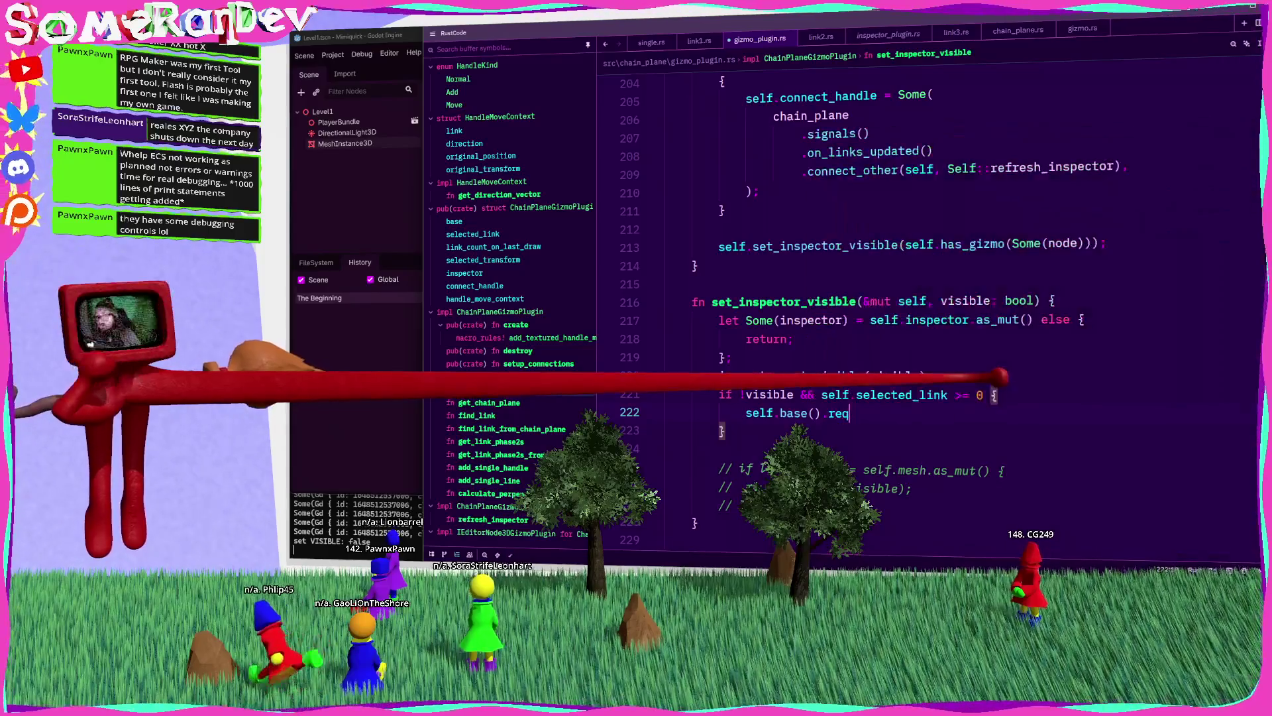
type("u")
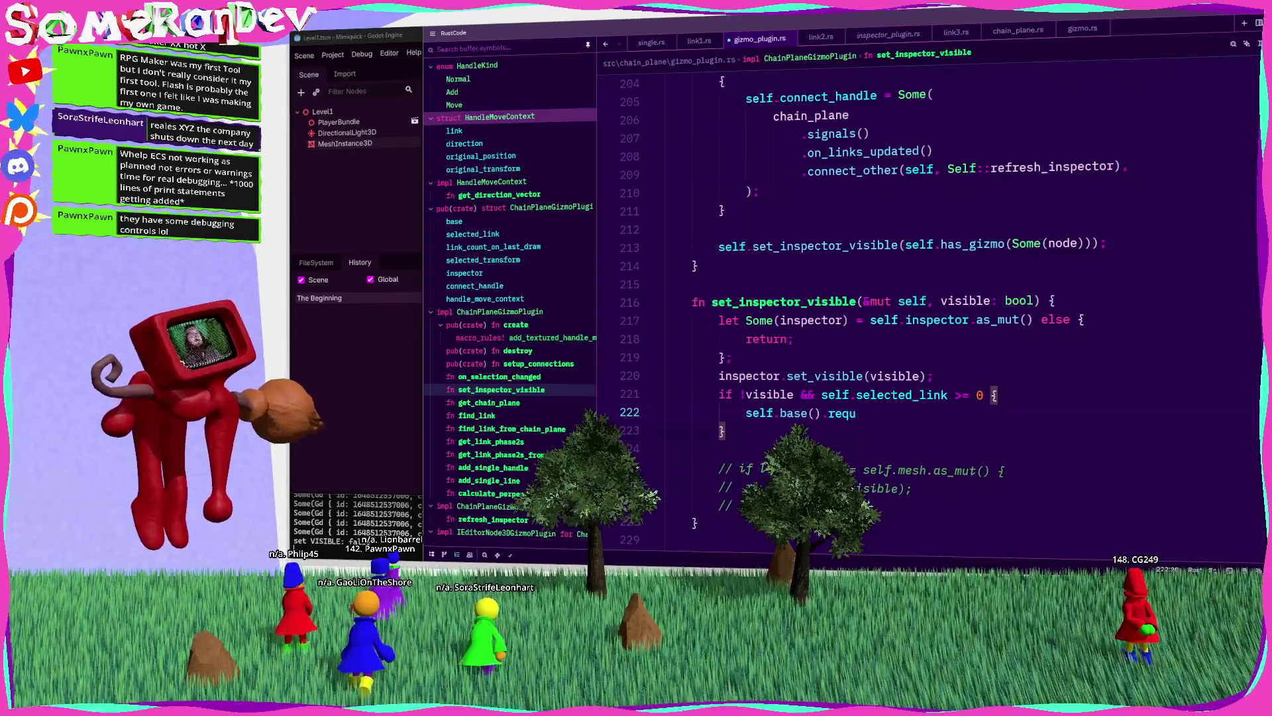
type("node 3")
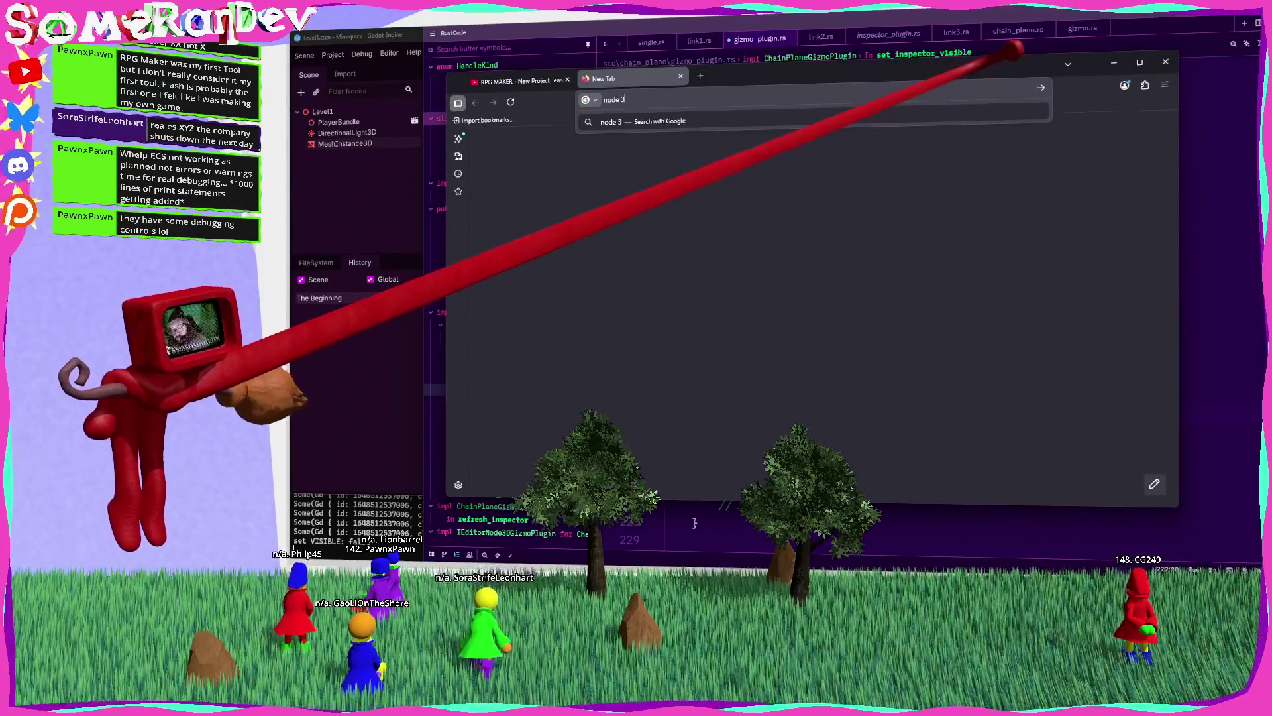
type("g gizmo")
Step: Search the web for 'node 3g gizmo godot' and open the Node3DGizmo, then EditorNode3DGizmo docs
key("Return")
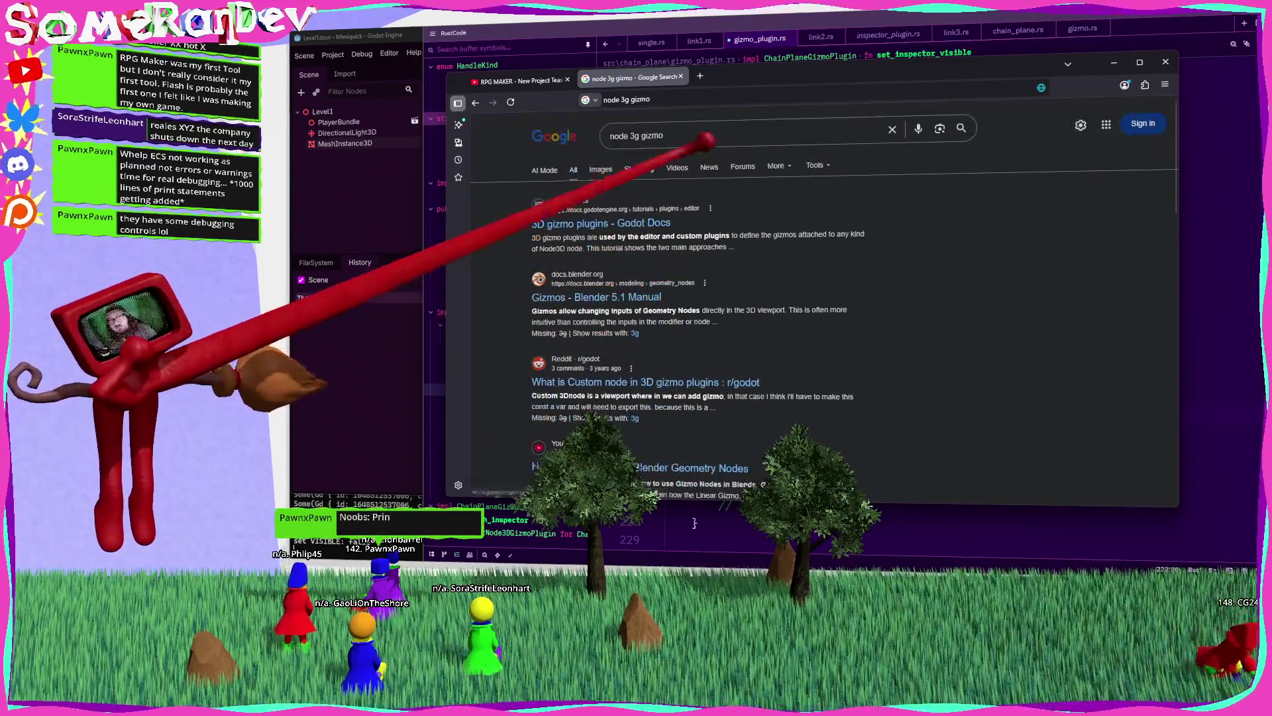
left_click(706, 139)
type("godot")
key("Return")
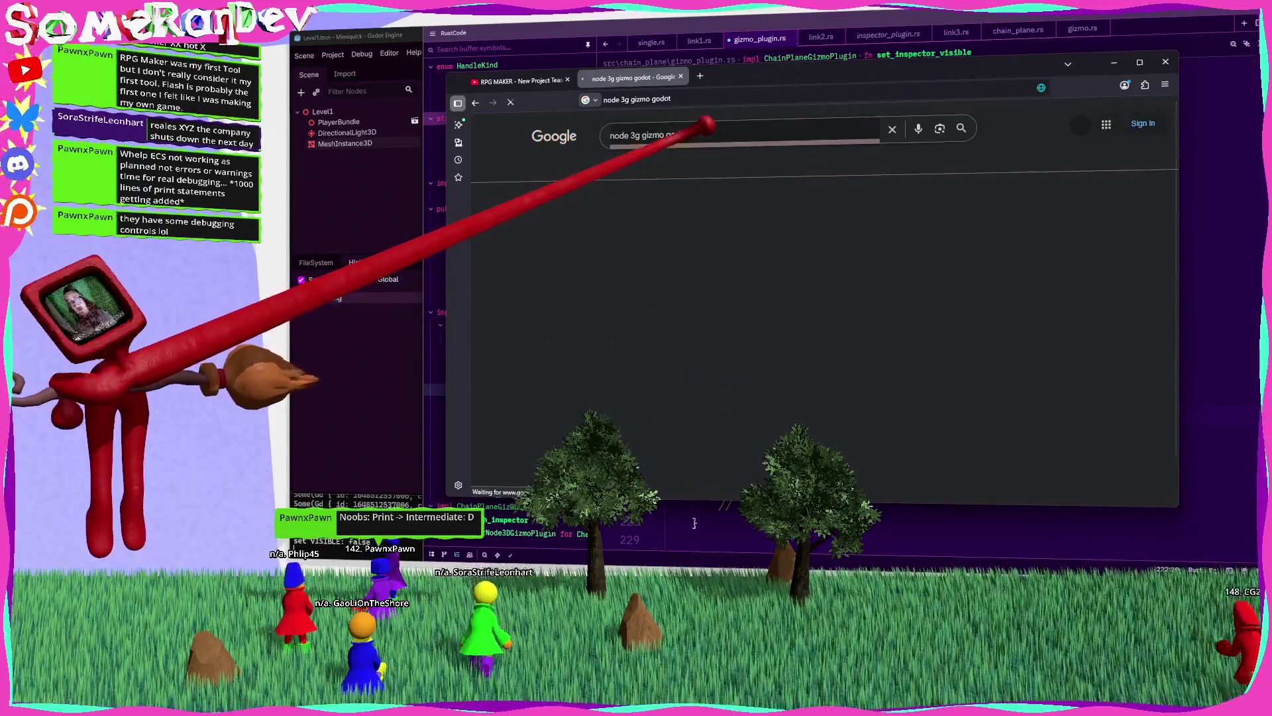
left_click(624, 363)
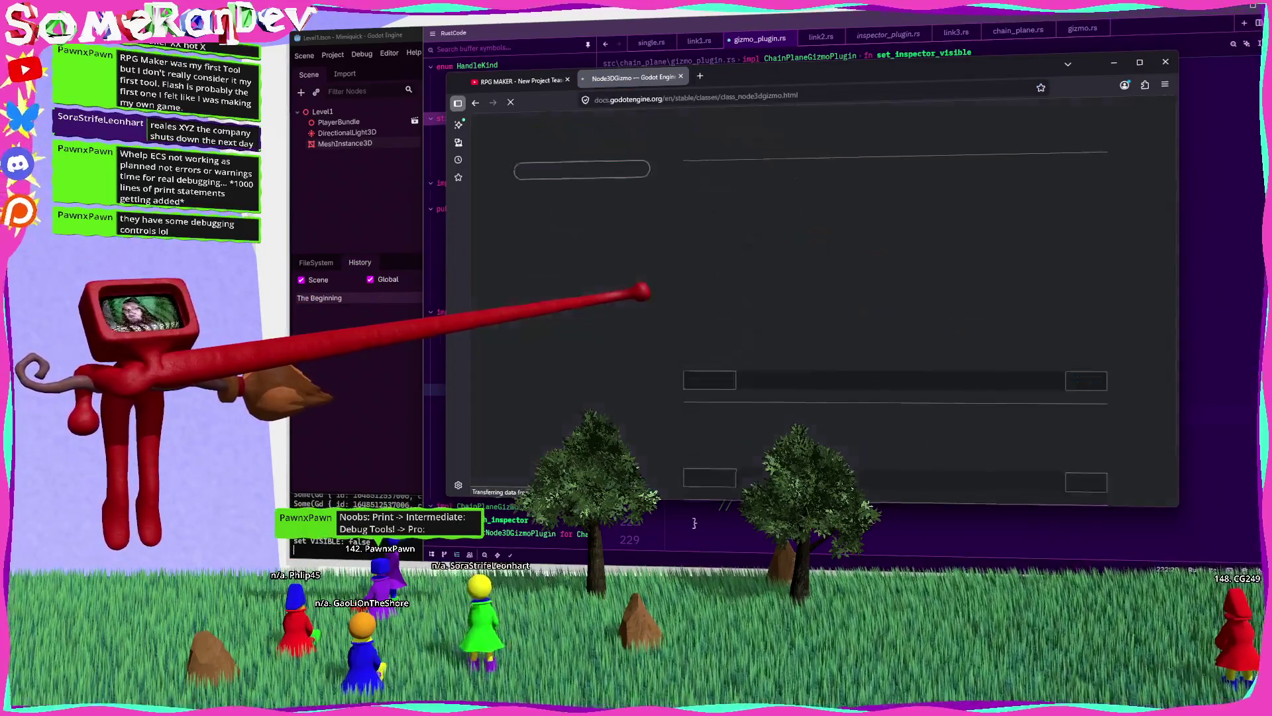
left_click(802, 230)
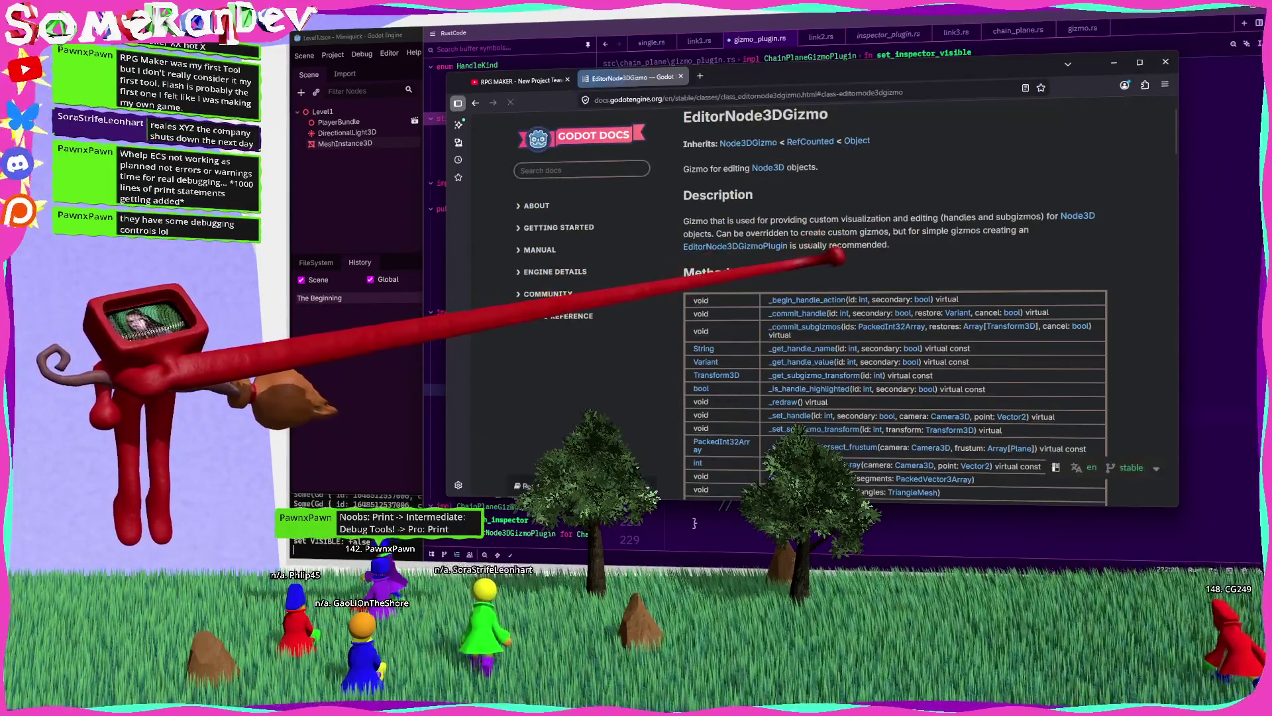
scroll(836, 257, "down", 10)
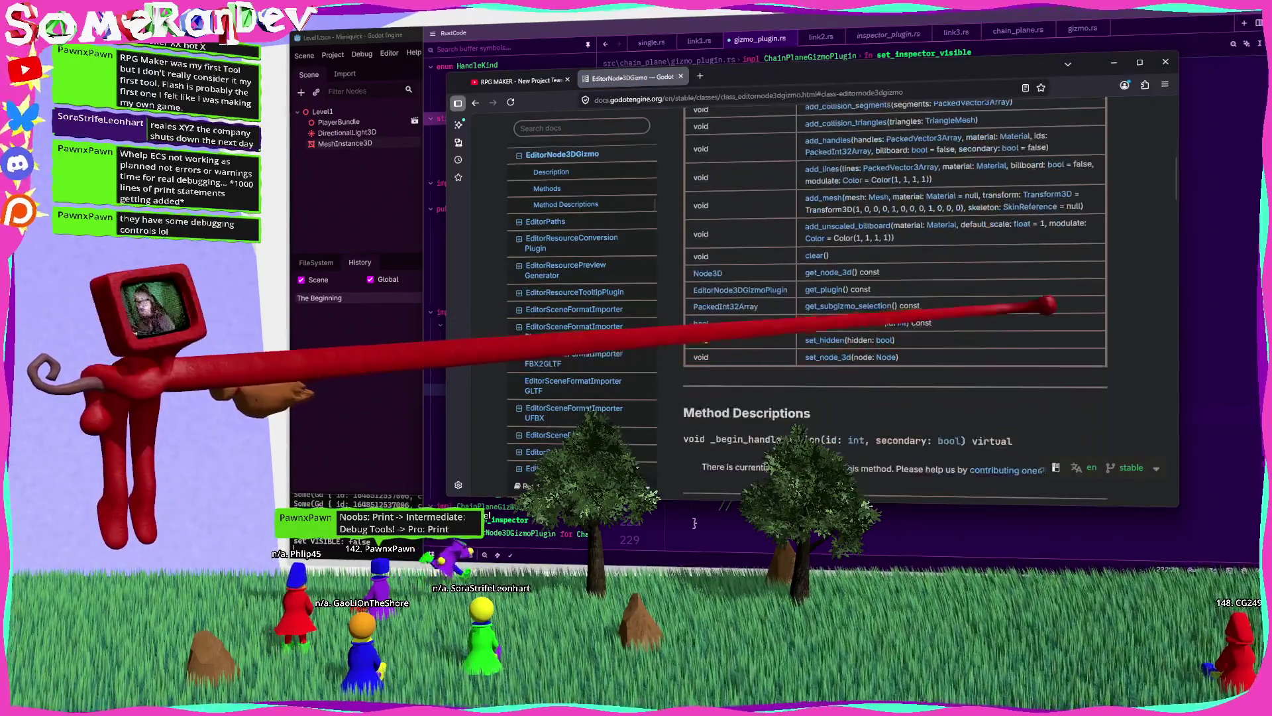
Step: Find 'redraw' mentions on the EditorNode3DGizmo page and open EditorNode3DGizmoPlugin in a new tab
key("ctrl+f")
type("redraw")
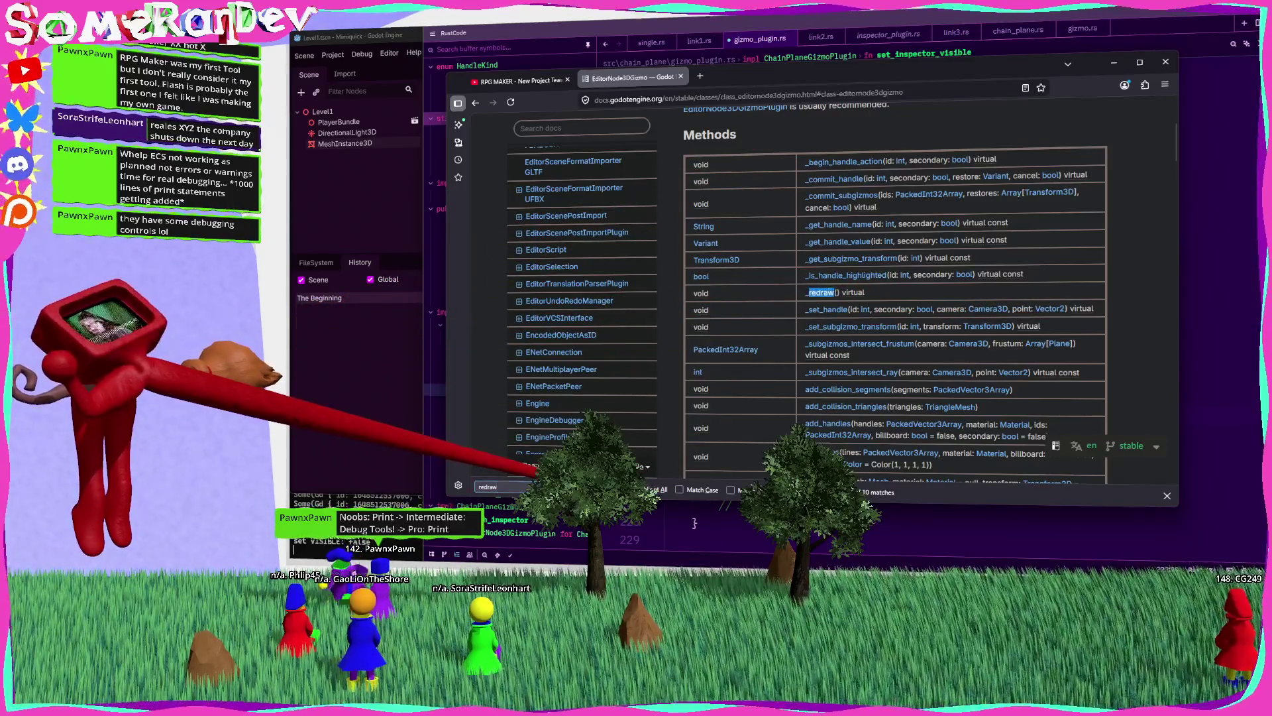
key("Return")
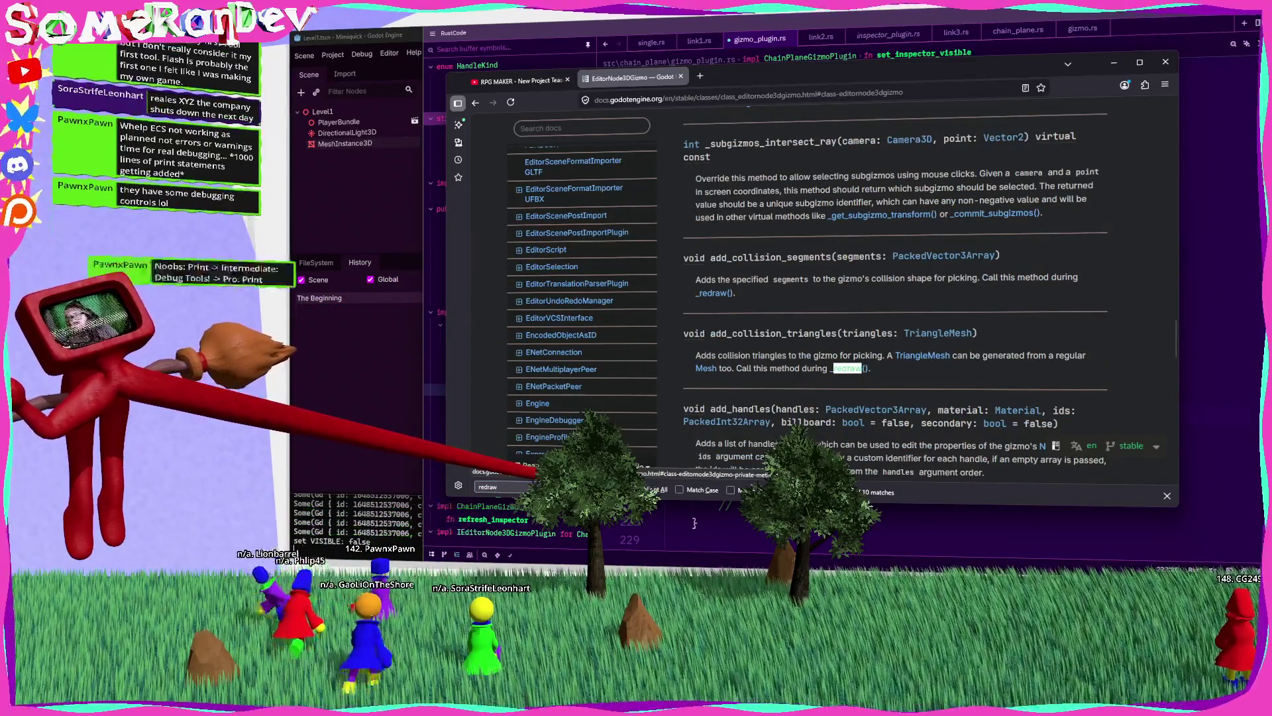
key("Return")
key("Return")
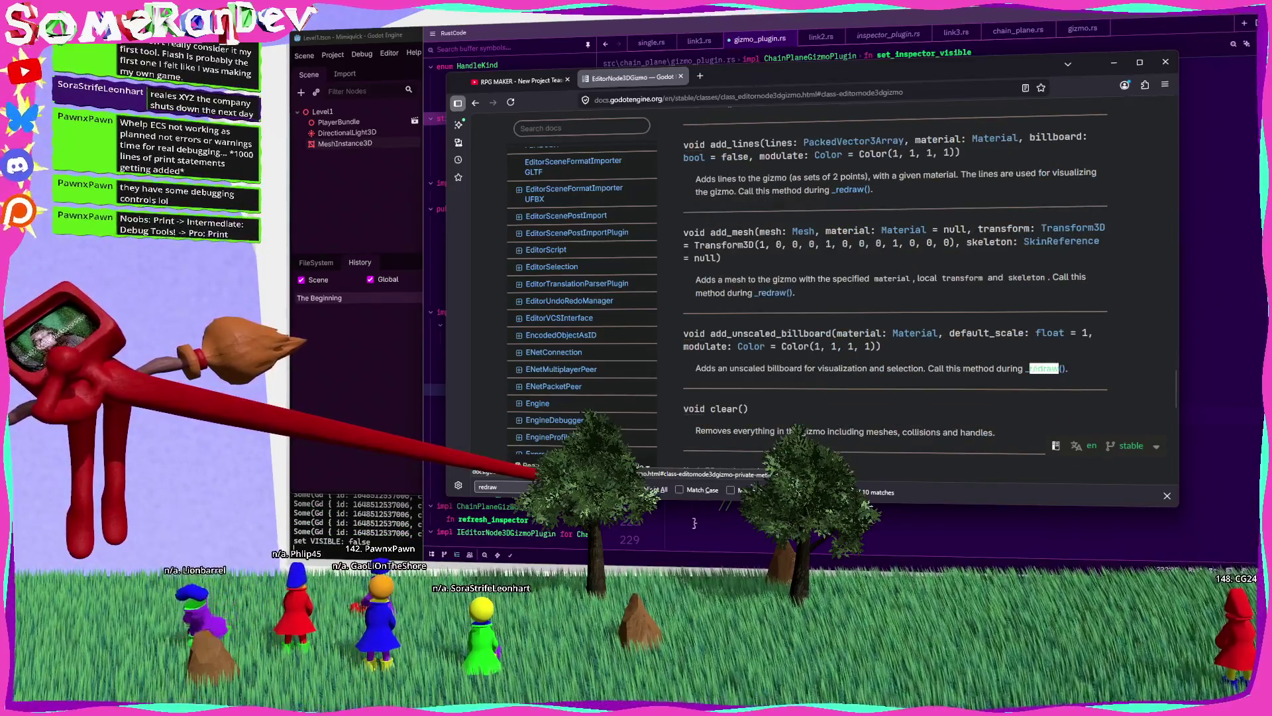
key("Return")
middle_click(996, 420)
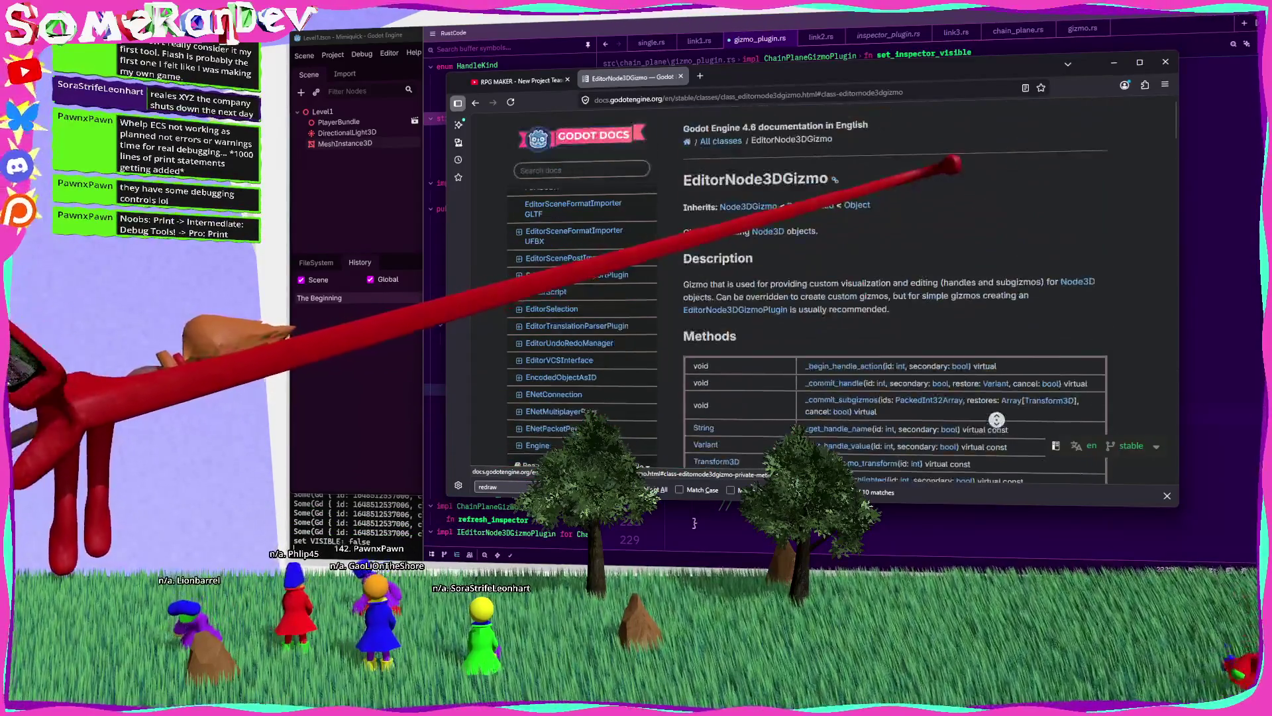
middle_click(734, 310)
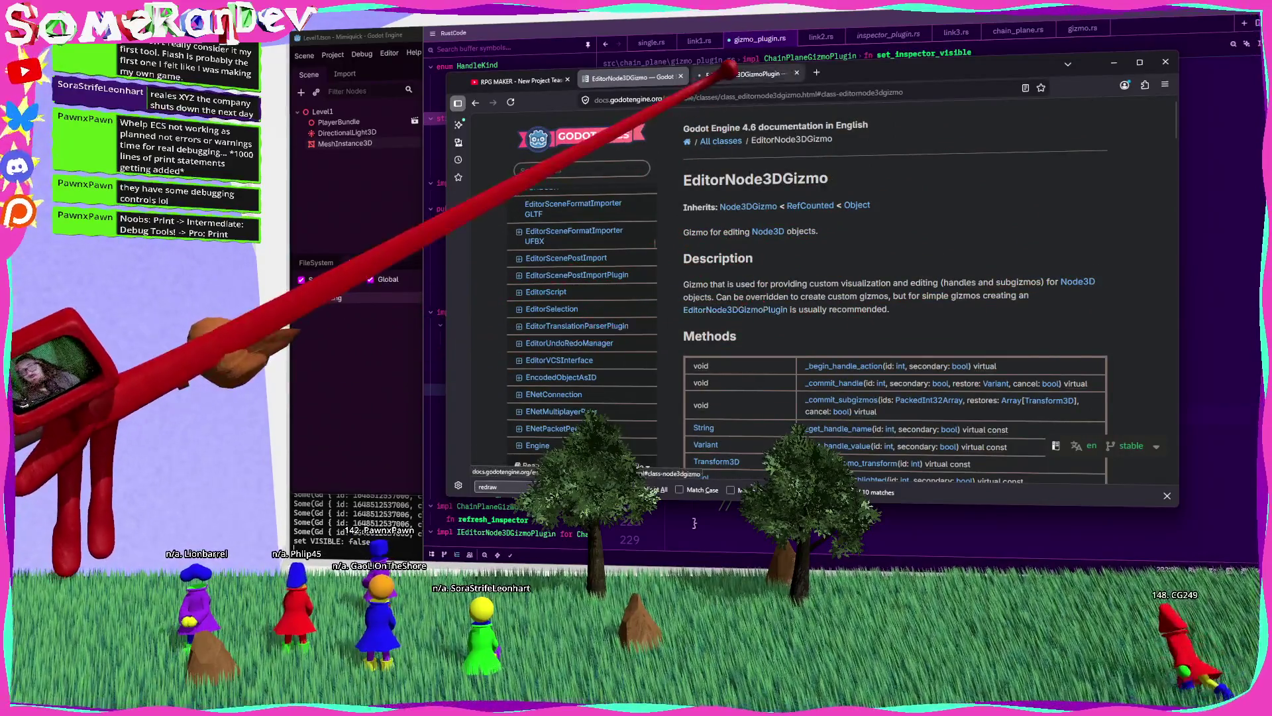
Step: Locate the _redraw(gizmo: EditorNode3DGizmo) method on the EditorNode3DGizmoPlugin reference page
left_click(729, 70)
key("ctrl+f")
type("d")
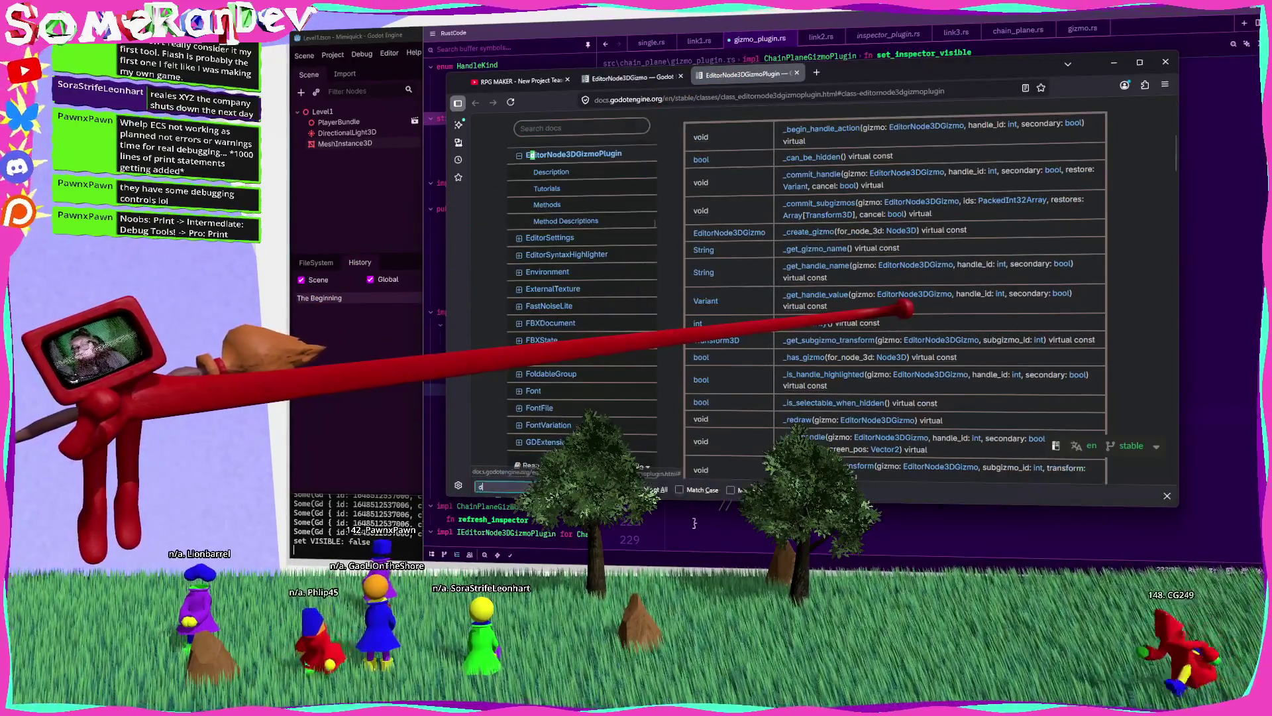
type("rafraw")
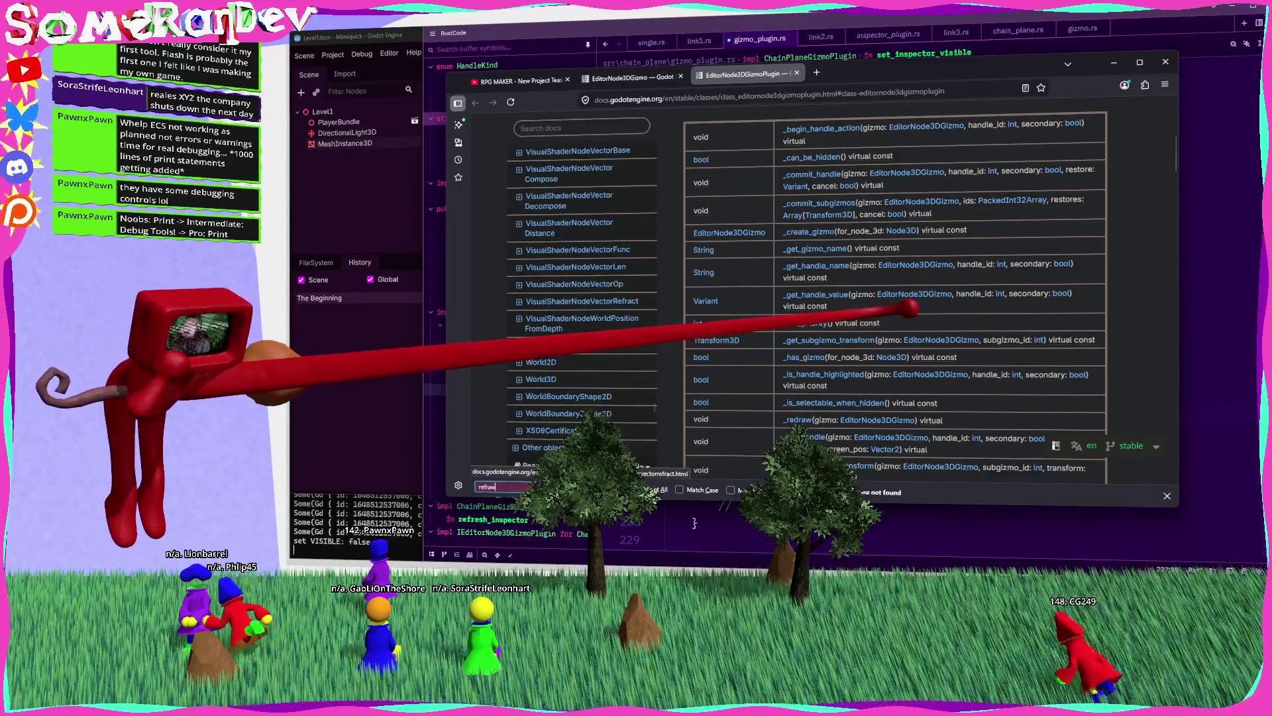
key("ctrl+a")
type("rd")
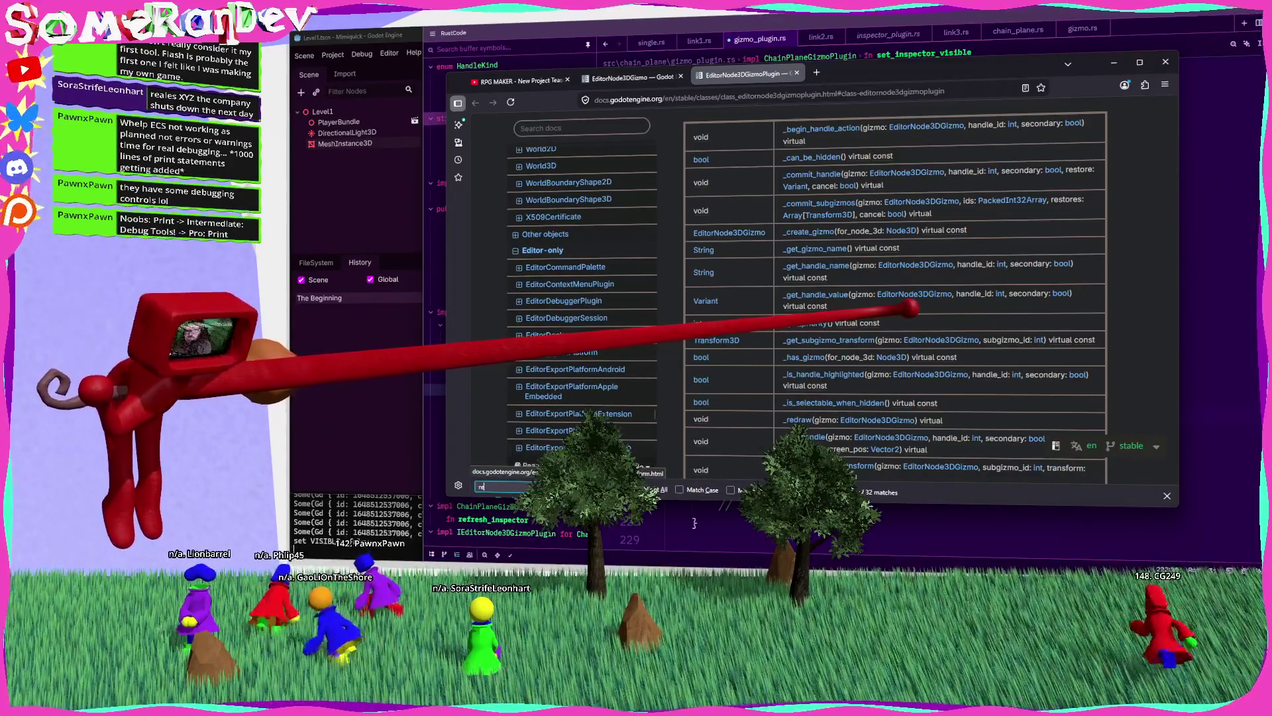
type("draw")
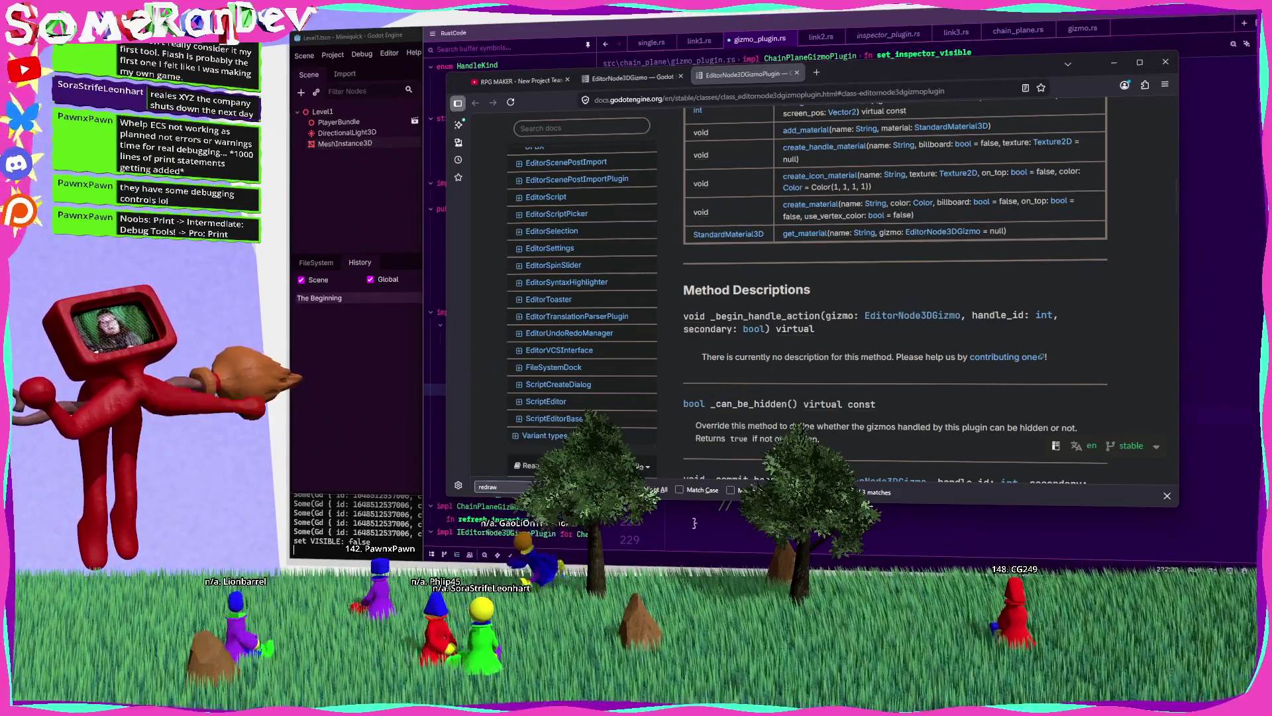
scroll(808, 351, "up", 3)
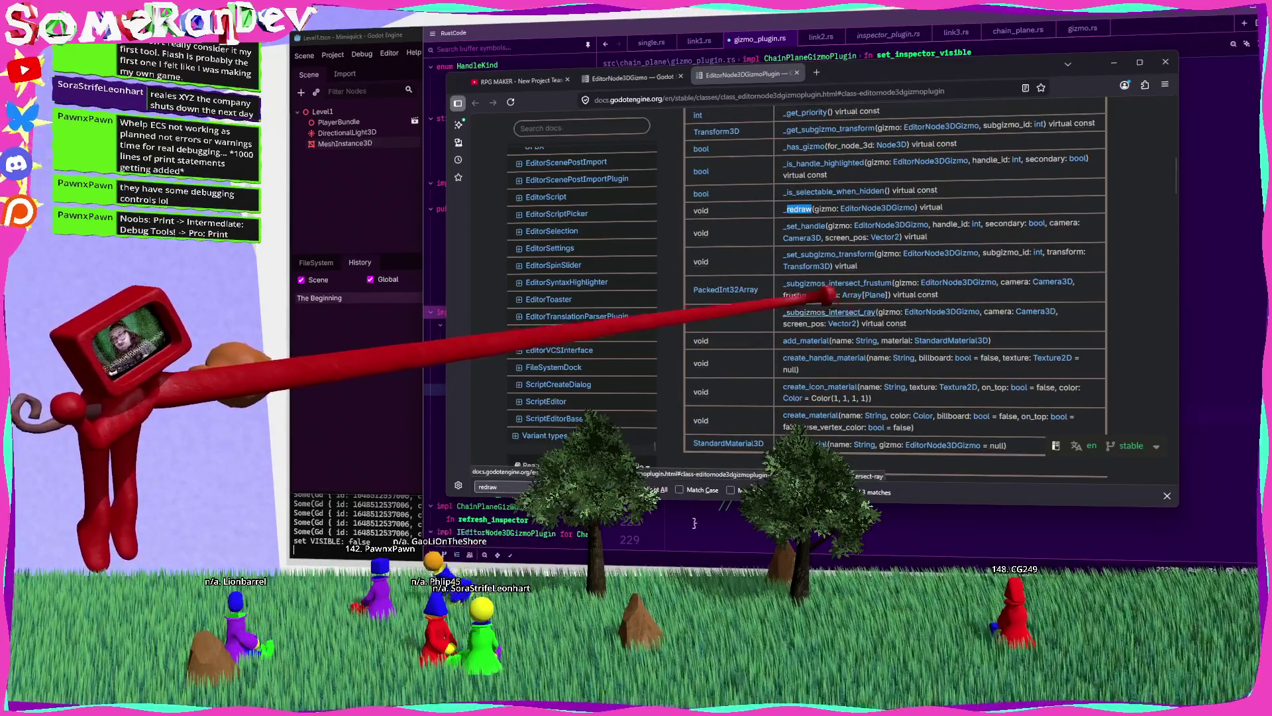
key("Escape")
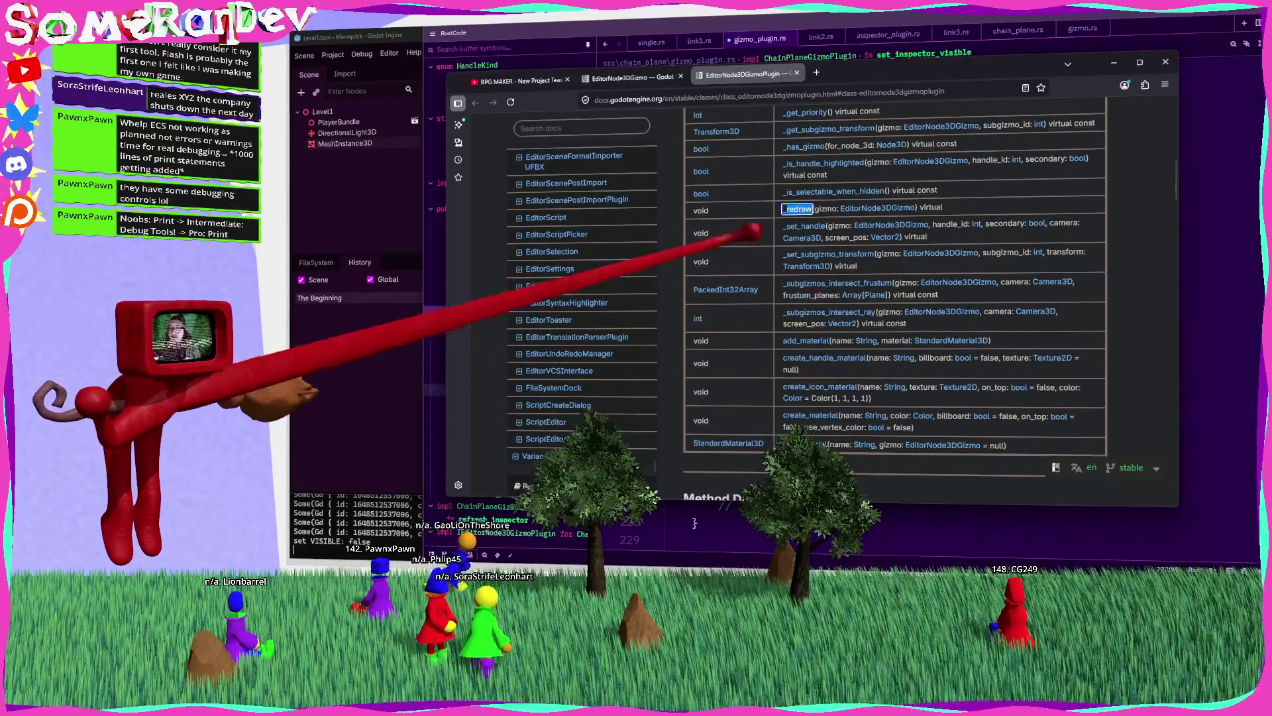
left_click(925, 206)
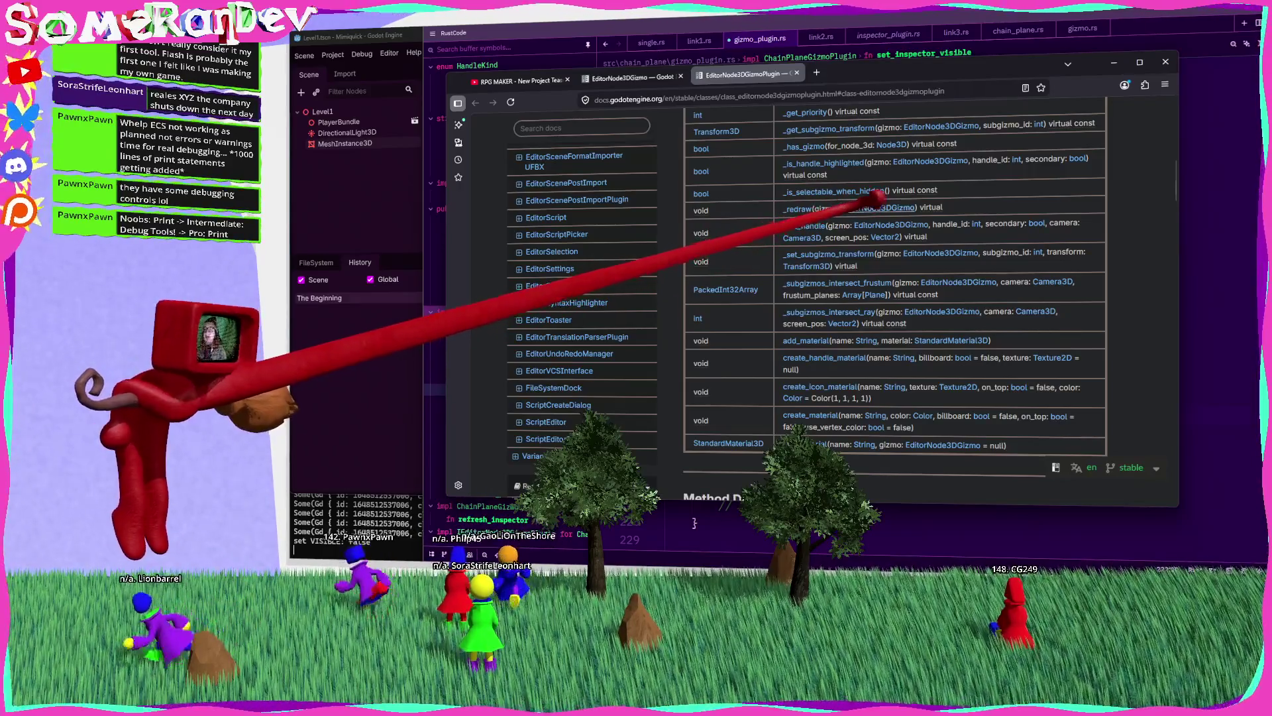
Step: Return to RustRover and find set_inspector_visible in gizmo_plugin.rs
left_click(1113, 63)
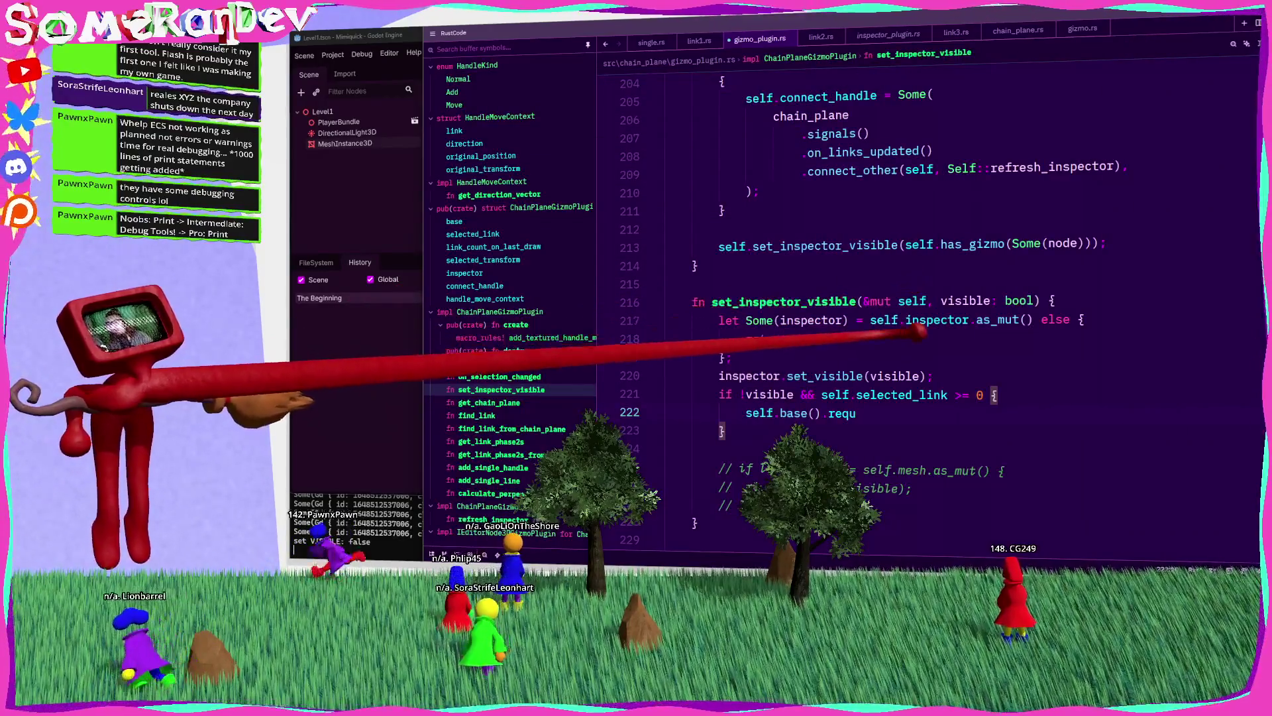
double_click(820, 302)
key("ctrl+f")
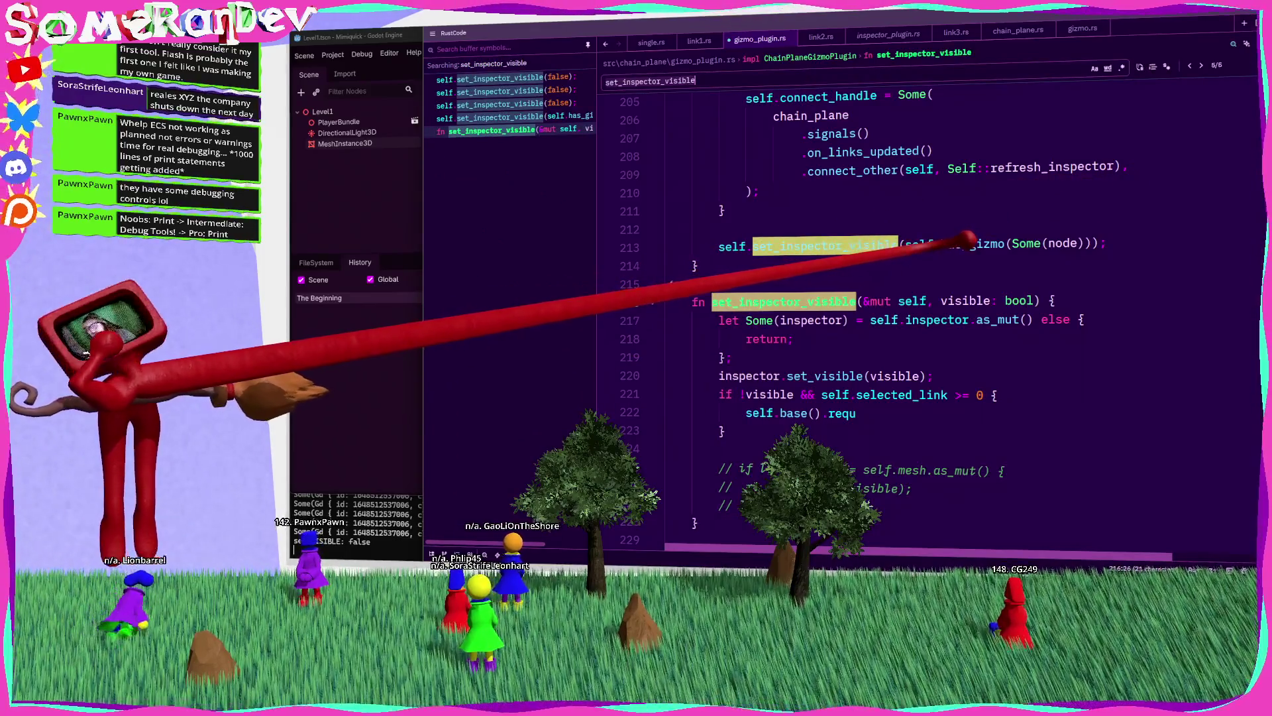
scroll(914, 246, "up", 10)
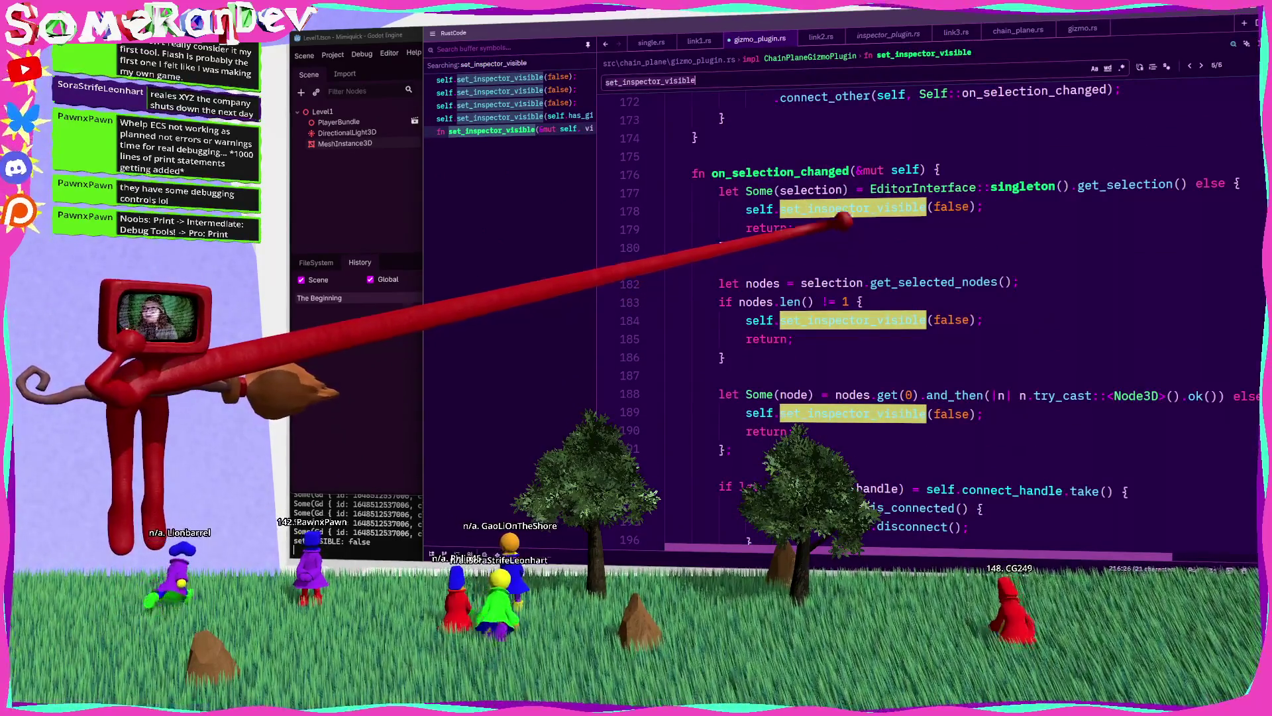
scroll(831, 212, "down", 7)
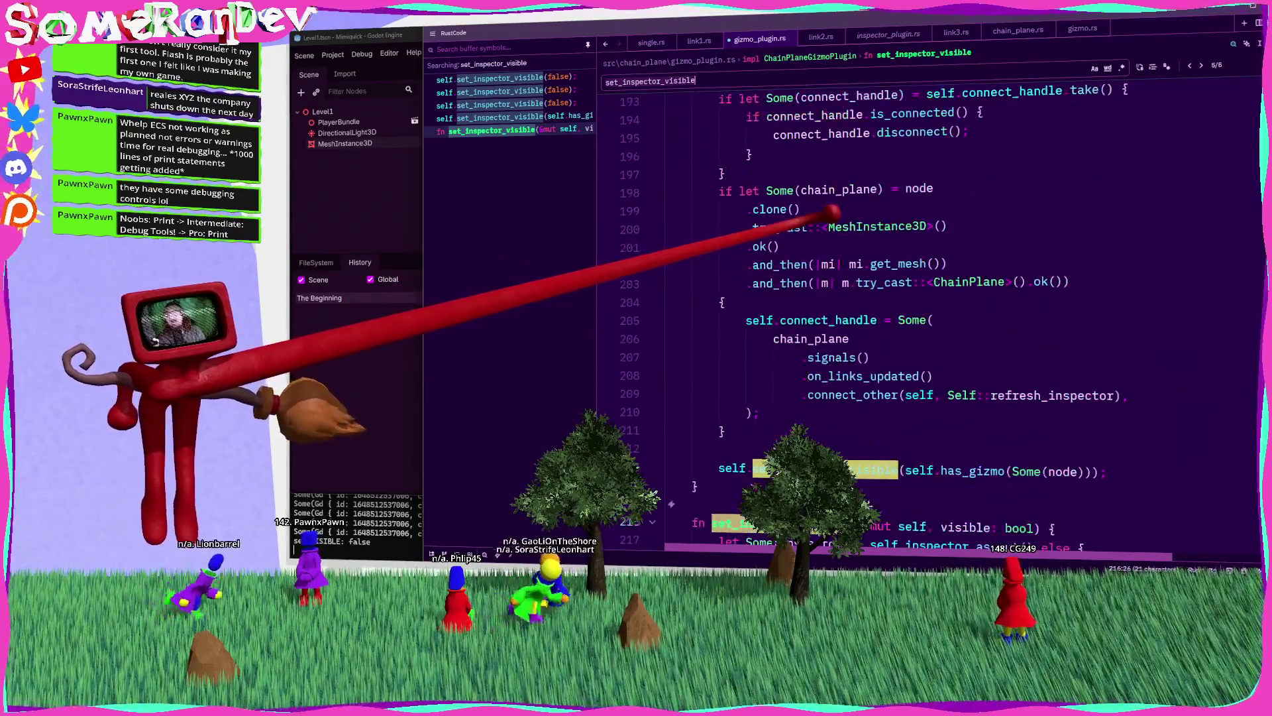
scroll(831, 212, "down", 4)
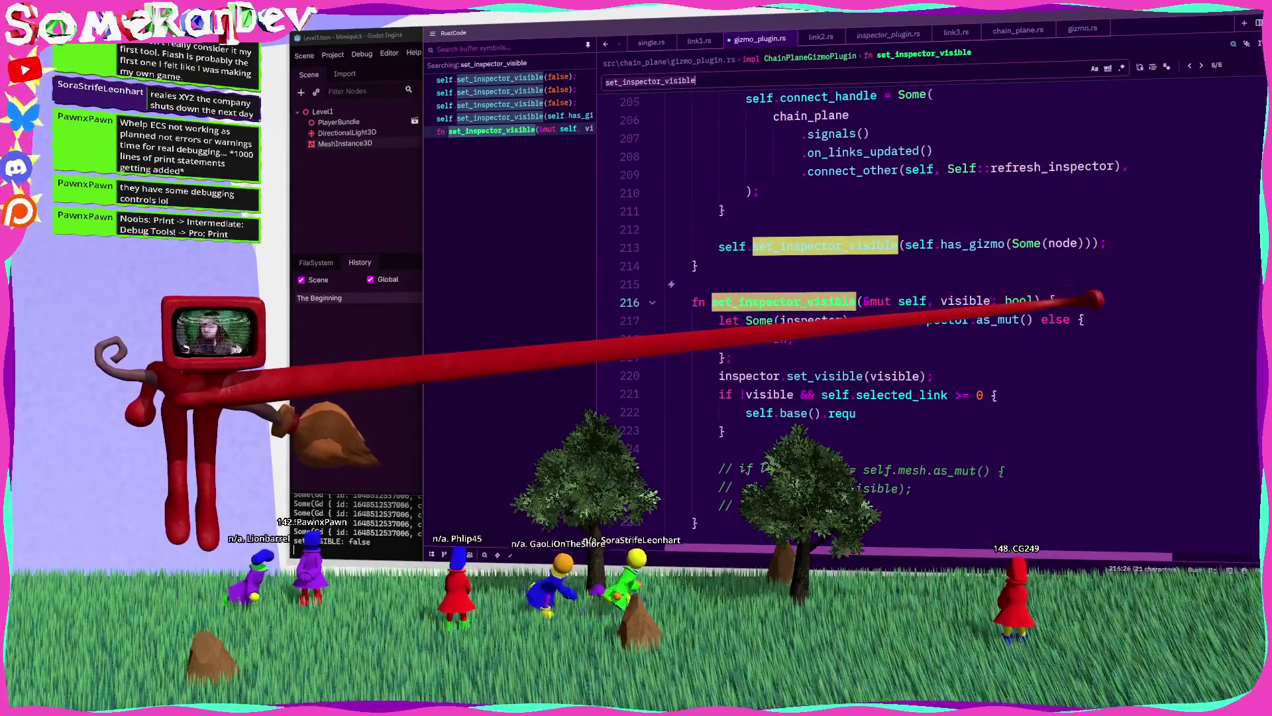
Step: Try a self.base().giz line in set_inspector_visible, then delete it
key("Return")
type("self.")
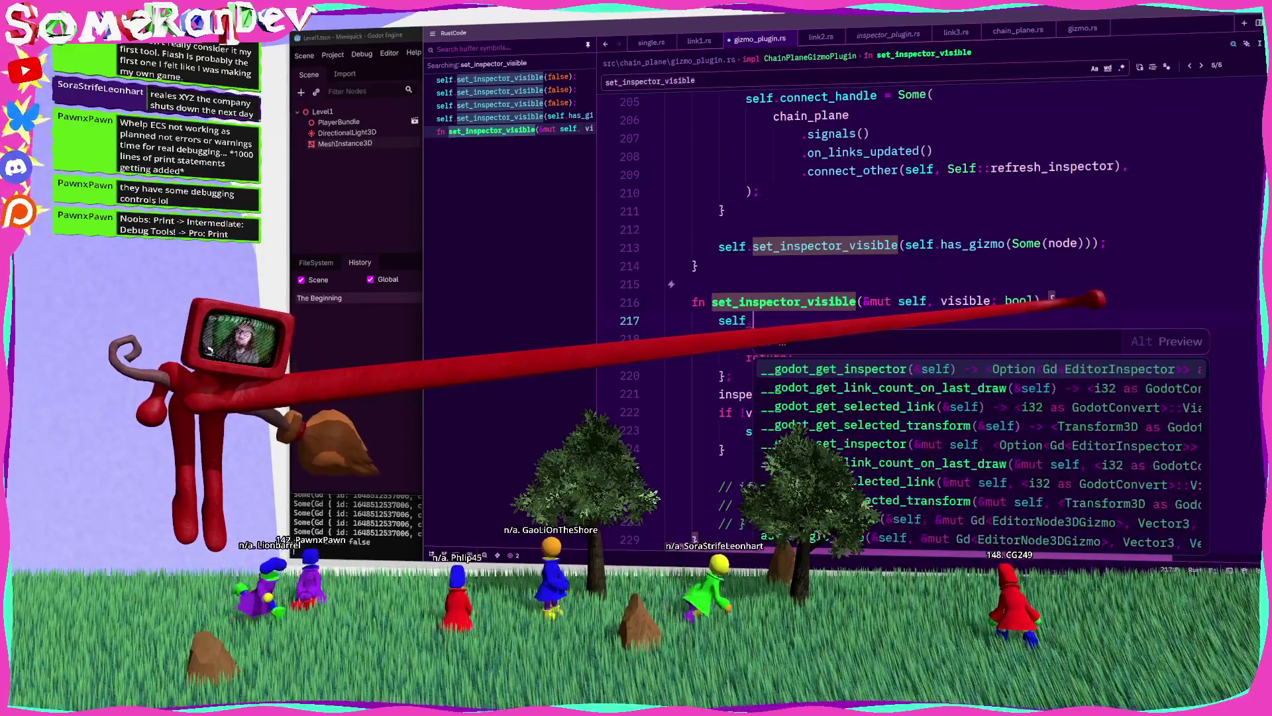
type("giz")
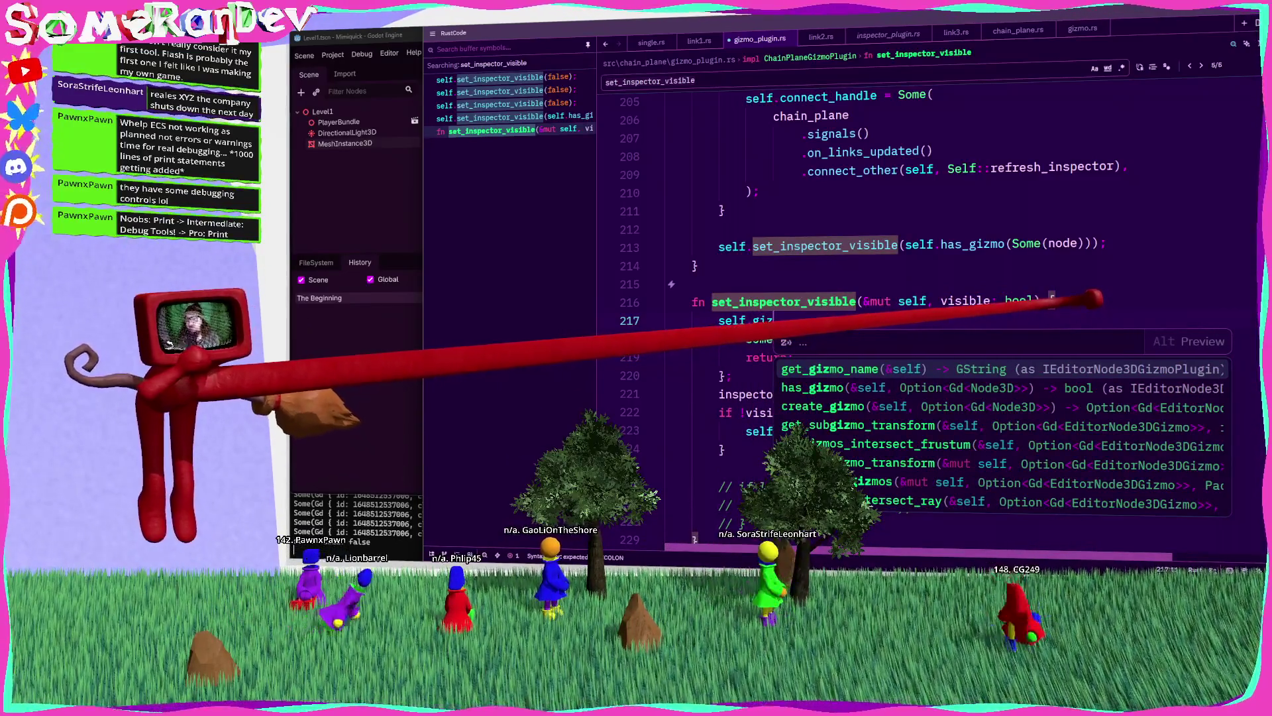
key("Left")
key("Left")
key("Left")
type("base().")
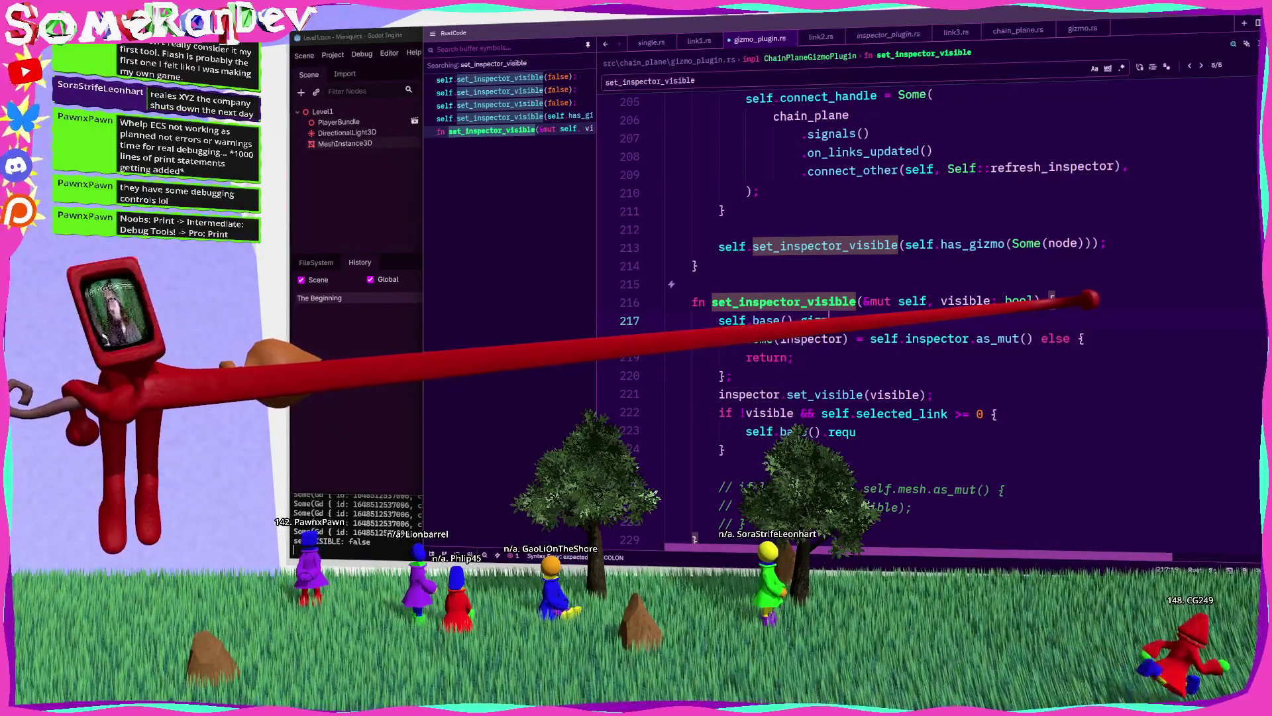
key("Escape")
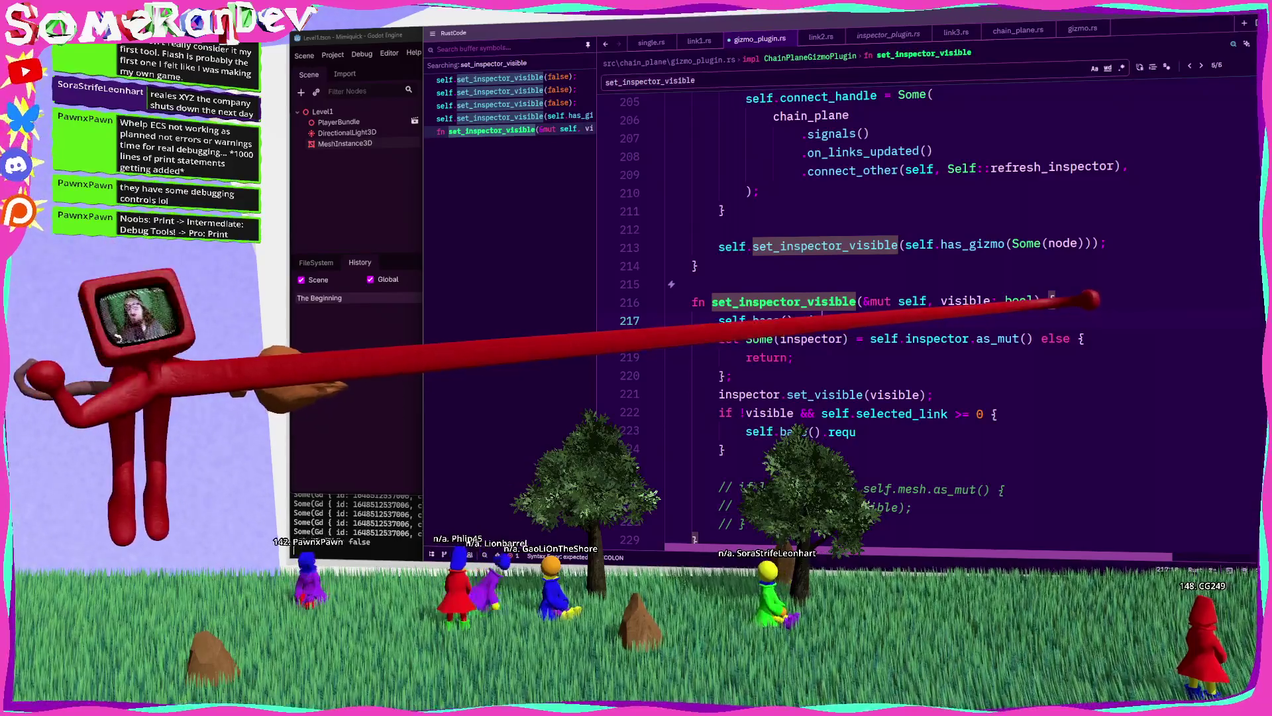
key("ctrl+shift+k")
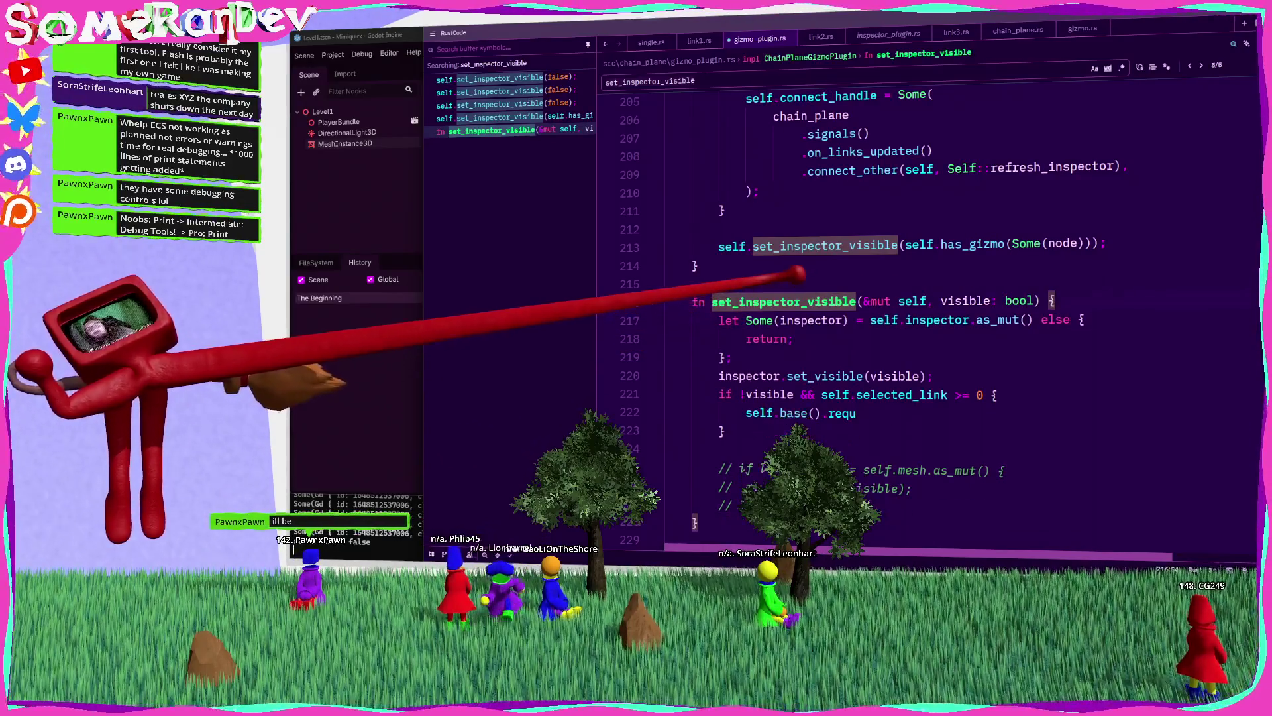
scroll(928, 318, "up", 15)
scroll(928, 318, "up", 10)
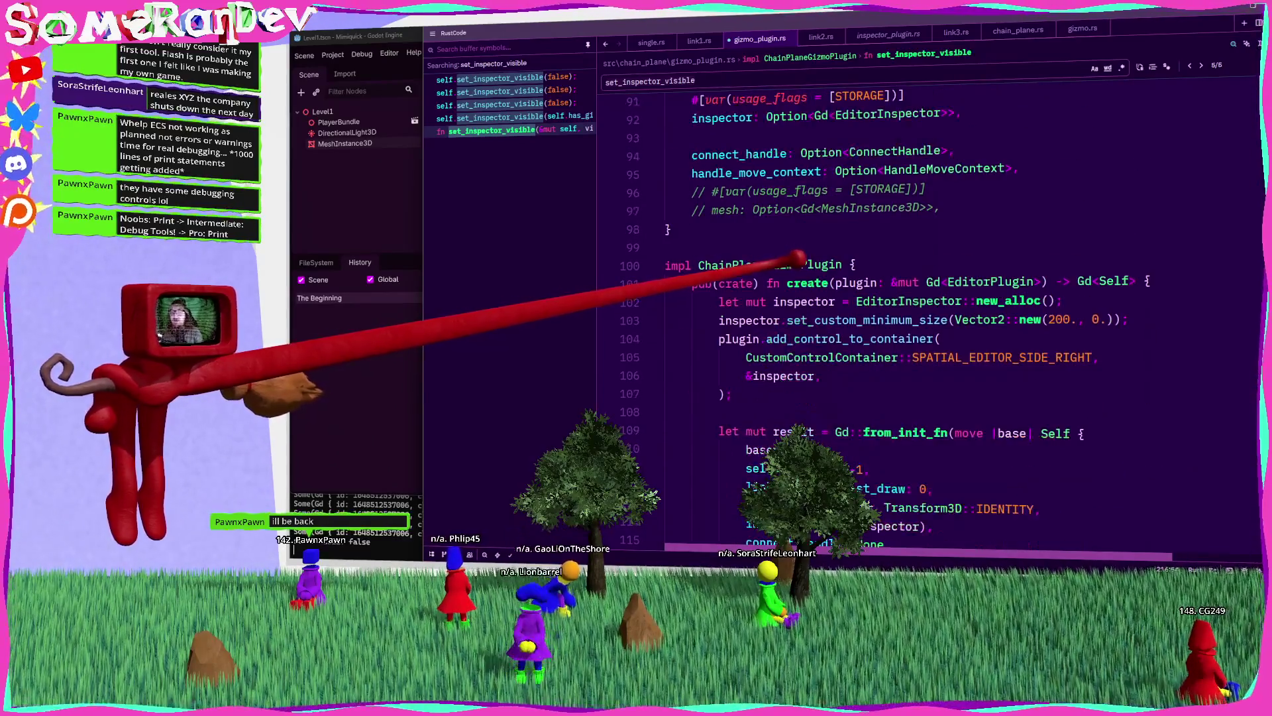
scroll(927, 318, "up", 8)
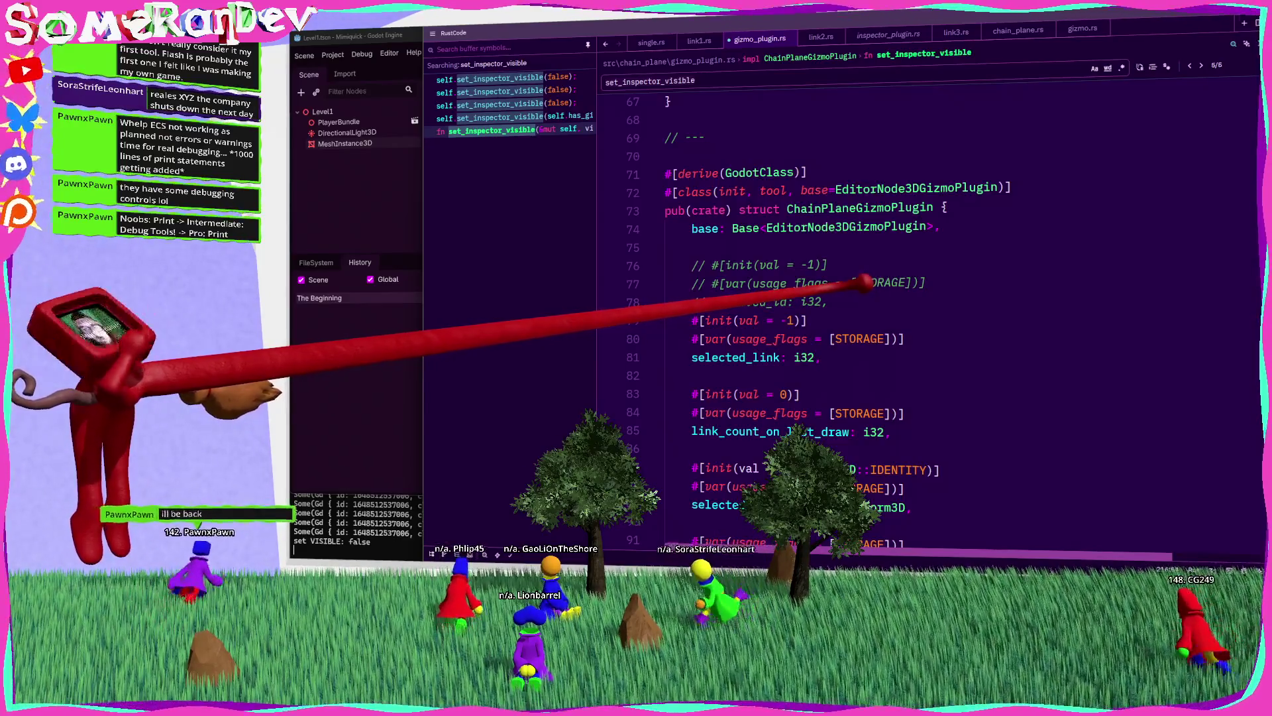
scroll(927, 318, "down", 10)
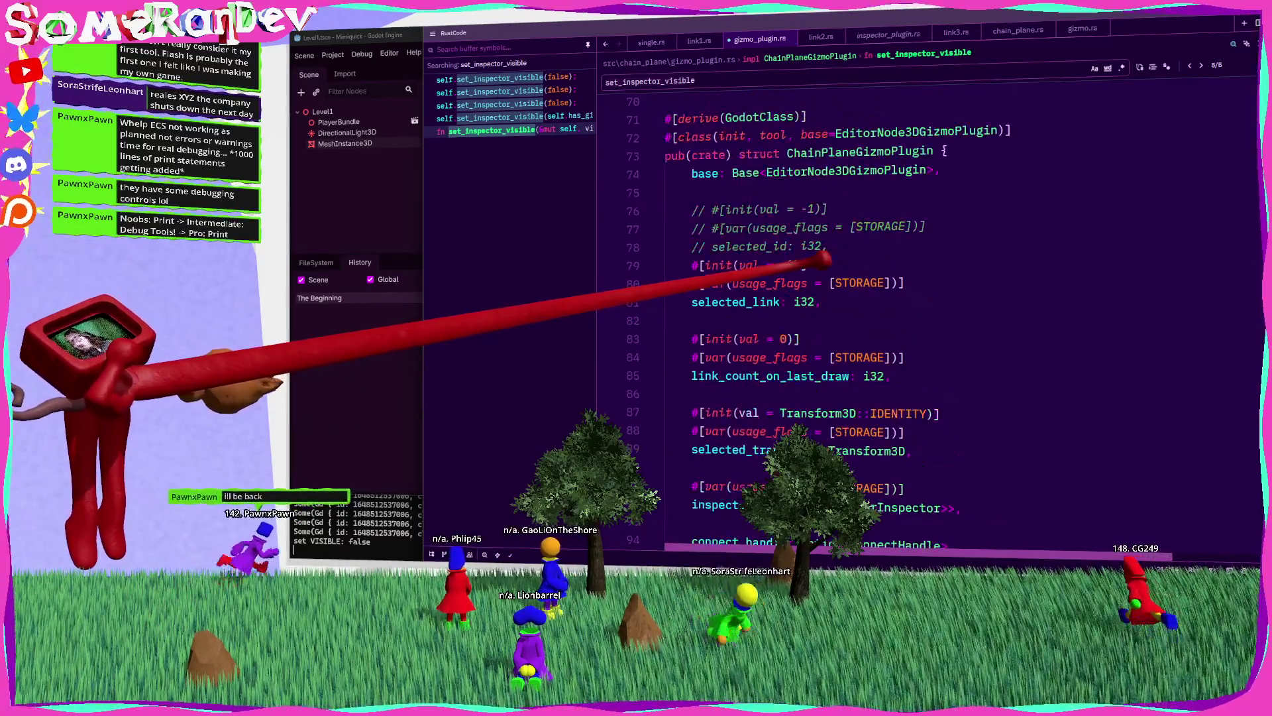
scroll(881, 252, "down", 20)
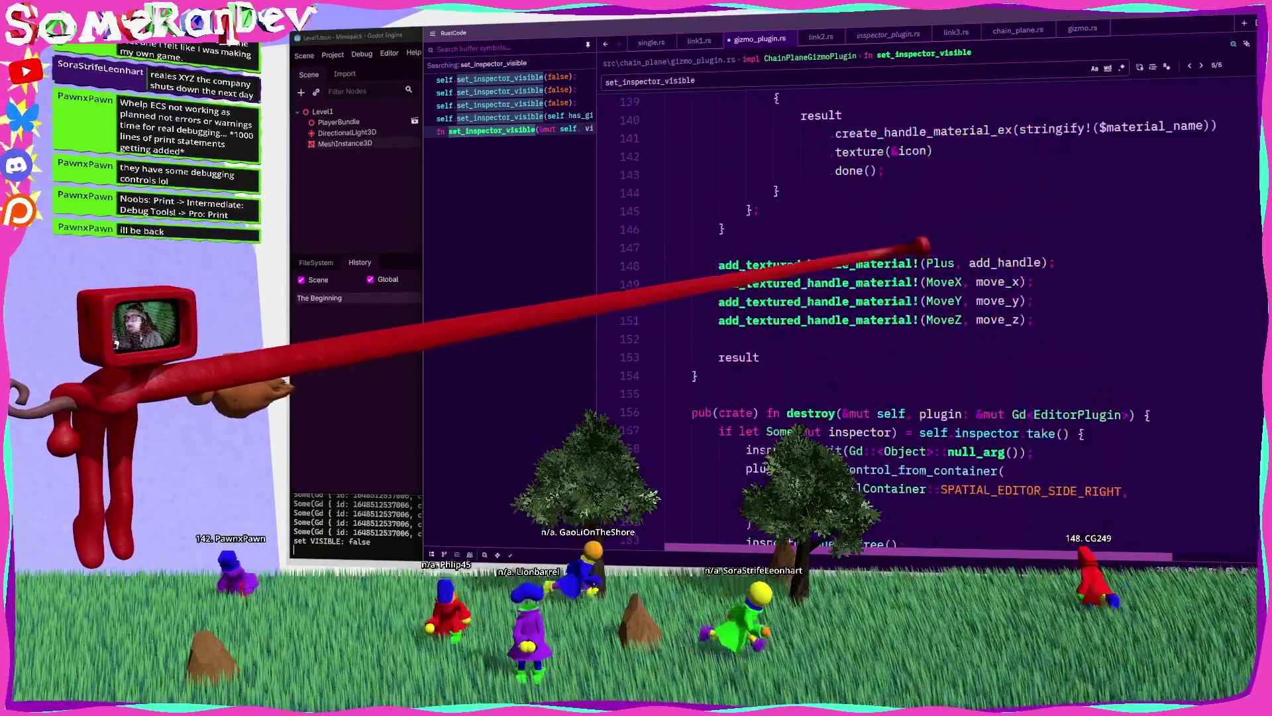
scroll(868, 247, "down", 20)
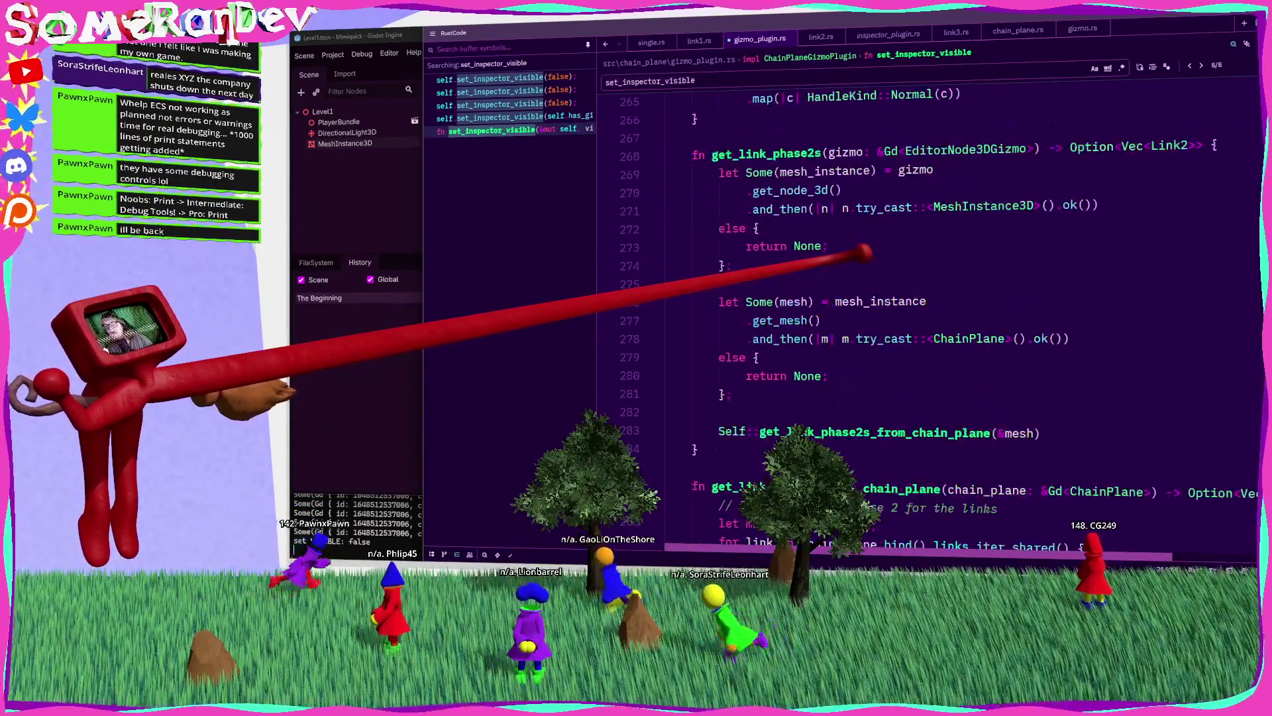
scroll(868, 257, "down", 20)
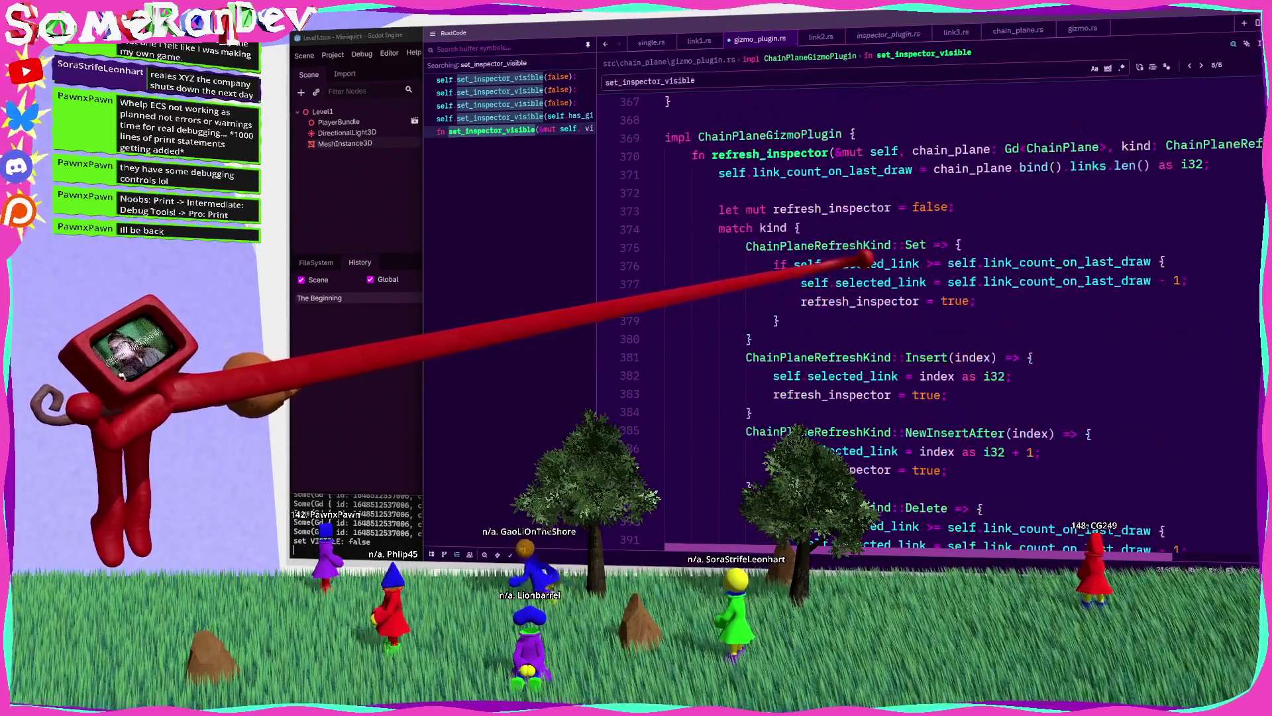
left_click(752, 265)
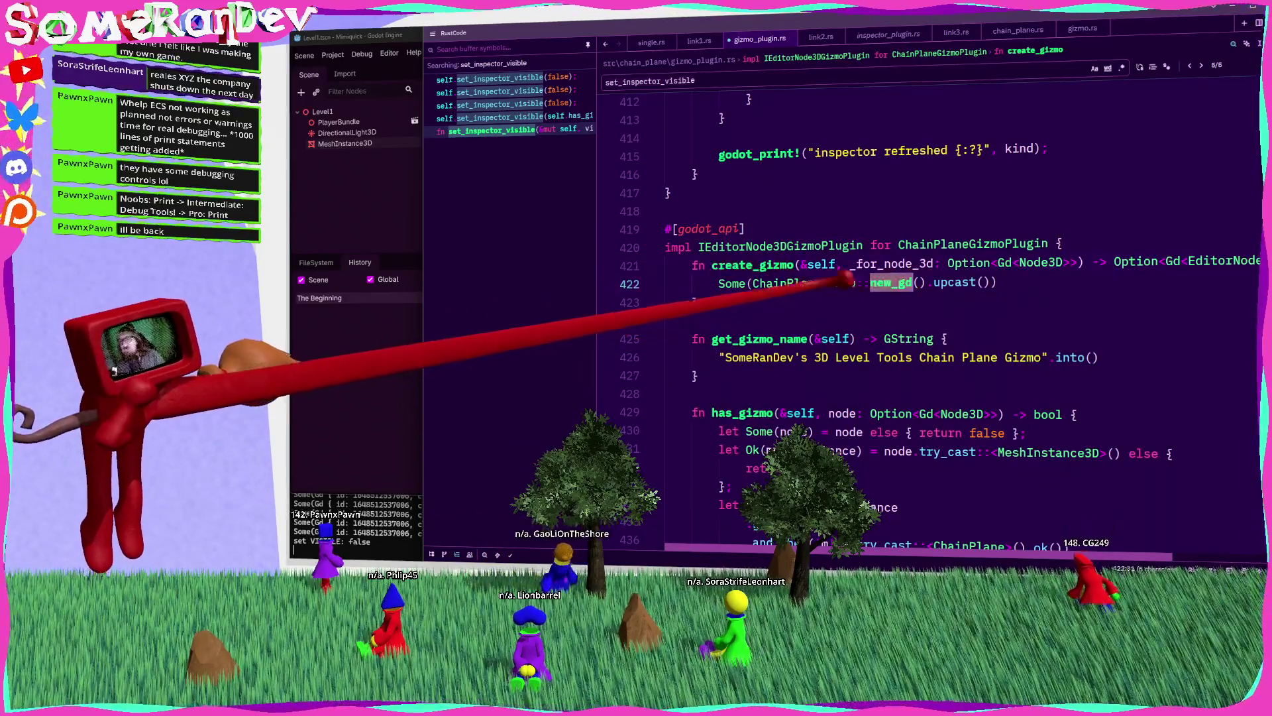
left_click(696, 321)
mouse_move(754, 259)
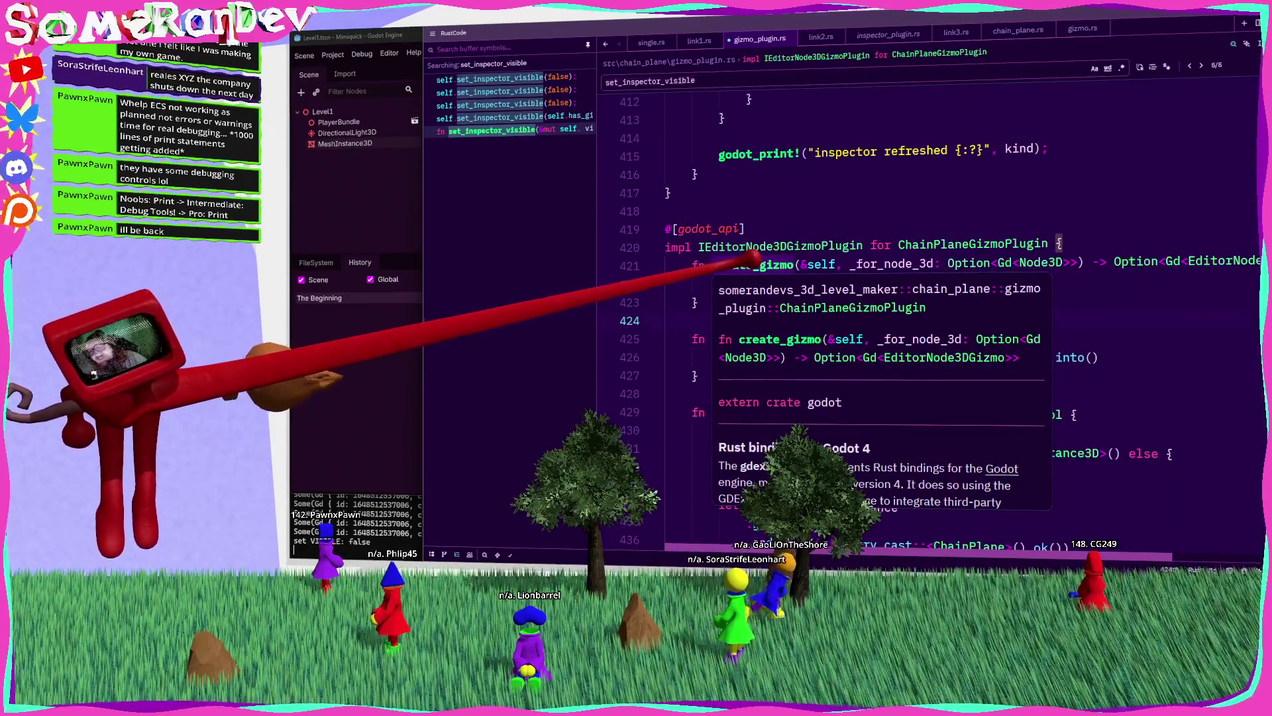
mouse_move(755, 260)
left_mouse_down()
mouse_move(837, 263)
mouse_move(736, 262)
mouse_move(795, 285)
mouse_move(914, 228)
left_mouse_up()
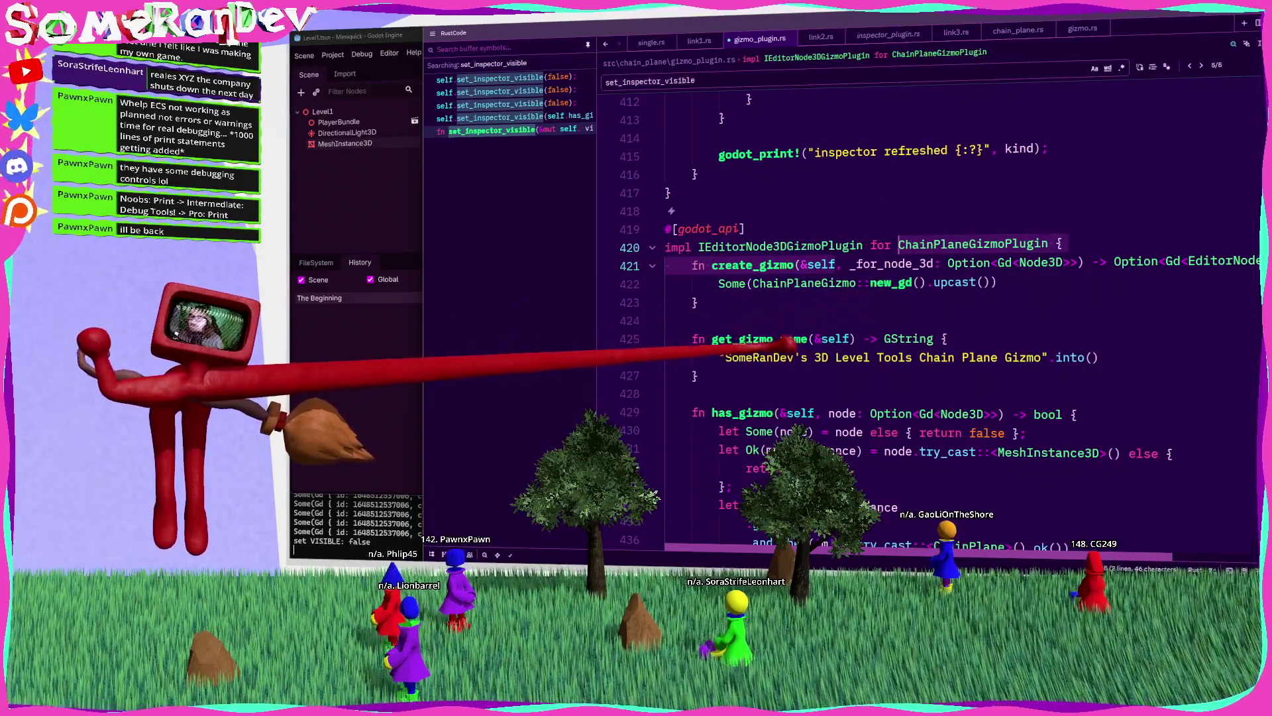
left_click(807, 326)
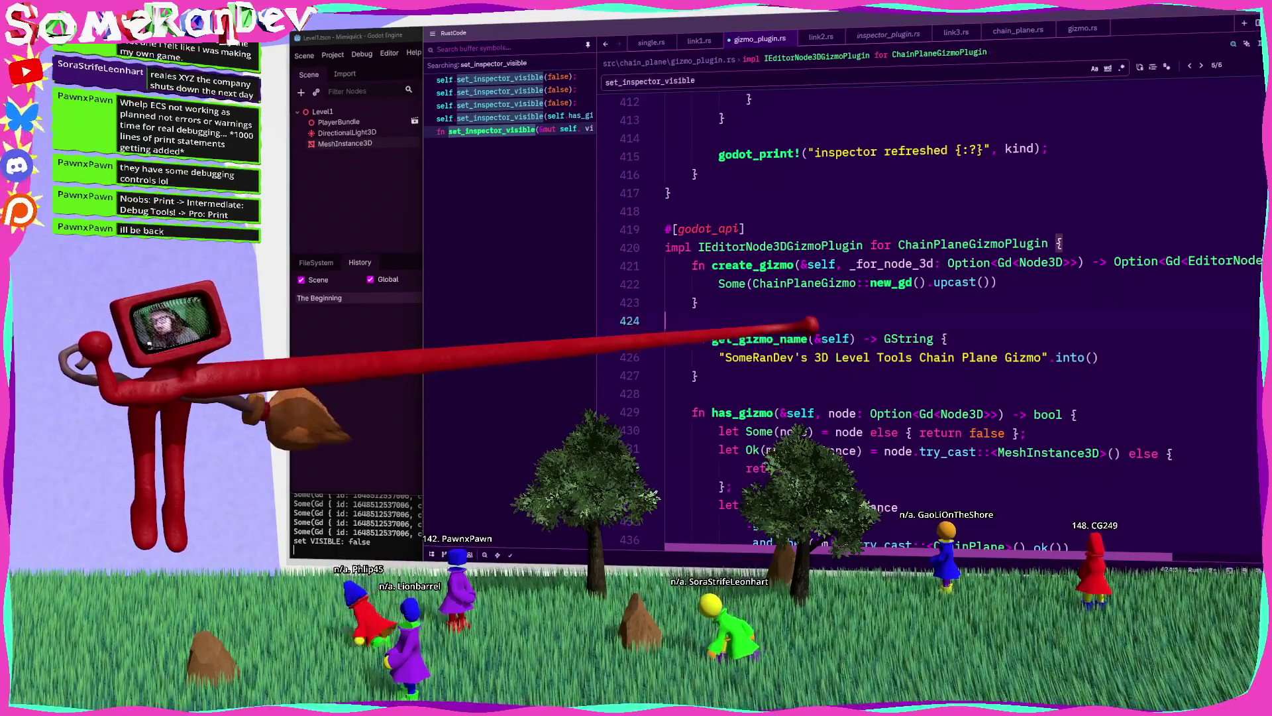
scroll(772, 259, "down", 5)
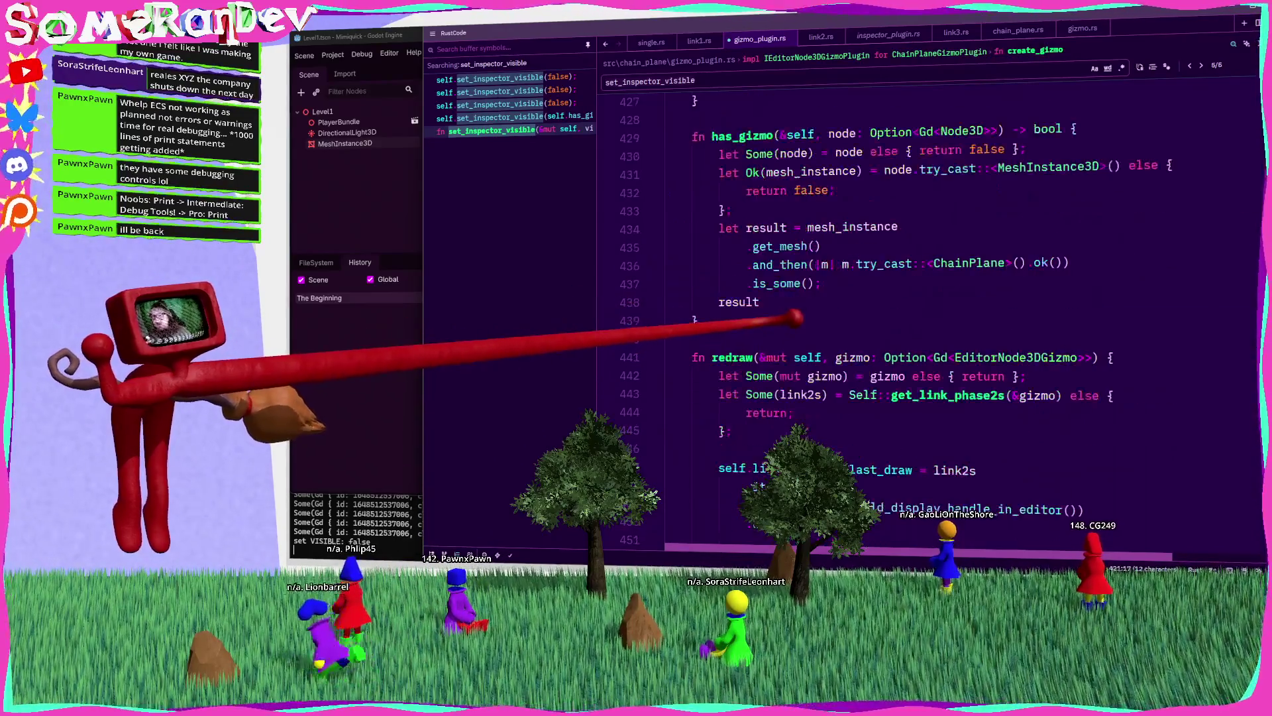
double_click(853, 357)
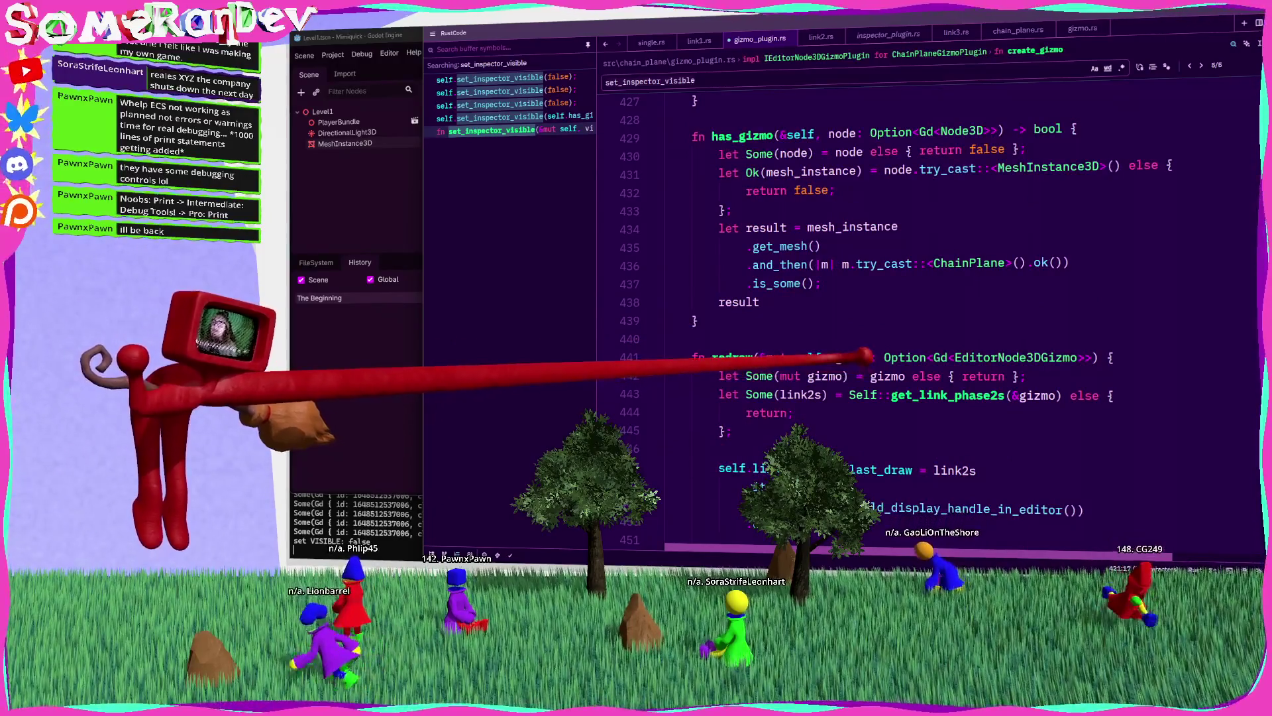
mouse_move(864, 358)
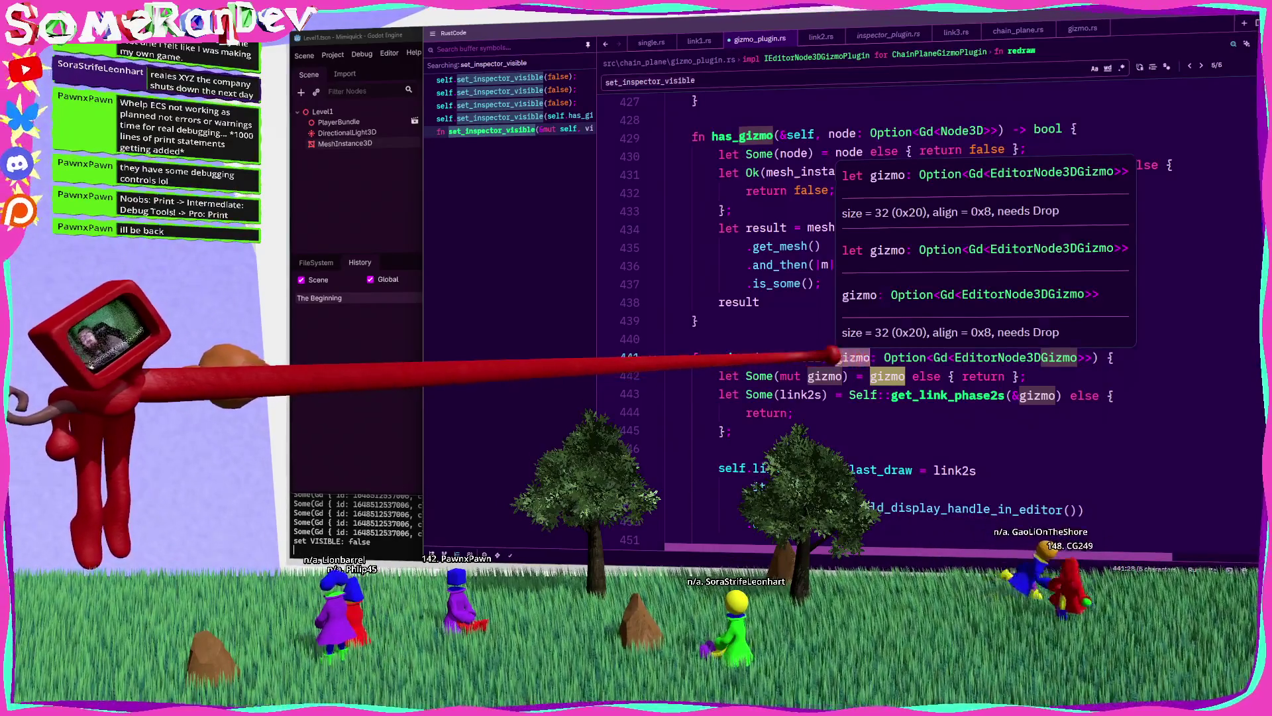
scroll(860, 361, "down", 8)
scroll(862, 381, "down", 7)
scroll(861, 383, "down", 20)
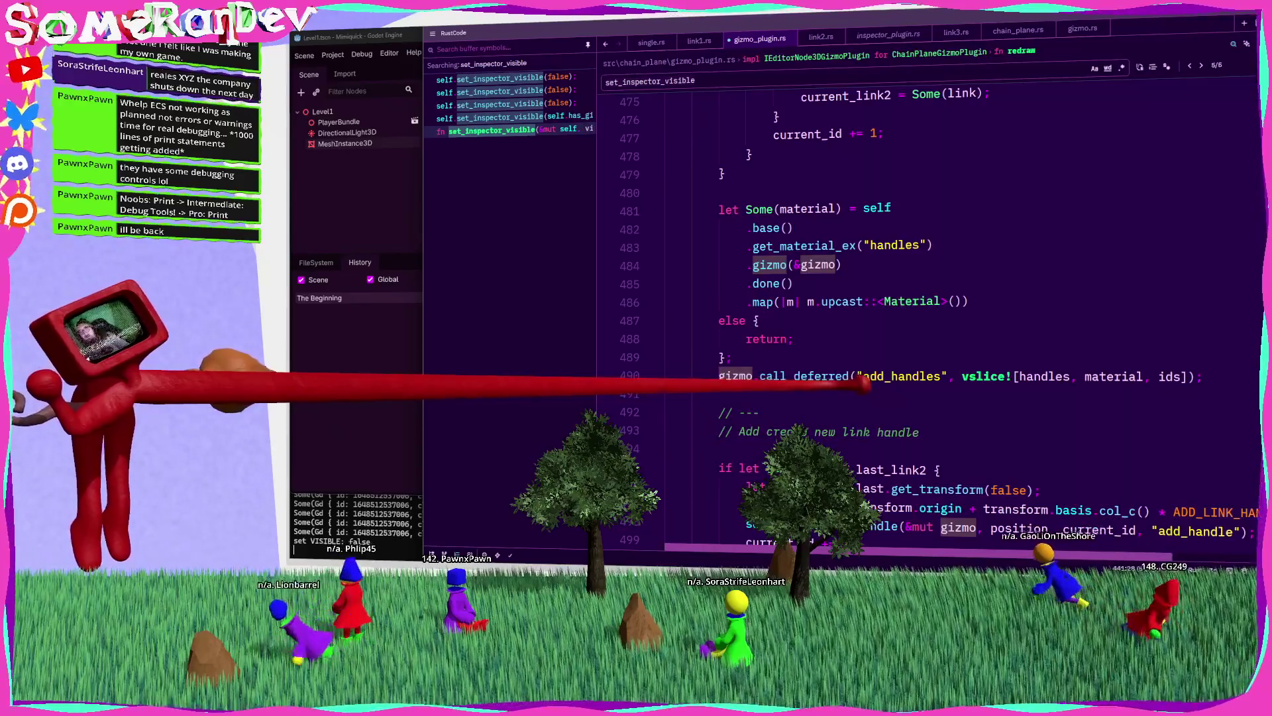
scroll(858, 391, "down", 11)
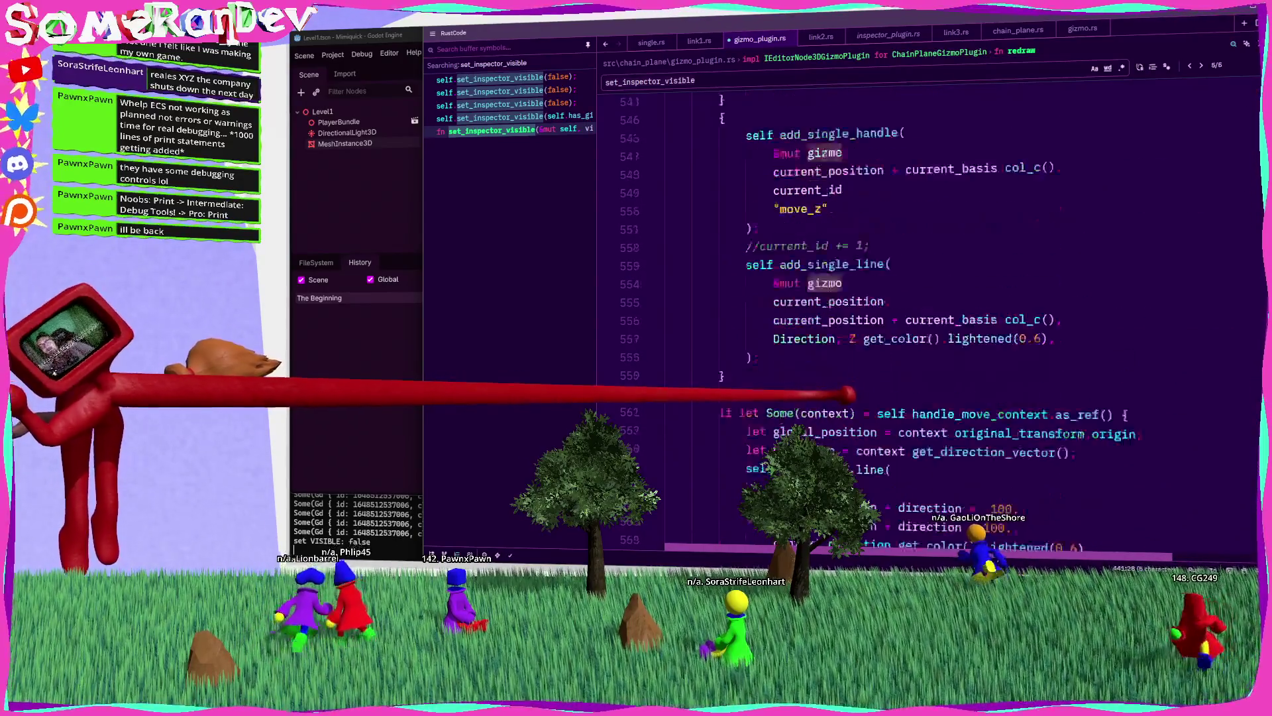
scroll(862, 384, "down", 20)
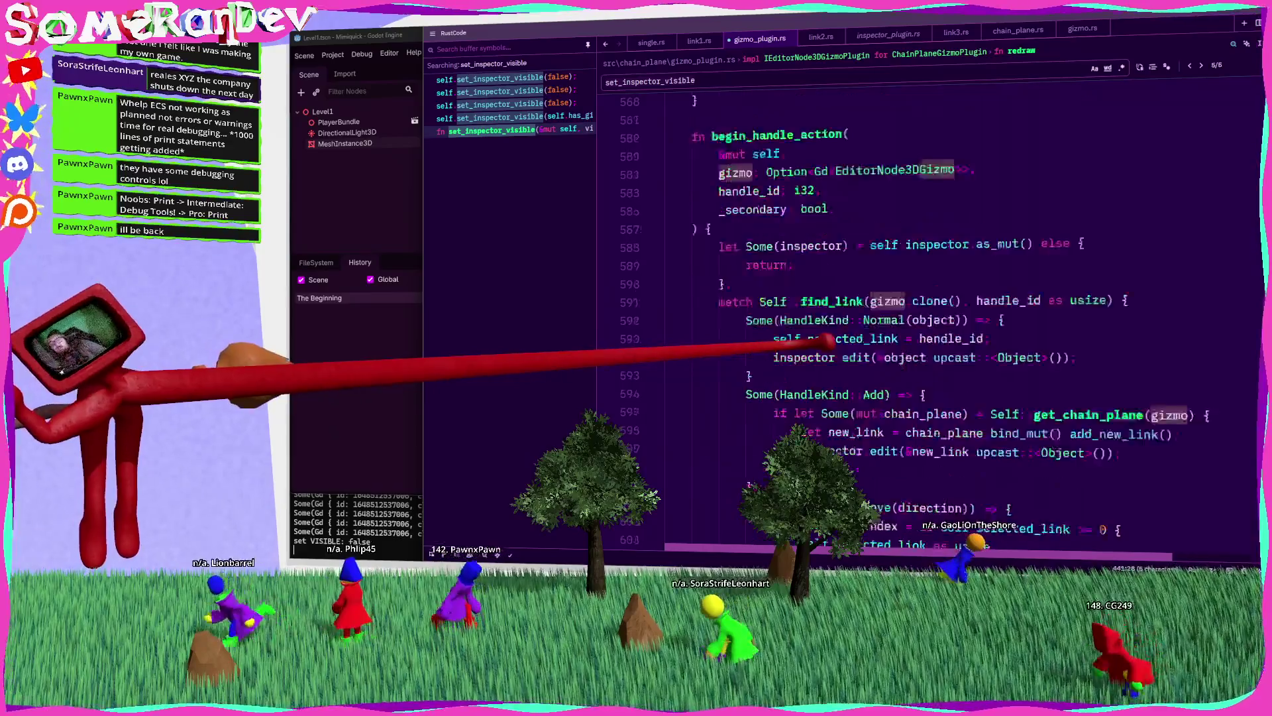
scroll(862, 318, "down", 1)
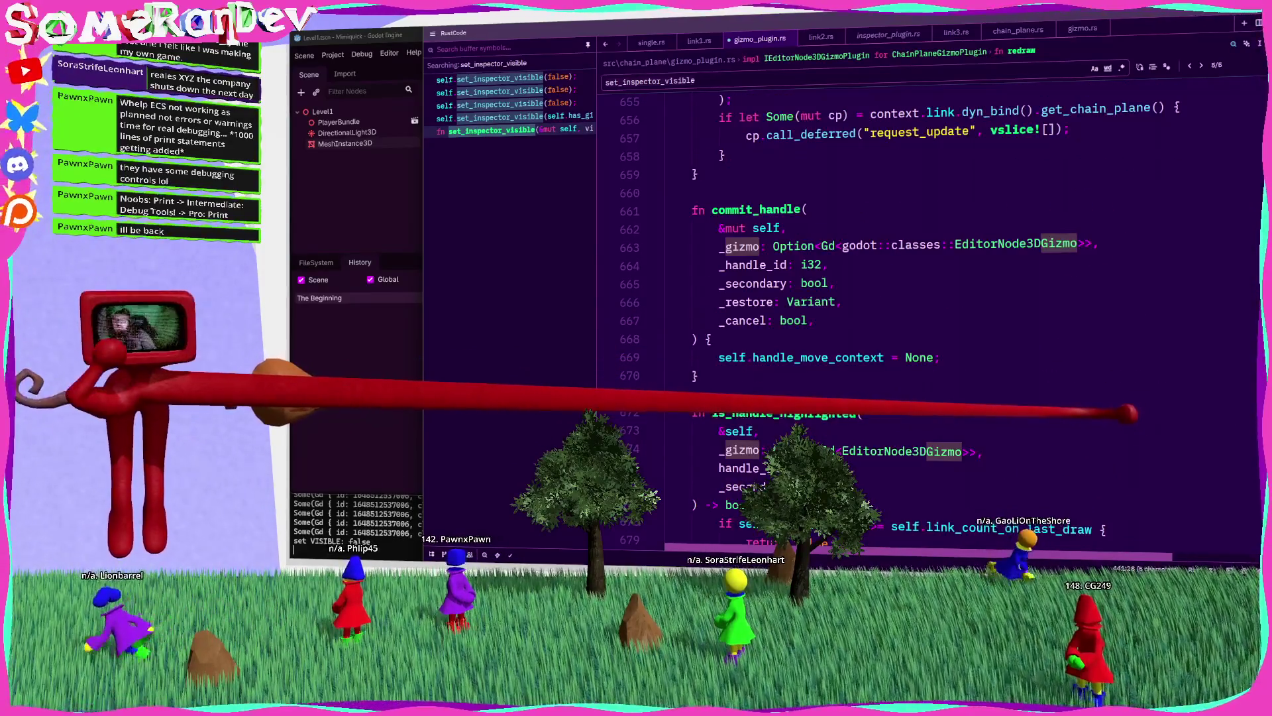
scroll(862, 318, "down", 4)
scroll(861, 318, "up", 20)
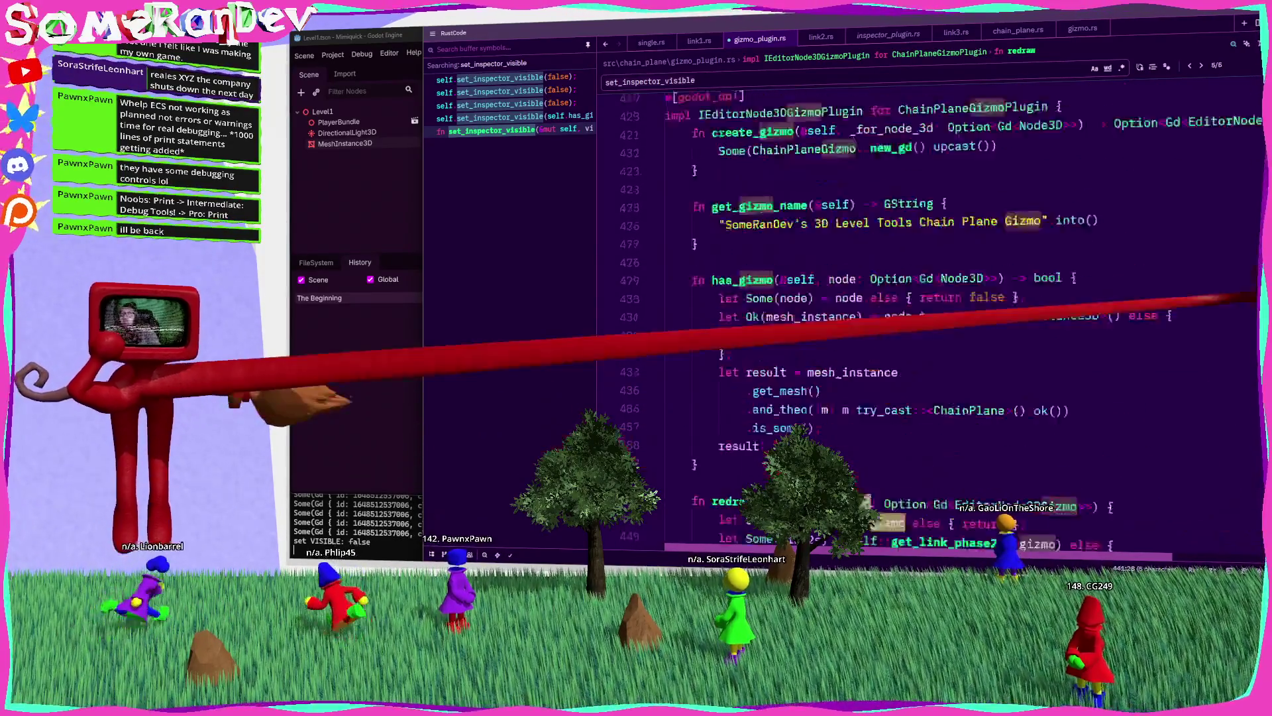
scroll(862, 318, "up", 20)
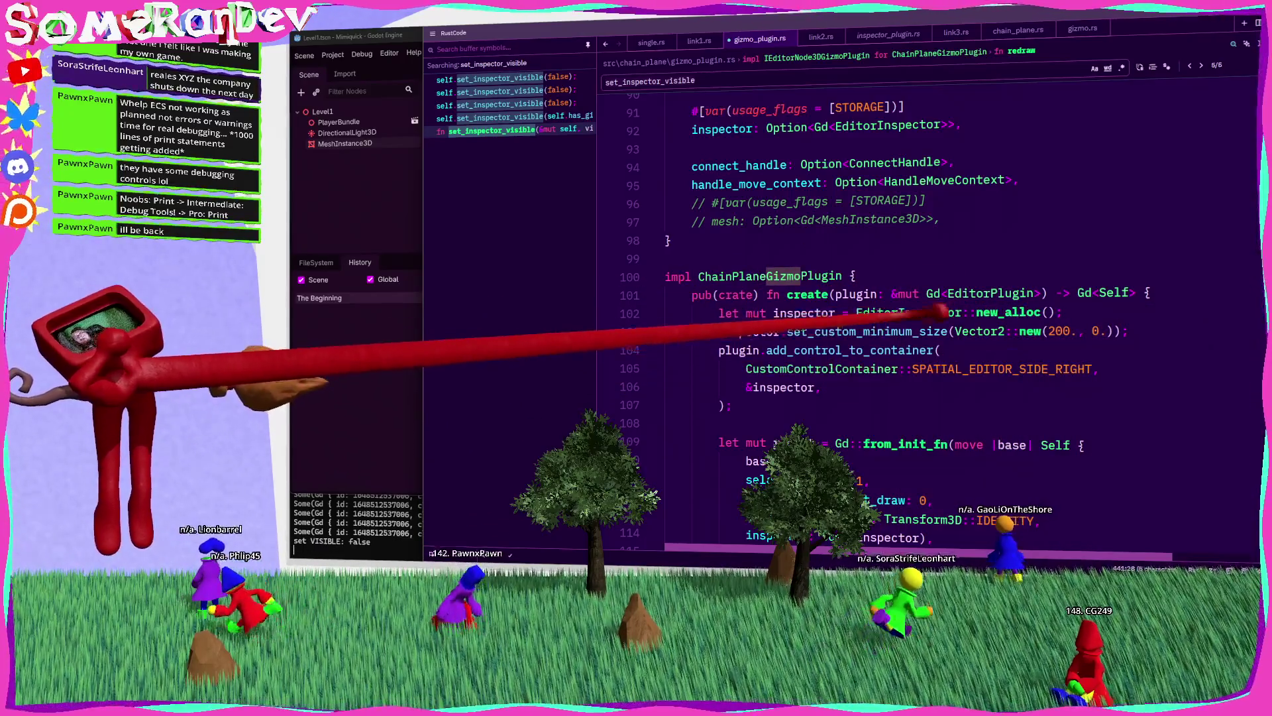
scroll(964, 331, "up", 4)
scroll(964, 332, "up", 1)
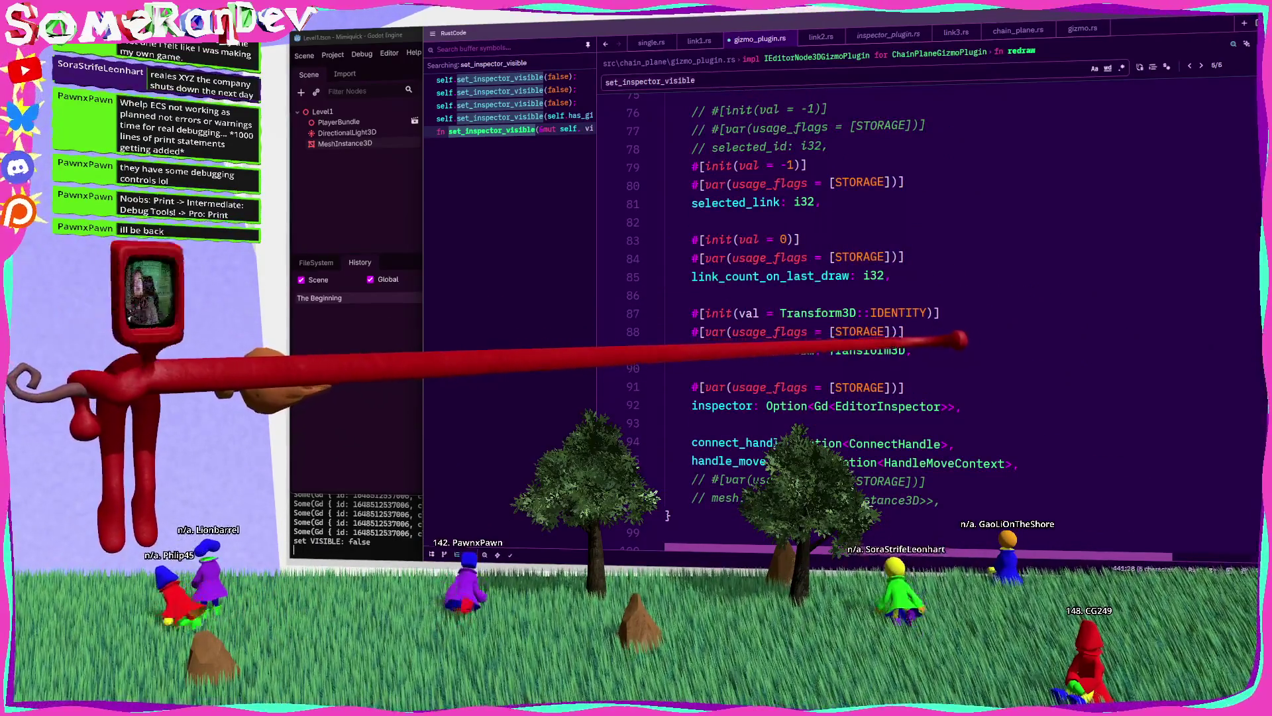
scroll(964, 331, "down", 3)
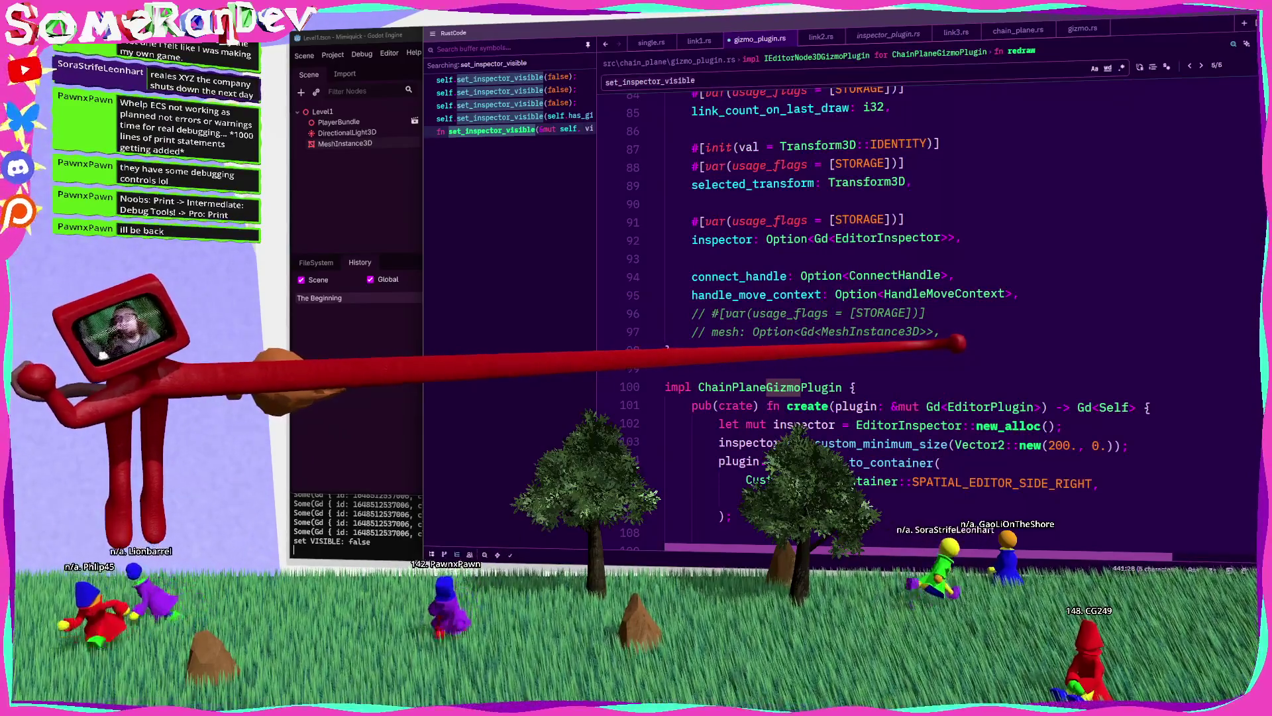
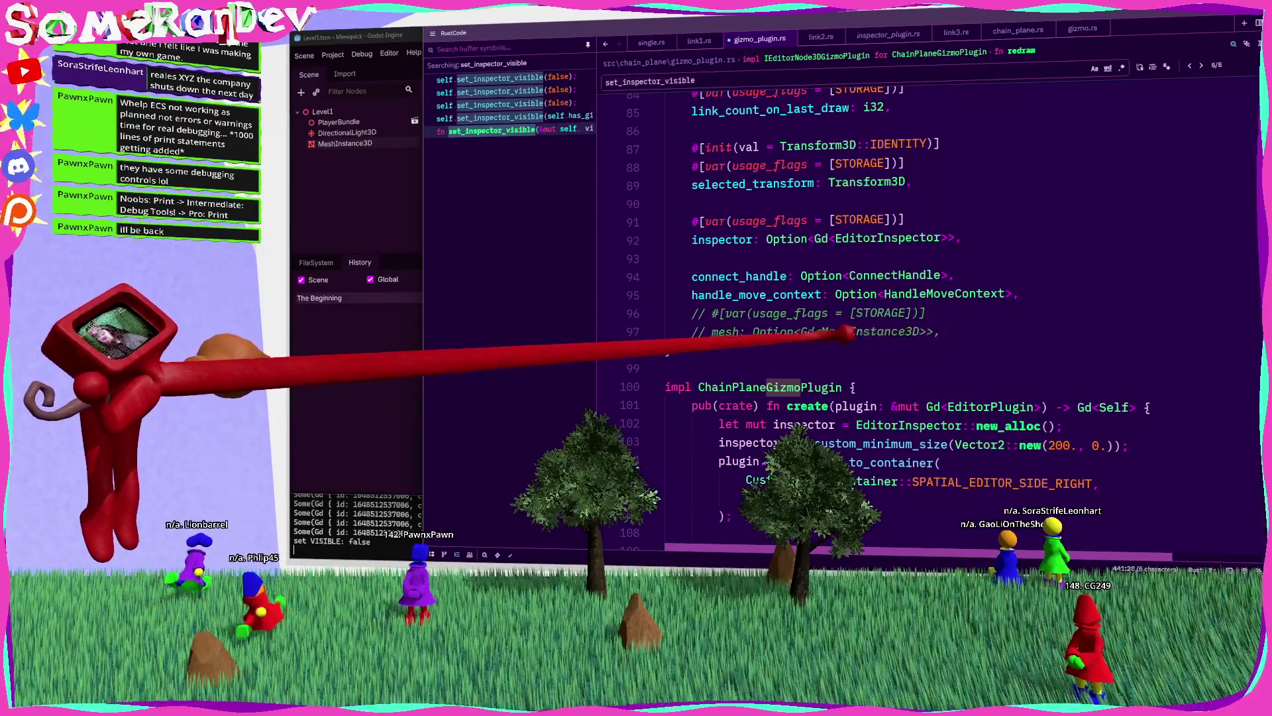
Step: Highlight the uses of handle_move_context in gizmo_plugin.rs, then bring up the Godot gizmo plugin docs
left_click(748, 294)
double_click(759, 294)
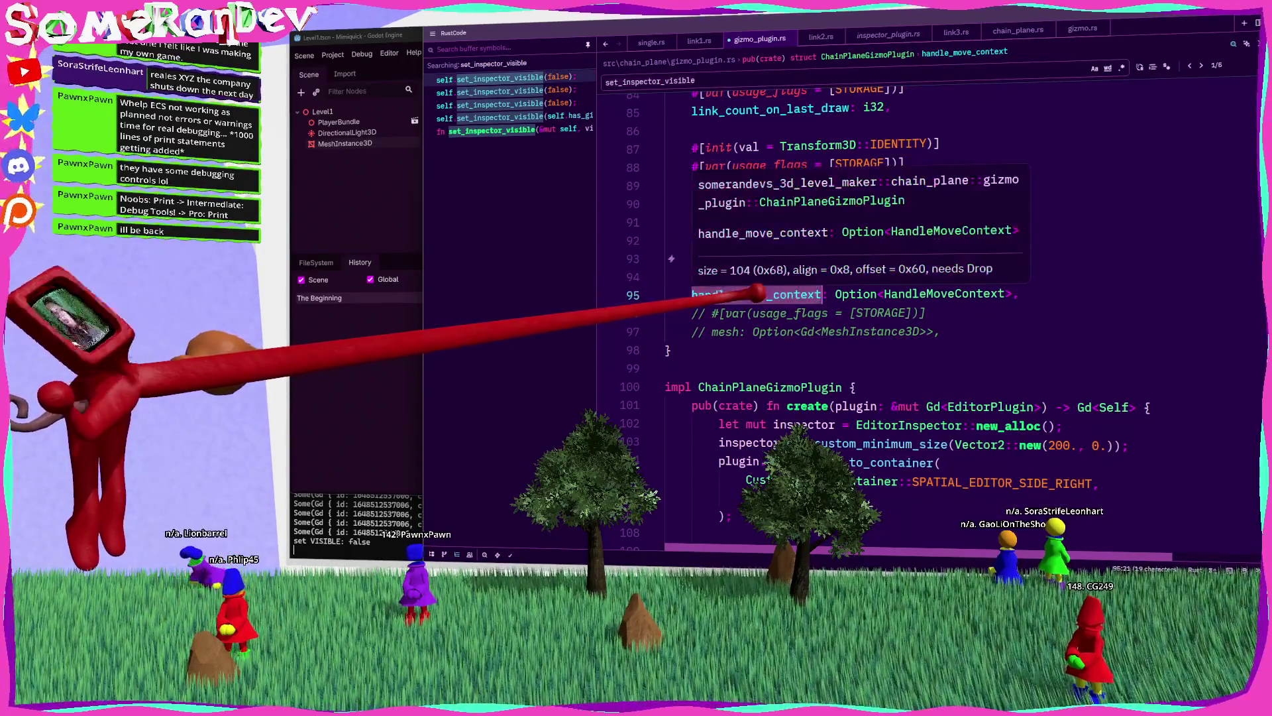
scroll(915, 364, "down", 5)
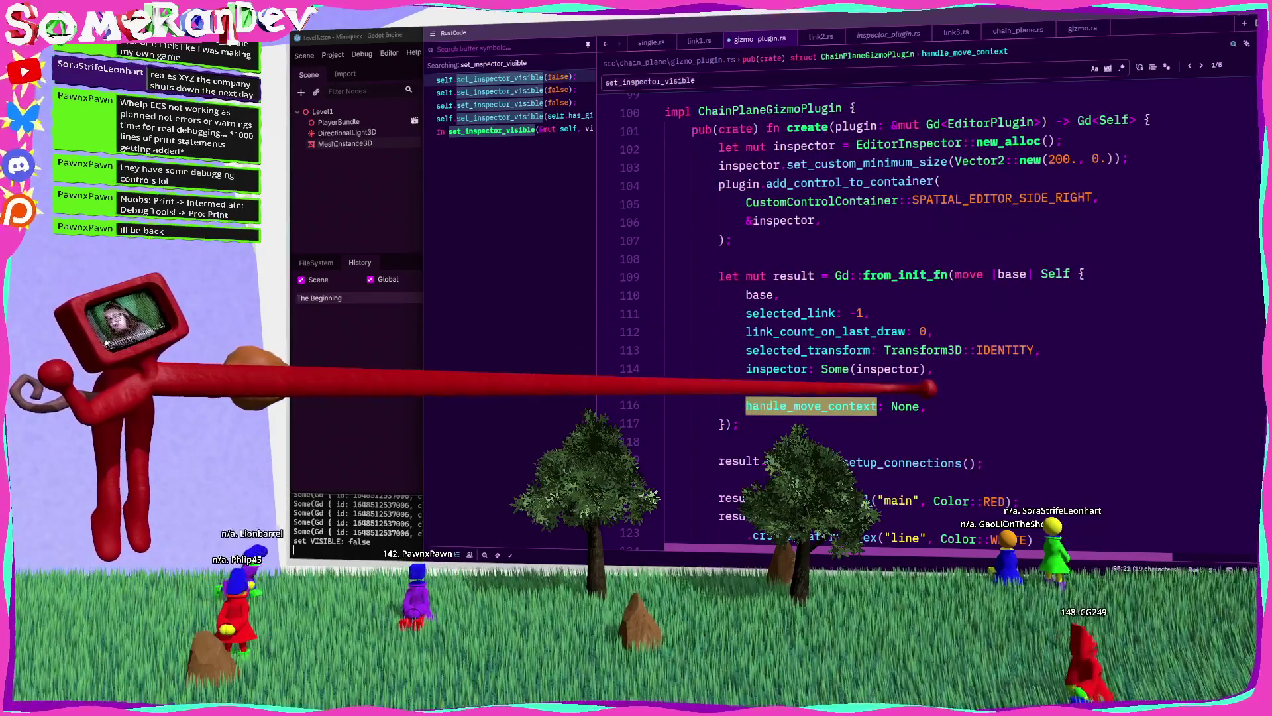
scroll(915, 318, "down", 8)
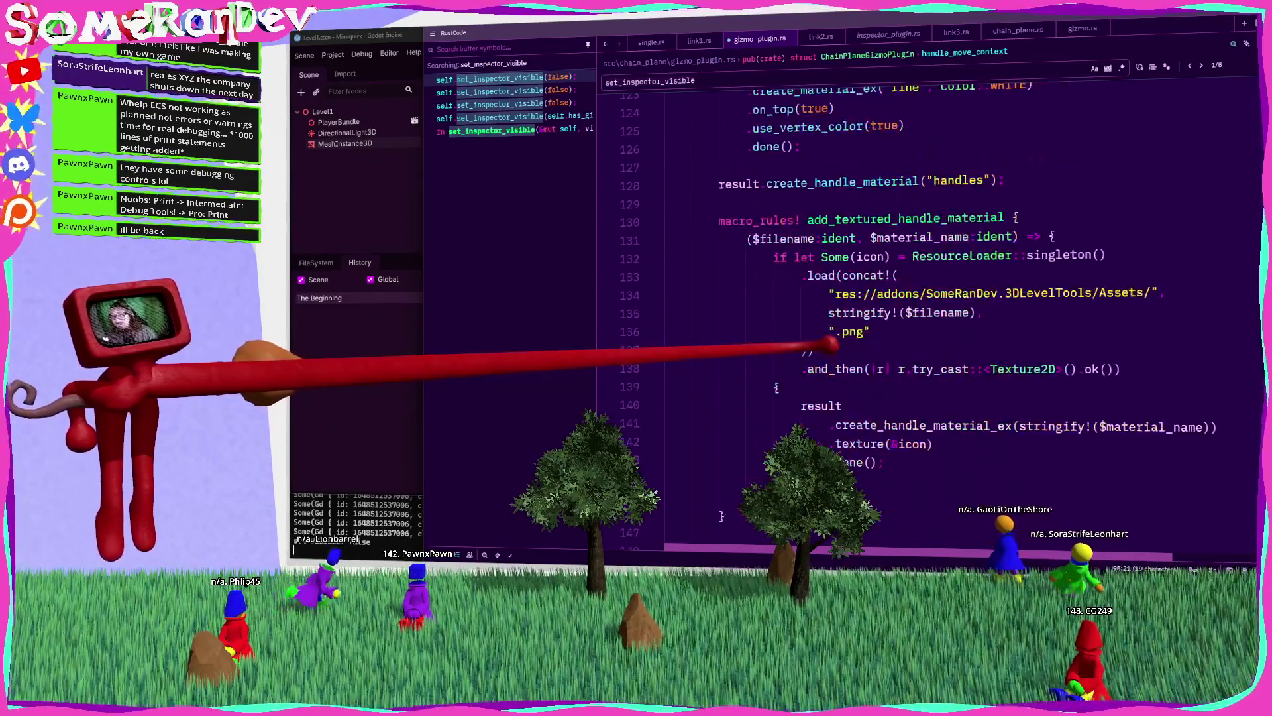
scroll(914, 318, "down", 15)
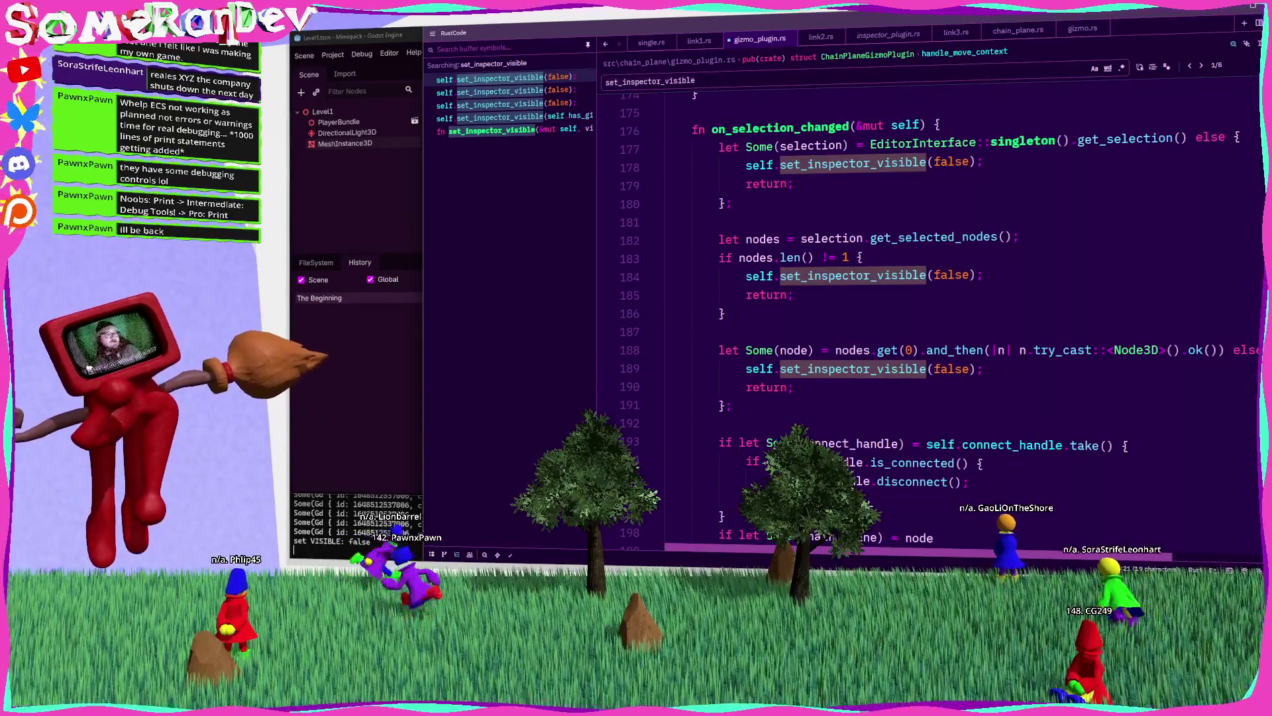
key("alt+Tab")
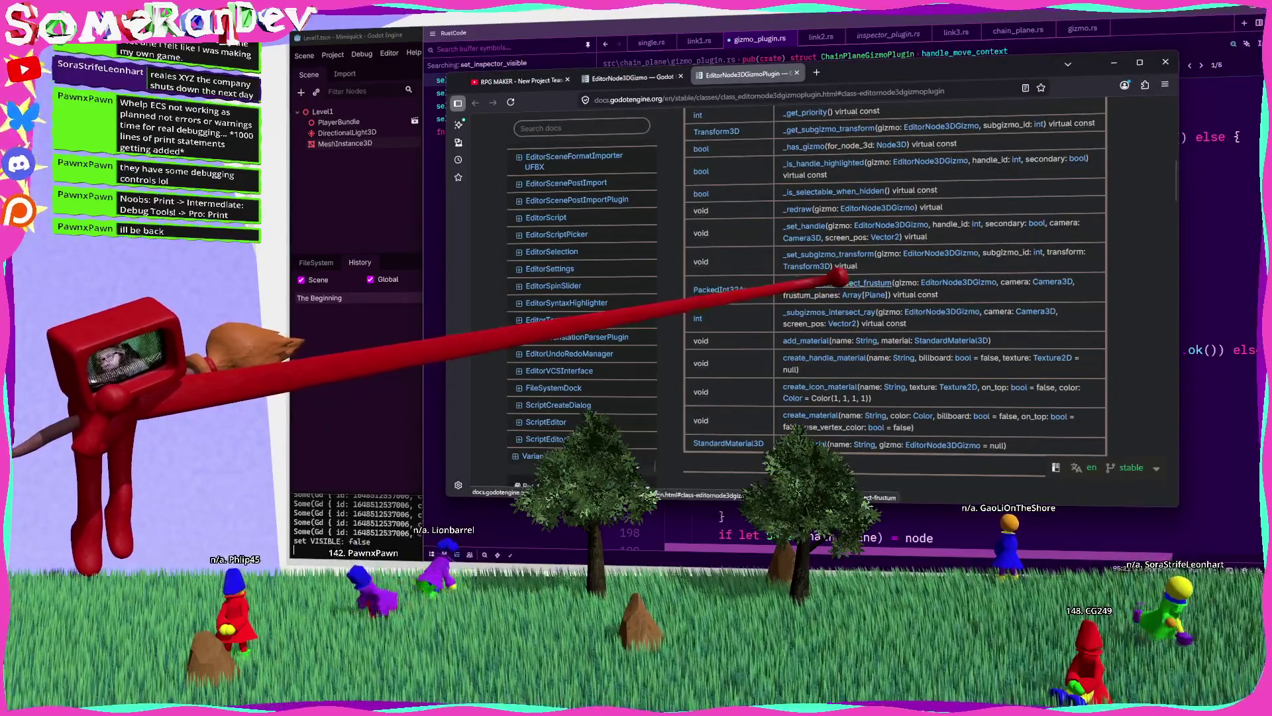
Step: Read the EditorNode3DGizmoPlugin Methods table, then return to Zed at the redraw function
scroll(838, 275, "down", 3)
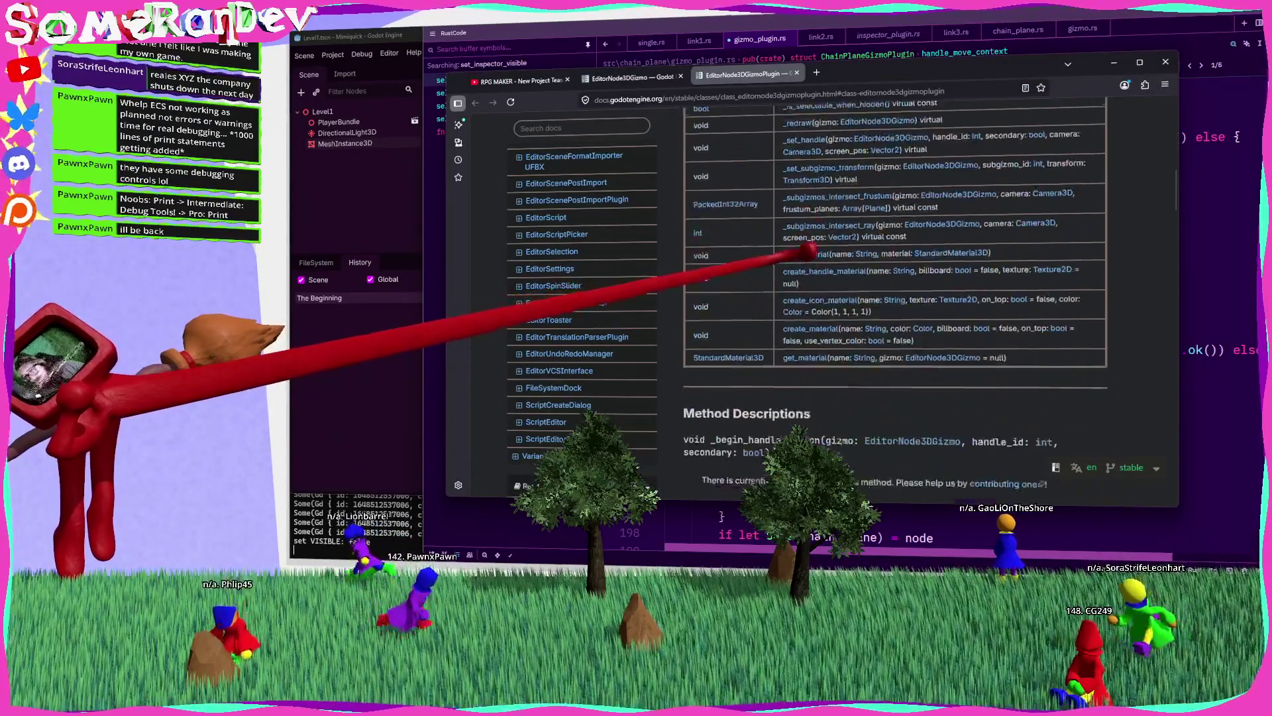
scroll(809, 249, "down", 4)
scroll(814, 274, "up", 3)
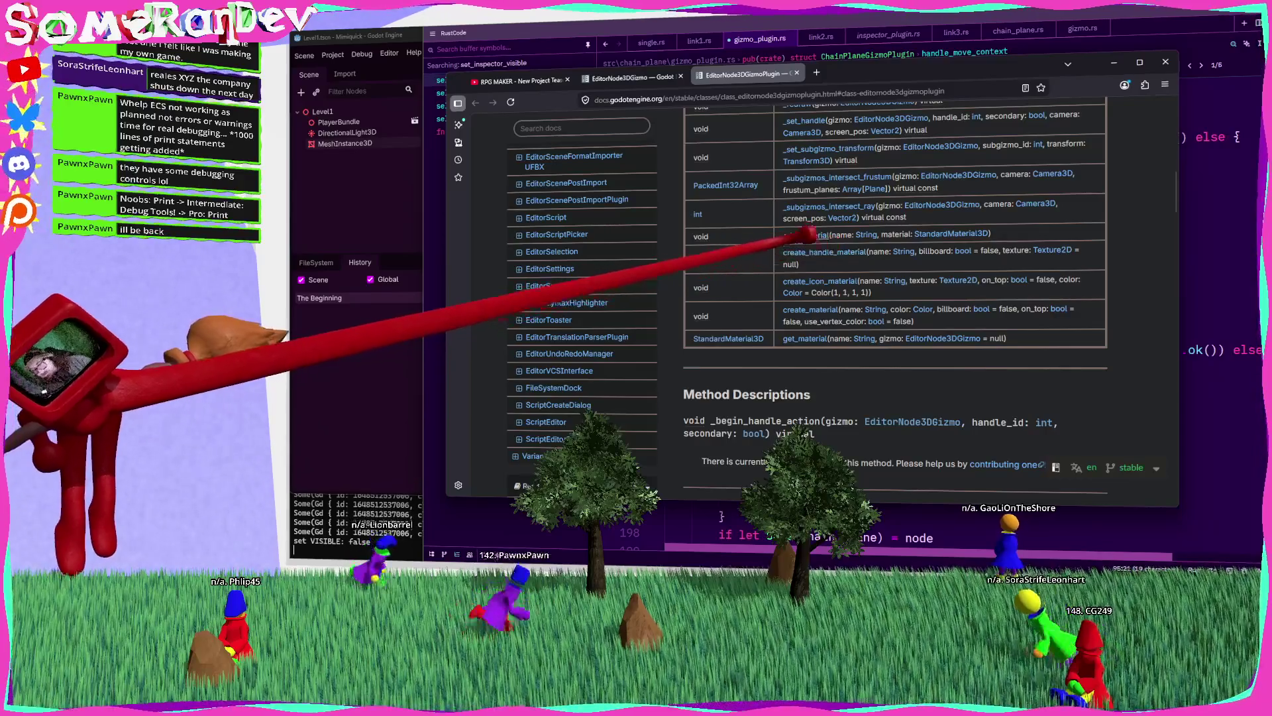
scroll(831, 309, "up", 1)
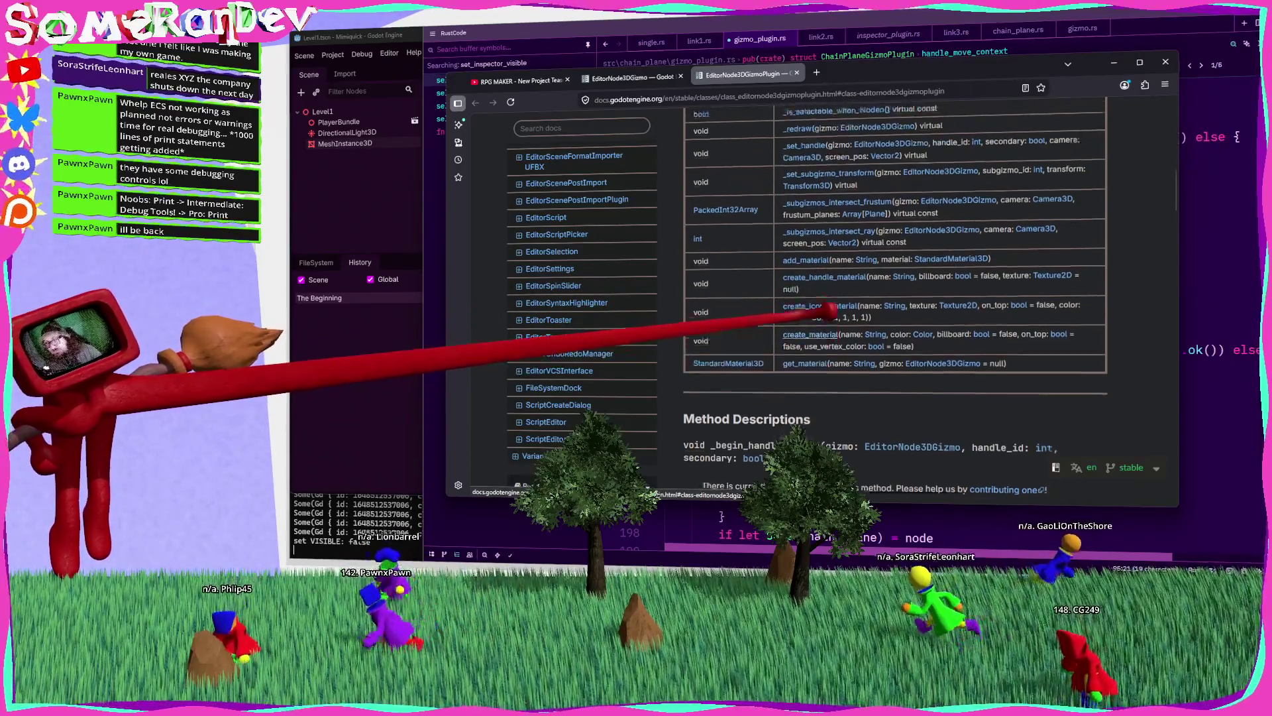
scroll(831, 309, "up", 5)
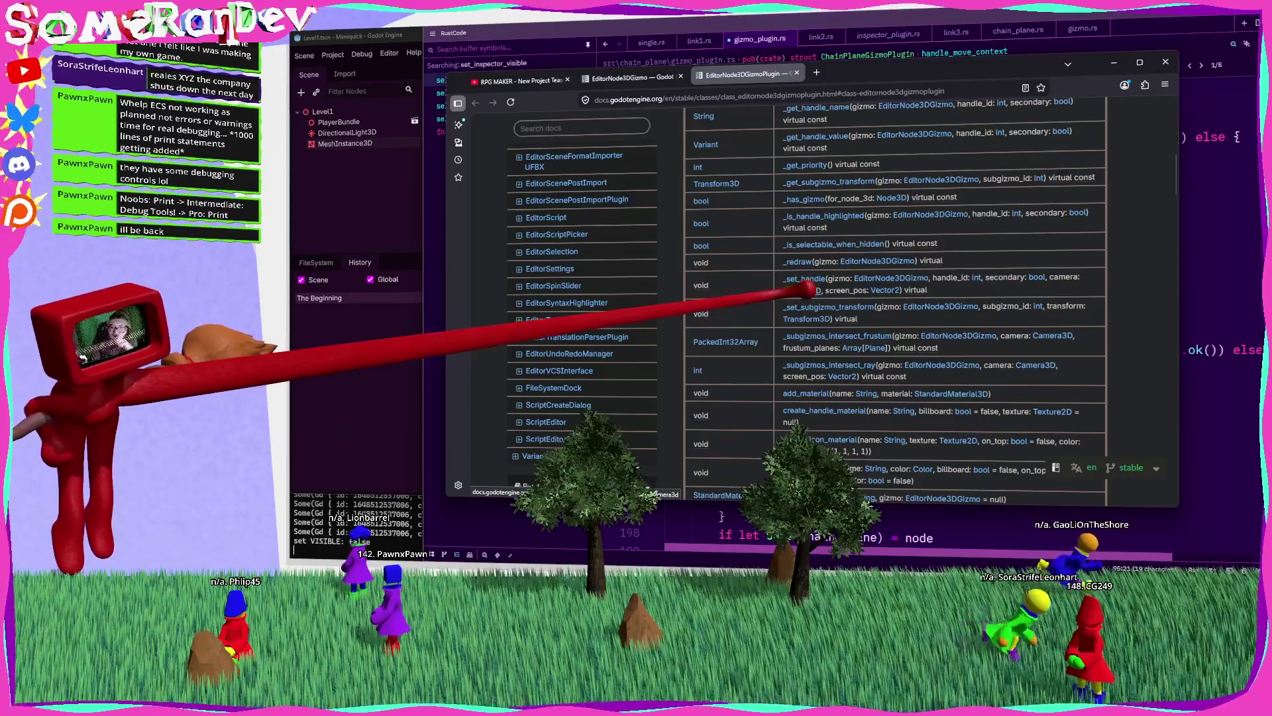
scroll(798, 276, "up", 10)
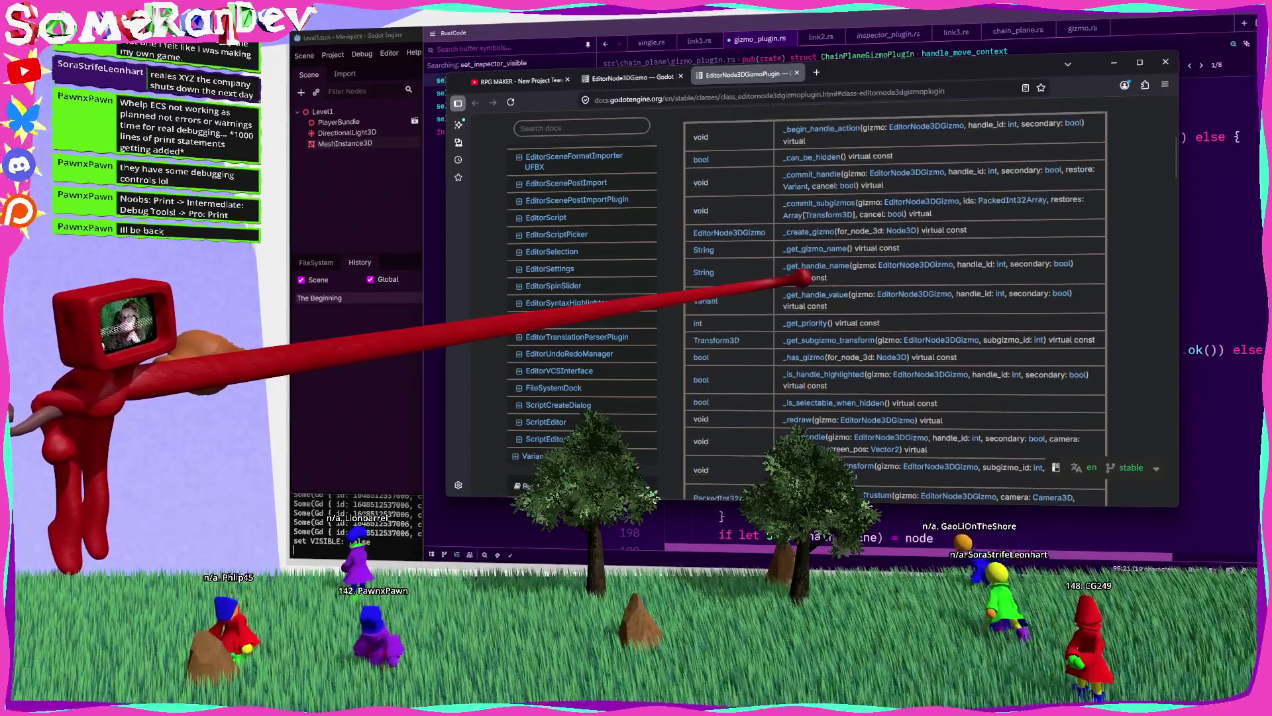
scroll(798, 276, "up", 4)
scroll(798, 276, "down", 6)
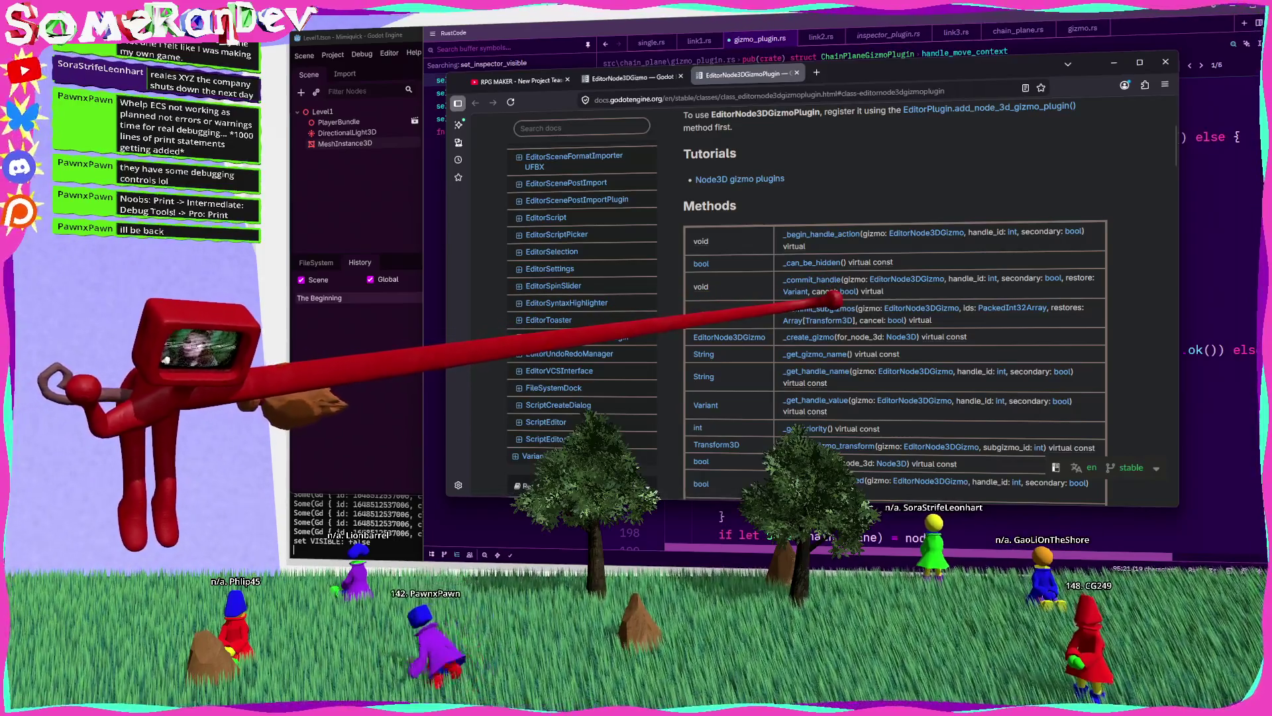
key("alt+Tab")
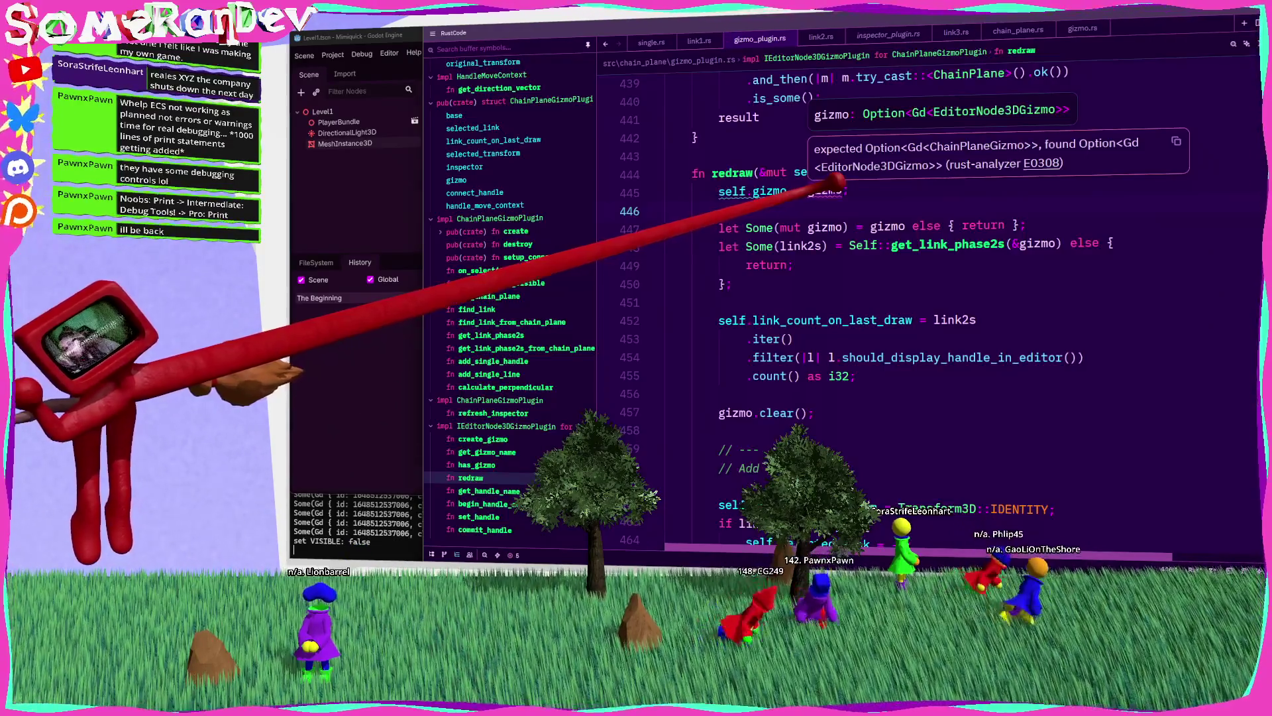
Step: Compare the gizmo field's EditorNode3DGizmo type with redraw's parameter type
double_click(1015, 167)
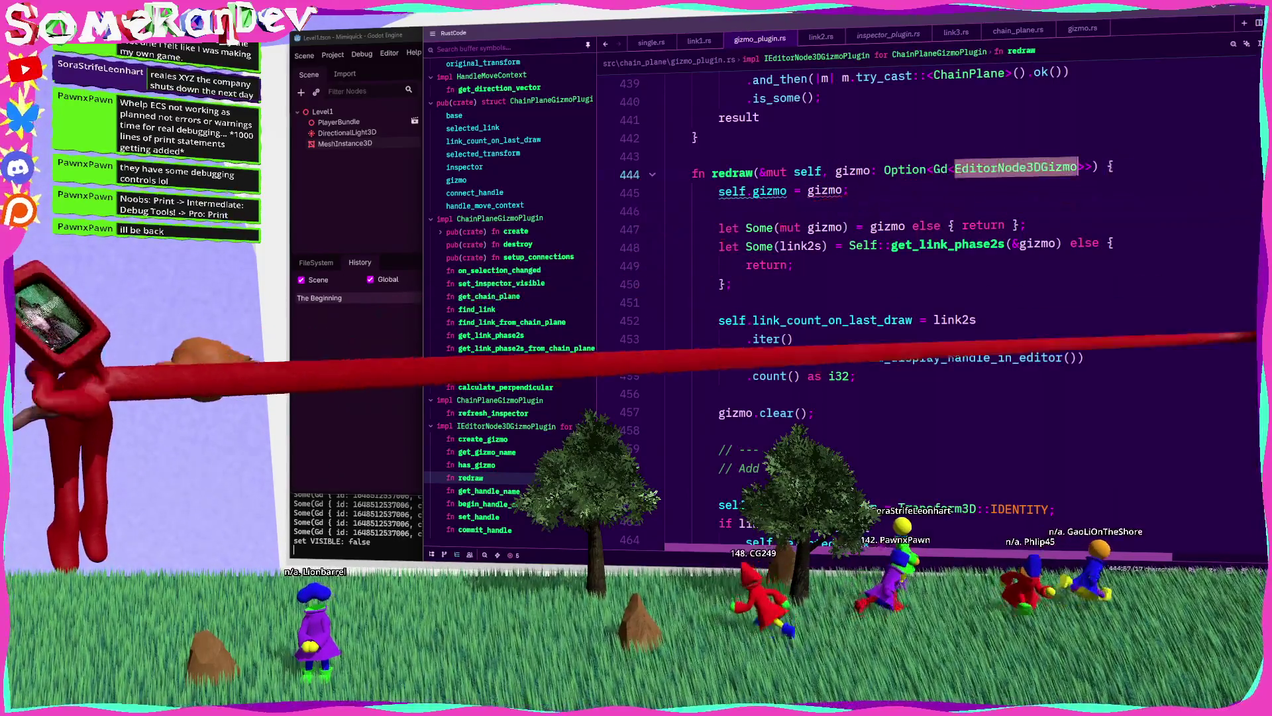
scroll(927, 298, "up", 20)
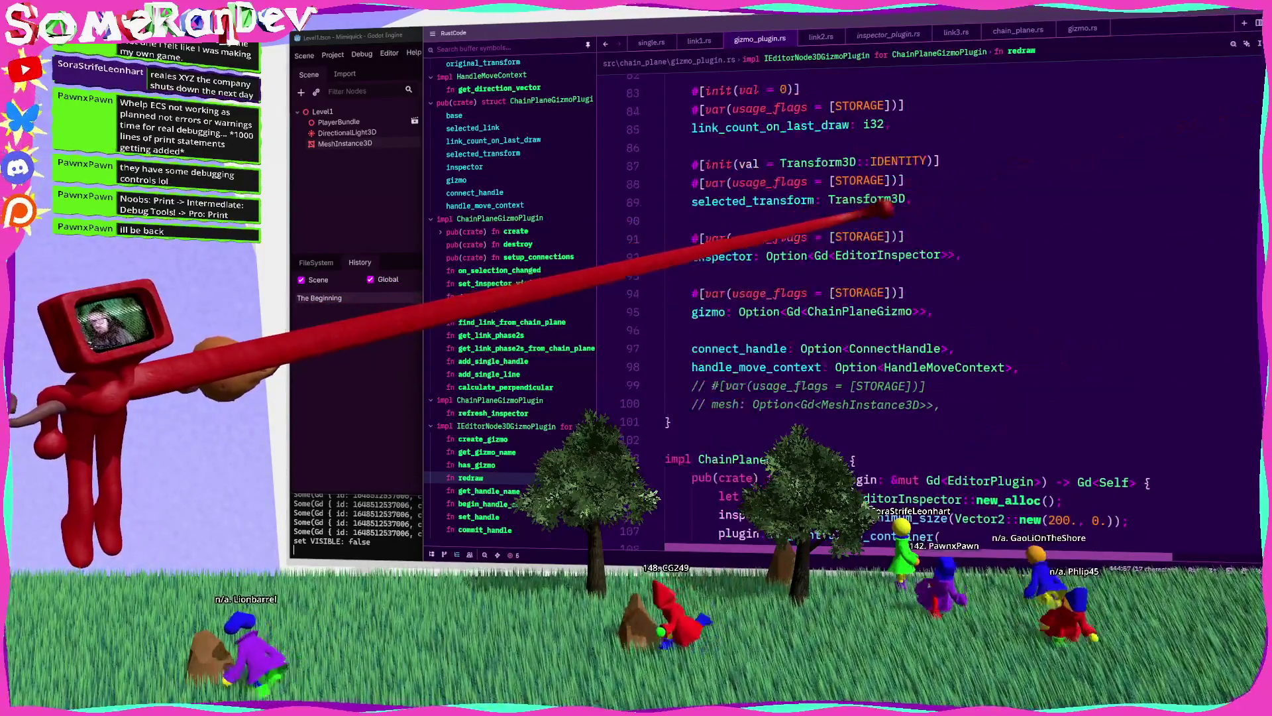
double_click(888, 309)
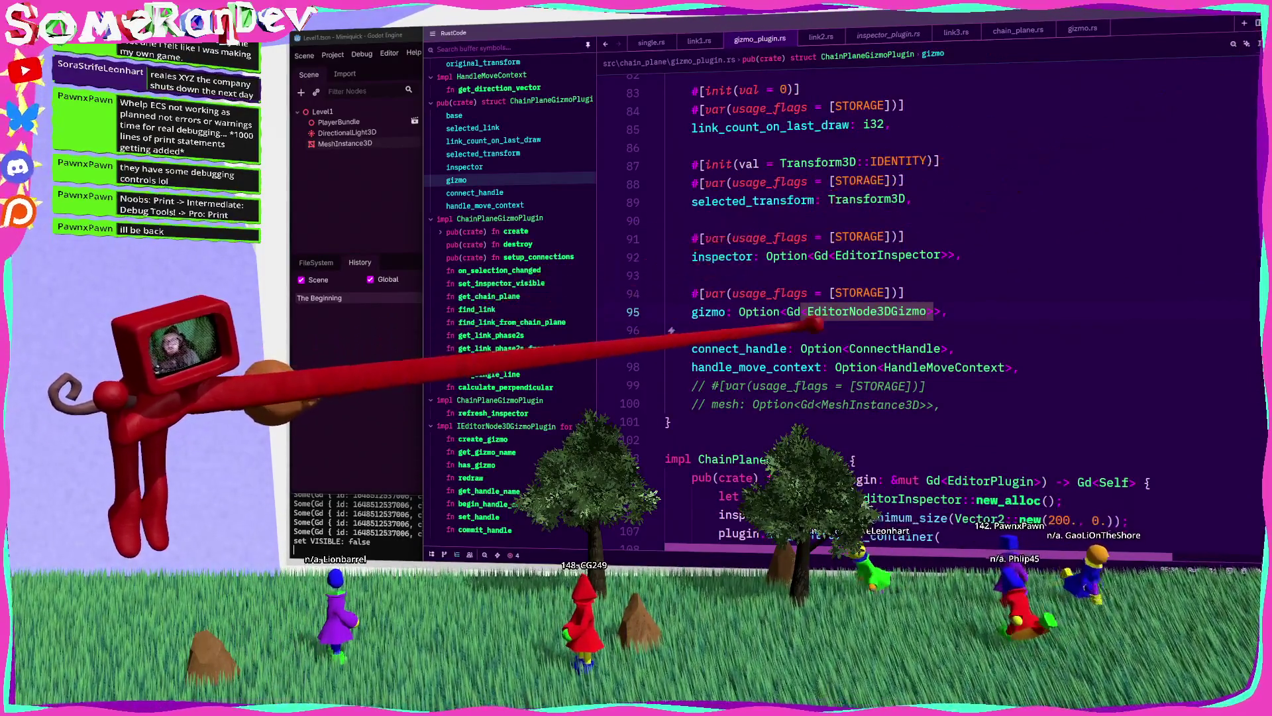
Step: Find the 'gizmo =' assignment and change line 445 to self.gizmo = gizmo.clone()
key("ctrl+f")
type("gizmo")
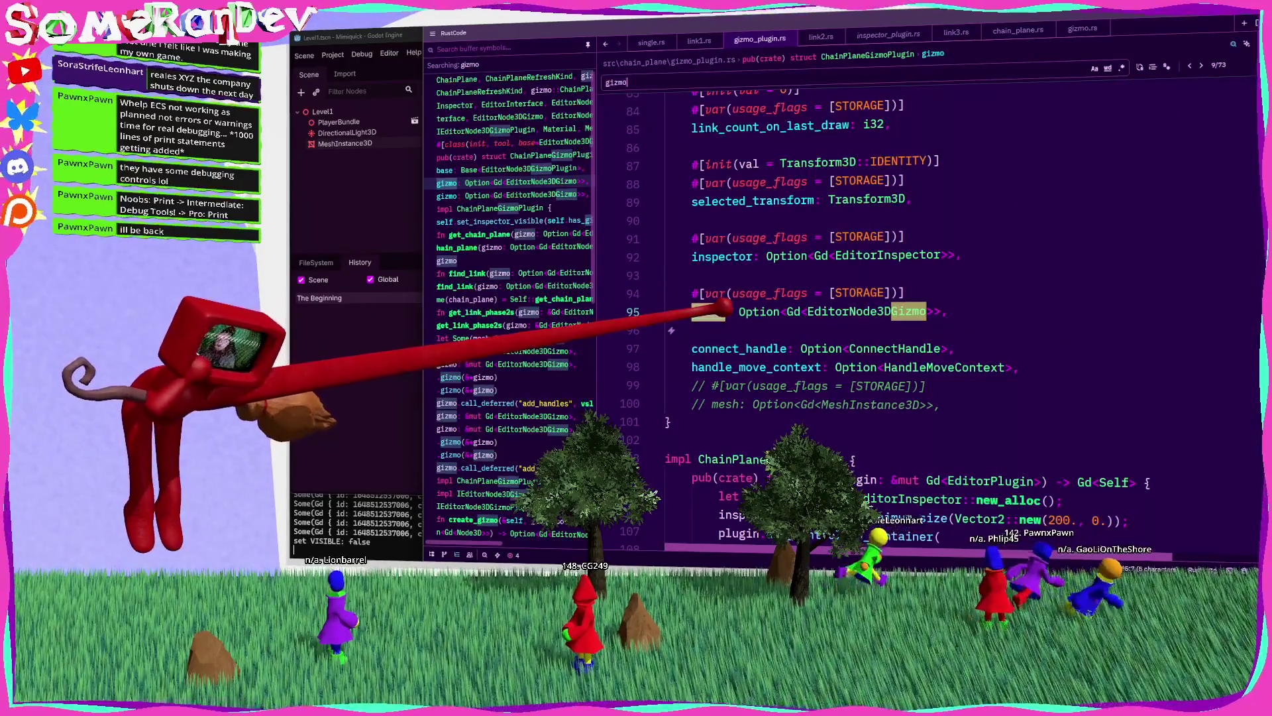
type(" =")
key("Escape")
key("alt+Up")
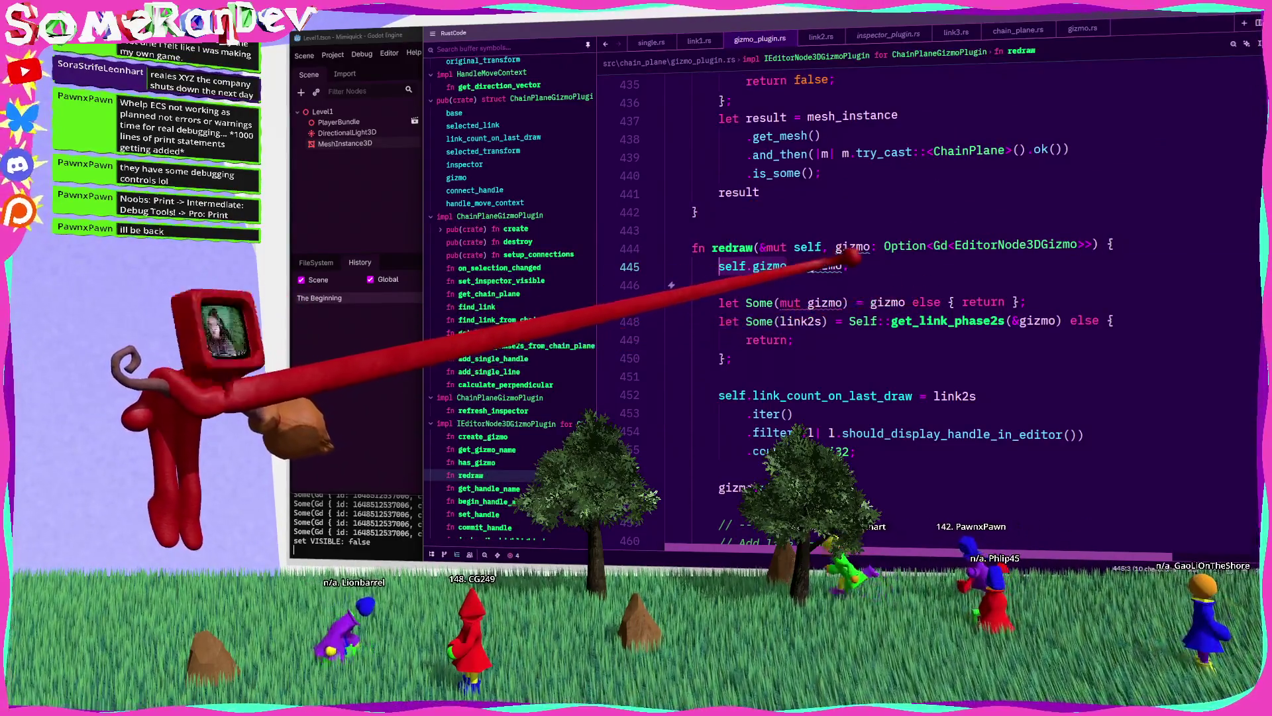
type(".clone")
key("Return")
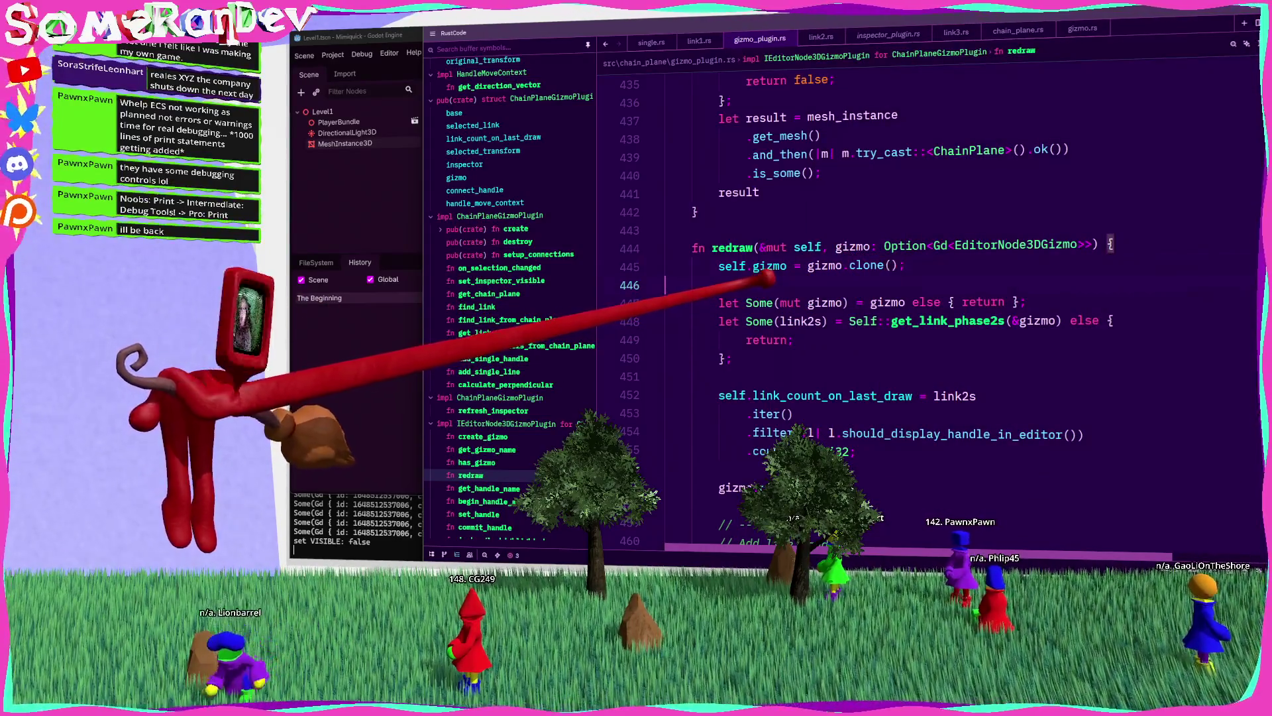
scroll(928, 299, "up", 20)
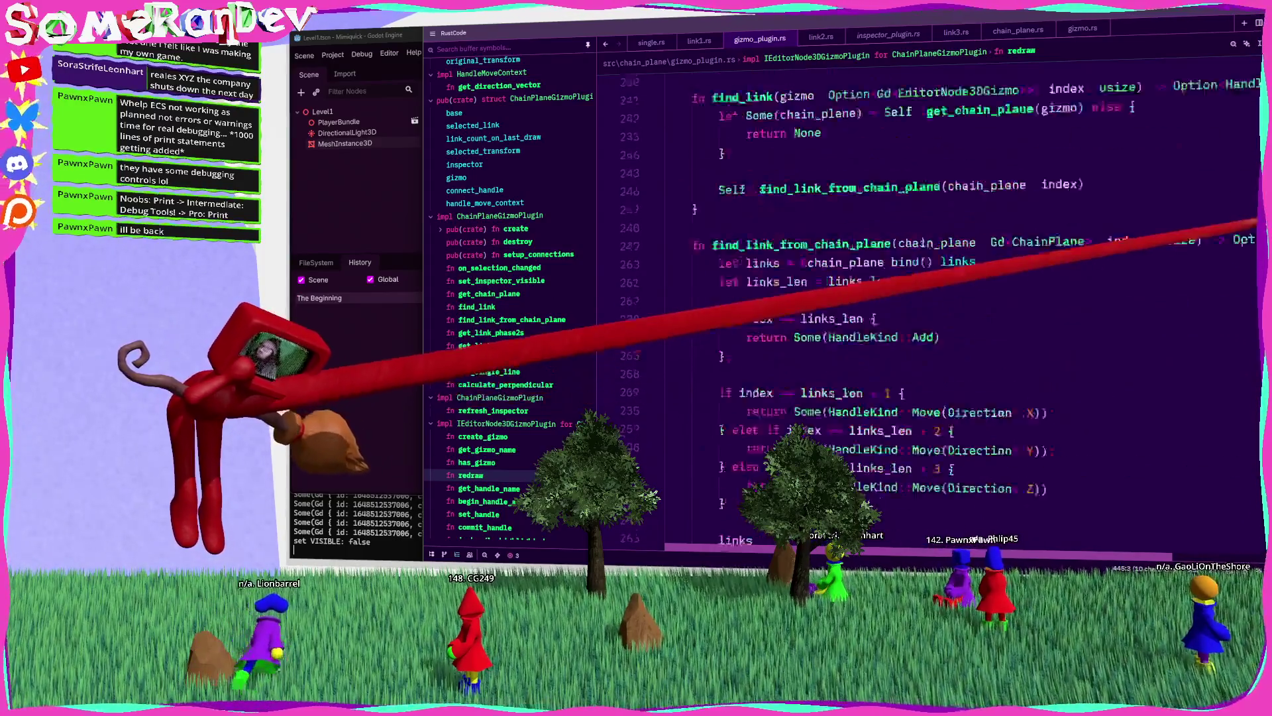
Step: Open a new block over self.gizmo.as_mut() inside set_inspector_visible's if check
scroll(927, 298, "up", 3)
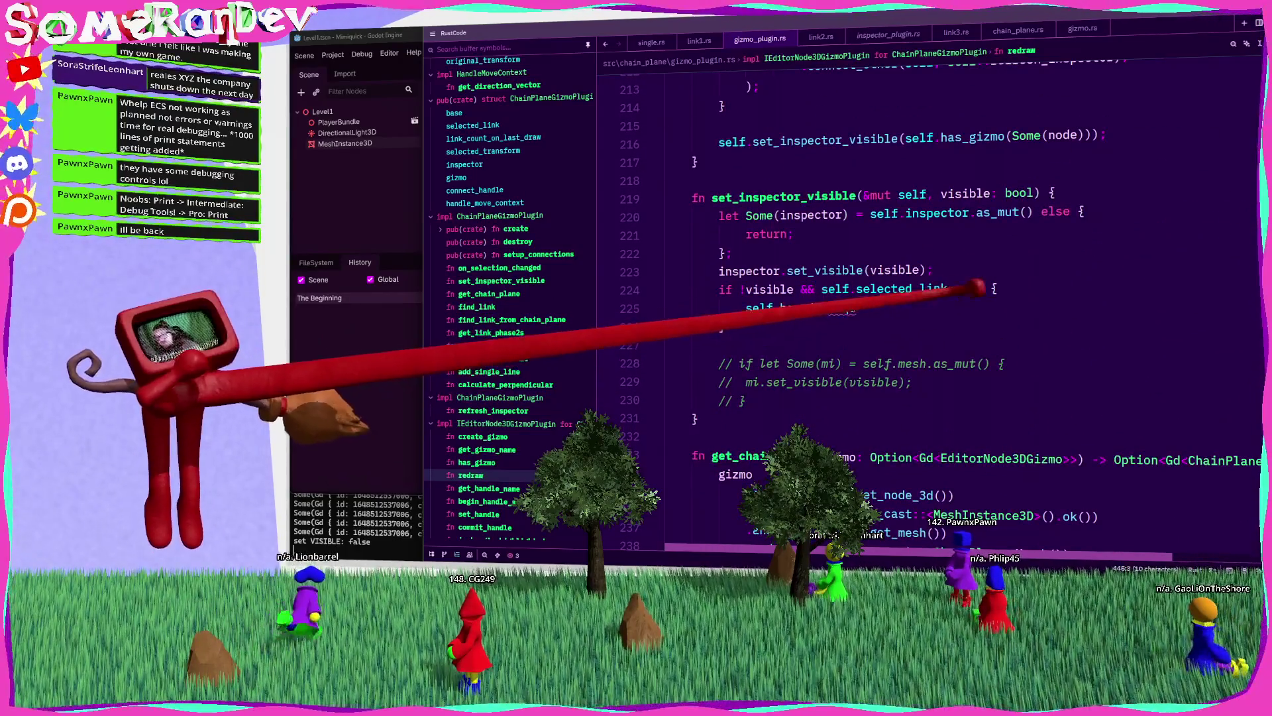
left_click(994, 292)
key("Return")
type("let x = Gi")
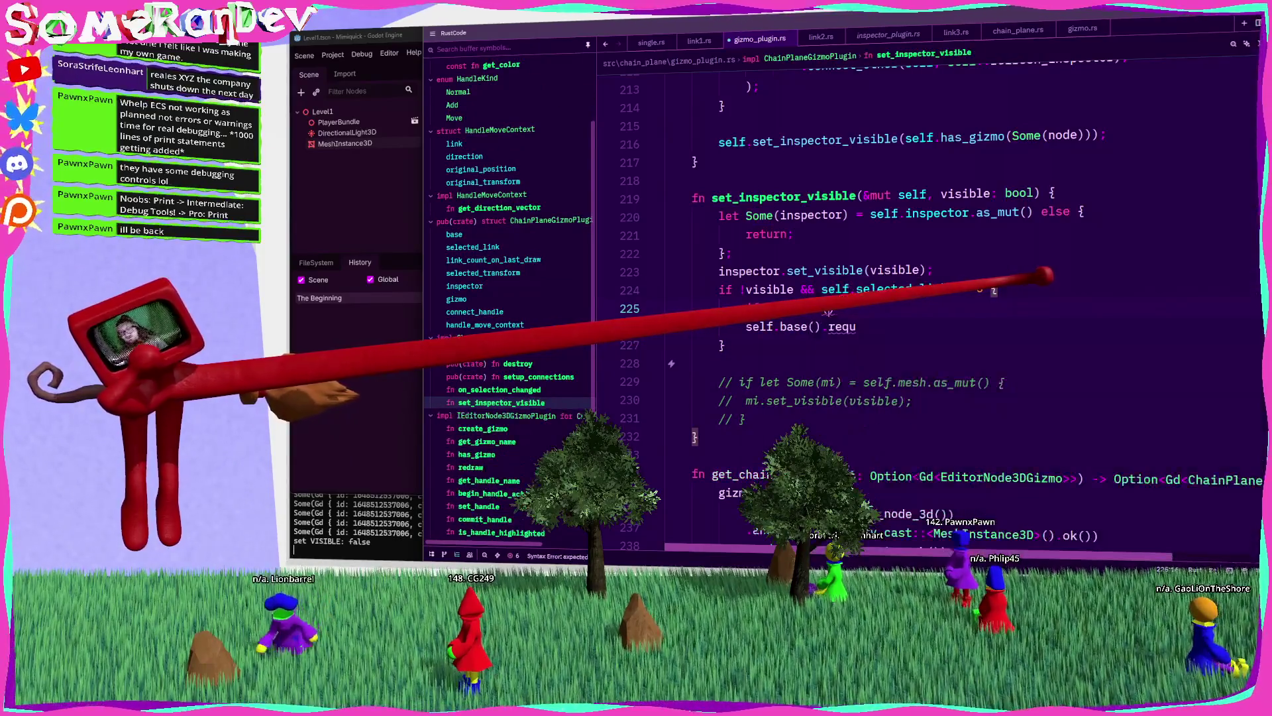
type("zmo) = self.gizmo.as_r")
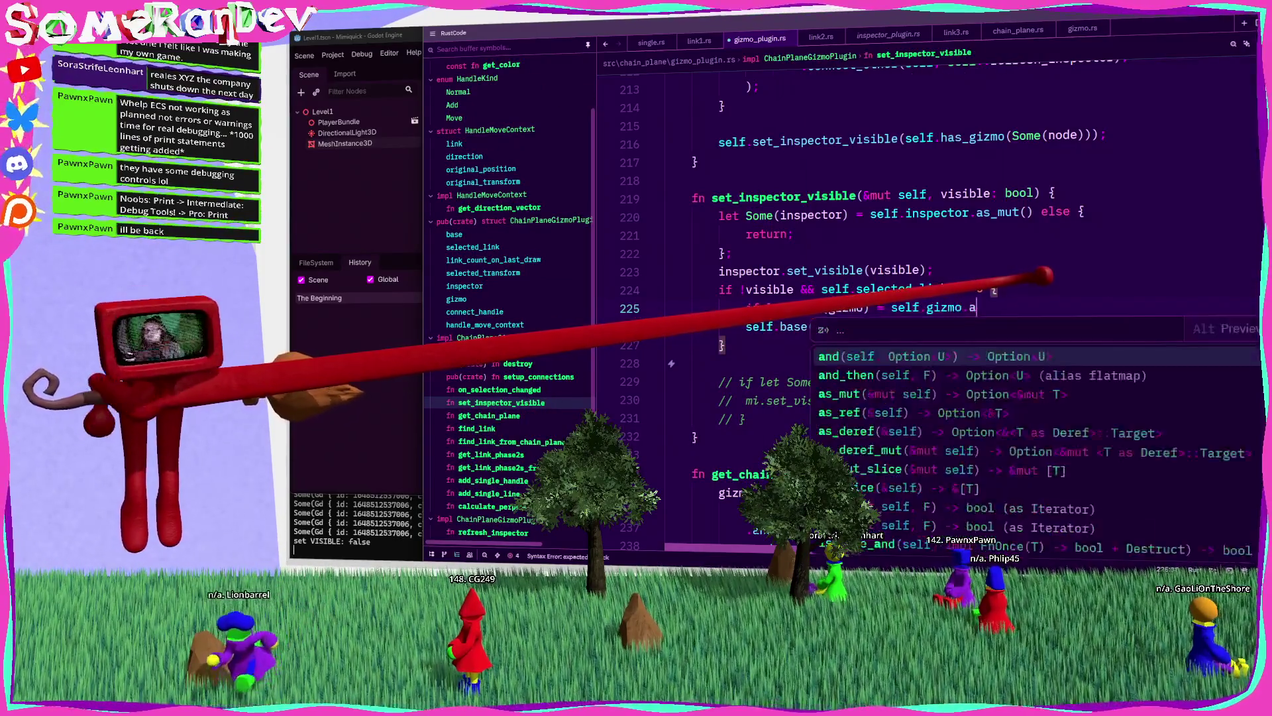
key("BackSpace")
type("mut() {")
key("Return")
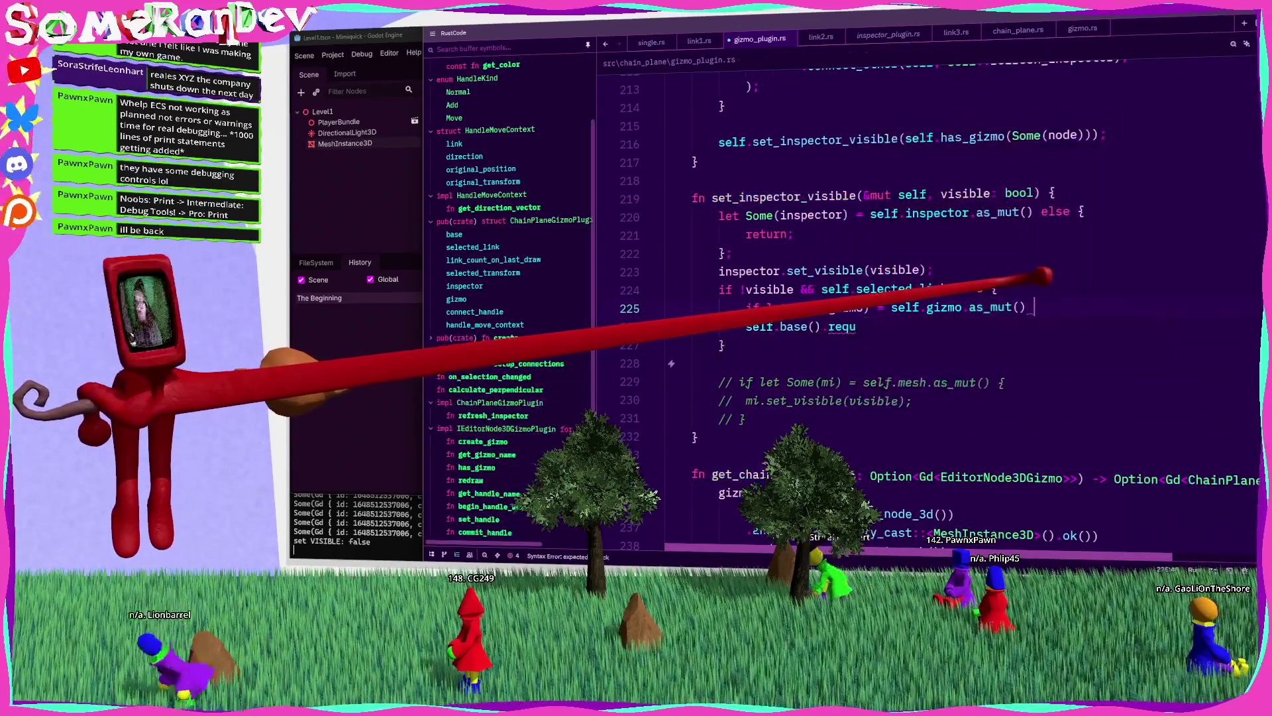
key("Down")
key("Down")
key("ctrl+shift+k")
key("Up")
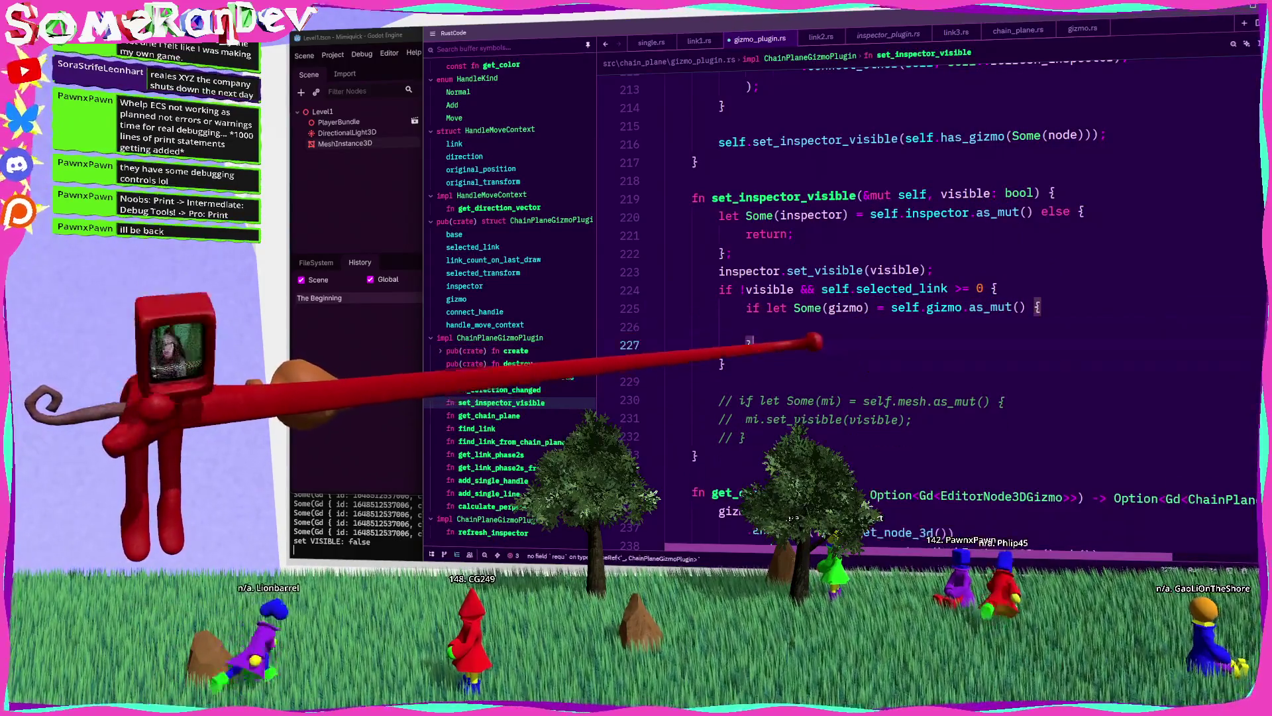
Step: Call self.redraw with the gizmo wrapped in Some(...), using take() on self.gizmo
type("self.")
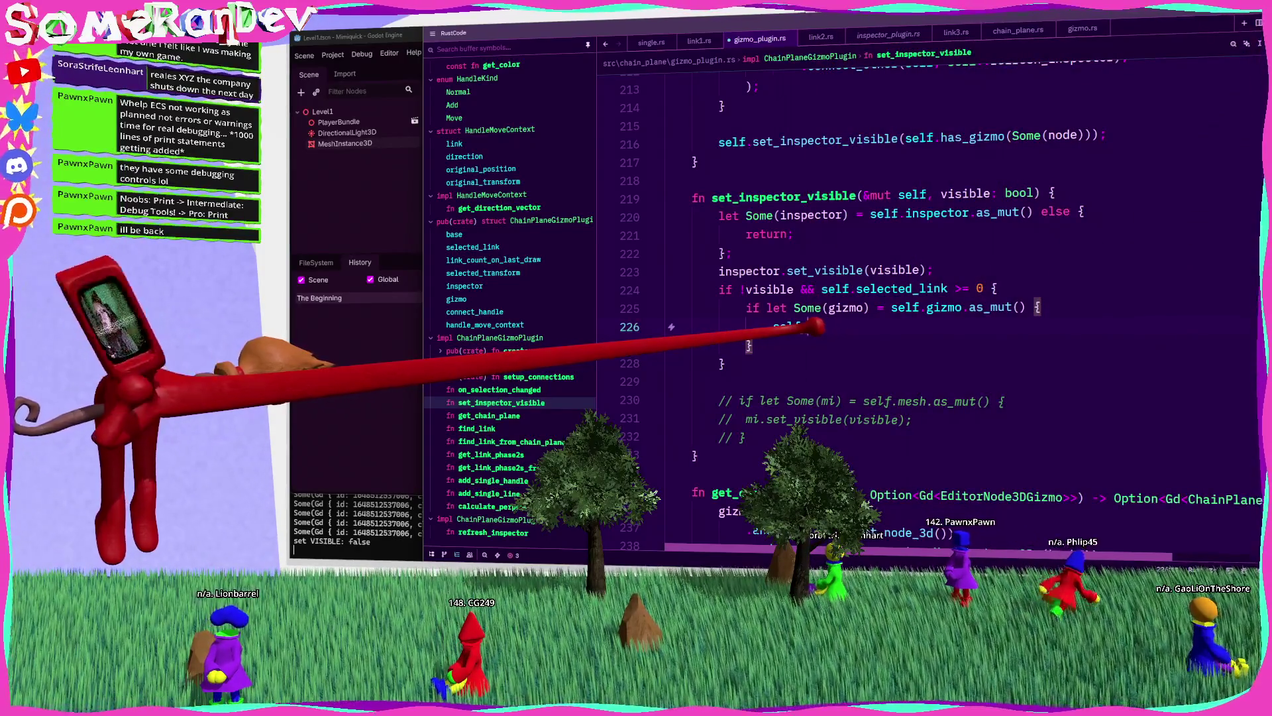
type("edr.rd")
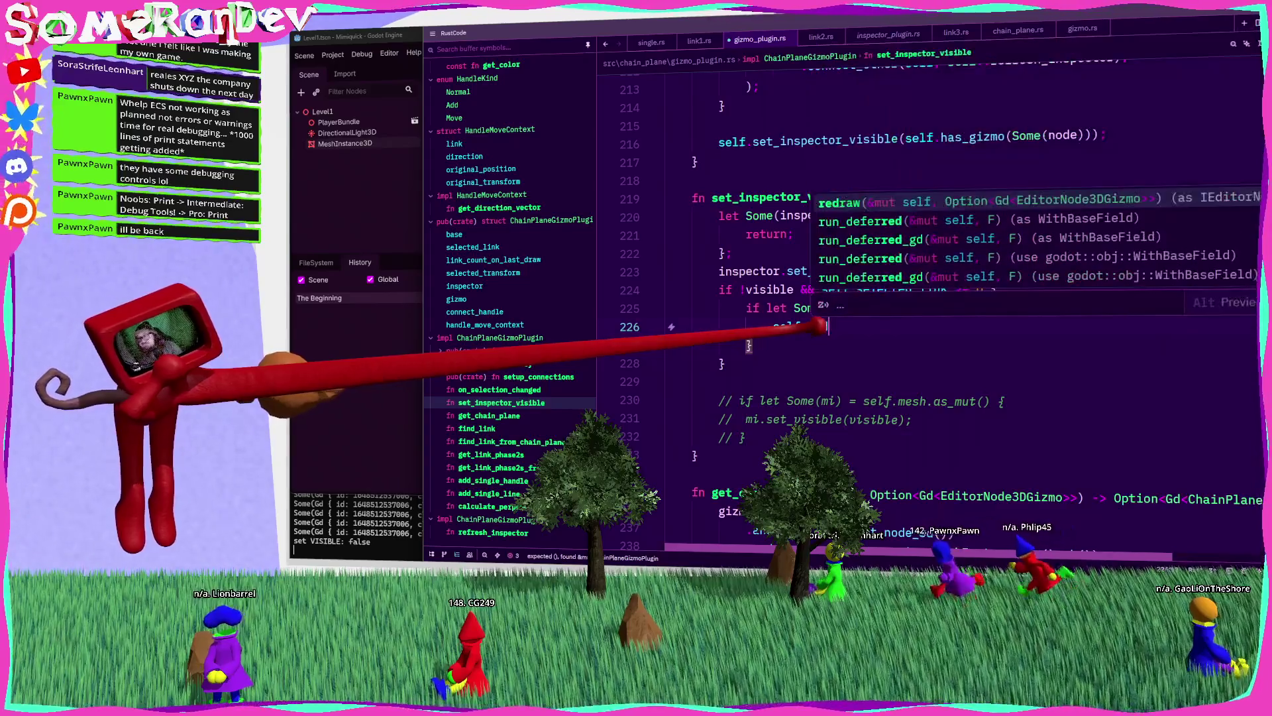
key("Return")
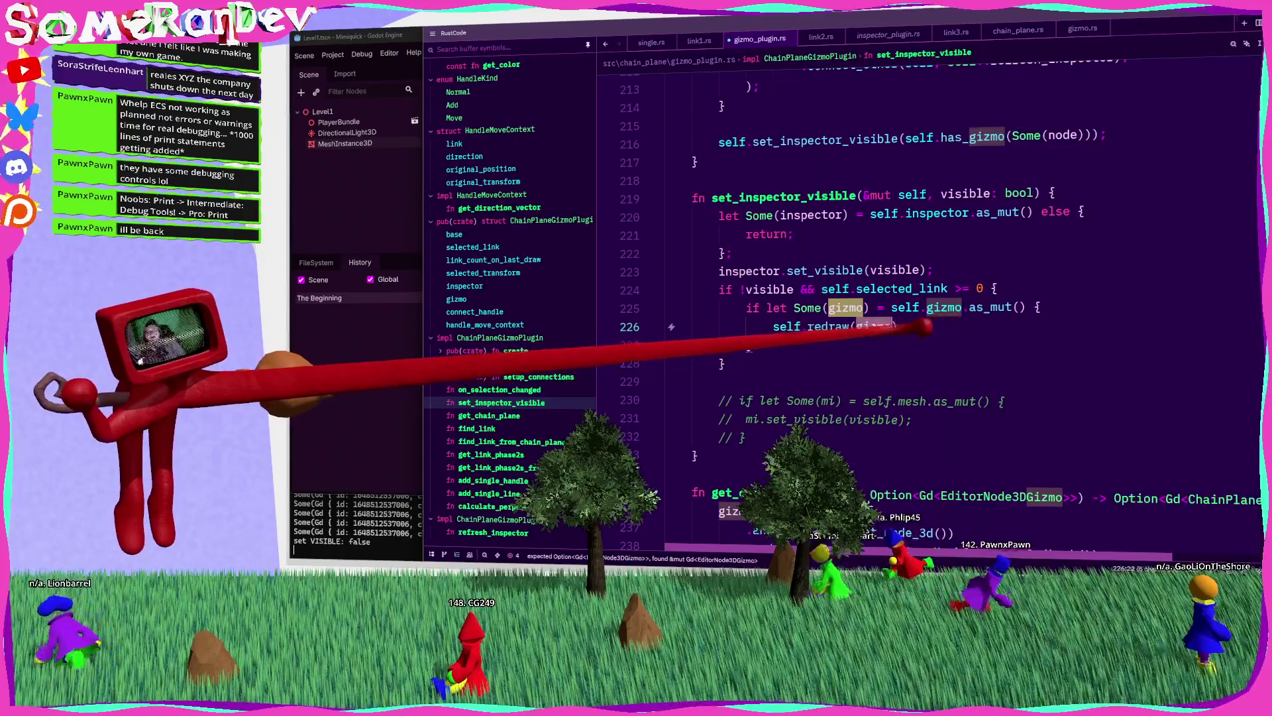
mouse_move(871, 326)
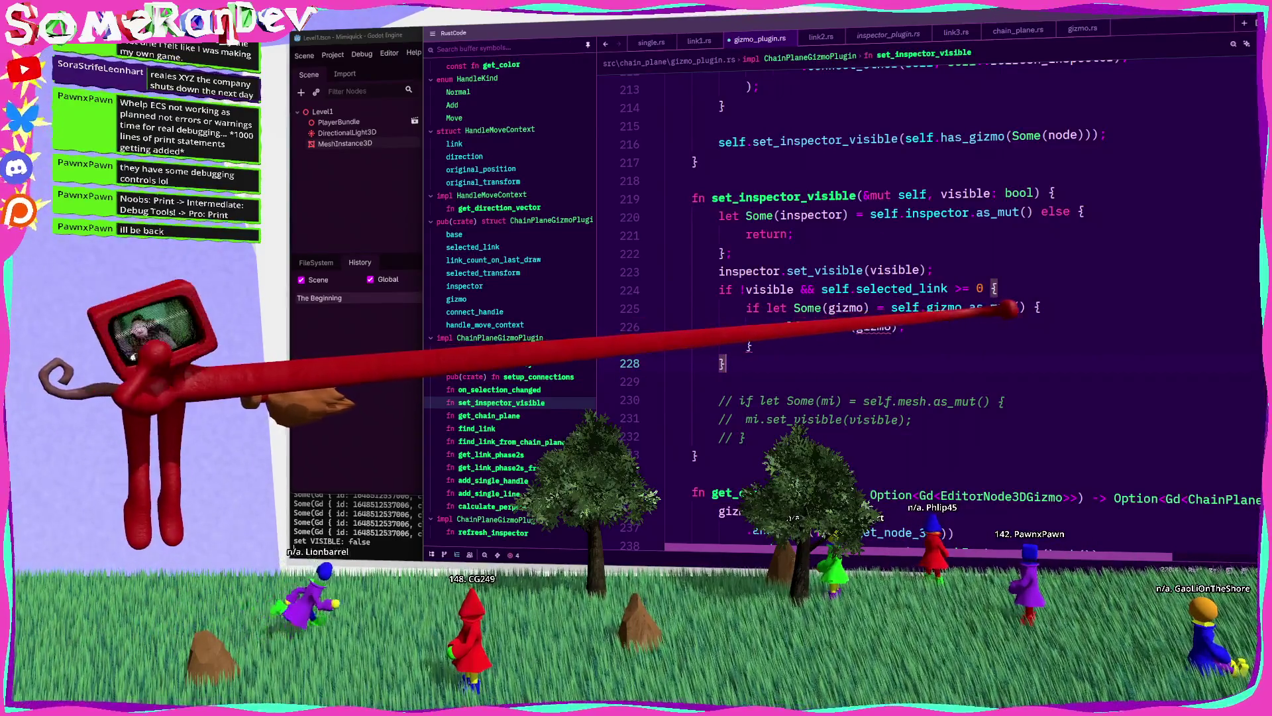
type("take")
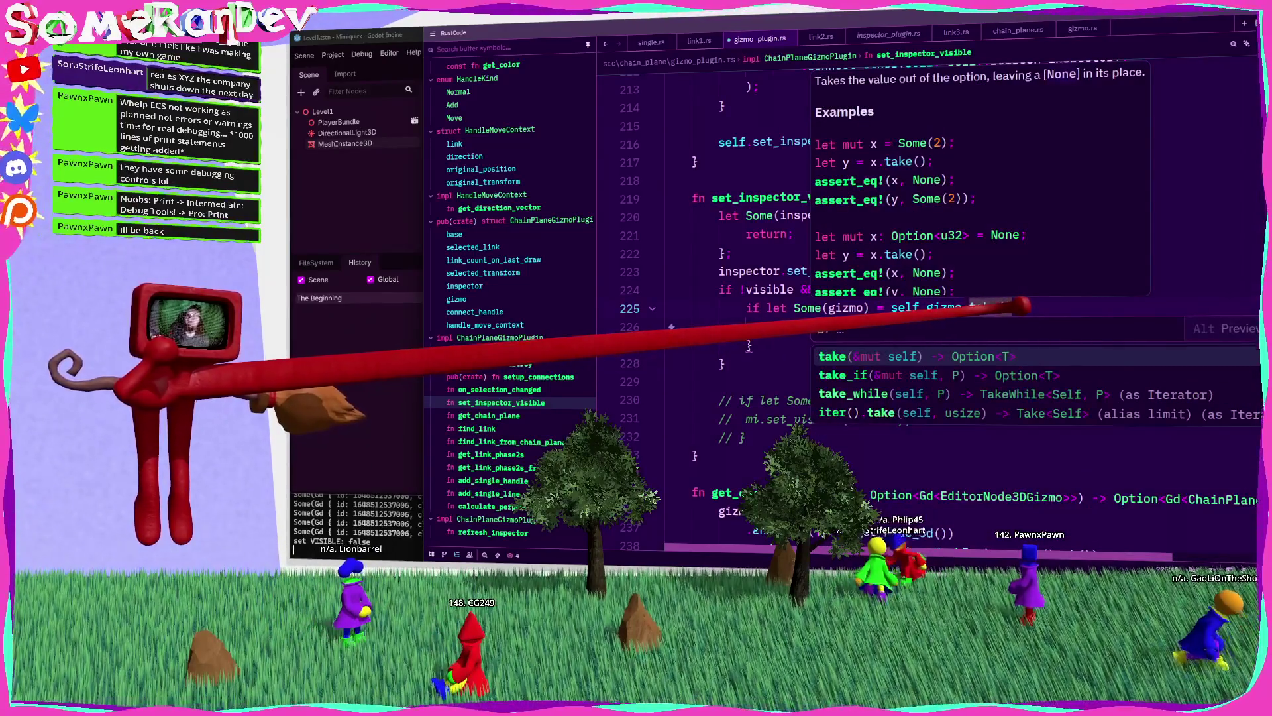
key("Return")
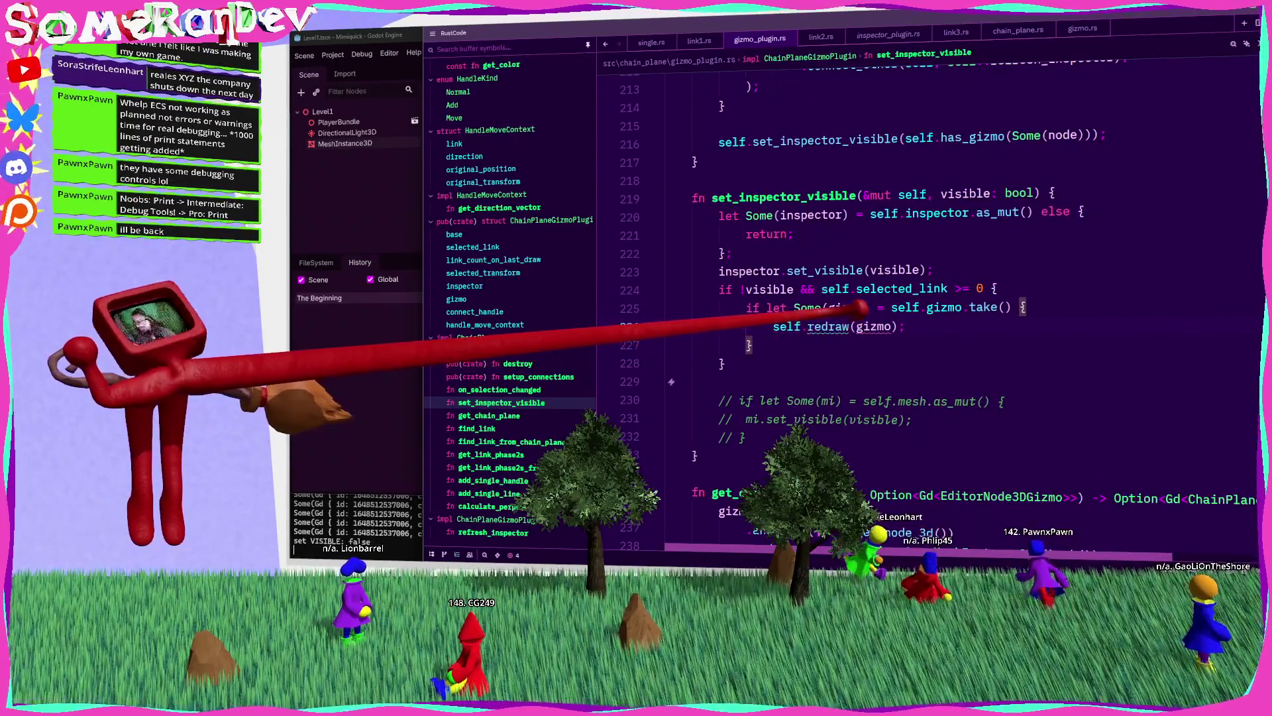
left_click(873, 326)
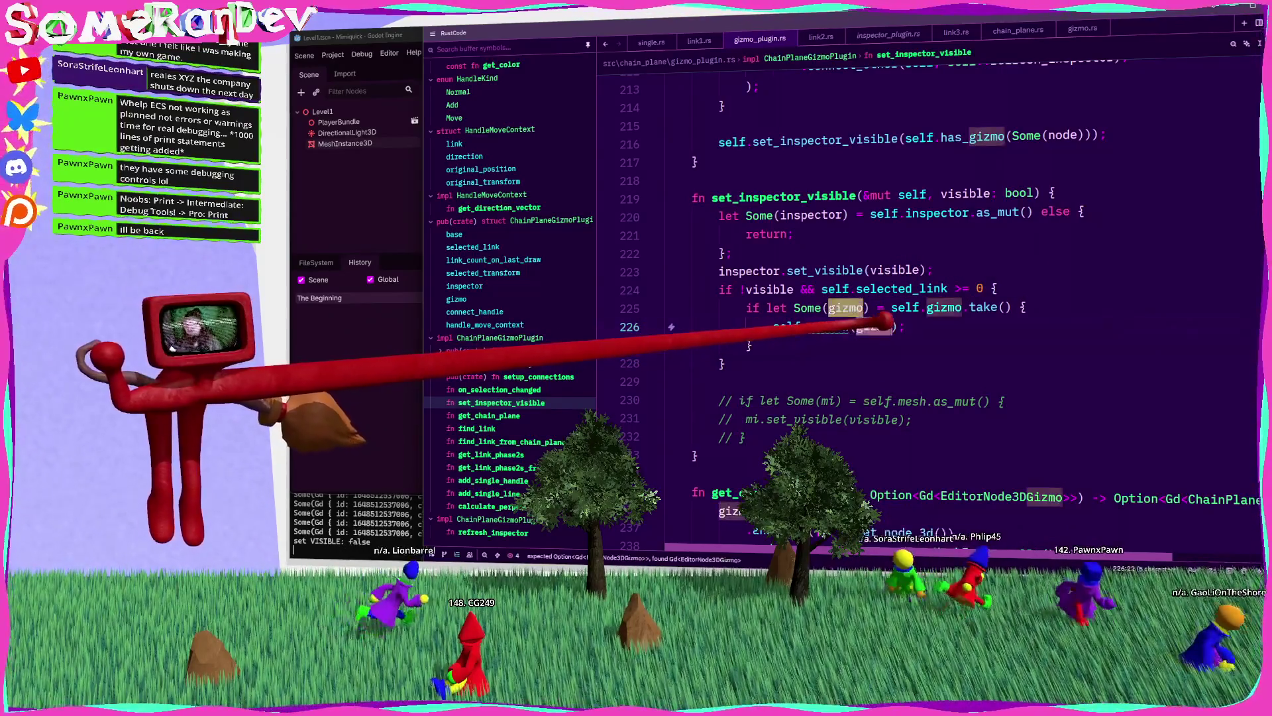
type("Some")
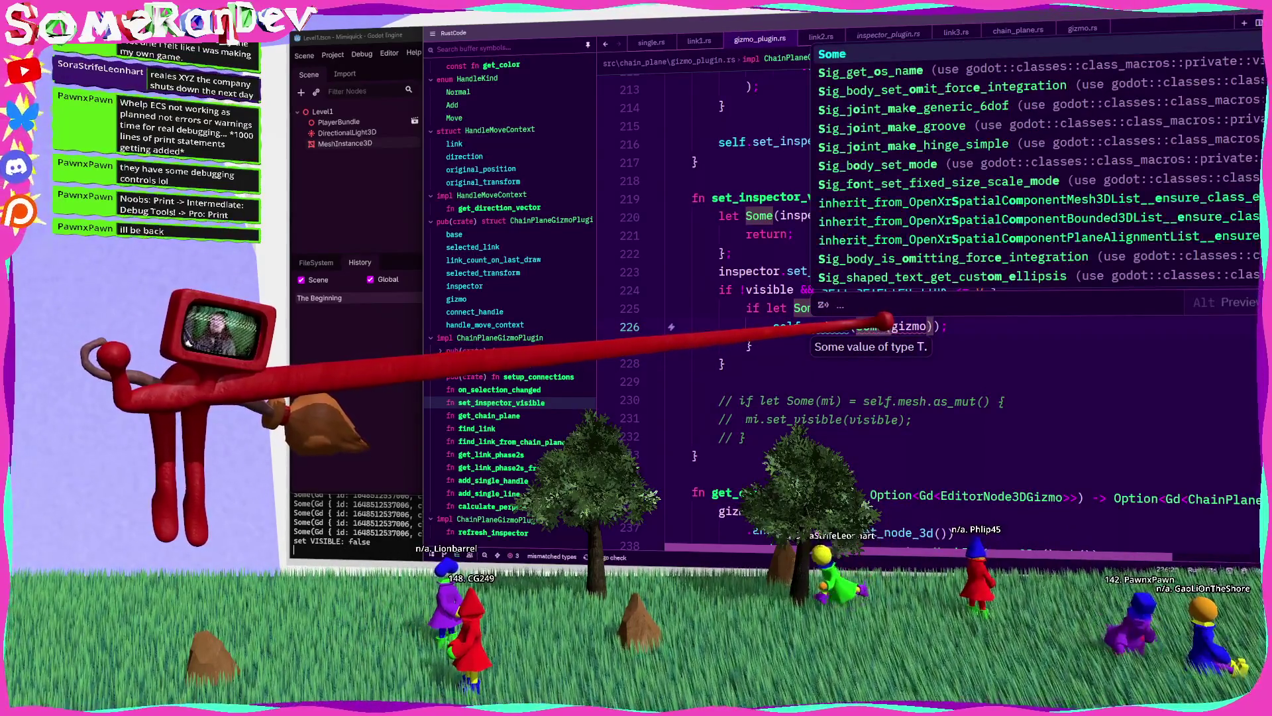
type("(")
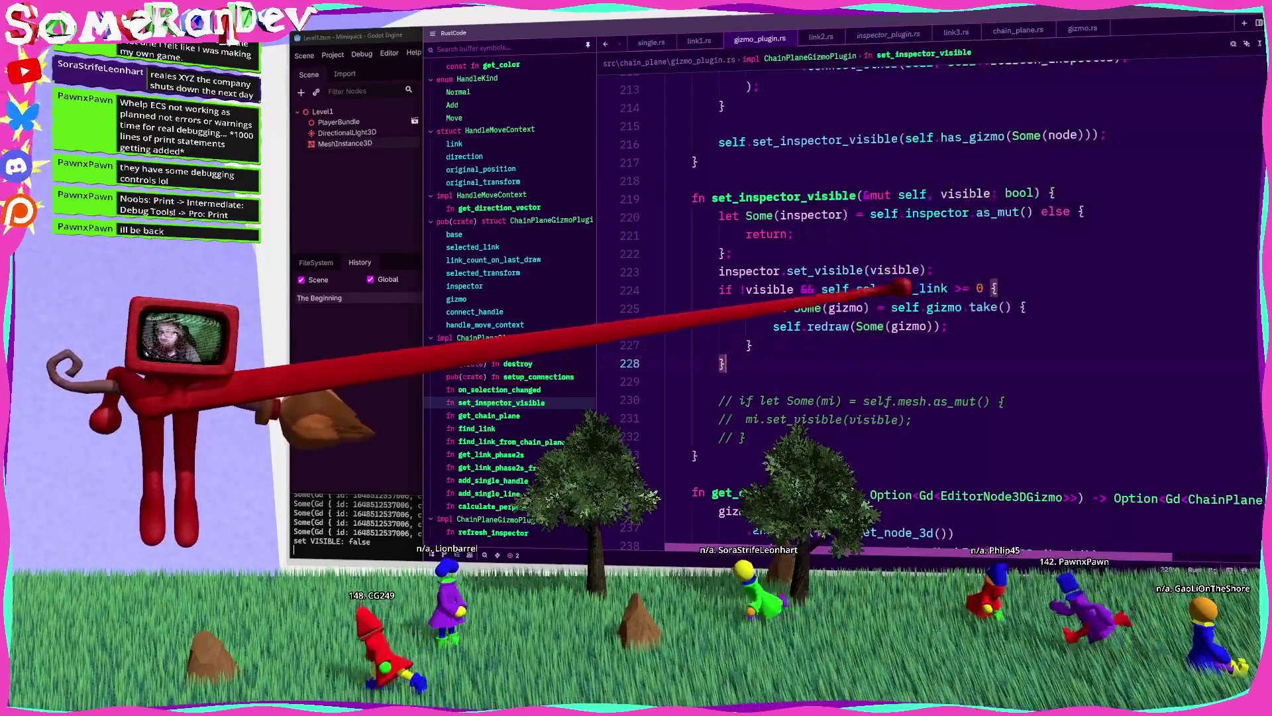
Step: Add the '// Redraw to remove custom gizmo lines' comment and start cargo build
left_click(974, 268)
key("Return")
key("Return")
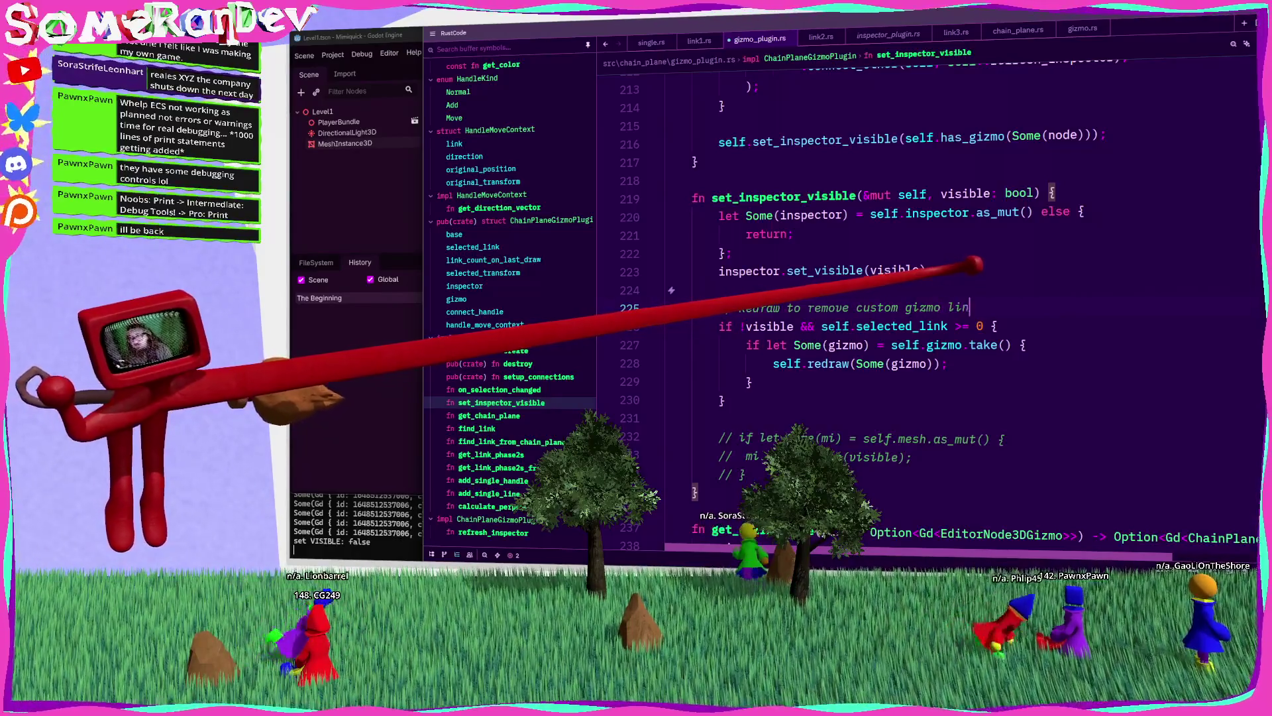
key("ctrl+shift+b")
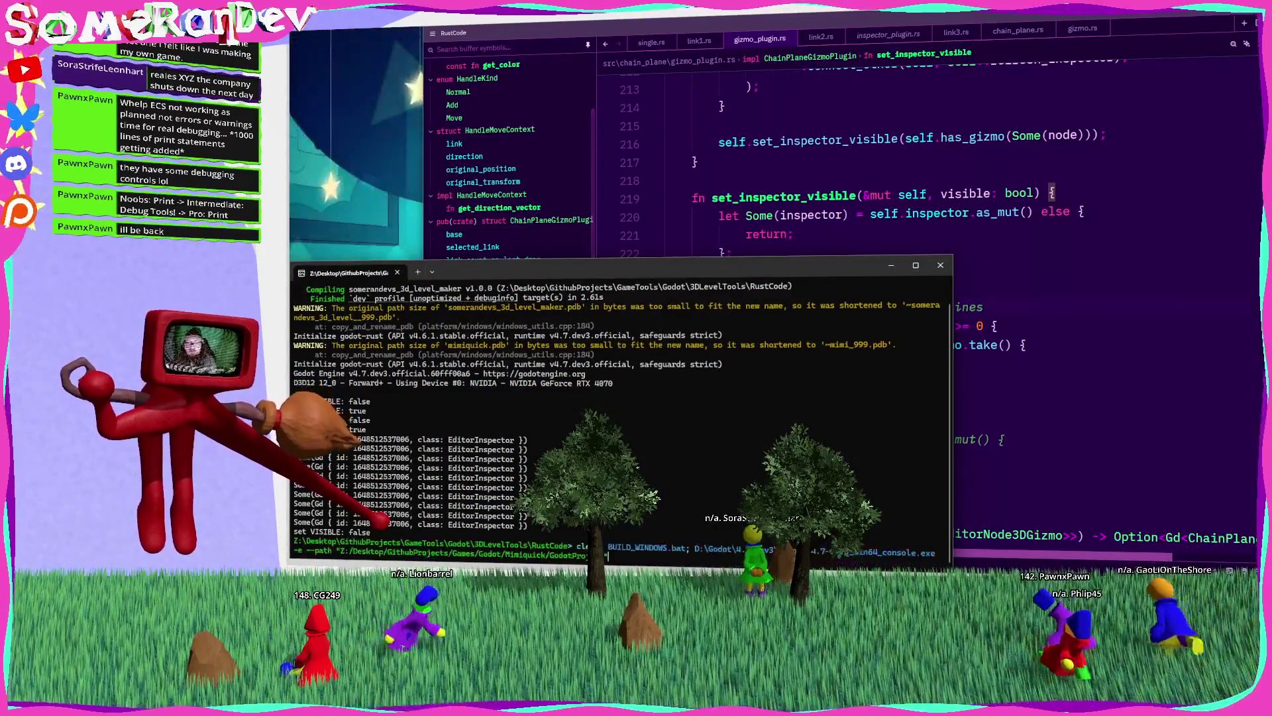
Step: Delete the leftover godot_print line from refresh_inspector
key("alt+Tab")
key("ctrl+f")
type("godot_p")
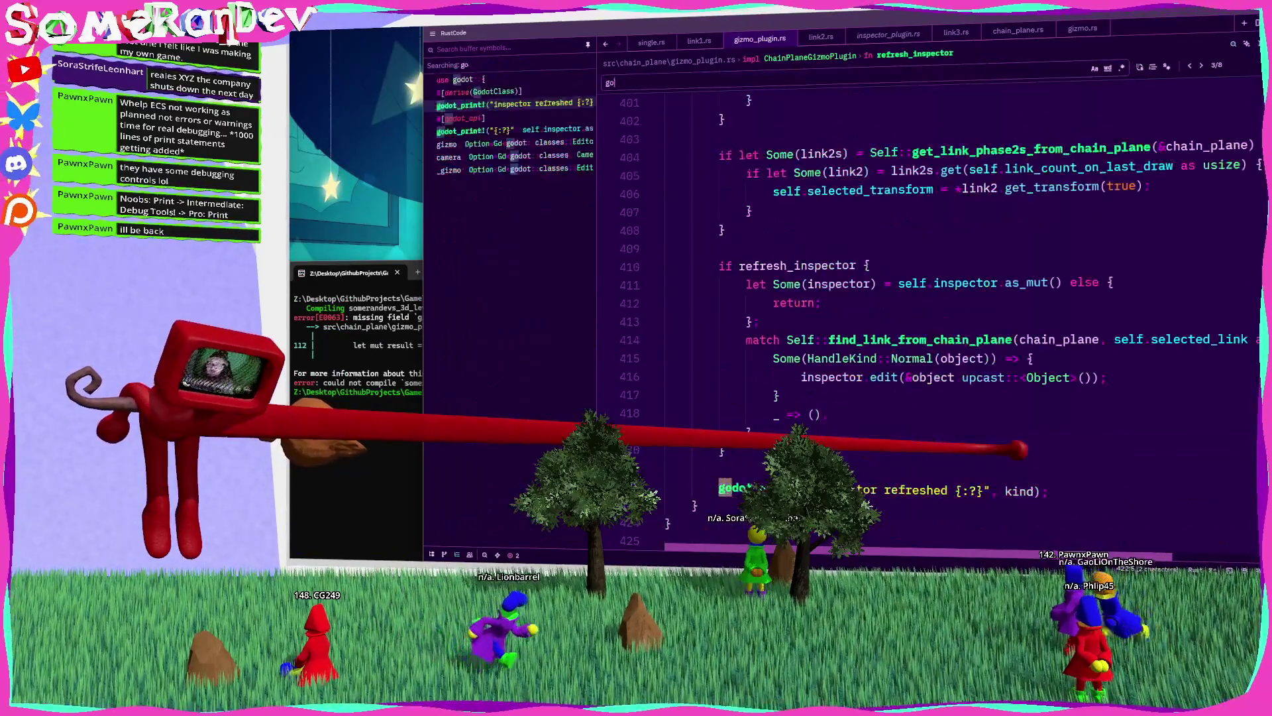
key("Escape")
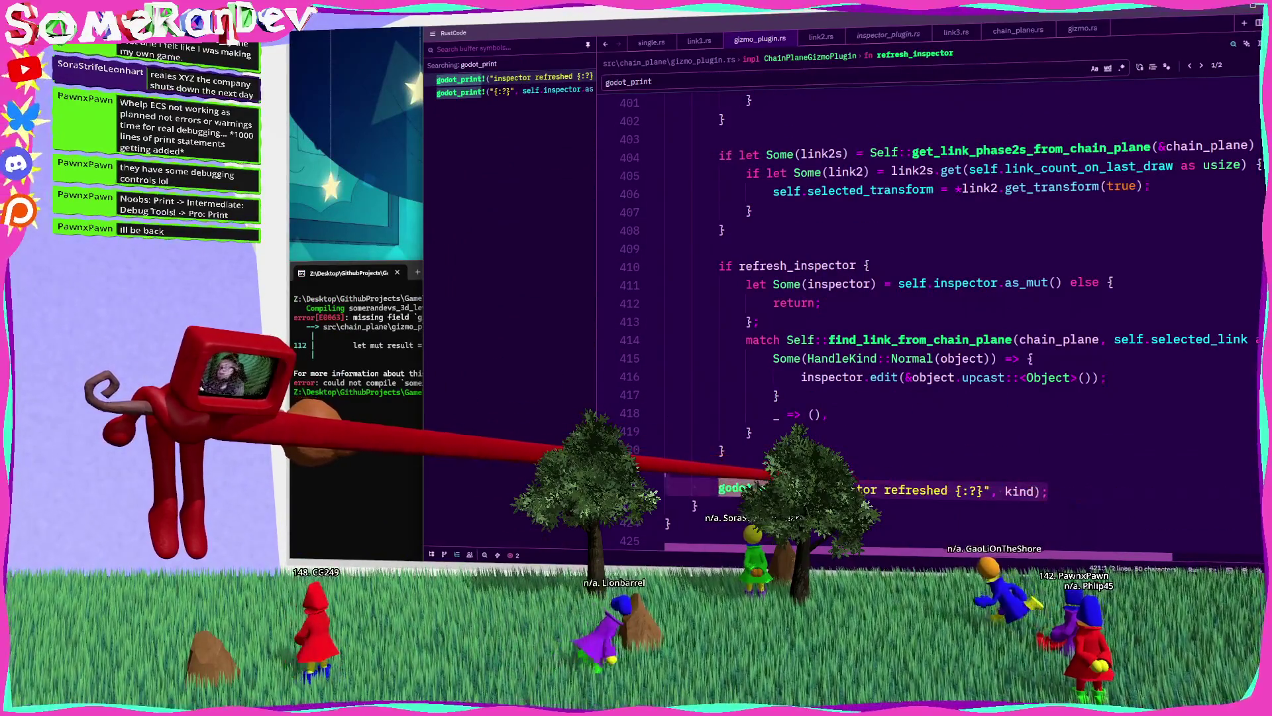
key("ctrl+shift+k")
key("Up")
key("BackSpace")
scroll(928, 298, "down", 10)
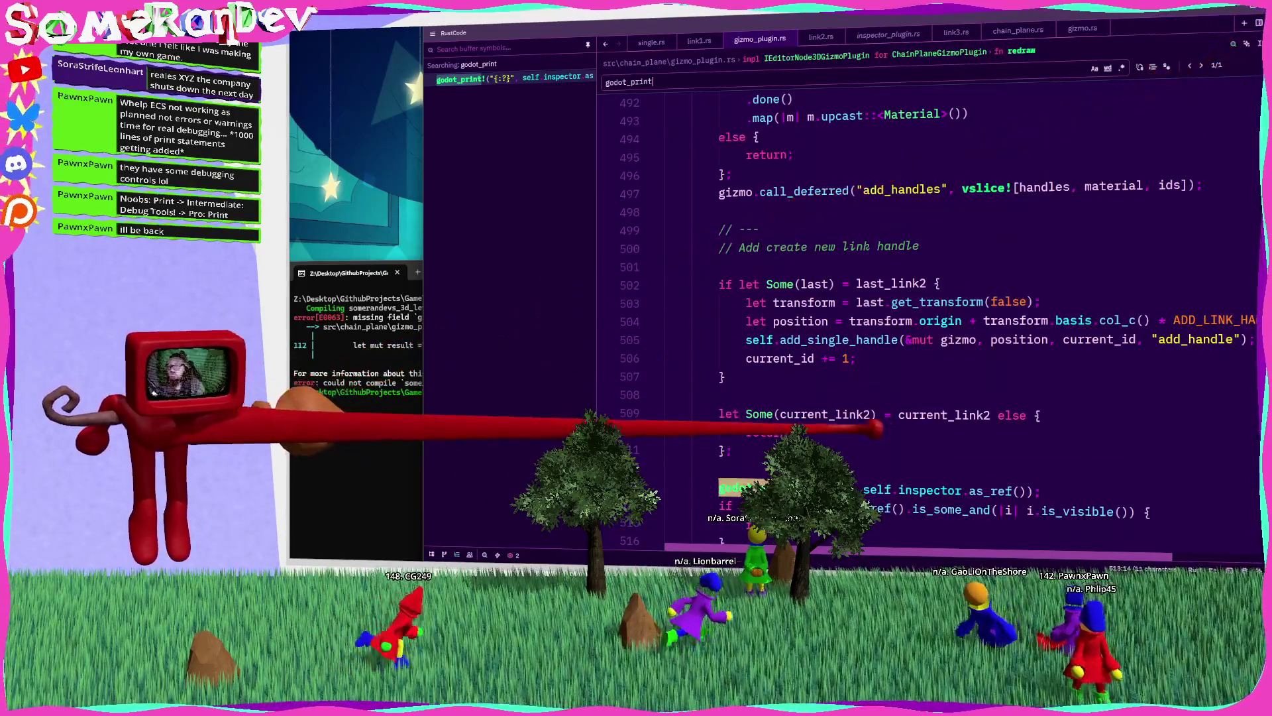
left_click(729, 340)
key("ctrl+v")
key("ctrl+z")
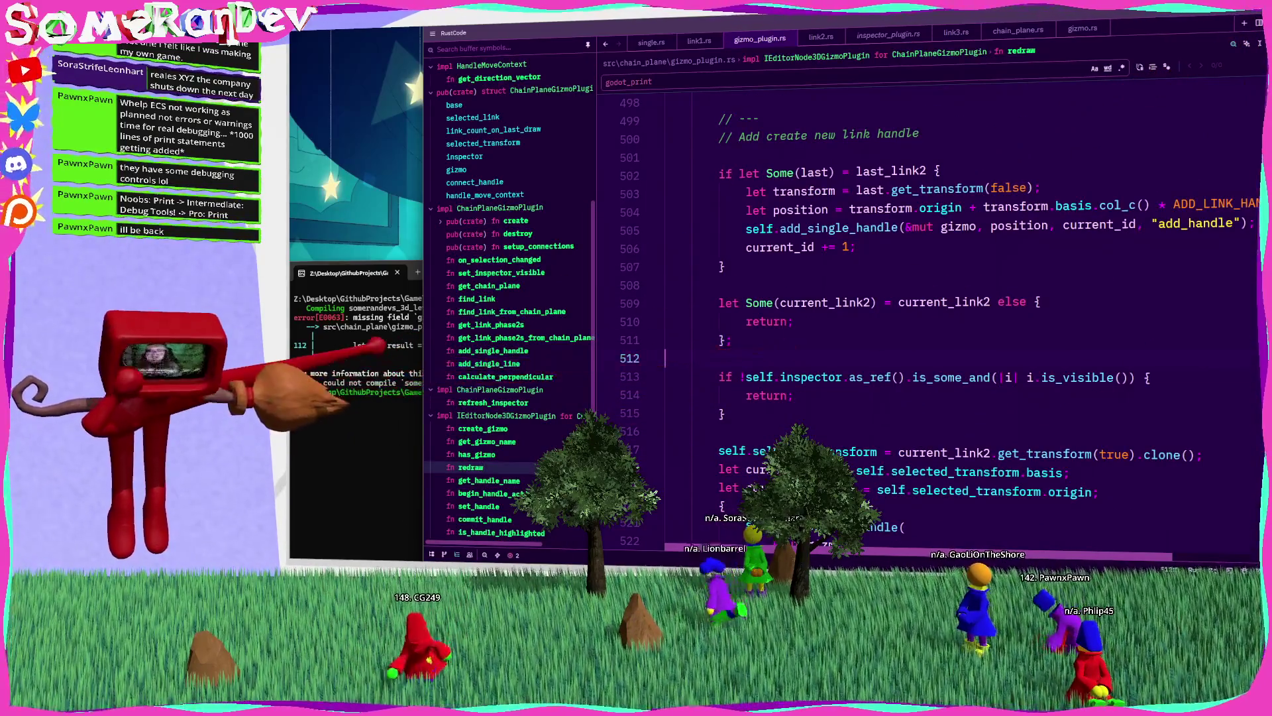
Step: Check the build errors and initialize the missing gizmo field to None in create()
key("alt+Tab")
key("alt+Tab")
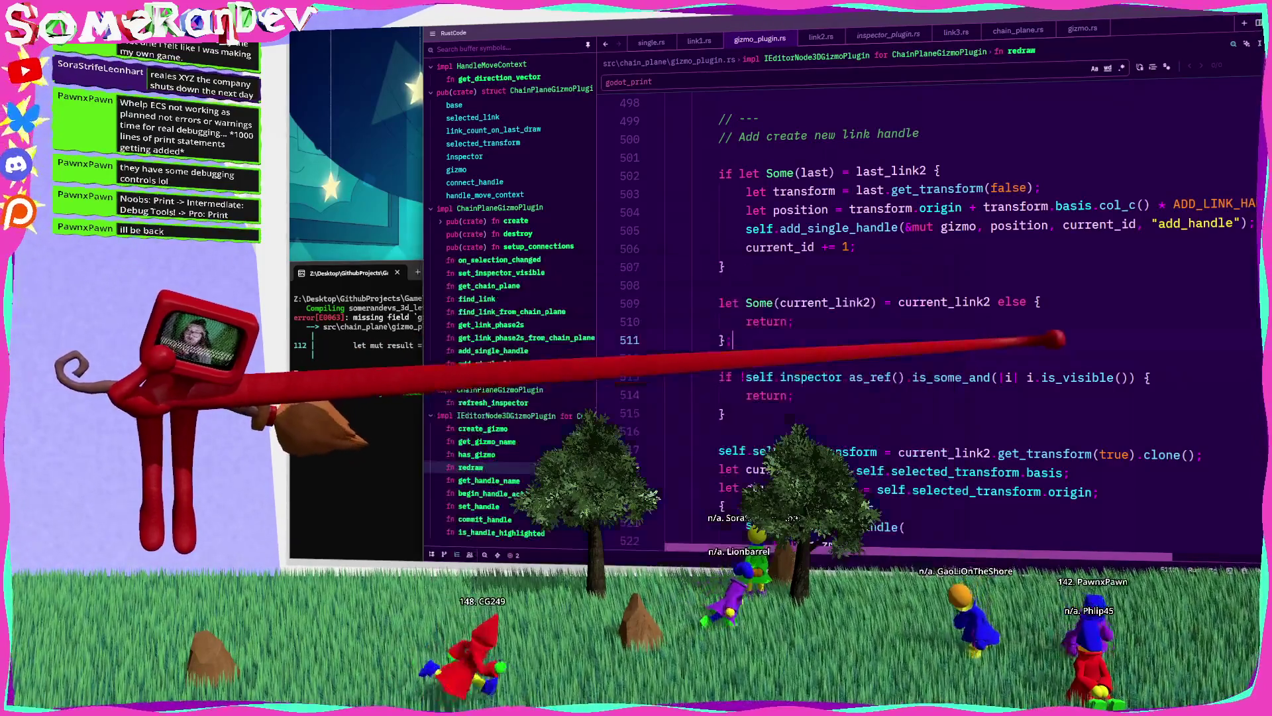
scroll(927, 299, "up", 7)
scroll(927, 298, "up", 20)
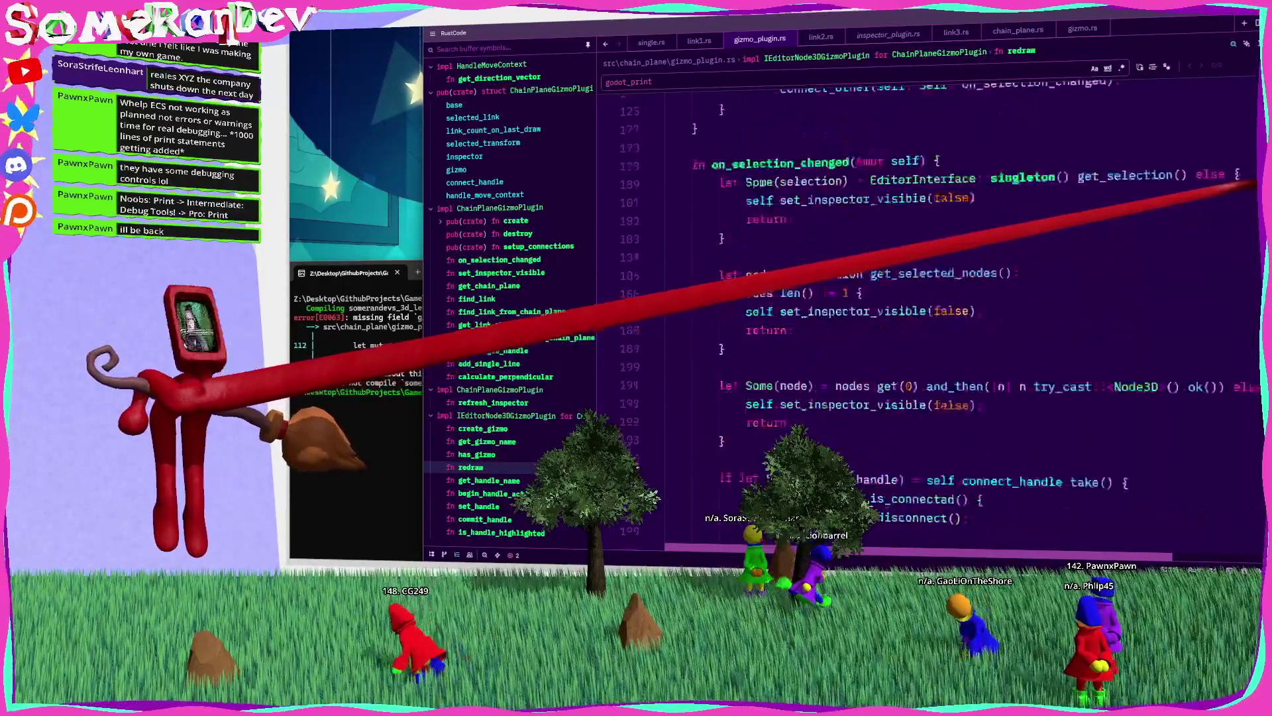
scroll(927, 298, "up", 6)
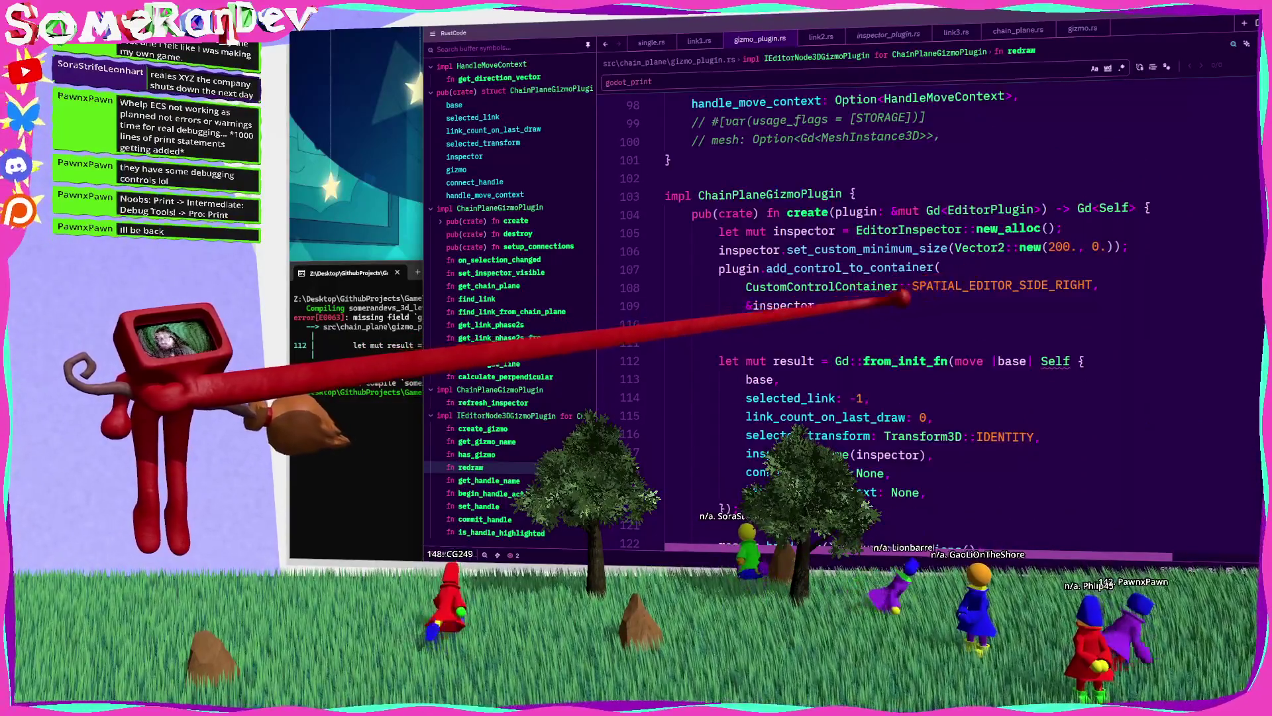
left_click(941, 493)
key("Return")
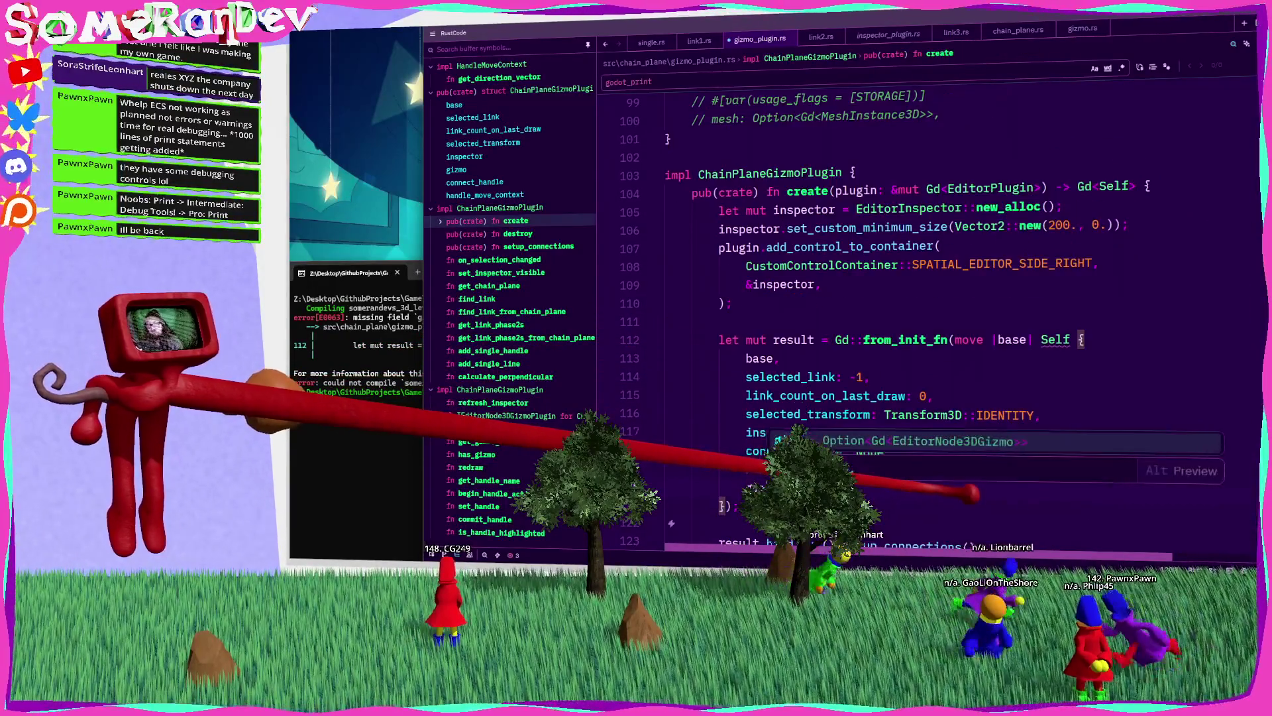
type("No")
key("Escape")
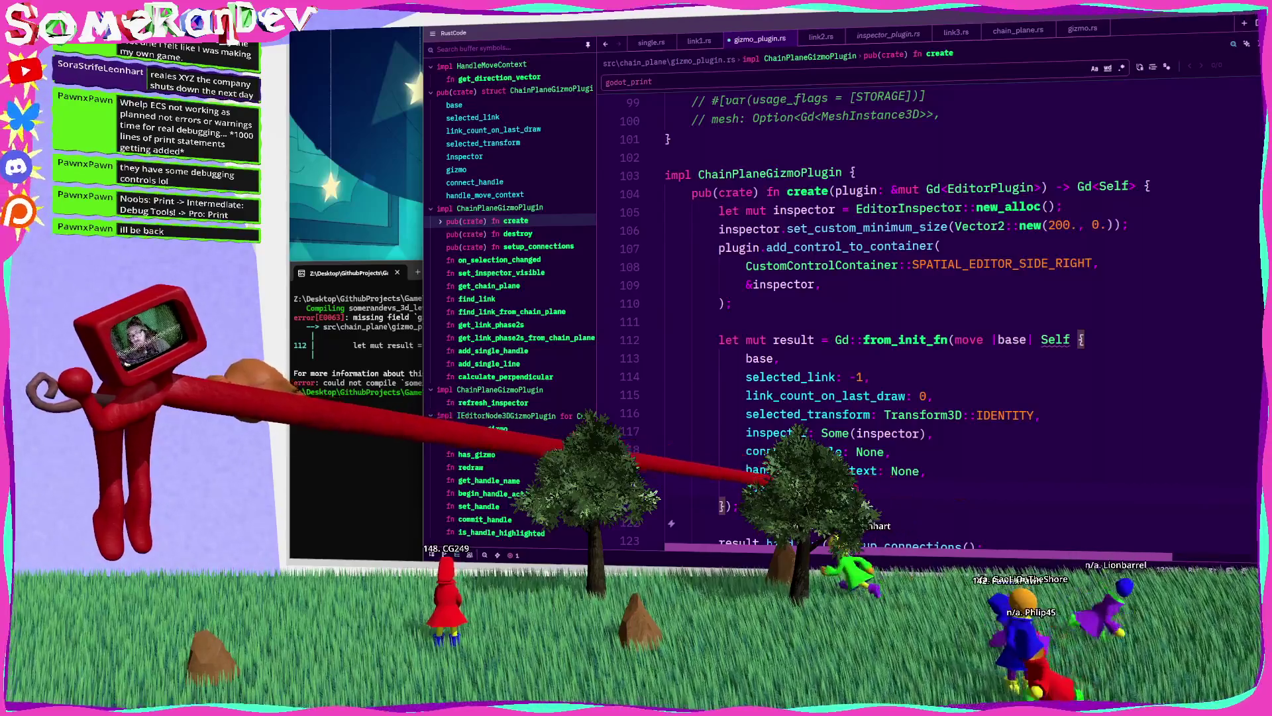
left_click(935, 429)
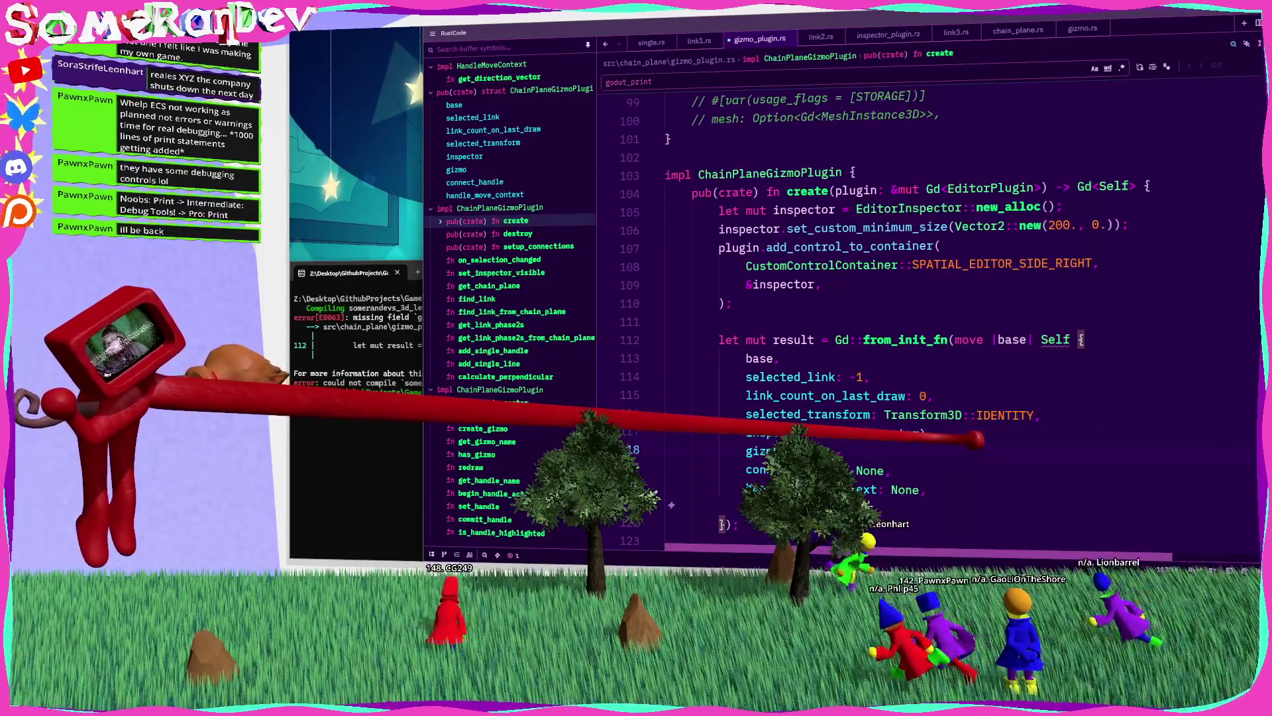
Step: Rerun cargo build in the terminal to launch Godot
key("alt+Tab")
key("Up")
key("Return")
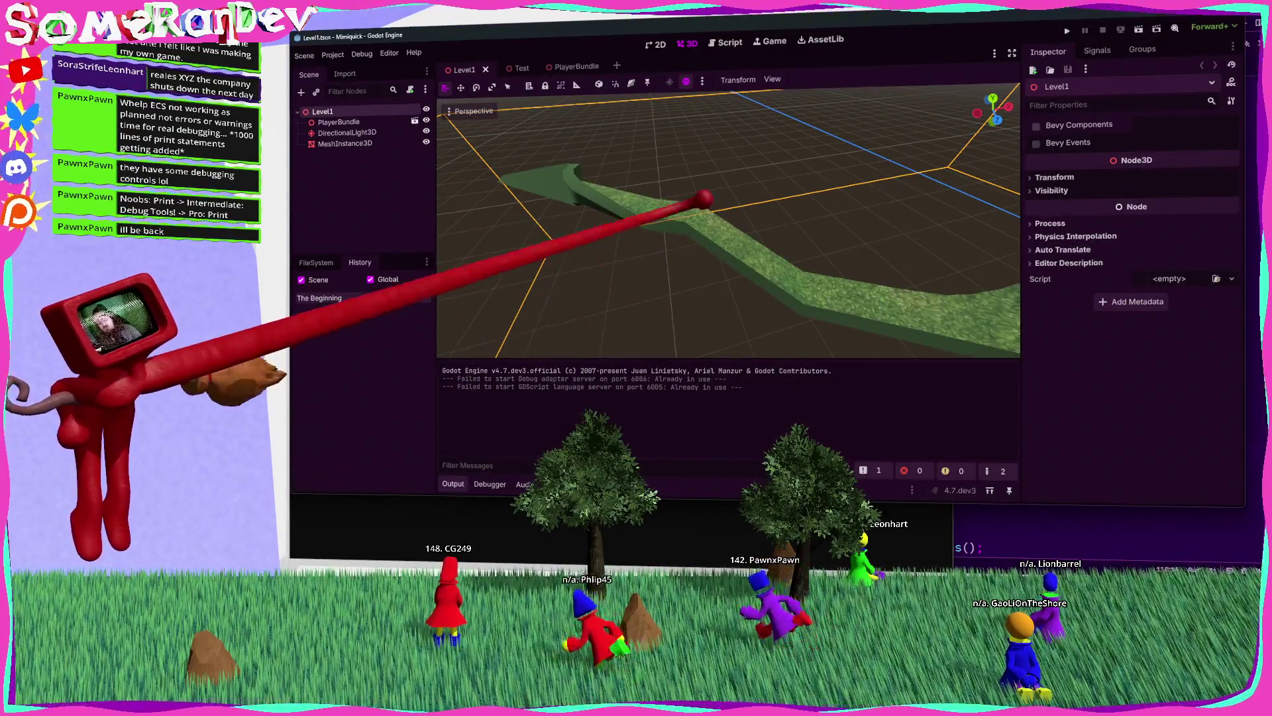
Step: Select and focus MeshInstance3D, pick a curve point, then deselect, reselect and deselect it
left_click(704, 193)
key("f")
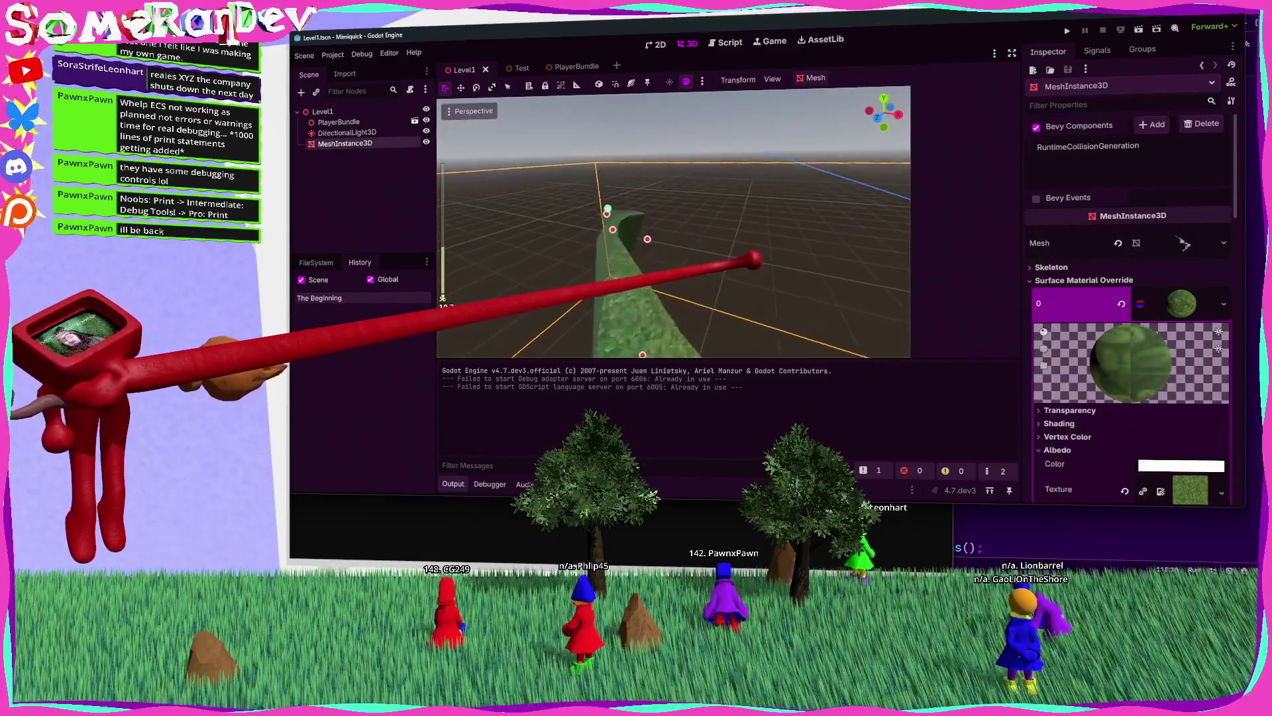
left_click(715, 257)
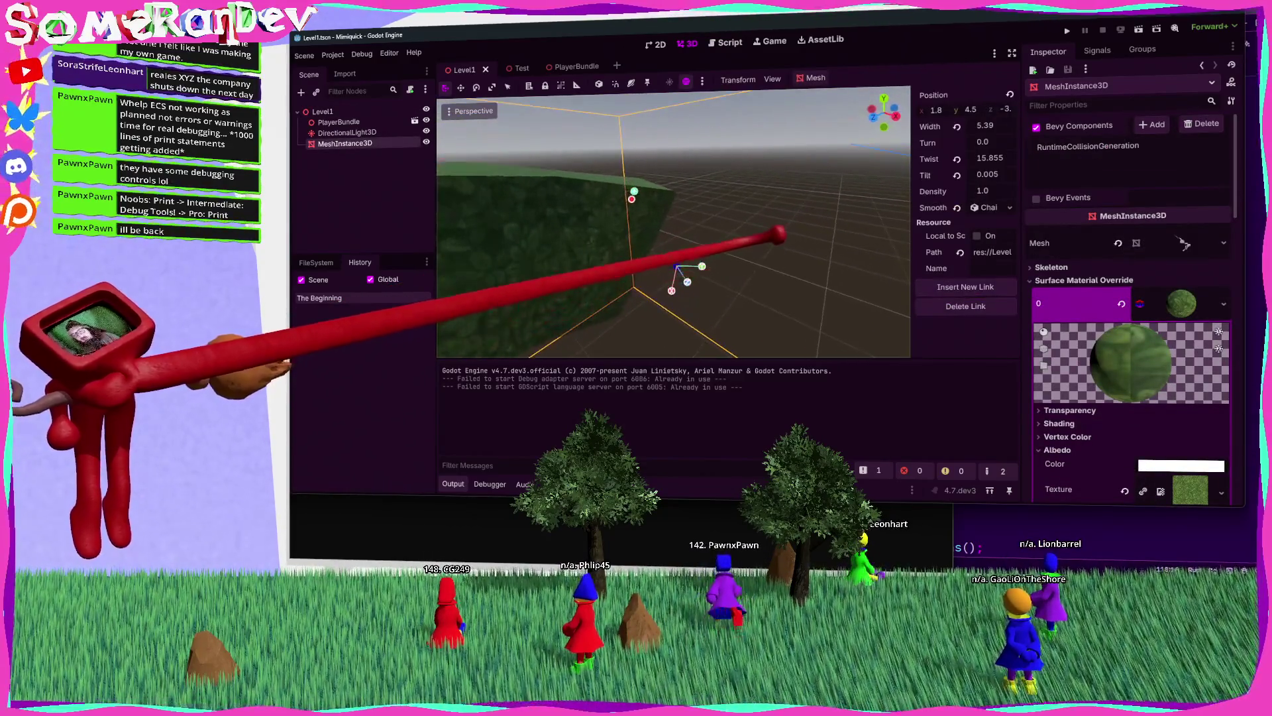
left_click(702, 278)
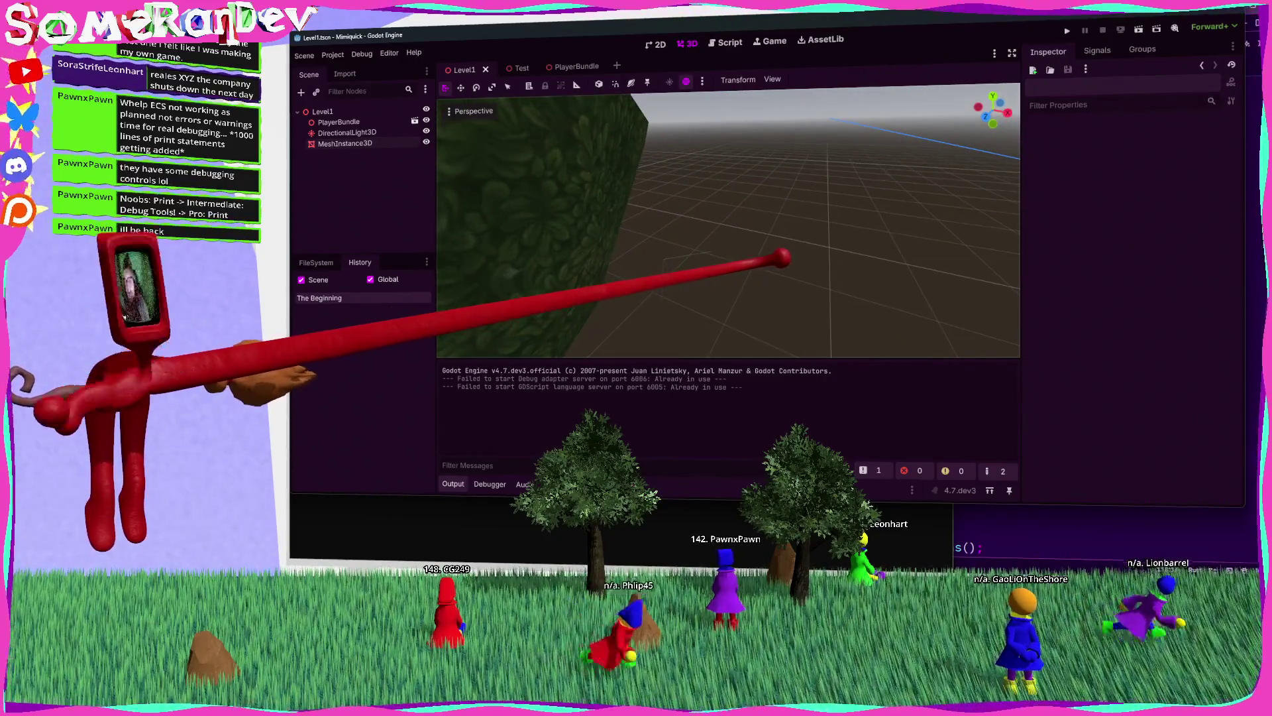
left_click(597, 218)
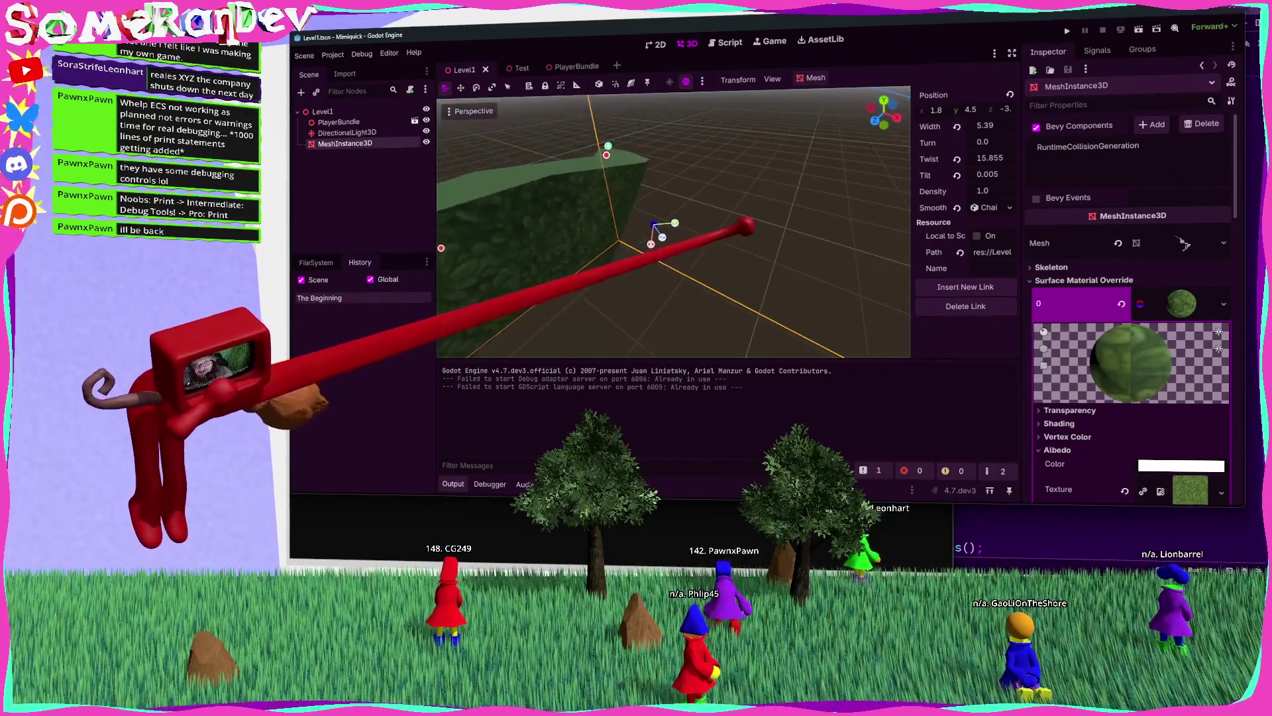
left_click(746, 226)
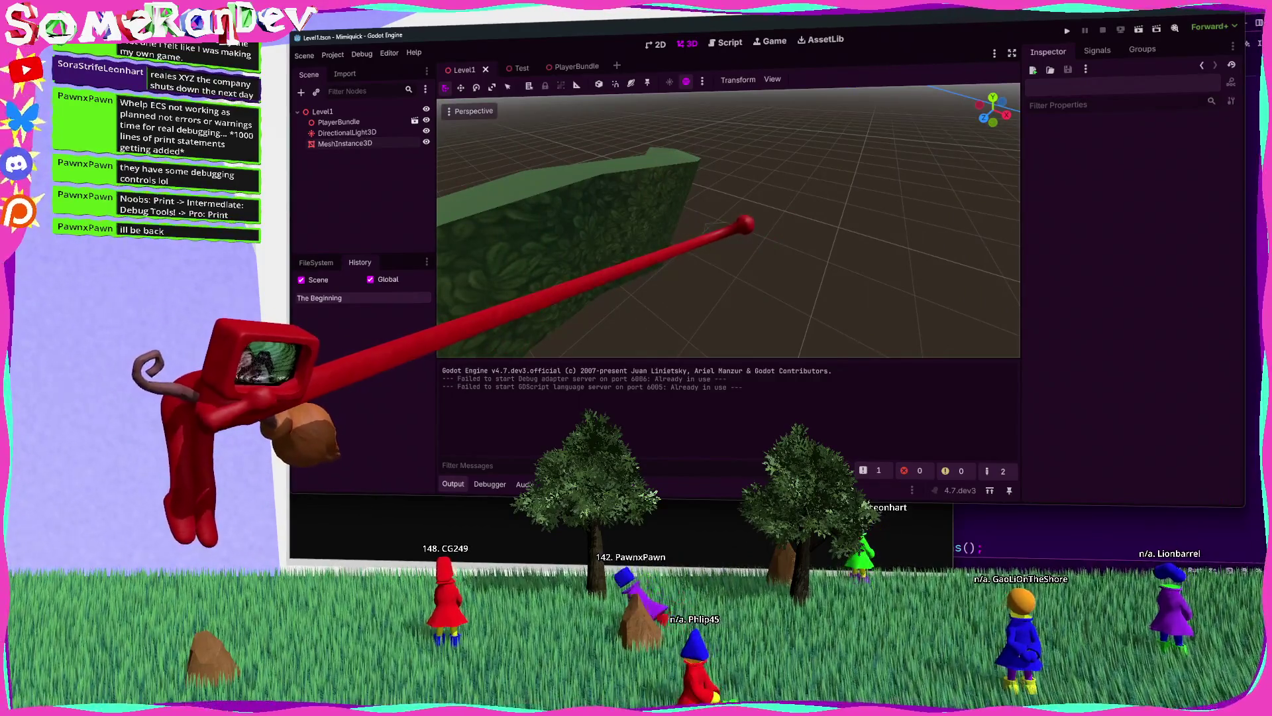
key("alt+Tab")
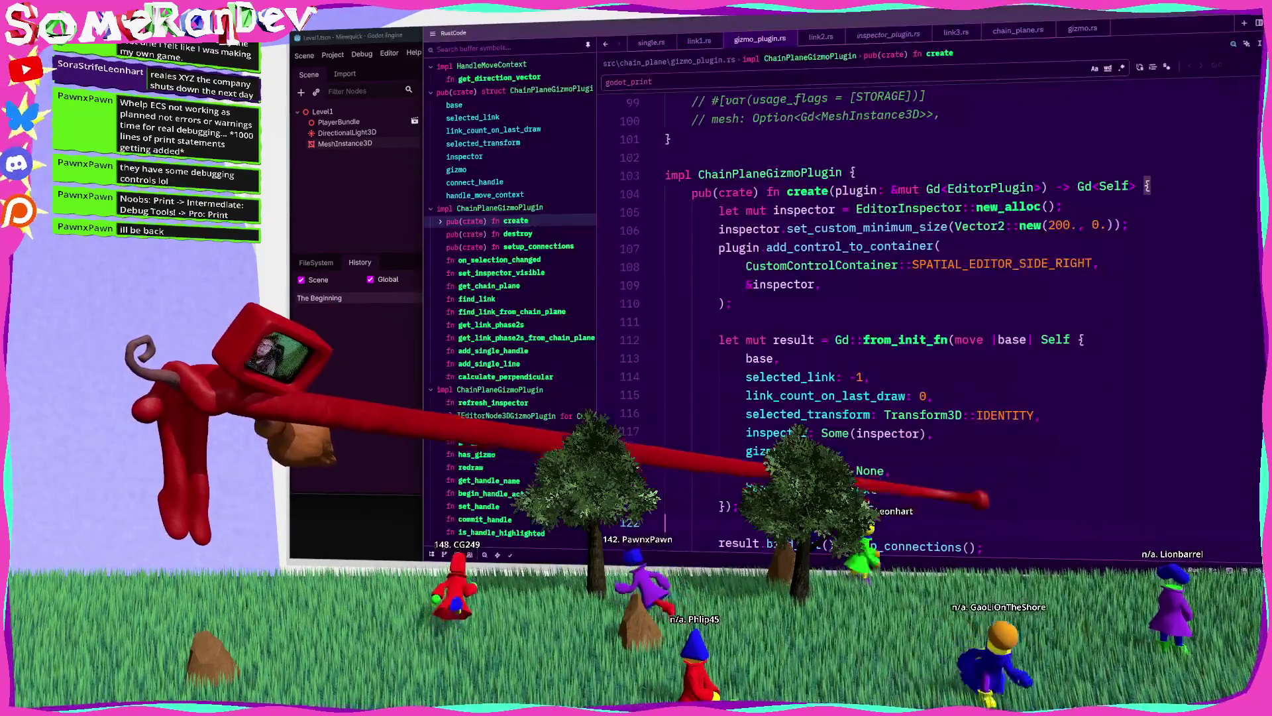
Step: Add godot_print!("{} {} {}", visible, self.selected_link, self.gizmo.is_some()); to set_inspector_visible and save
left_click(521, 271)
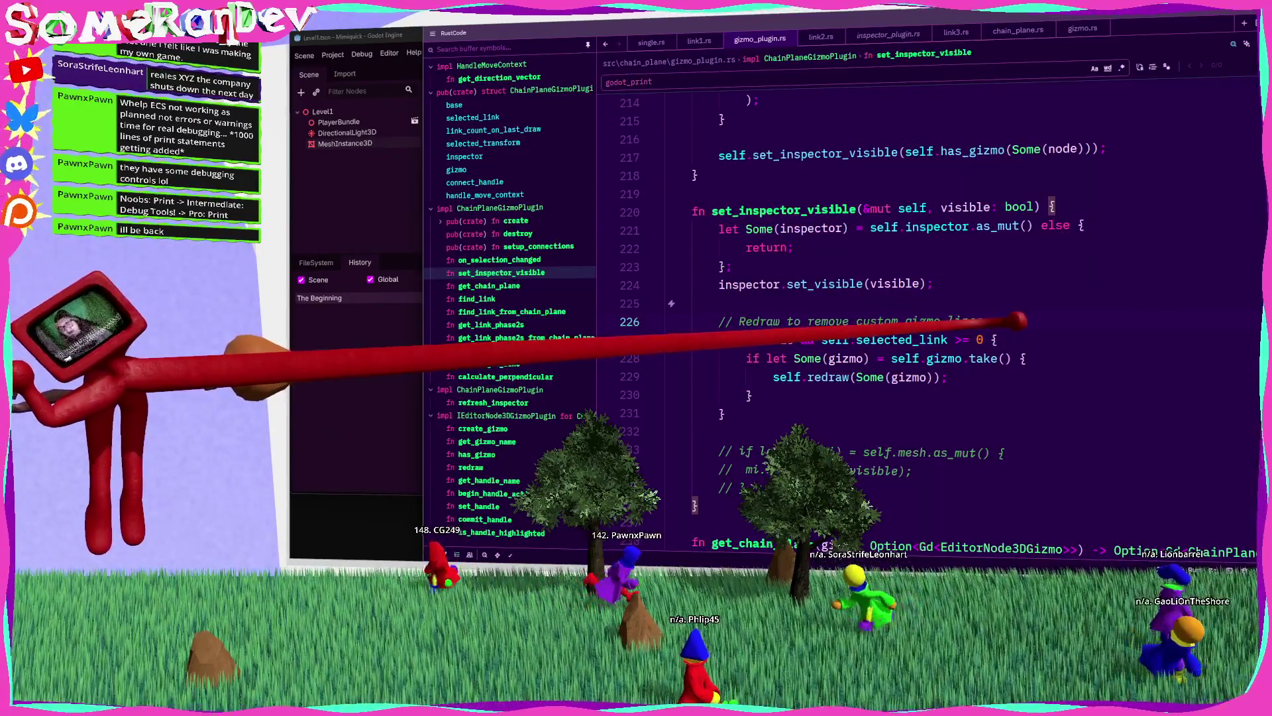
key("Return")
type("godot_print!(\"{}")
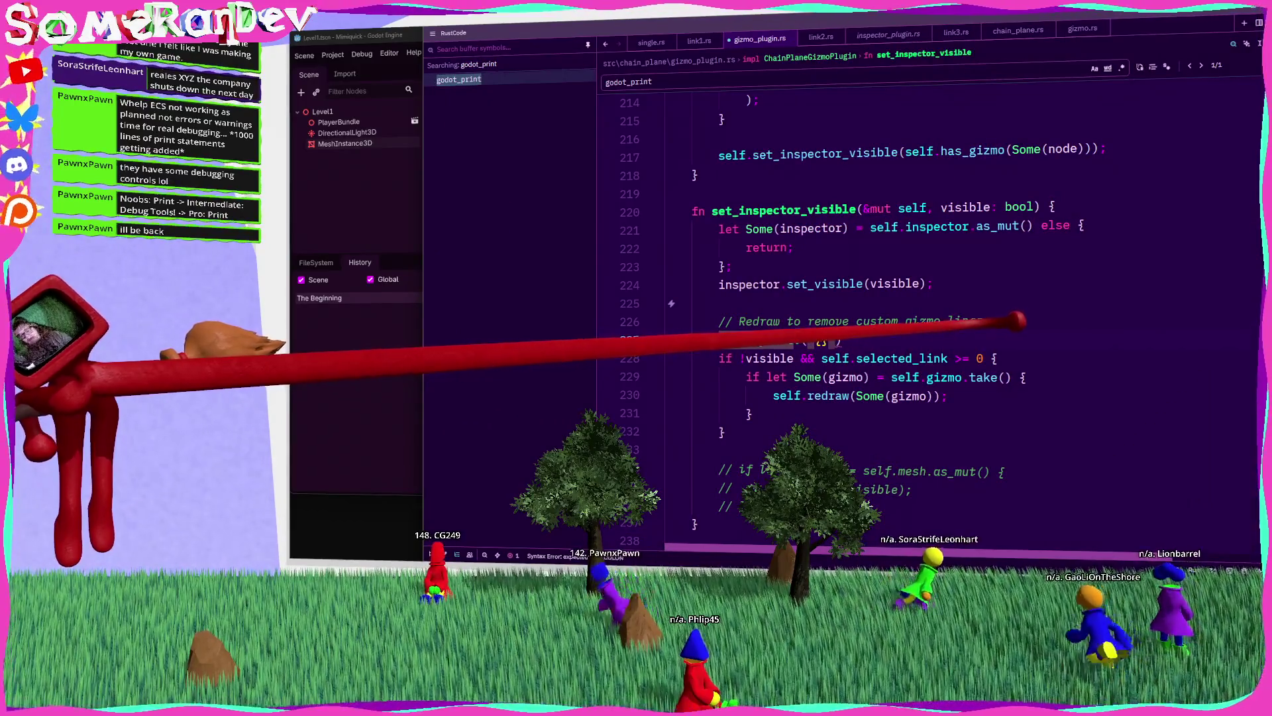
type(" {} {}\"")
type(", visible, selec")
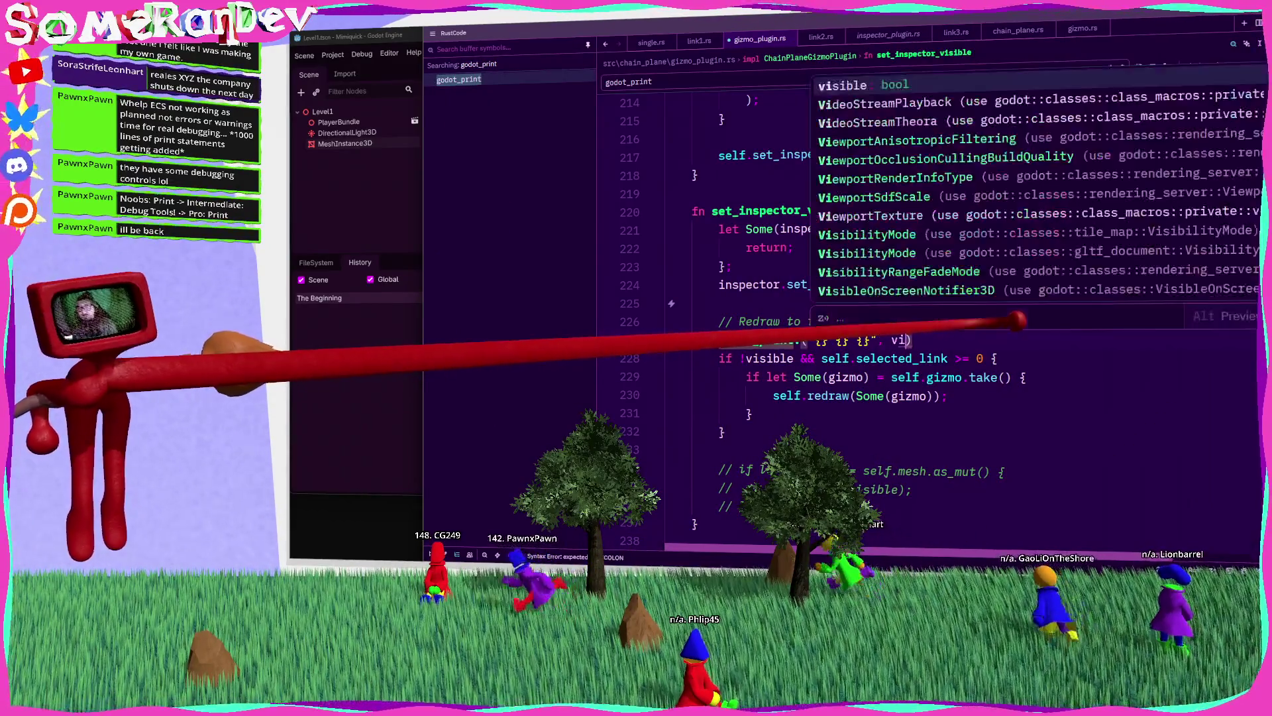
key("ctrl+BackSpace")
type("self.selec")
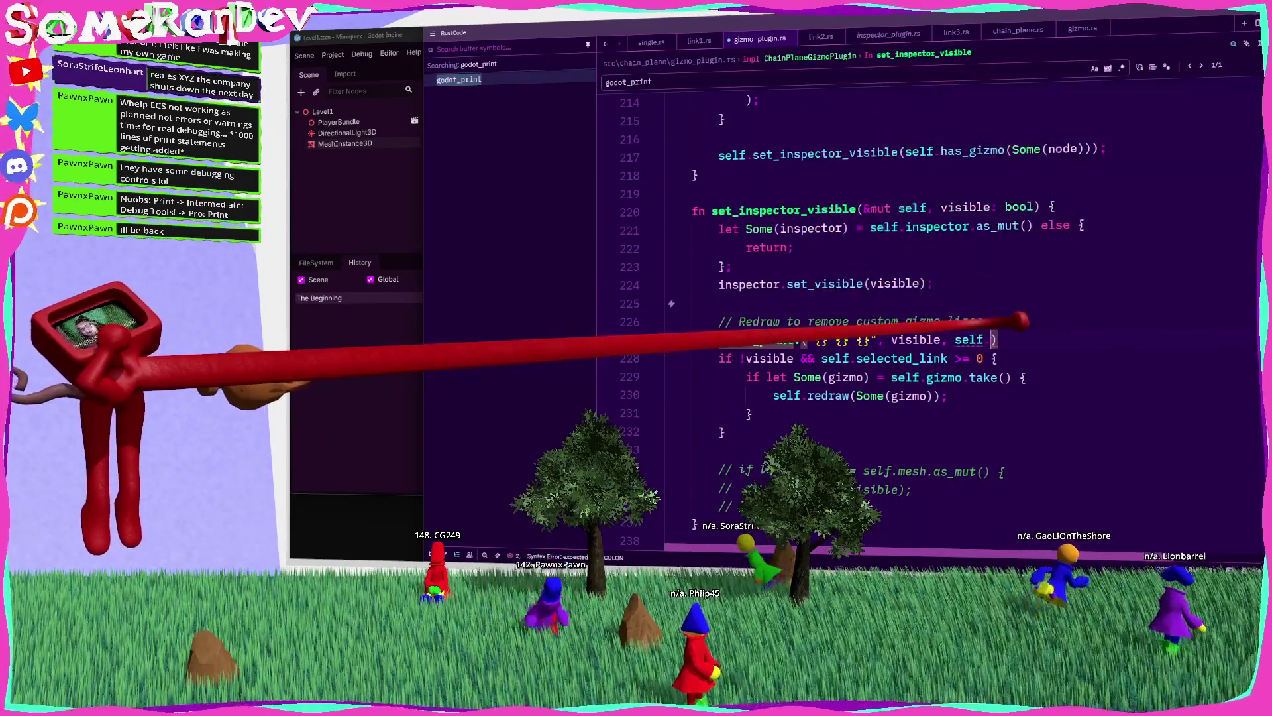
key("Tab")
type(", self.giz")
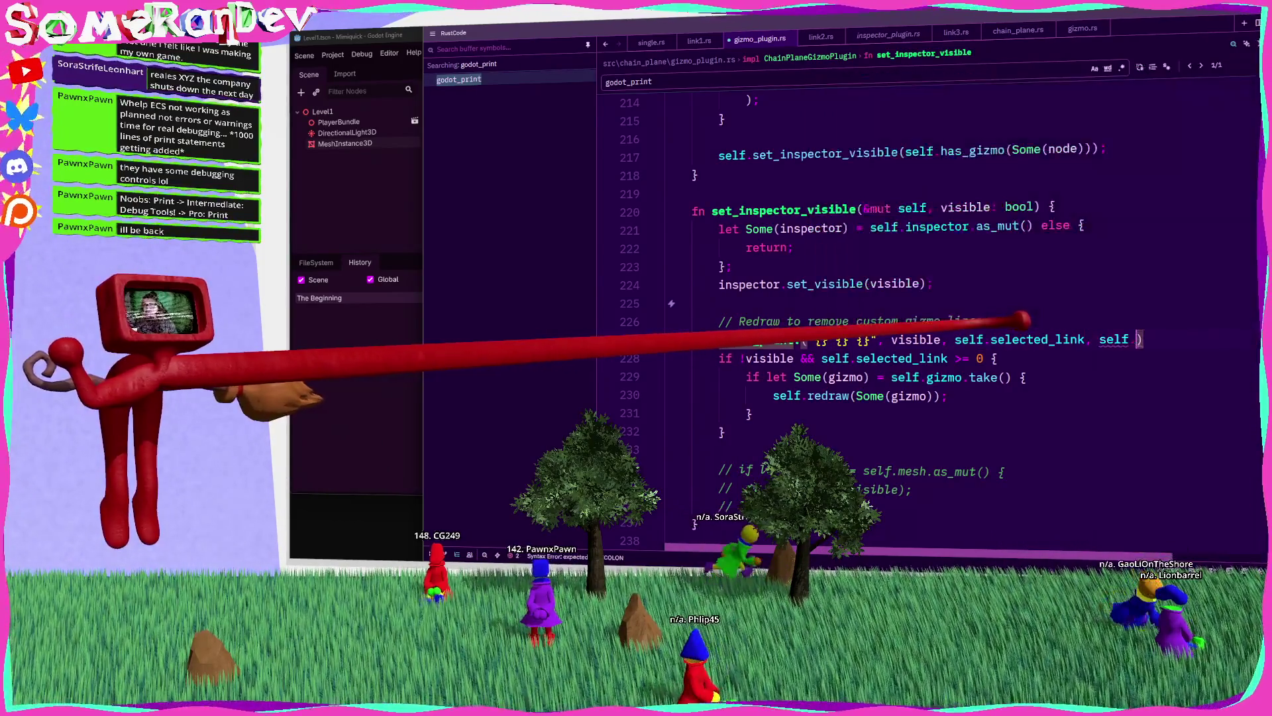
key("Tab")
type(".is_sopm")
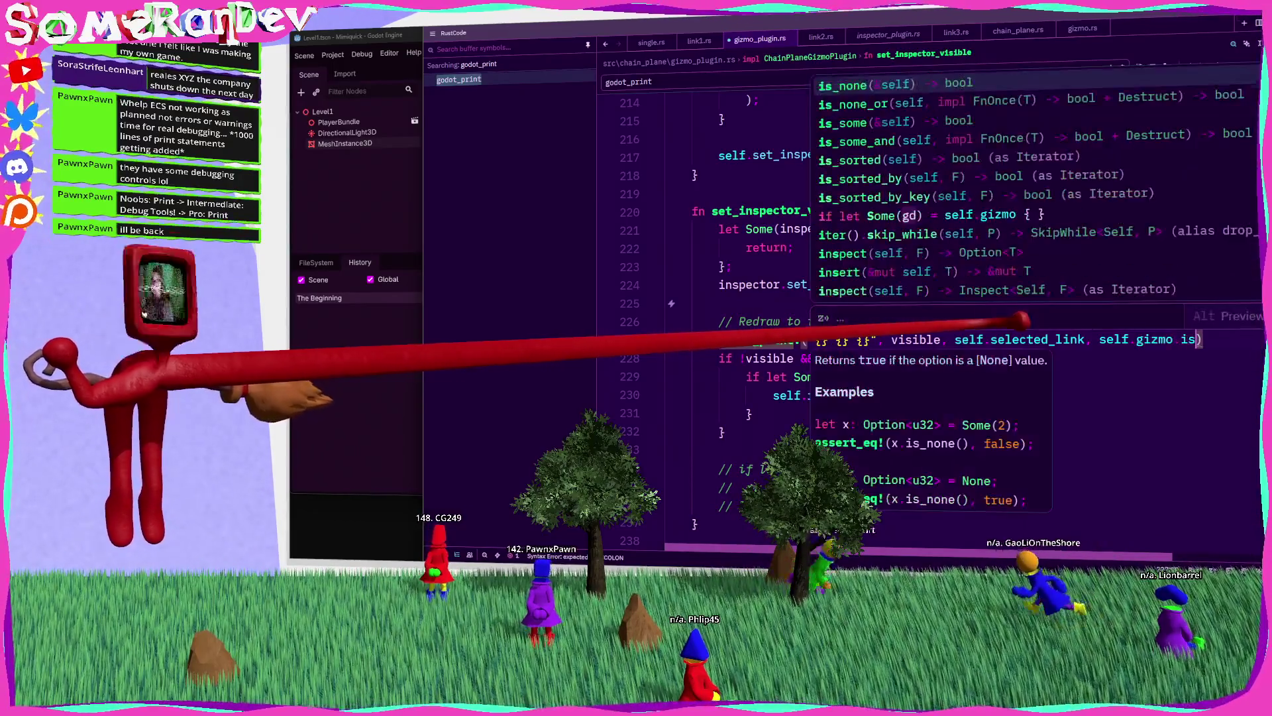
type("o")
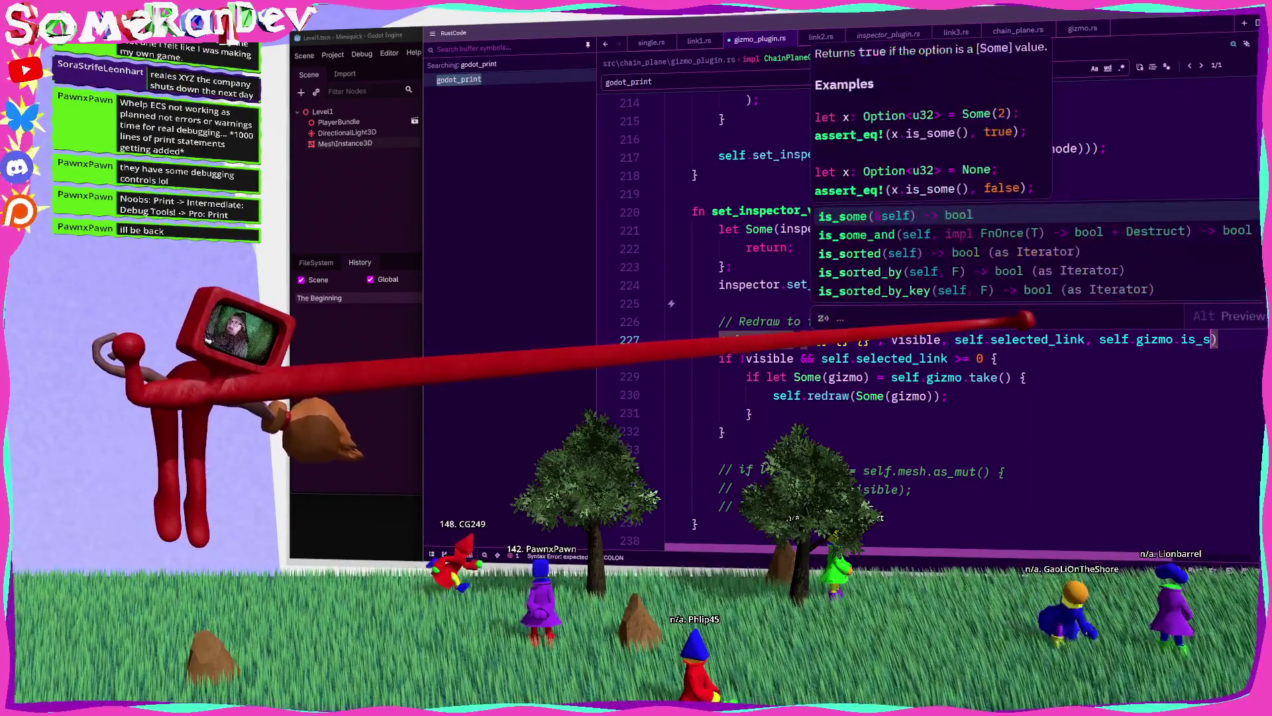
key("Tab")
type(";")
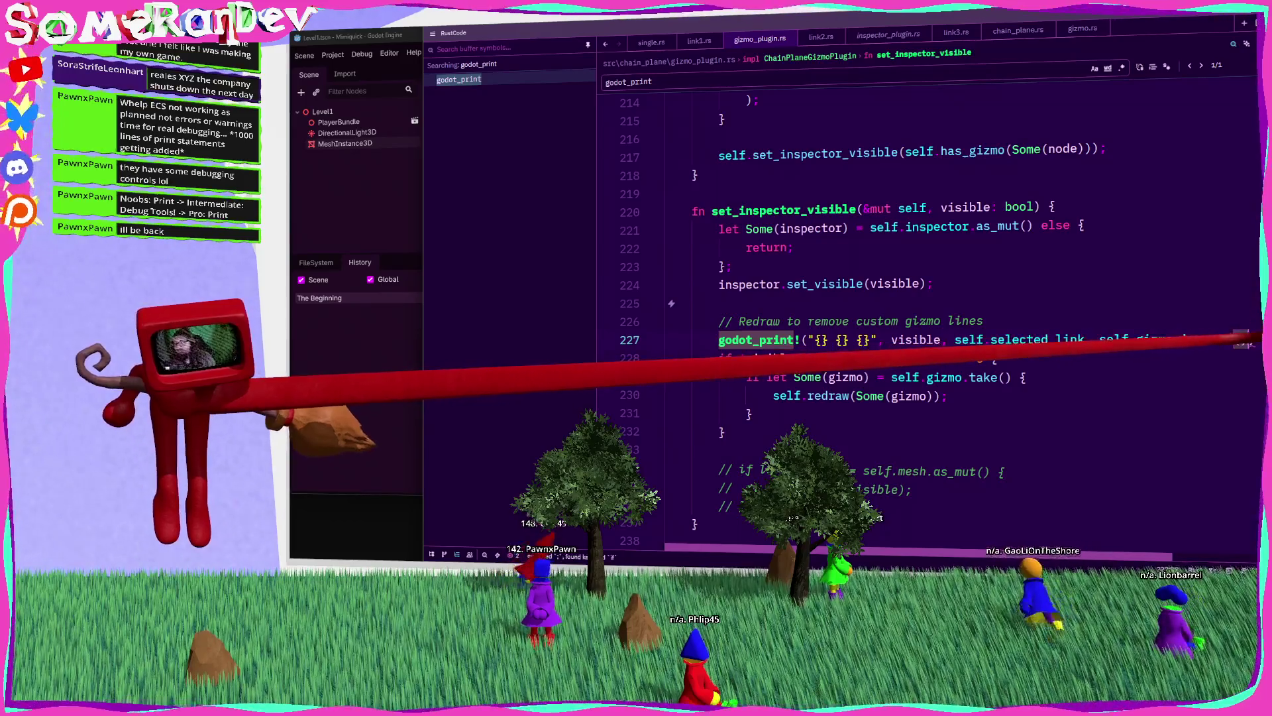
key("ctrl+s")
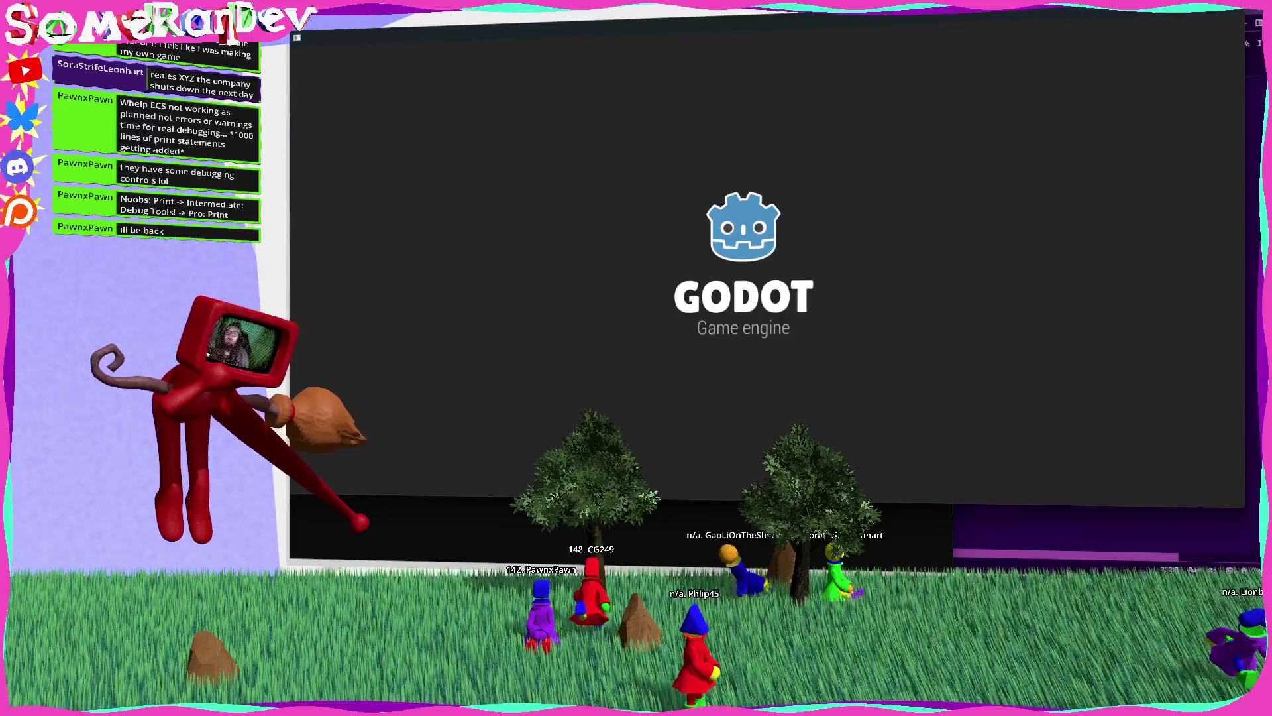
Step: Rerun the build, then select and deselect MeshInstance3D to log 'true -1 true' and 'false 31 true'
key("Up")
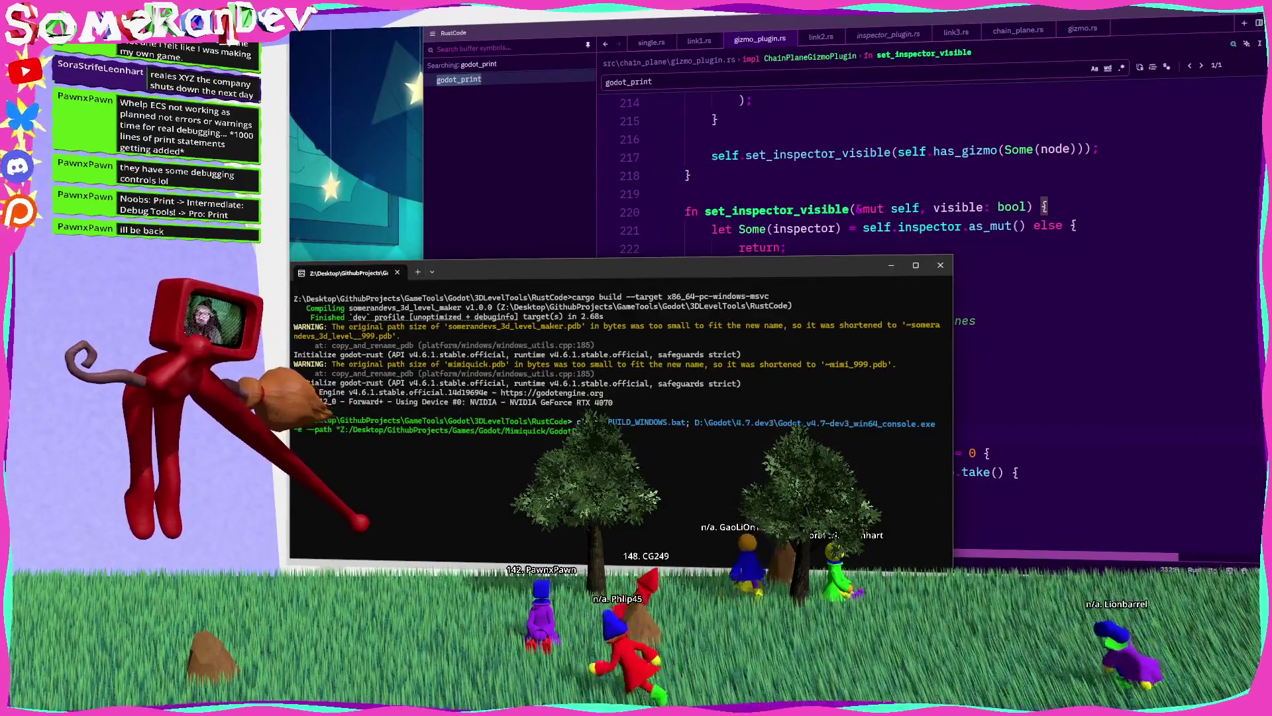
key("Return")
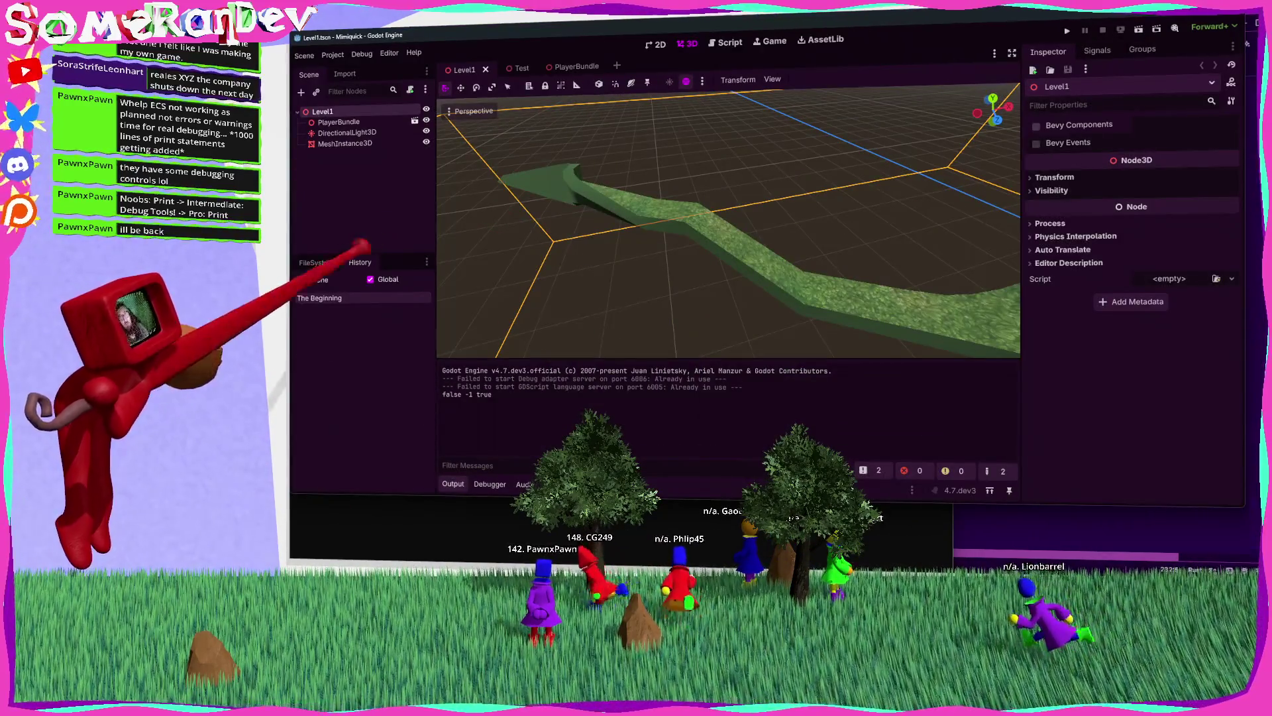
left_click(689, 202)
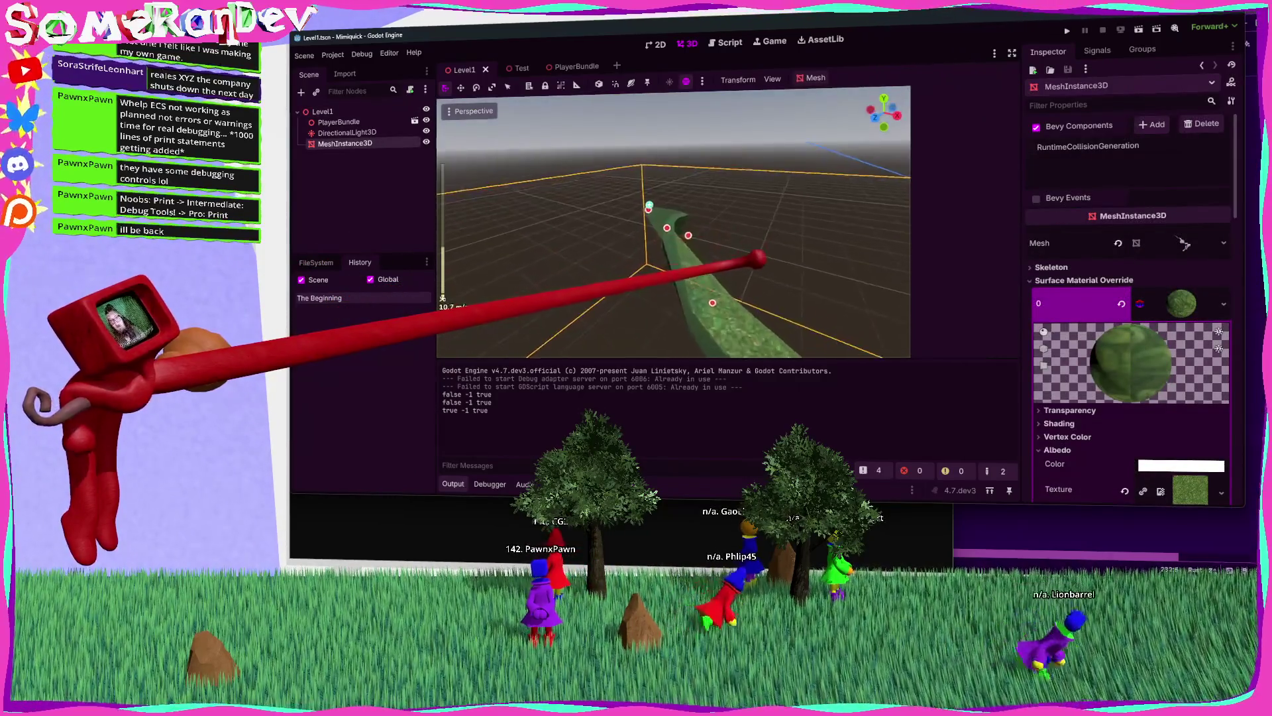
left_click(736, 232)
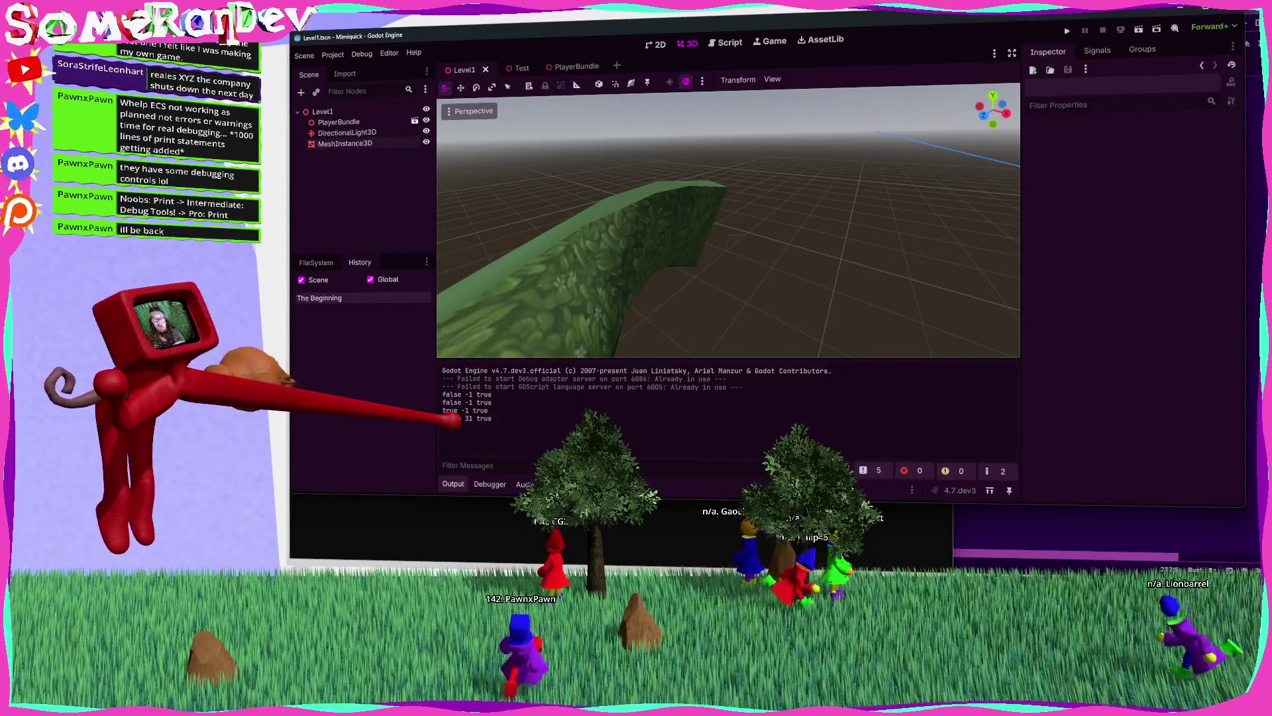
Step: Switch between Godot and Zed, then jump to the redraw definition
key("alt+Tab")
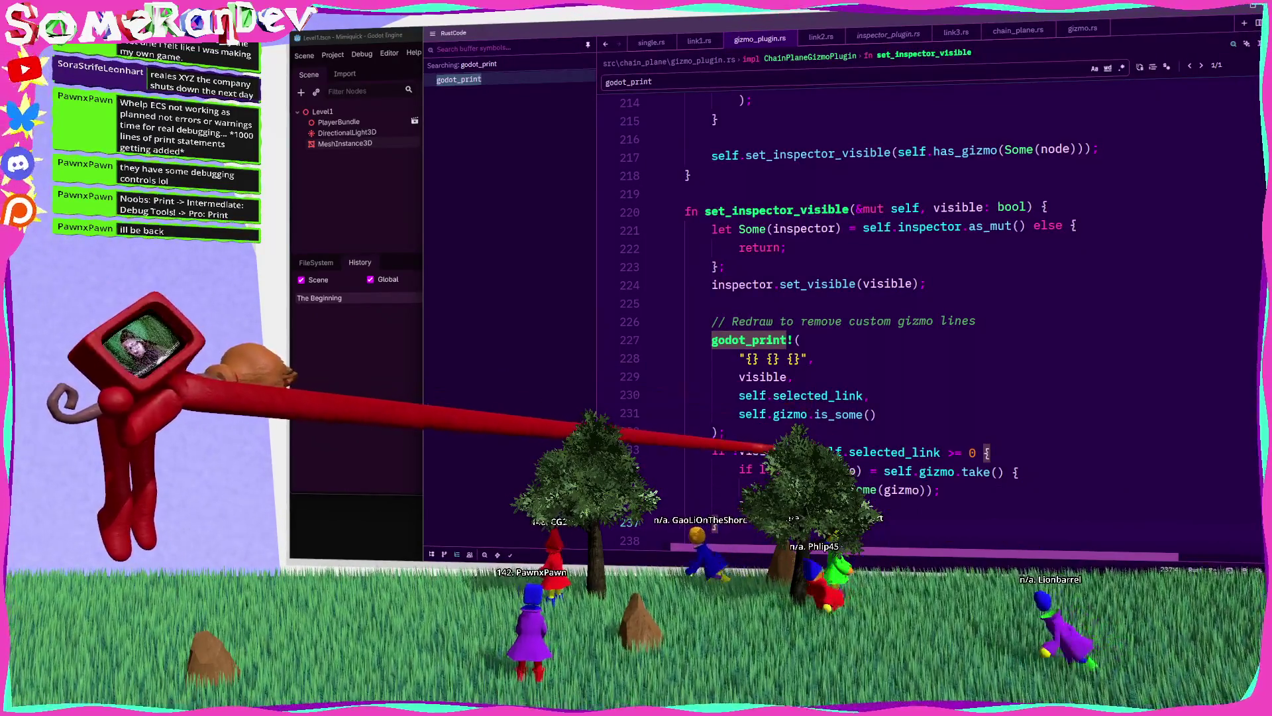
left_click(323, 402)
left_click(720, 518)
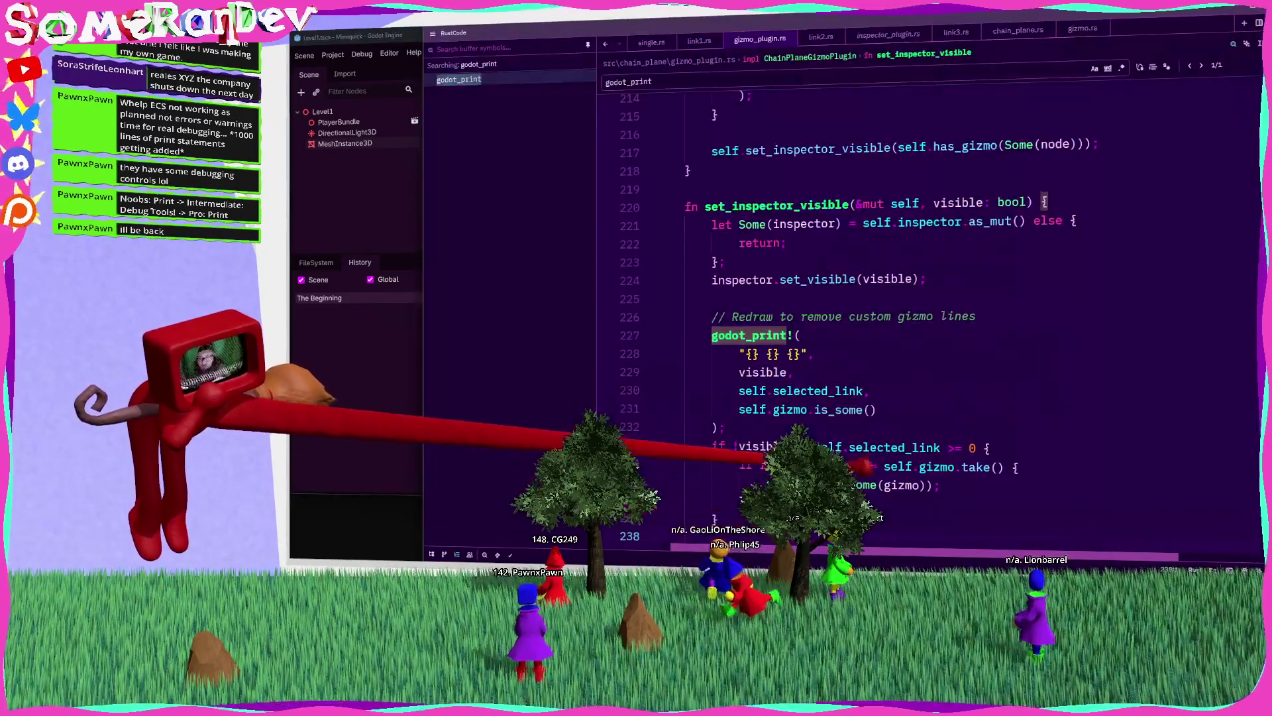
left_click(358, 402)
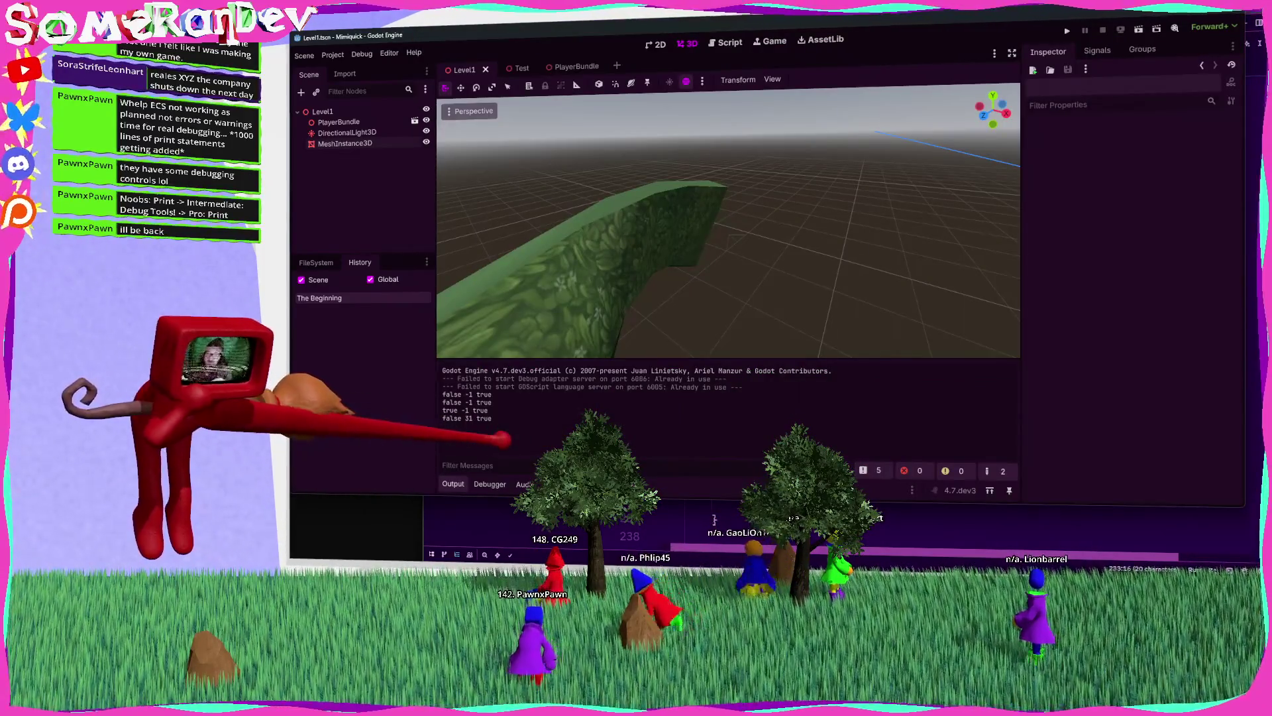
key("alt+Tab")
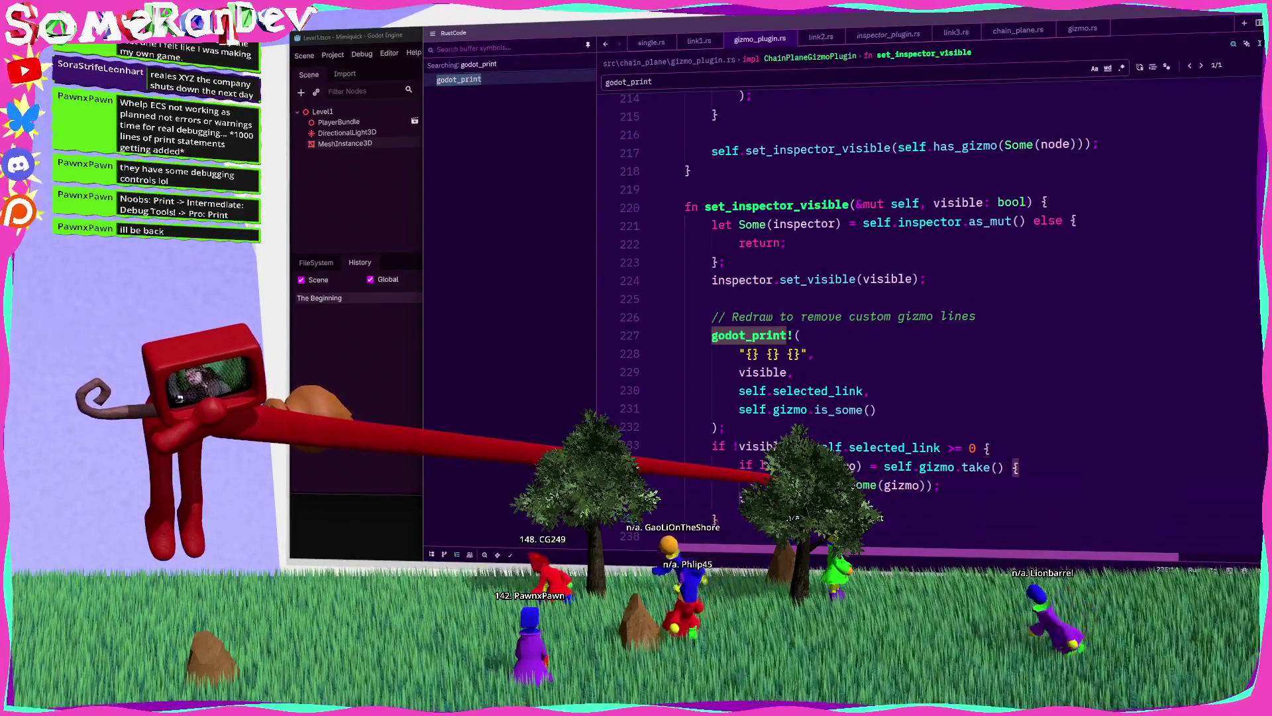
left_click(822, 485, "ctrl")
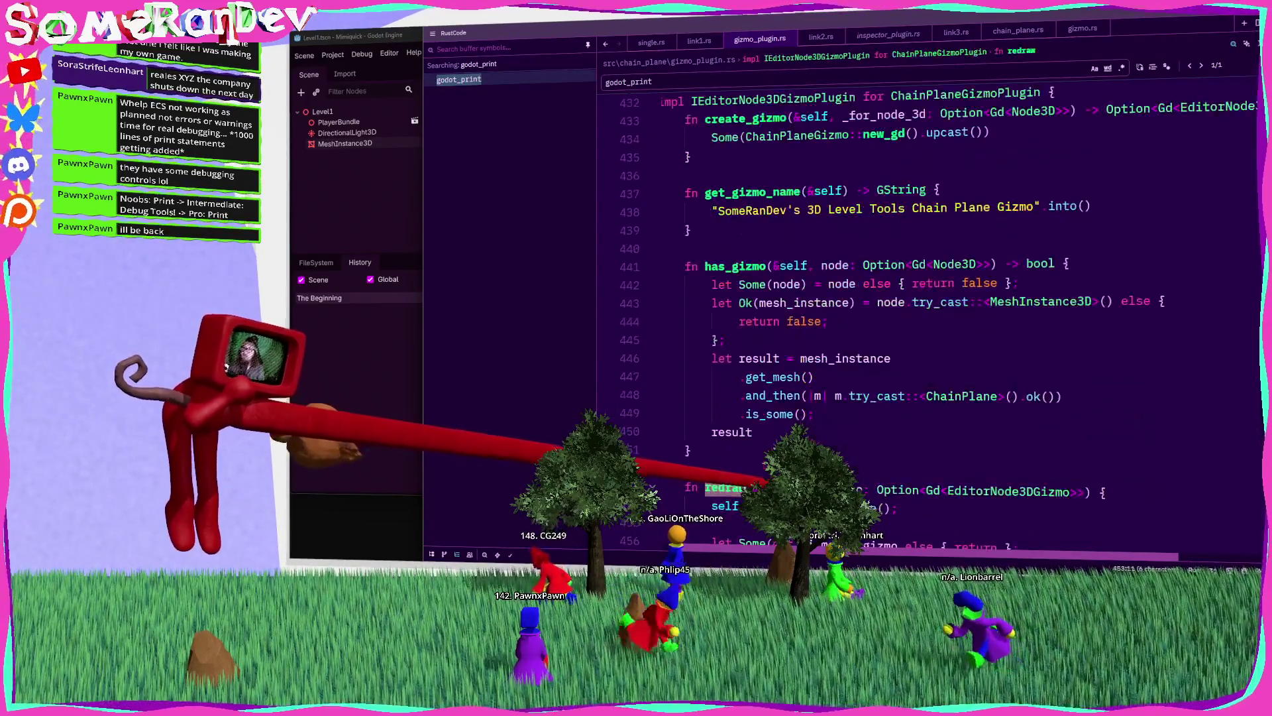
Step: Read redraw from the cloned gizmo assignment down to the inspector-visibility check near line 519
scroll(822, 485, "down", 4)
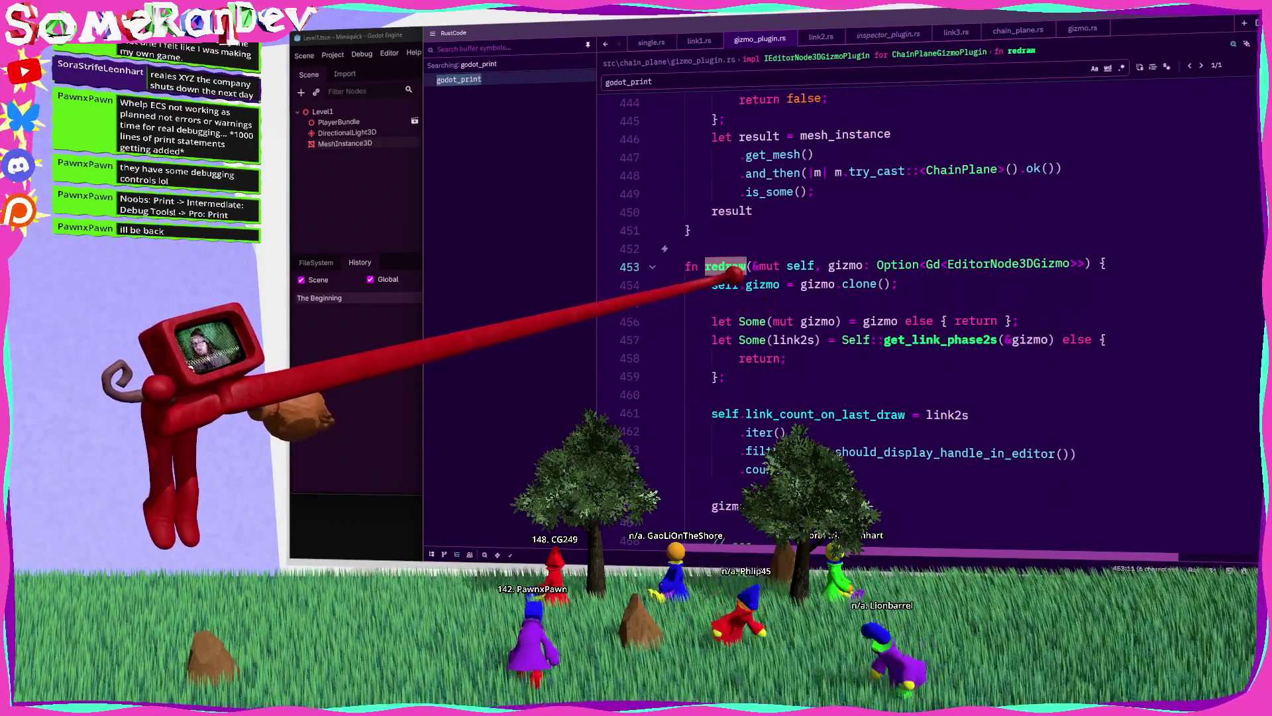
left_click_drag(710, 284, 934, 282)
double_click(960, 339)
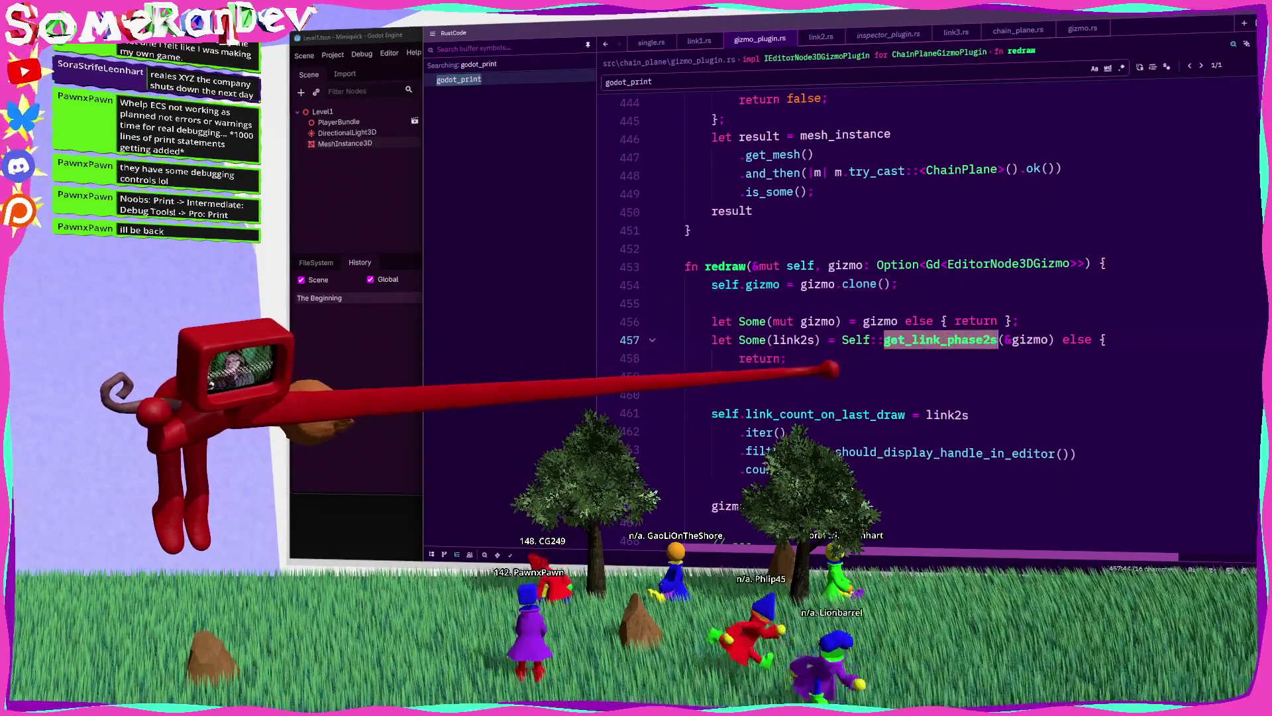
scroll(928, 344, "down", 5)
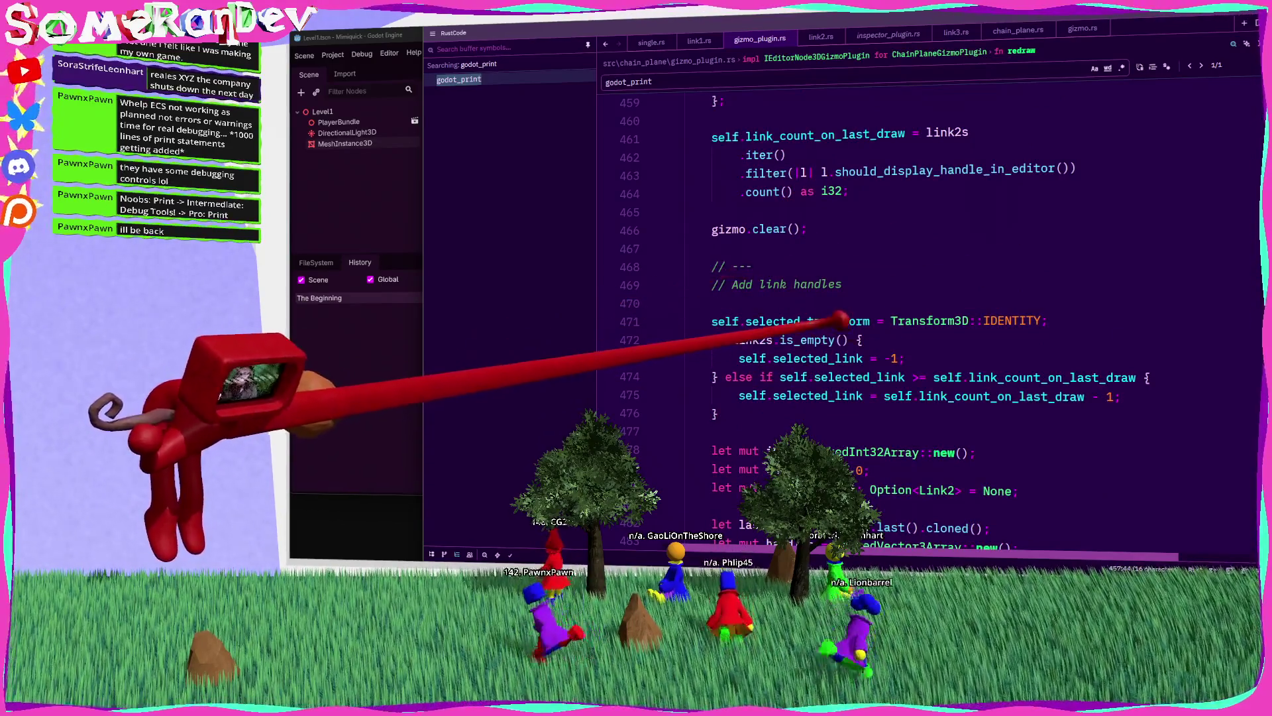
scroll(795, 298, "down", 6)
mouse_move(805, 321)
scroll(801, 321, "down", 5)
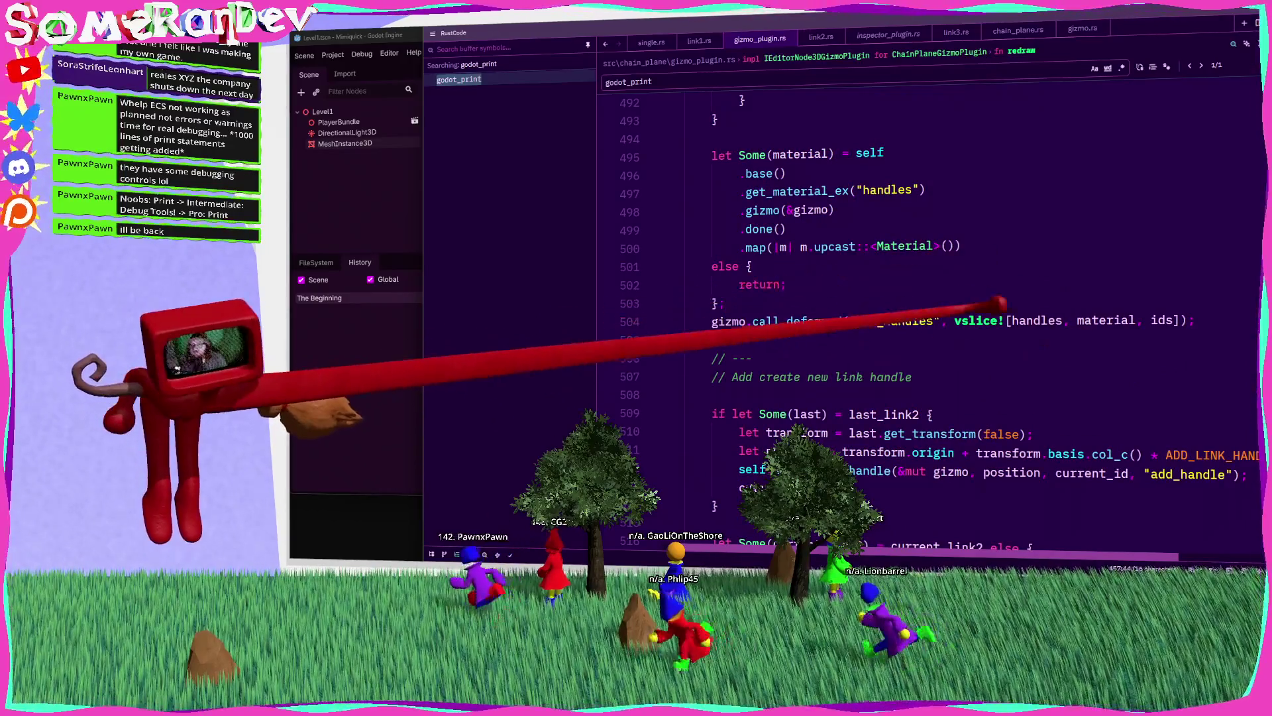
scroll(815, 238, "down", 7)
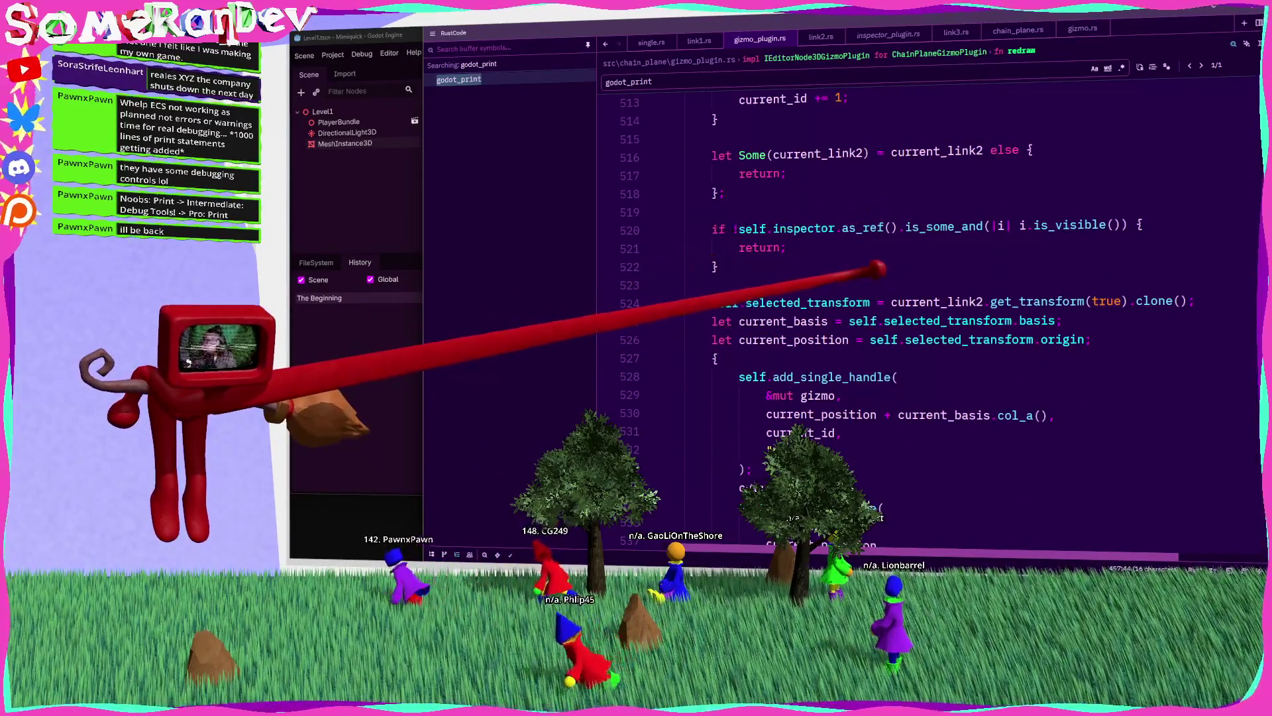
left_click(801, 215)
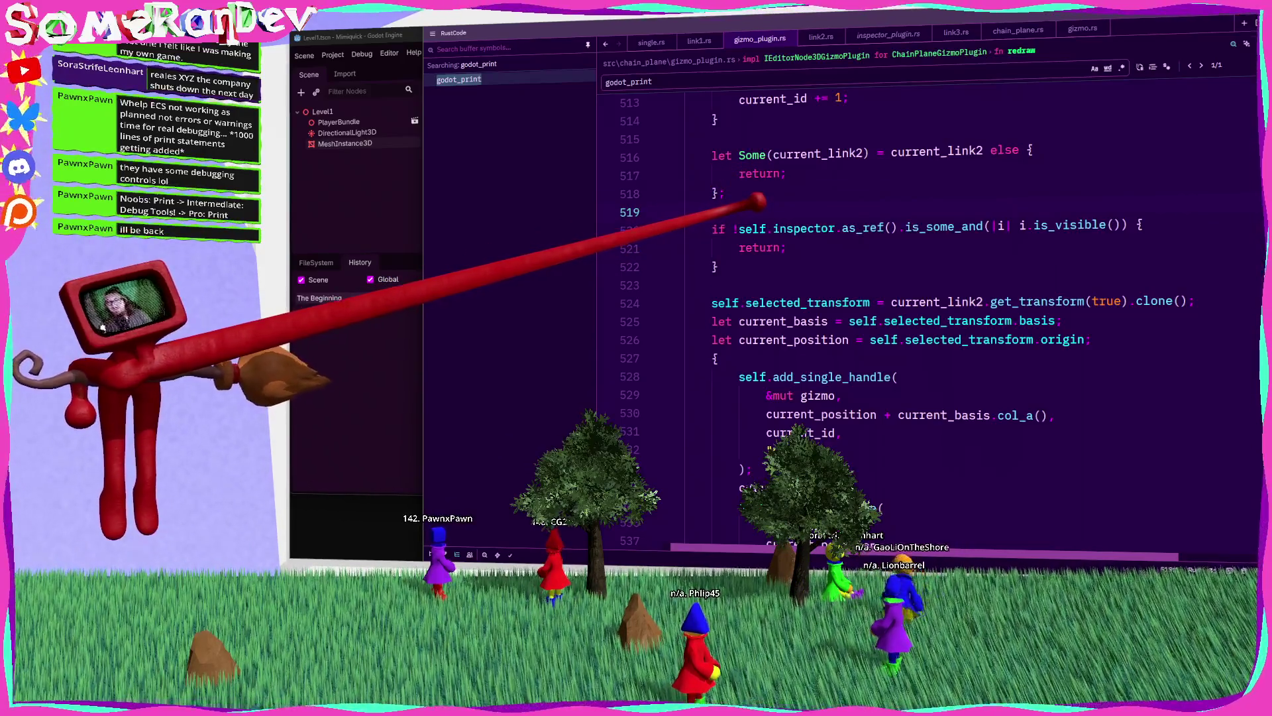
Step: Add a godot_print! of the inspector's is_visible() condition above redraw's check and save to format
key("Return")
key("Return")
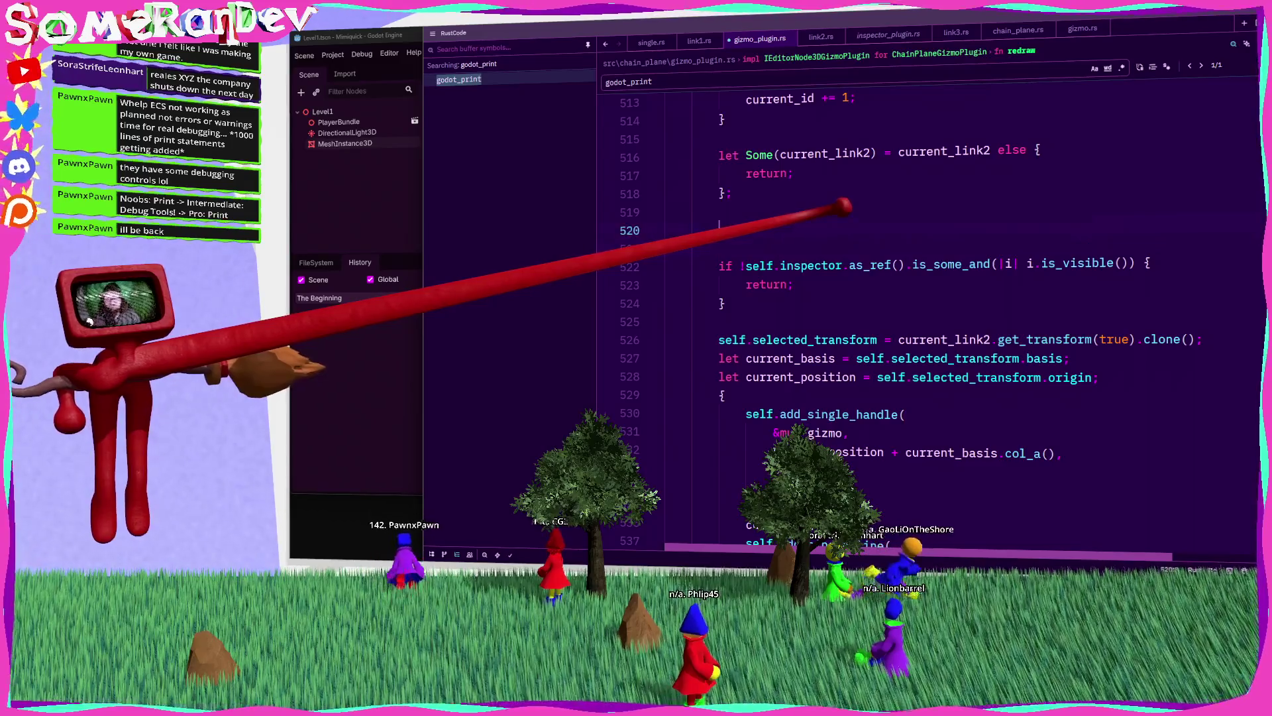
type("godot_print")
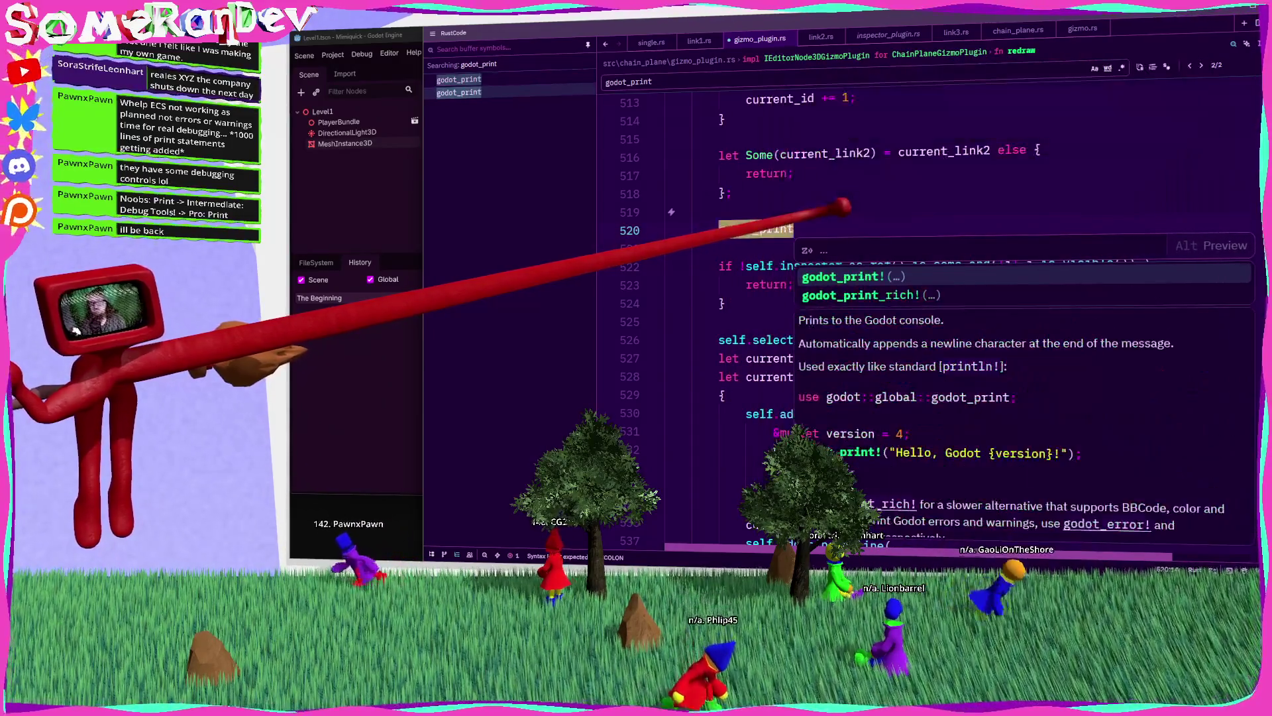
key("Return")
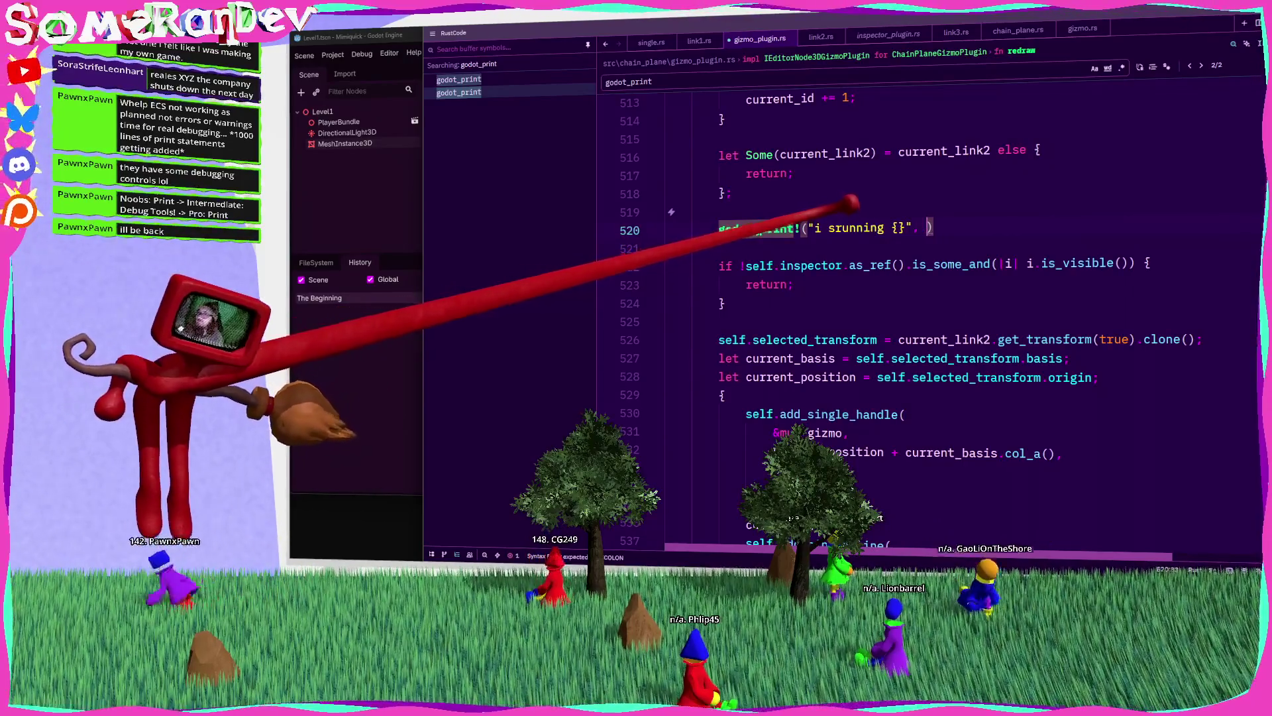
left_click_drag(1135, 263, 762, 258)
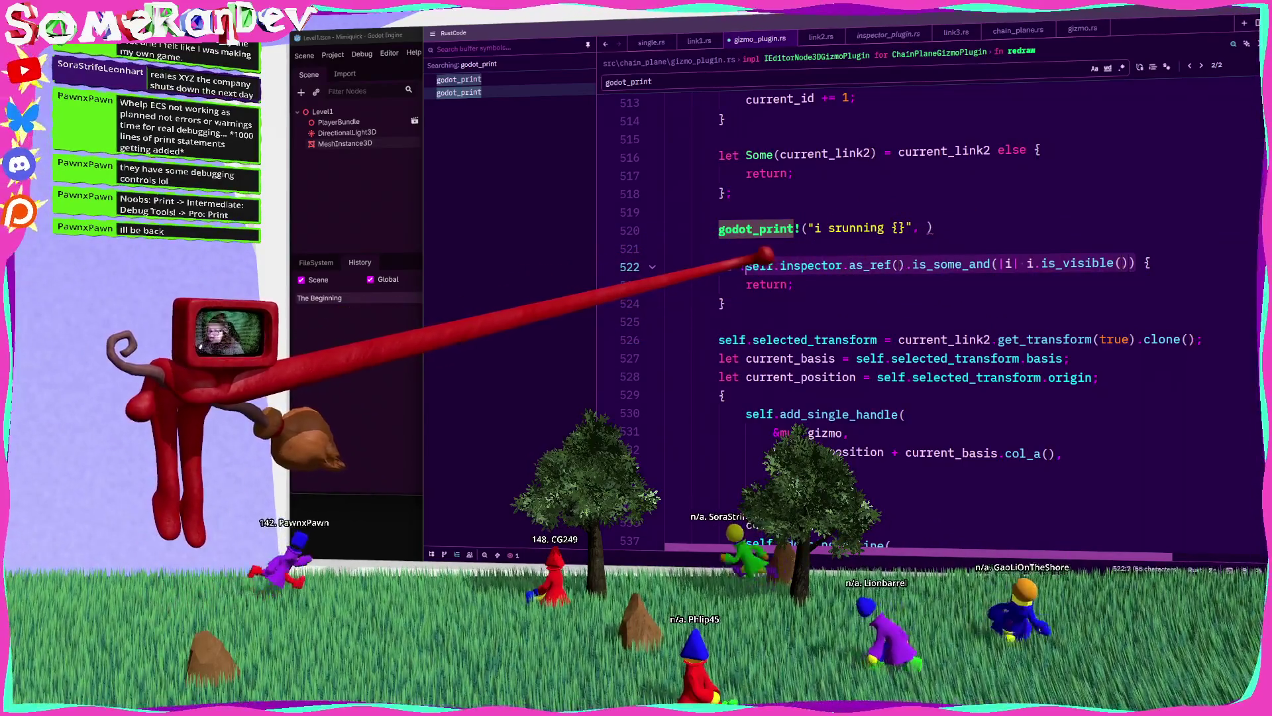
key("ctrl+c")
left_click(931, 229)
key("ctrl+v")
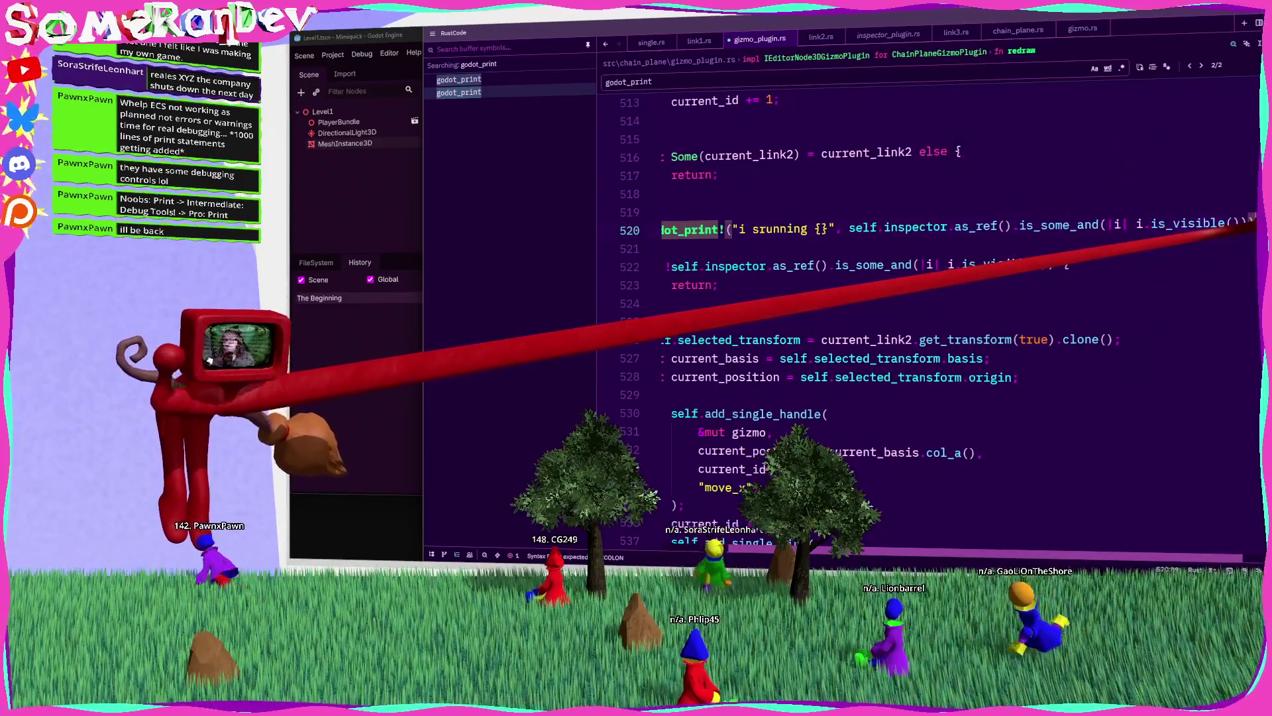
key("ctrl+s")
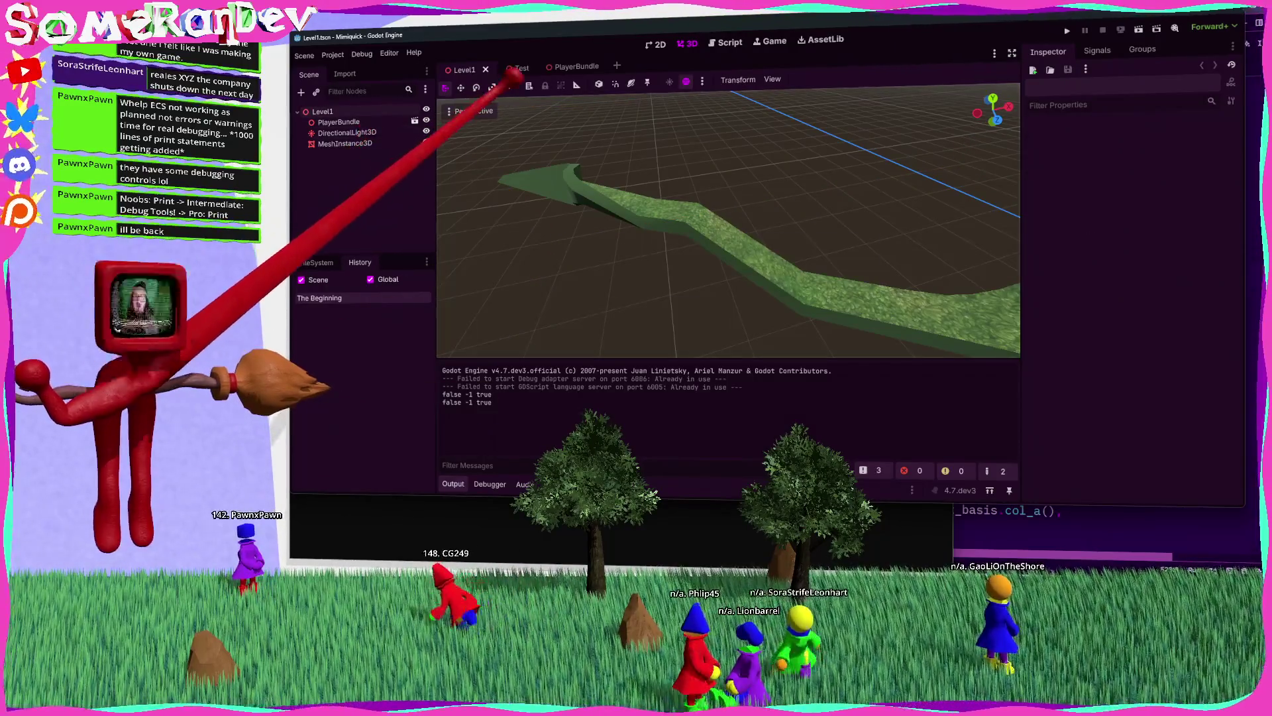
Step: Select the MeshInstance3D chain mesh and tilt the viewport down toward the ground grid
left_click(345, 143)
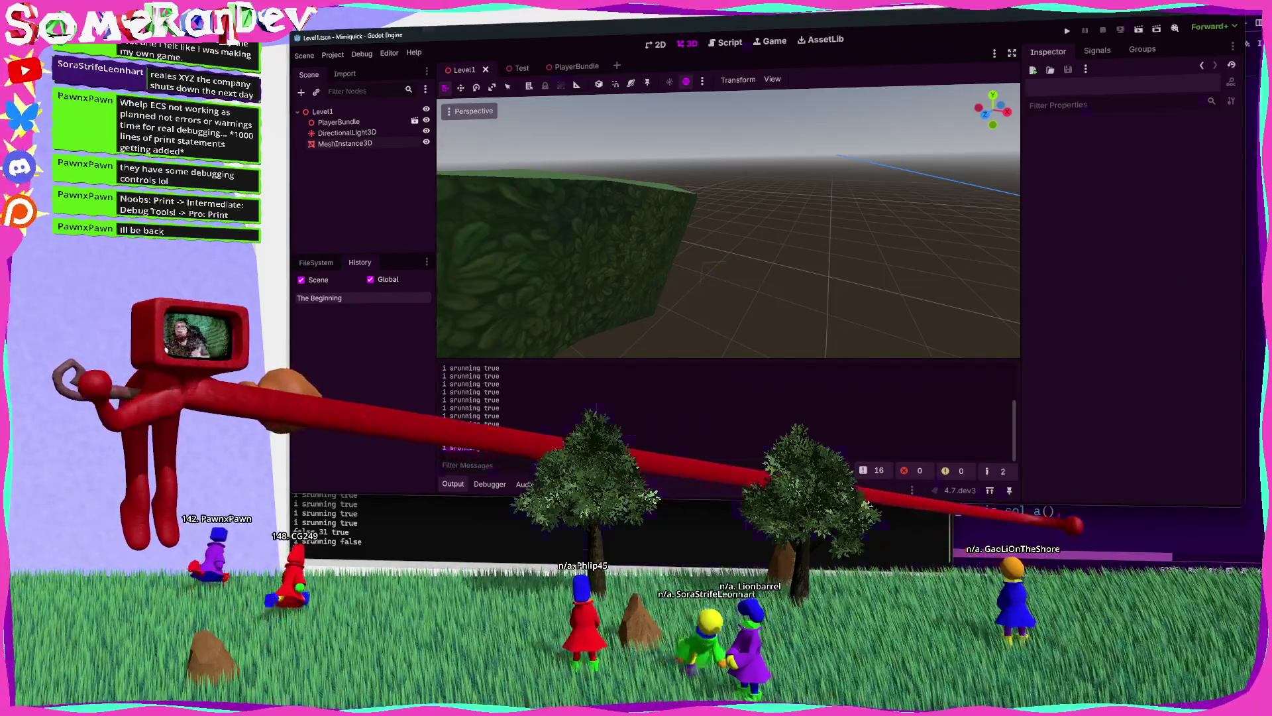
key("alt+Tab")
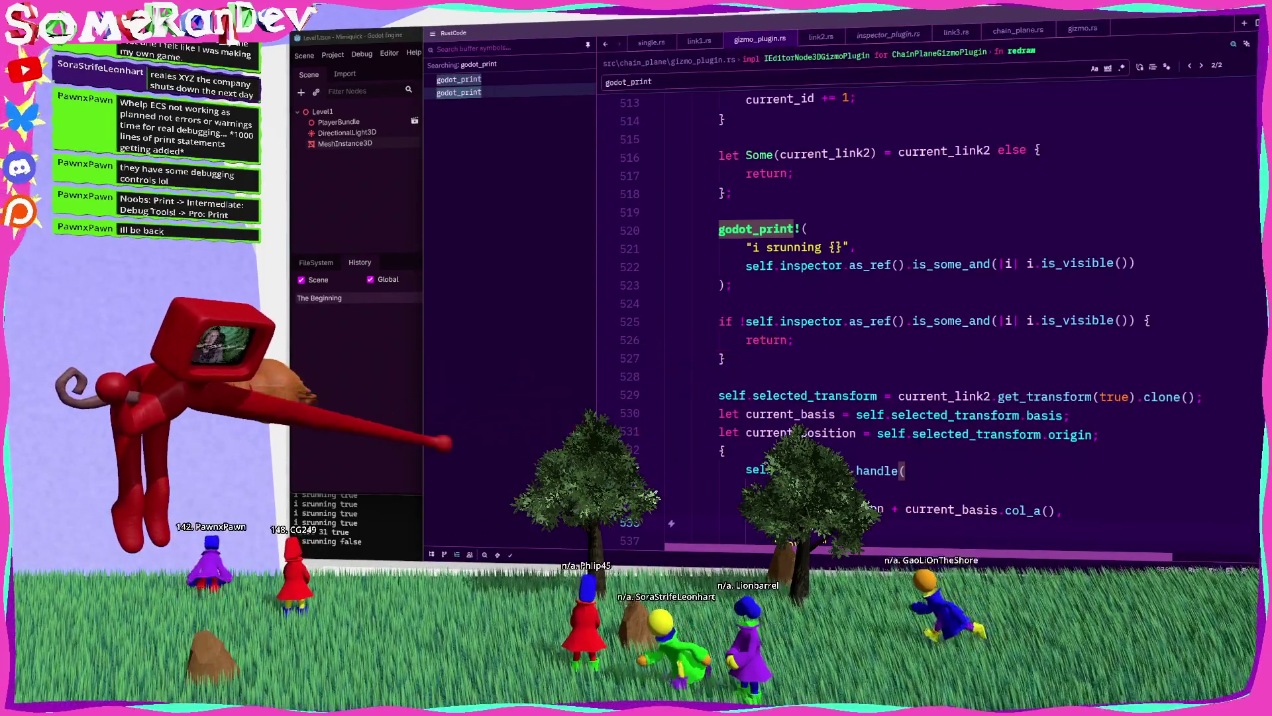
key("alt+Tab")
left_click_drag(769, 259, 729, 231)
Step: Delete one link from the chain plane, then reselect and frame the chain mesh
left_click(728, 231)
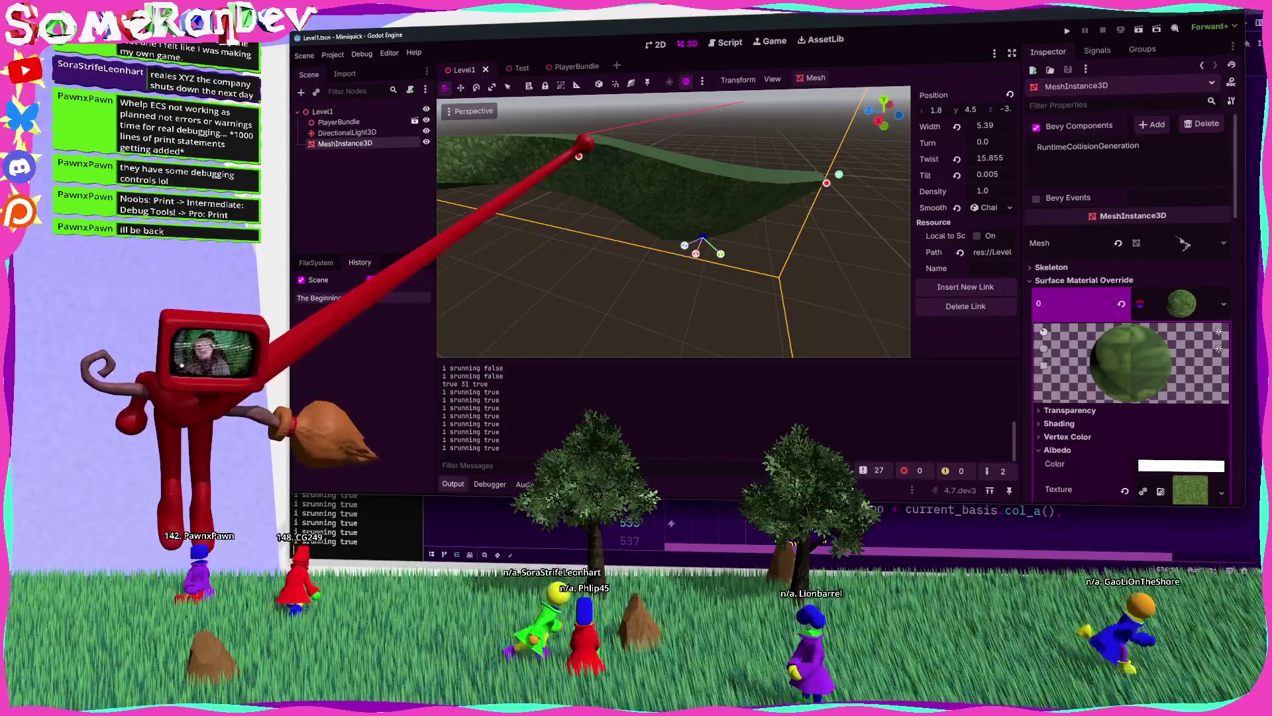
left_click(965, 305)
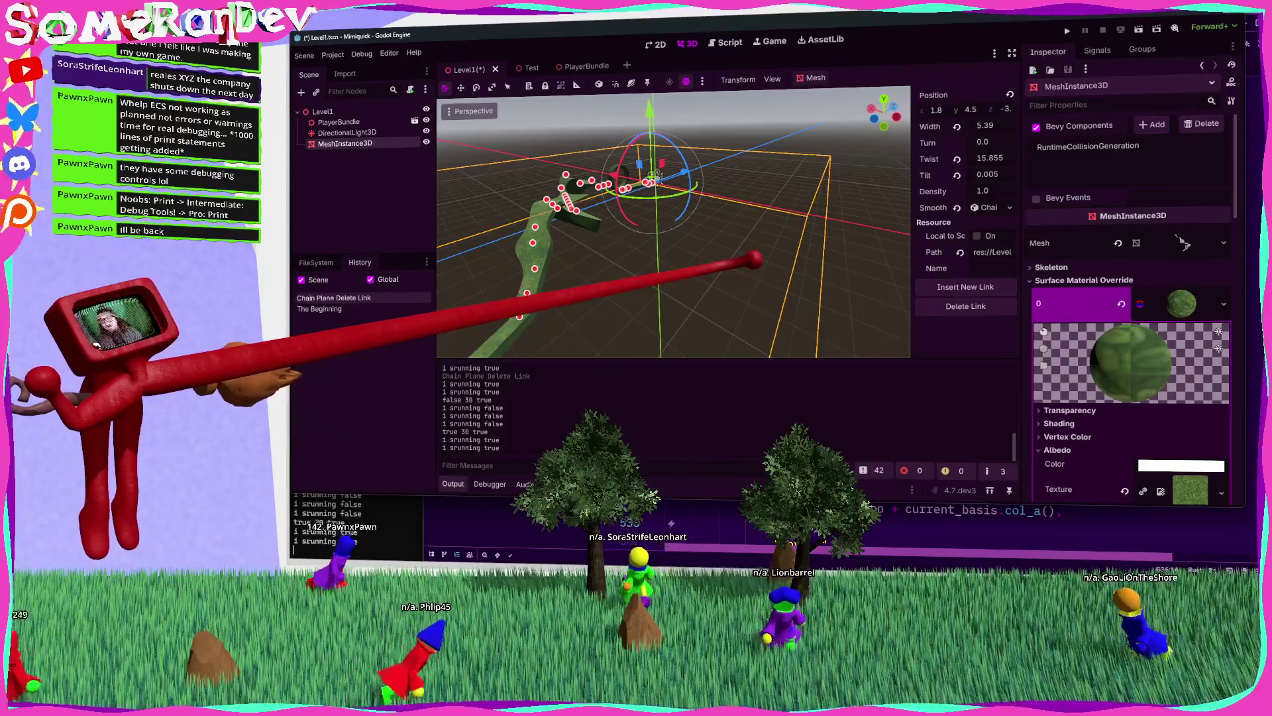
key("Escape")
double_click(344, 143)
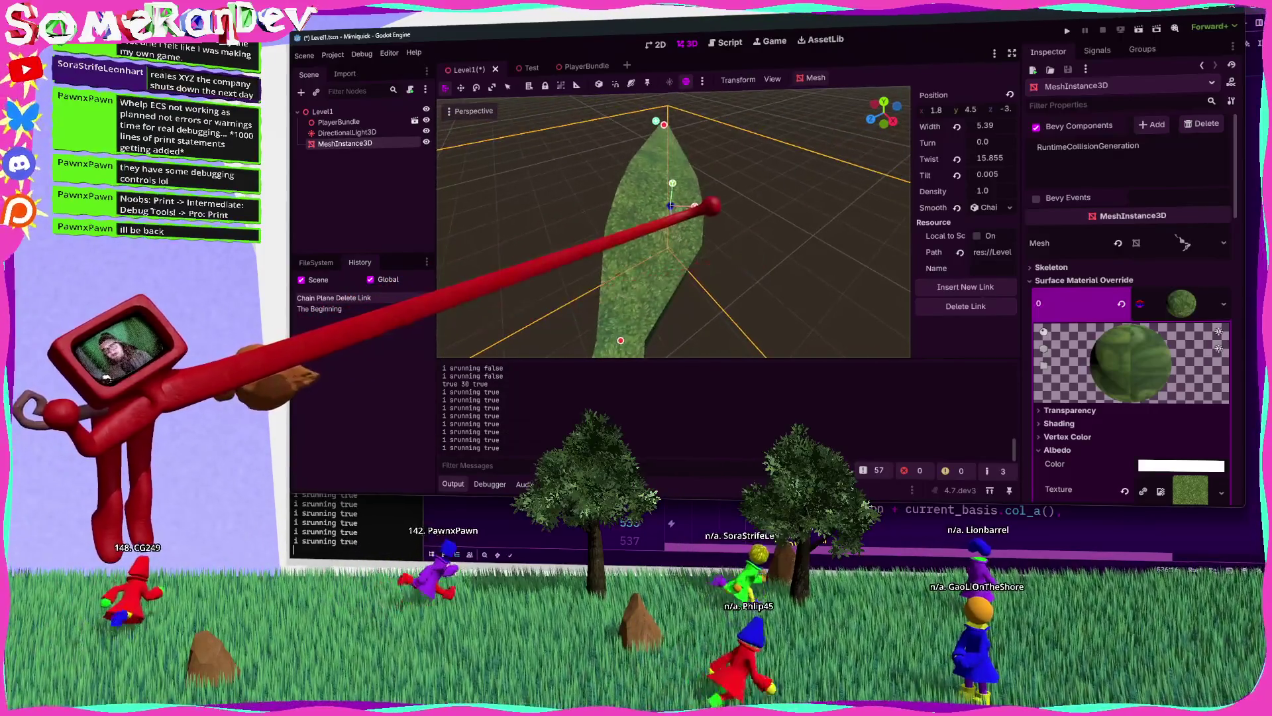
key("alt+Tab")
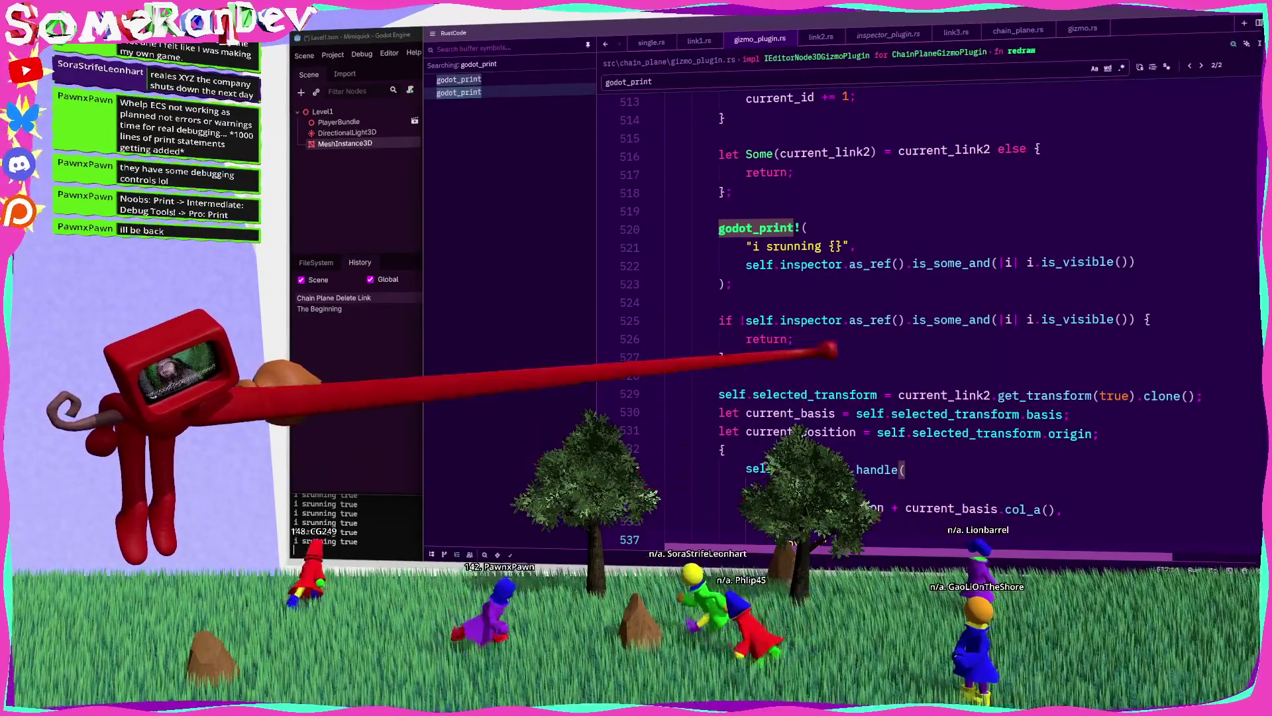
Step: Delete the debug print block, undo those edits, and rerun the clear-and-build command
key("shift+Up")
key("shift+Up")
key("shift+Up")
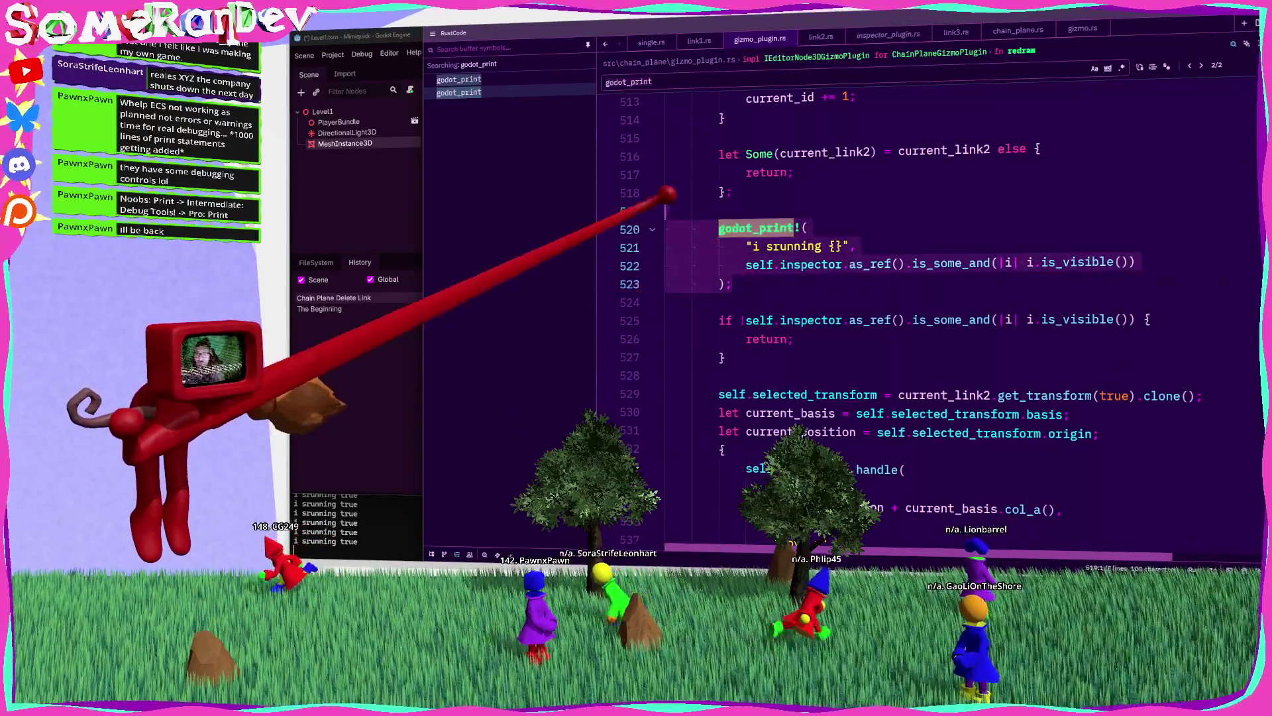
key("BackSpace")
scroll(928, 298, "up", 10)
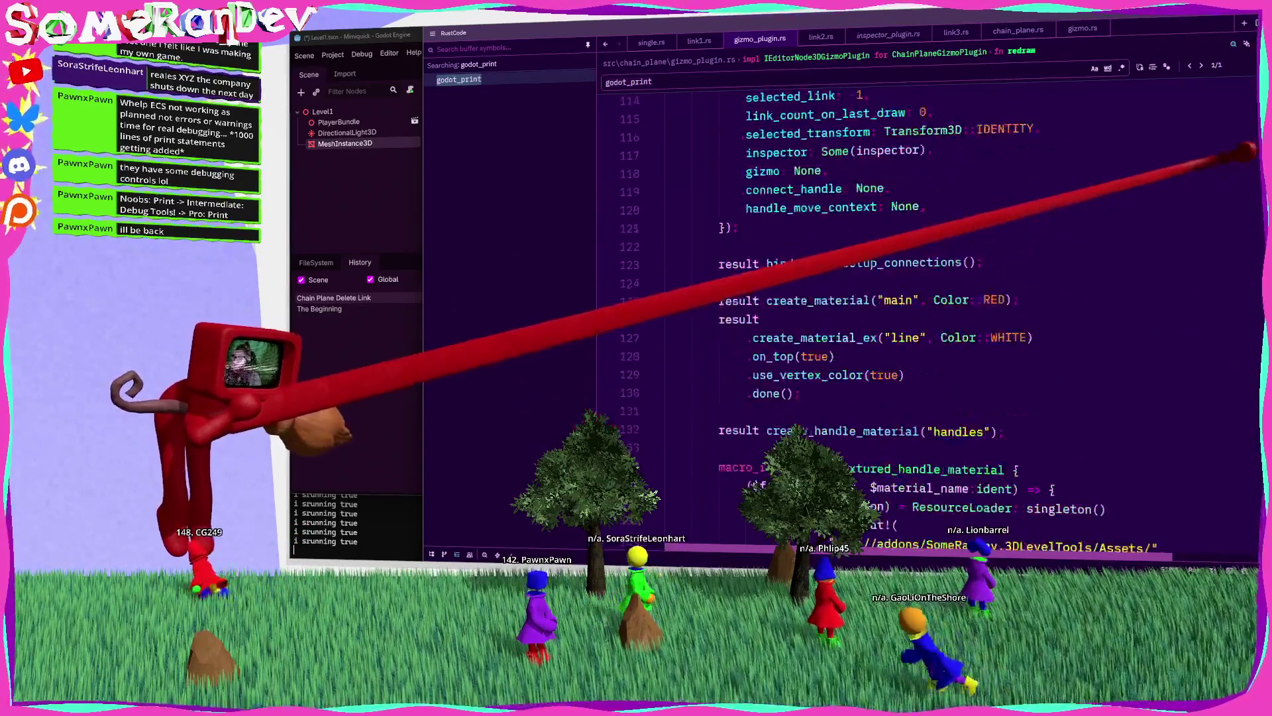
key("ctrl+z")
key("ctrl+z")
key("ctrl+z")
key("ctrl+z")
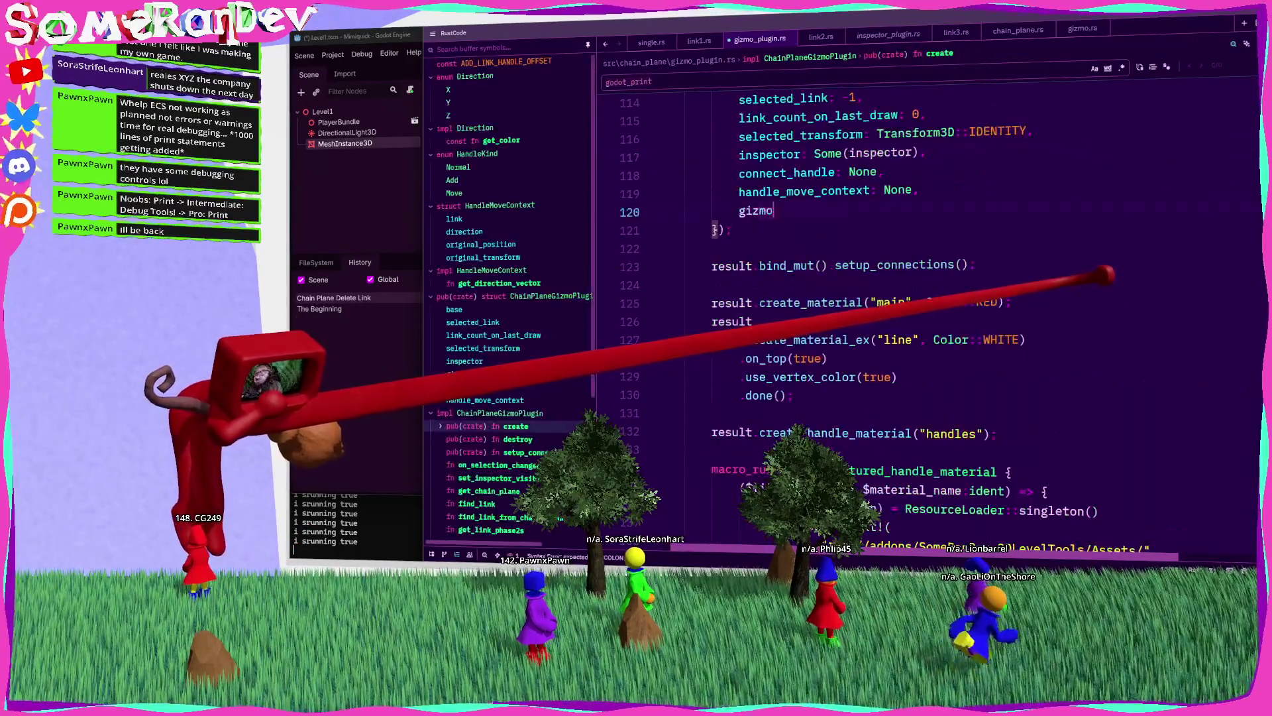
key("ctrl+z")
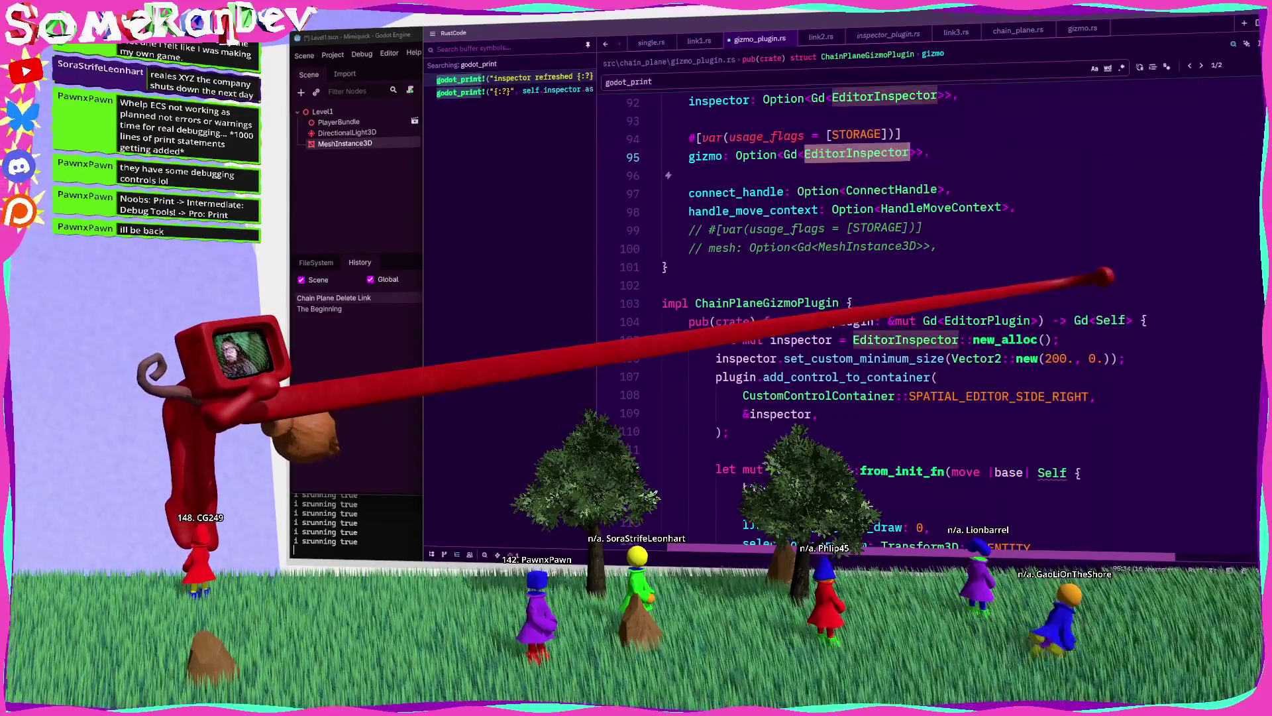
key("ctrl+z")
key("ctrl+z")
key("ctrl+z")
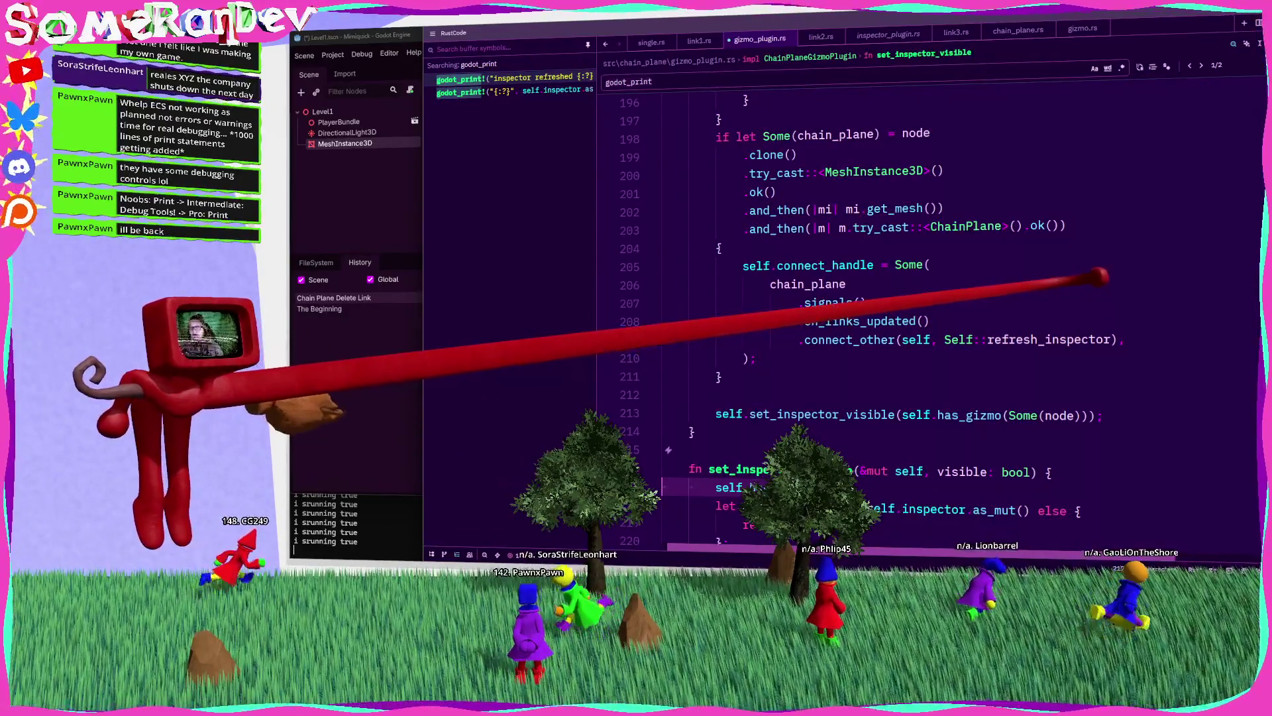
key("ctrl+z")
key("ctrl+z")
key("ctrl+z")
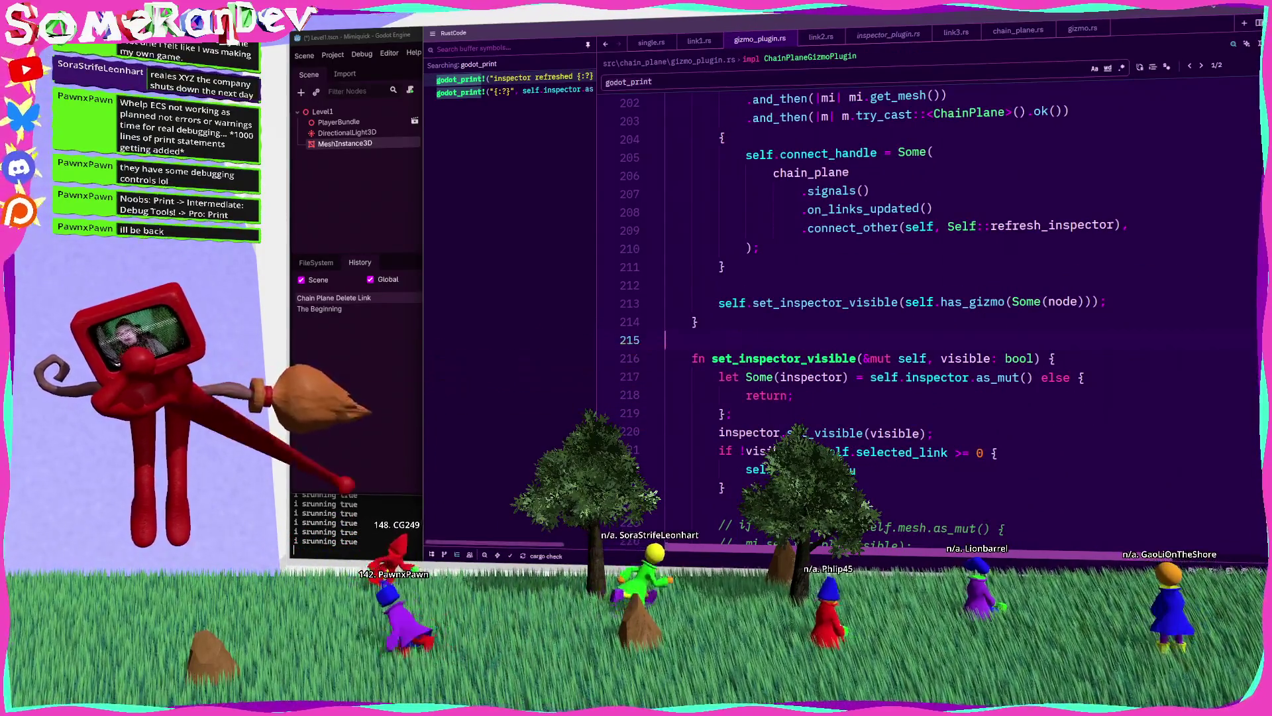
key("alt+Tab")
key("Return")
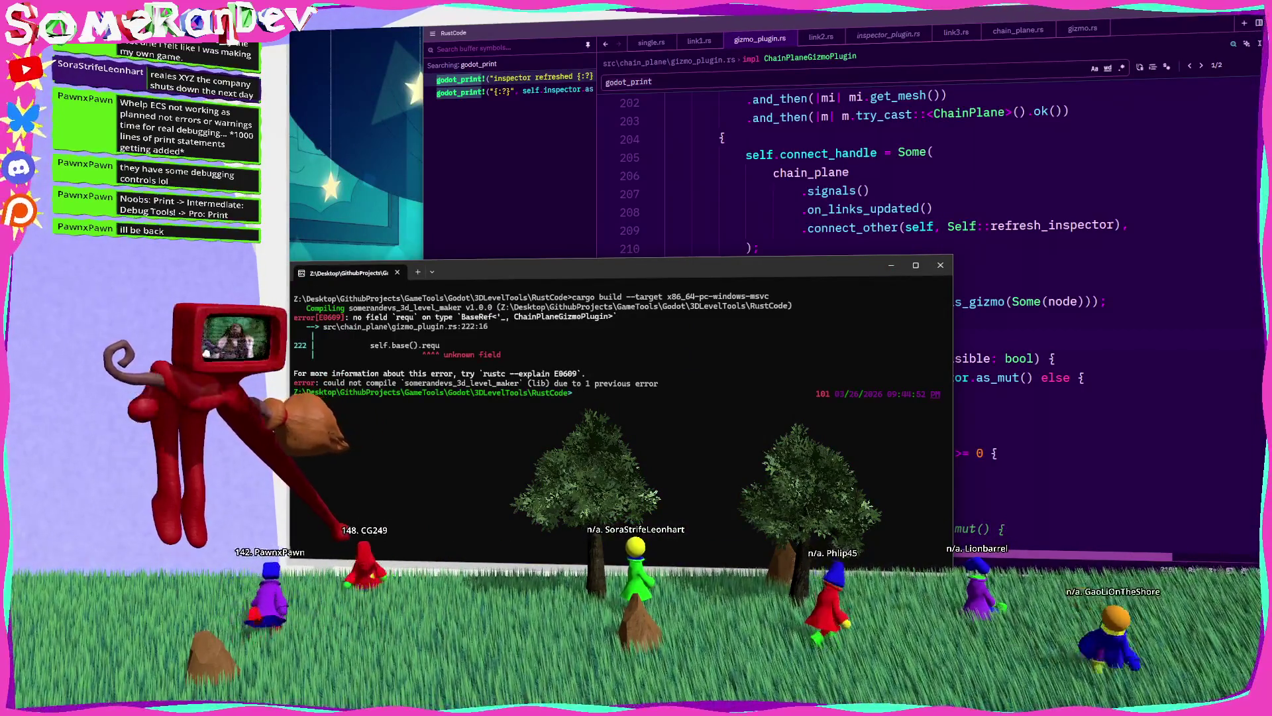
Step: Remove the if-block at lines 221–223, save gizmo_plugin.rs, and rerun BUILD_WINDOWS.bat to relaunch Godot
key("alt+Tab")
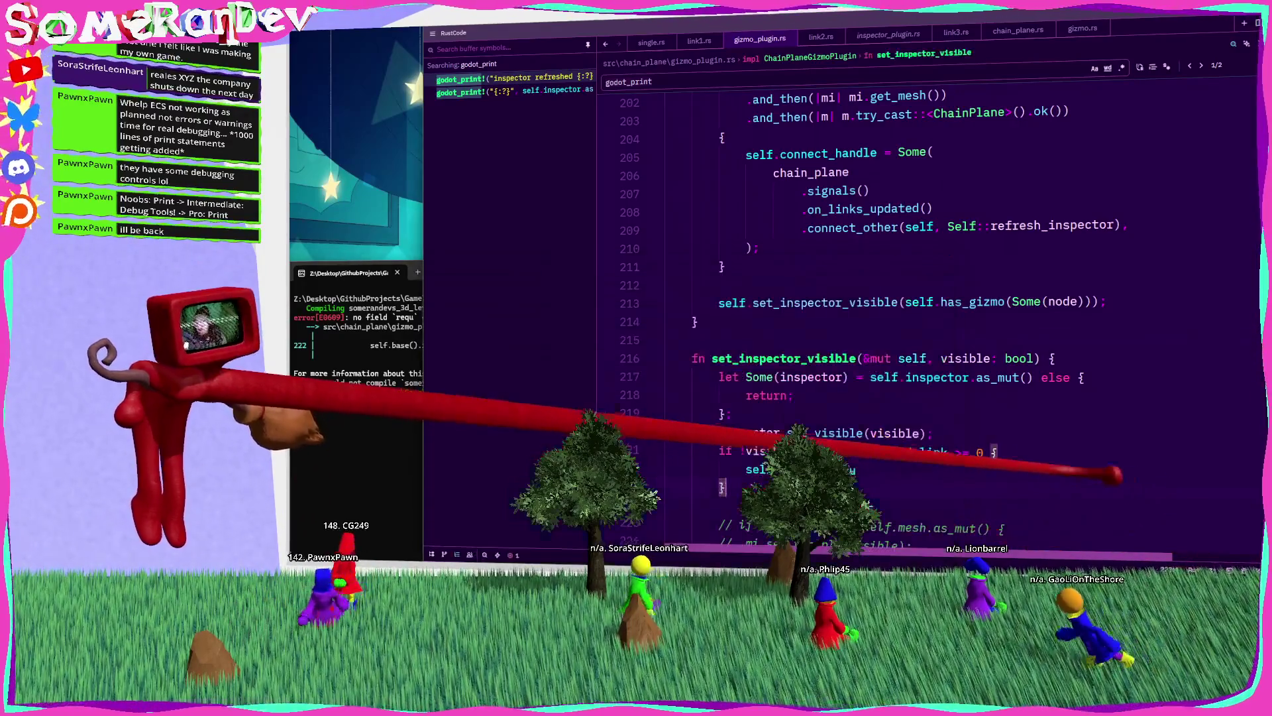
scroll(861, 318, "down", 2)
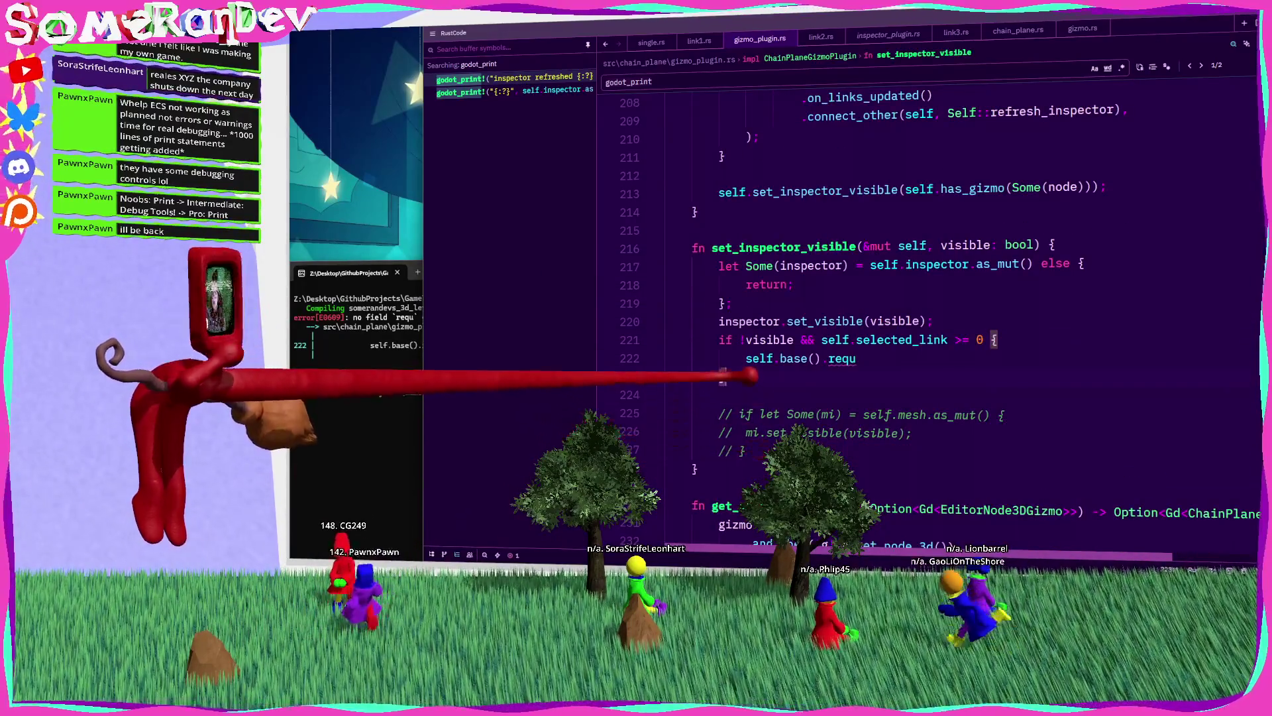
key("shift+Down")
key("shift+Down")
key("shift+Down")
key("BackSpace")
key("ctrl+s")
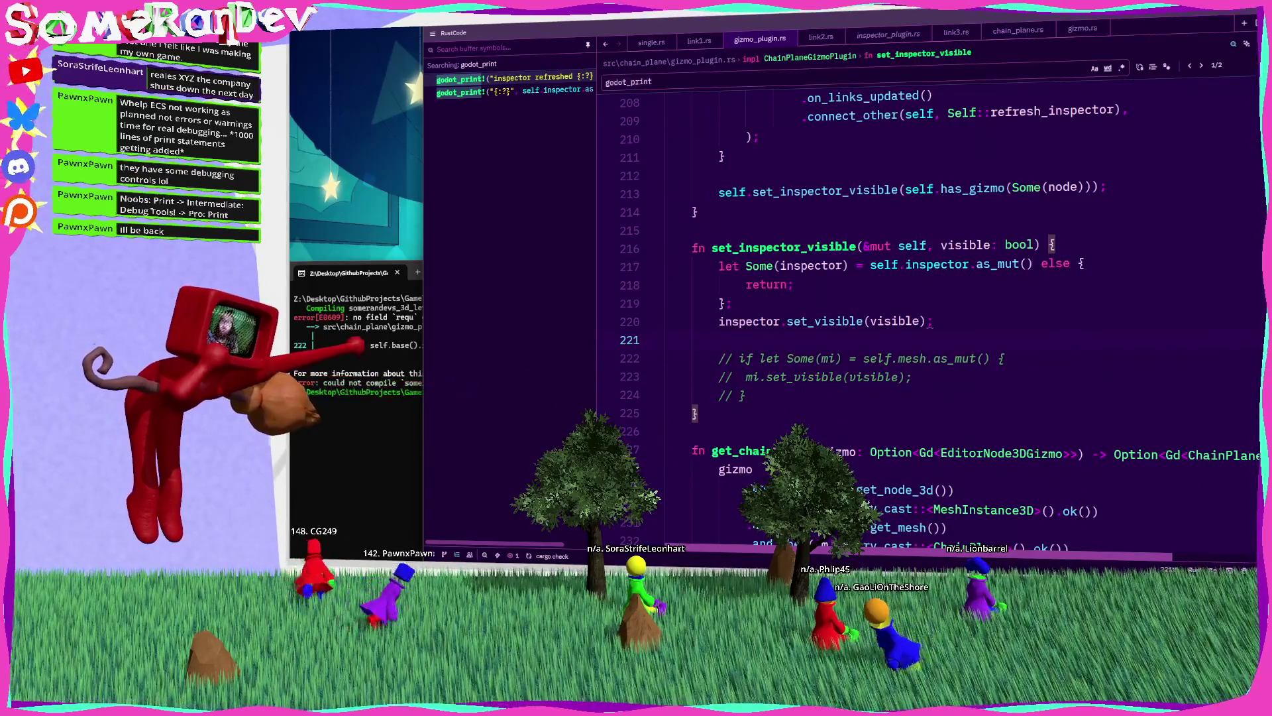
key("alt+Tab")
key("Up")
key("Return")
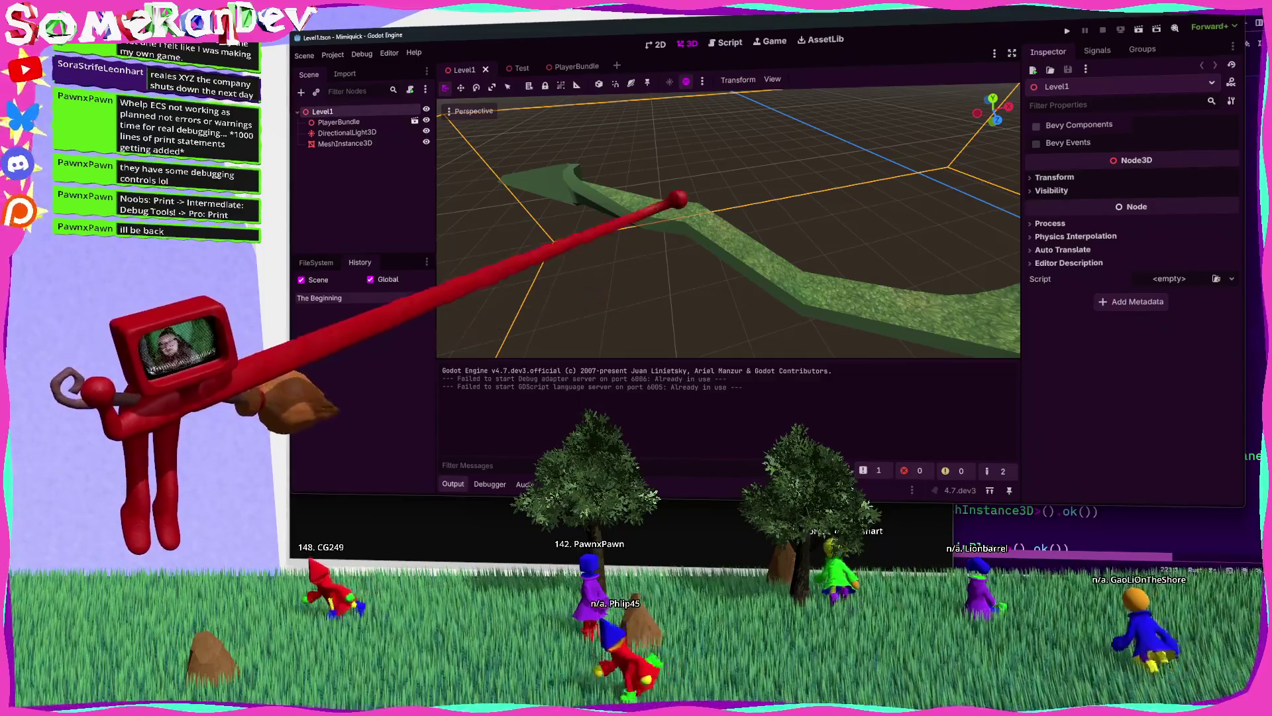
Step: Select a chain link point and adjust its Smooth segment count in the Inspector
left_click(716, 229)
left_click_drag(673, 222, 616, 229)
left_click(696, 270)
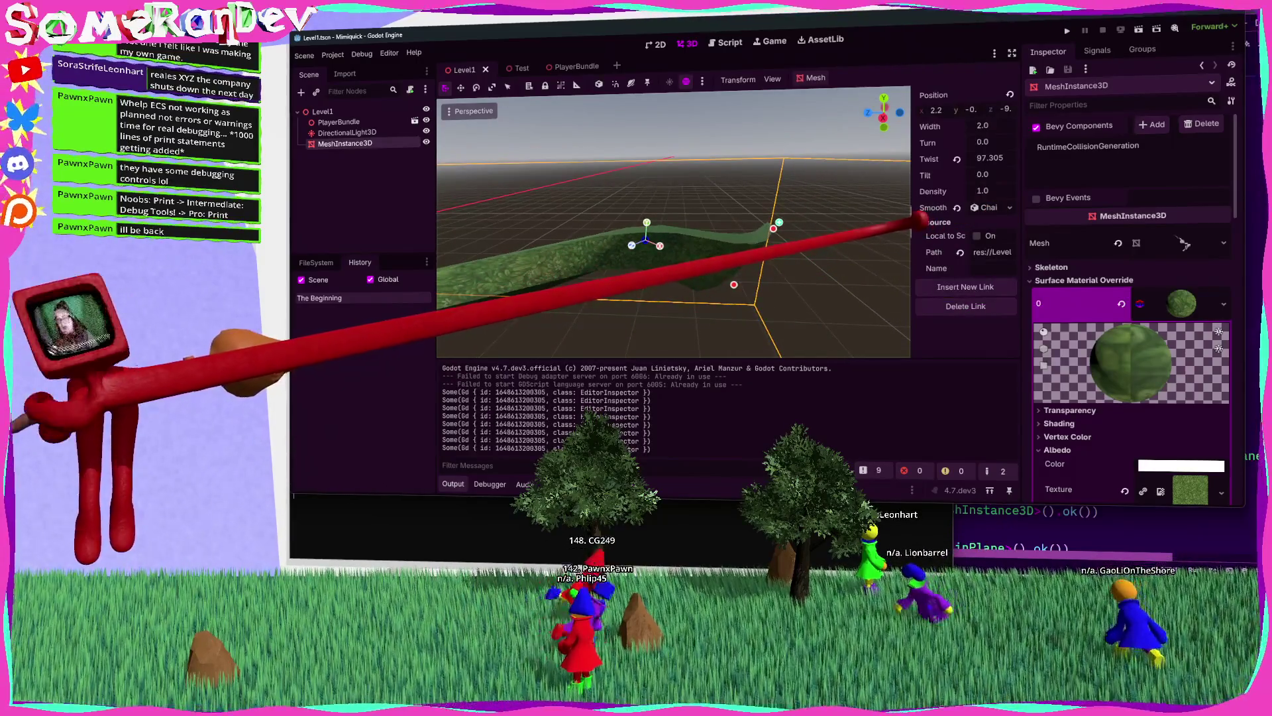
left_click(967, 207)
left_click(998, 254)
Step: Select another chain link point and drag it to a new position
mouse_move(583, 355)
left_mouse_down()
mouse_move(682, 355)
mouse_move(642, 356)
mouse_move(663, 356)
left_mouse_up()
mouse_move(791, 247)
left_mouse_down()
mouse_move(705, 247)
mouse_move(630, 219)
mouse_move(642, 219)
left_mouse_up()
left_click(683, 235)
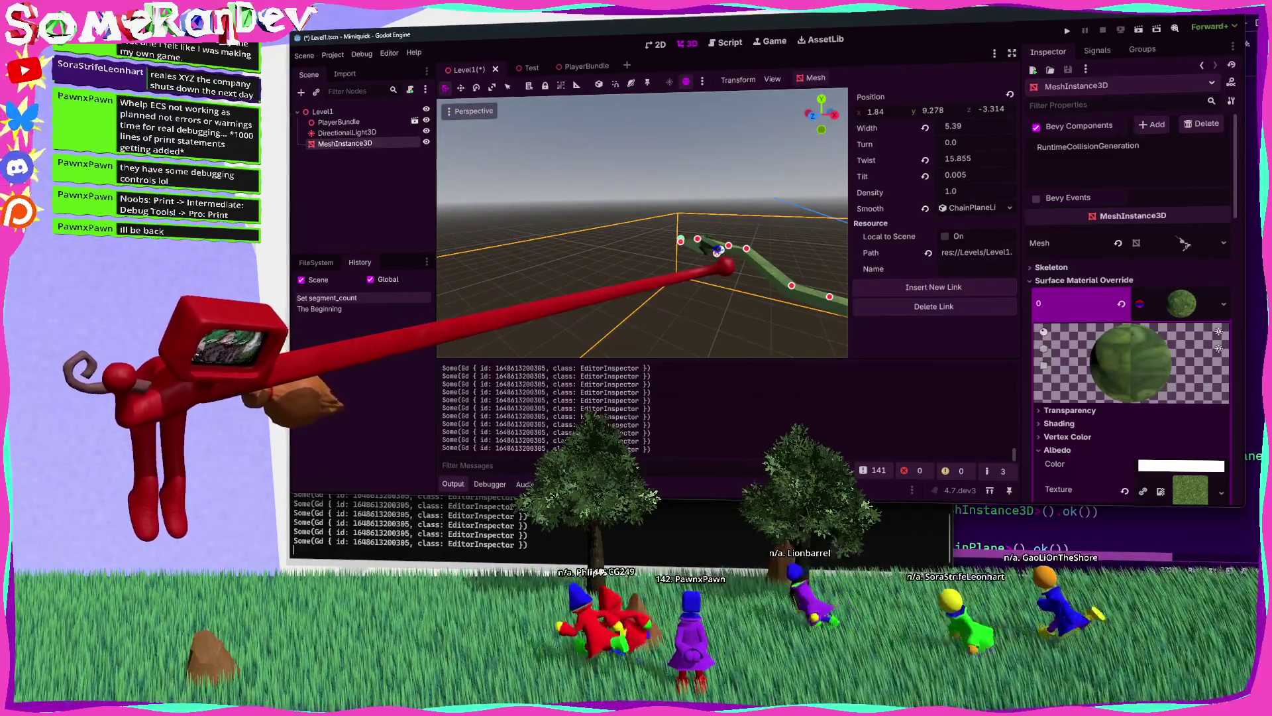
left_click_drag(641, 225, 646, 219)
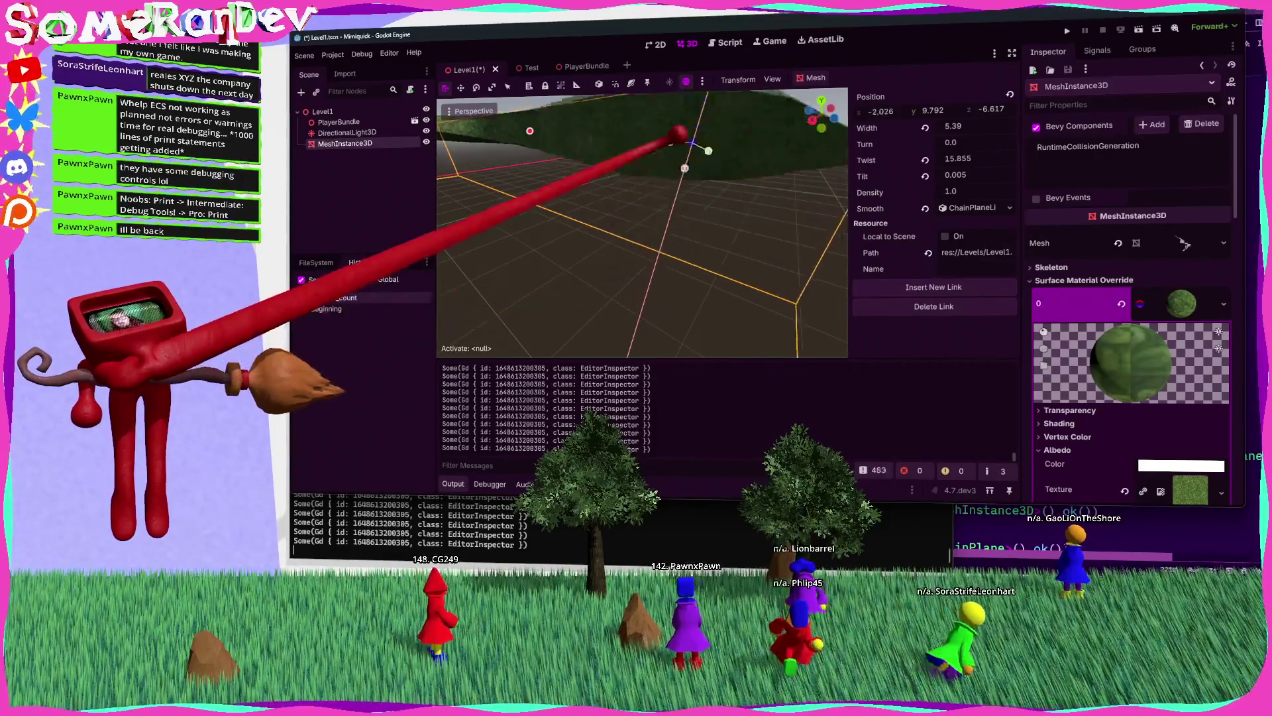
mouse_move(667, 225)
left_mouse_down()
mouse_move(740, 247)
mouse_move(636, 241)
mouse_move(628, 212)
left_mouse_up()
Step: Save the Level1 scene
key("ctrl+s")
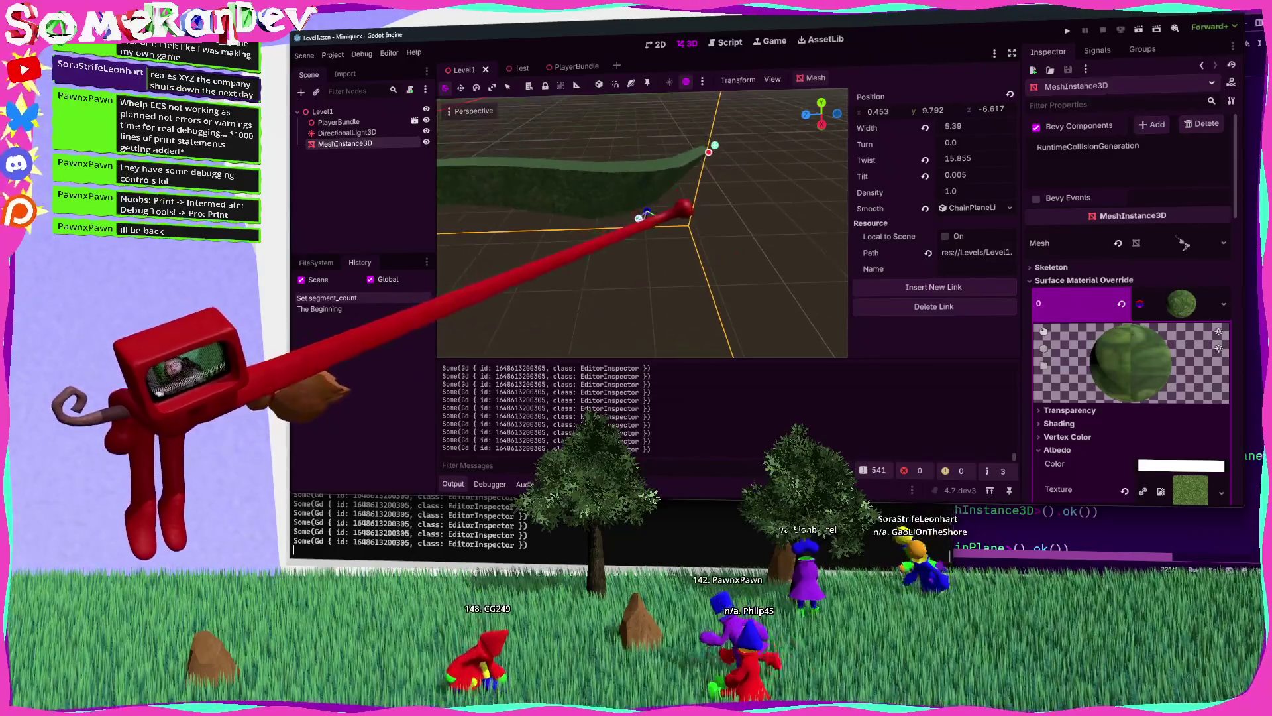
key("ctrl+s")
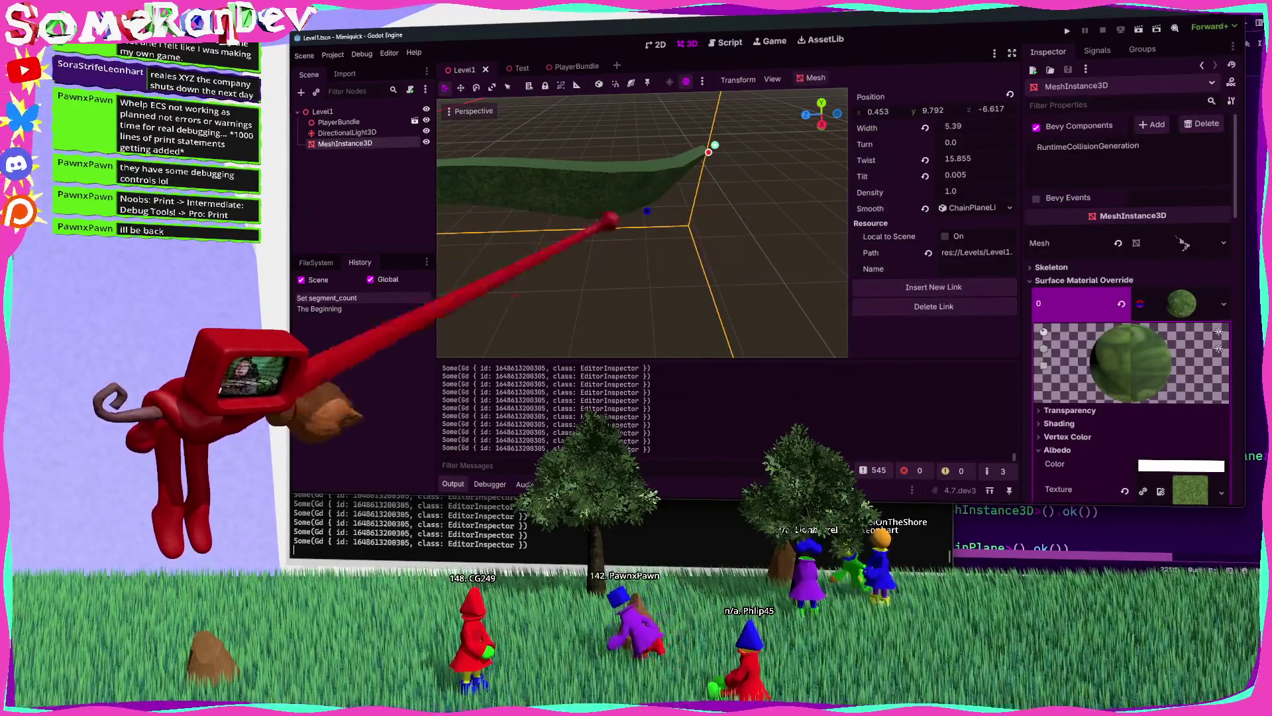
key("alt+Tab")
scroll(927, 318, "down", 7)
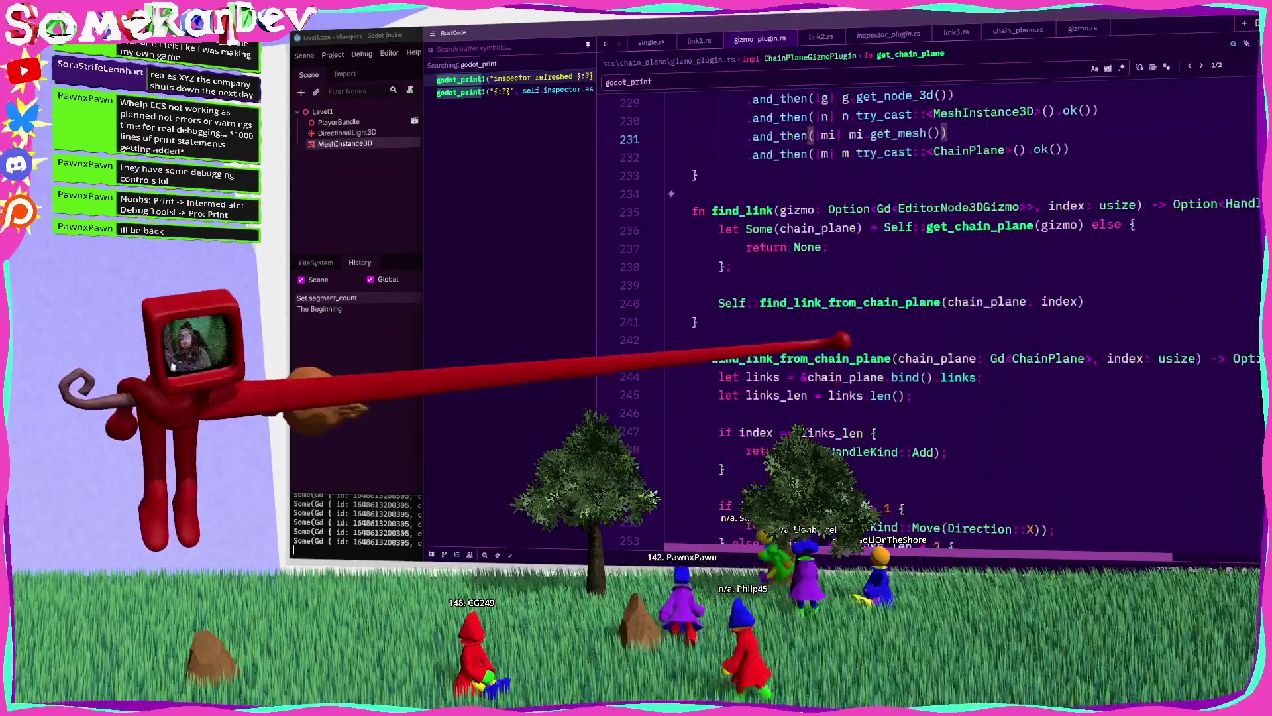
Step: Find 'is_some_' and delete the debug print and visibility-check lines around it
key("ctrl+a")
type("is_some_")
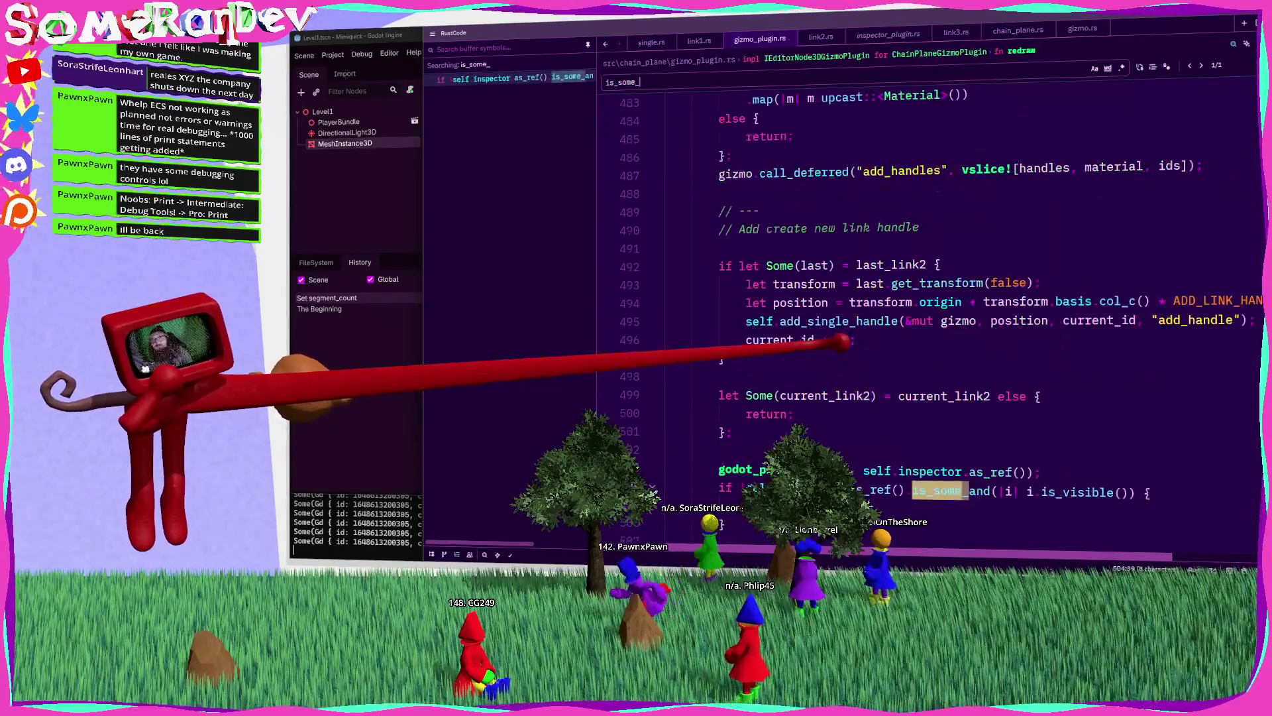
scroll(848, 341, "down", 4)
left_click_drag(696, 306, 701, 221)
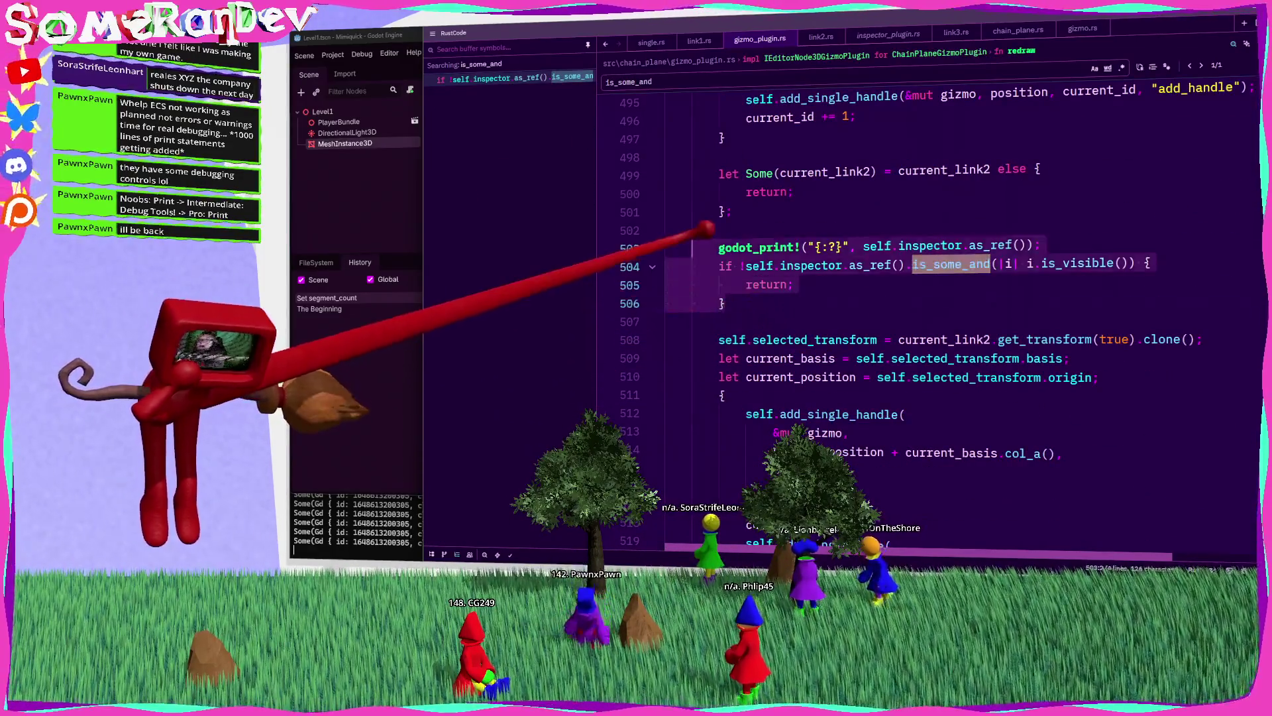
key("BackSpace")
key("BackSpace")
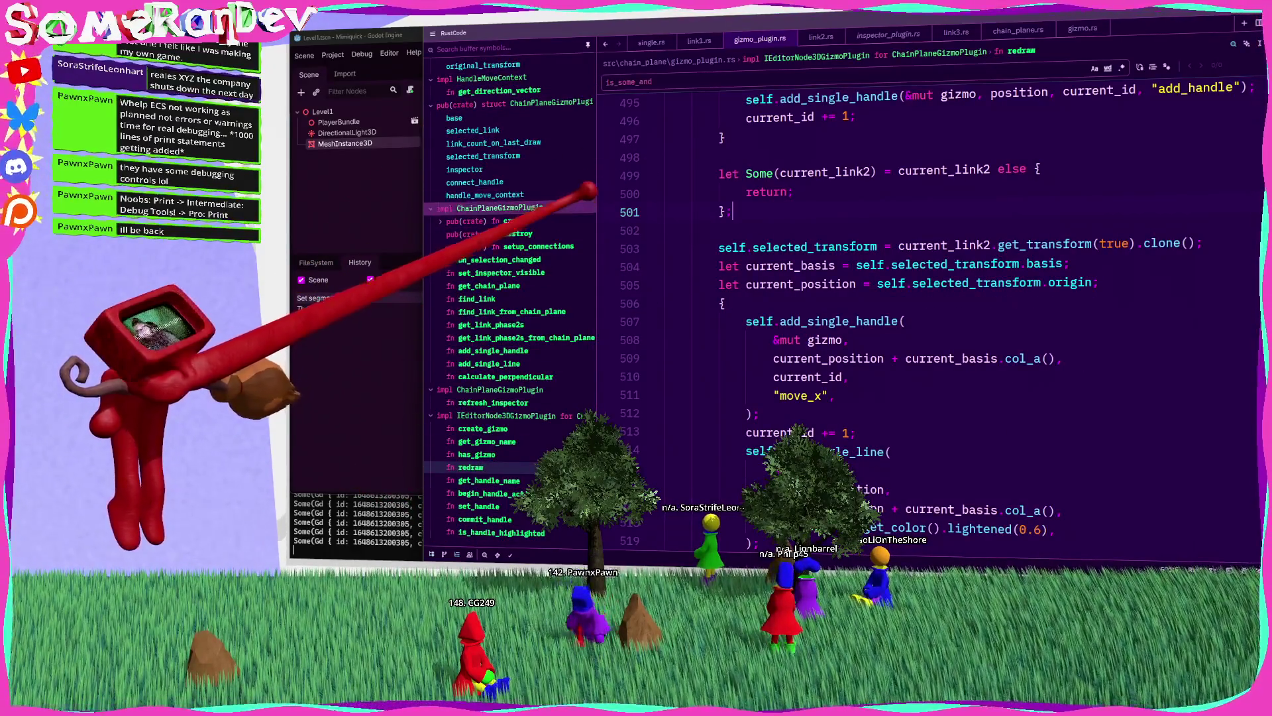
Step: Search the project for godot_print and delete the remaining 'inspector refreshed' line
key("ctrl+shift+e")
key("ctrl+shift+f")
type("go")
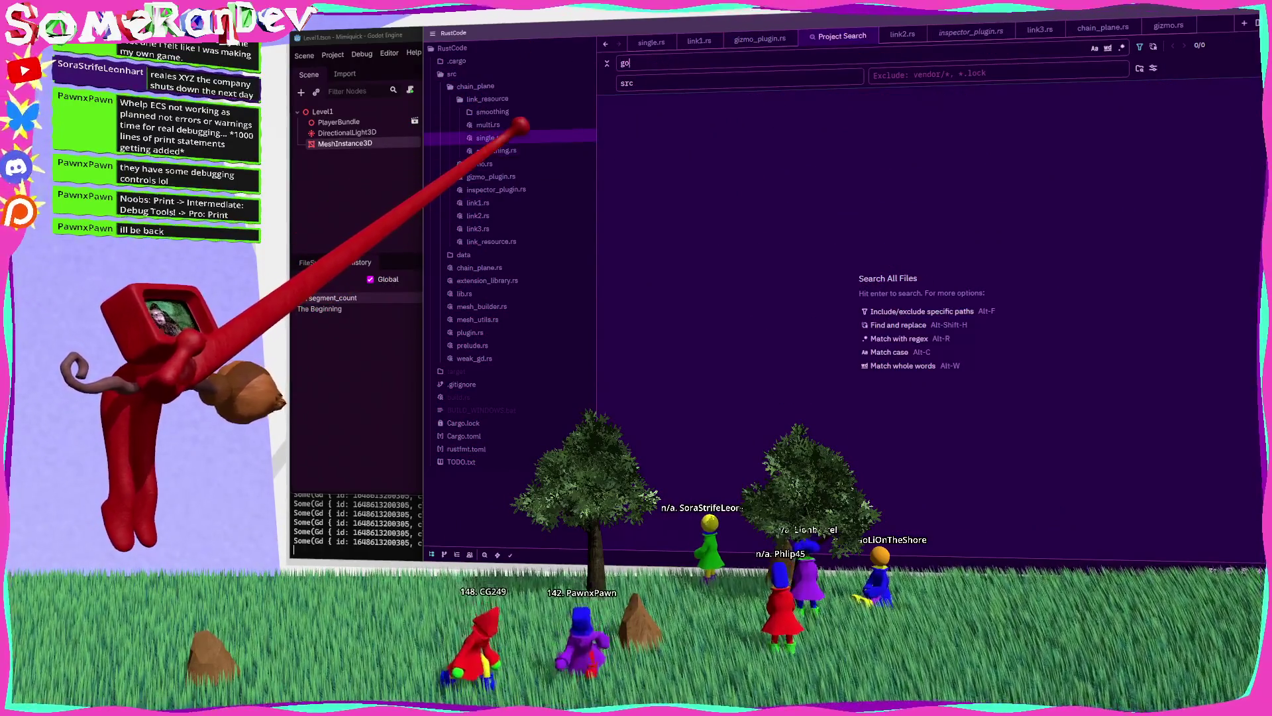
type("dot_print")
key("Return")
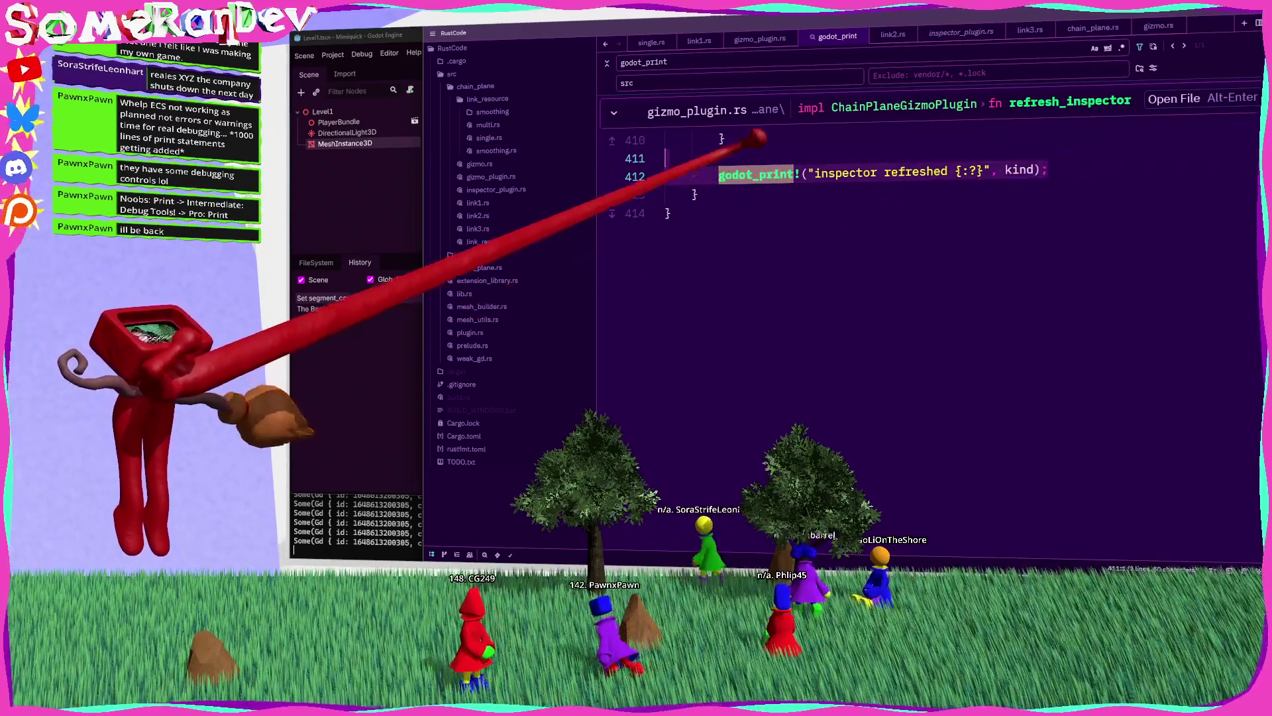
key("ctrl+shift+k")
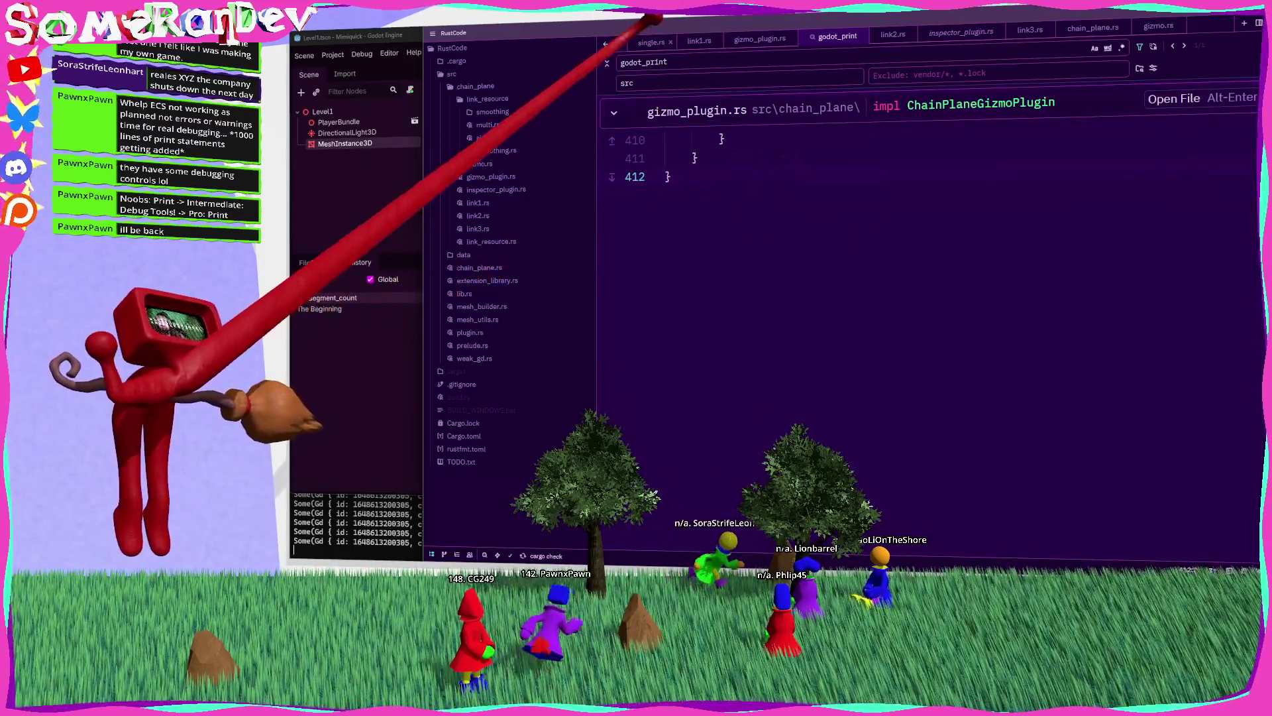
Step: Close all open file tabs
left_click(652, 42)
right_click(650, 44)
left_click(666, 63)
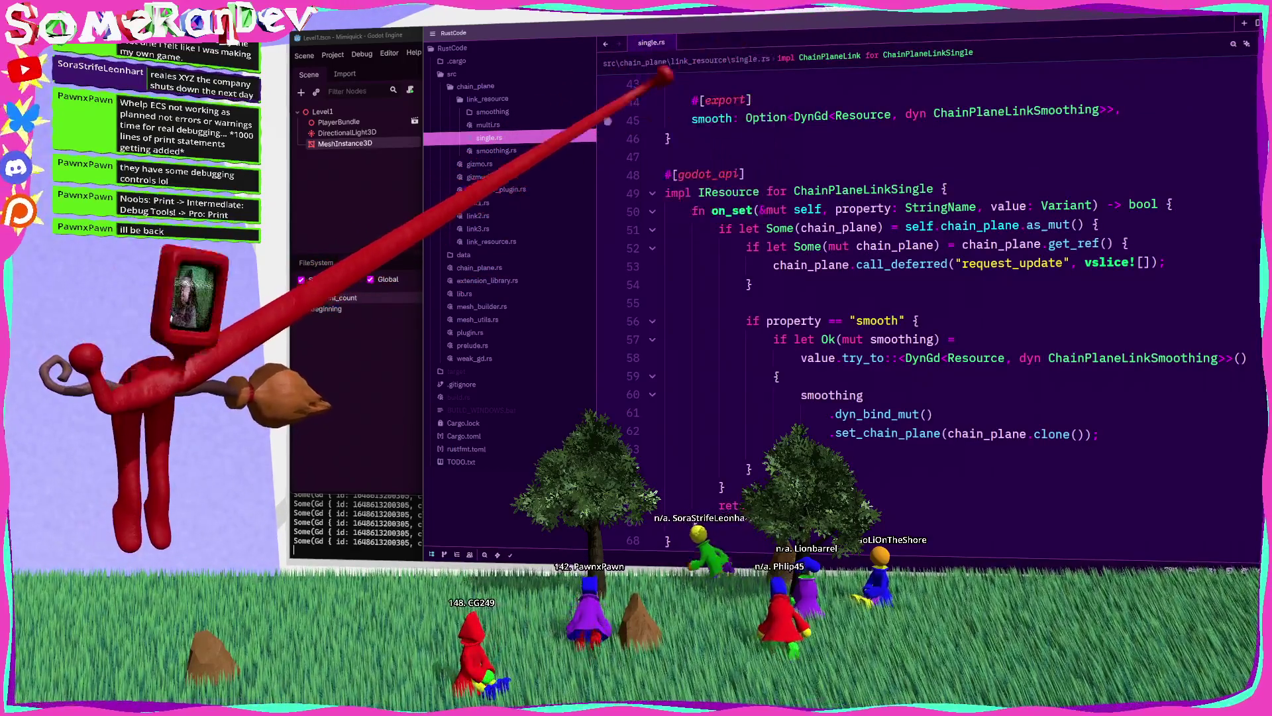
key("ctrl+w")
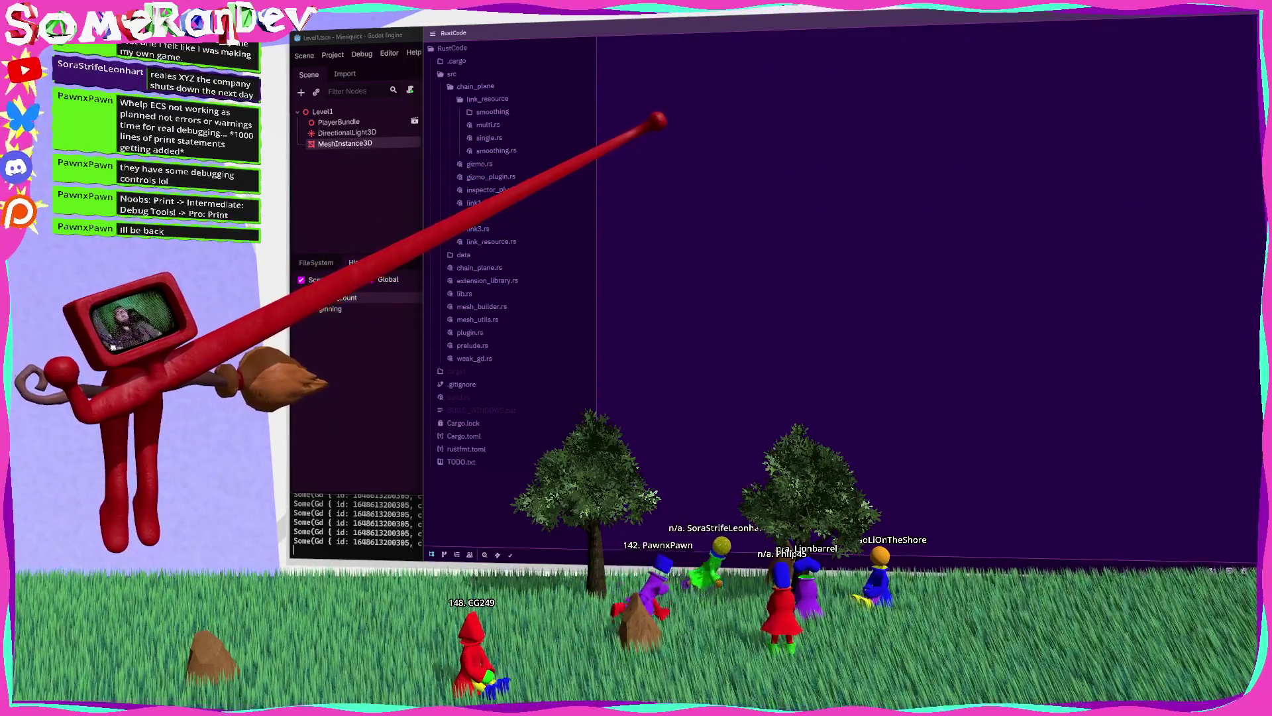
key("ctrl+w")
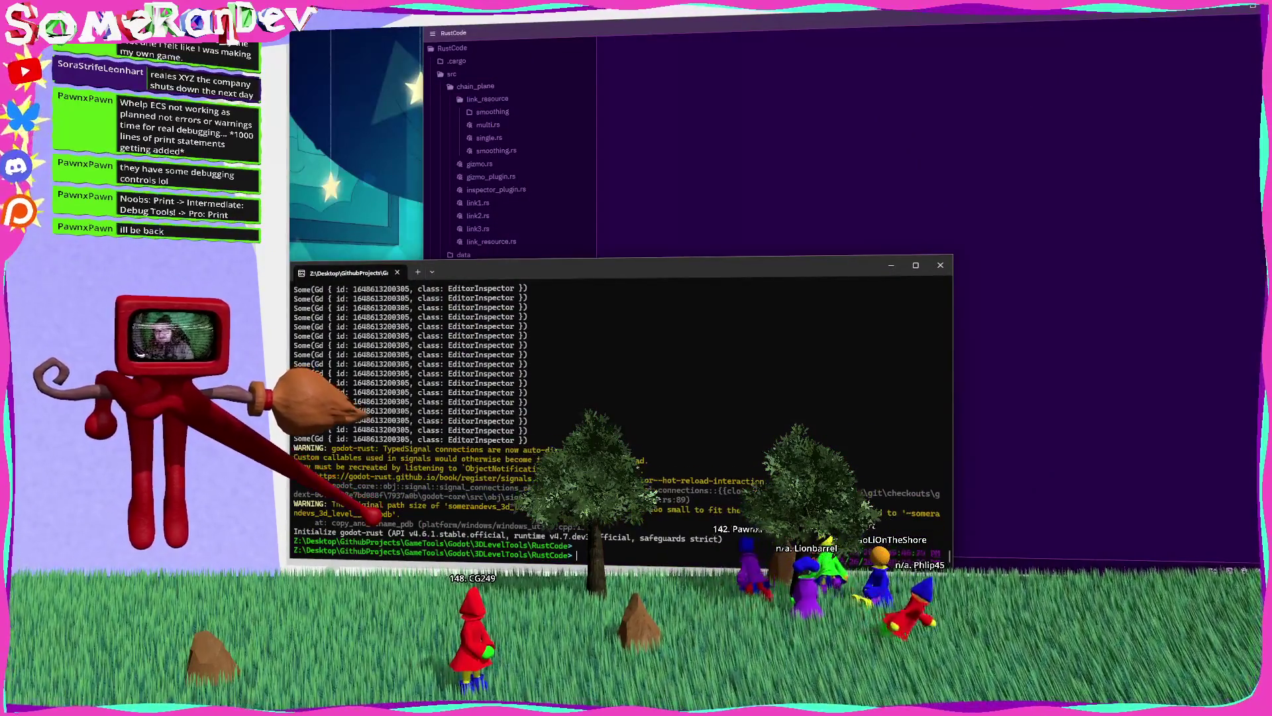
Step: Rerun the cargo build command in the terminal
key("Up")
key("Return")
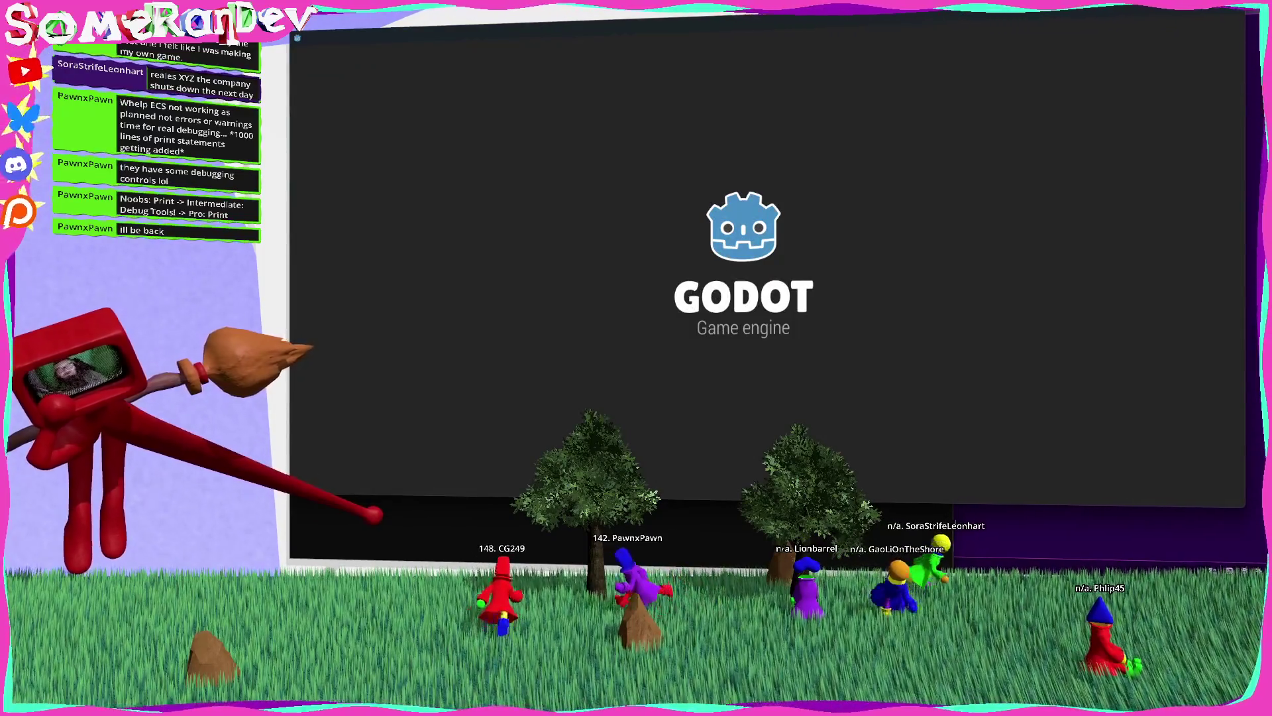
key("alt+Tab")
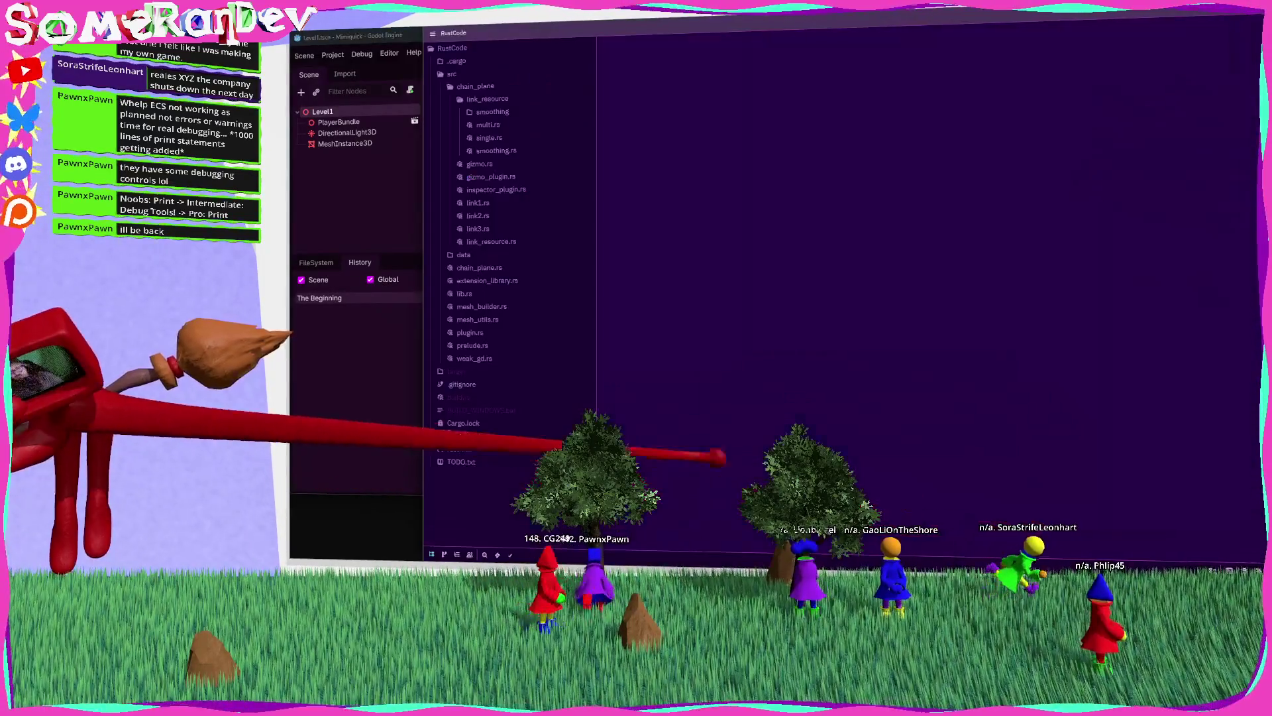
Step: Open build.rs and look up generate_gdextension_file's definition in lib.rs
left_click(473, 398)
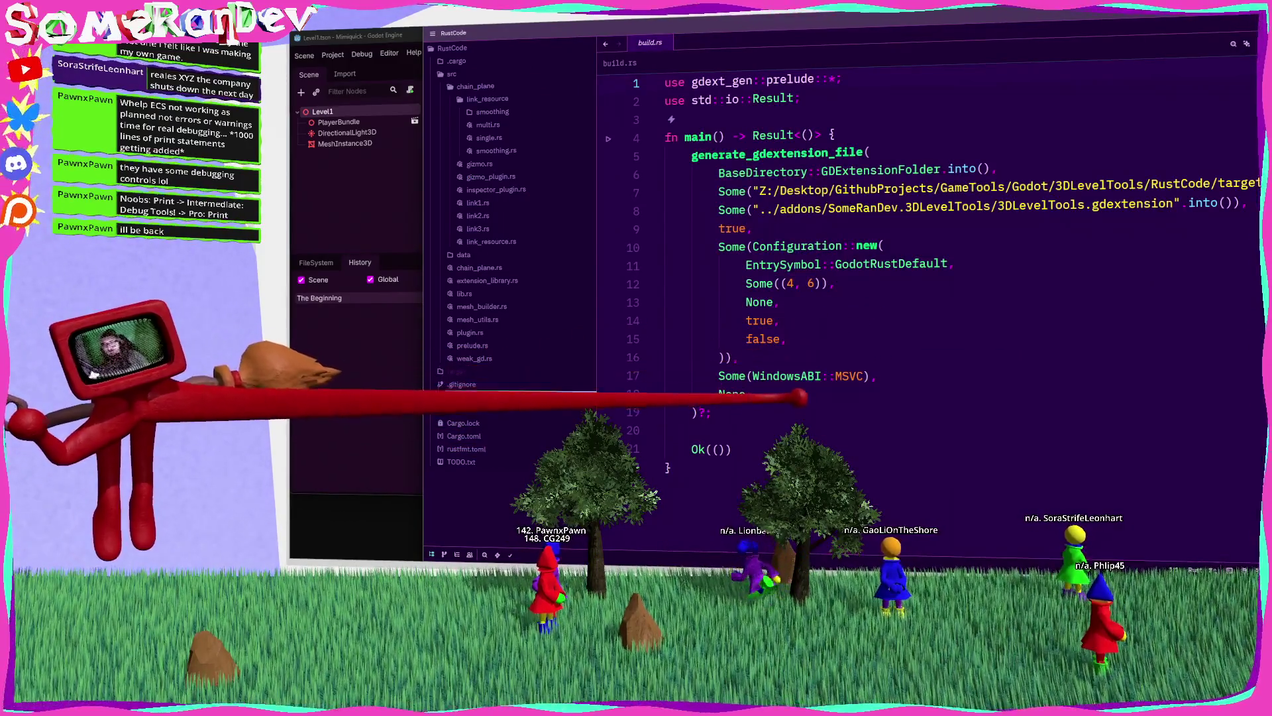
mouse_move(732, 228)
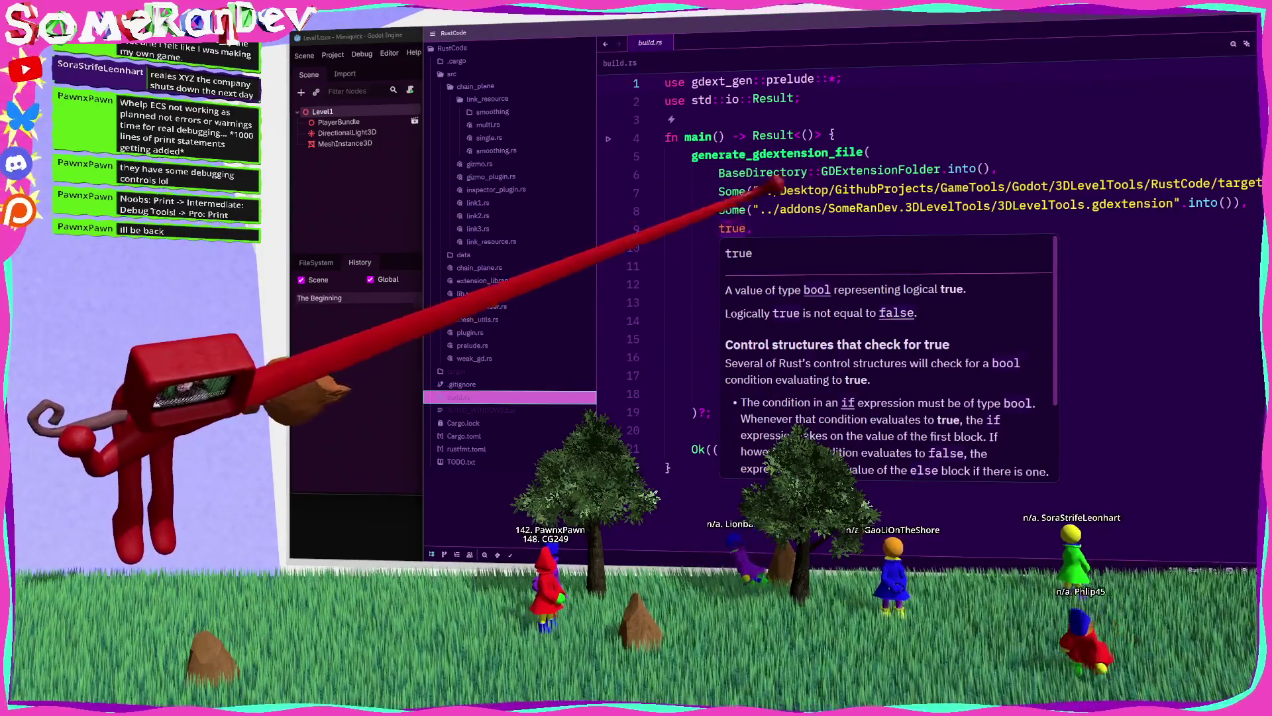
mouse_move(798, 149)
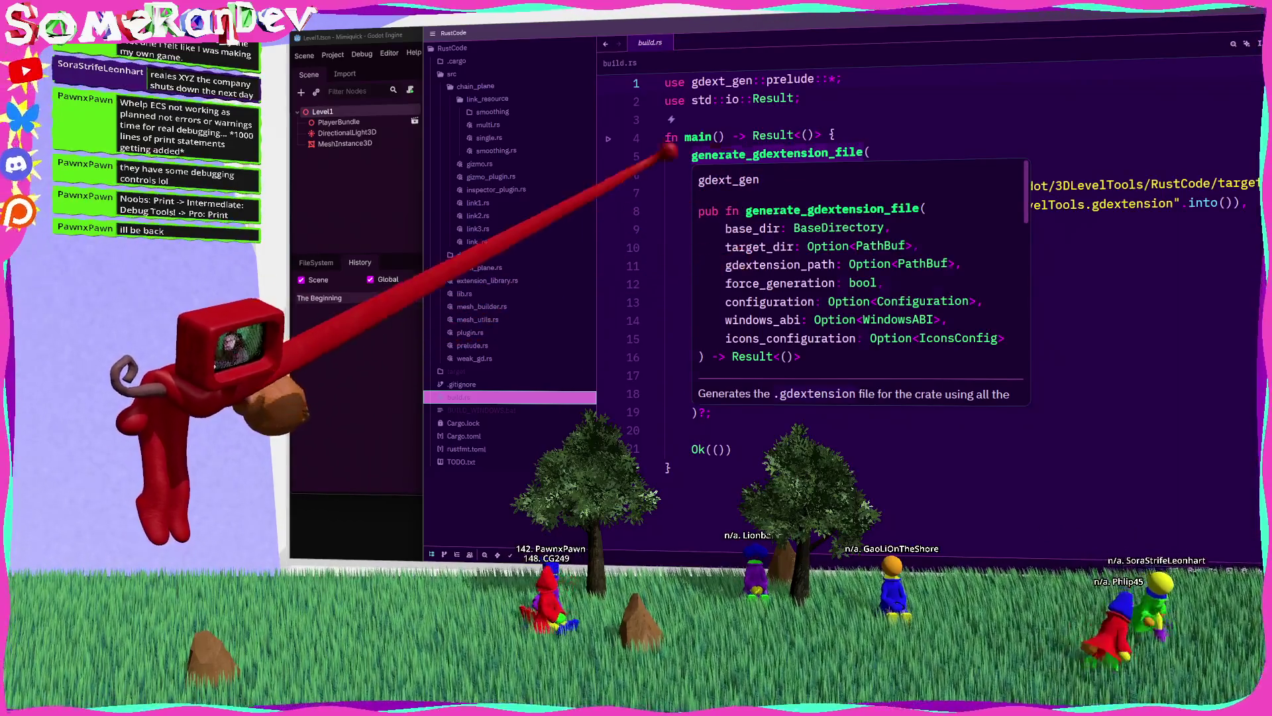
left_click(719, 171)
left_click(775, 152, "ctrl")
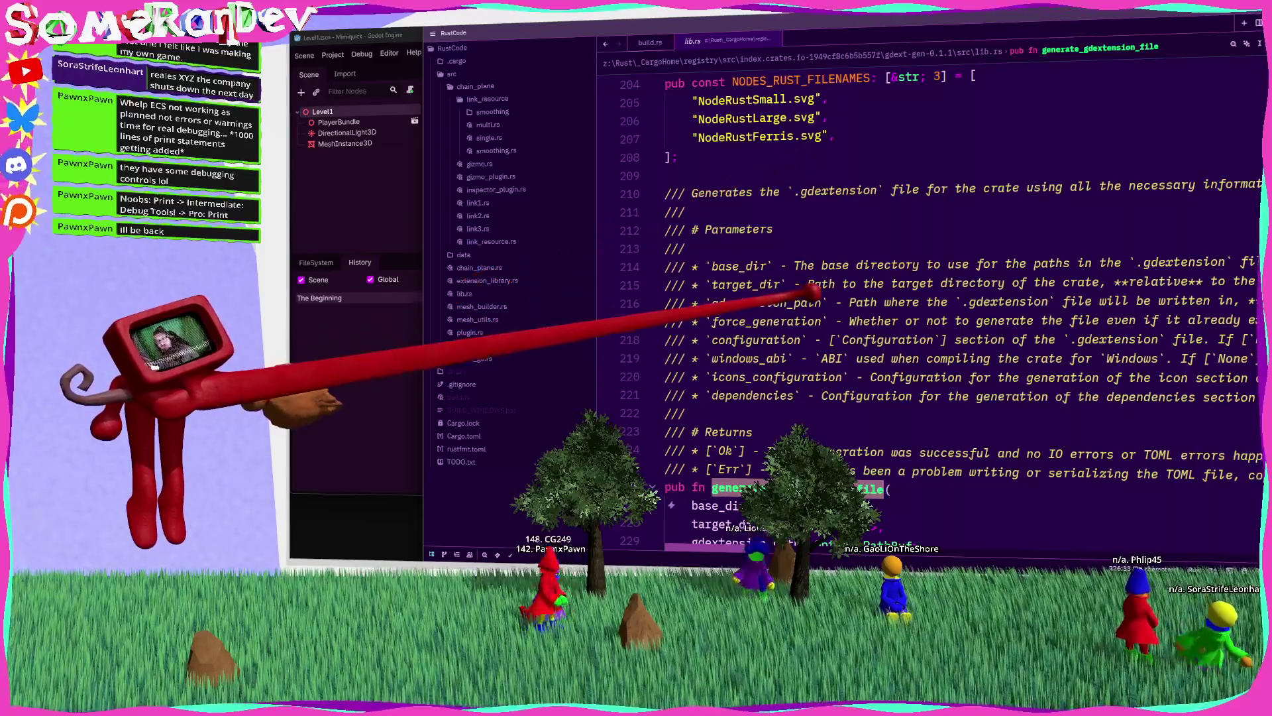
scroll(904, 303, "right", 10)
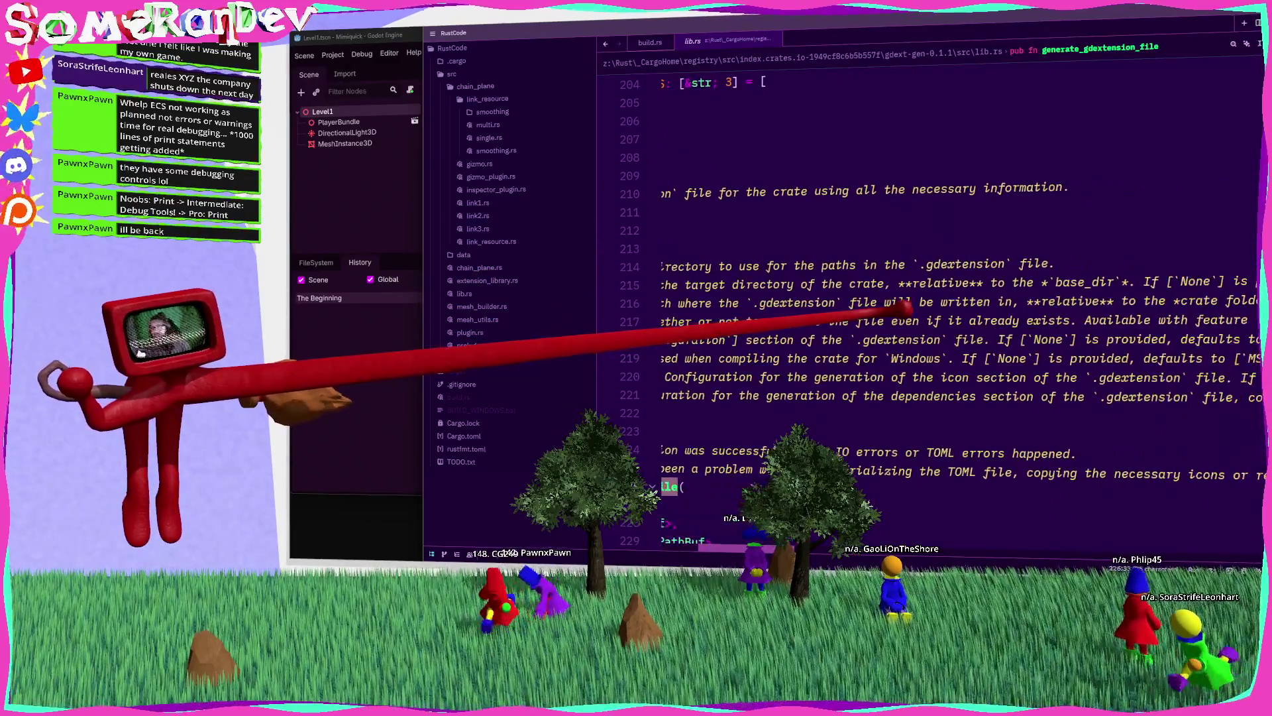
scroll(887, 303, "left", 10)
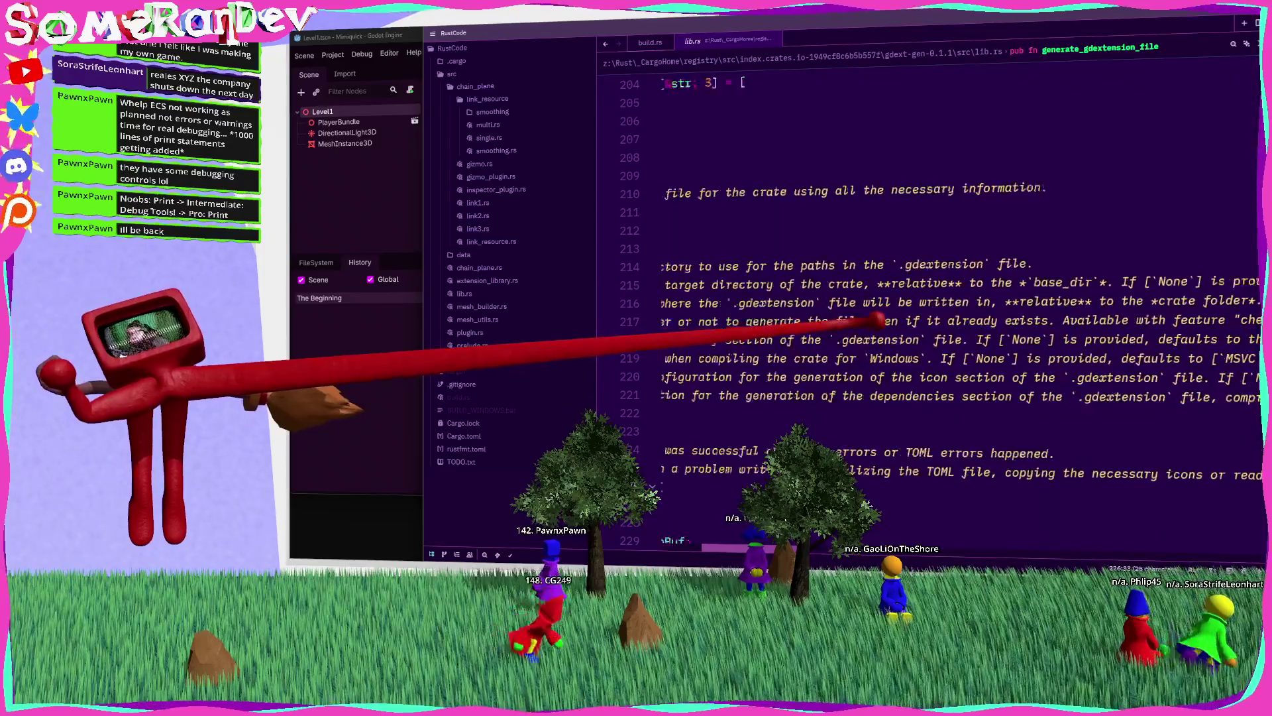
key("ctrl+w")
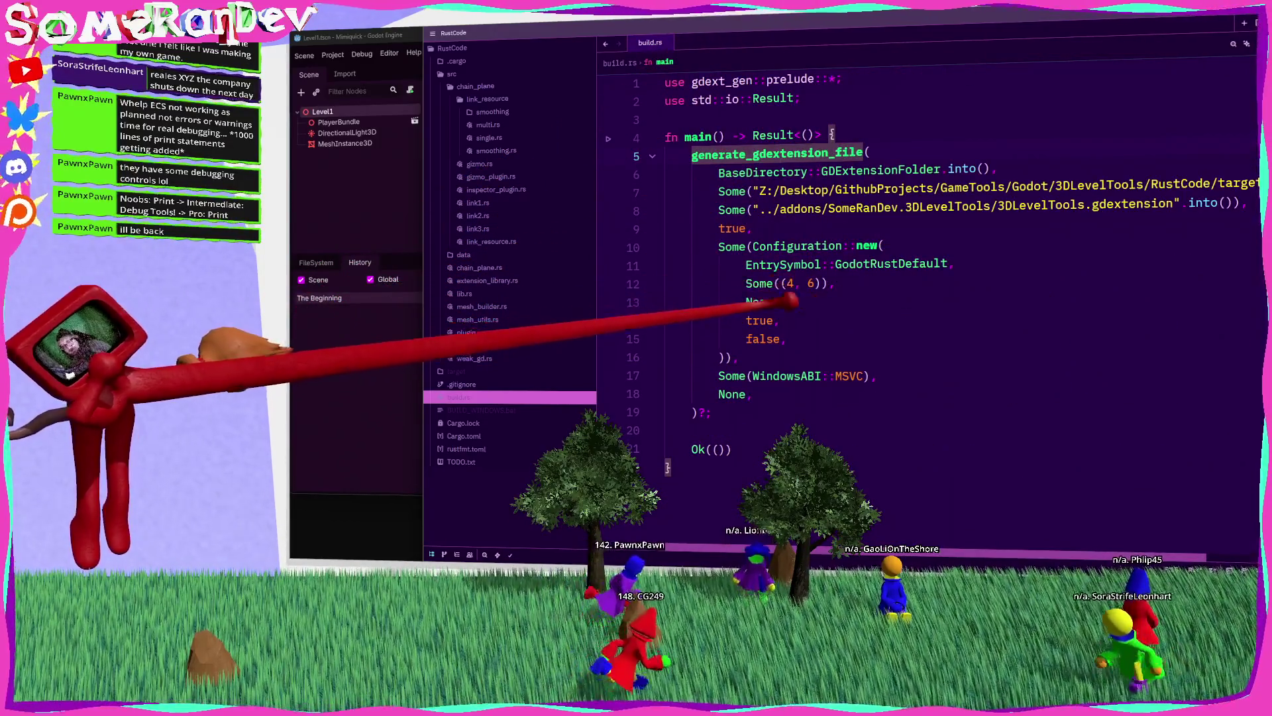
Step: Change the reloadable flag on line 14 of build.rs from true to false
mouse_move(820, 241)
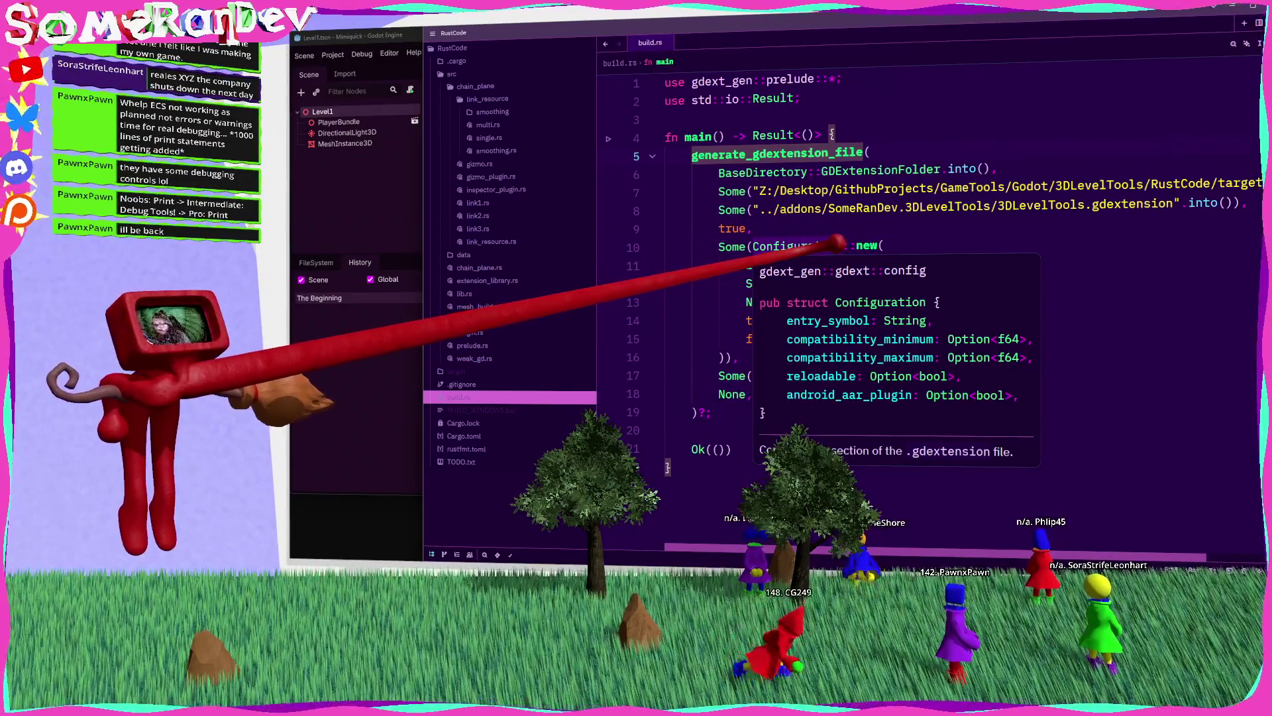
mouse_move(882, 234)
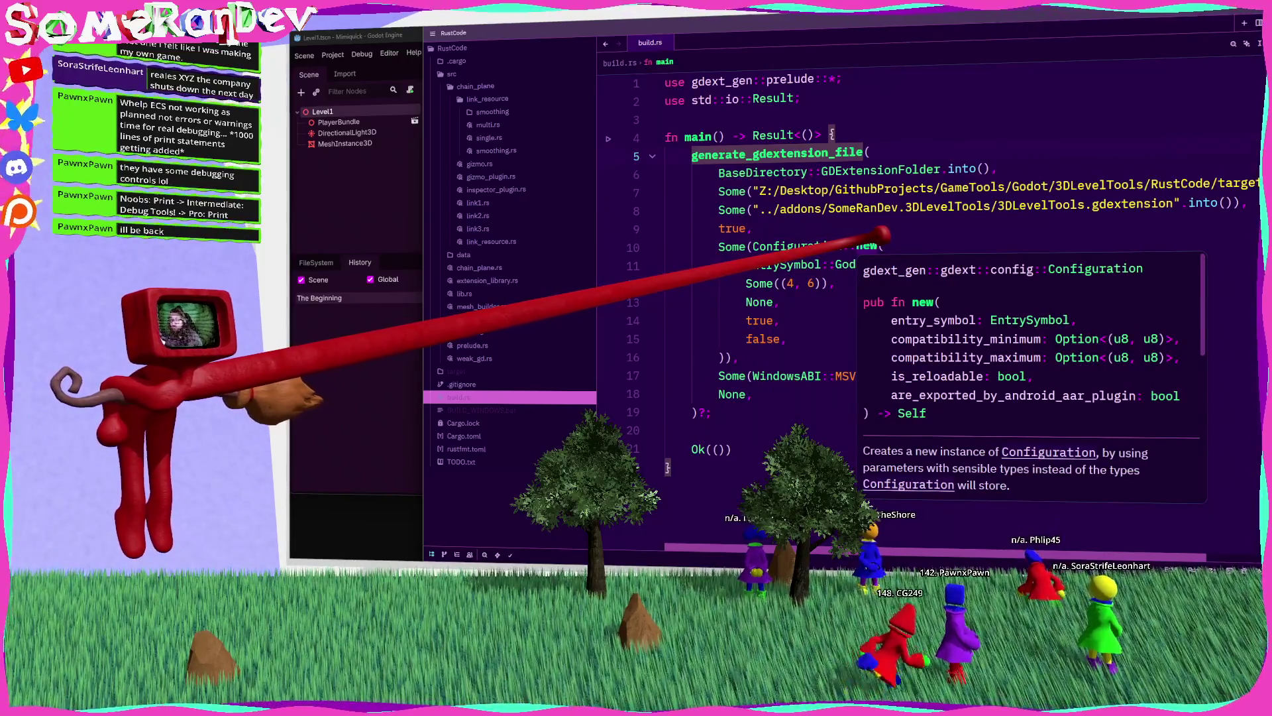
double_click(760, 320)
type("f")
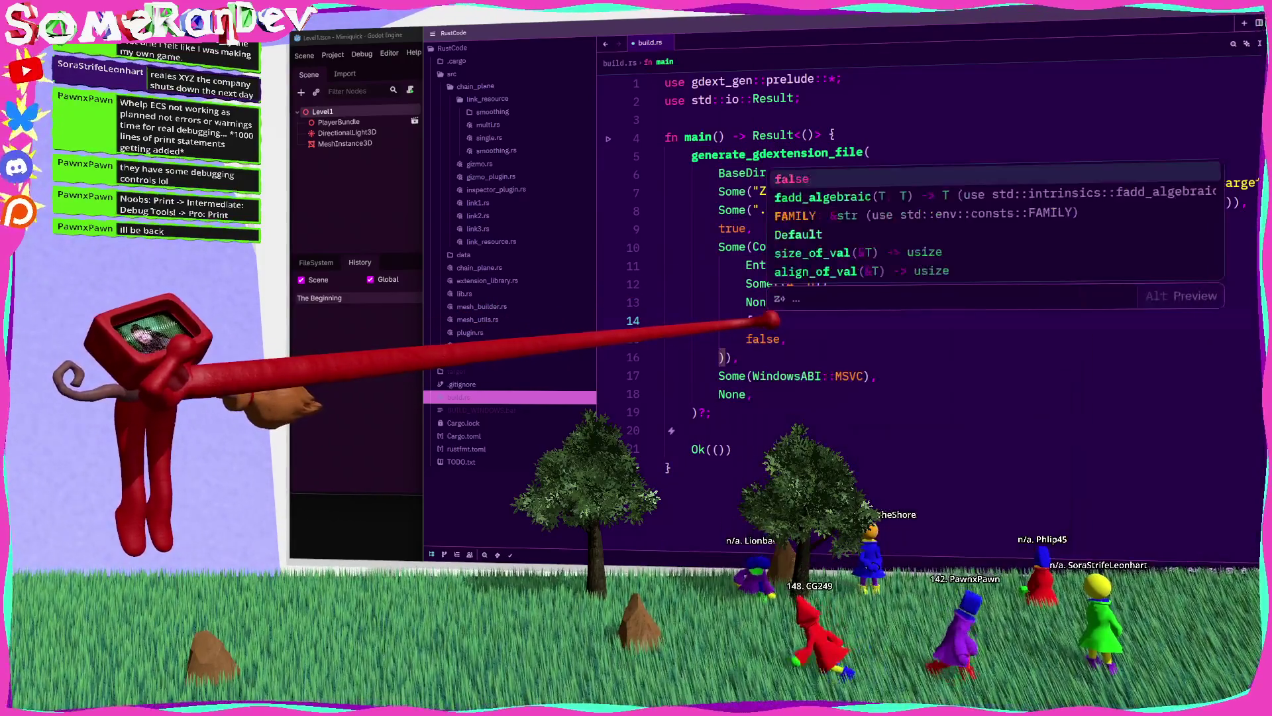
type("a")
left_click(417, 364)
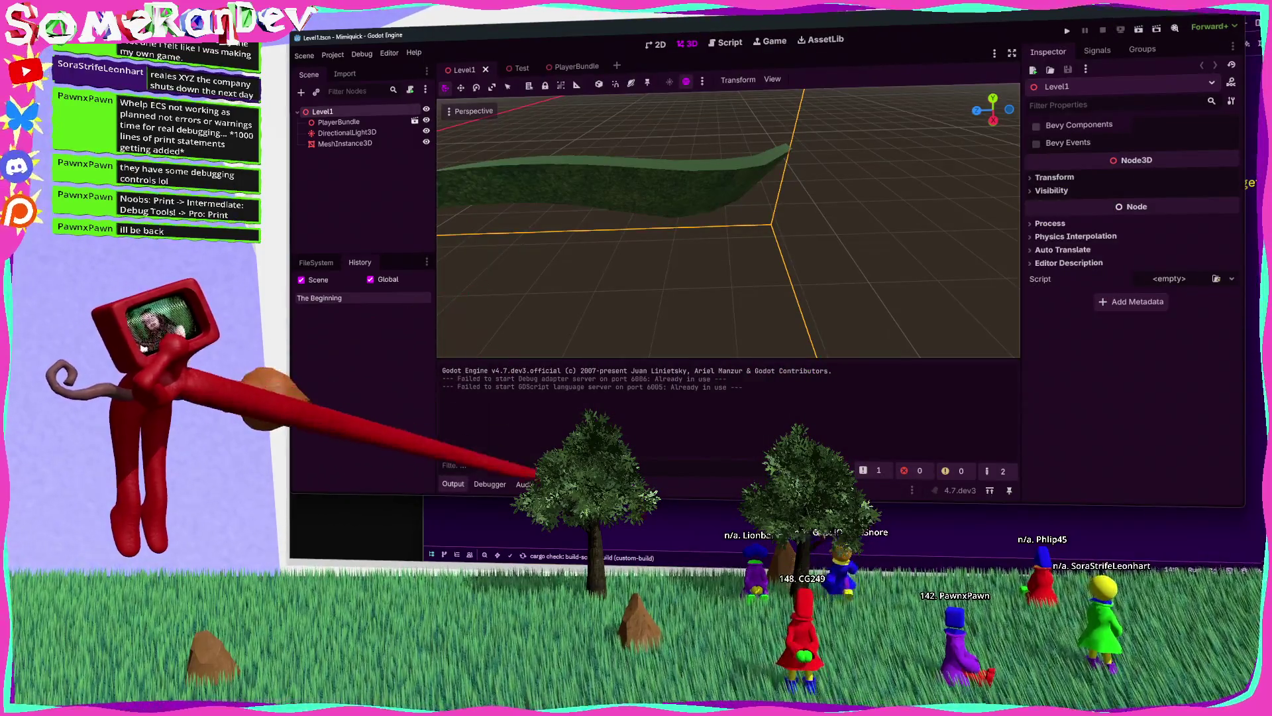
Step: Open gizmo_plugin.rs in Zed, then select MeshInstance3D in Godot to show its mesh and material
key("alt+Tab")
left_click(481, 163)
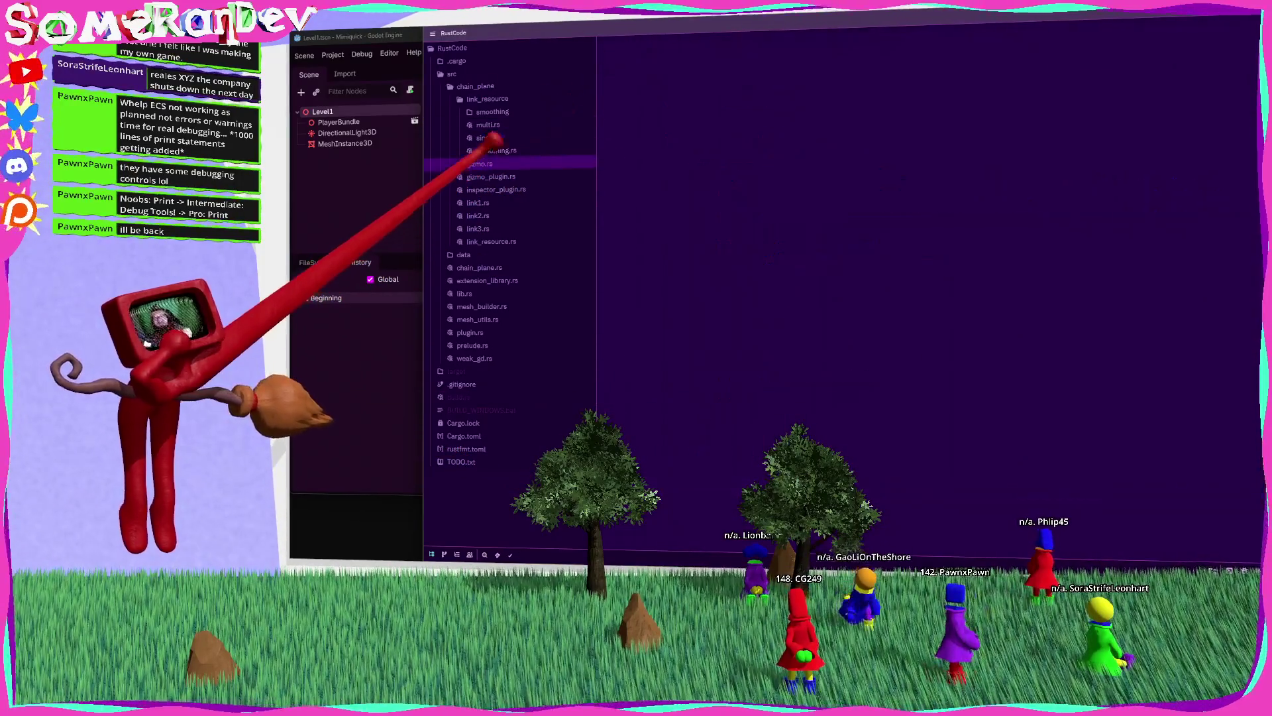
left_click(490, 176)
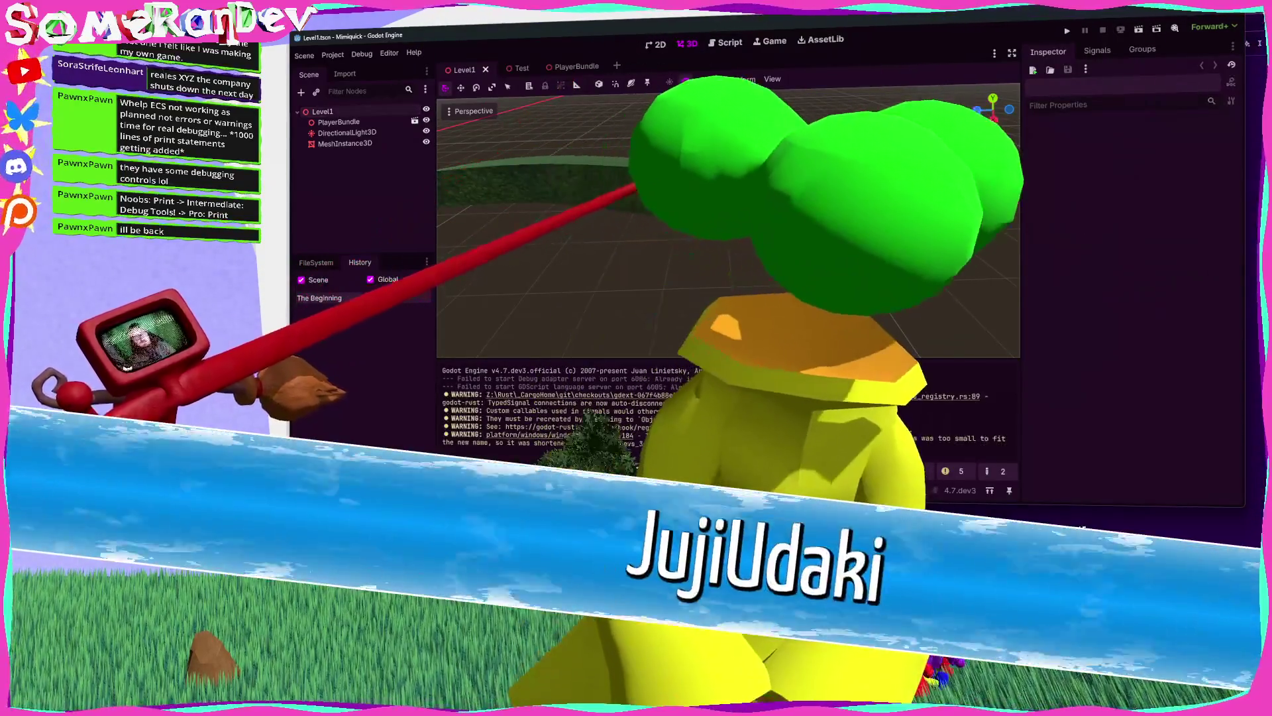
left_click(345, 144)
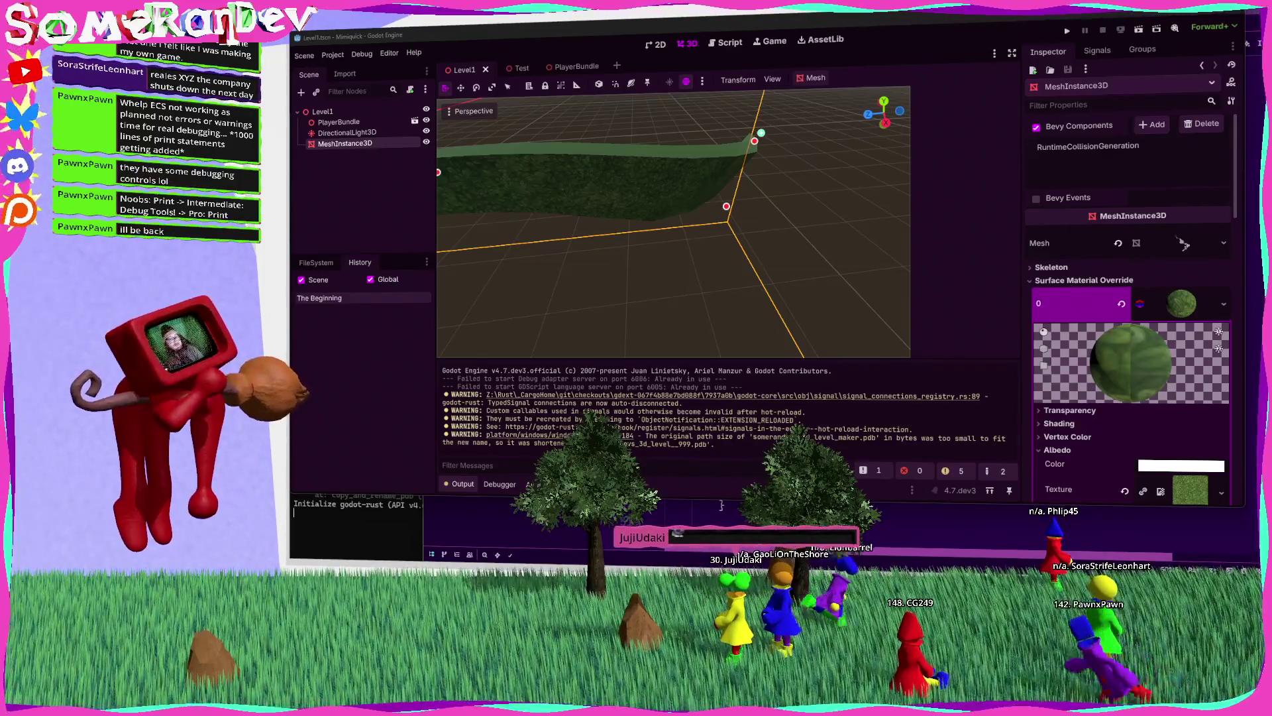
Step: Orbit down to the green mesh and select its path points to show width, twist and link settings
mouse_move(767, 213)
left_mouse_down()
mouse_move(762, 260)
mouse_move(676, 229)
mouse_move(608, 245)
left_mouse_up()
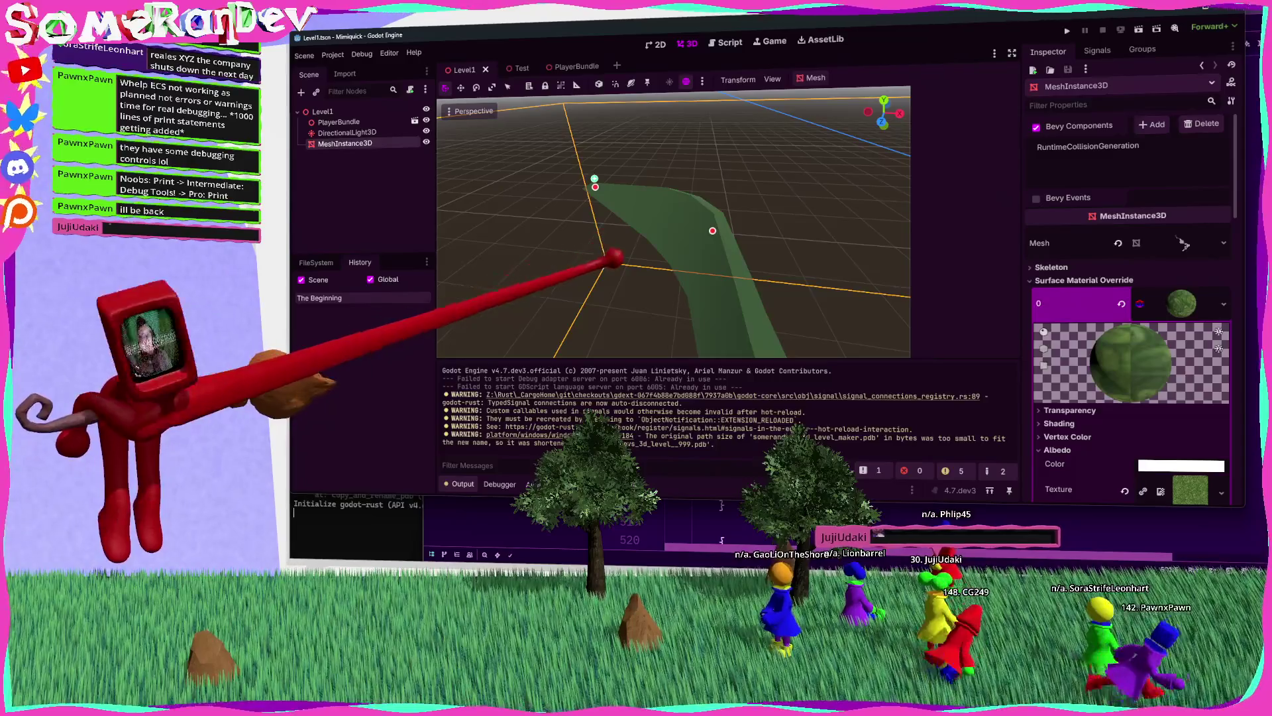
mouse_move(753, 259)
left_mouse_down()
mouse_move(682, 227)
mouse_move(638, 263)
mouse_move(752, 261)
mouse_move(710, 221)
left_mouse_up()
left_click(682, 227)
left_click(710, 224)
mouse_move(752, 260)
left_mouse_down()
mouse_move(653, 154)
mouse_move(667, 208)
mouse_move(758, 256)
mouse_move(670, 193)
mouse_move(670, 205)
mouse_move(647, 205)
mouse_move(686, 198)
mouse_move(638, 185)
mouse_move(659, 205)
mouse_move(656, 292)
mouse_move(661, 176)
mouse_move(654, 227)
mouse_move(761, 256)
mouse_move(720, 275)
left_mouse_up()
left_click(640, 277)
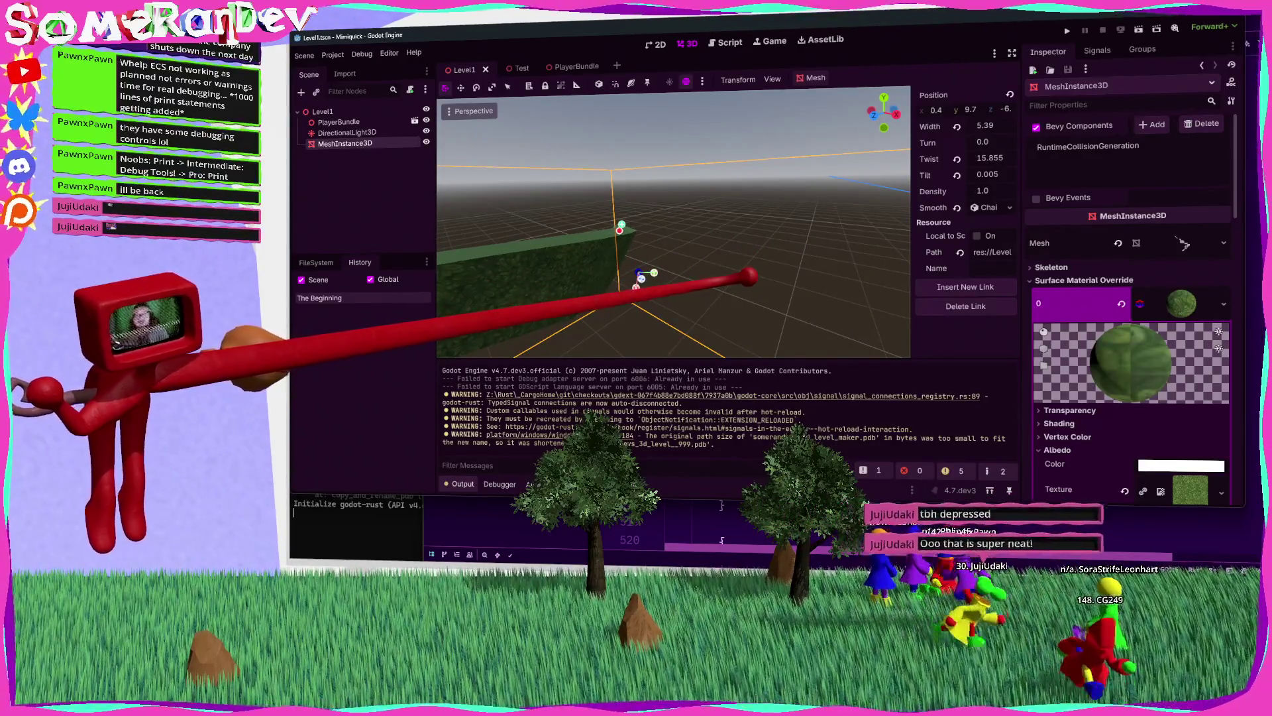
Step: Select a curve point and drag it up and right so the chain plane curls into a loop
left_click_drag(753, 258, 686, 274)
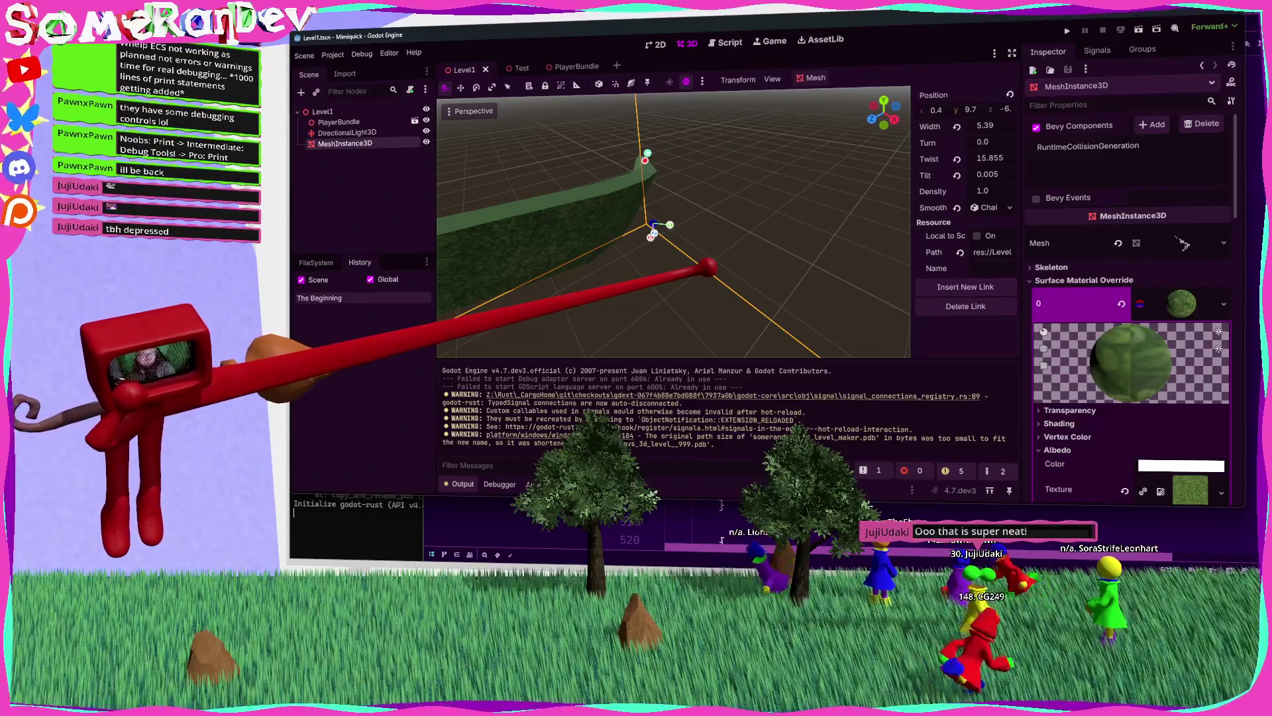
mouse_move(730, 261)
left_mouse_down()
mouse_move(755, 256)
mouse_move(730, 261)
left_mouse_up()
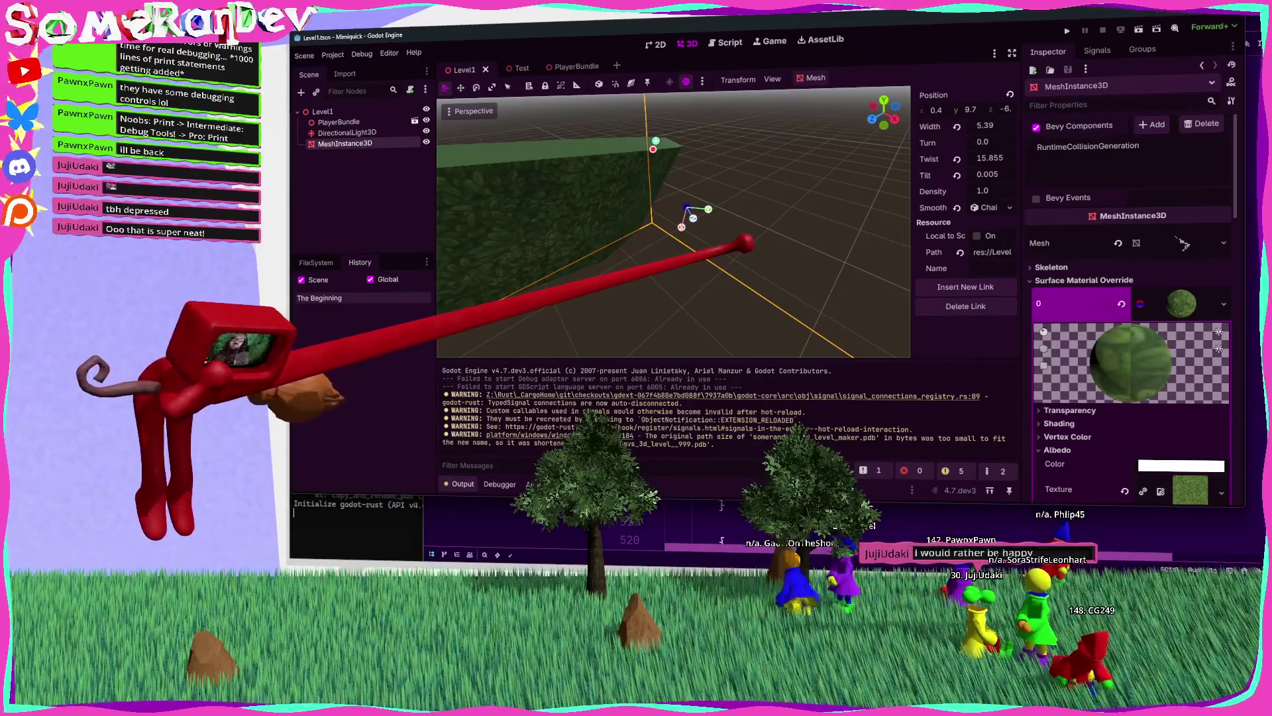
mouse_move(745, 244)
left_mouse_down()
mouse_move(758, 259)
mouse_move(745, 243)
left_mouse_up()
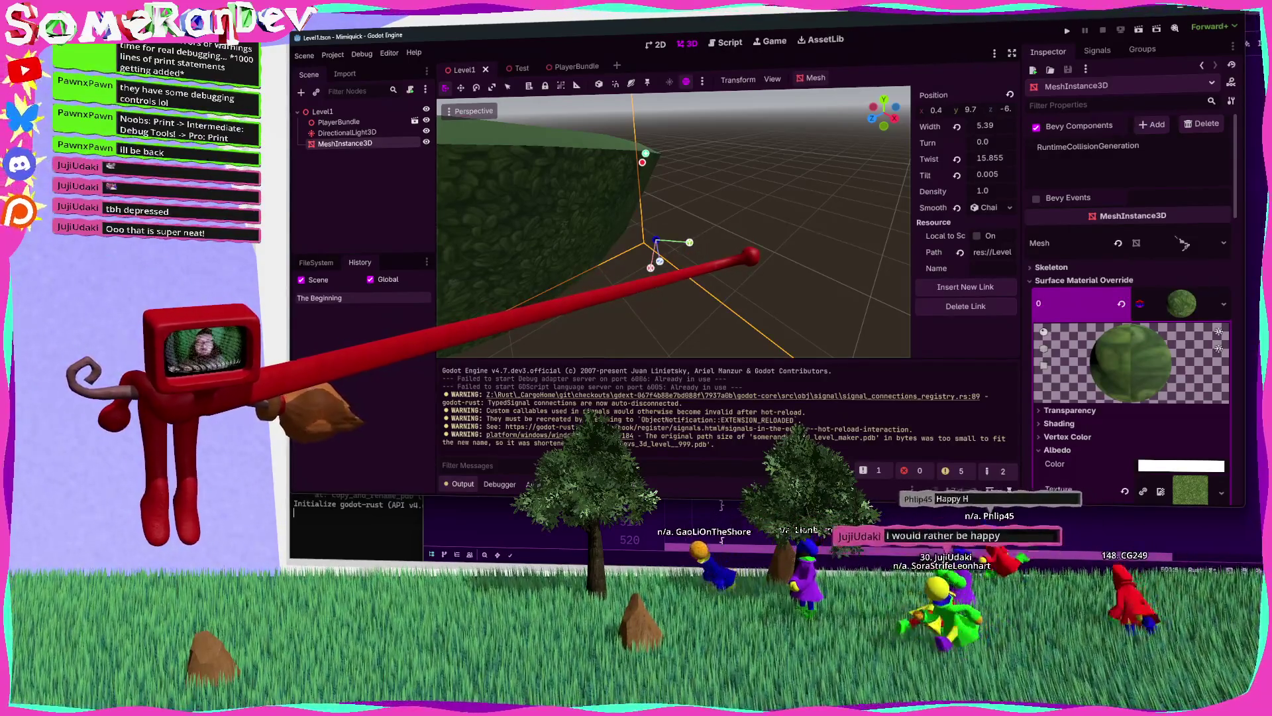
left_click_drag(729, 250, 759, 259)
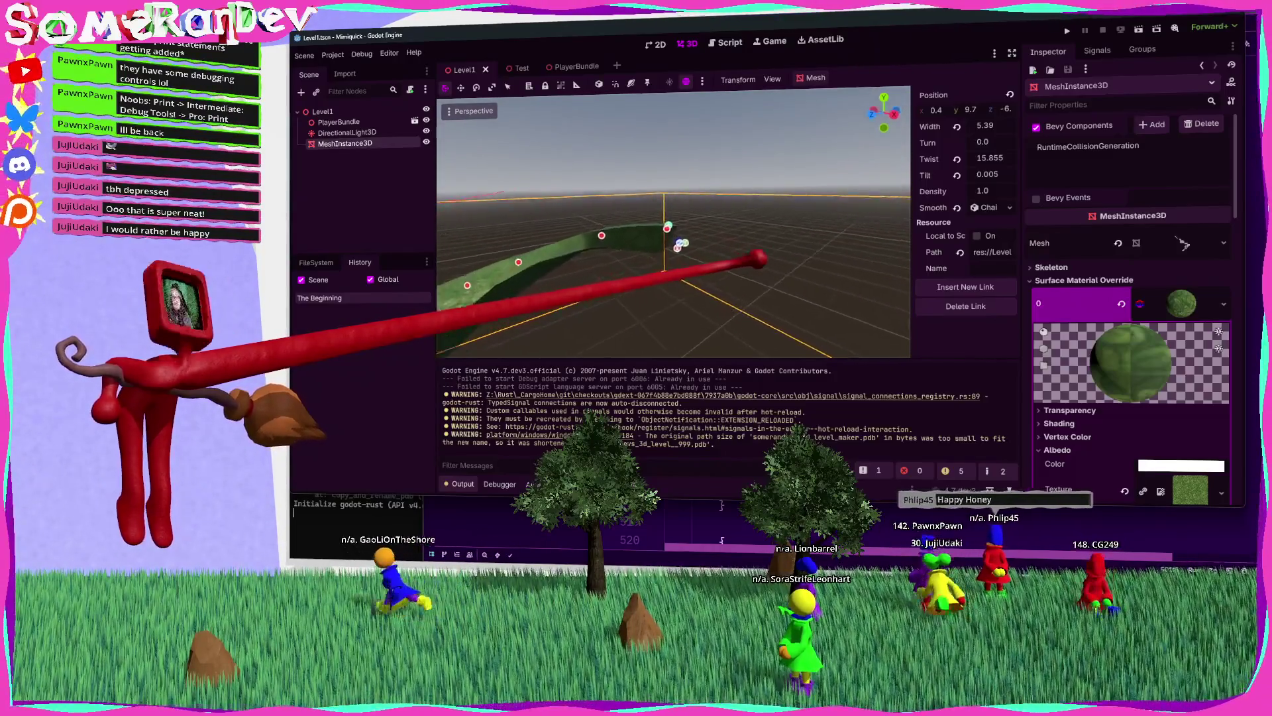
left_click_drag(759, 259, 732, 241)
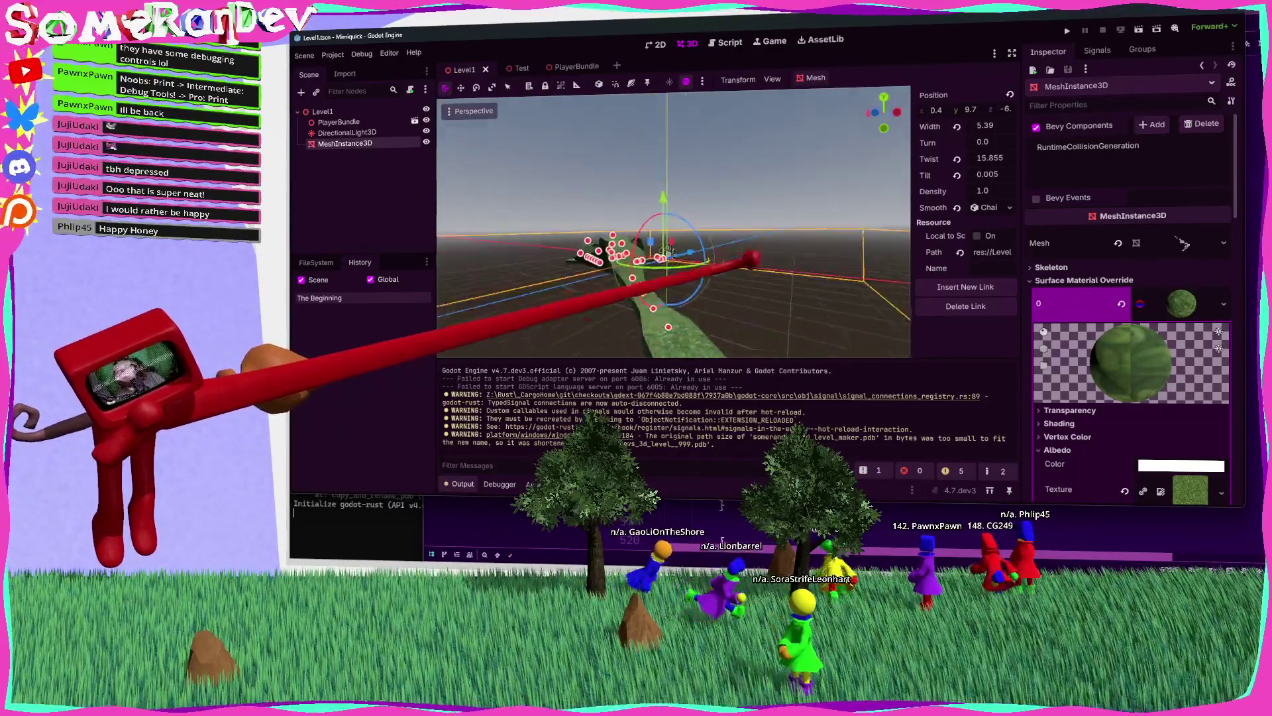
scroll(699, 232, "up", 5)
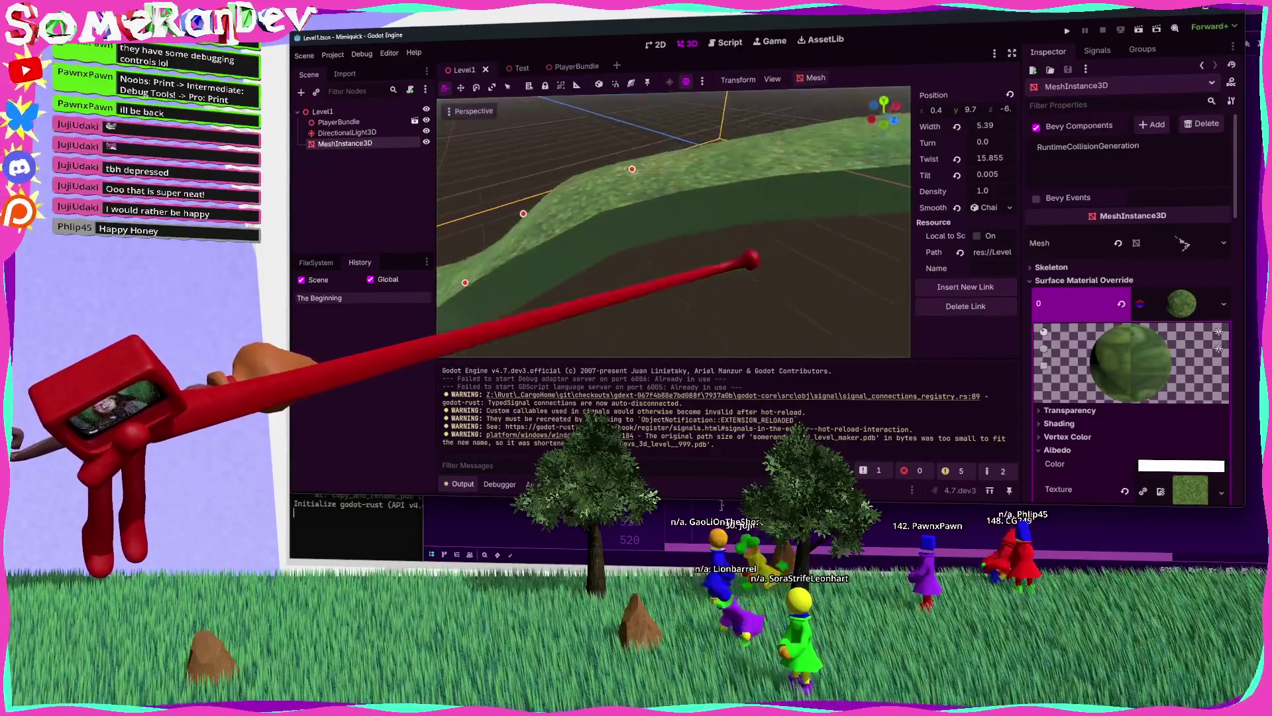
left_click(689, 219)
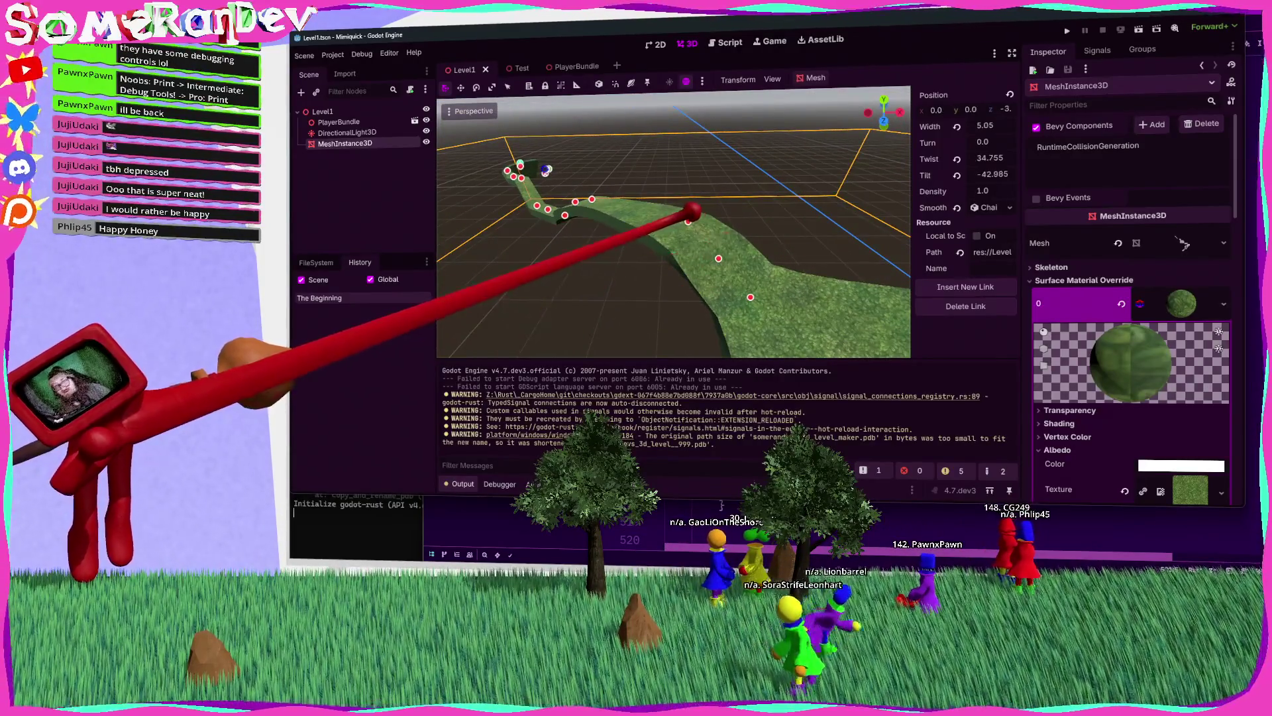
mouse_move(689, 219)
left_mouse_down()
mouse_move(716, 232)
mouse_move(681, 230)
left_mouse_up()
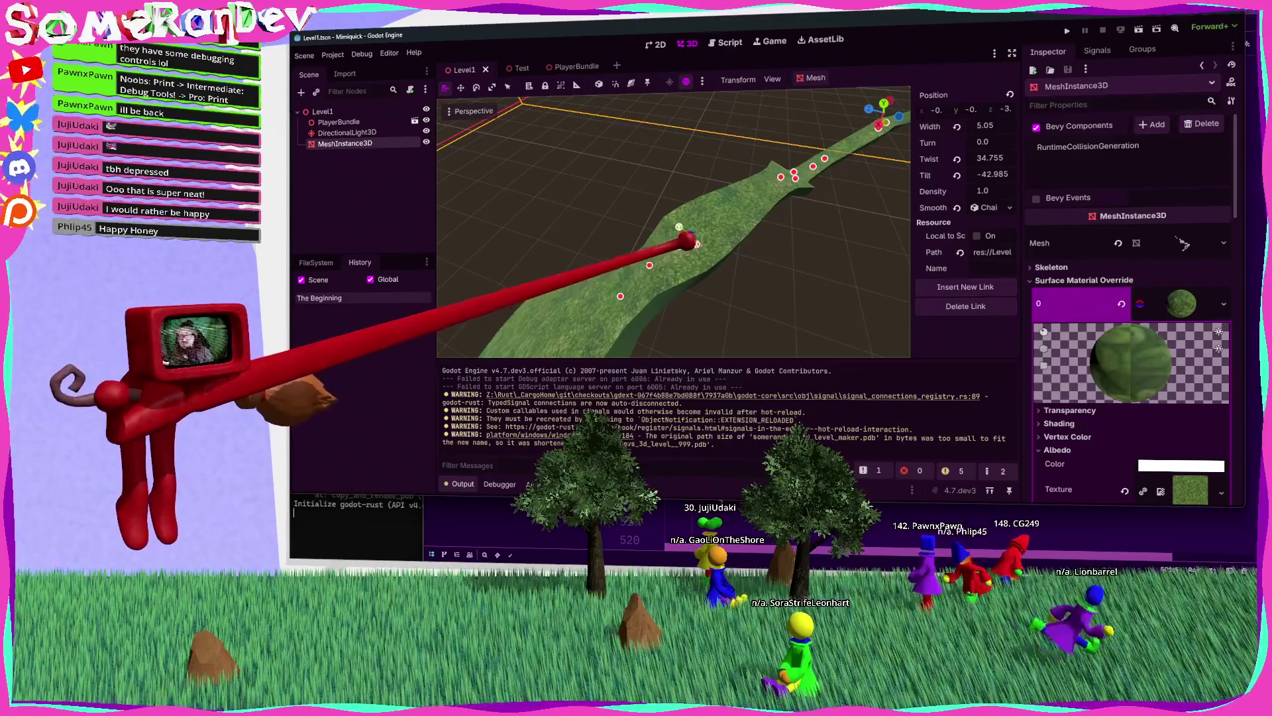
left_click_drag(745, 202, 715, 230)
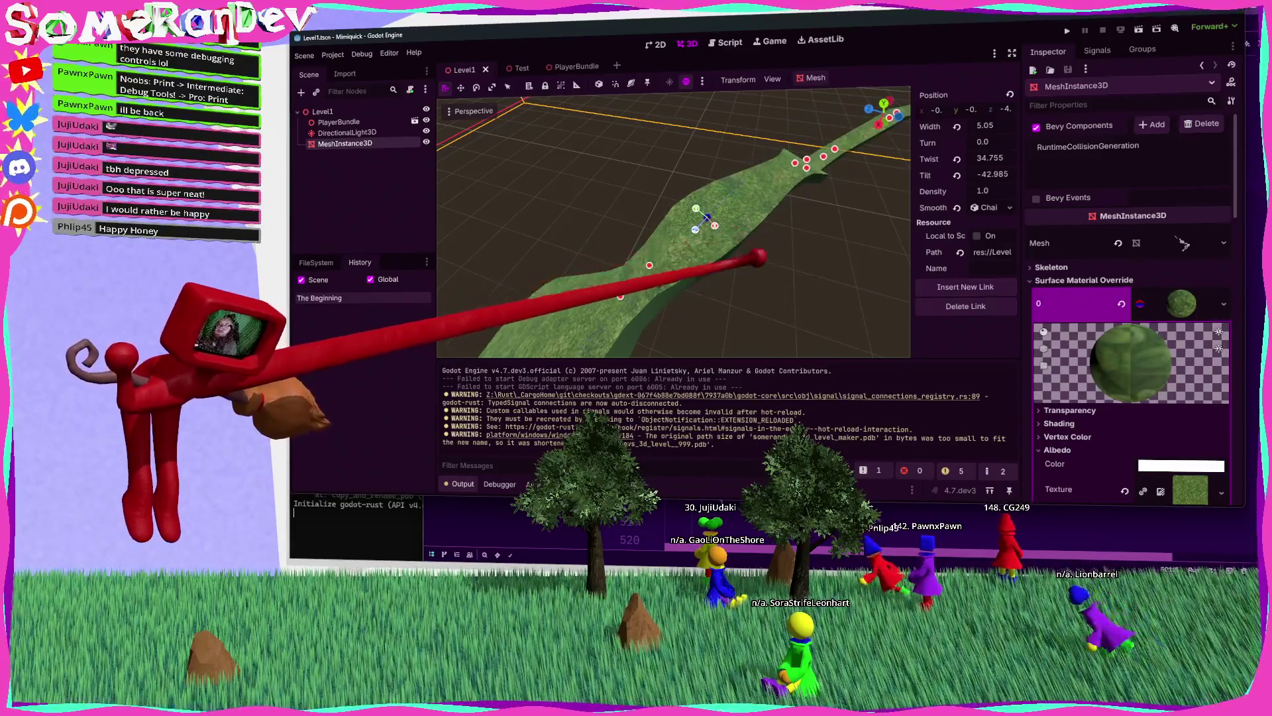
Step: View the looping path and open the Mesh field's options in the Inspector
scroll(708, 219, "up", 3)
left_click_drag(715, 244, 799, 309)
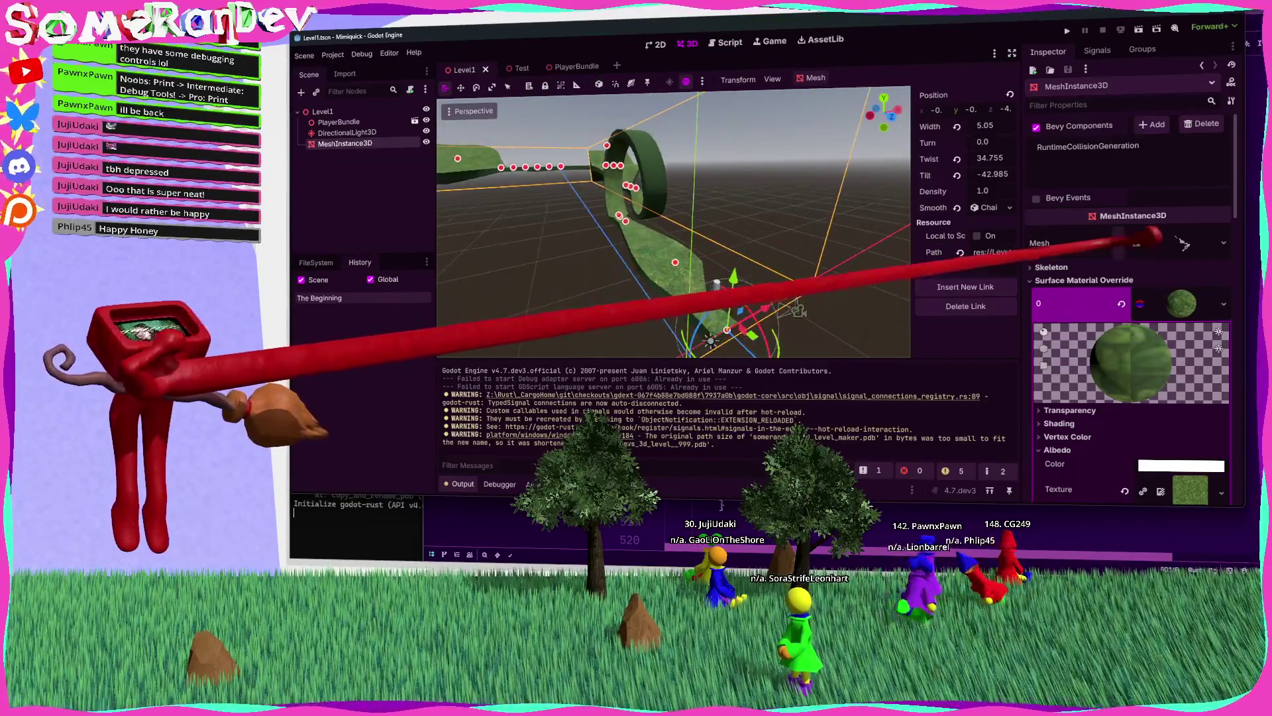
left_click(1224, 243)
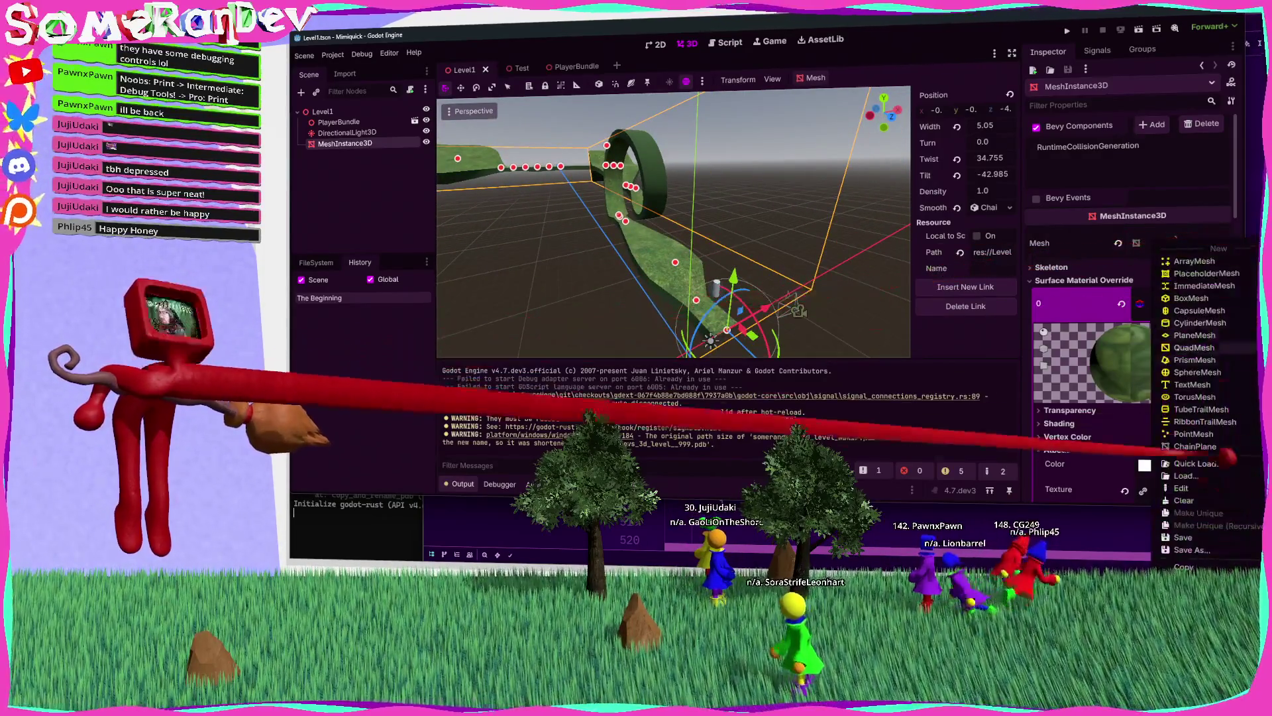
Step: Save the mesh as chain_plane.tres in a new res://VisualAssets/ProcedrualMeshes folder
left_click(1192, 549)
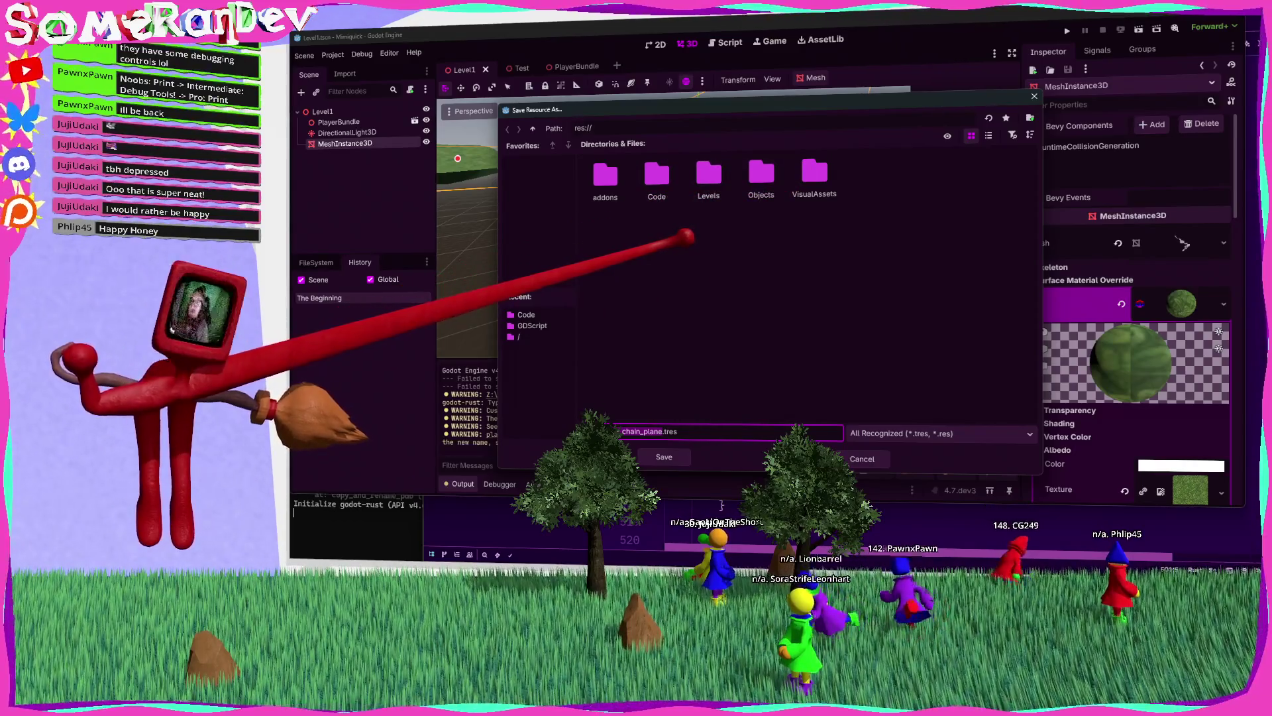
double_click(821, 171)
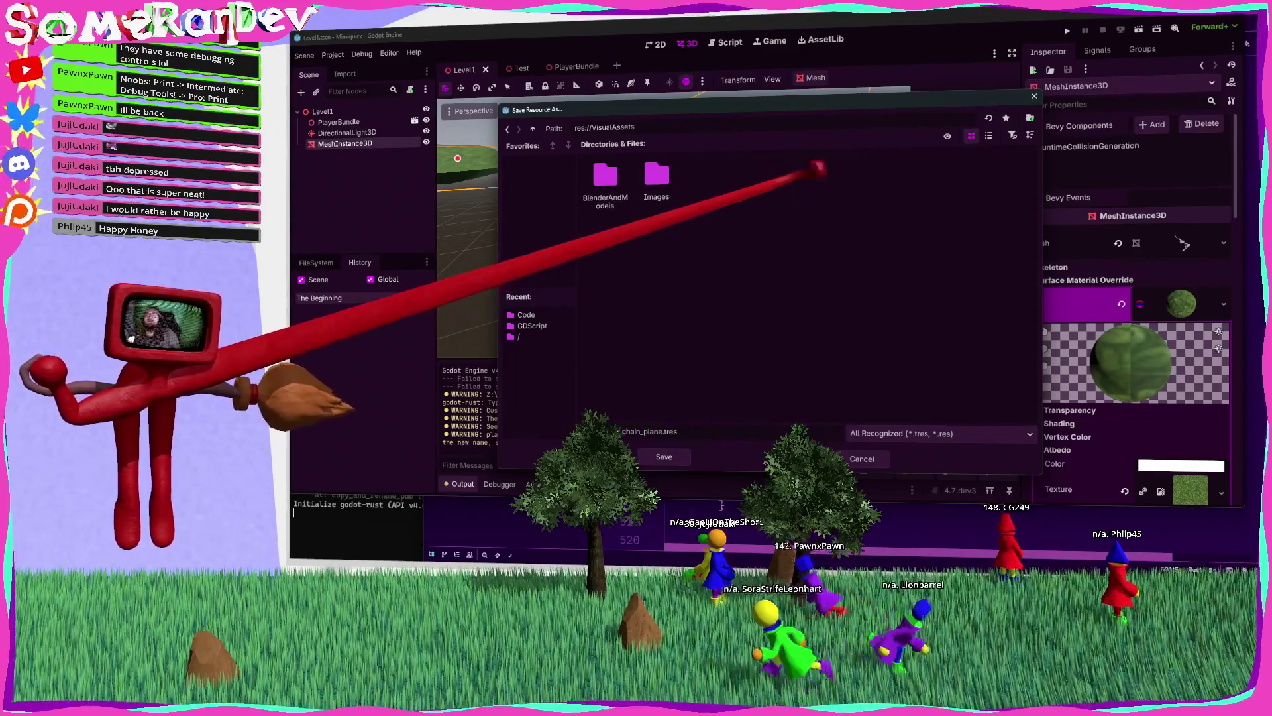
right_click(728, 262)
left_click(762, 278)
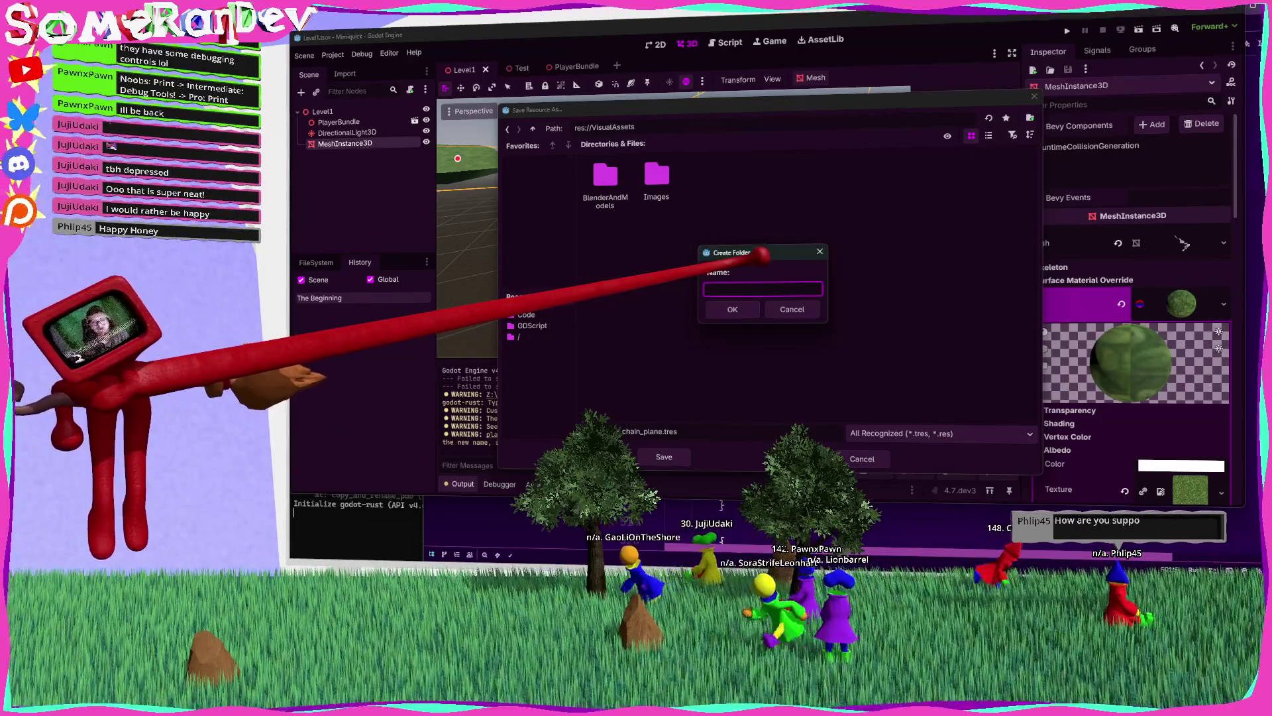
type("ToolMeshes")
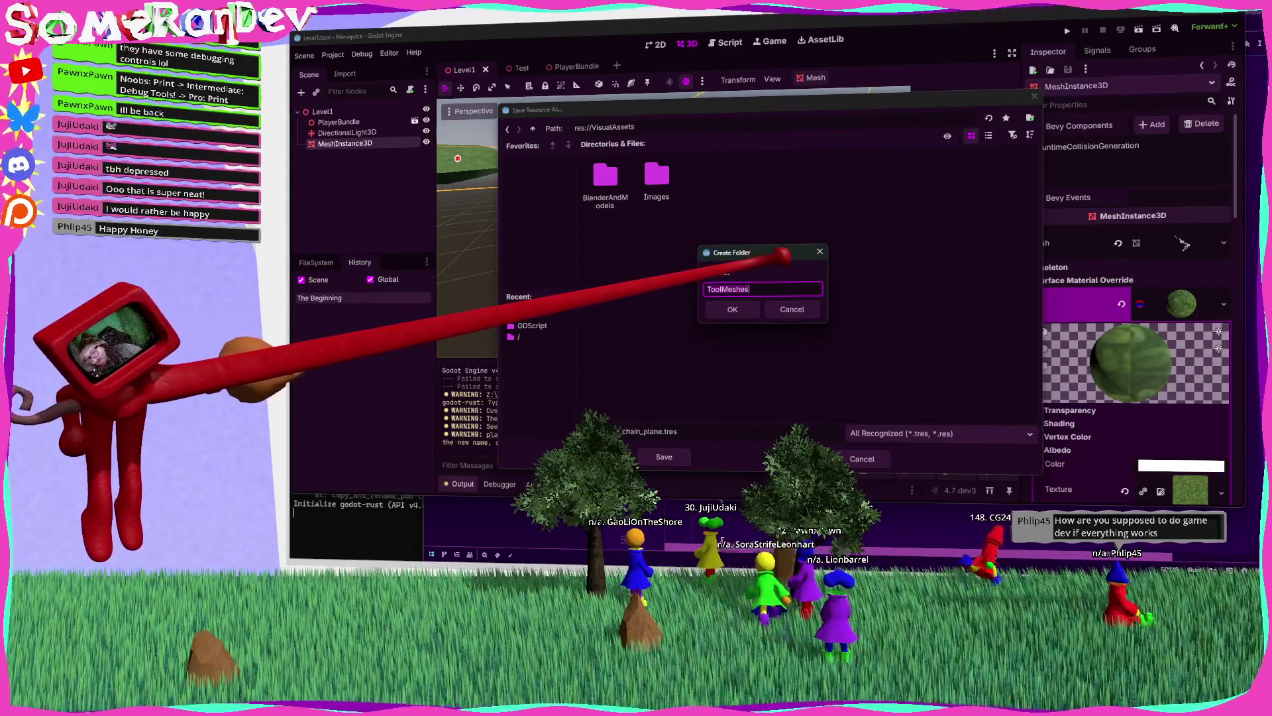
key("ctrl+a")
type("Meshes")
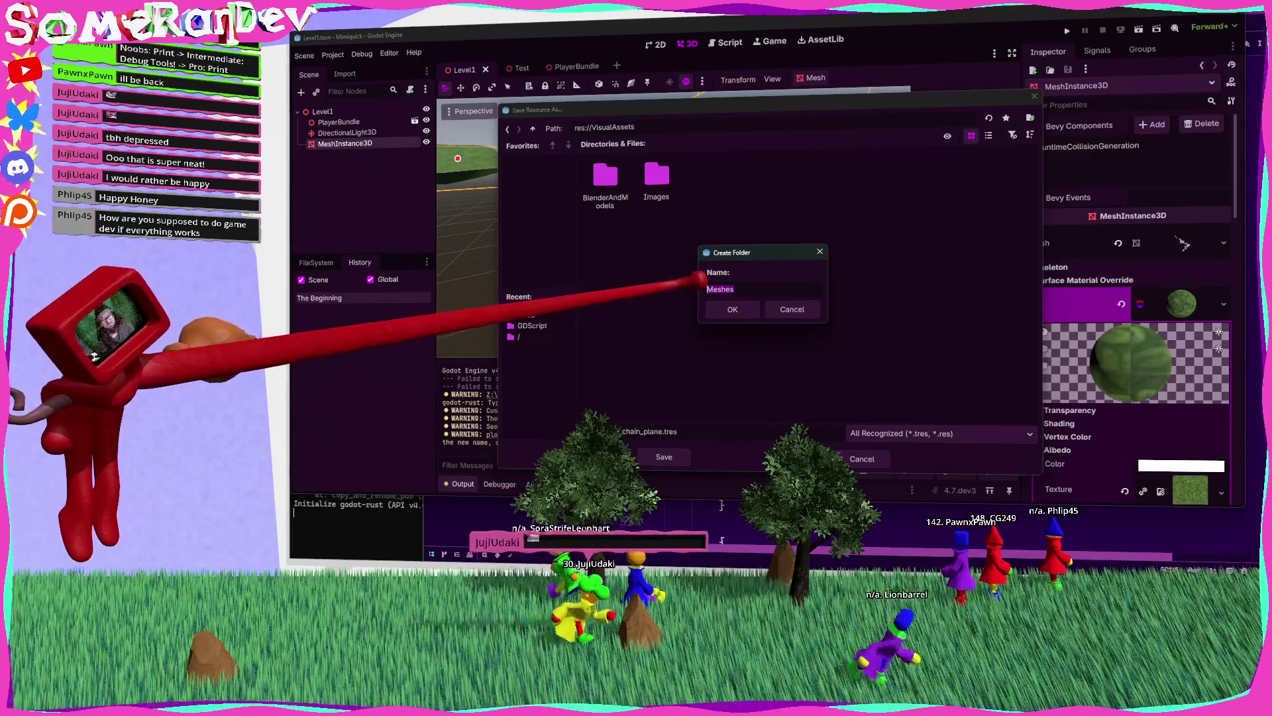
type("Genera")
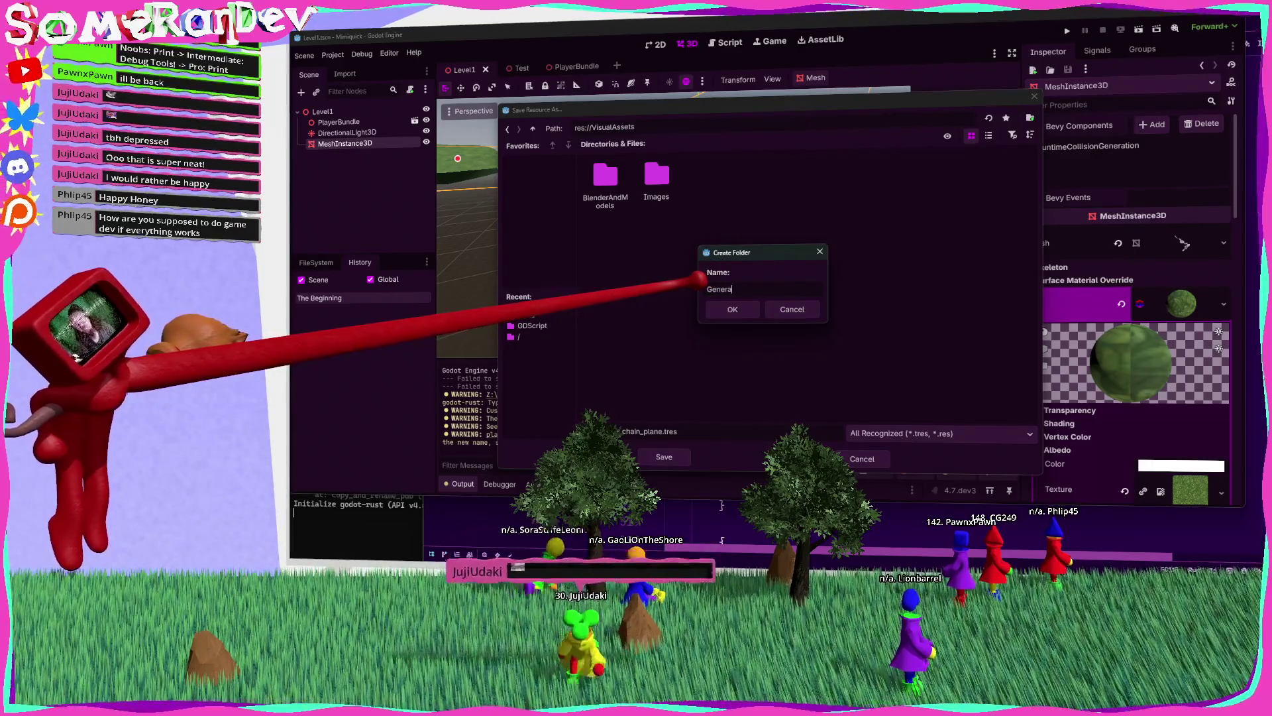
key("BackSpace")
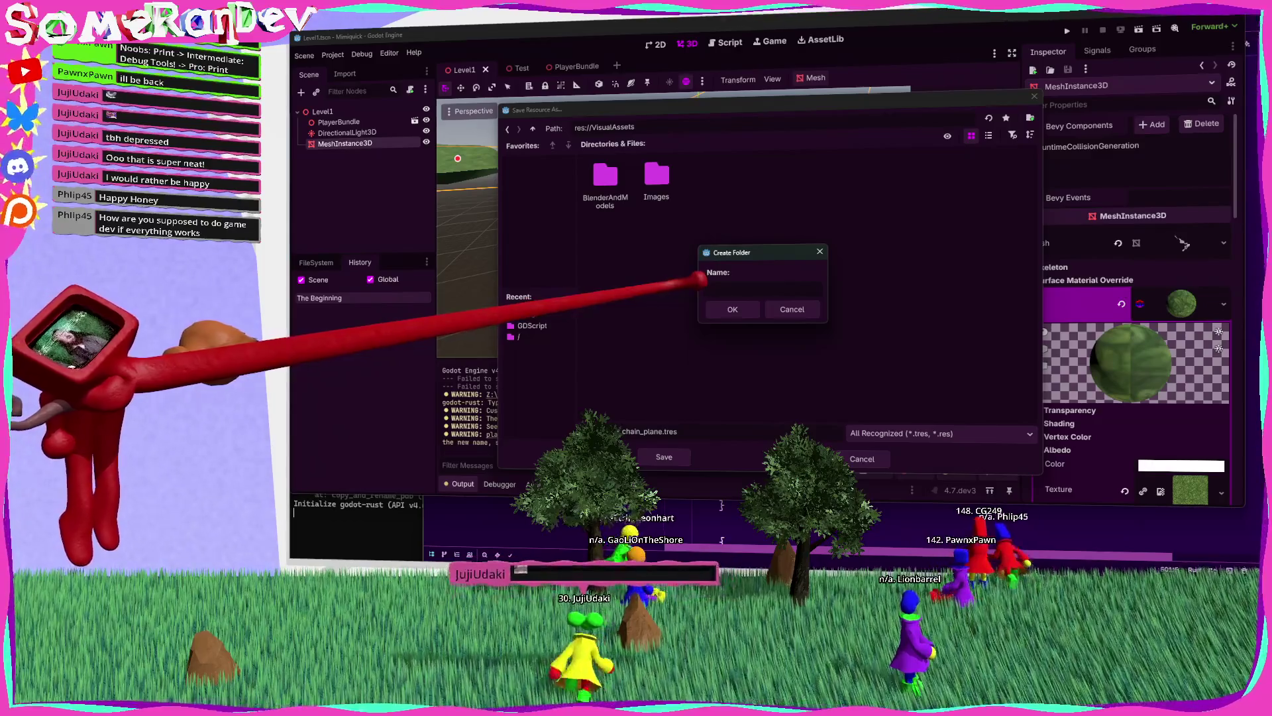
type("ProcedrualMeshes")
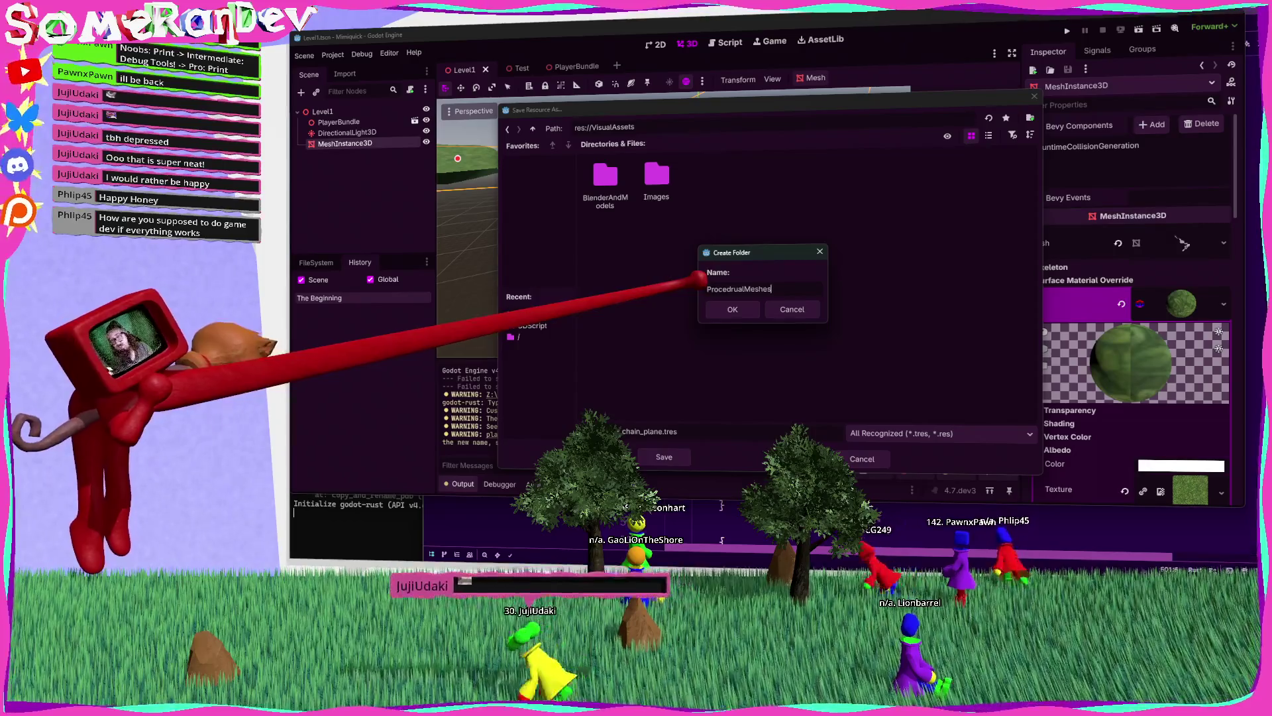
left_click(732, 309)
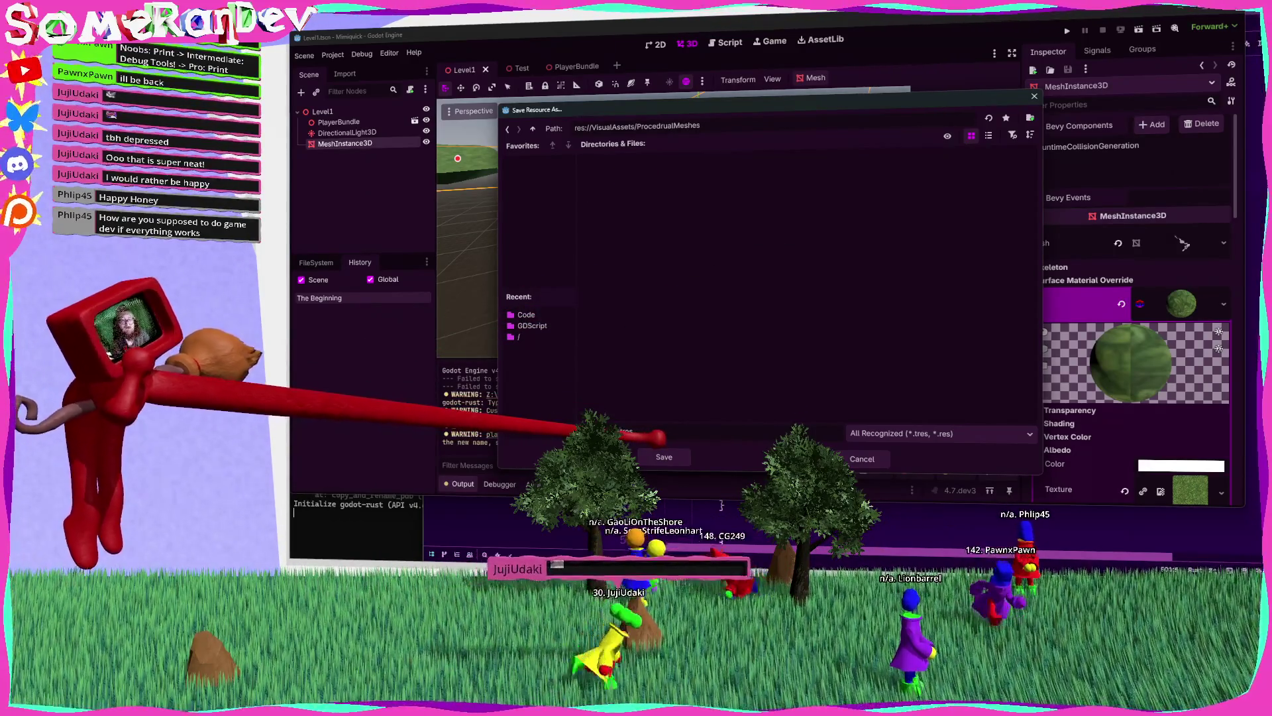
key("Return")
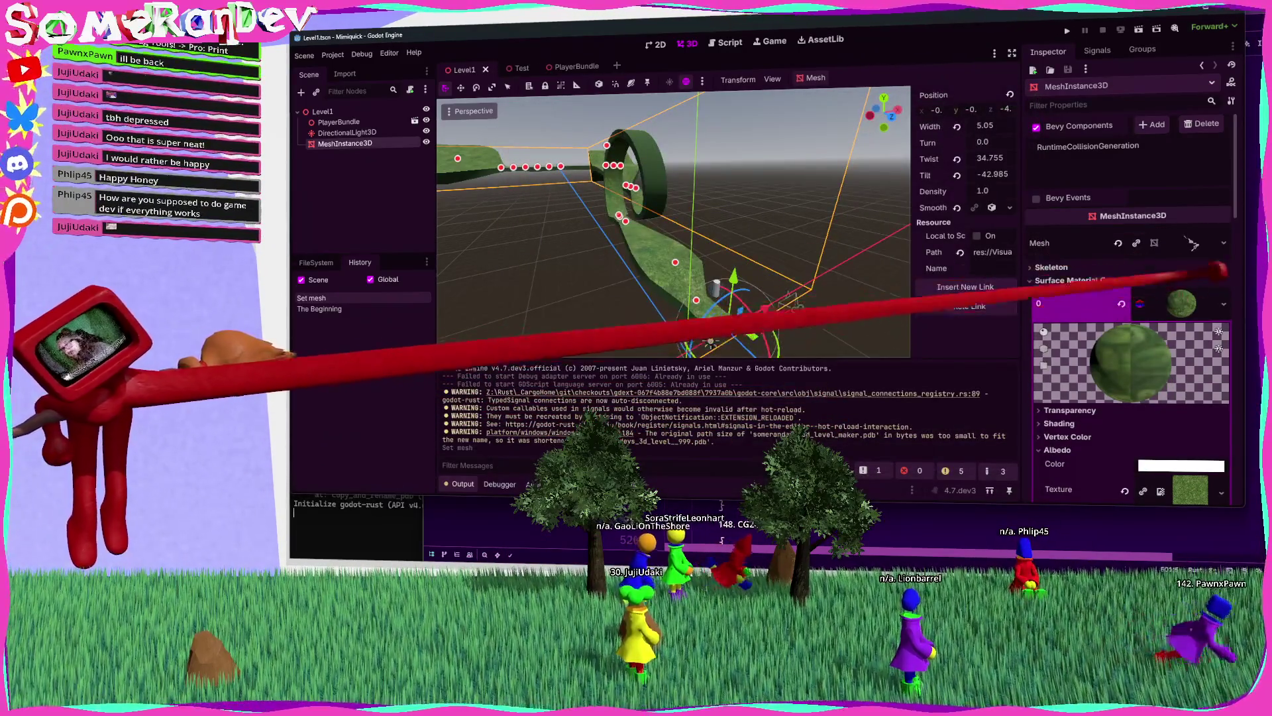
Step: Save Level1, then reselect MeshInstance3D and focus the 3D view on it with F
left_click(1224, 233)
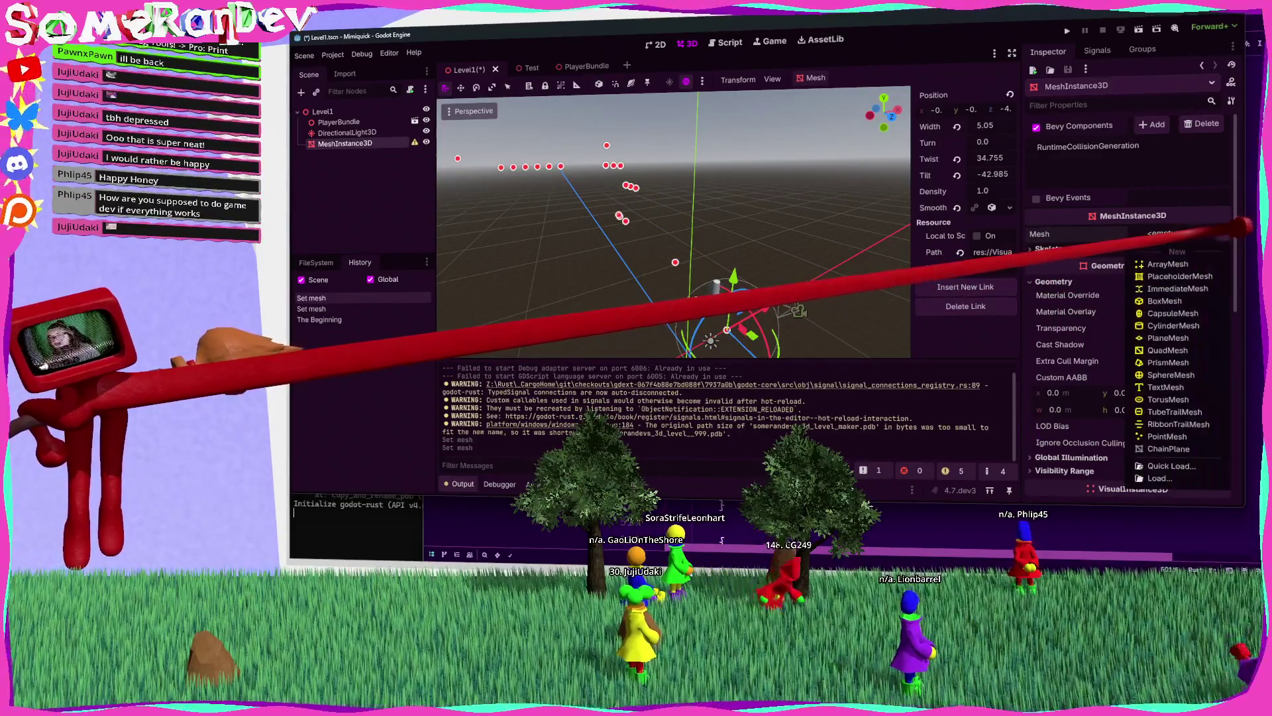
key("ctrl+s")
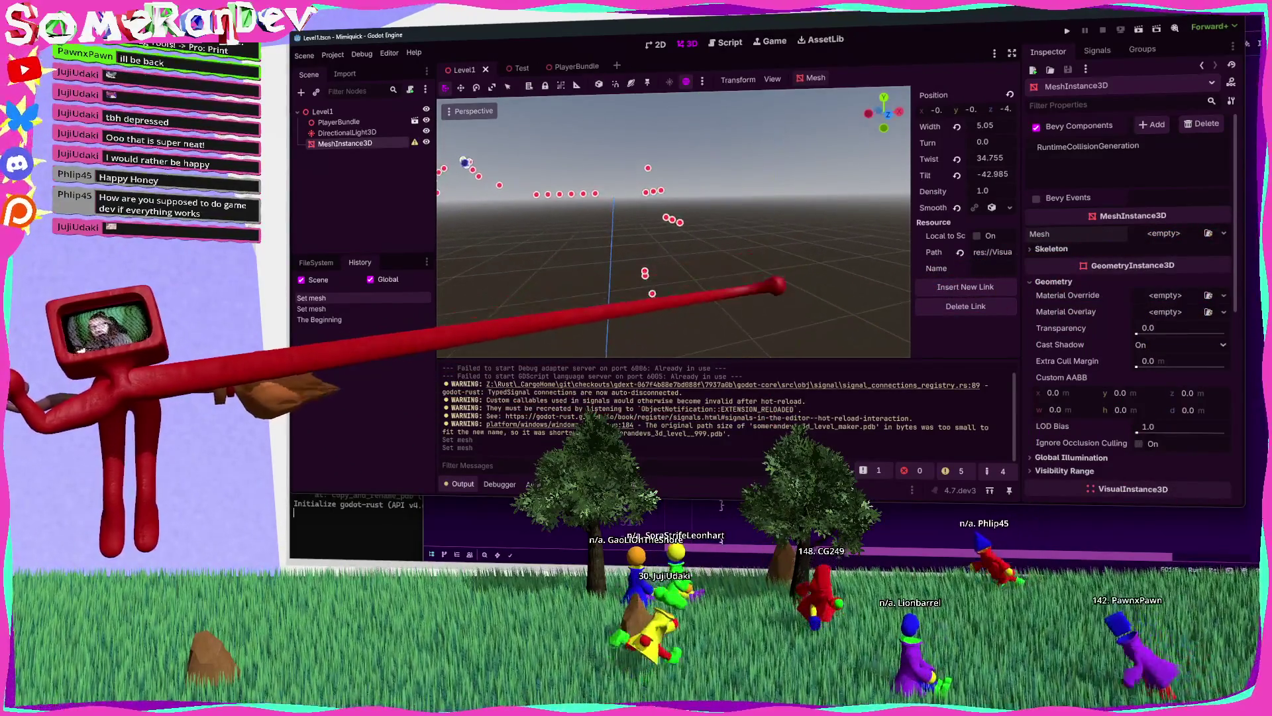
left_click(345, 133)
left_click(344, 143)
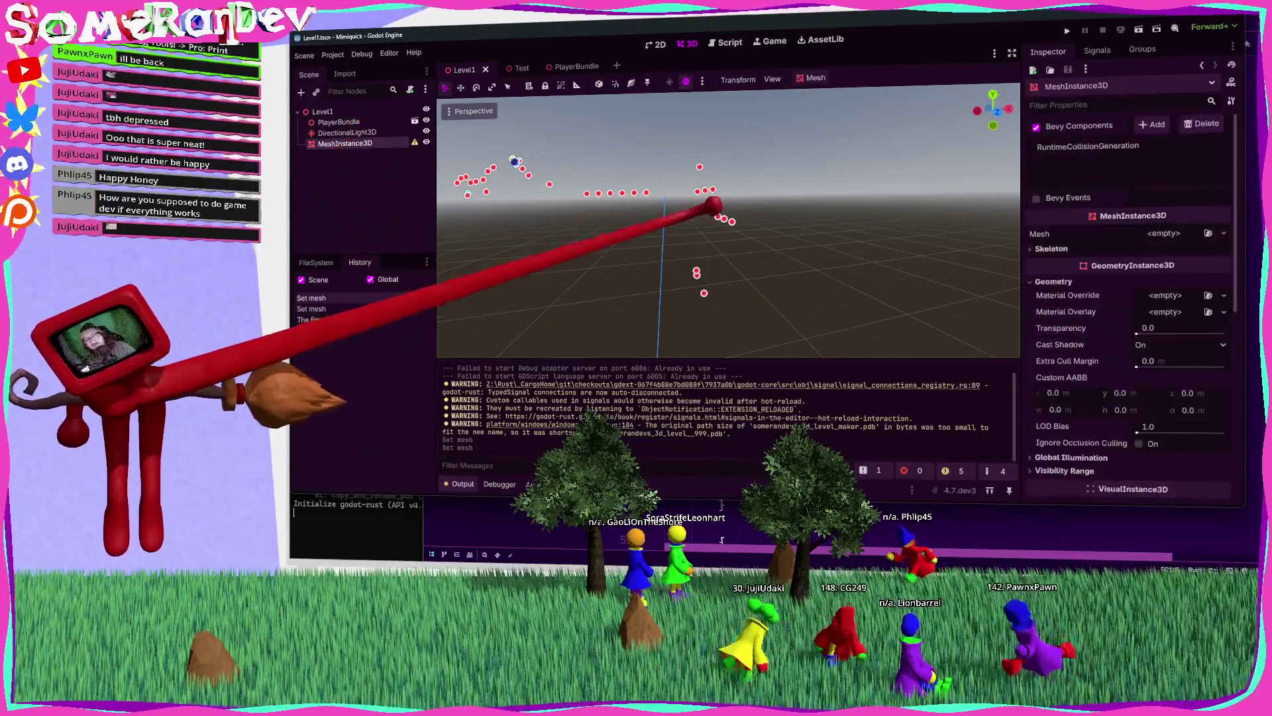
key("f")
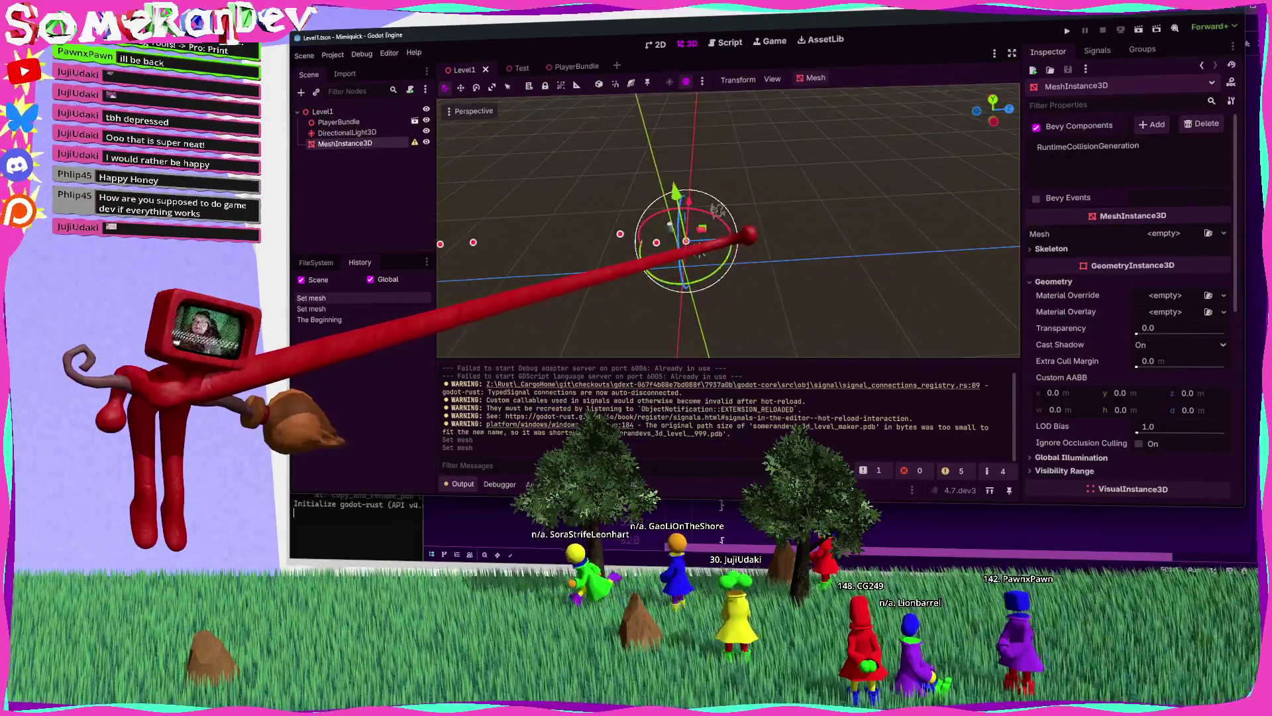
key("alt+Tab")
scroll(928, 298, "up", 20)
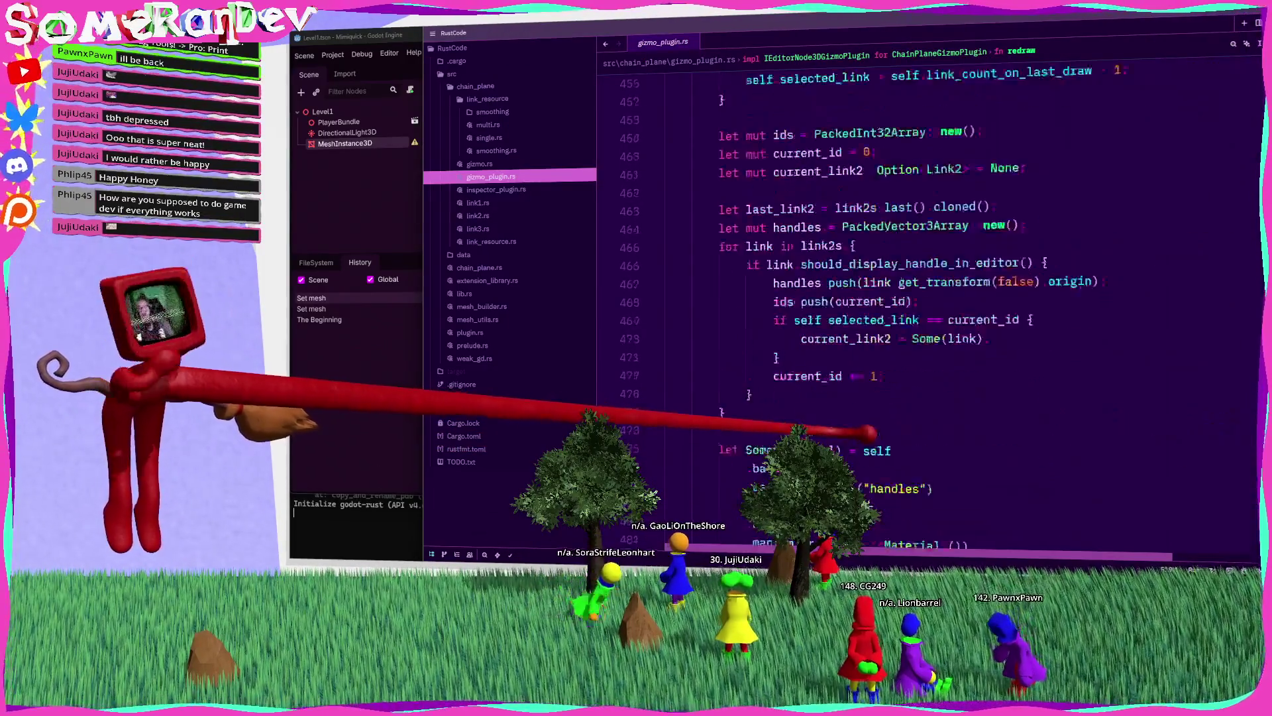
Step: Move gizmo.clear() in redraw to just after the gizmo unwrap, save, and rebuild the extension
scroll(927, 298, "down", 4)
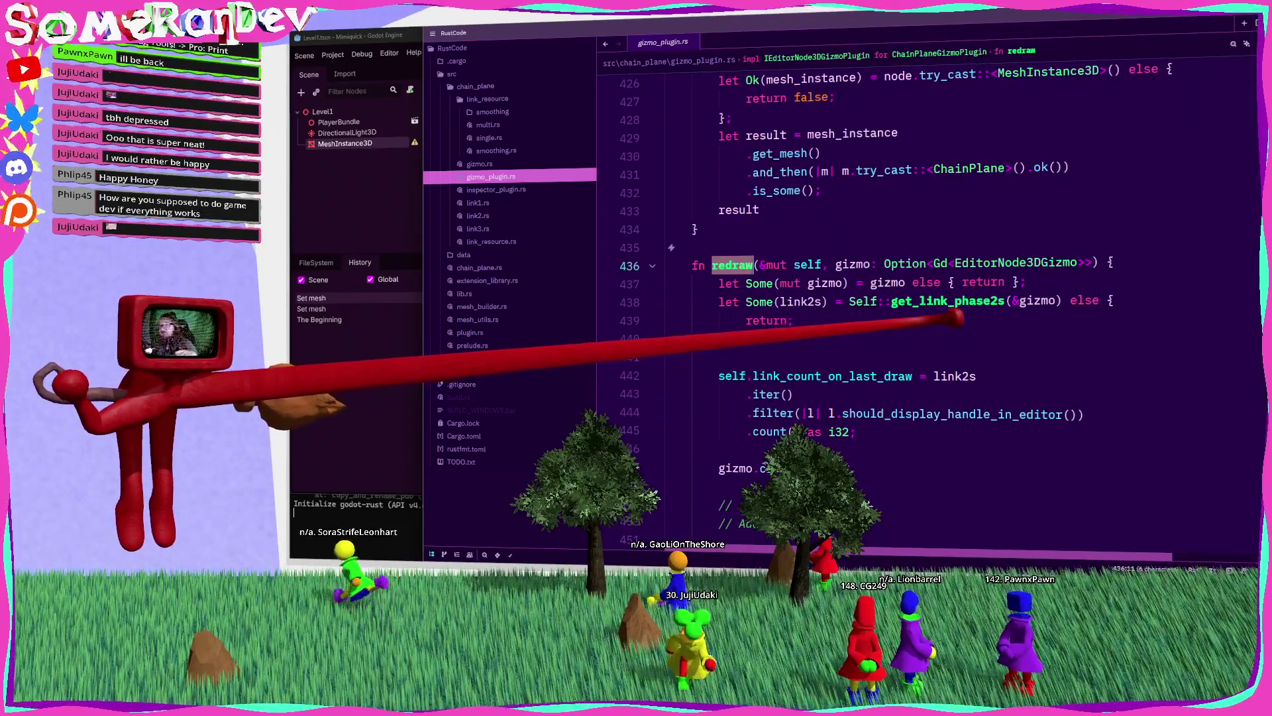
left_click(722, 471)
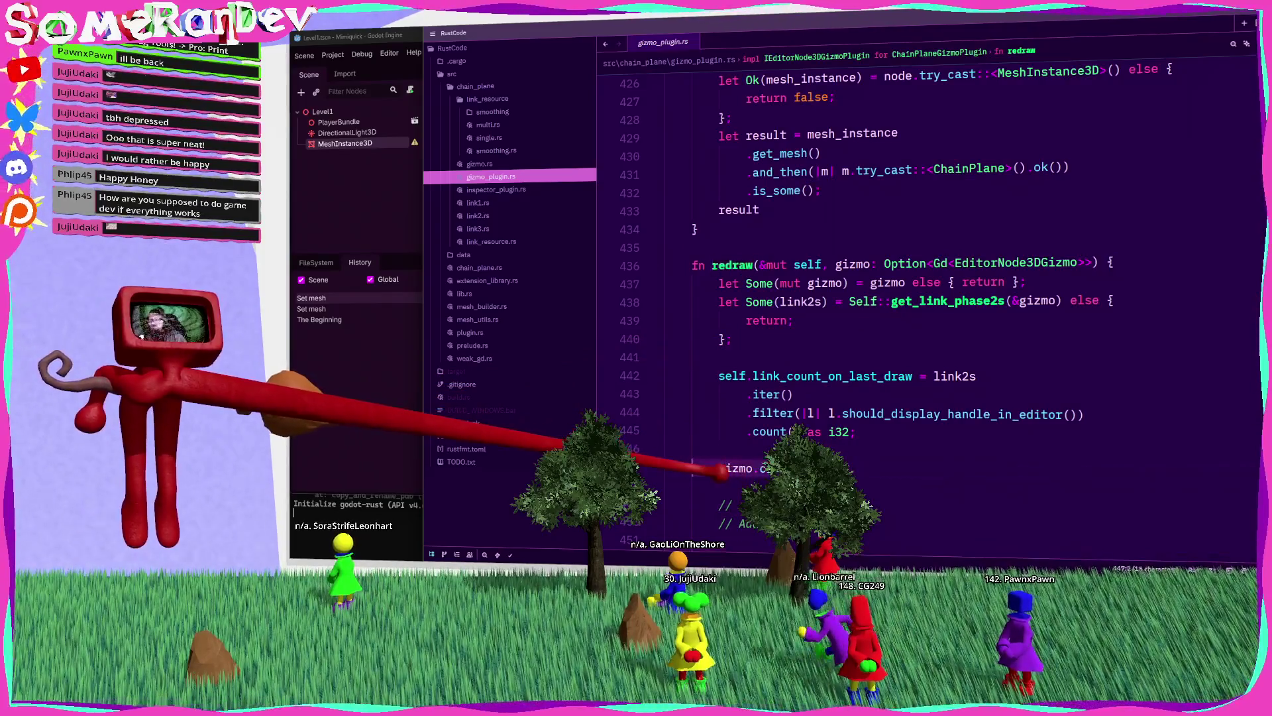
key("ctrl+z")
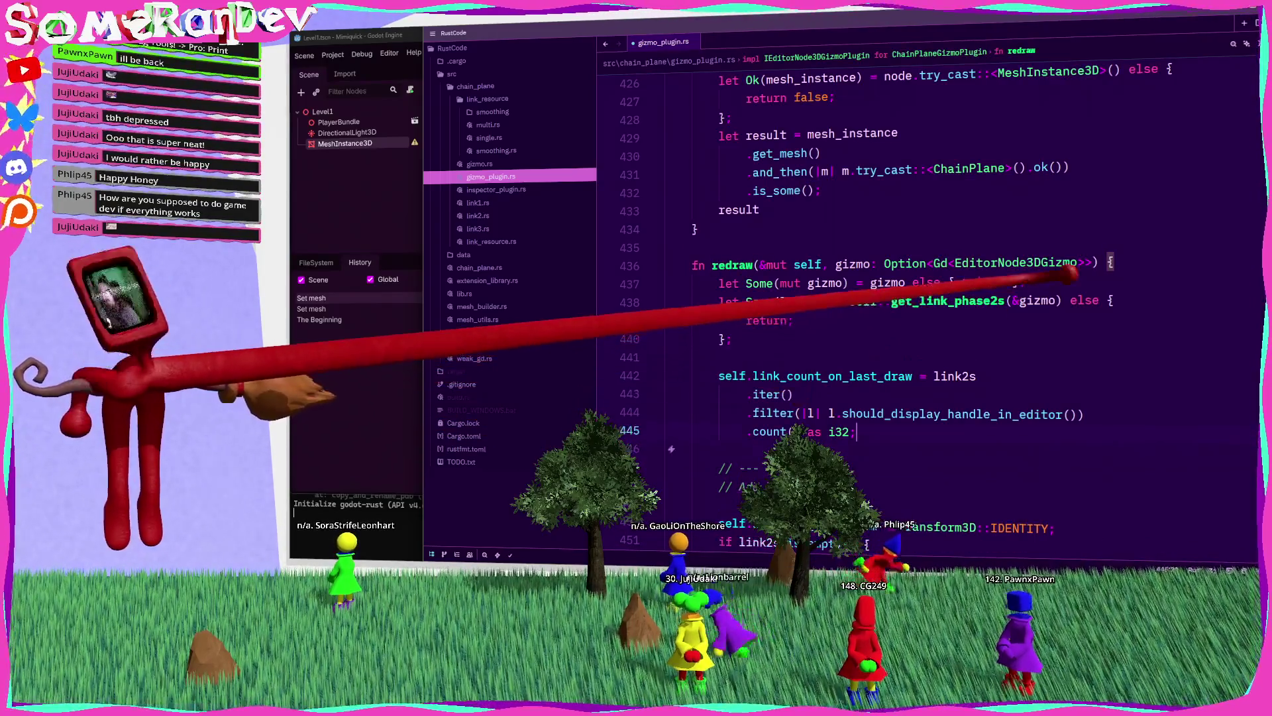
key("ctrl+shift+z")
key("ctrl+s")
key("ctrl+shift+b")
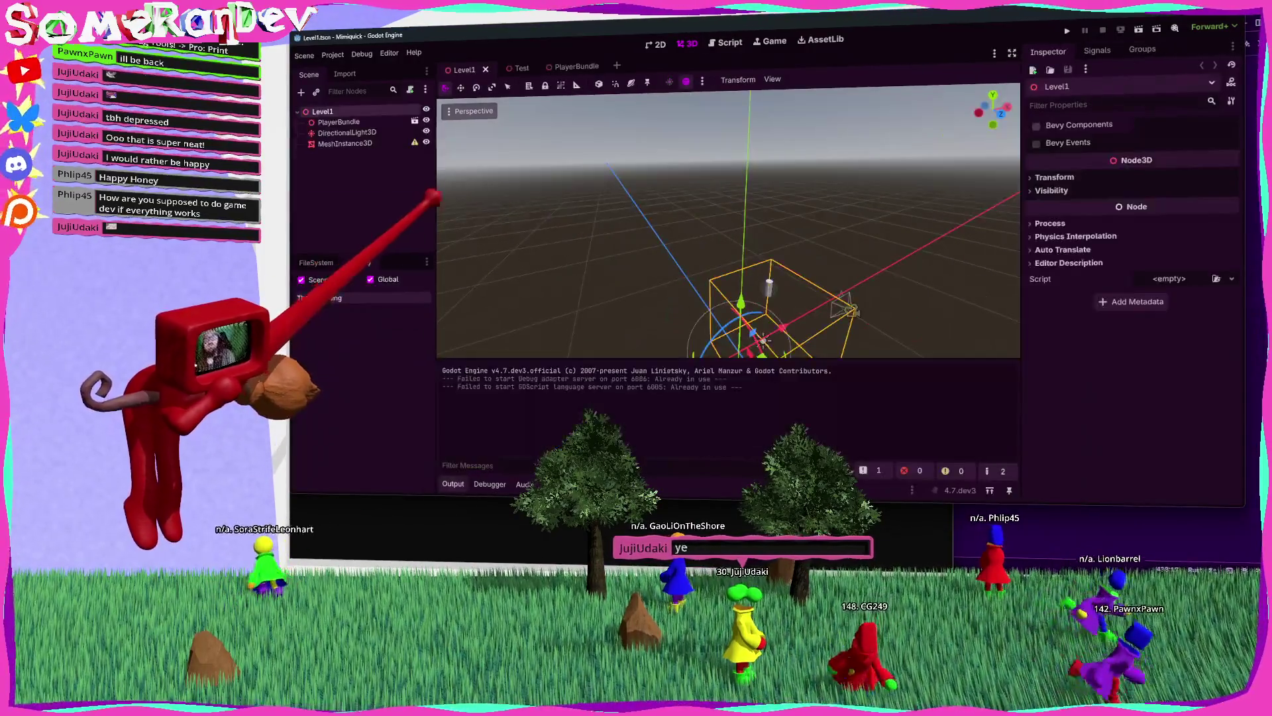
Step: Assign the saved ChainPlane1 mesh to MeshInstance3D and save the scene
left_click(345, 143)
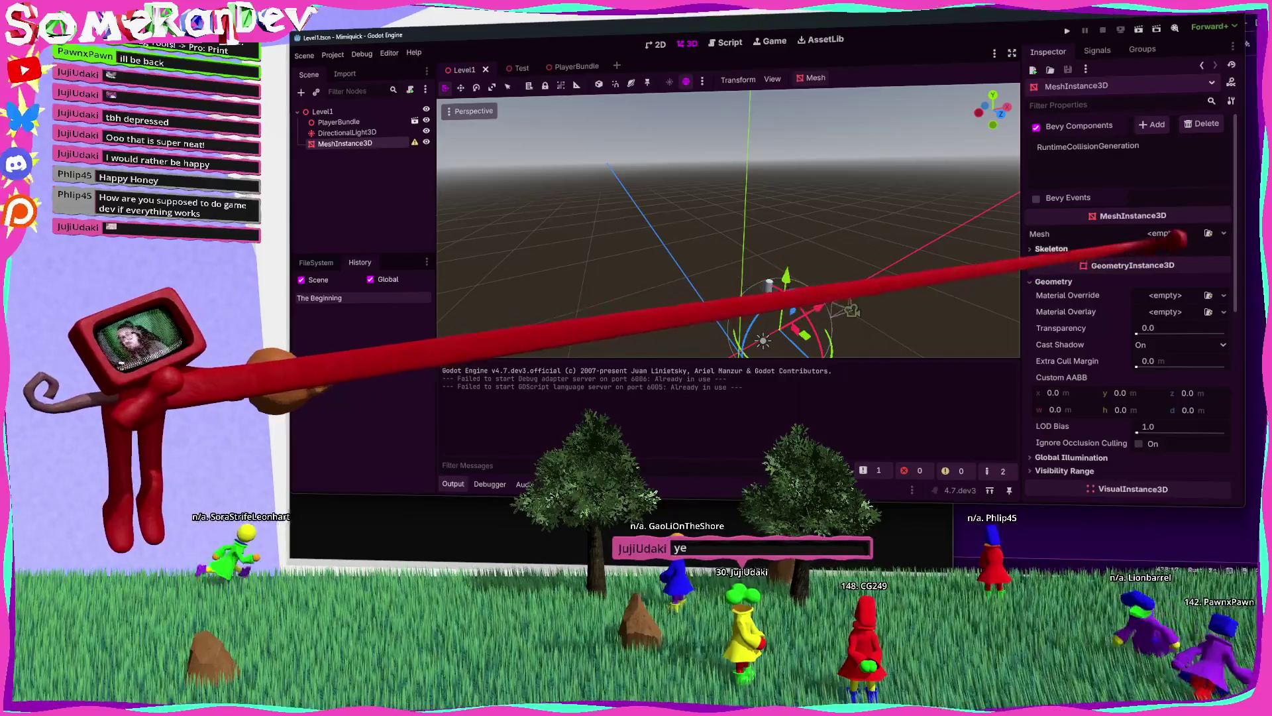
left_click(1208, 233)
double_click(601, 177)
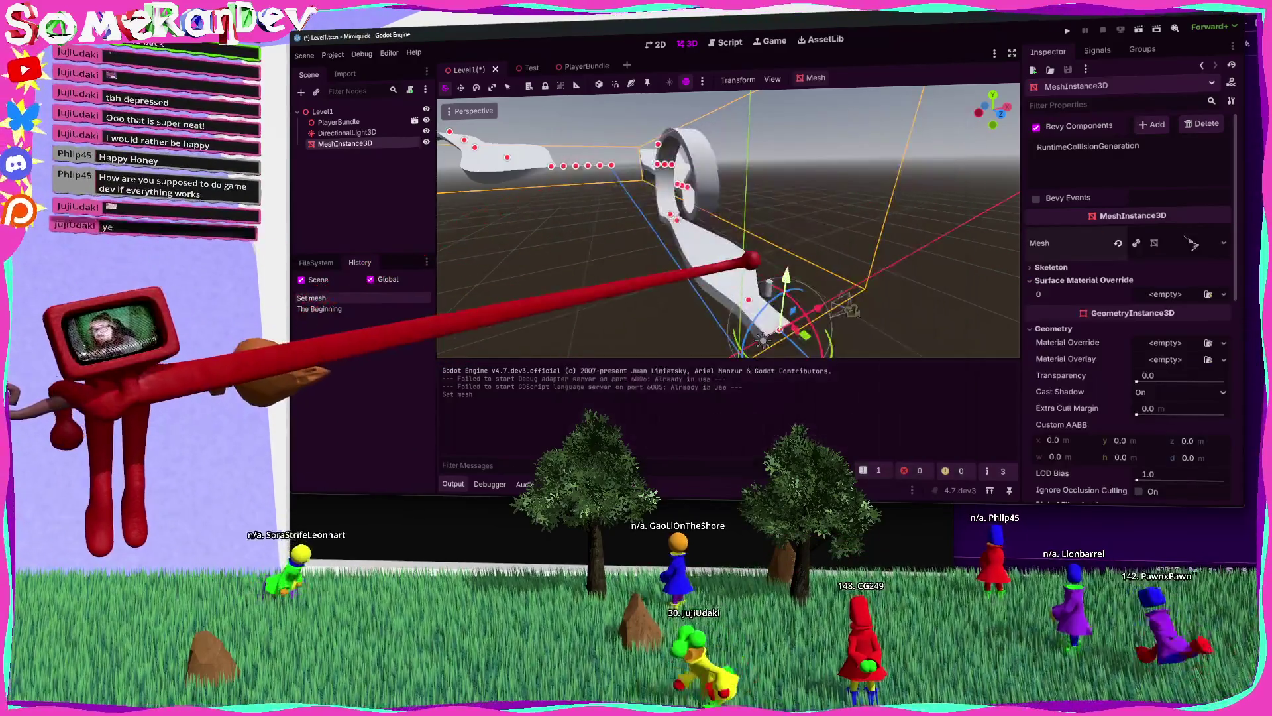
key("ctrl+s")
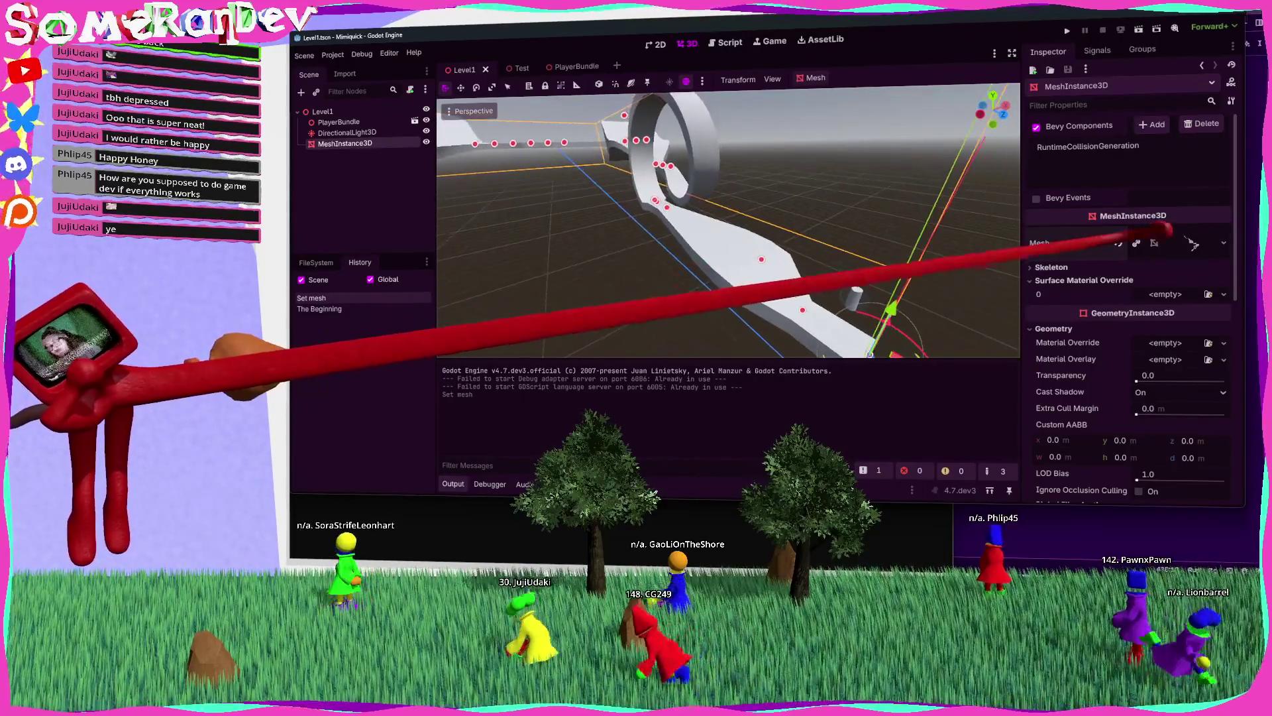
Step: Swap in a fresh New ChainPlane mesh, save, then clear the mesh again and return to Zed
left_click(1118, 243)
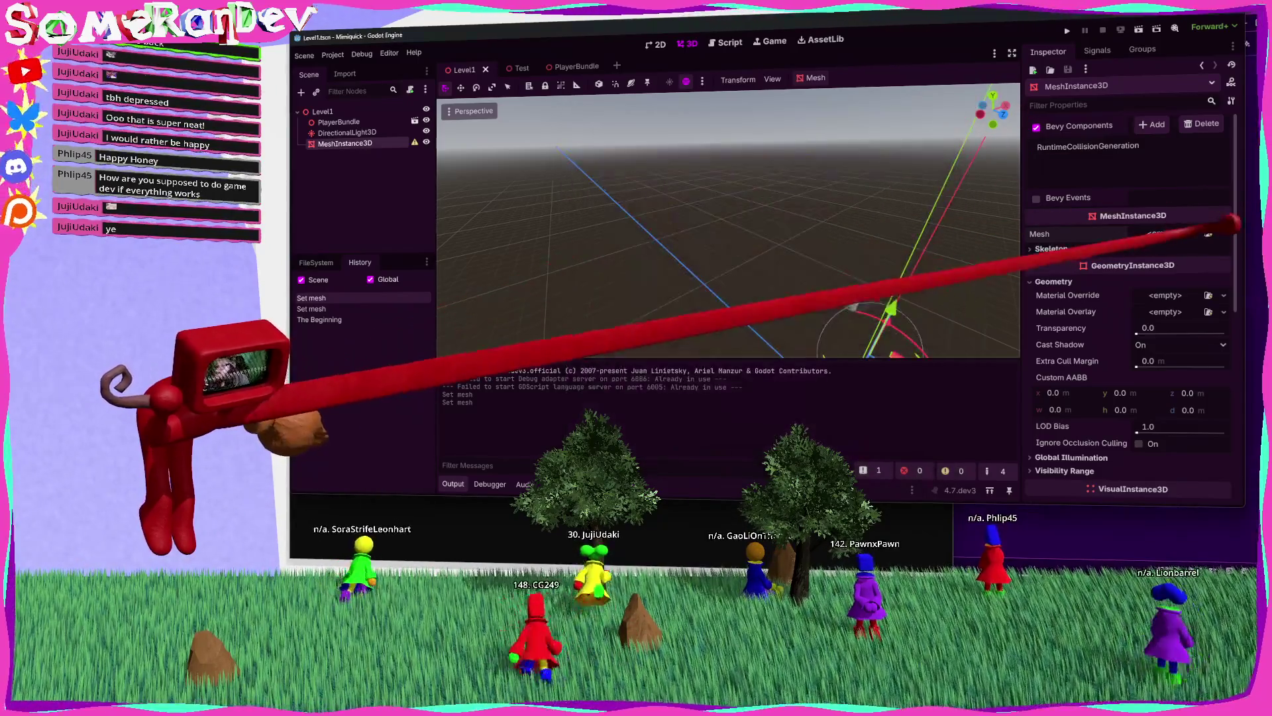
left_click(1210, 234)
left_click(1189, 447)
scroll(729, 222, "up", 5)
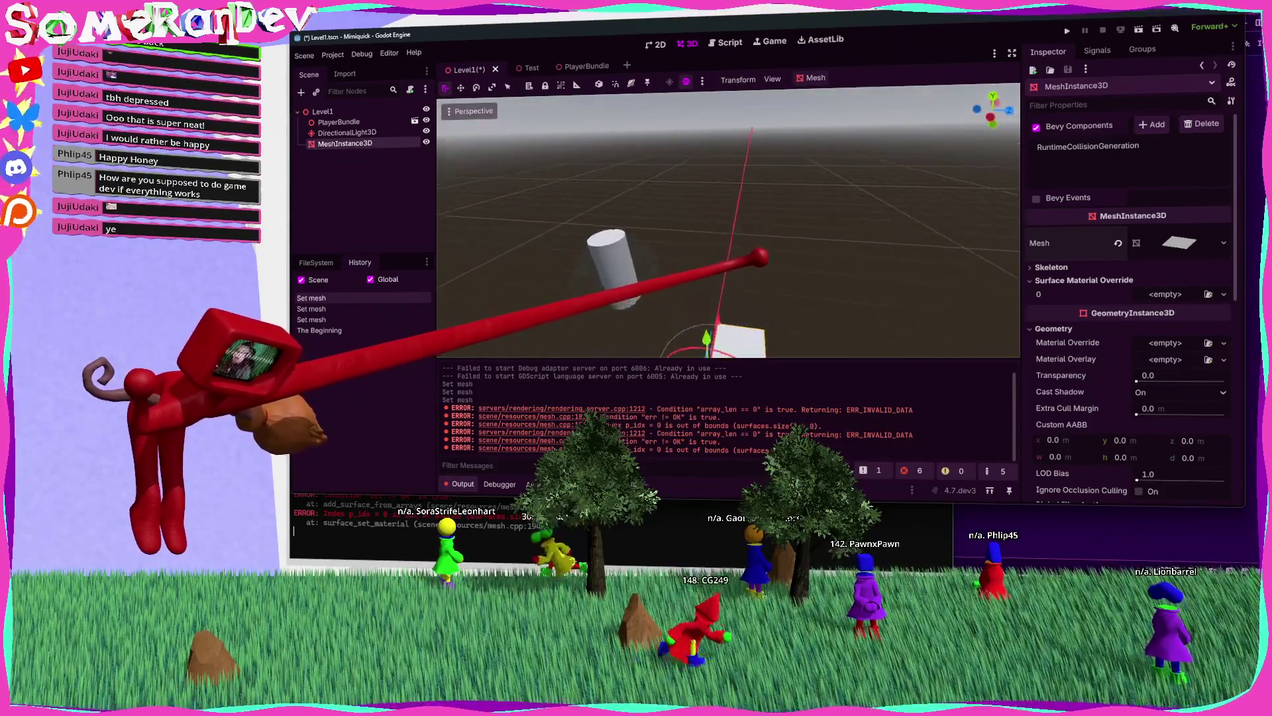
key("ctrl+s")
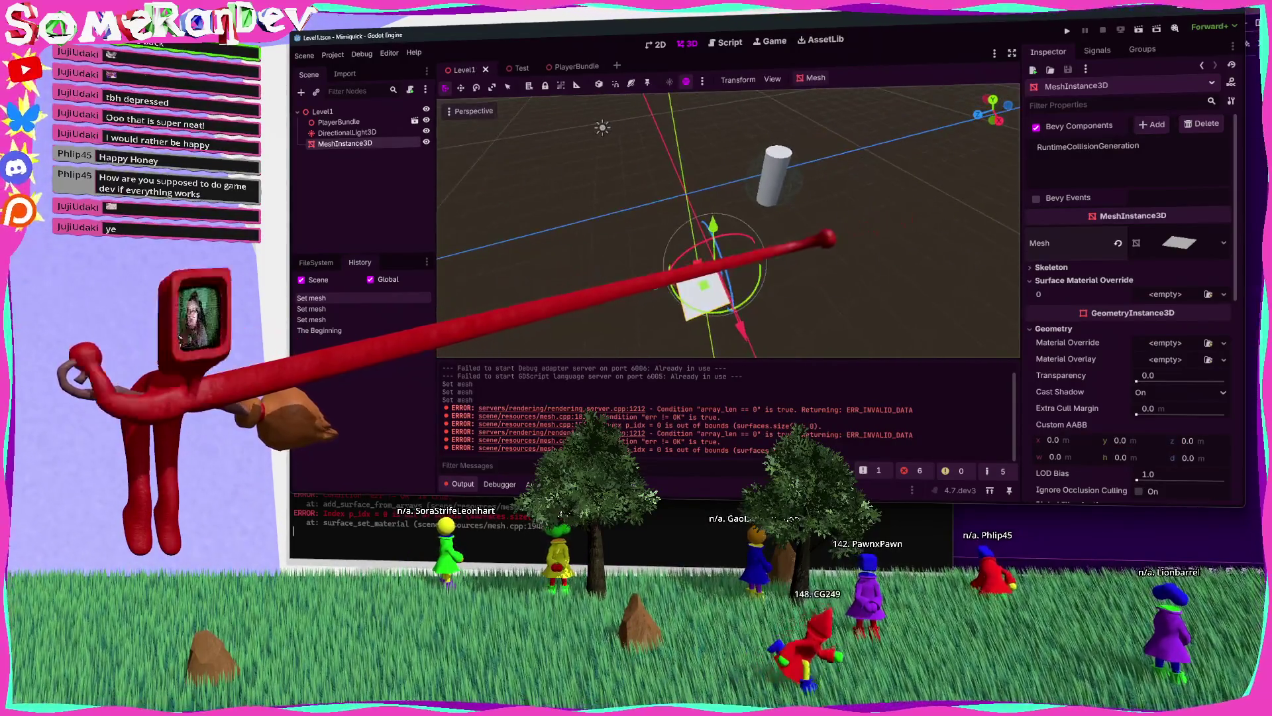
scroll(729, 222, "up", 3)
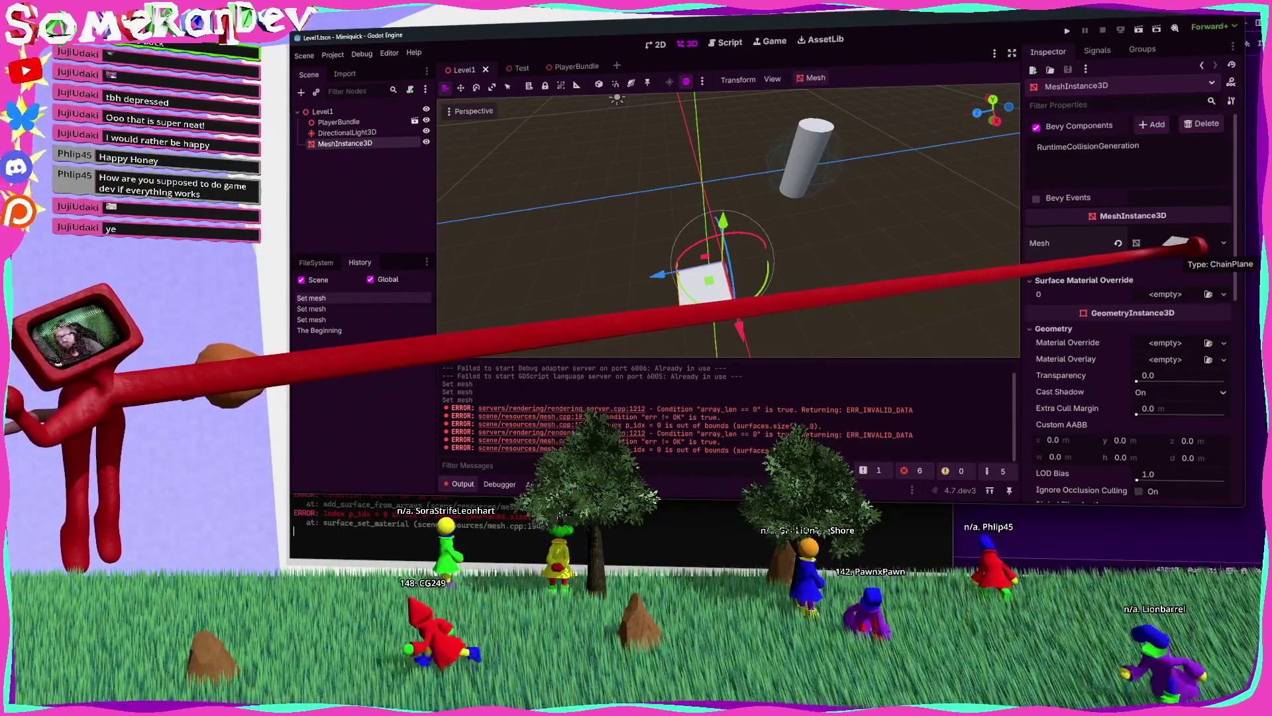
left_click(1138, 238)
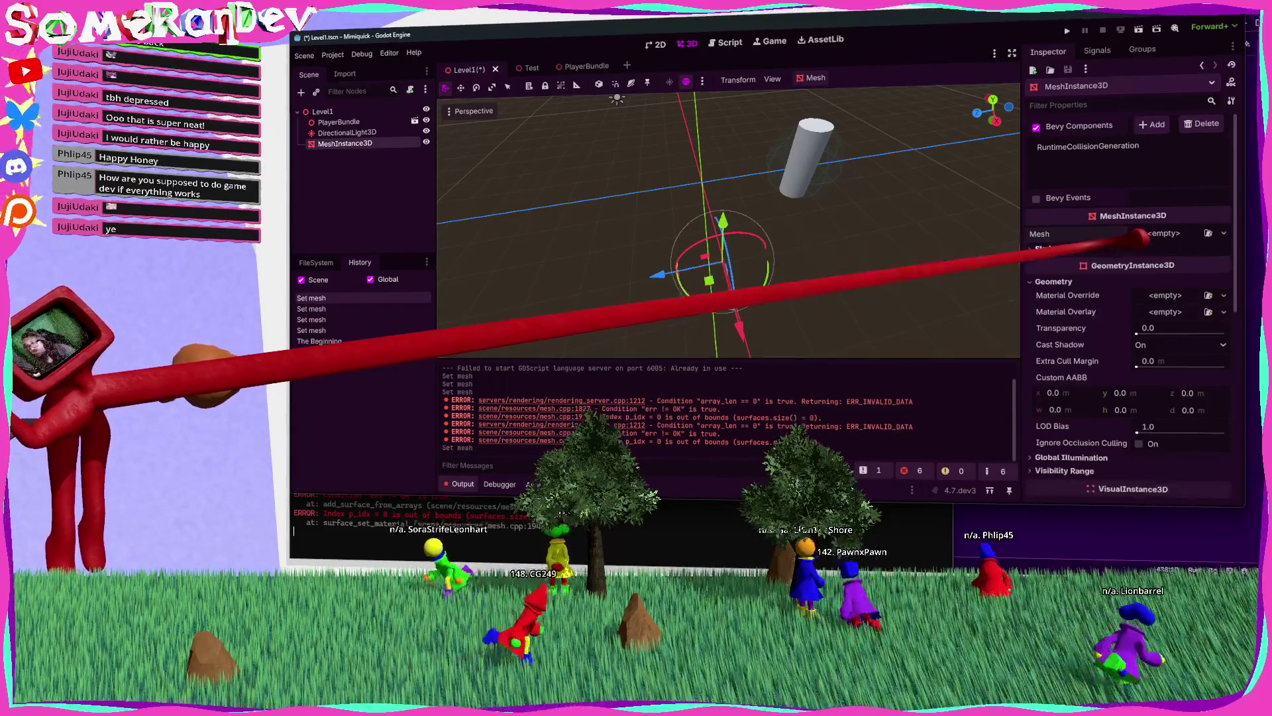
key("alt+Tab")
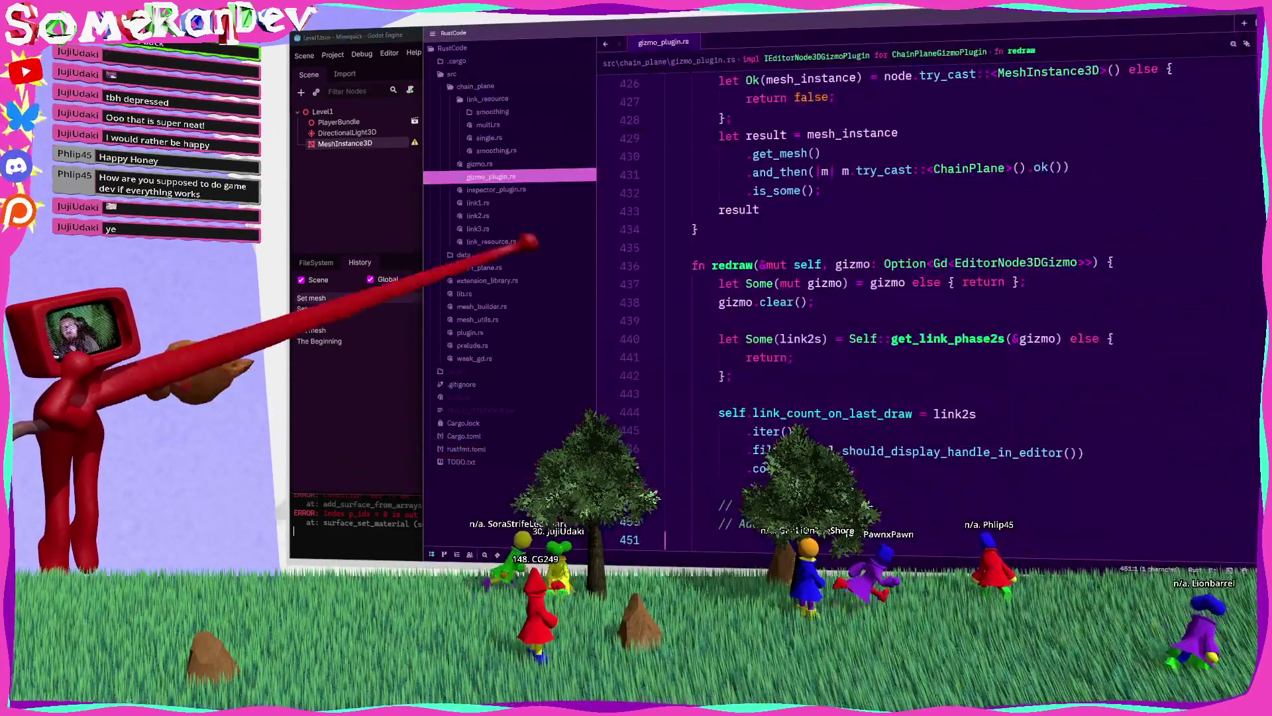
Step: Start an #[init(...)] default under #[export] above links in chain_plane.rs, then consult single.rs
left_click(479, 267)
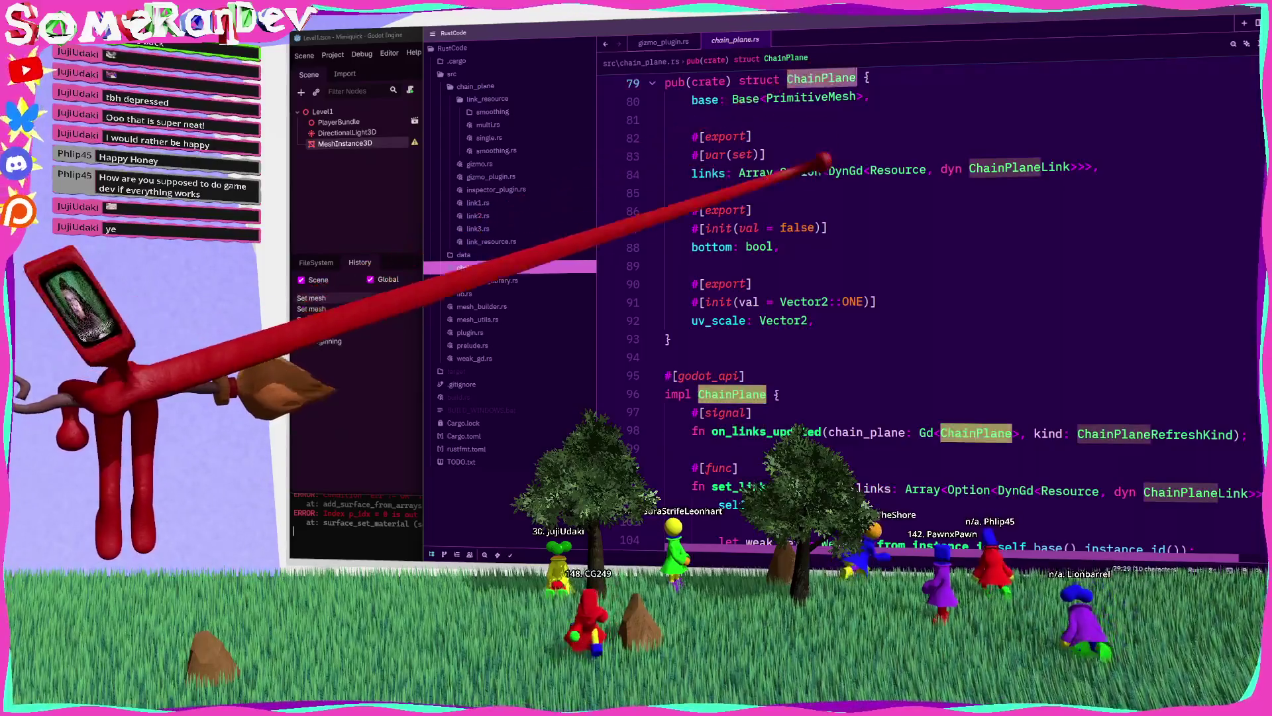
left_click(765, 266)
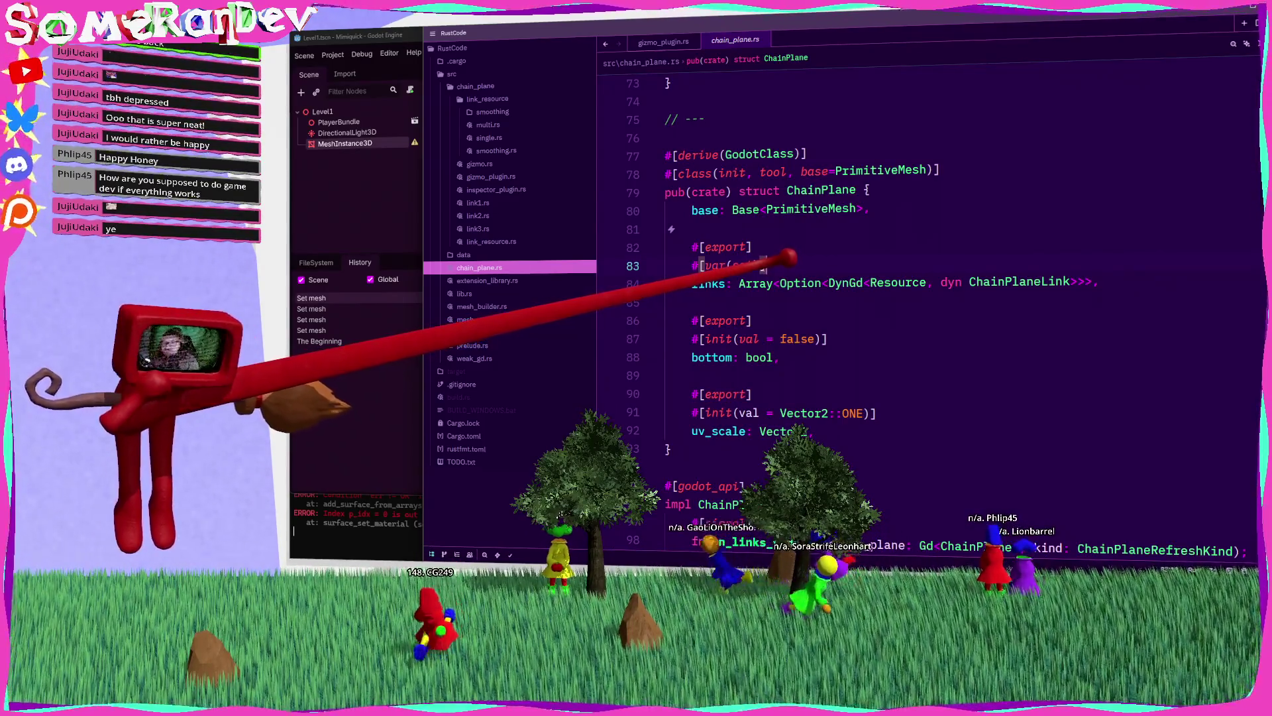
key("Return")
type("#[init(val = array![")
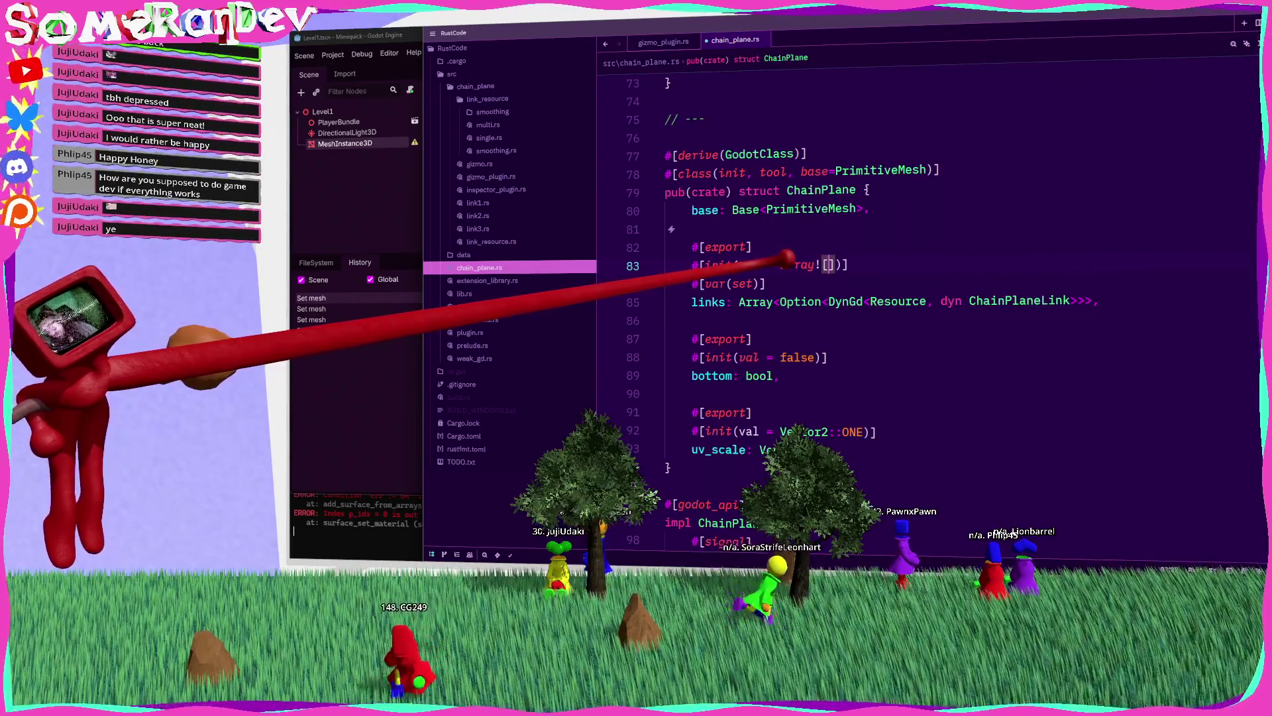
type("SingleCha")
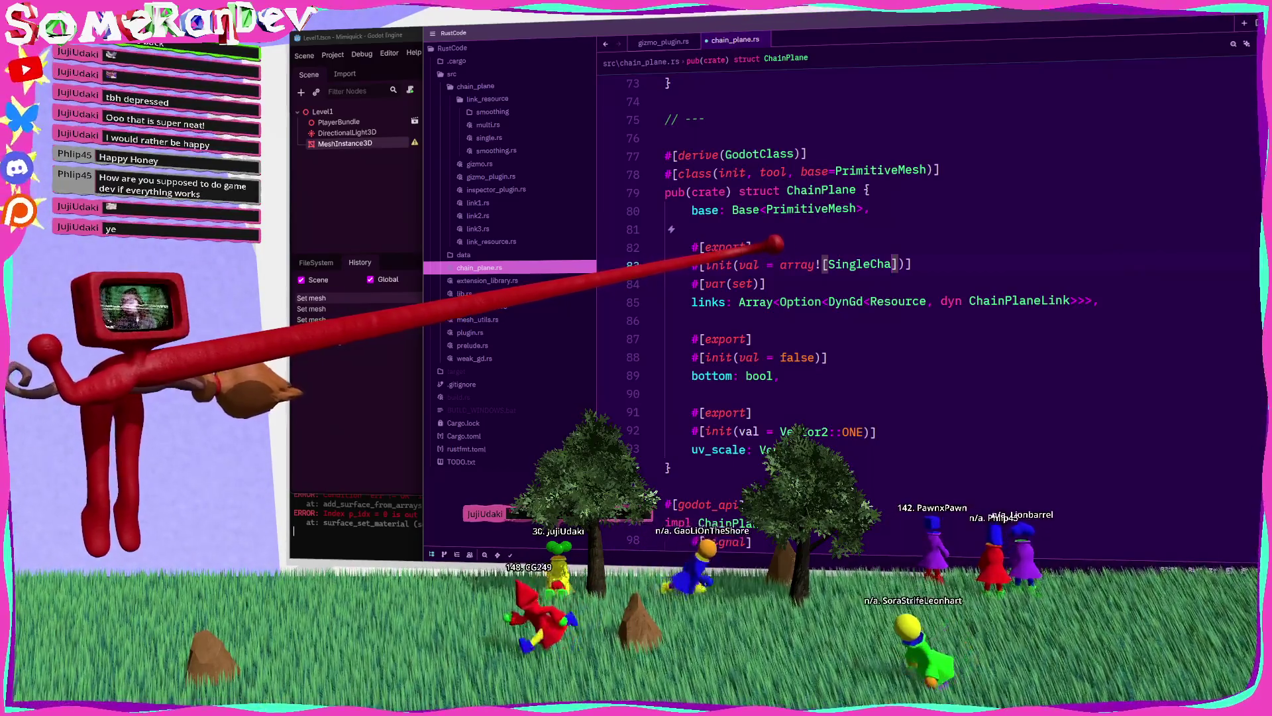
left_click(506, 136)
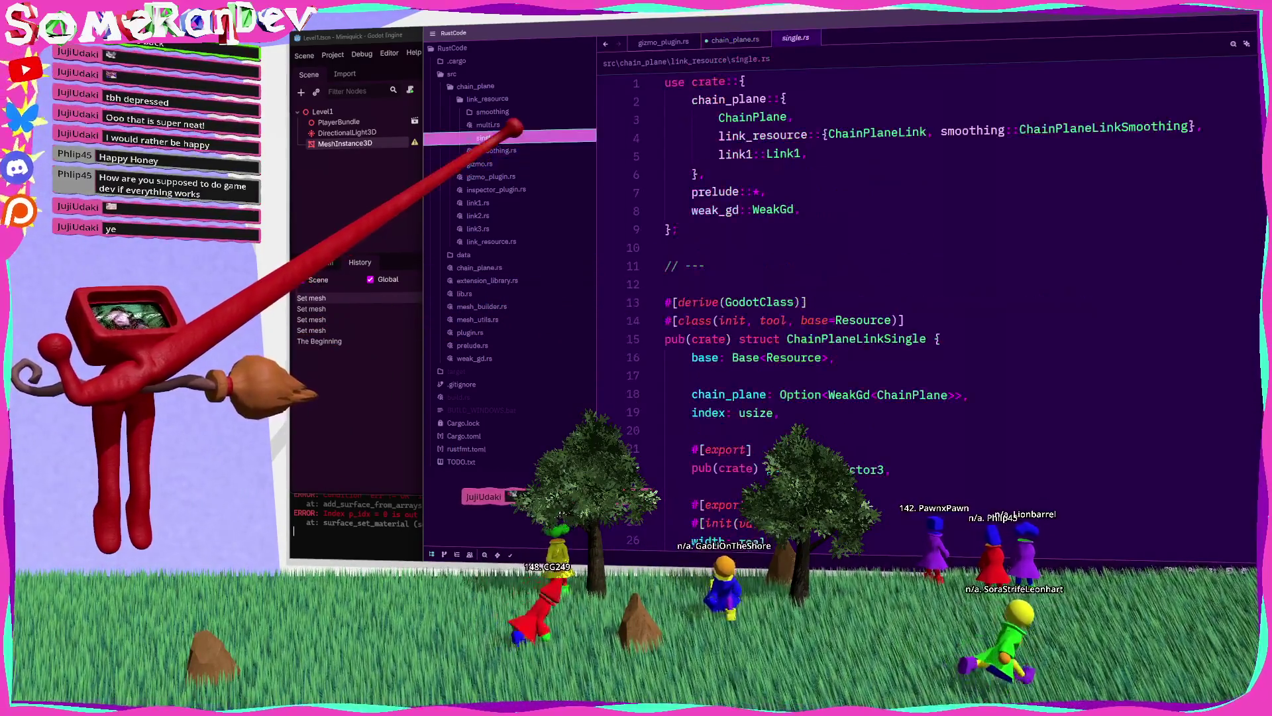
Step: Write ChainPlaneLinkSingle::new_gd() as the first entry of the links default array
double_click(852, 338)
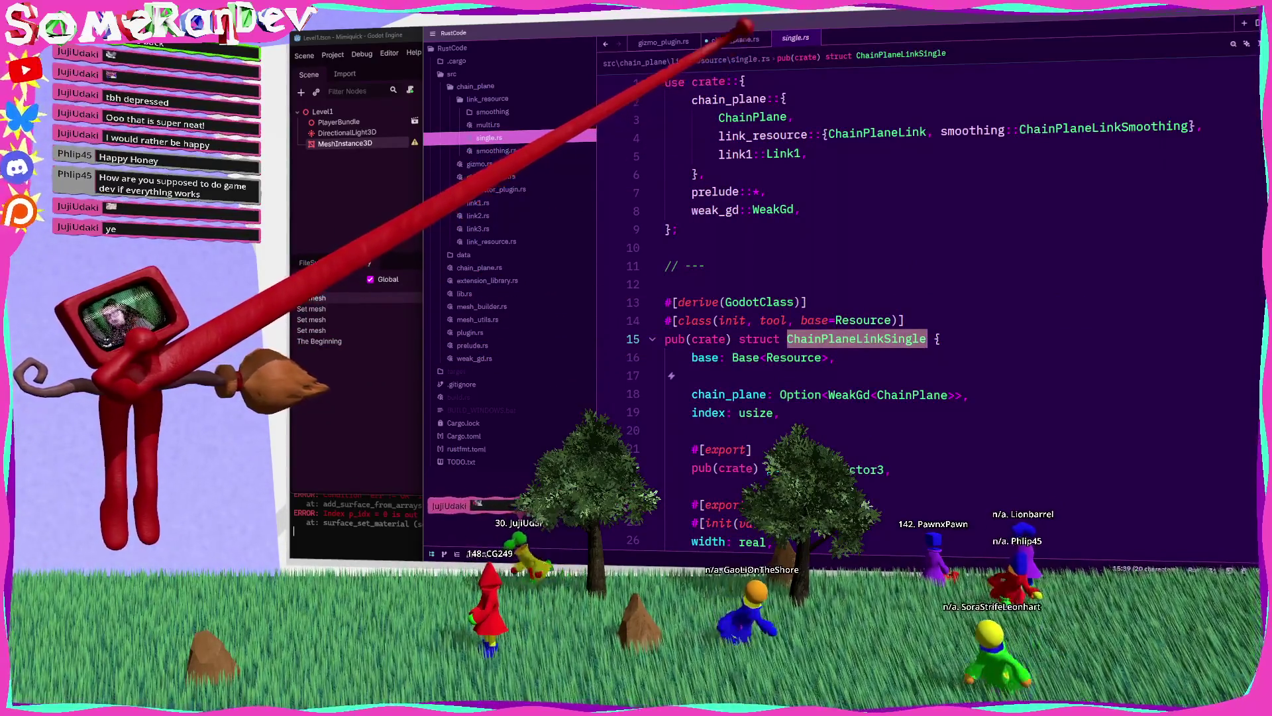
left_click(735, 39)
type("ChainPlane")
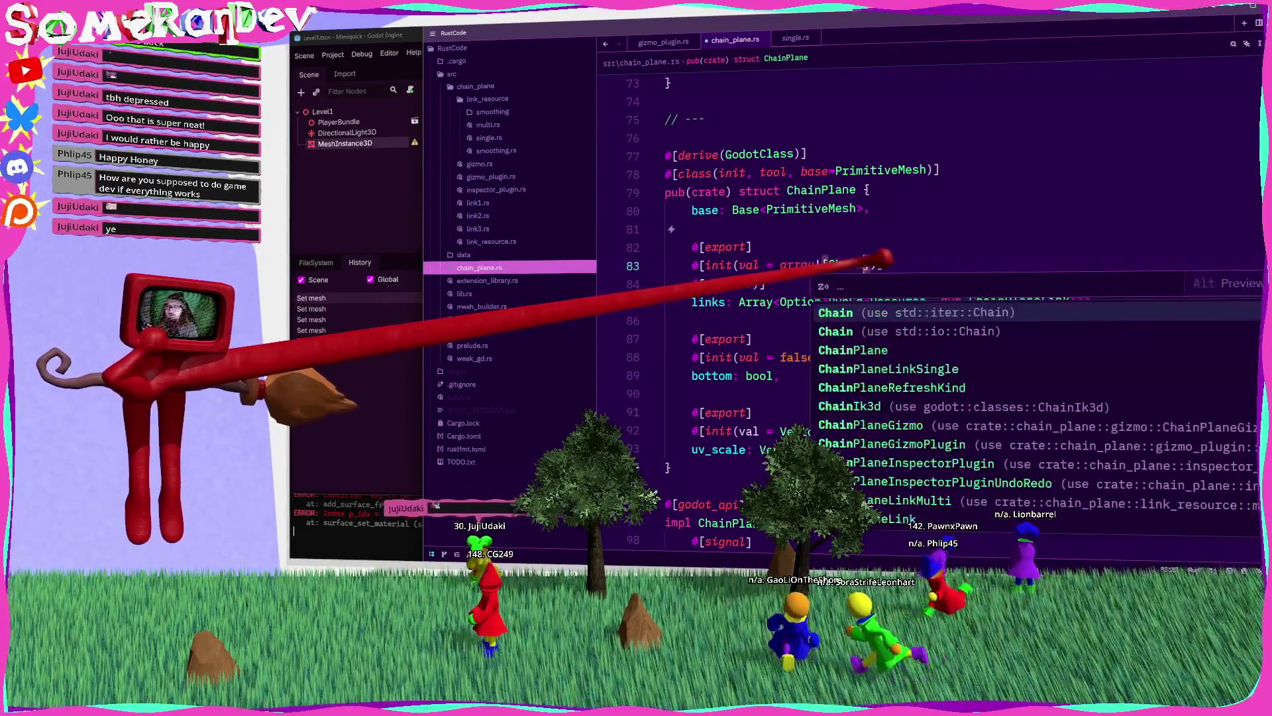
key("Return")
type("::new")
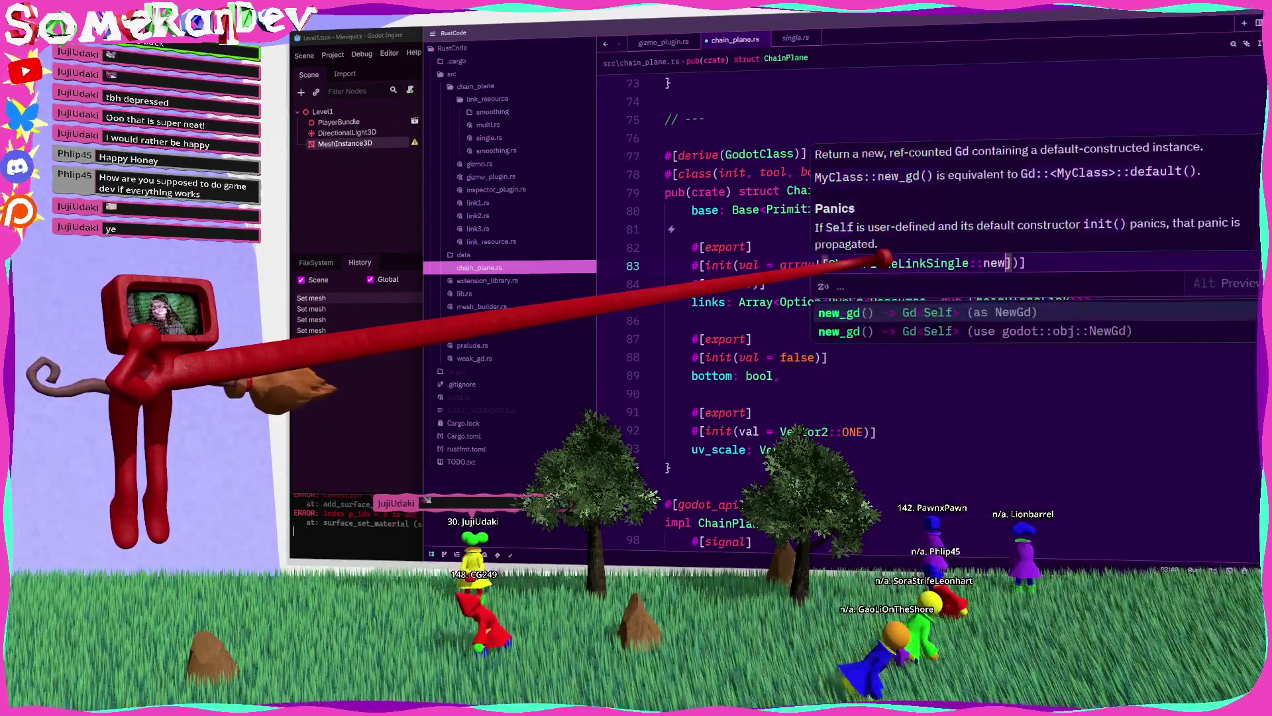
key("Return")
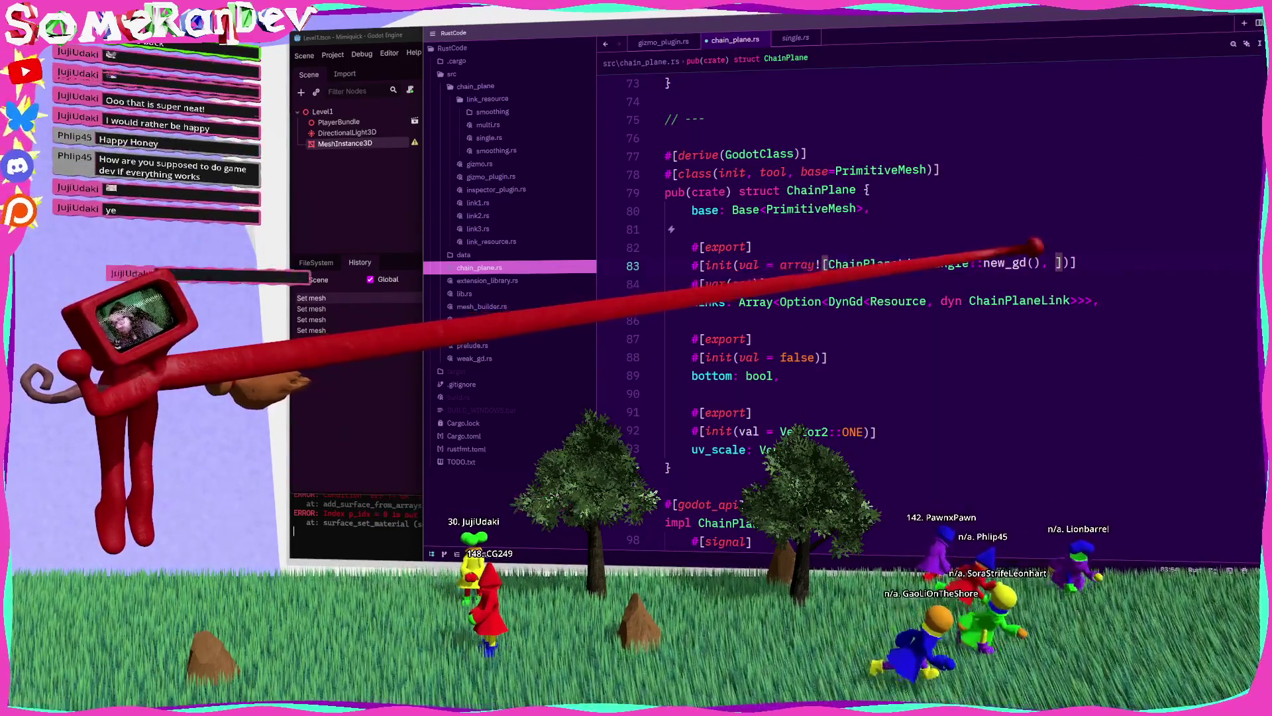
Step: Duplicate ChainPlaneLinkSingle::new_gd() as a second array entry, trying and undoing an & reference
key("Left")
key("Left")
key("ctrl+shift+Left")
key("ctrl+shift+Left")
key("ctrl+shift+Left")
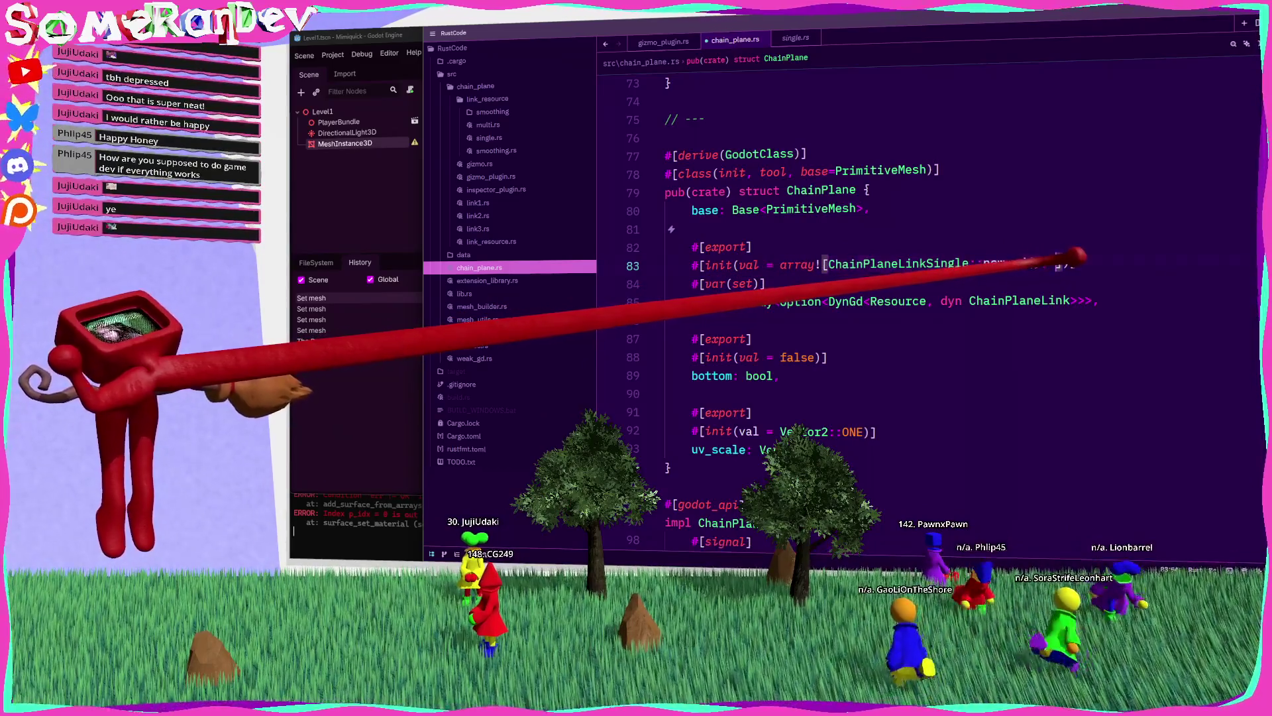
key("ctrl+c")
key("Right")
key("Right")
key("Right")
key("ctrl+v")
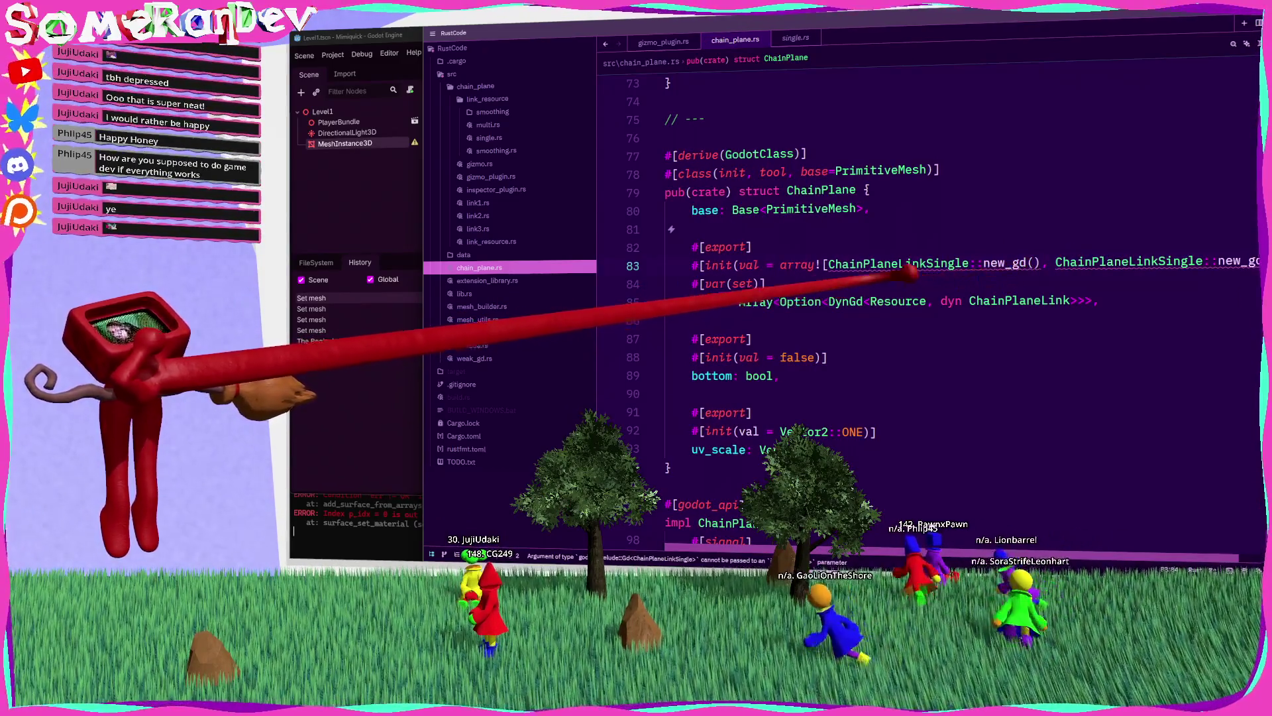
mouse_move(905, 263)
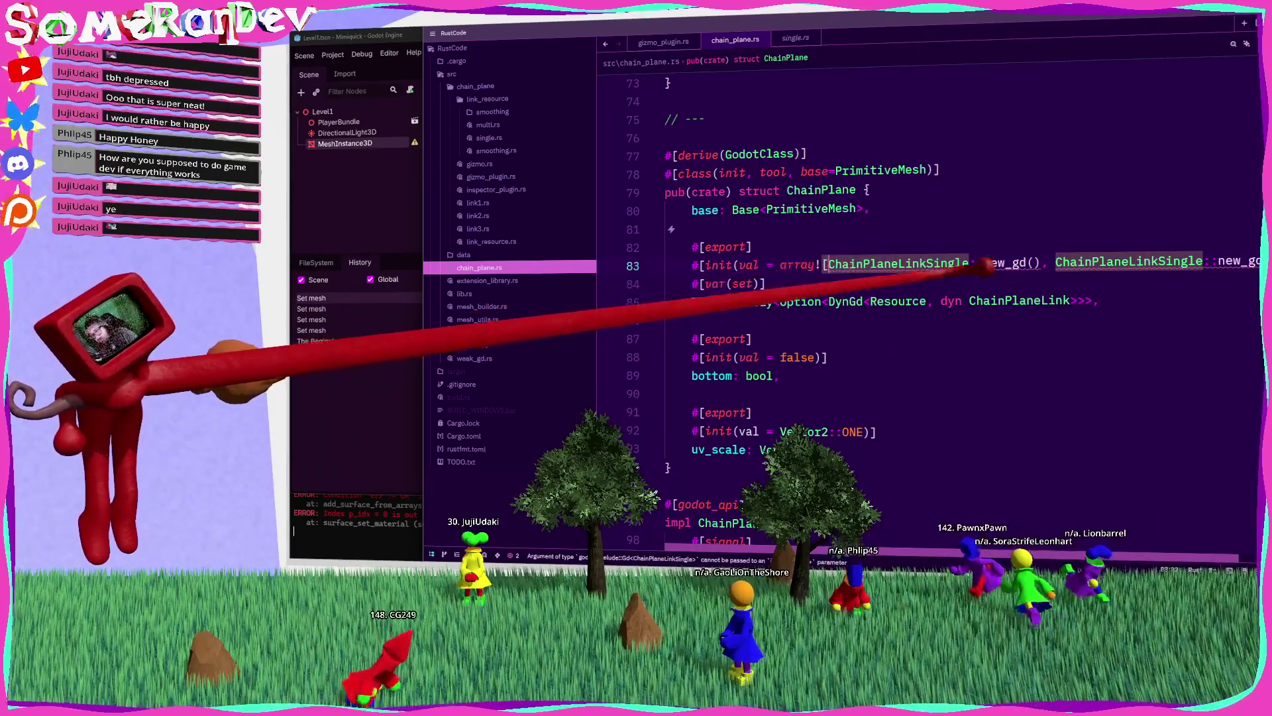
type("&")
left_click(666, 229)
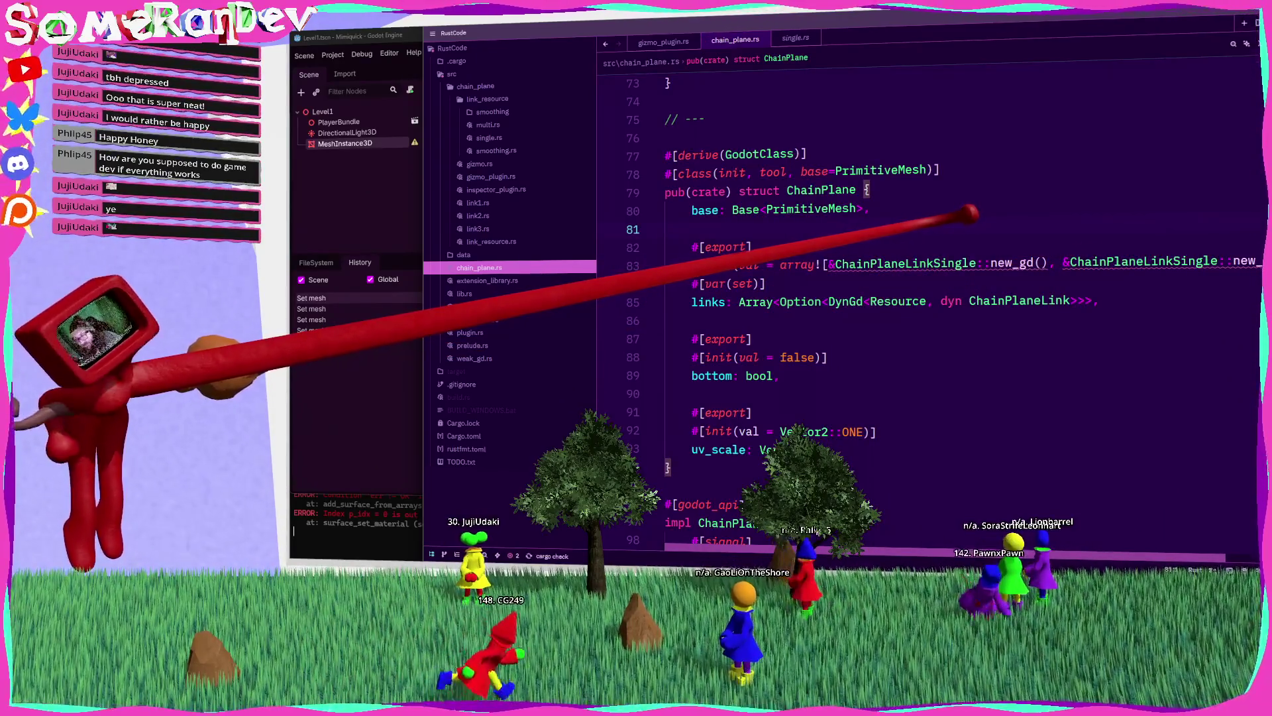
mouse_move(973, 264)
key("ctrl+z")
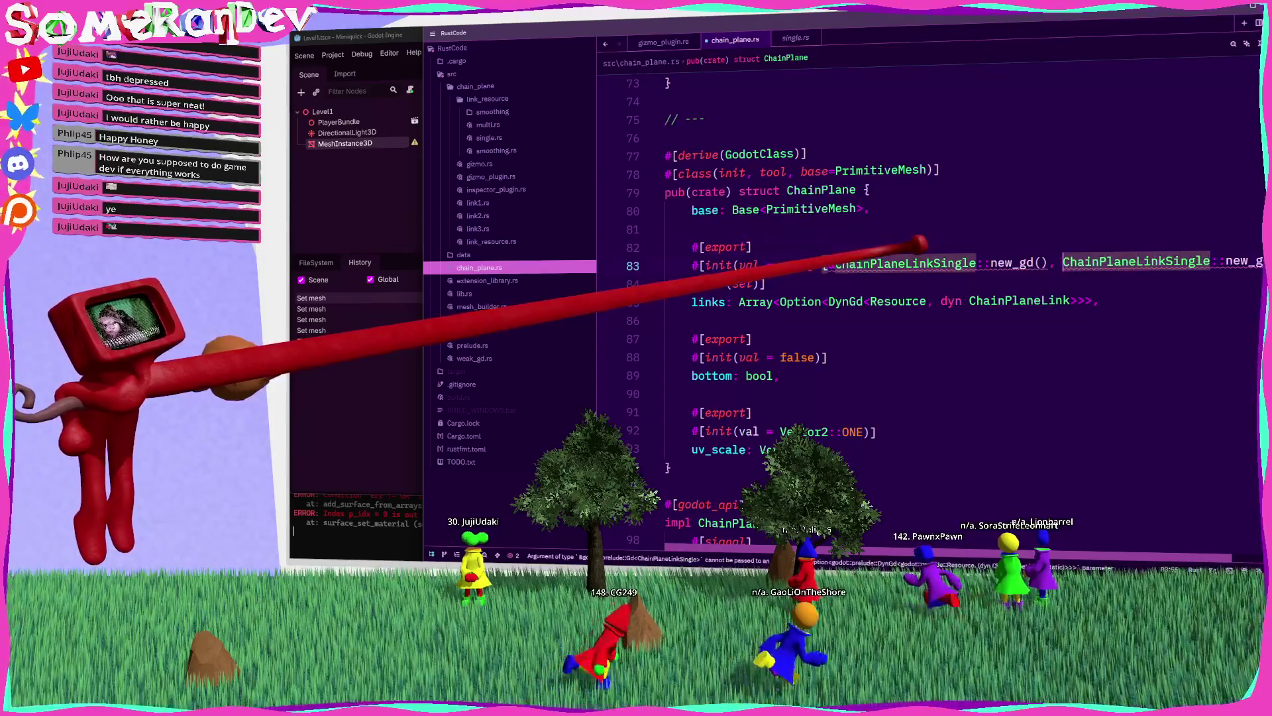
scroll(928, 298, "down", 3)
scroll(927, 299, "up", 3)
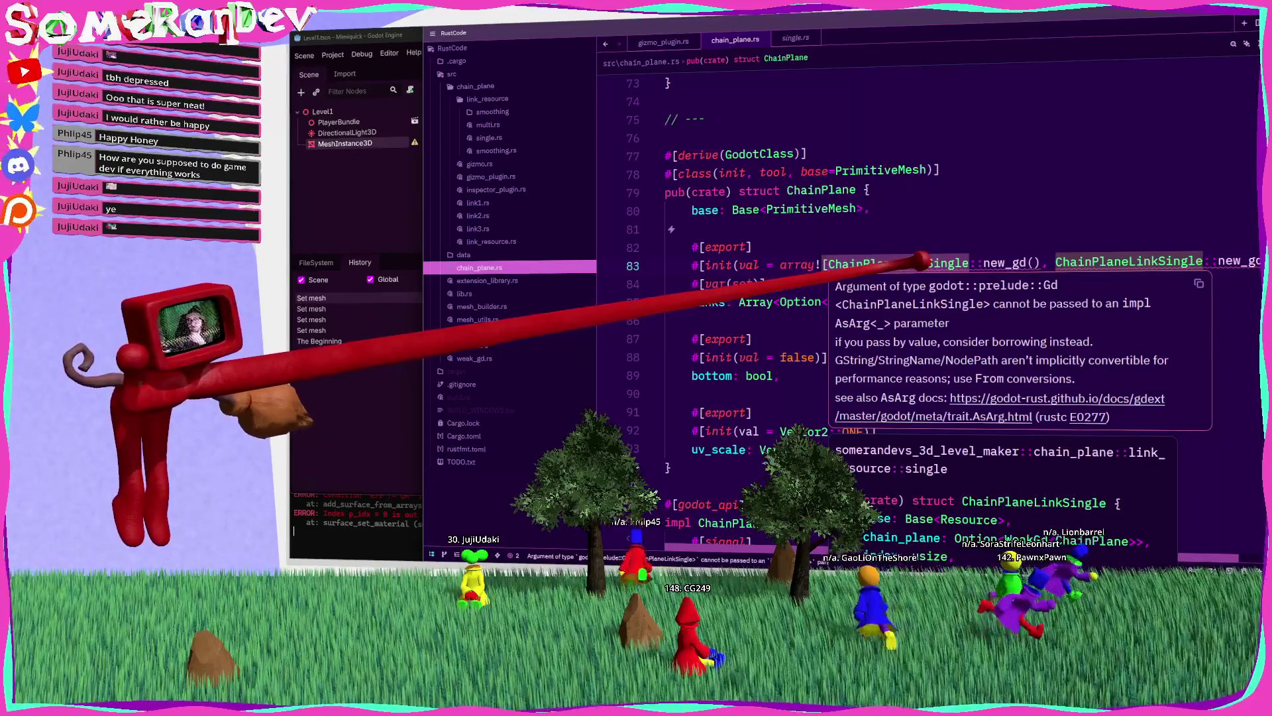
Step: Append .into_dyn() to both ChainPlaneLinkSingle::new_gd() calls on line 83
left_click(1068, 262)
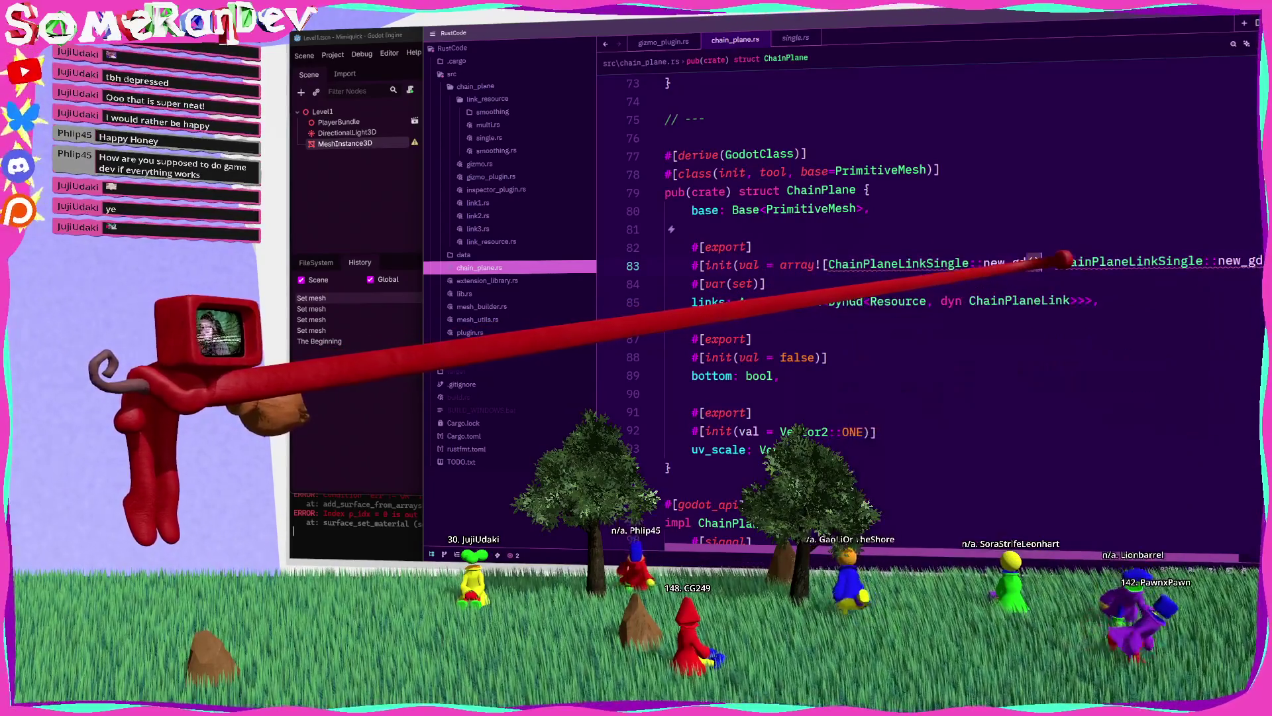
type(".dyn")
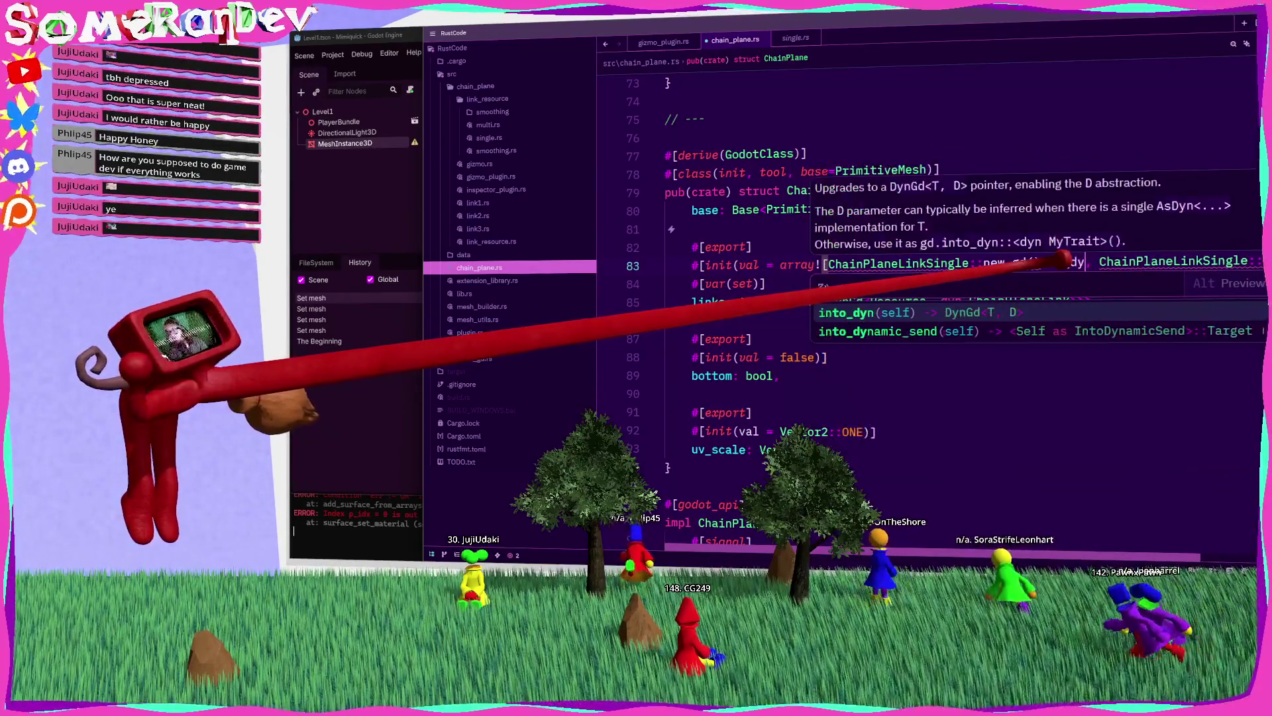
key("Return")
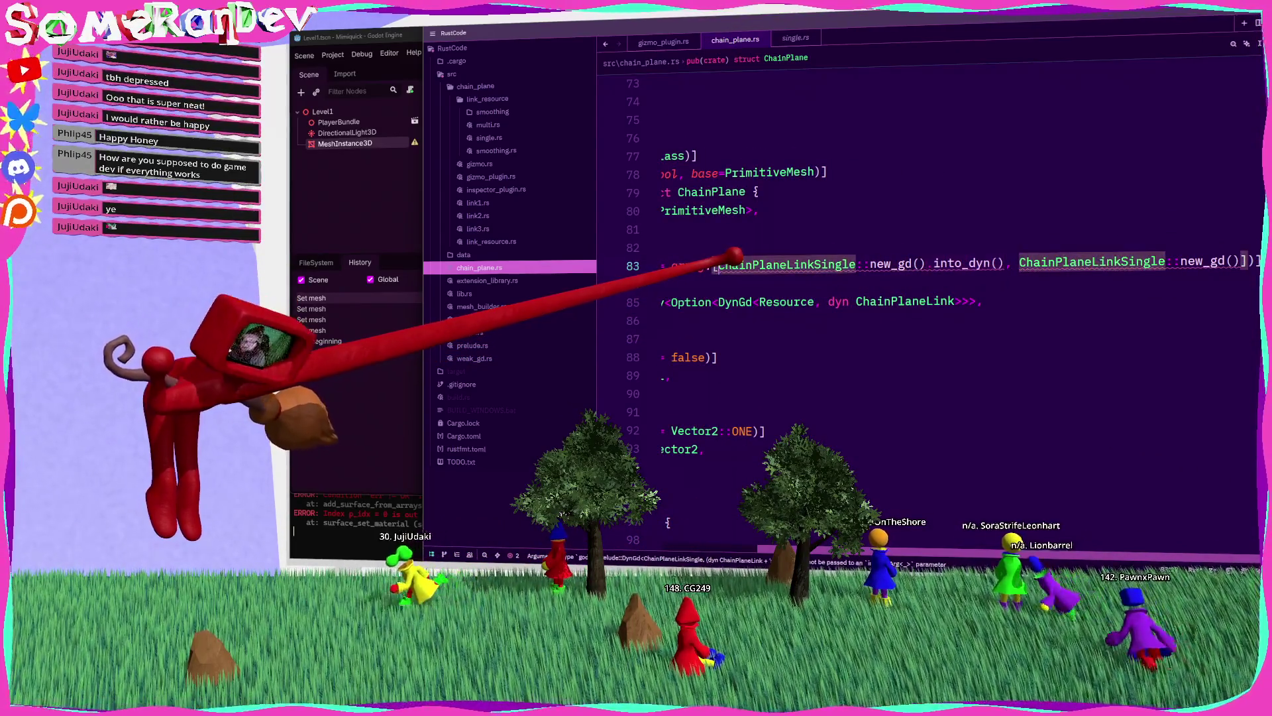
left_click(804, 245)
type("&")
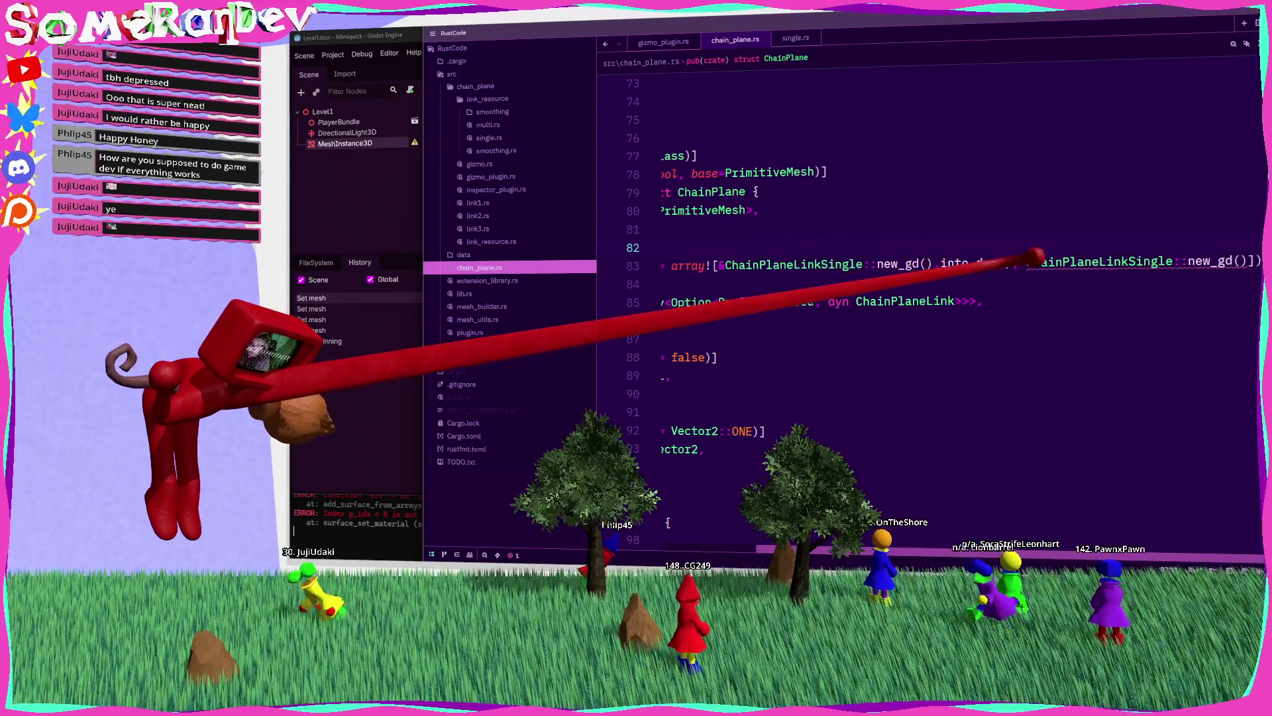
type(".into_dyn()")
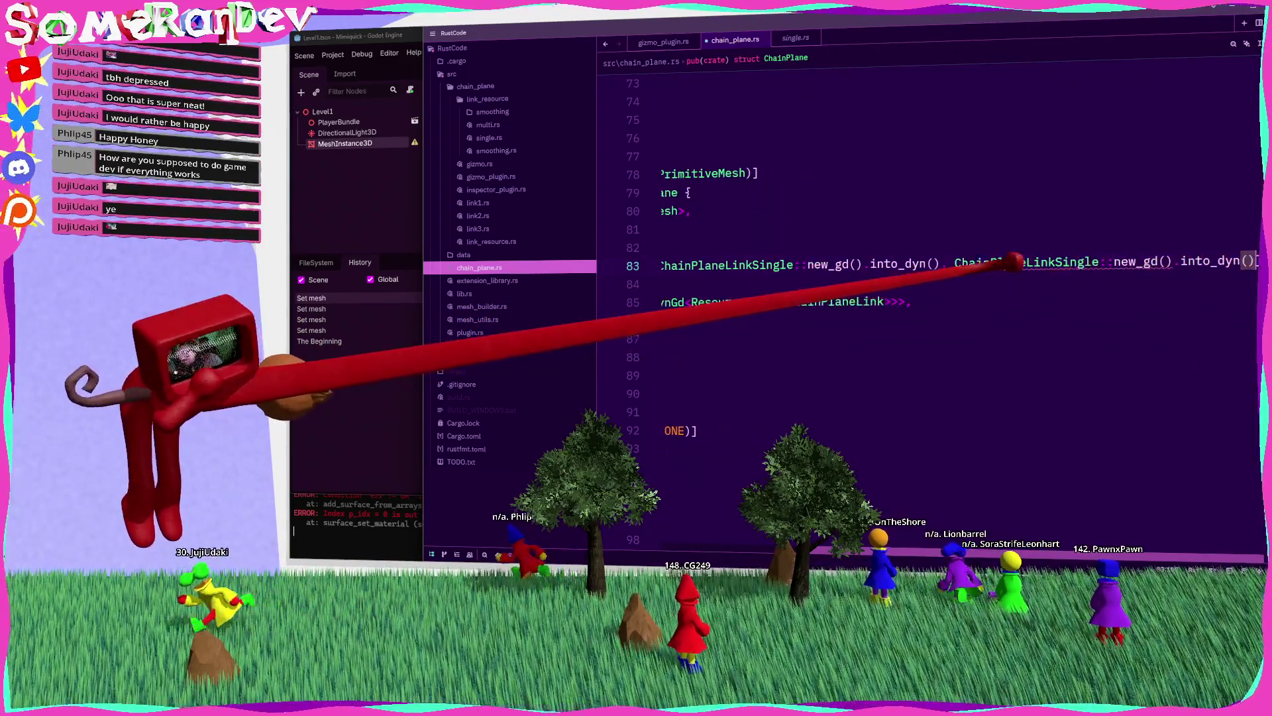
left_click(799, 229)
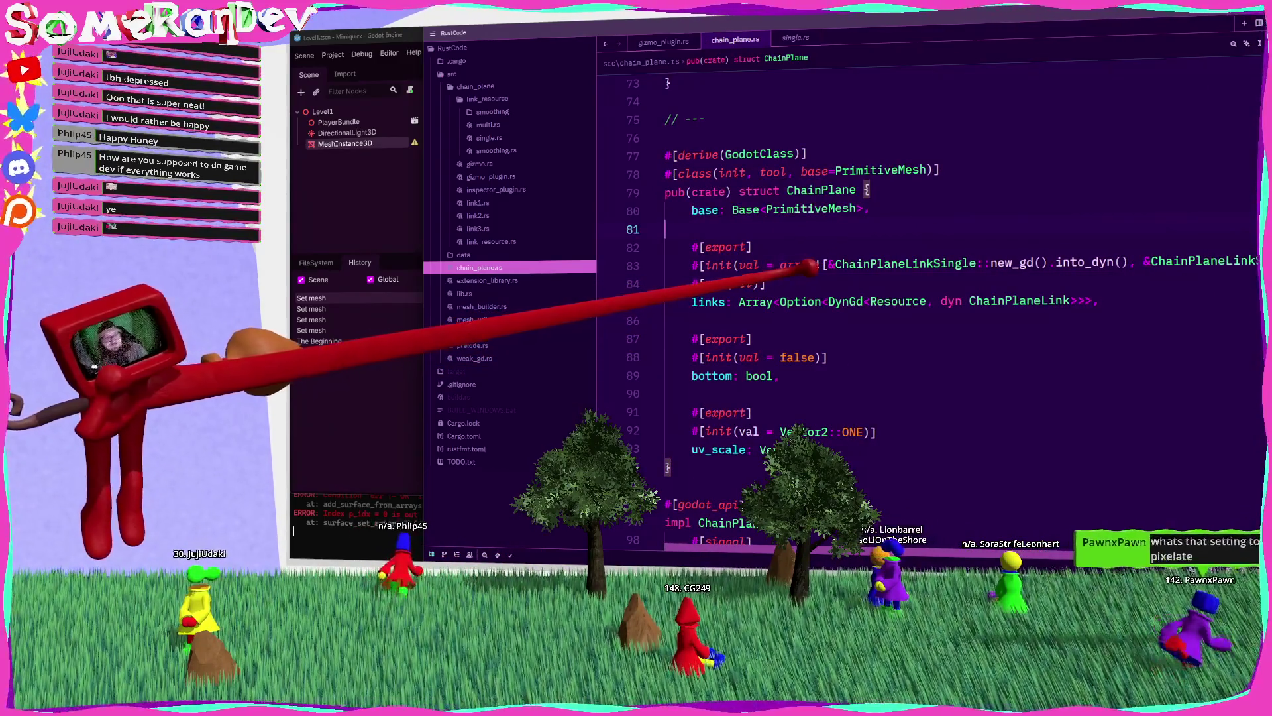
mouse_move(806, 265)
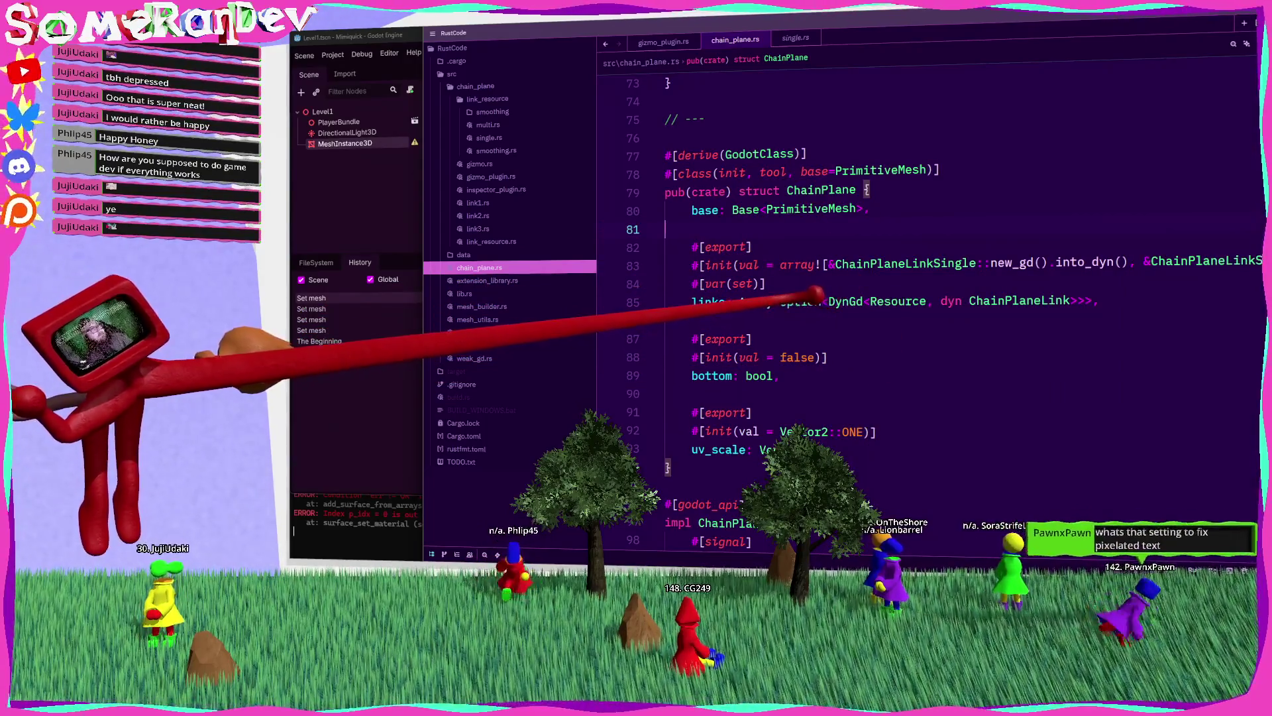
mouse_move(815, 298)
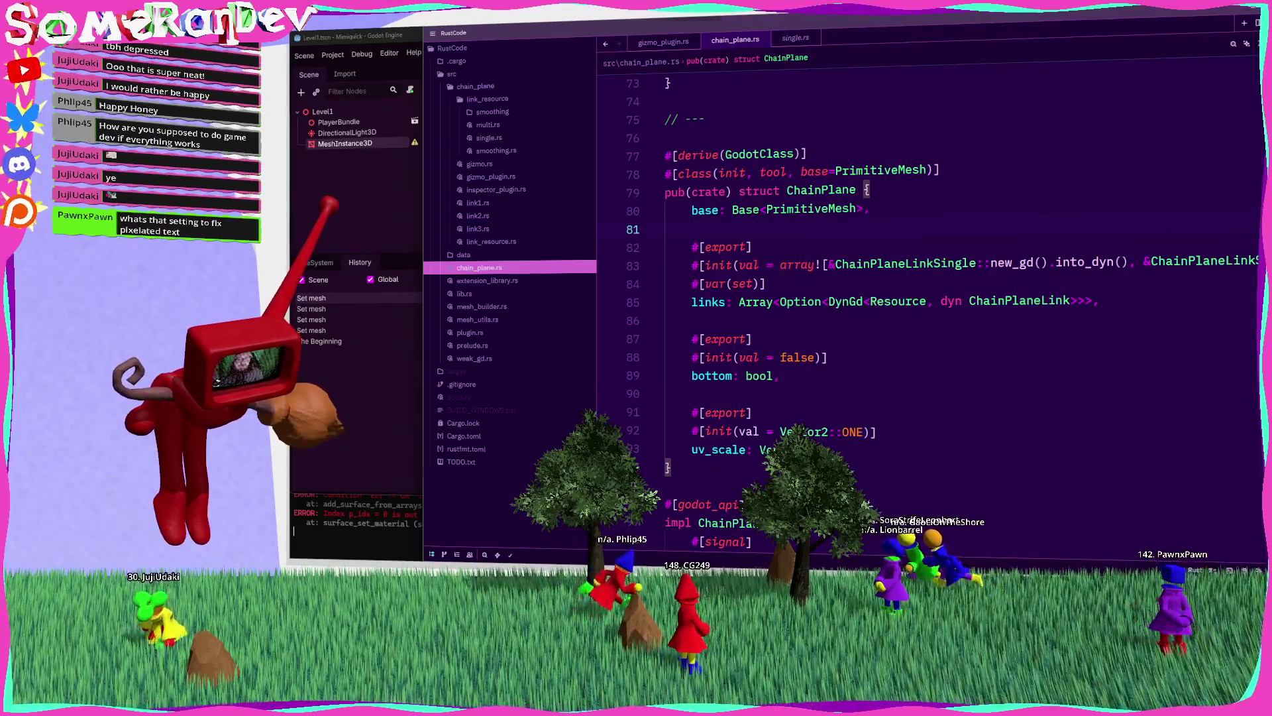
Step: In Godot, select the Level1 root node and start adding a child node
key("alt+Tab")
left_click(322, 111)
key("ctrl+a")
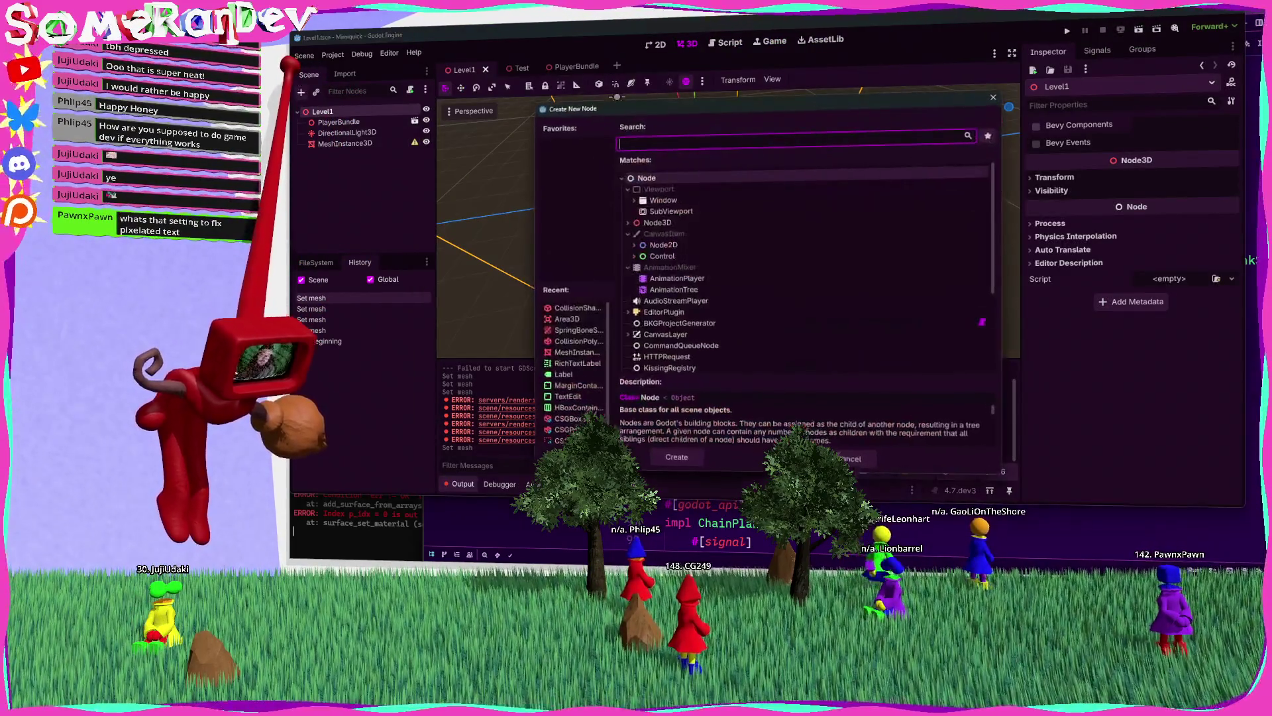
Step: Add a Label node to Level1 and browse its properties, searching for 'smooth'
type("label")
key("Return")
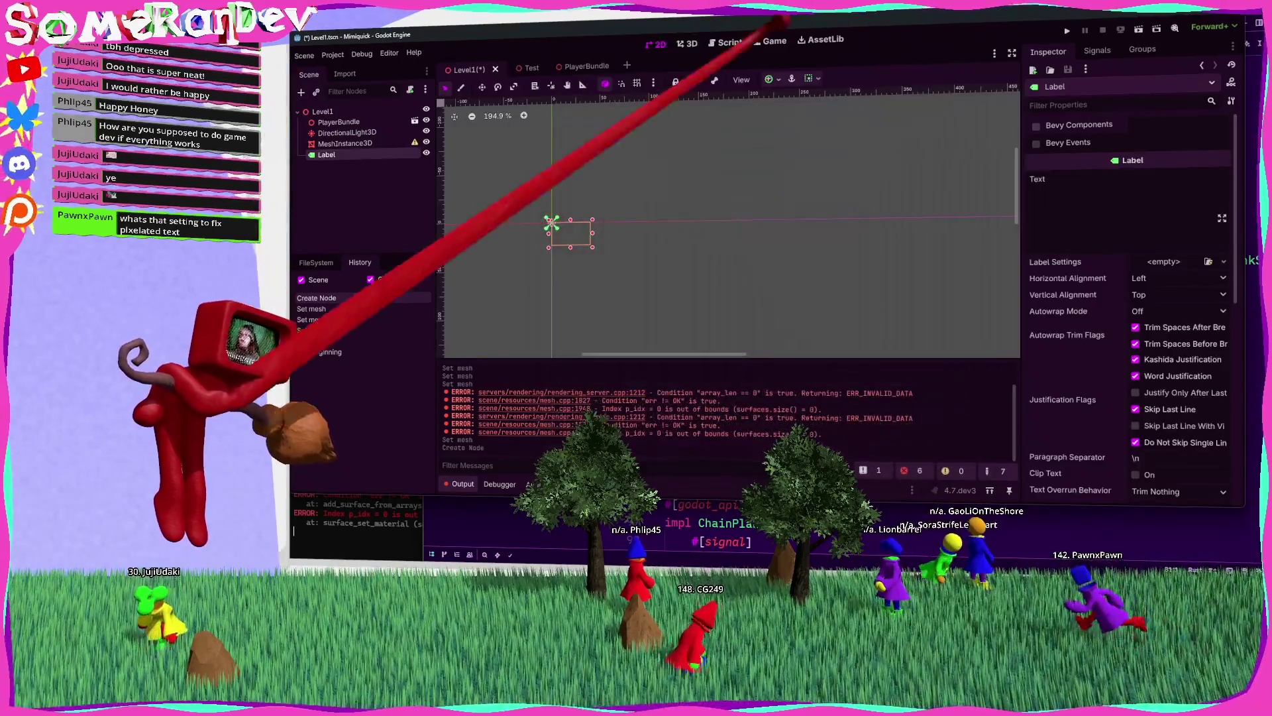
left_click(1109, 100)
type("snmo")
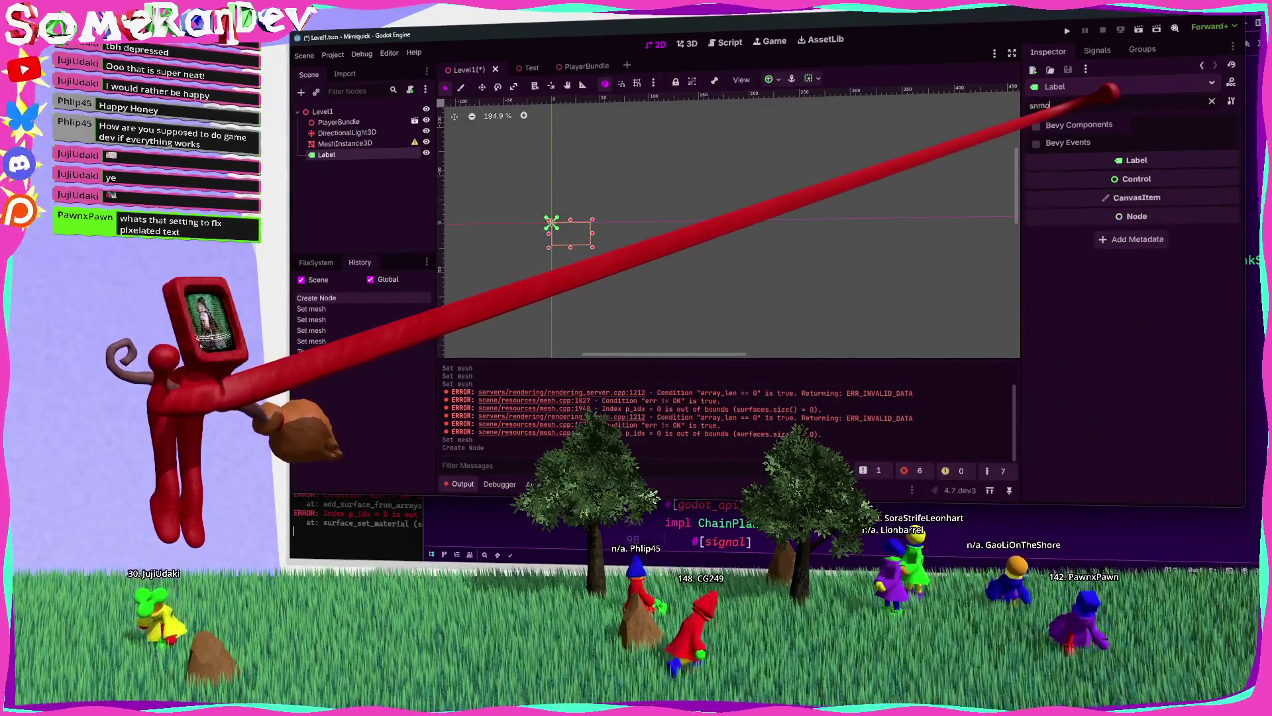
key("BackSpace")
key("BackSpace")
key("BackSpace")
type("mooth")
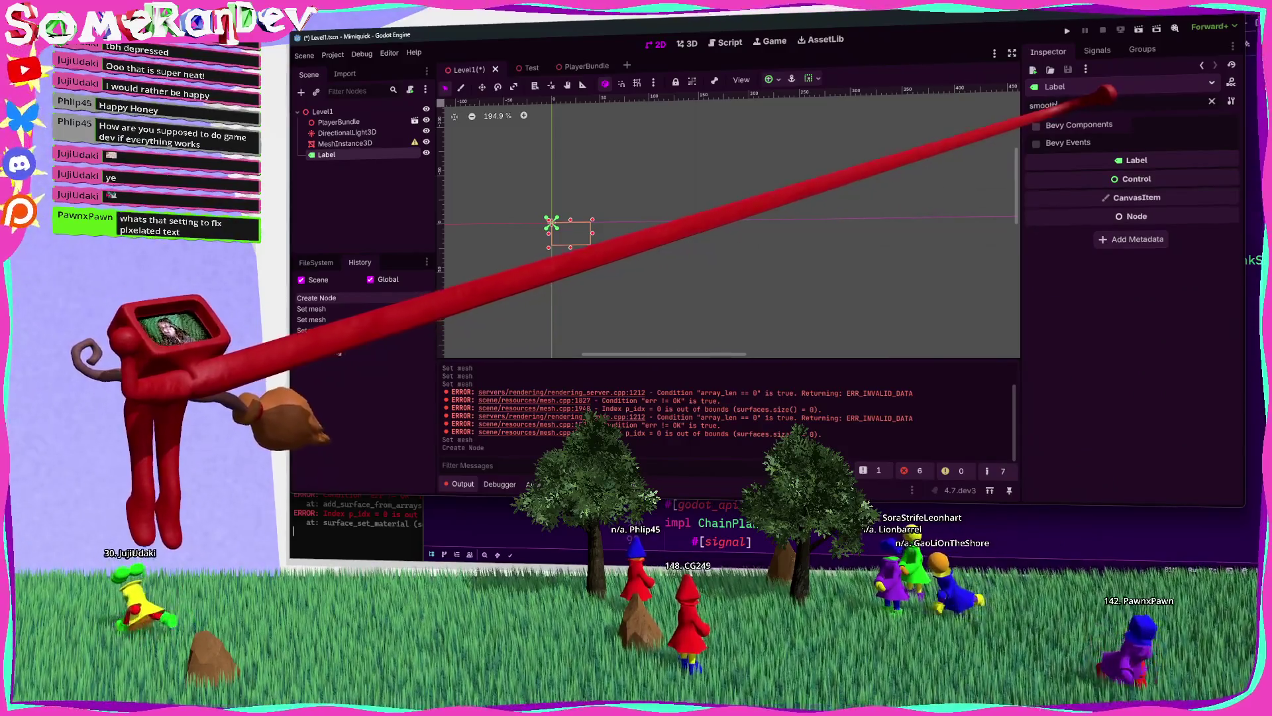
key("BackSpace")
key("BackSpace")
key("BackSpace")
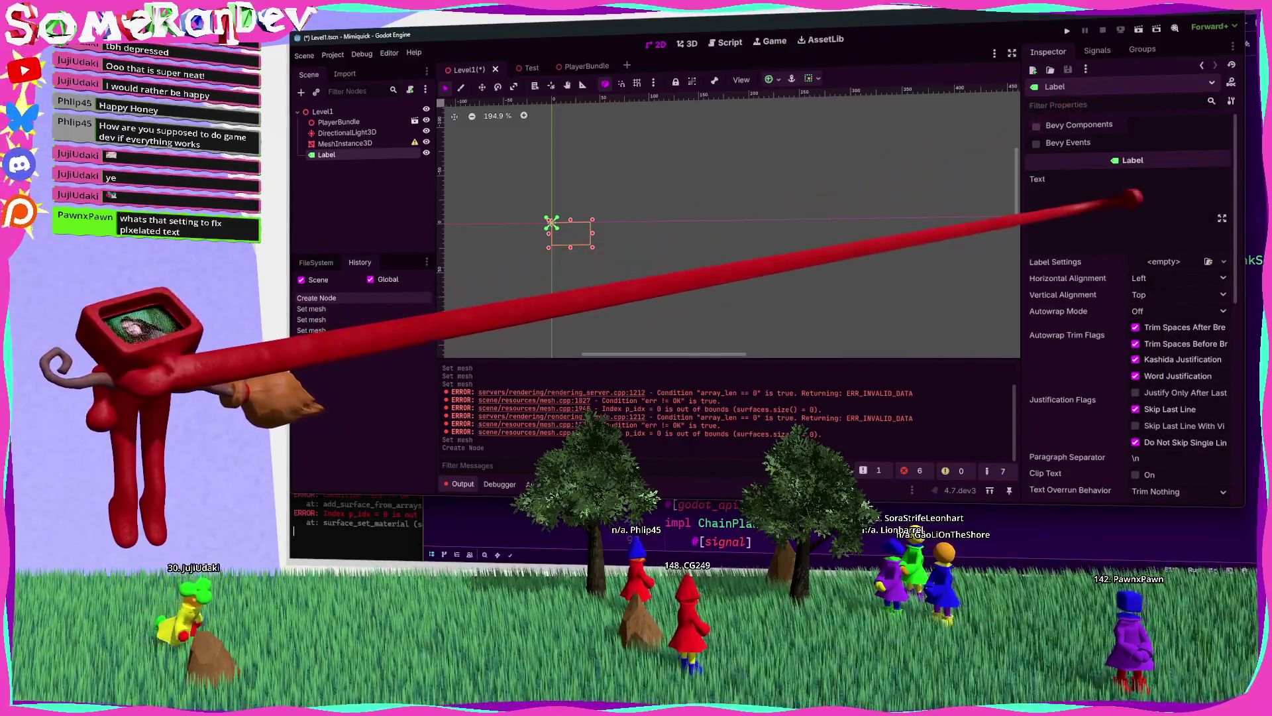
scroll(1120, 299, "down", 5)
scroll(1119, 299, "down", 3)
left_click(1087, 317)
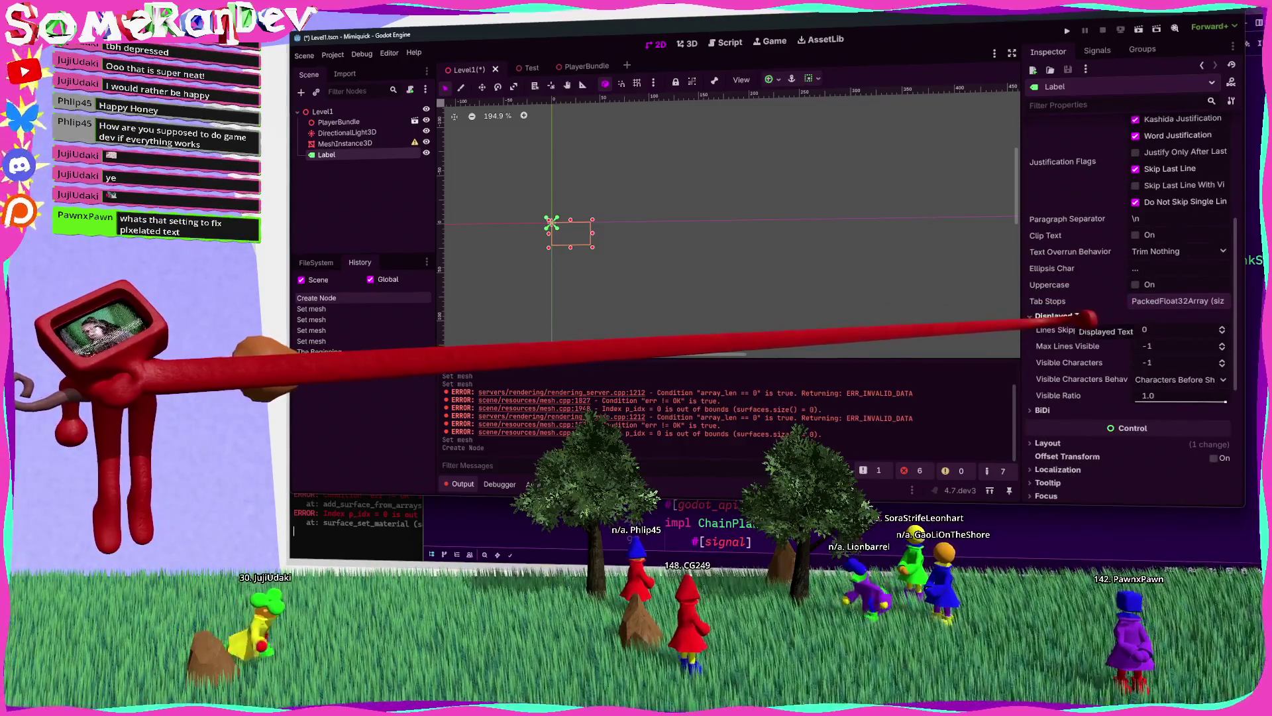
scroll(1090, 318, "down", 2)
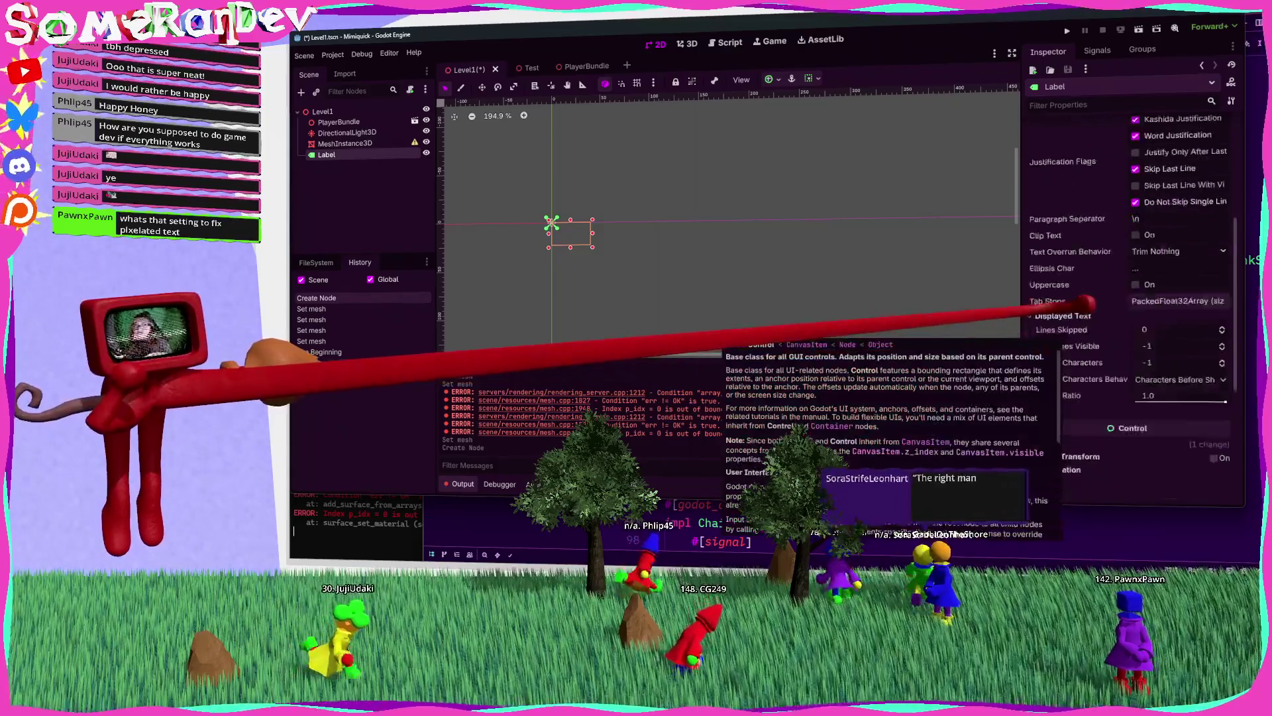
scroll(1086, 303, "up", 10)
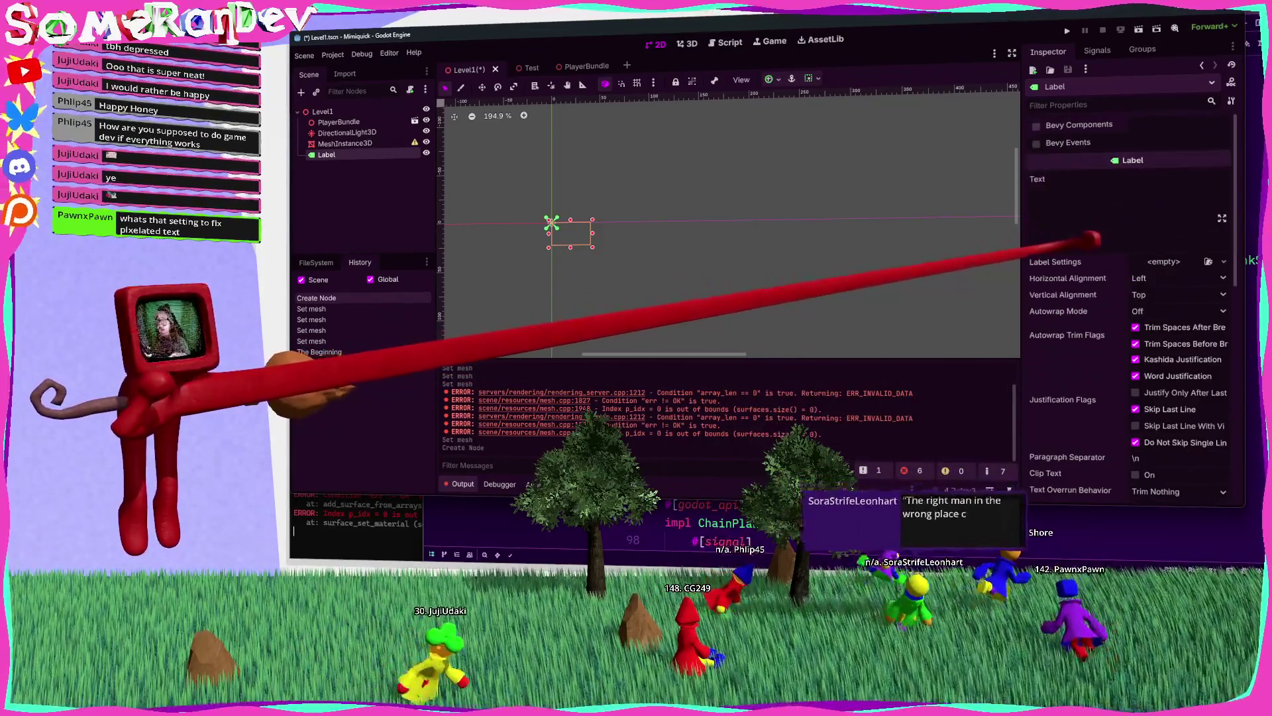
Step: Delete the trial Label node and save Level1
left_click(338, 147)
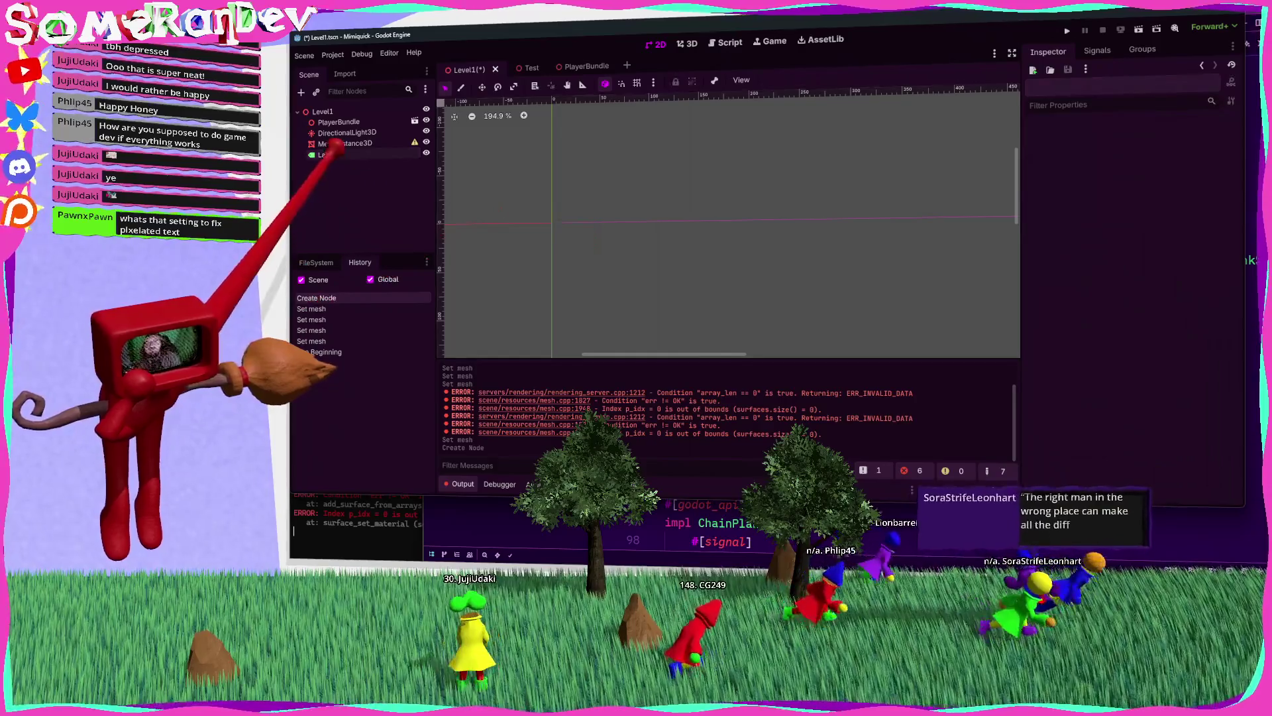
left_click(331, 154)
key("Delete")
key("Return")
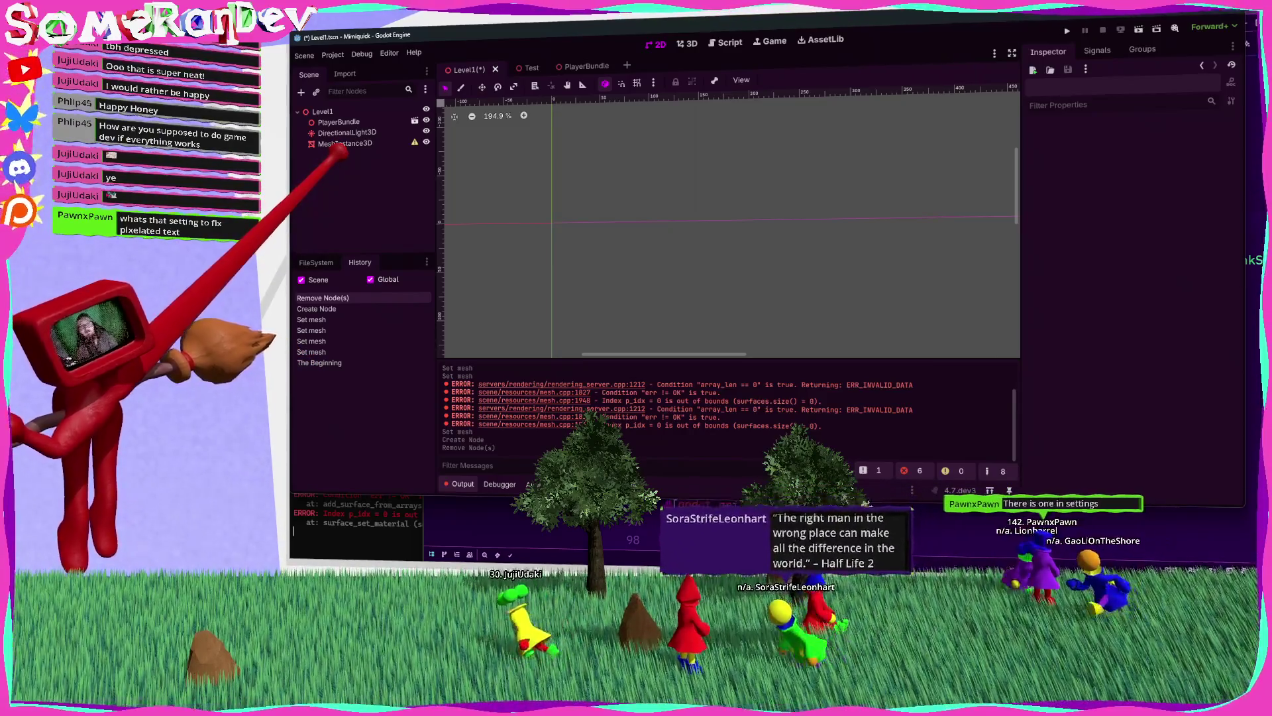
key("ctrl+s")
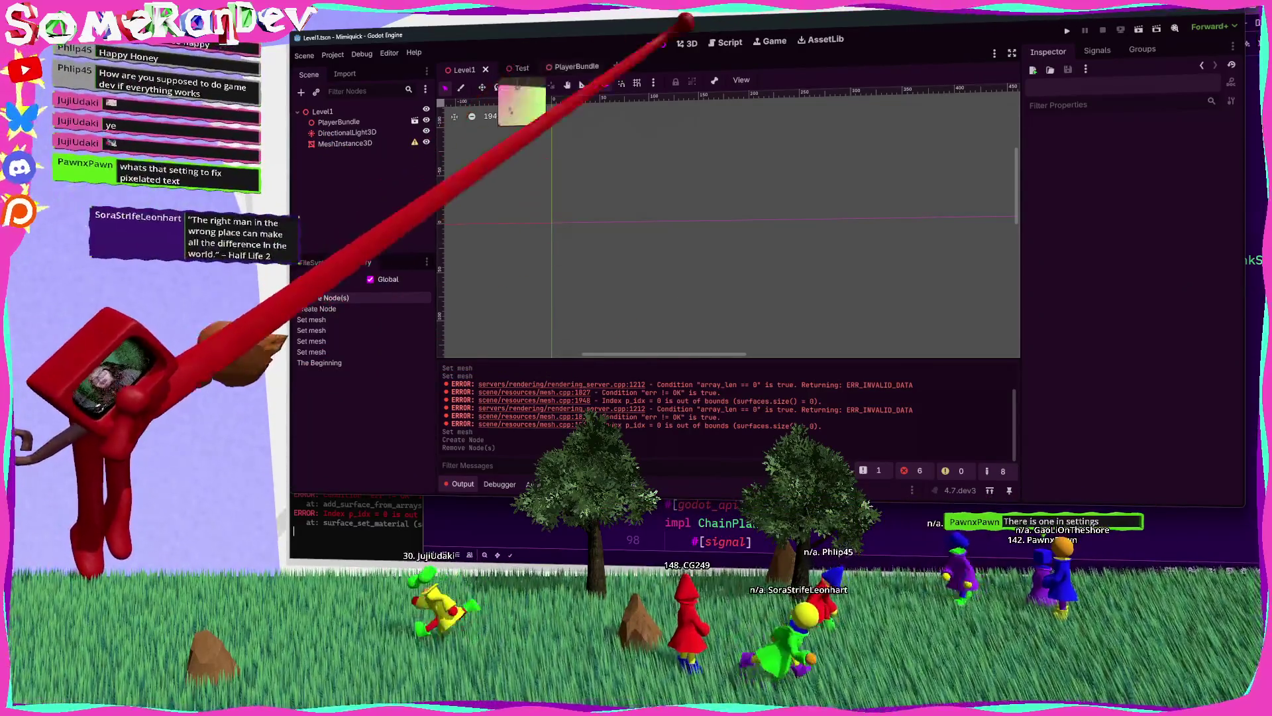
Step: In the 3D view, focus on MeshInstance3D and check its mesh options before returning to Zed
left_click(687, 42)
left_click_drag(729, 219, 782, 212)
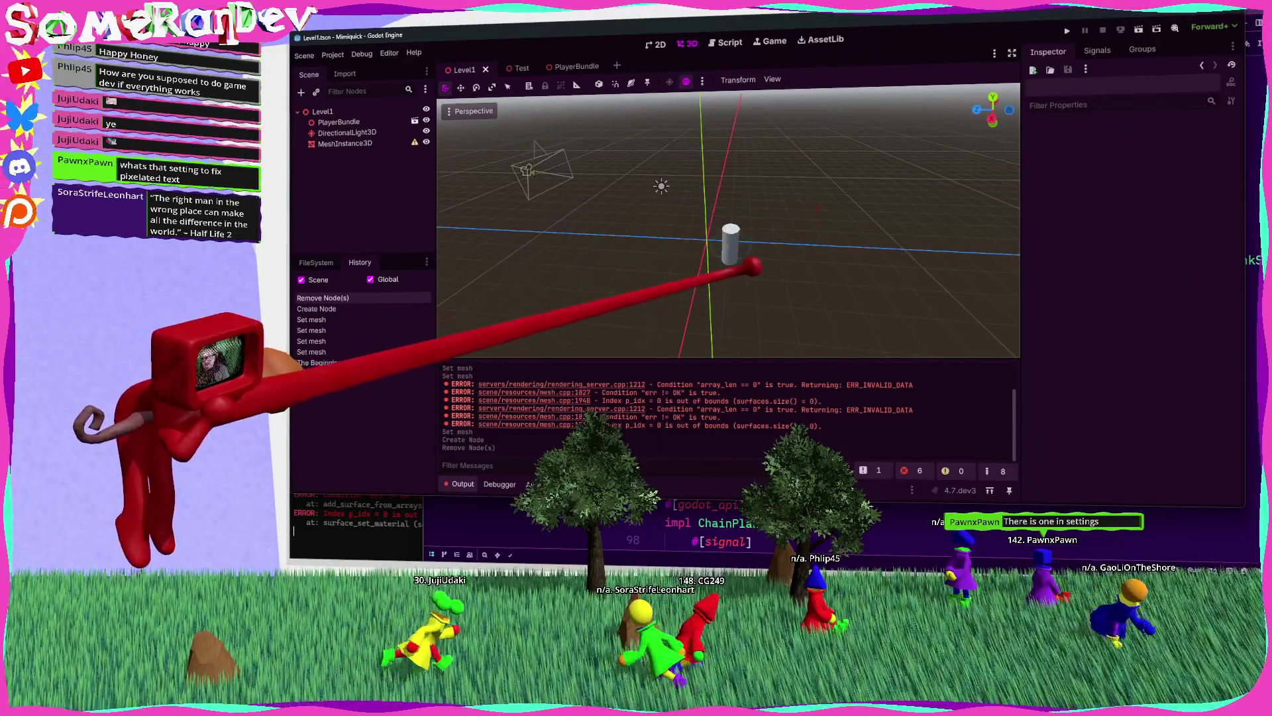
left_click(345, 143)
left_click_drag(663, 219, 715, 205)
key("f")
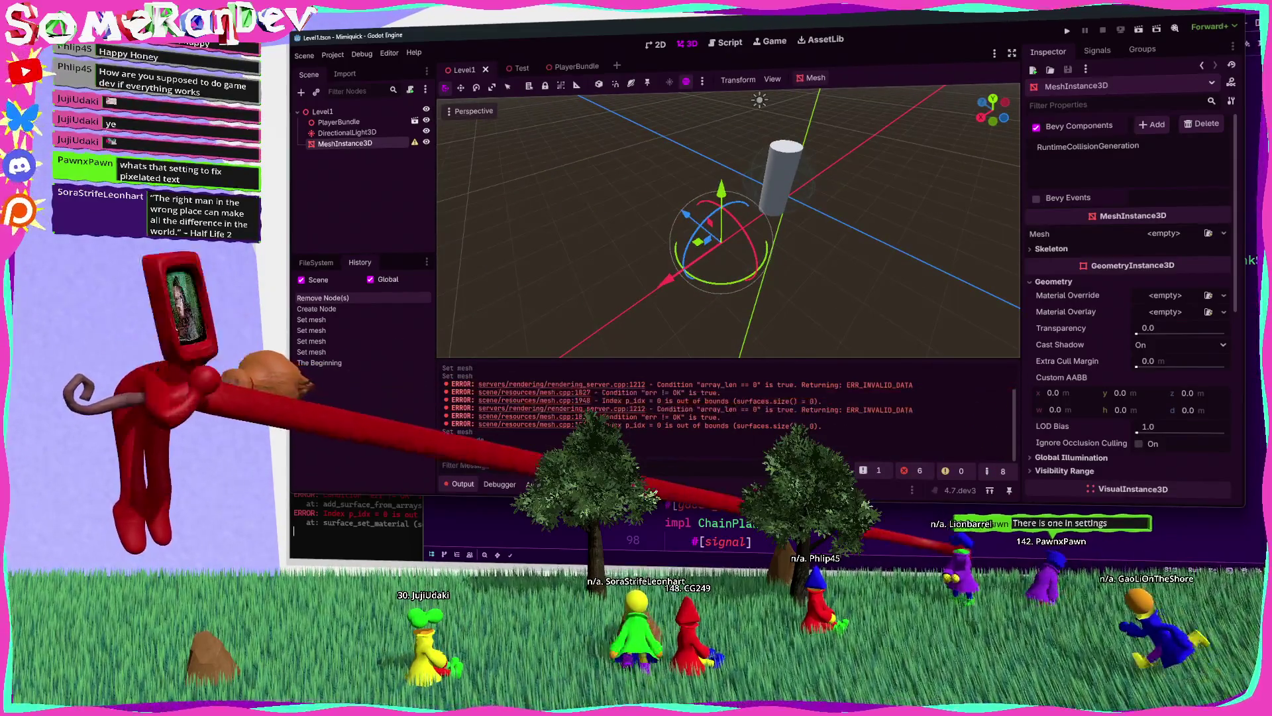
key("alt+Tab")
key("alt+Tab")
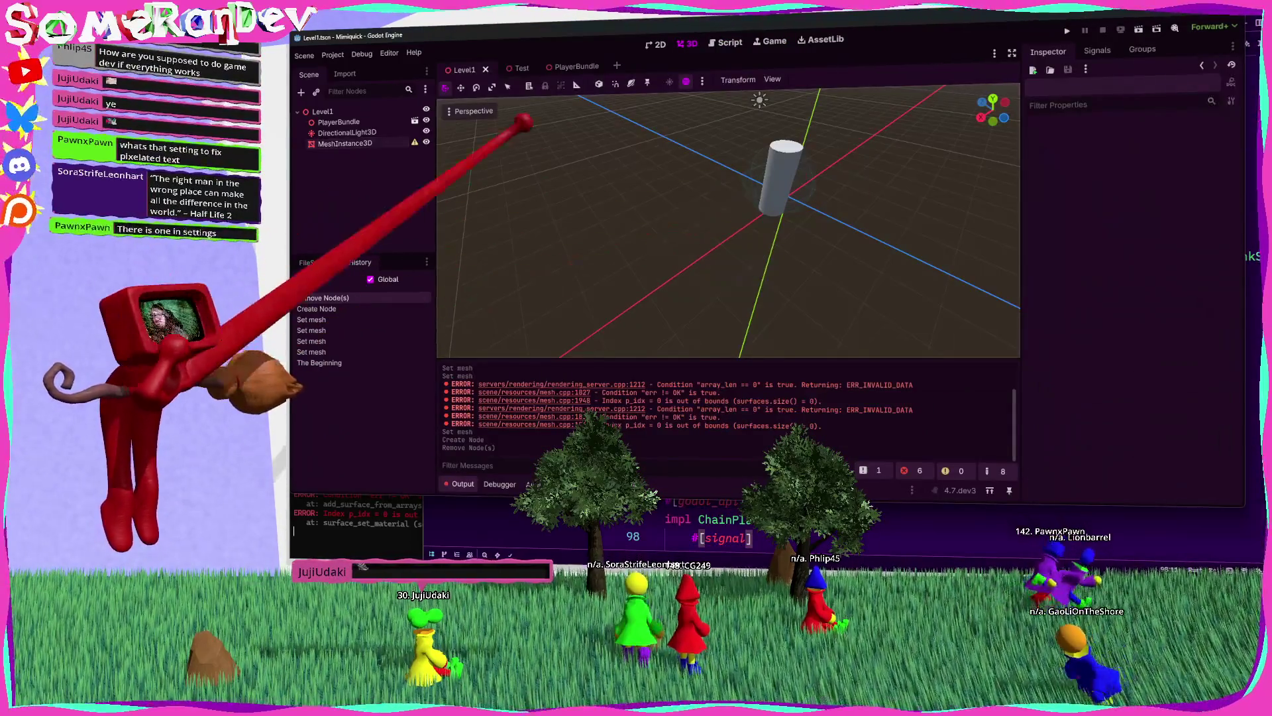
left_click(345, 143)
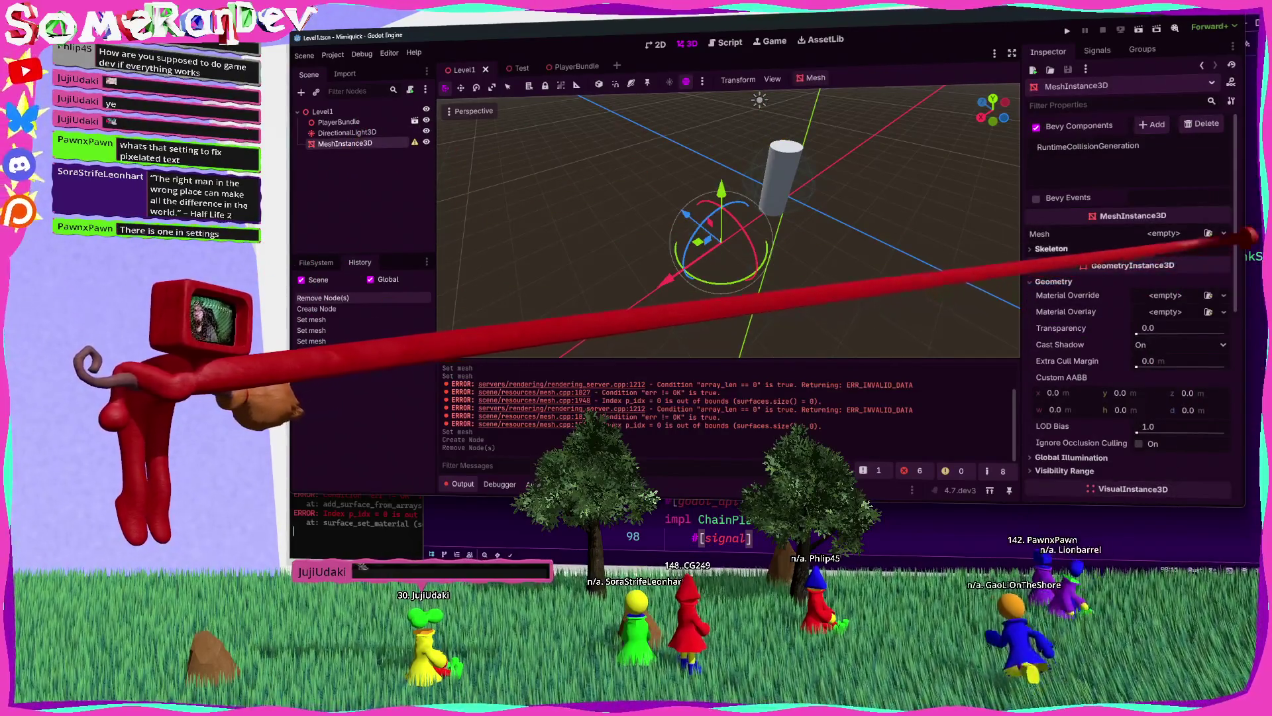
left_click(1224, 233)
key("alt+Tab")
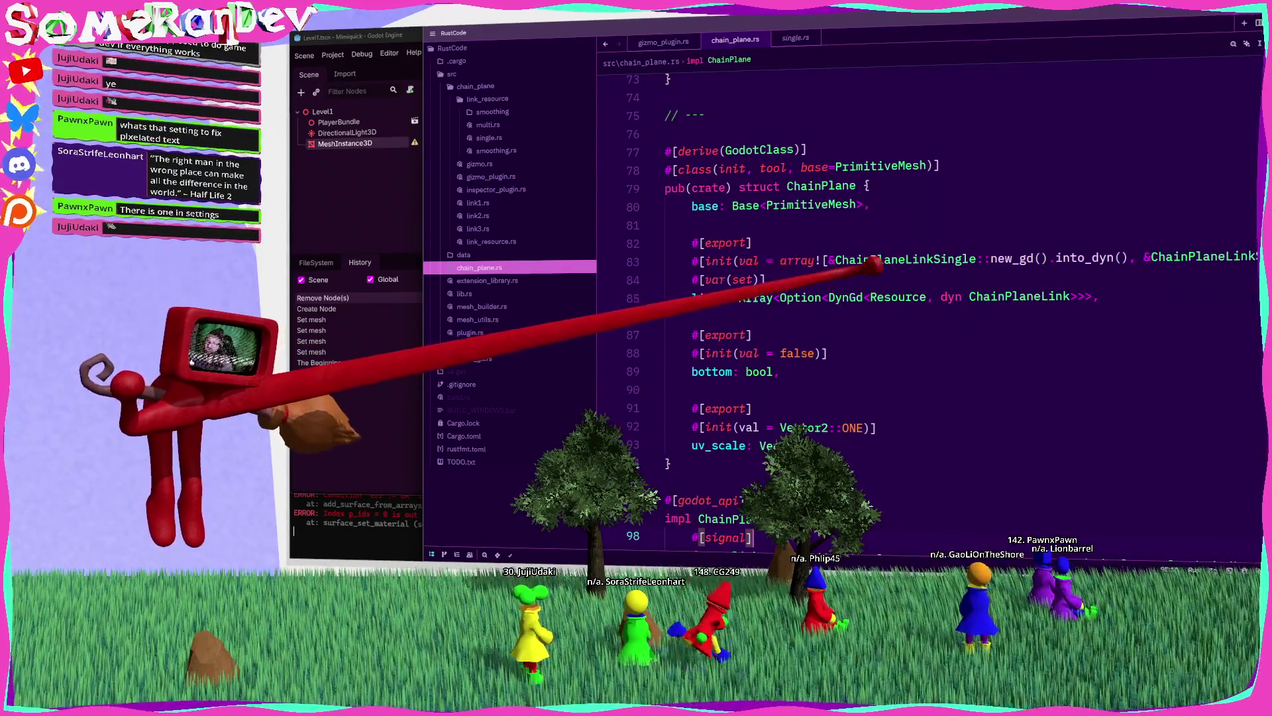
Step: Focus line 84 of the ChainPlane struct to trigger a cargo check
left_click(861, 280)
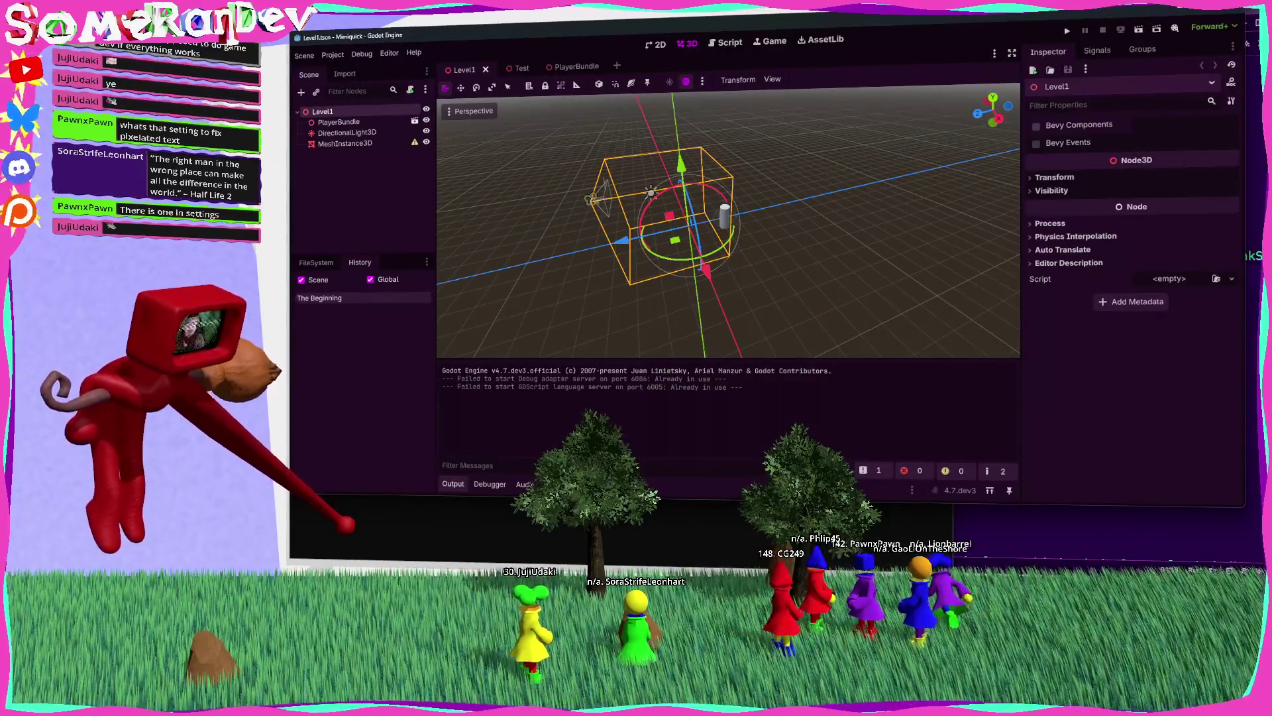
Step: Assign a new mesh to MeshInstance3D and save Level1
left_click(344, 143)
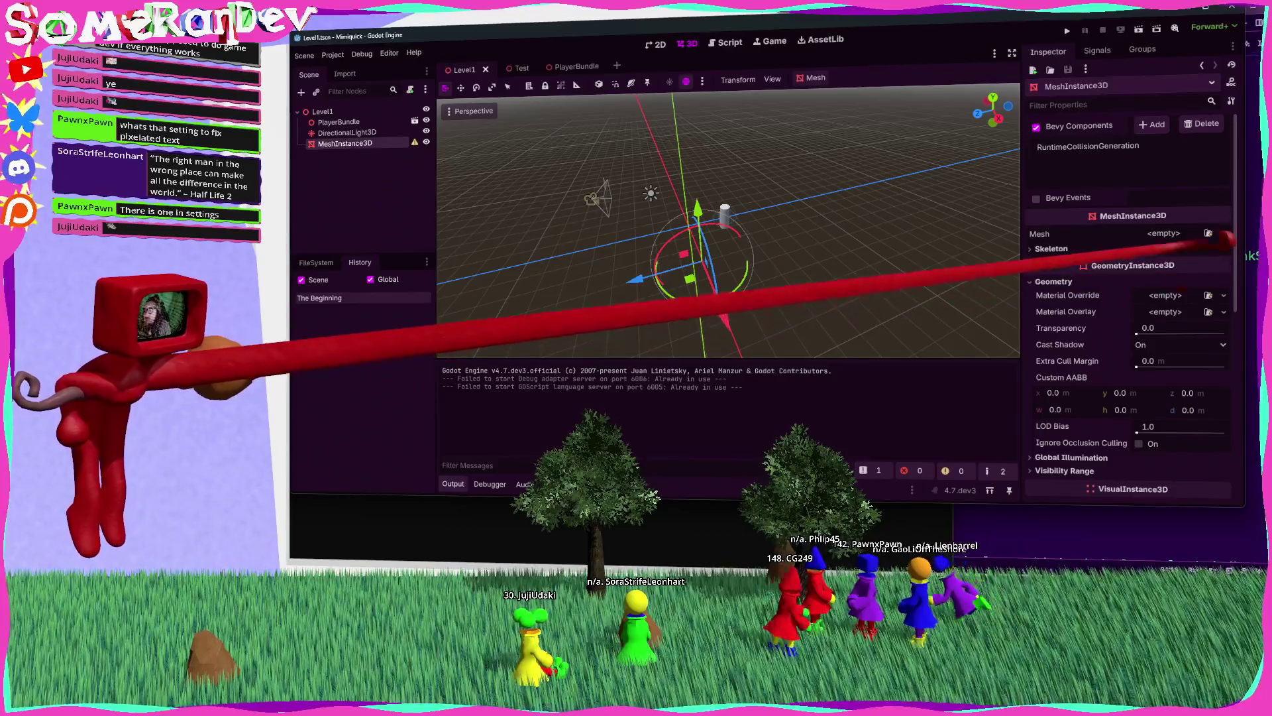
left_click(1224, 234)
left_click(1202, 438)
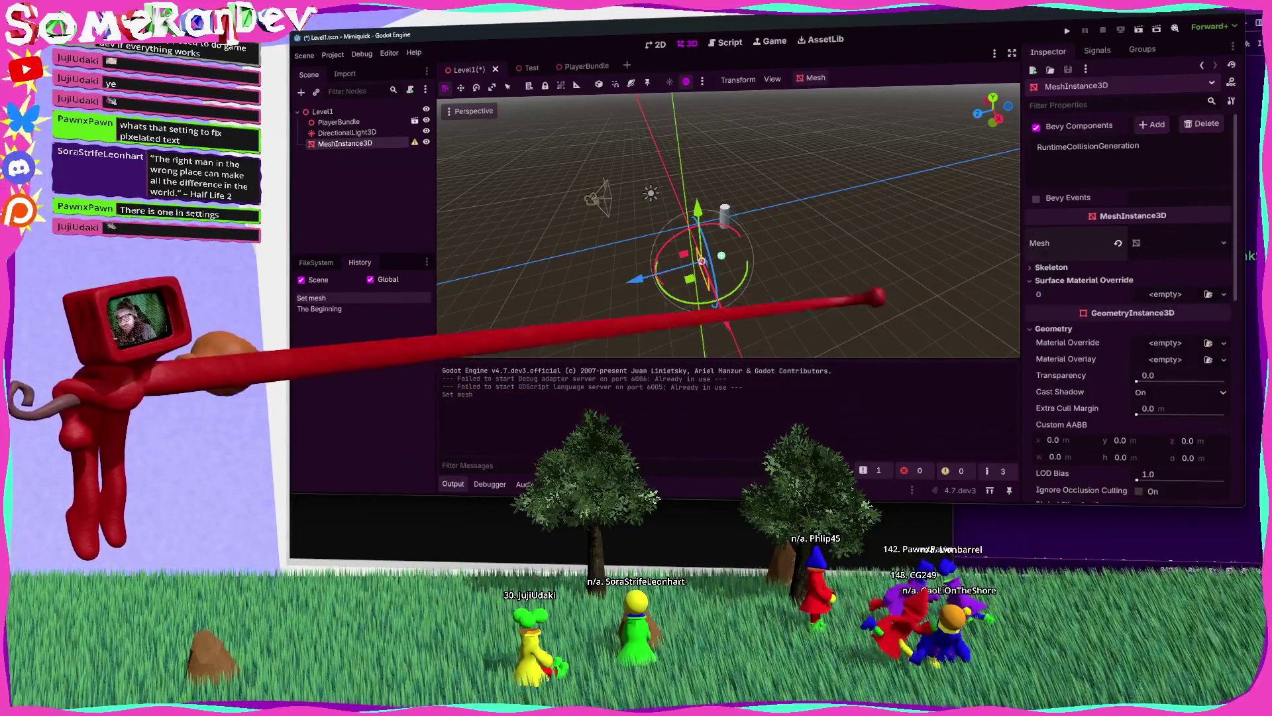
scroll(752, 258, "up", 3)
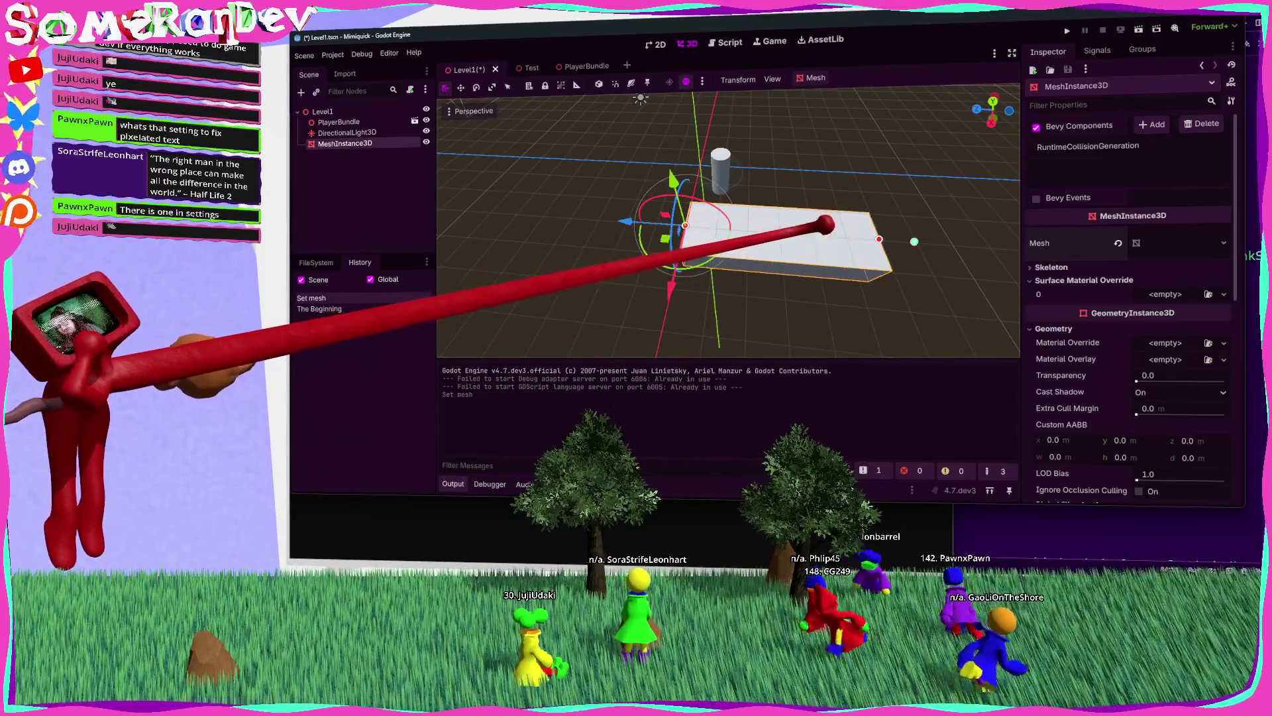
key("ctrl+s")
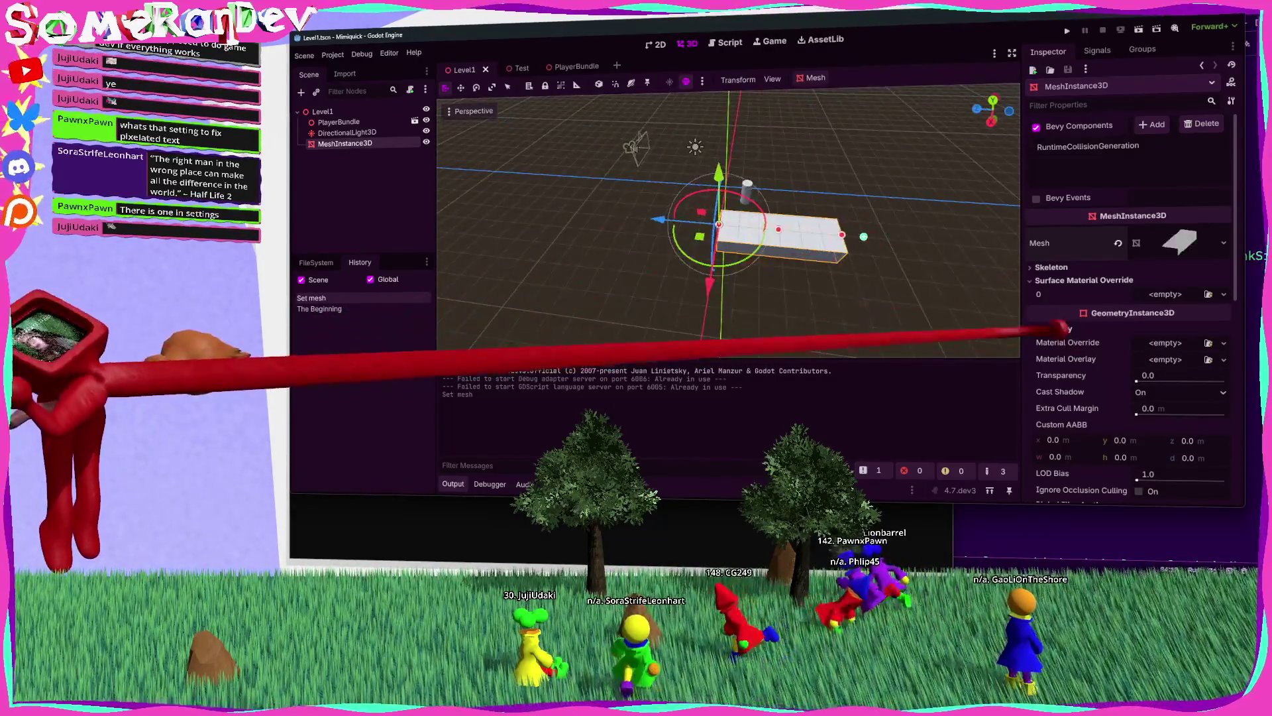
Step: Revert the mesh instance's Position to the origin and save the scene again
scroll(1060, 338, "down", 10)
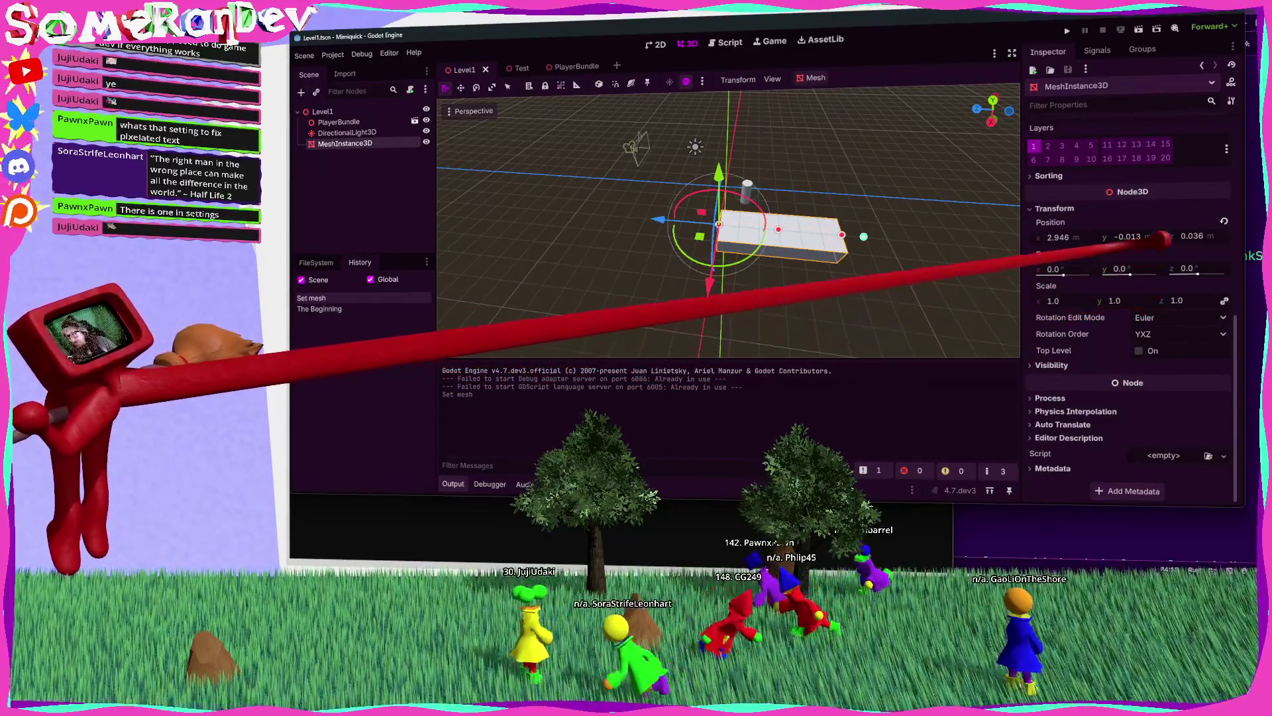
left_click(1224, 221)
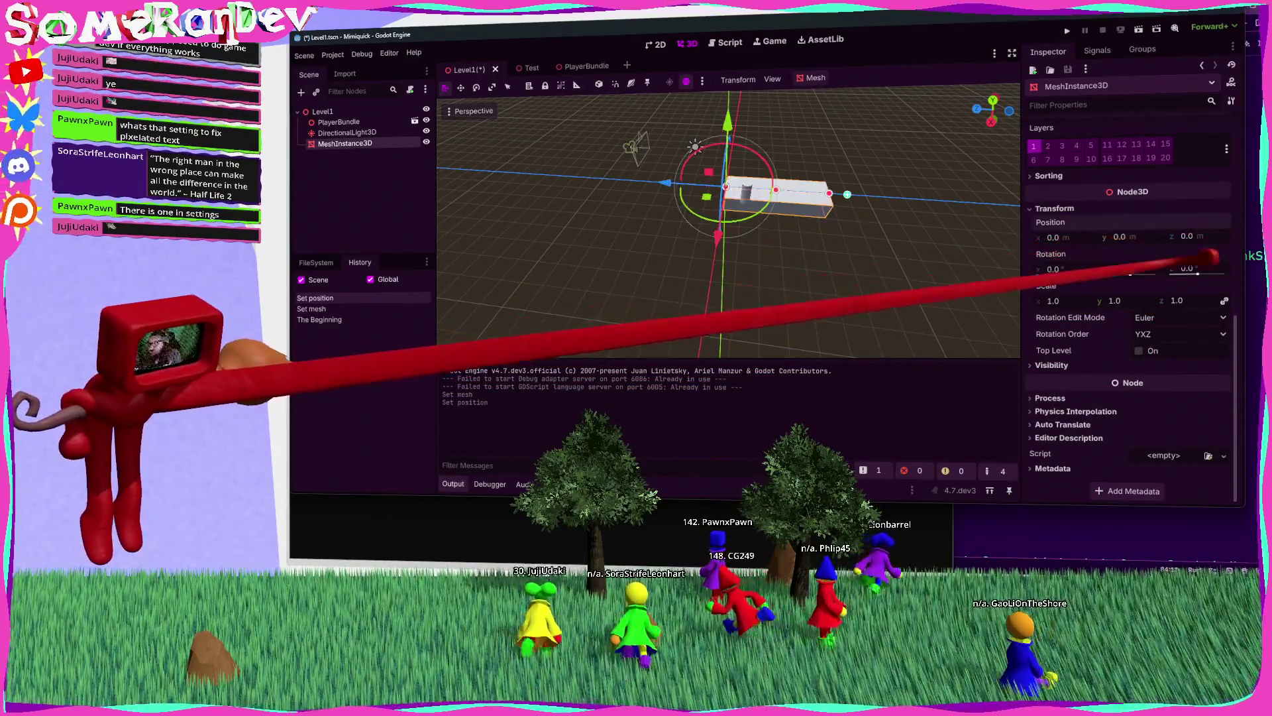
key("ctrl+s")
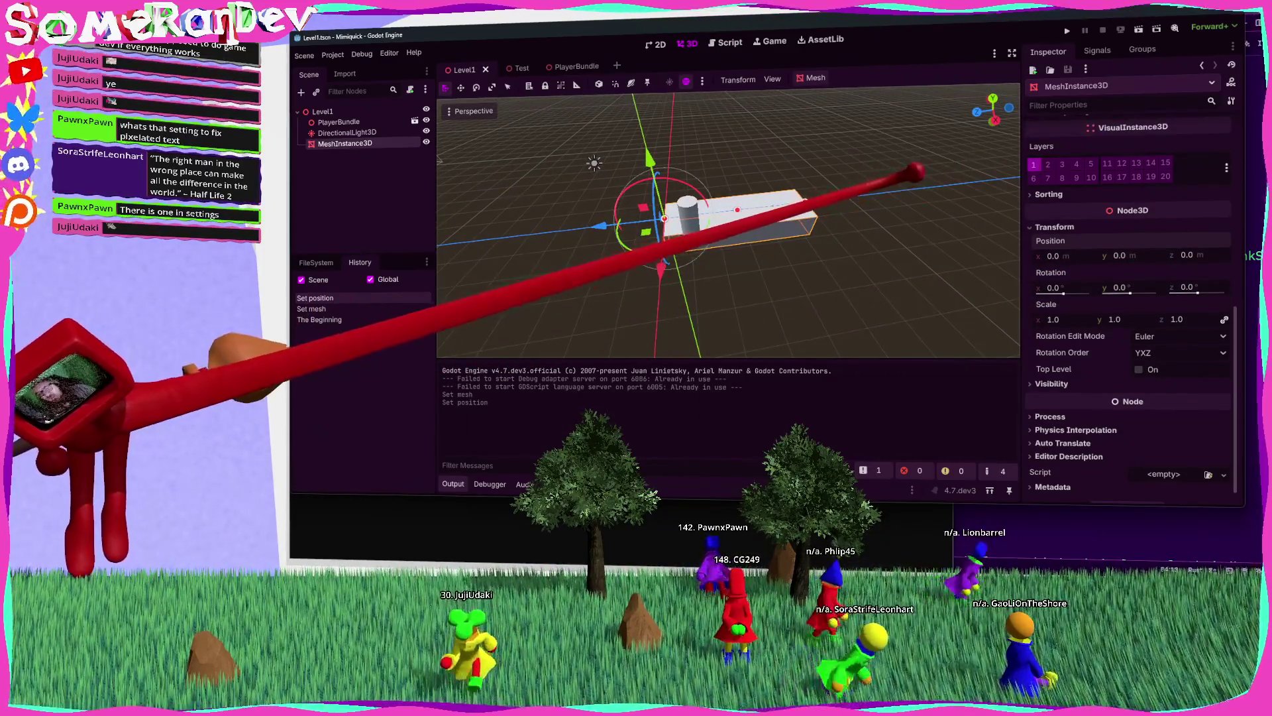
scroll(1057, 255, "up", 2)
scroll(1056, 255, "up", 10)
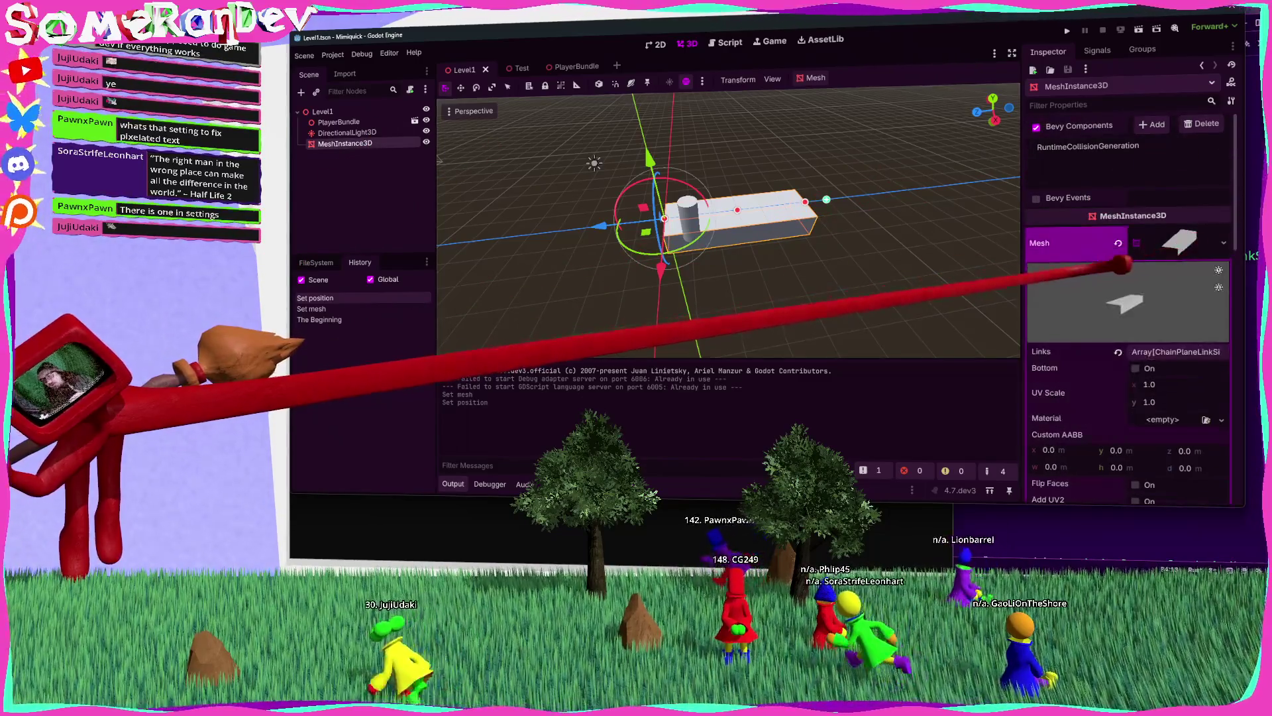
Step: Move link 1 to z -1.64 and link 2 to z -5.14, save, and return to Zed
left_click(1179, 206)
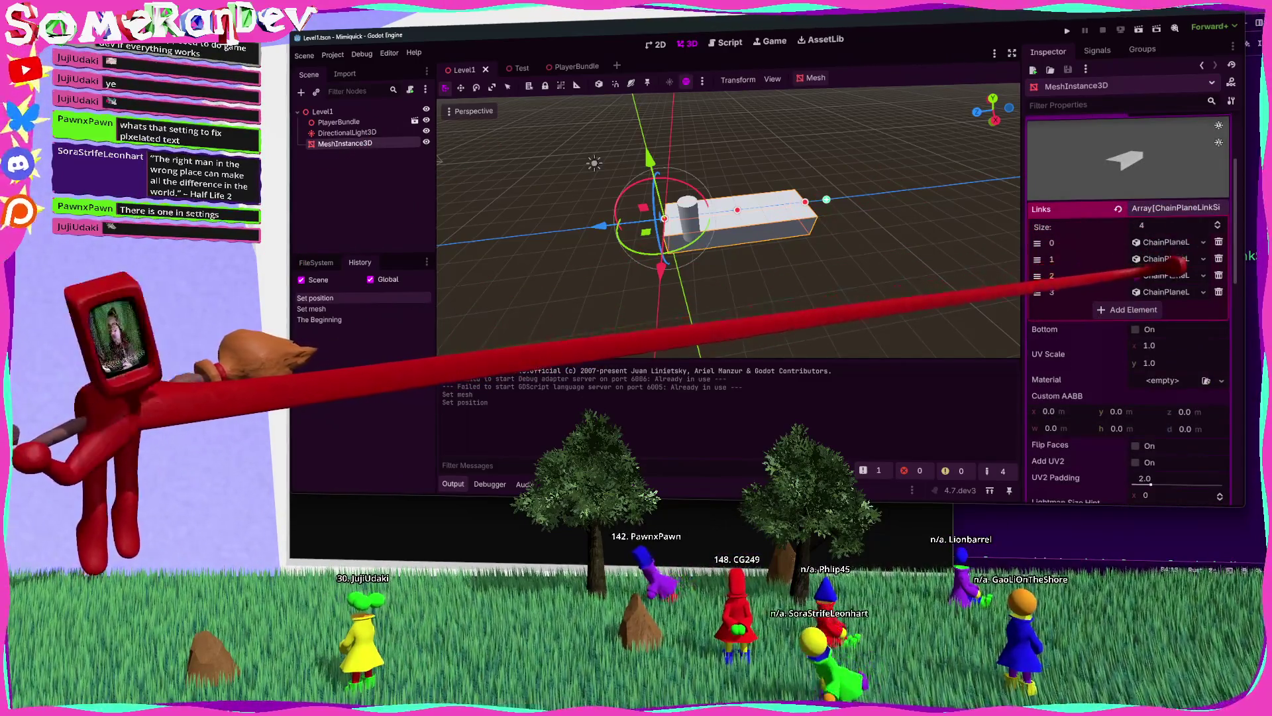
left_click(1169, 255)
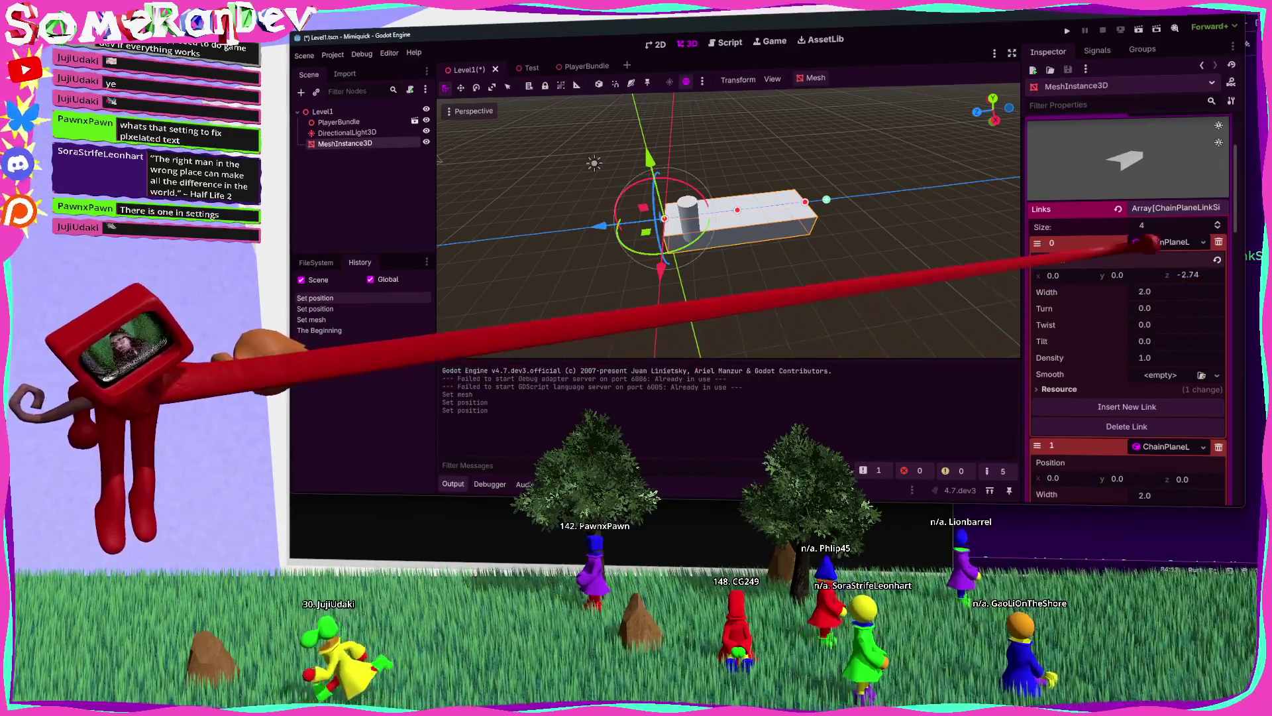
left_click(1172, 241)
mouse_move(1186, 292)
left_mouse_down()
mouse_move(758, 258)
mouse_move(1242, 289)
mouse_move(758, 258)
left_mouse_up()
scroll(1126, 298, "down", 3)
left_click_drag(1186, 304, 1010, 293)
key("ctrl+s")
left_click_drag(760, 258, 934, 280)
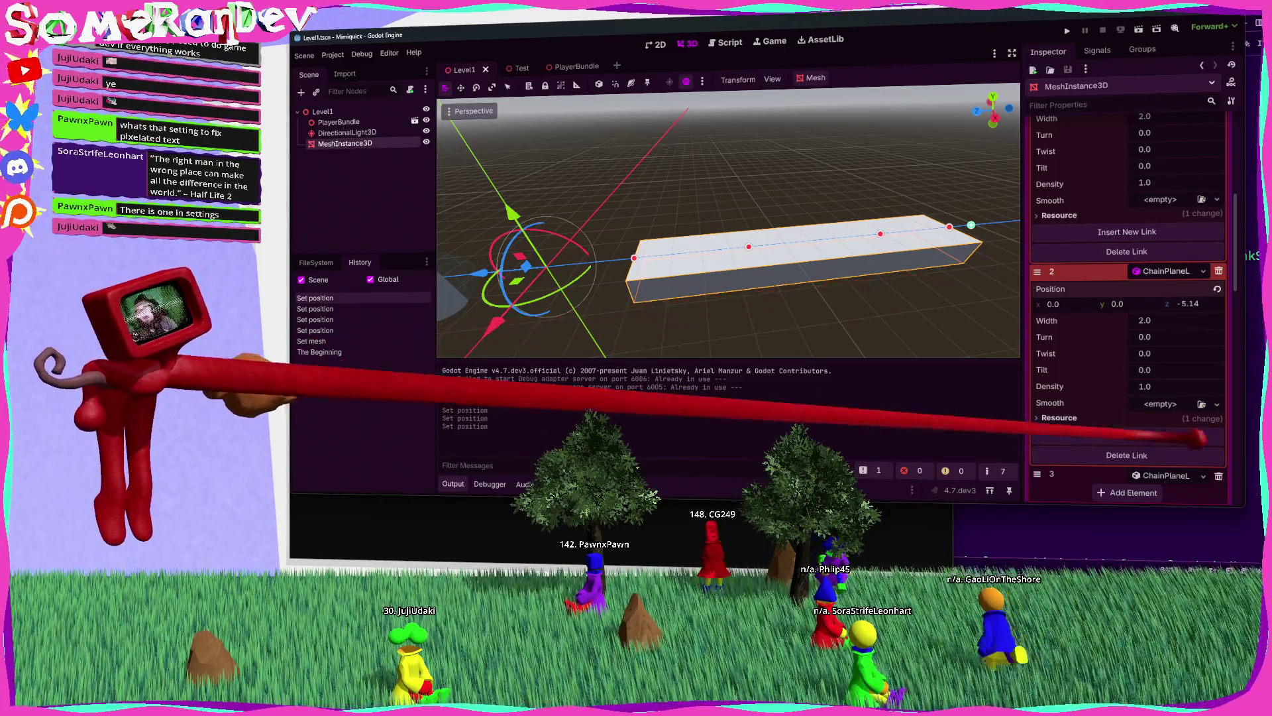
left_click(1252, 398)
scroll(833, 354, "down", 6)
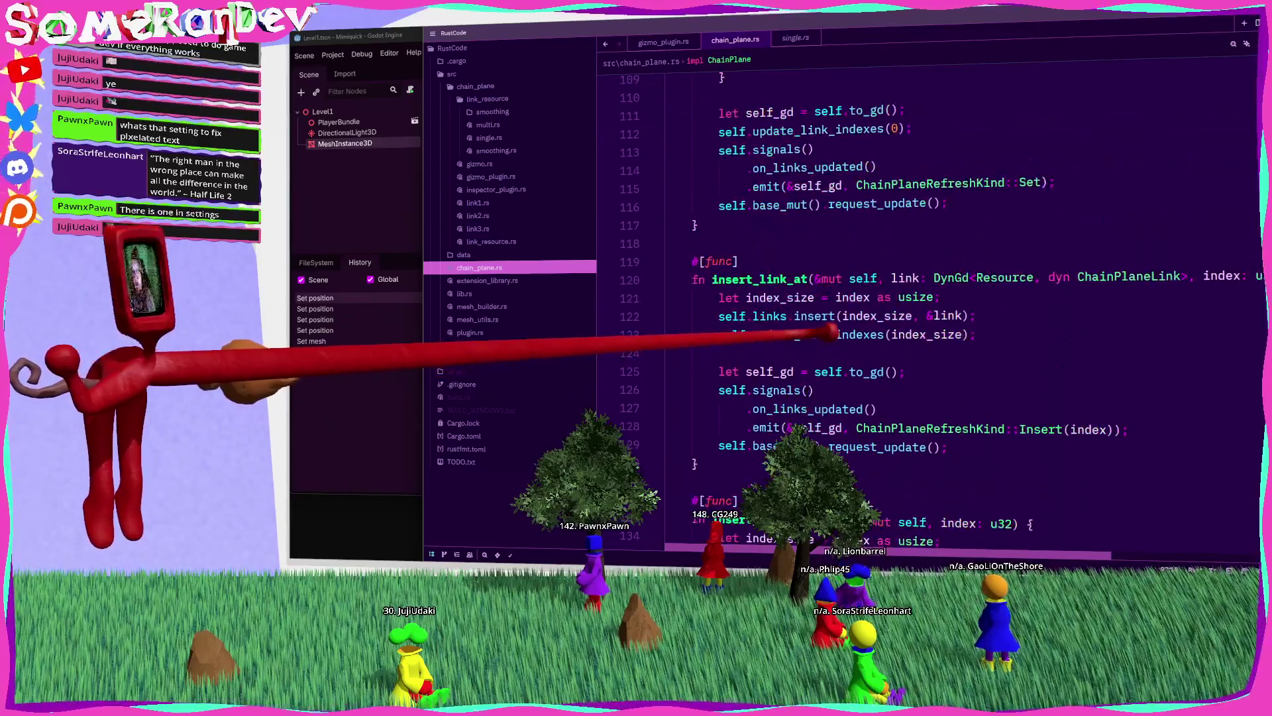
Step: After abandoning an impl block, delete init from ChainPlane's #[class(...)] attribute
scroll(881, 298, "up", 5)
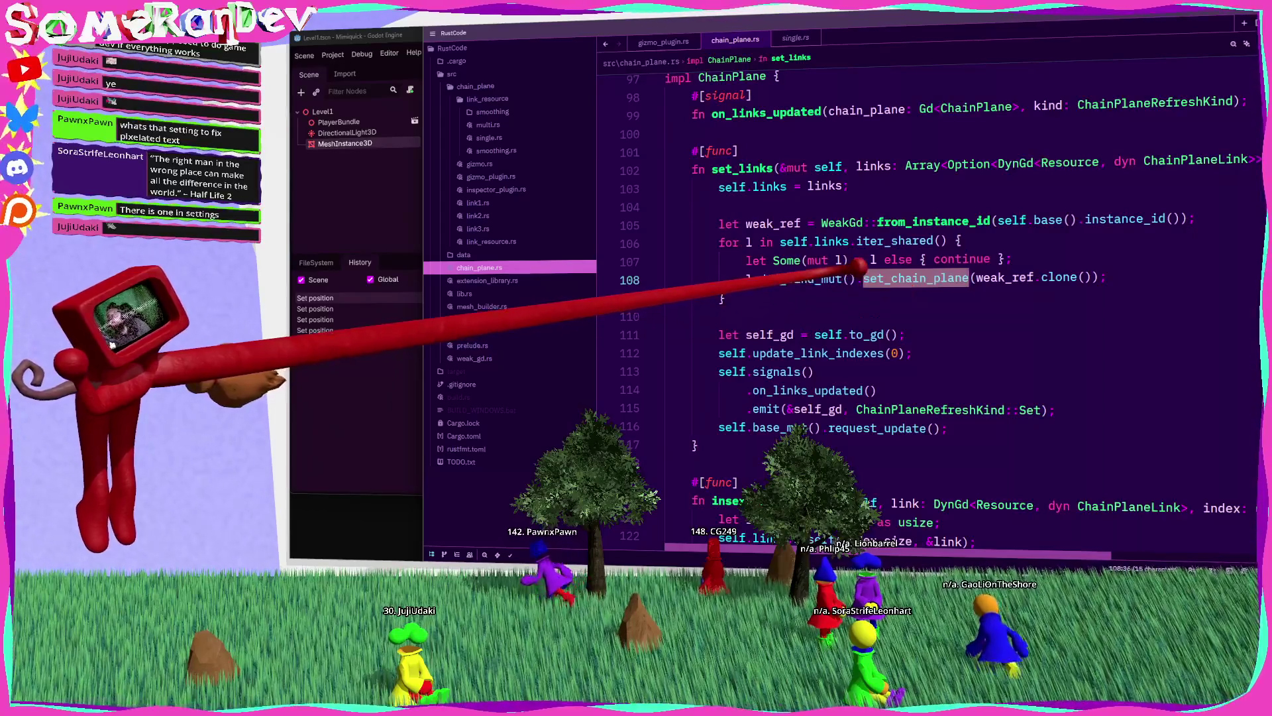
scroll(852, 273, "up", 7)
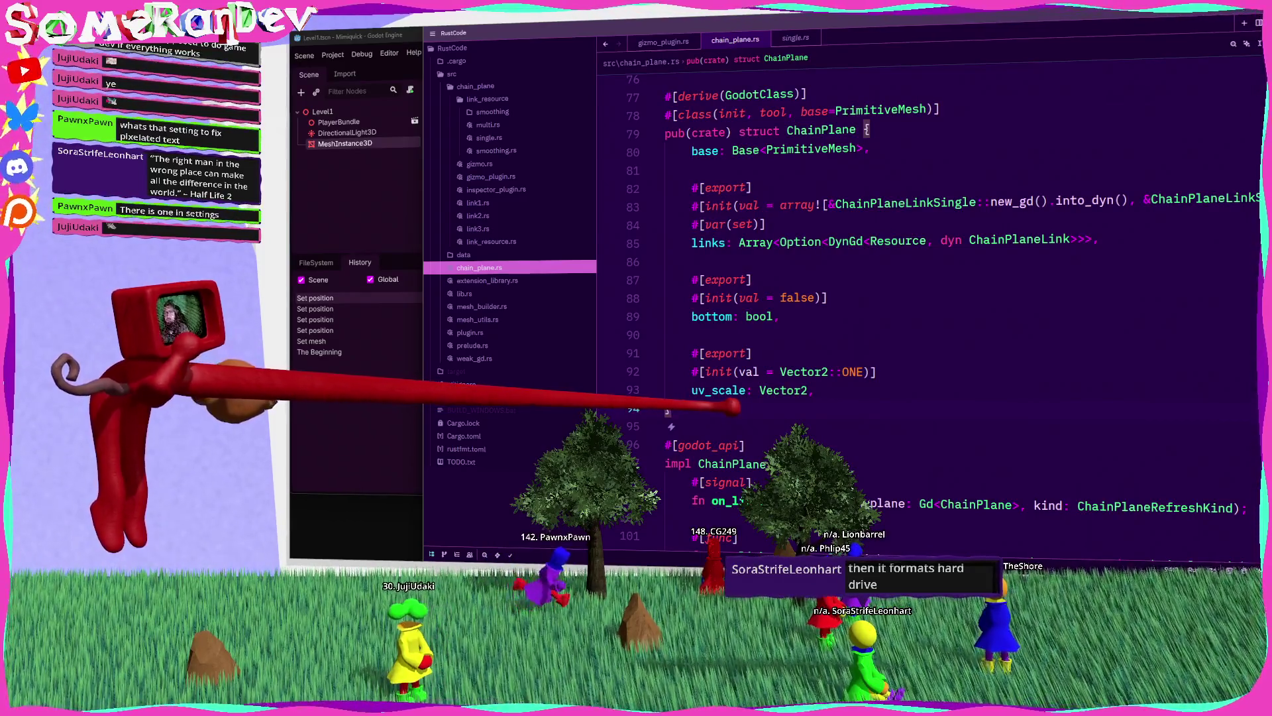
key("Return")
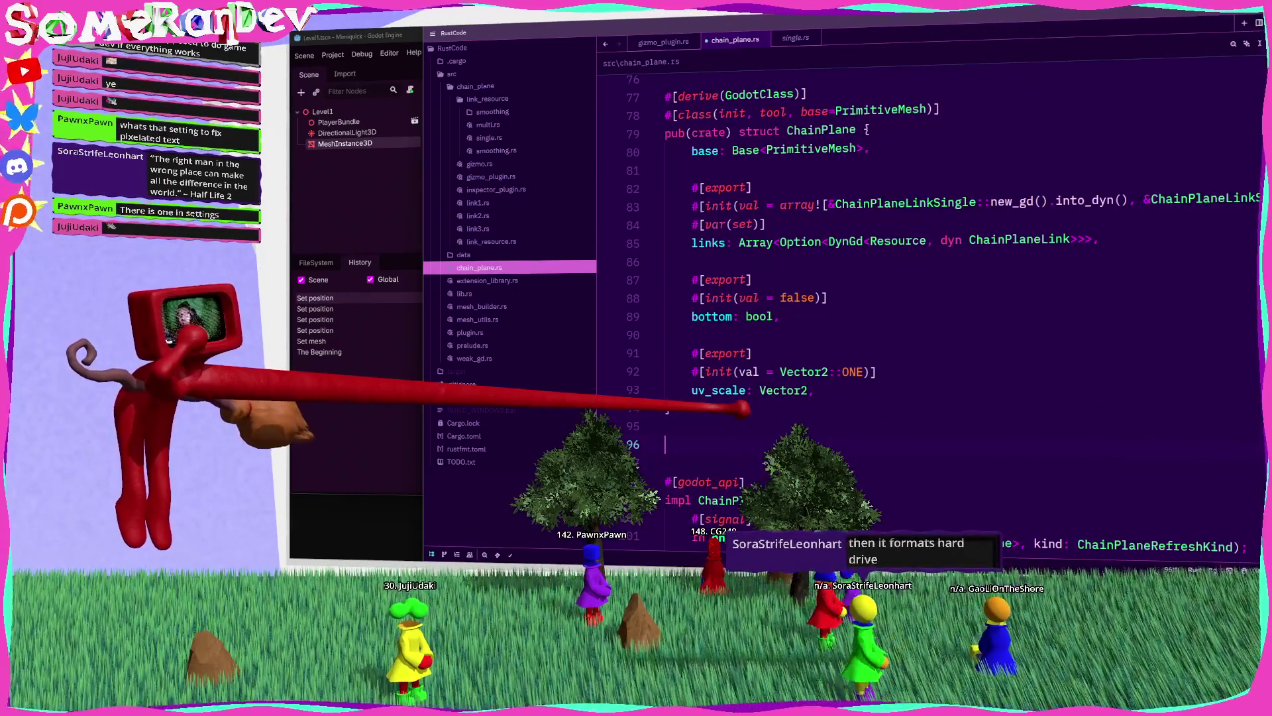
type("impl Chain")
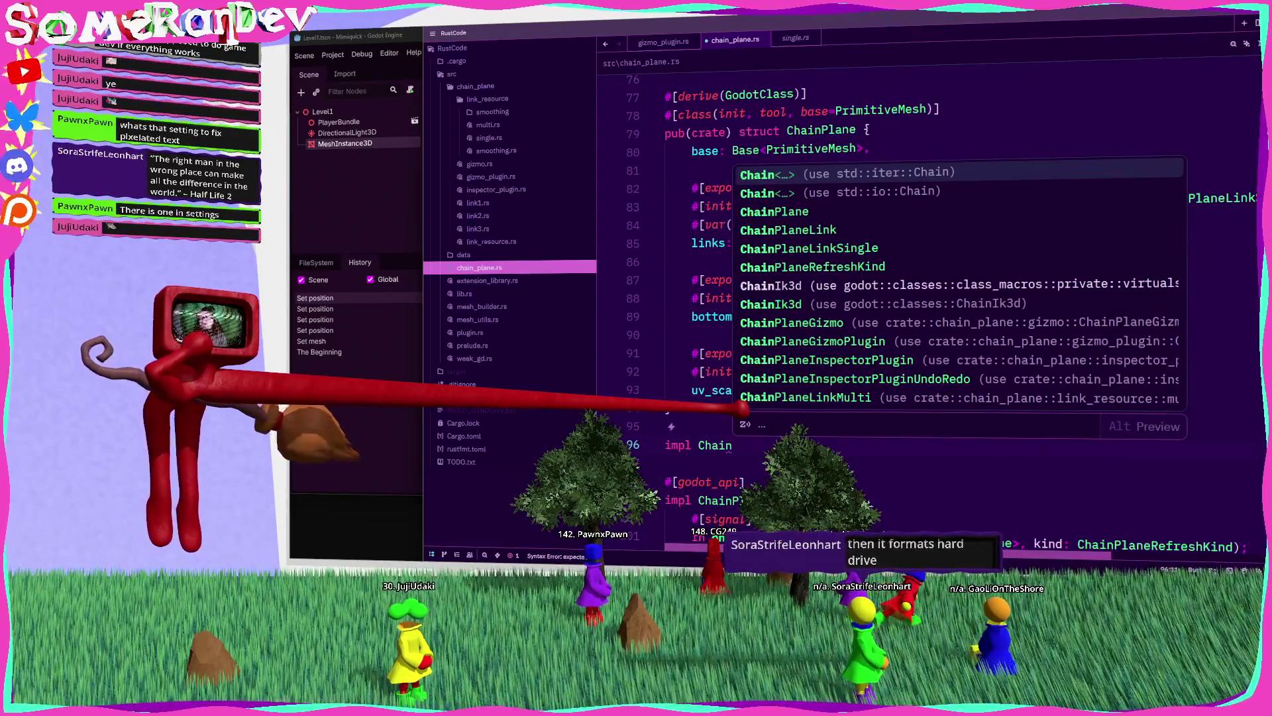
key("Escape")
key("ctrl+z")
key("ctrl+z")
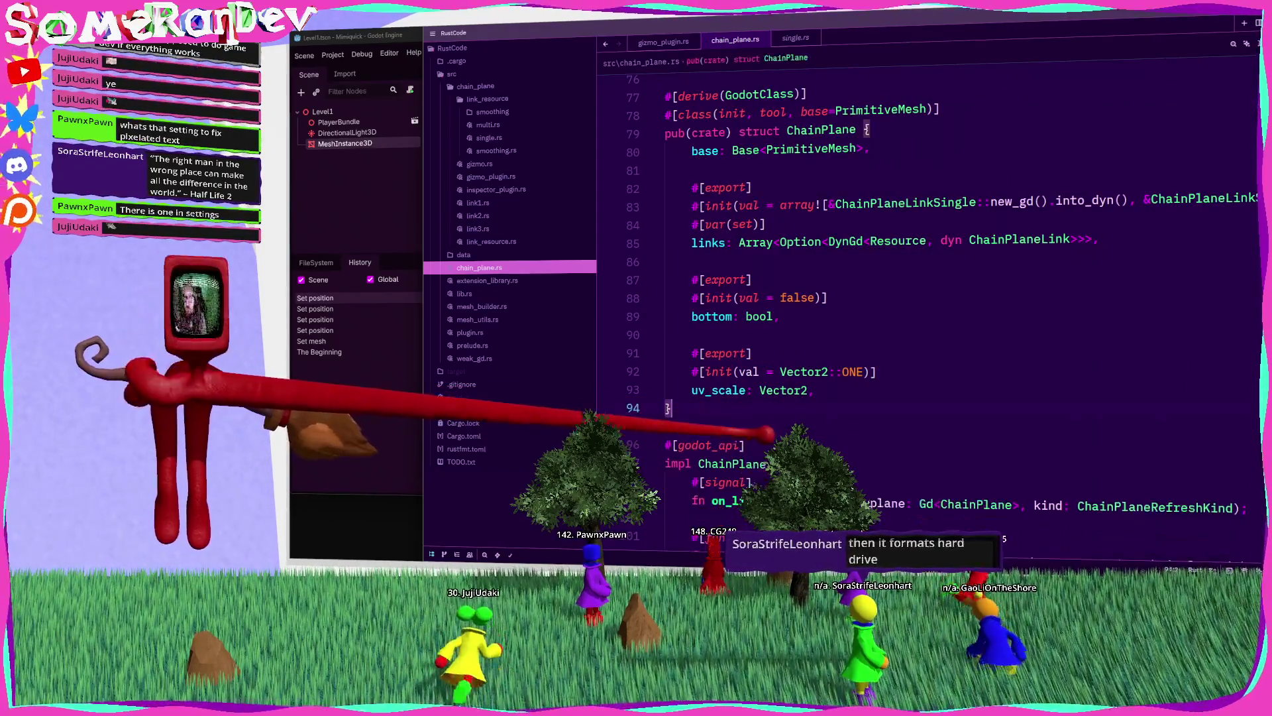
left_click(695, 112)
key("Delete")
key("Delete")
key("Delete")
scroll(927, 298, "up", 1)
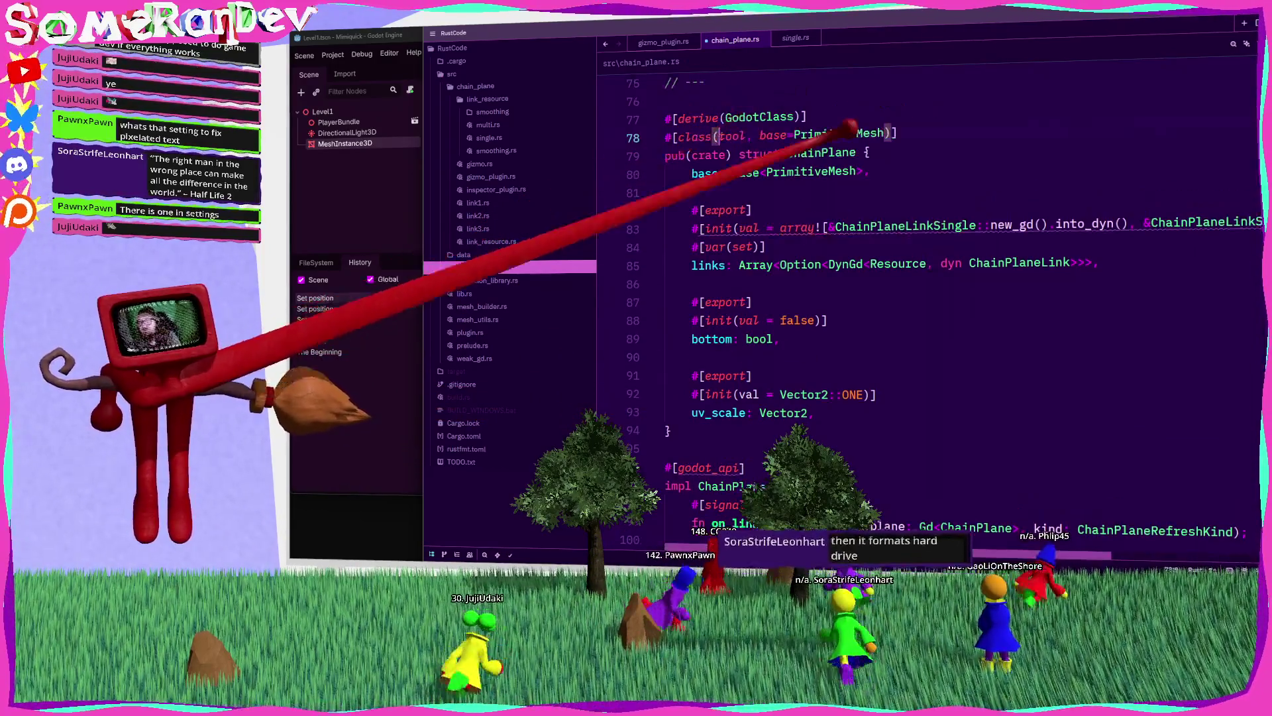
Step: Delete the #[init(val = ...)] lines above the links, bottom and uv_scale fields
left_click(694, 227)
key("shift+Down")
key("Delete")
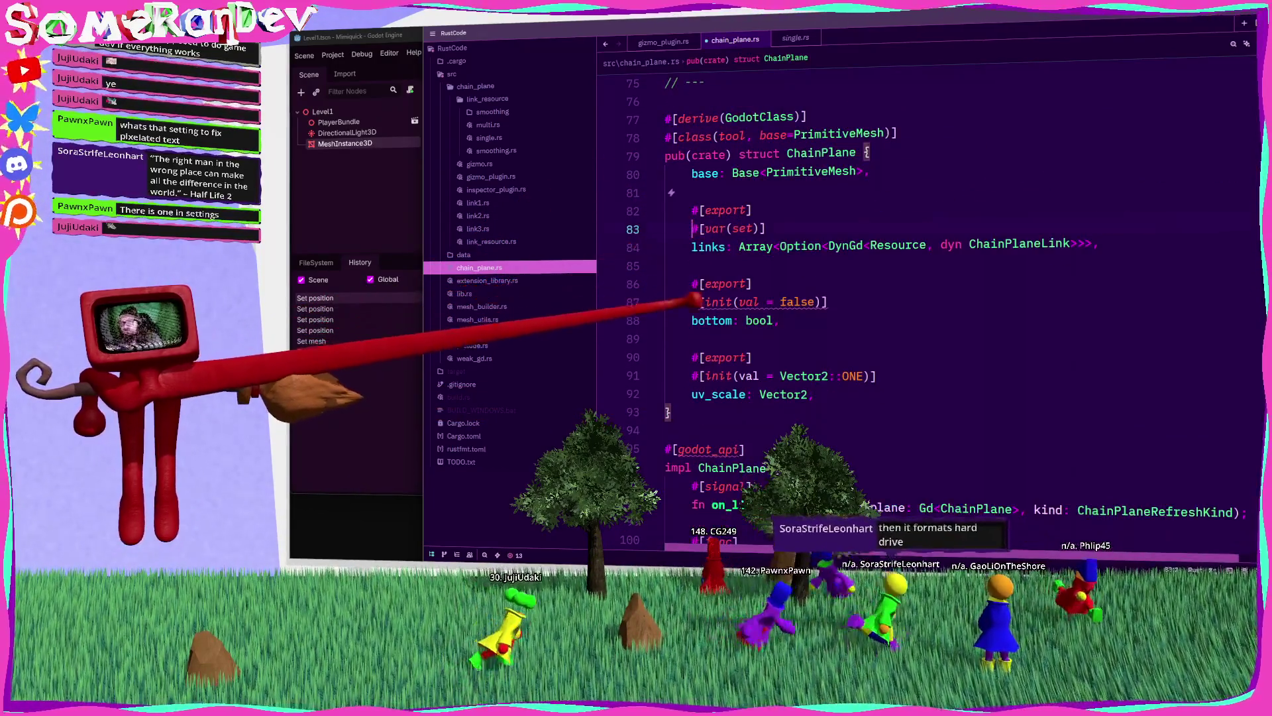
left_click(693, 301)
key("shift+Down")
key("Delete")
left_click(693, 357)
key("shift+Down")
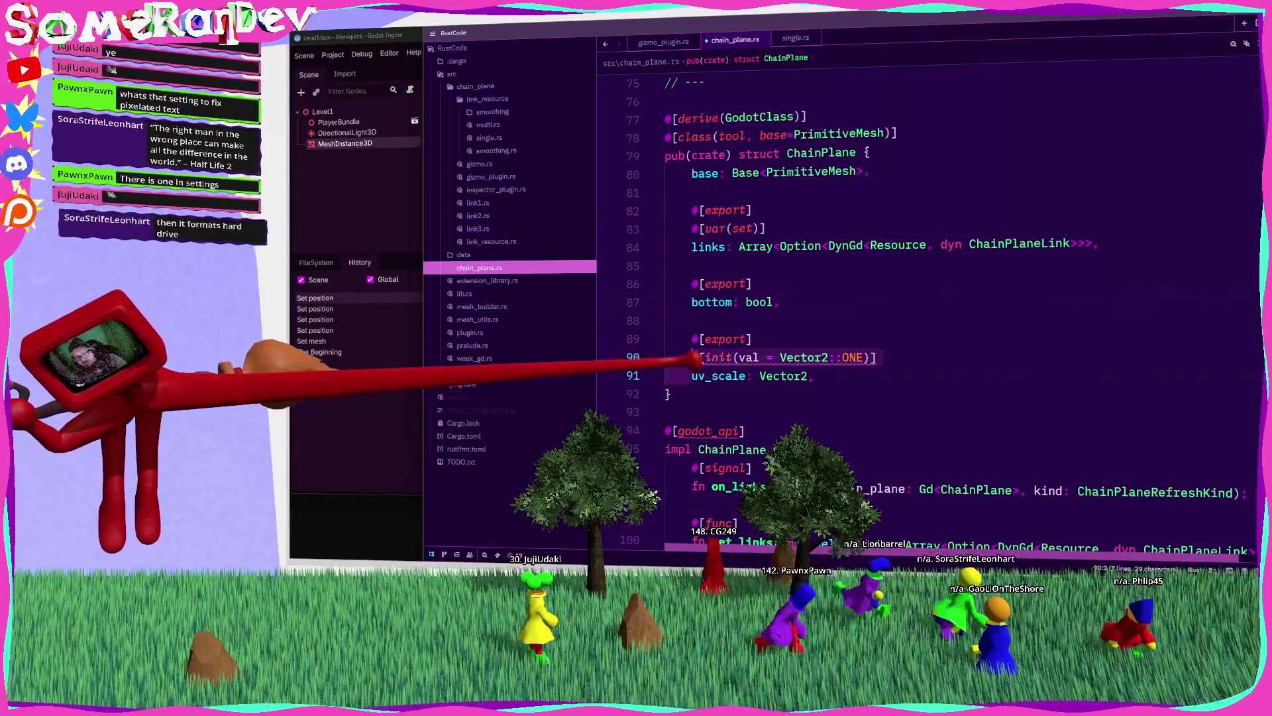
key("Delete")
scroll(811, 338, "down", 20)
scroll(811, 338, "down", 12)
left_click(948, 226)
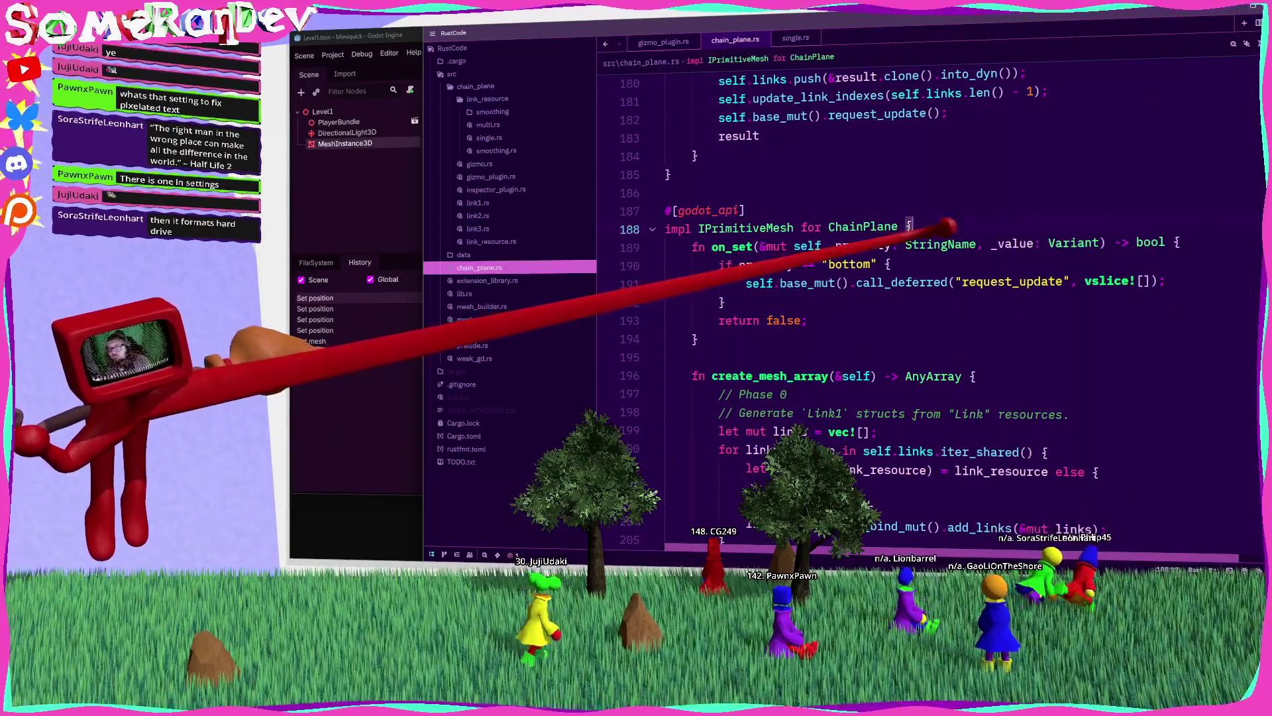
Step: Check the IPrimitiveMesh trait definition, then insert an autocompleted fn init stub and close its brace
key("Return")
key("Return")
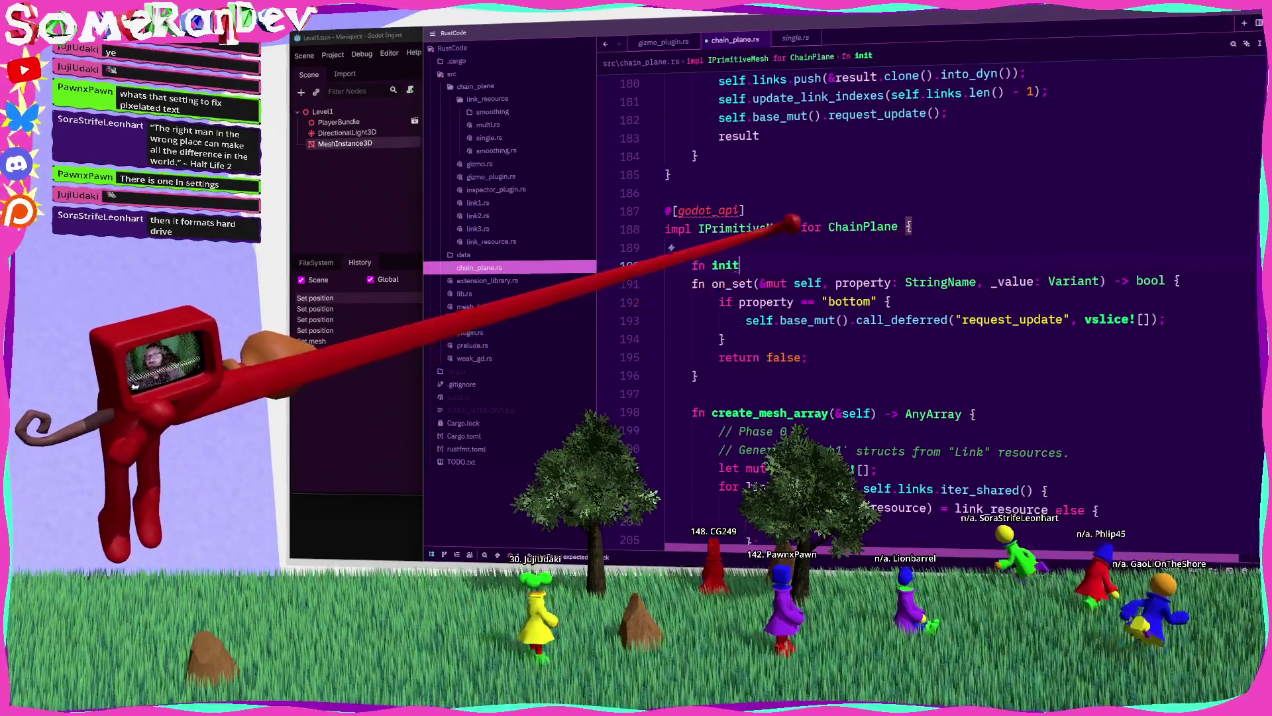
left_click(755, 228, "ctrl")
scroll(809, 319, "down", 5)
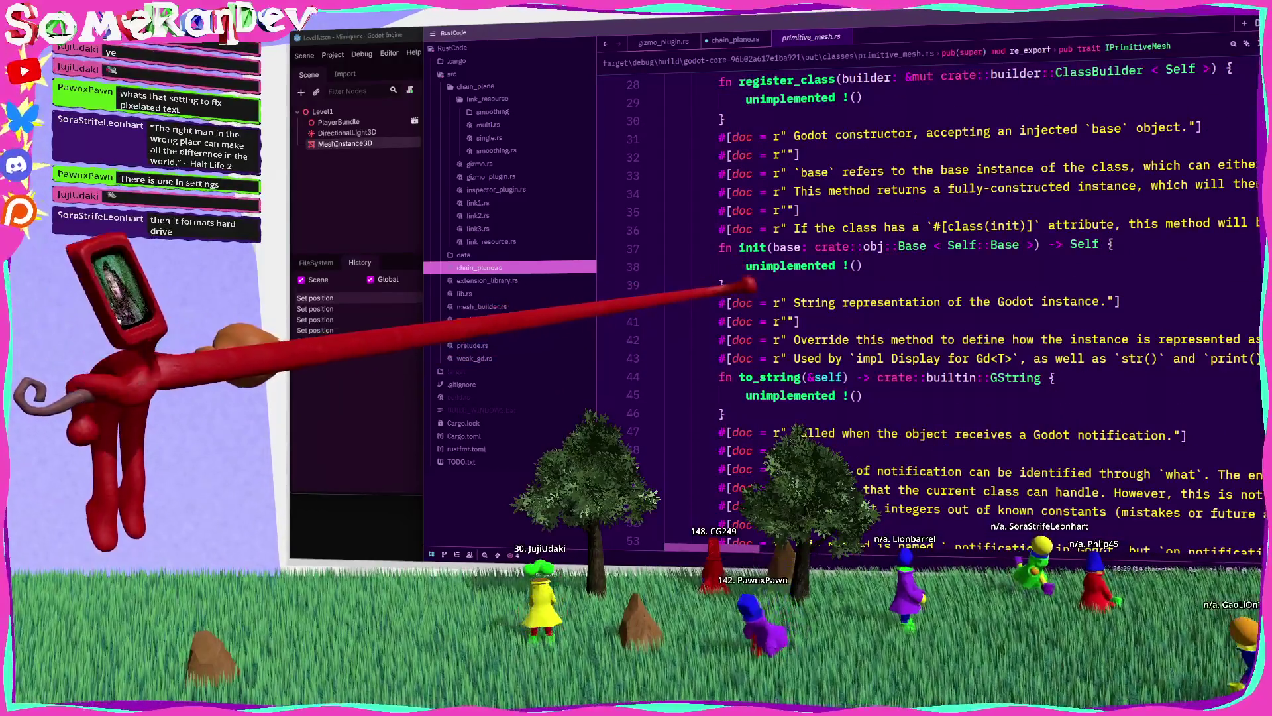
key("alt+Left")
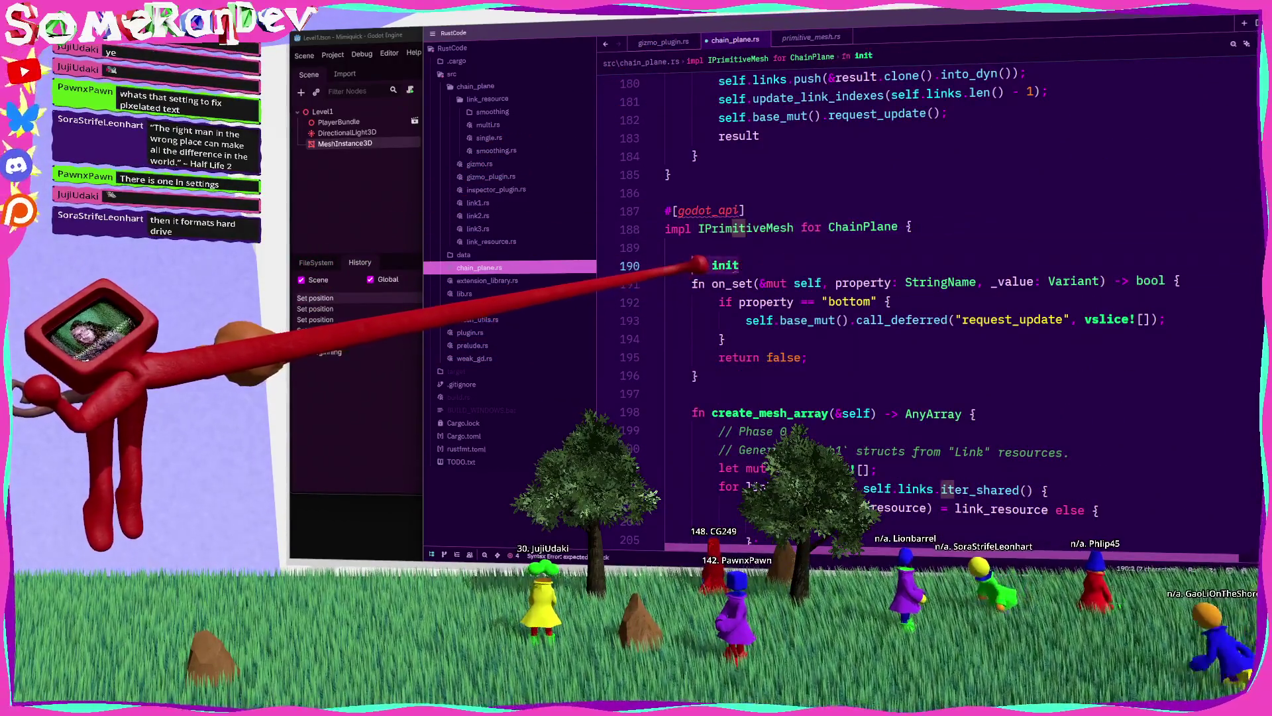
key("Return")
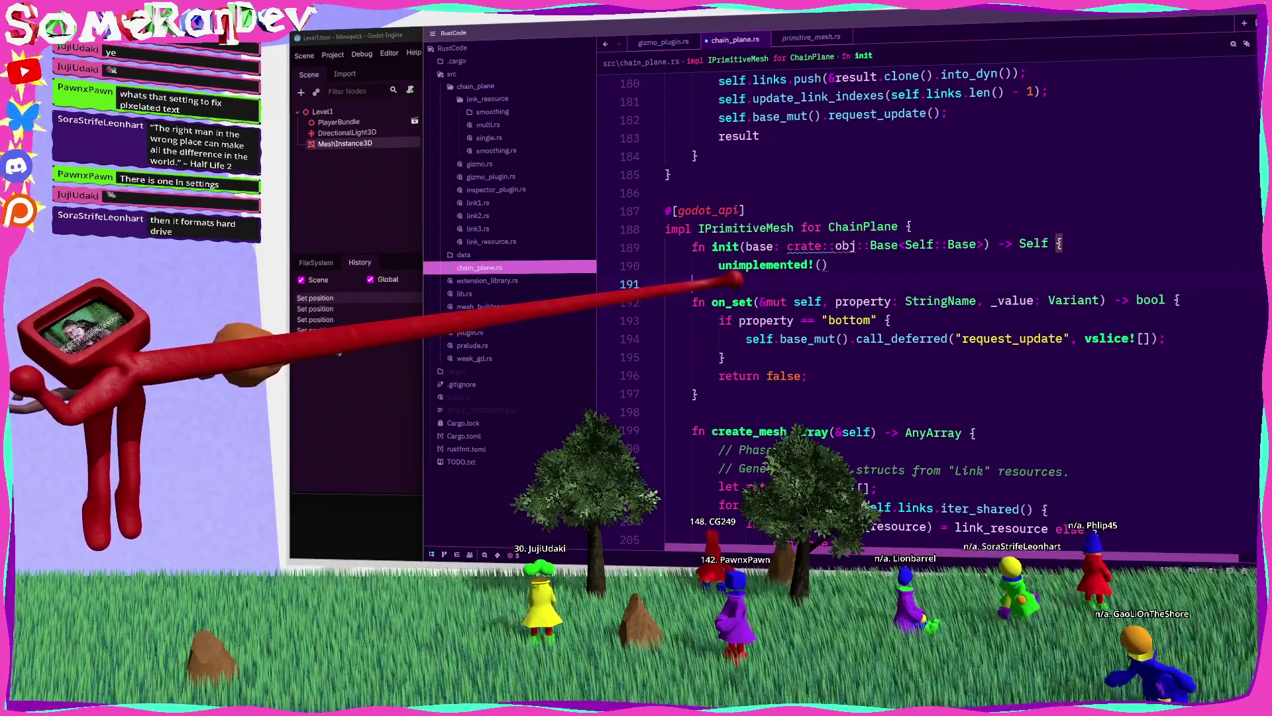
type("}")
key("Return")
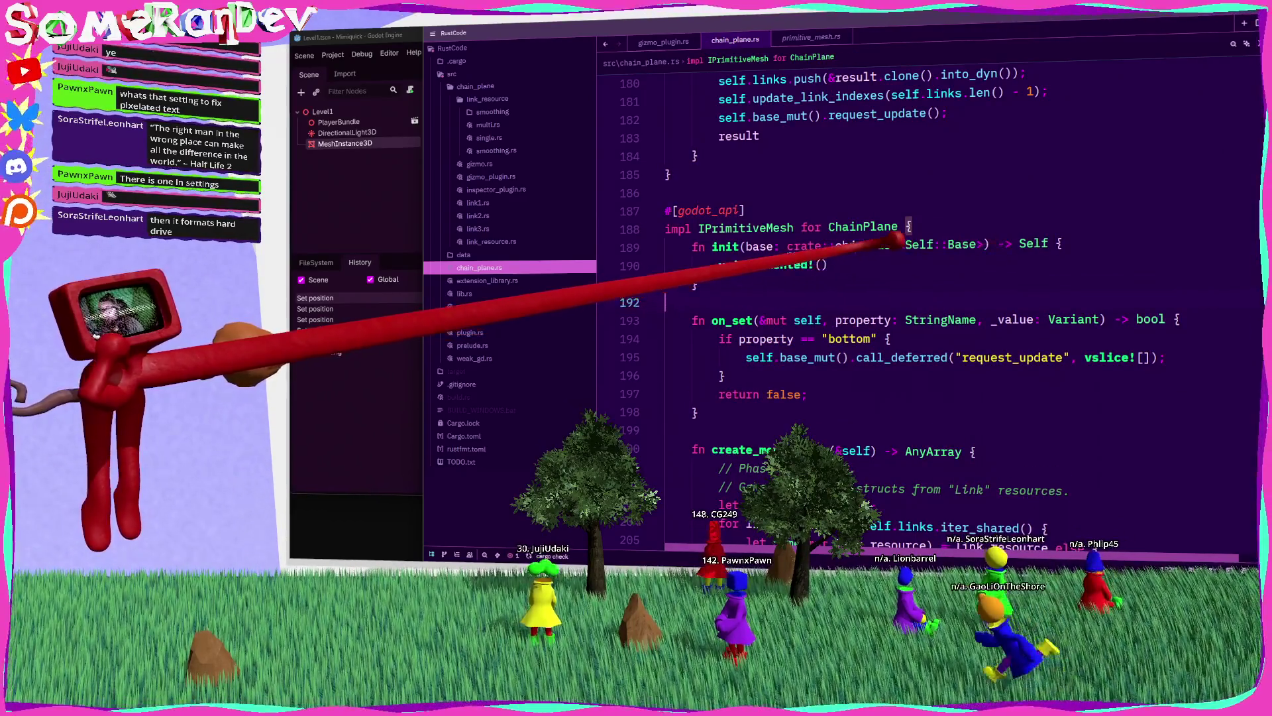
Step: Replace crate::obj::Base with Base in the init parameter type and select the unimplemented!() body
double_click(884, 244)
left_click_drag(888, 245, 742, 246)
type("Base")
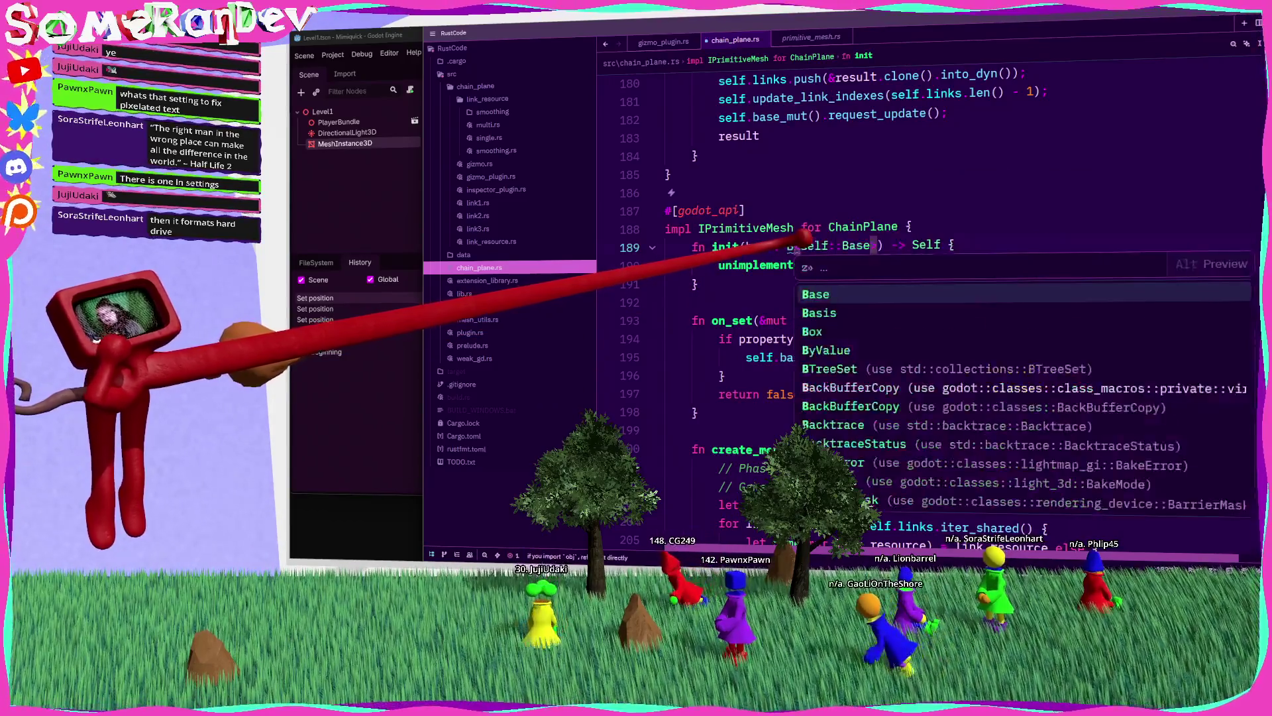
key("Return")
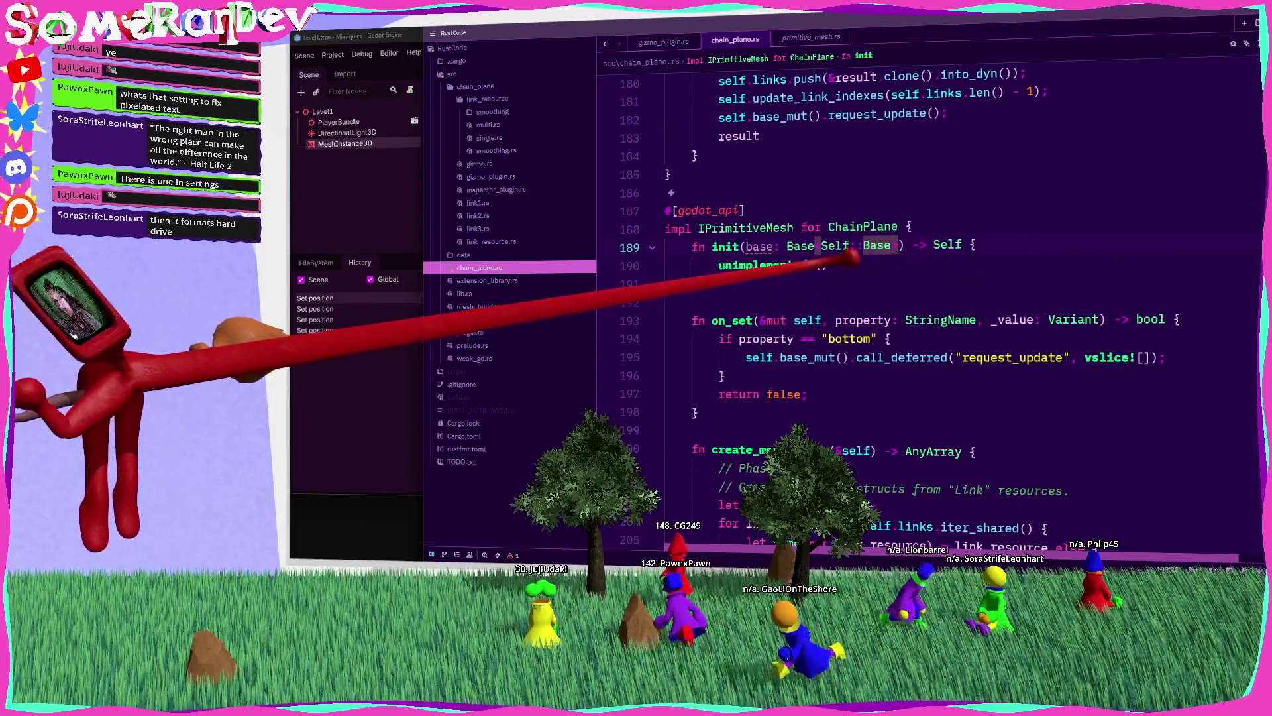
left_click_drag(825, 264, 719, 265)
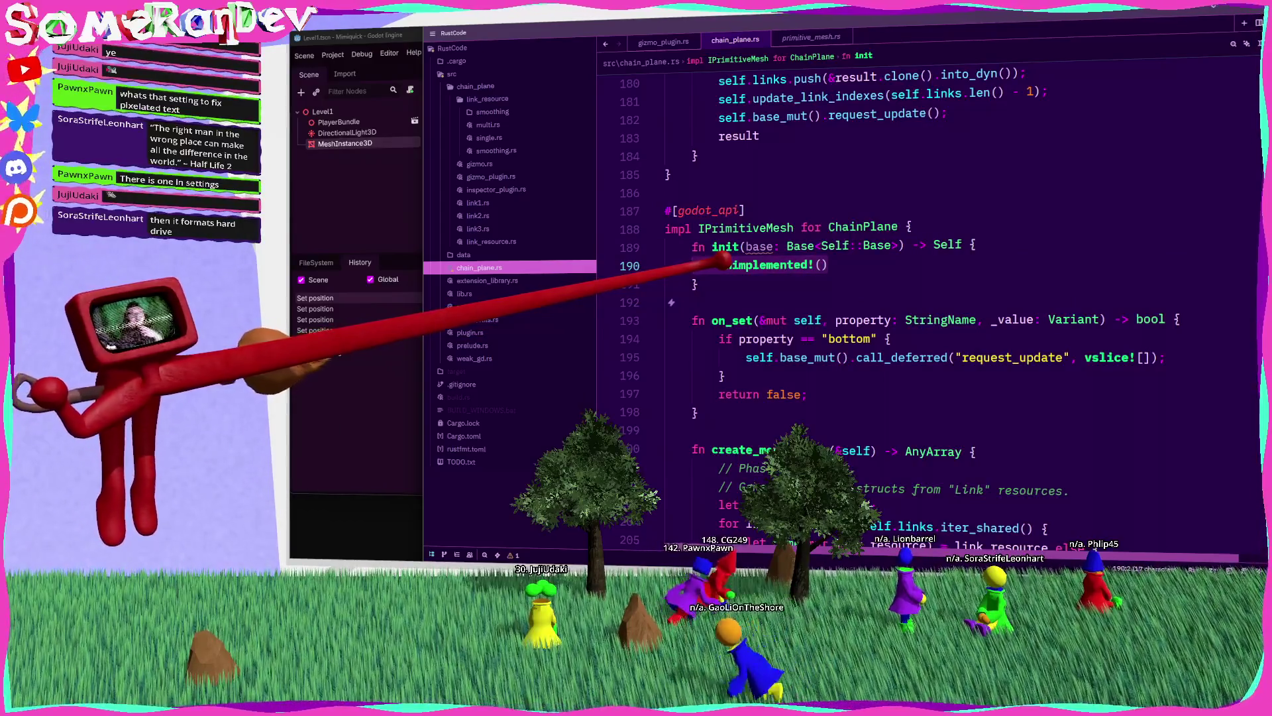
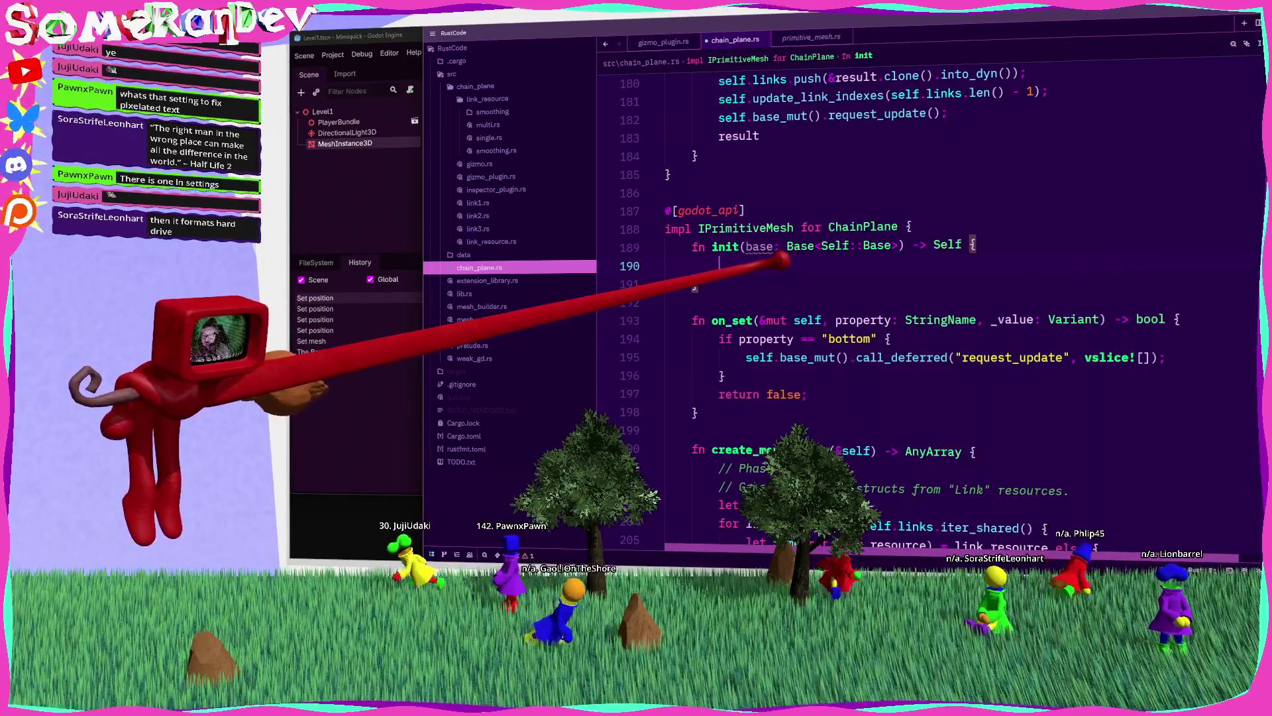
Step: Return a Self struct literal with base and links: array![]
type("Self {")
key("Return")
type("base")
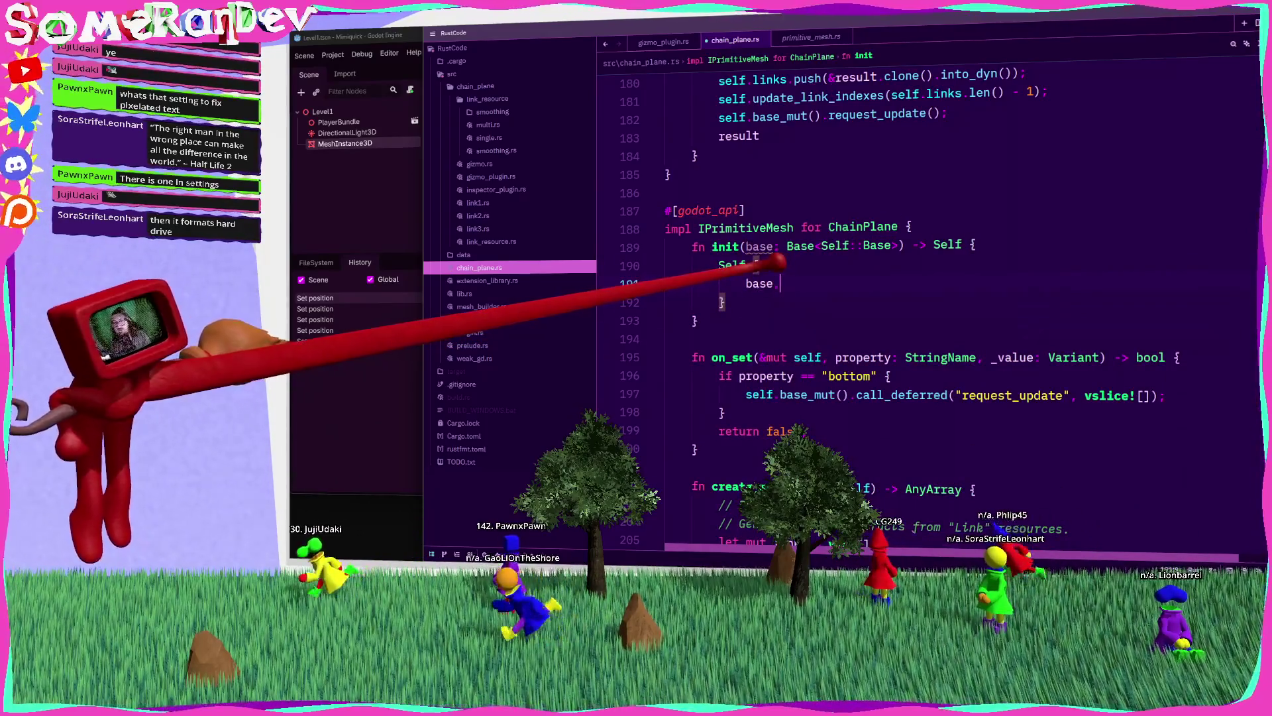
key("Return")
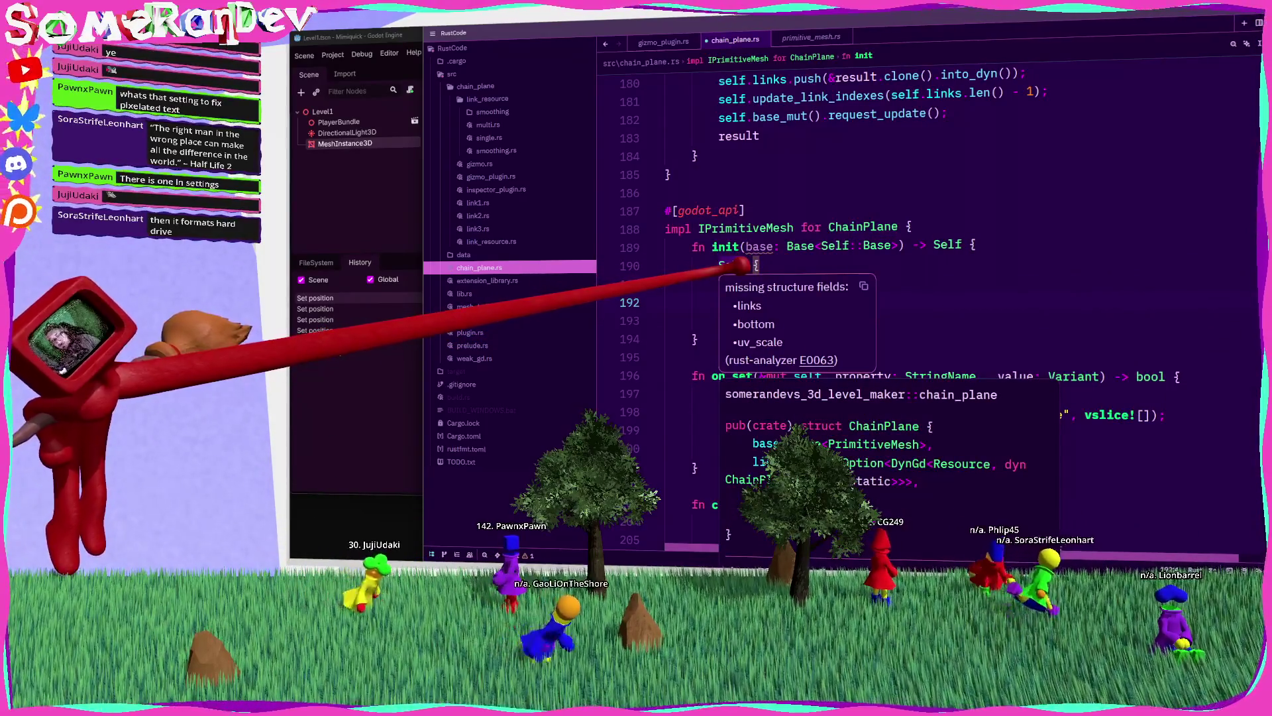
type("link")
key("Tab")
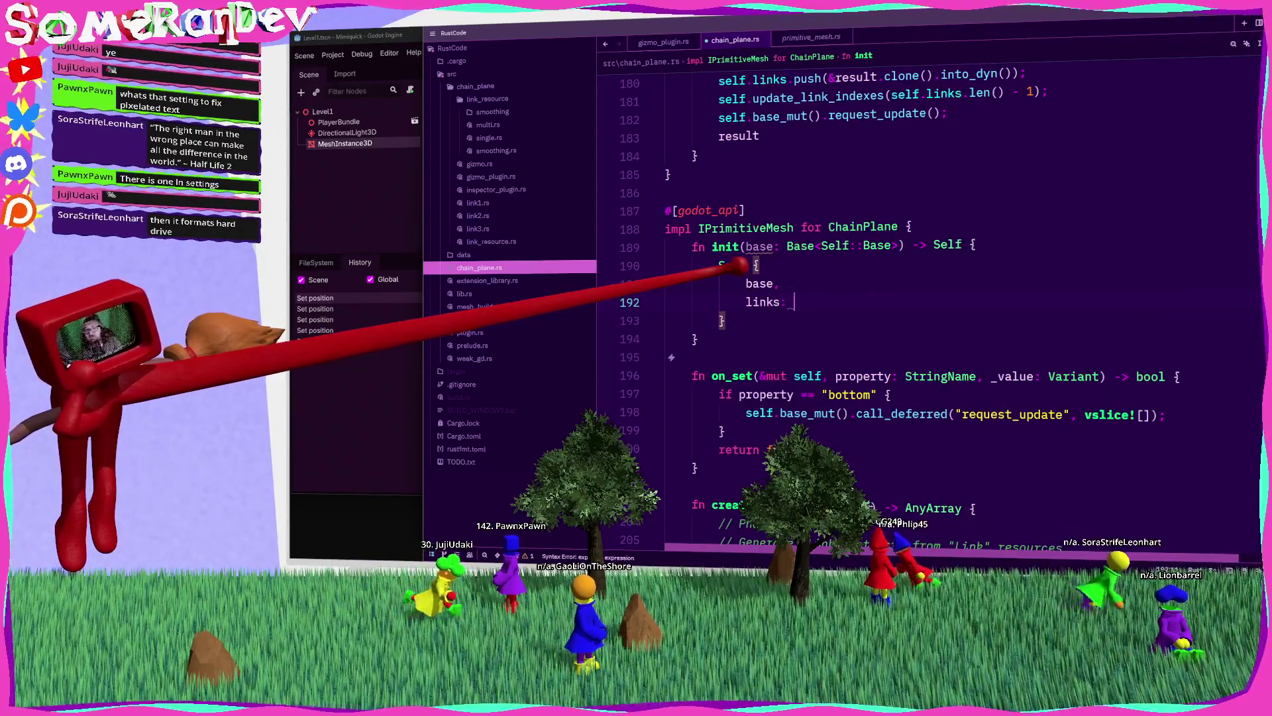
type("array![].")
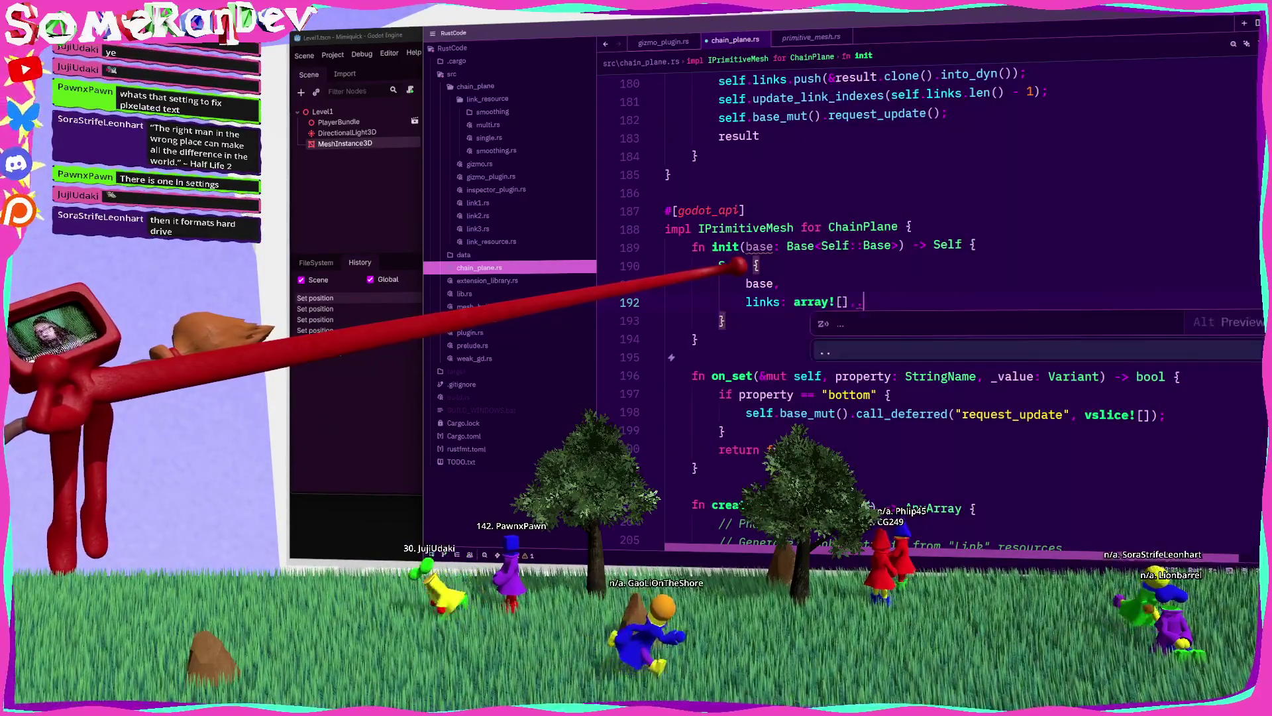
key("Return")
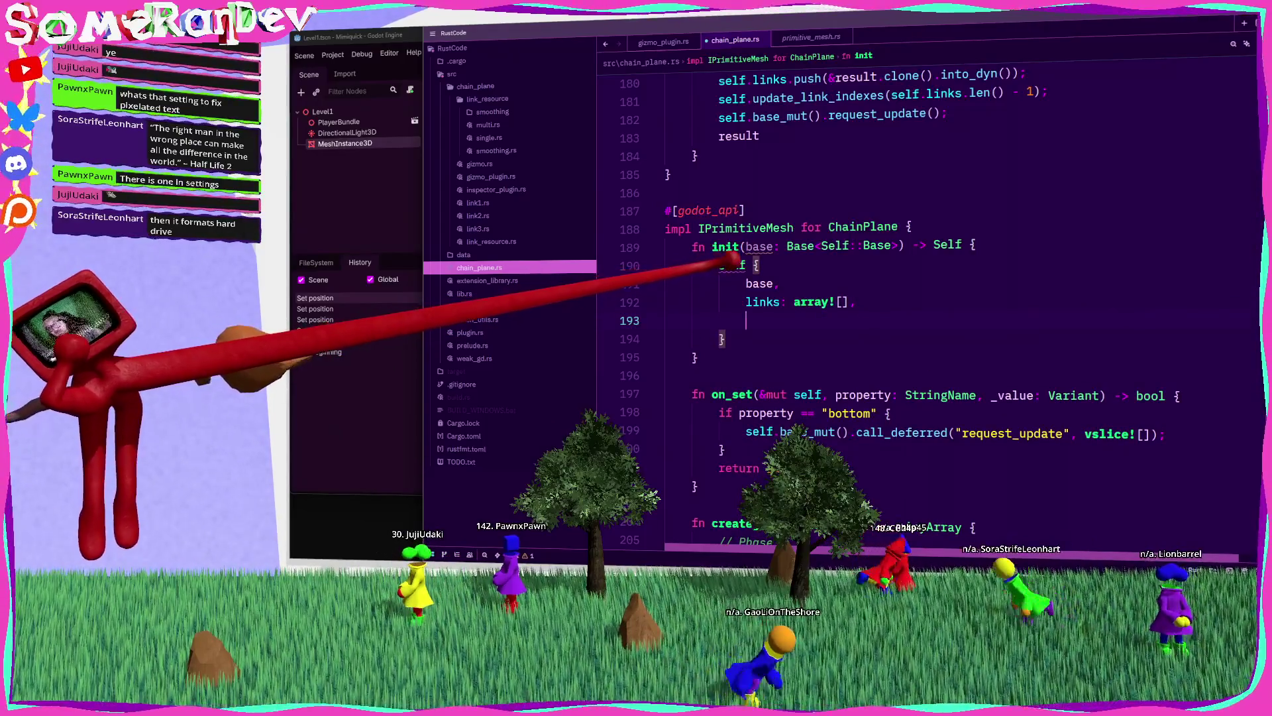
Step: Add bottom: false and uv_scale: Vector2::ONE fields, then save chain_plane.rs
mouse_move(733, 265)
type("bottom: false,")
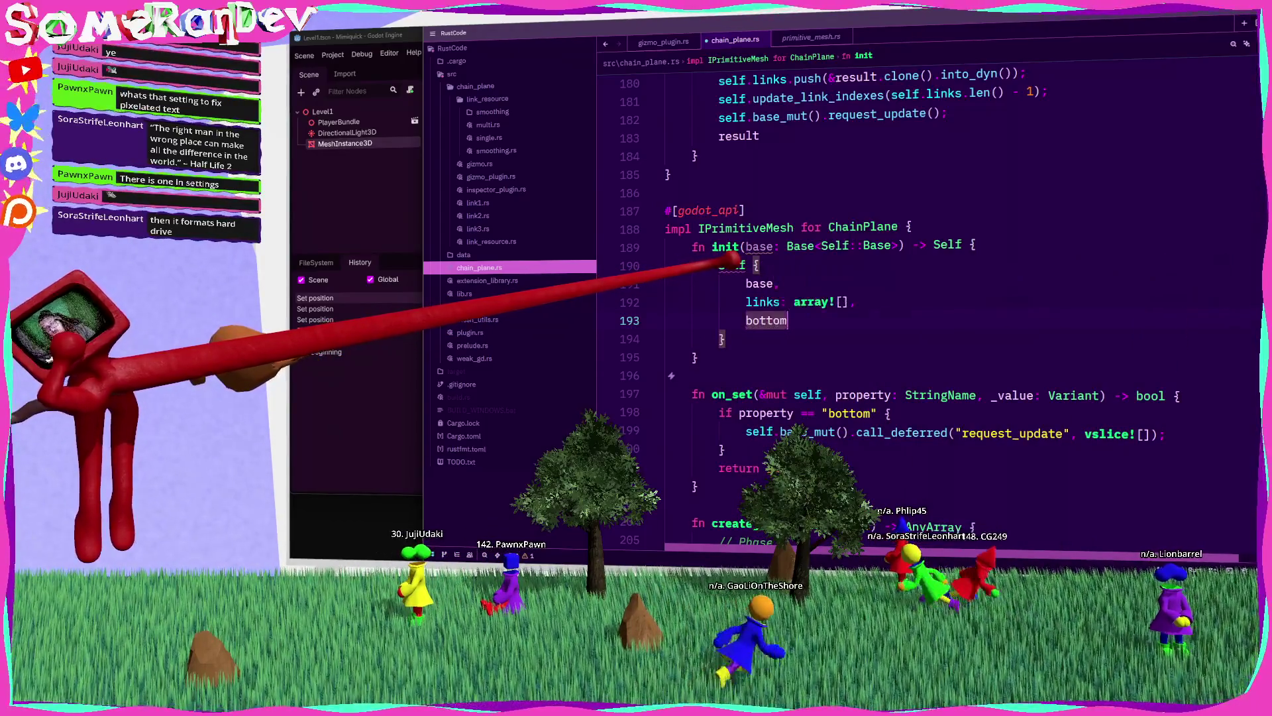
key("Return")
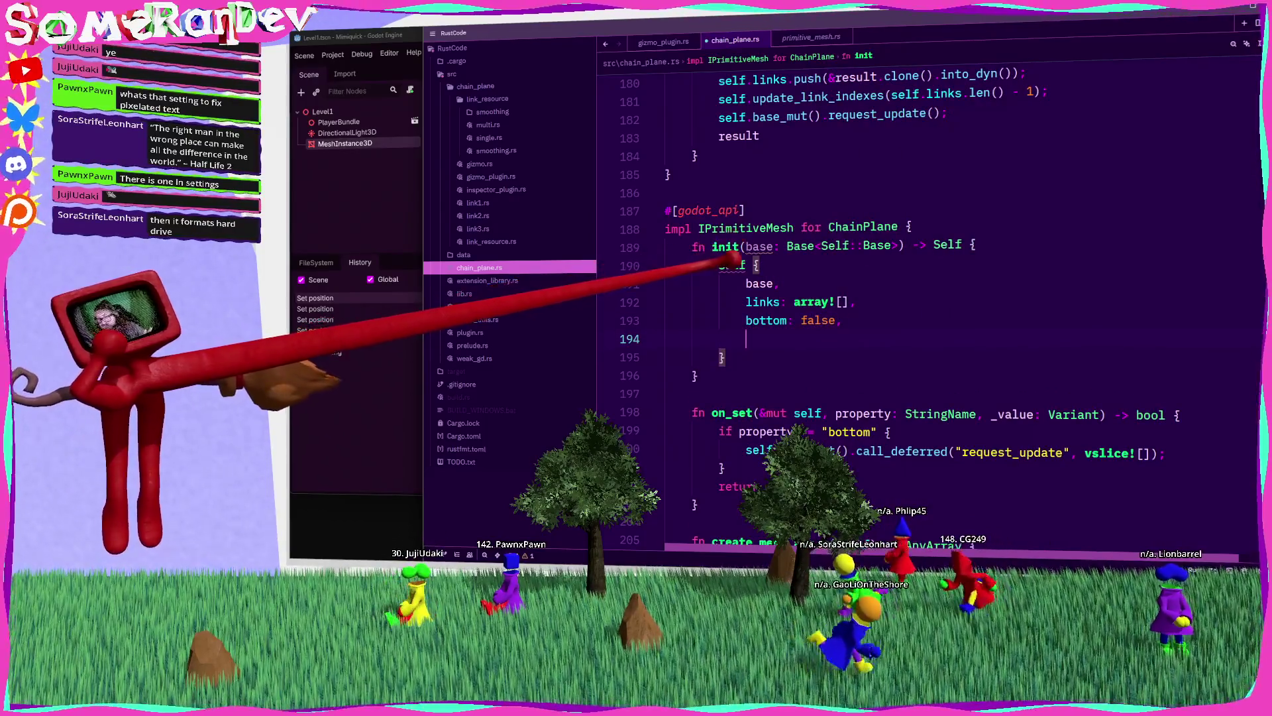
type("uv_sca")
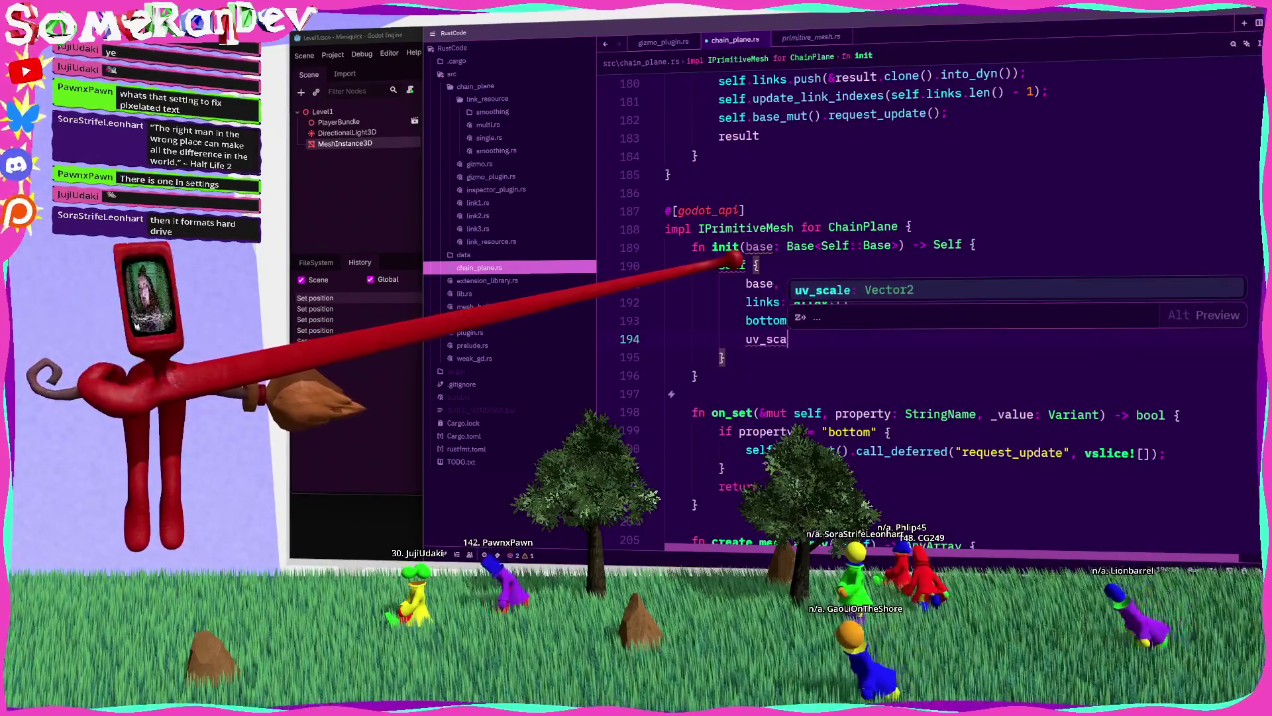
type("le: Vector")
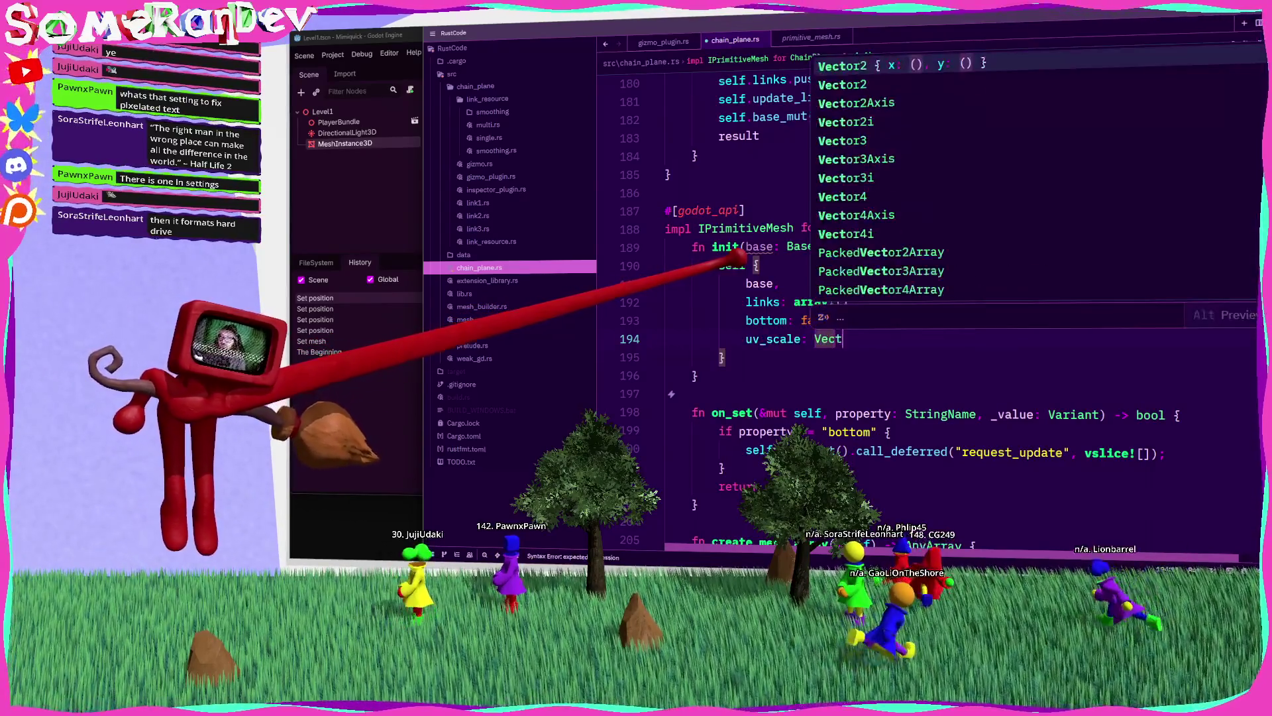
type("2::ONE")
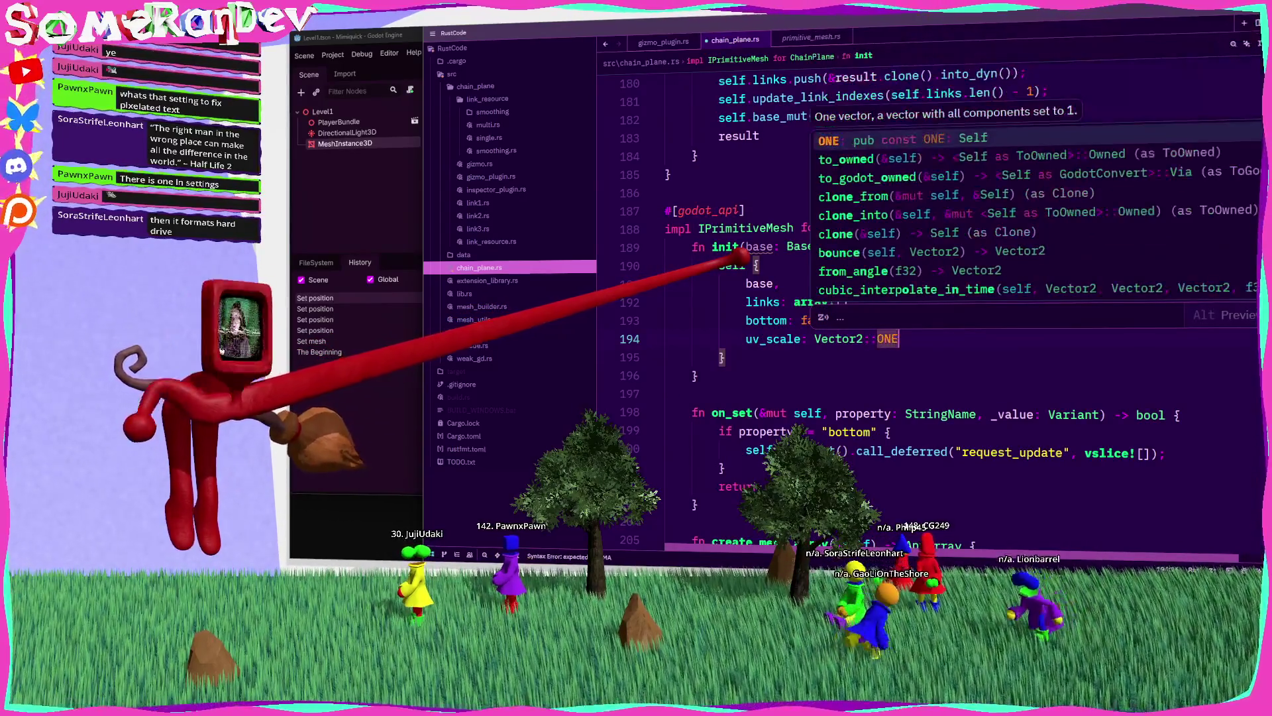
type(",")
key("ctrl+s")
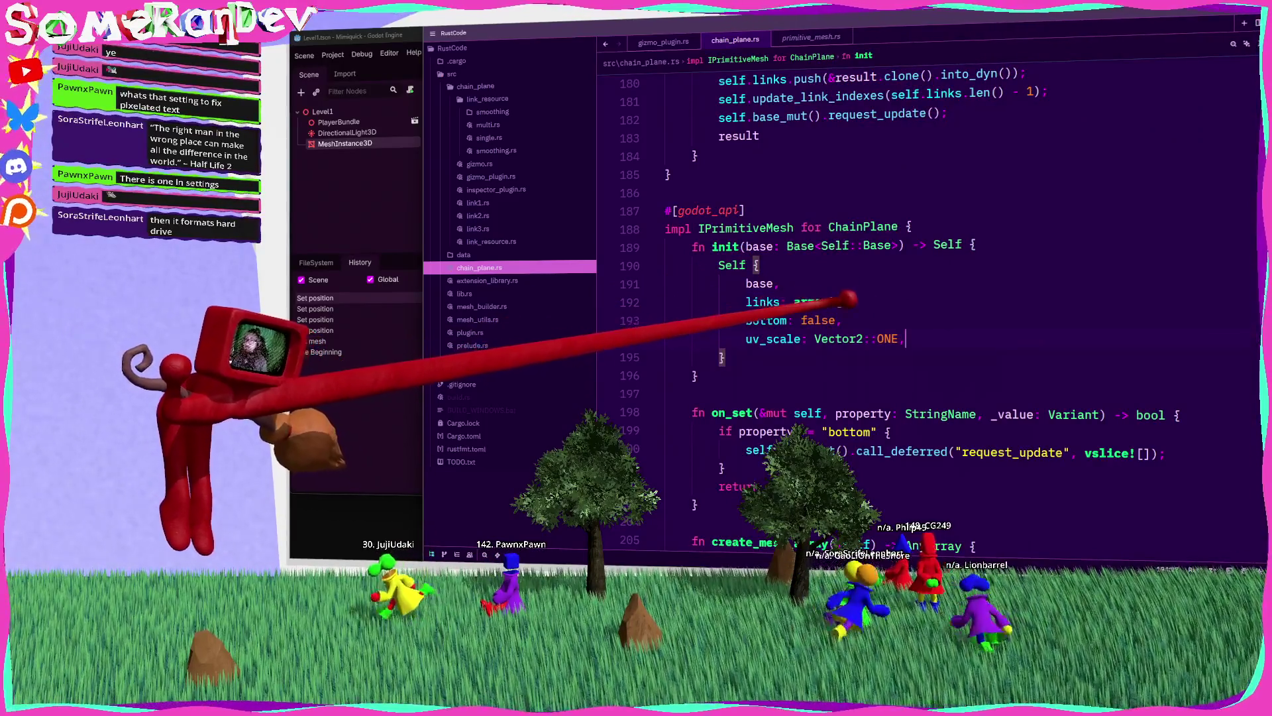
left_click(721, 265)
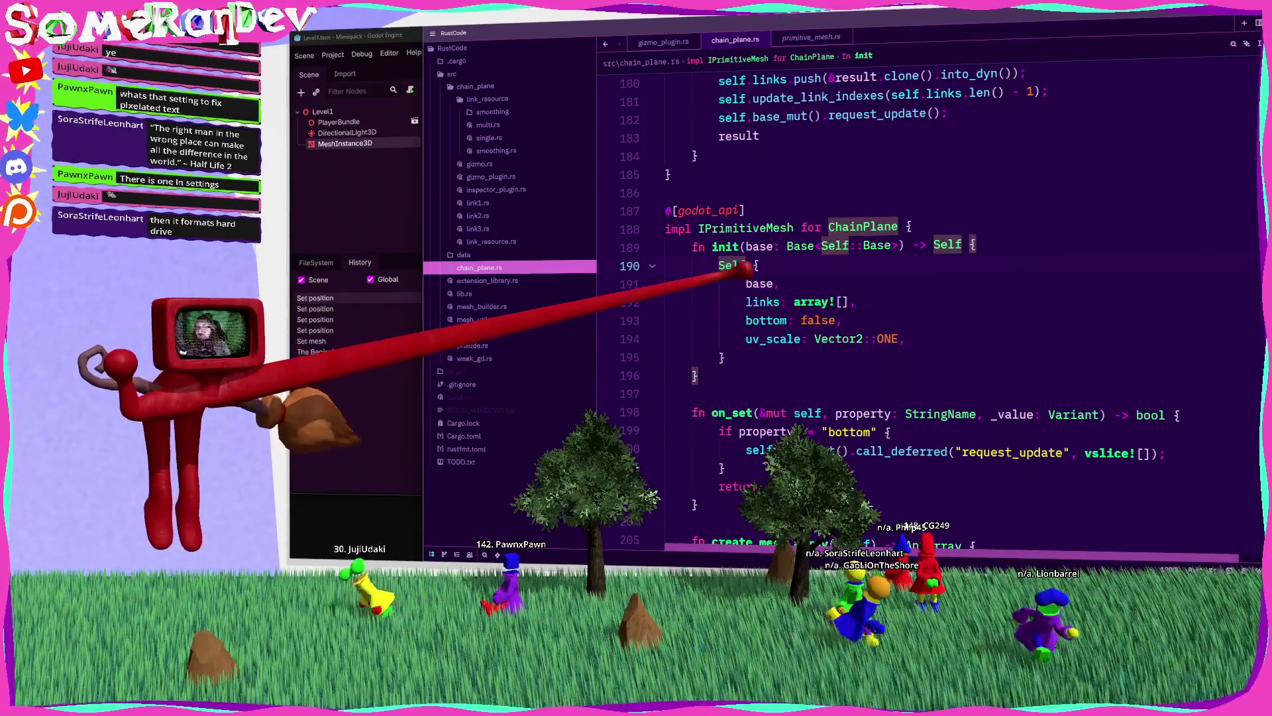
Step: Move links' array![] value into a new let above and set links to a
left_click_drag(794, 302, 848, 301)
key("BackSpace")
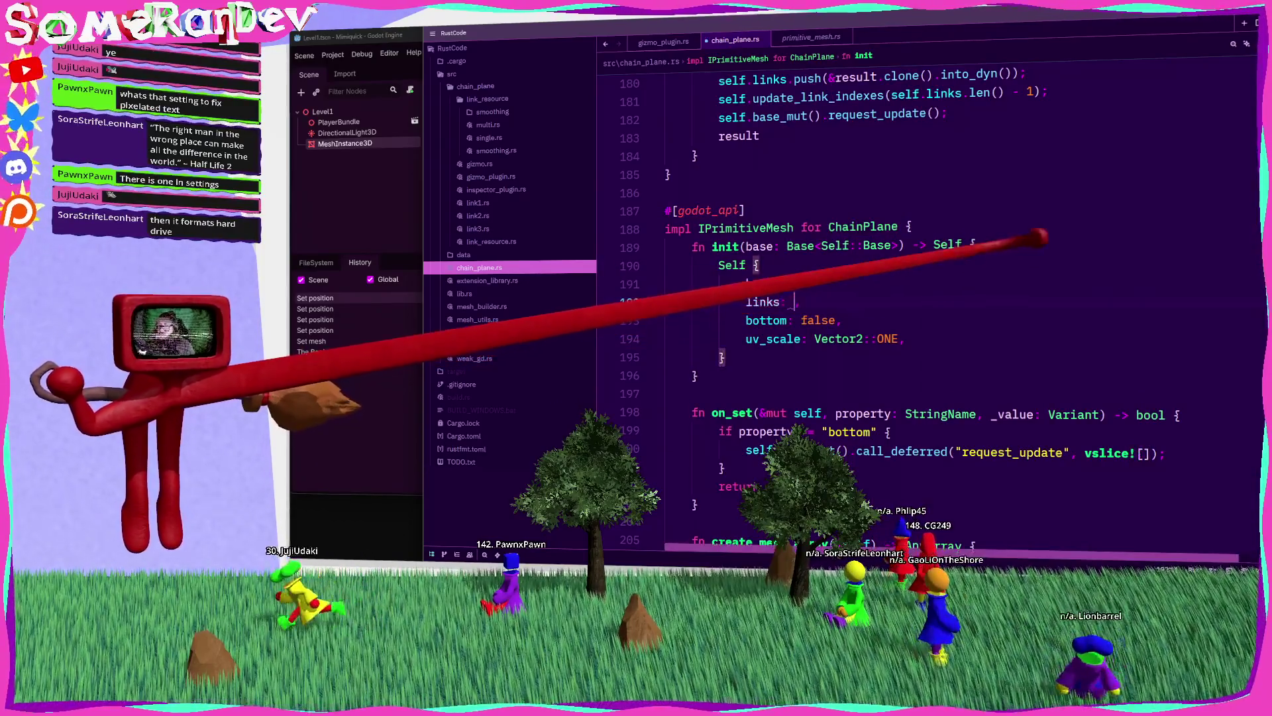
key("ctrl+shift+Return")
type("let a = array![")
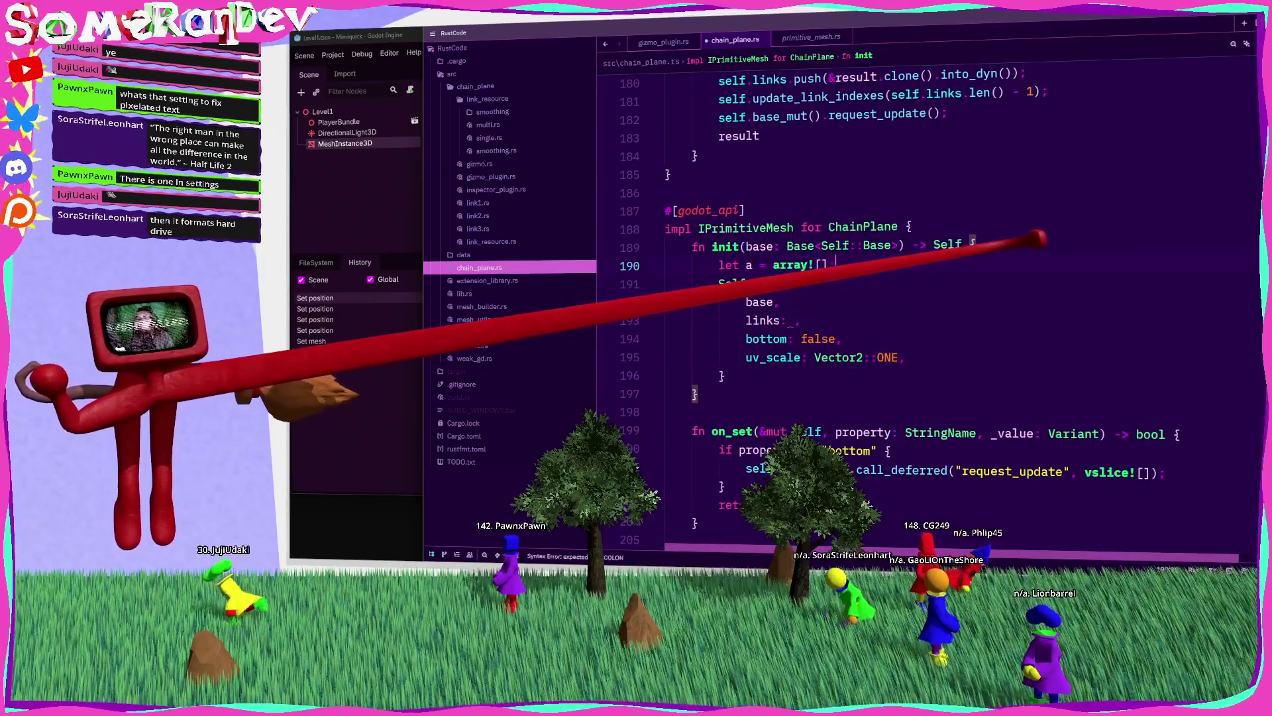
left_click(794, 320)
type("a")
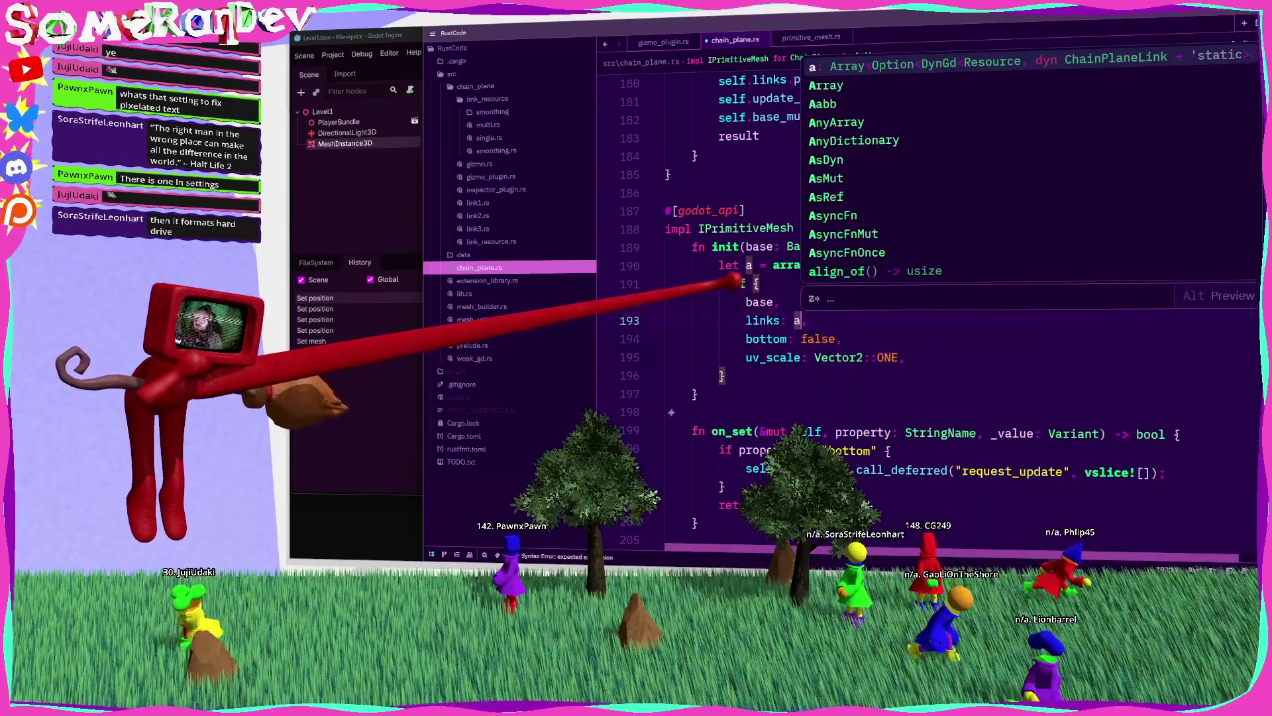
Step: Bind the struct literal to let result and add a result line after it
left_click(745, 283)
type("result =")
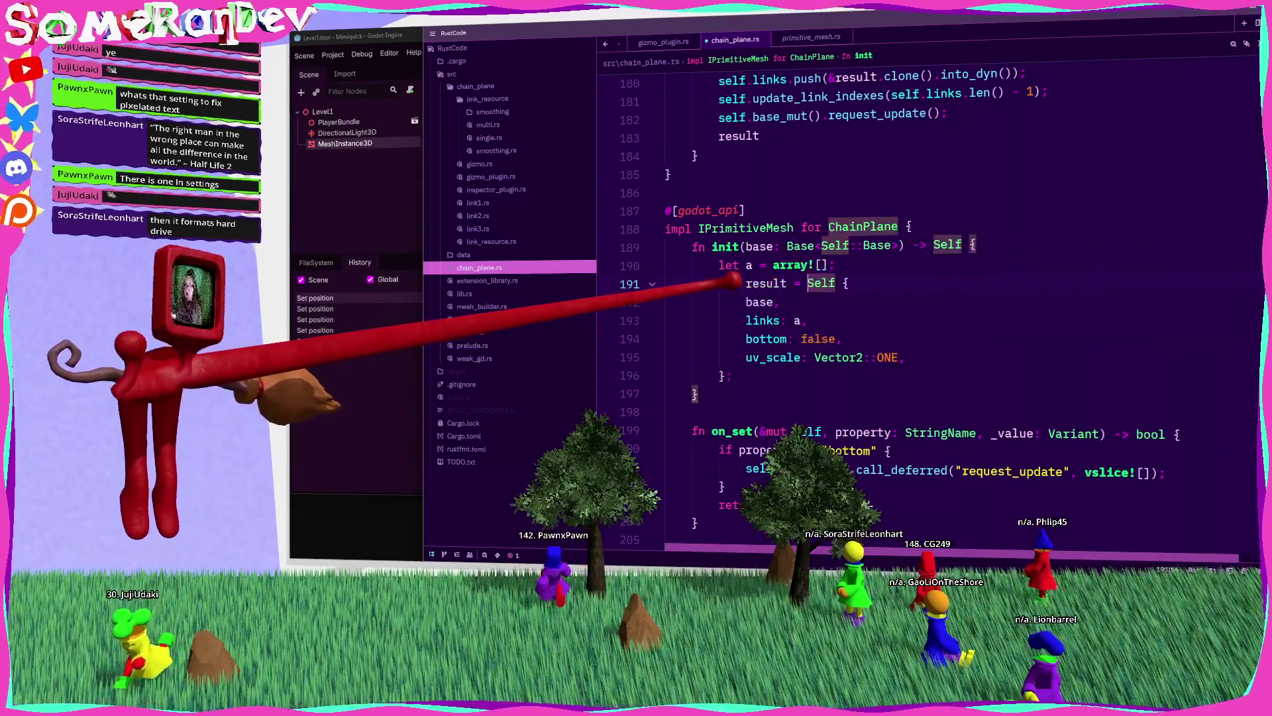
left_click(744, 283)
type("let")
left_click(769, 374)
key("Return")
key("Return")
type("result")
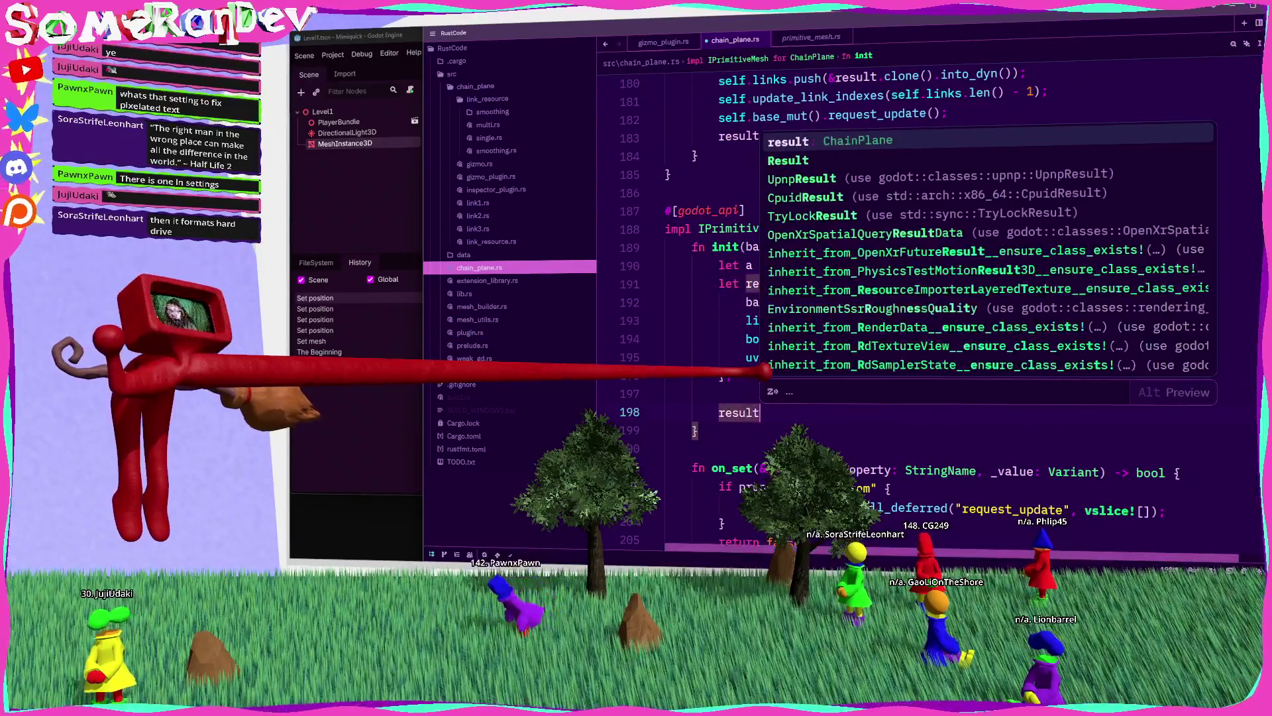
key("Escape")
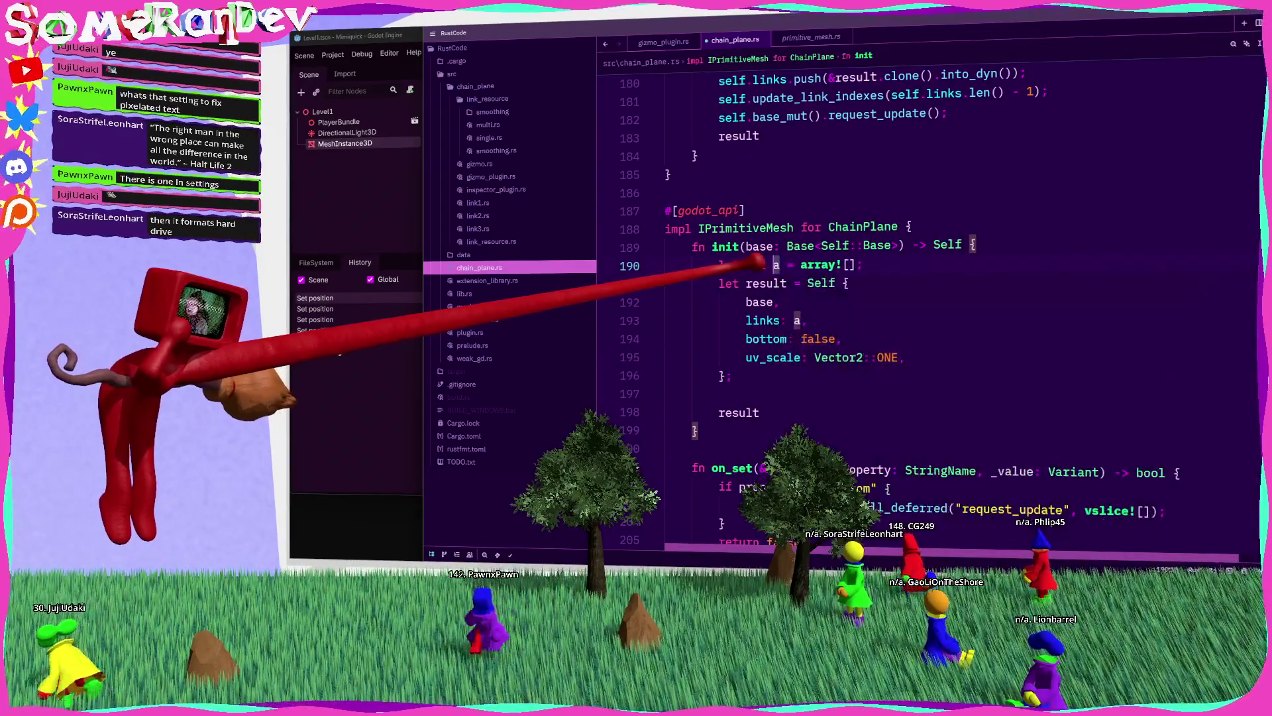
Step: Make a mutable and add another result line below the struct
type("mut")
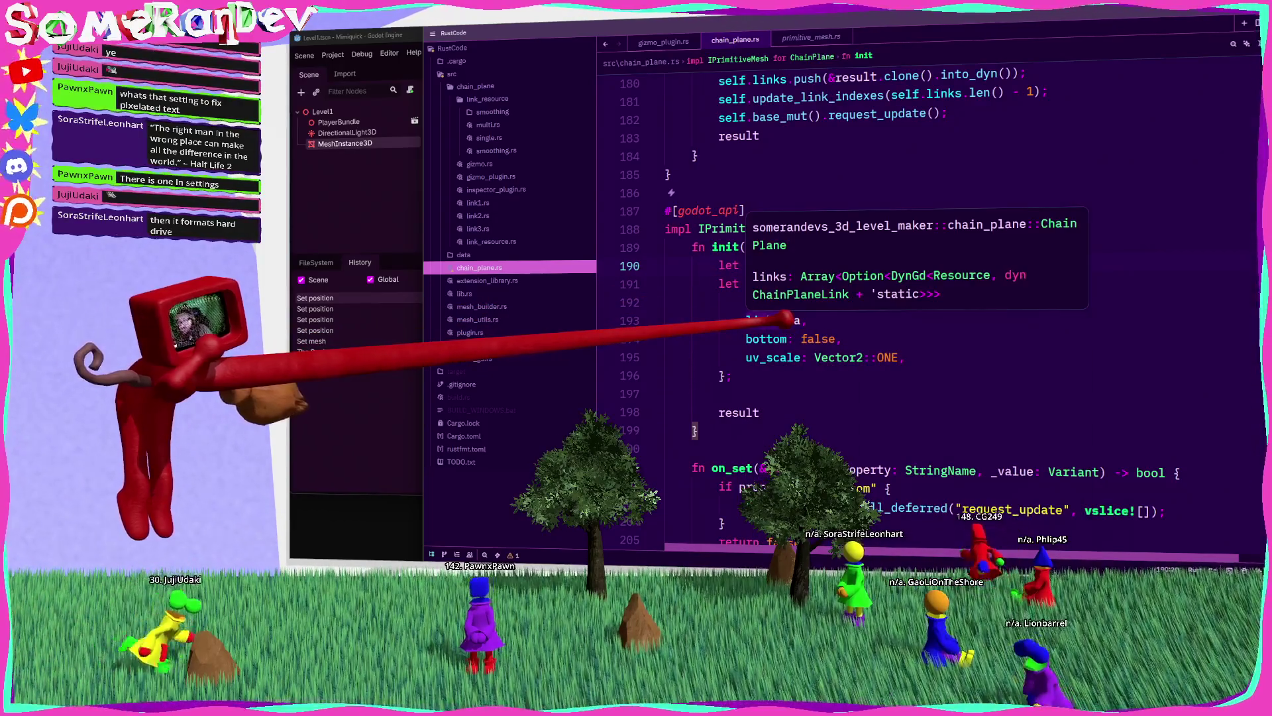
double_click(776, 265)
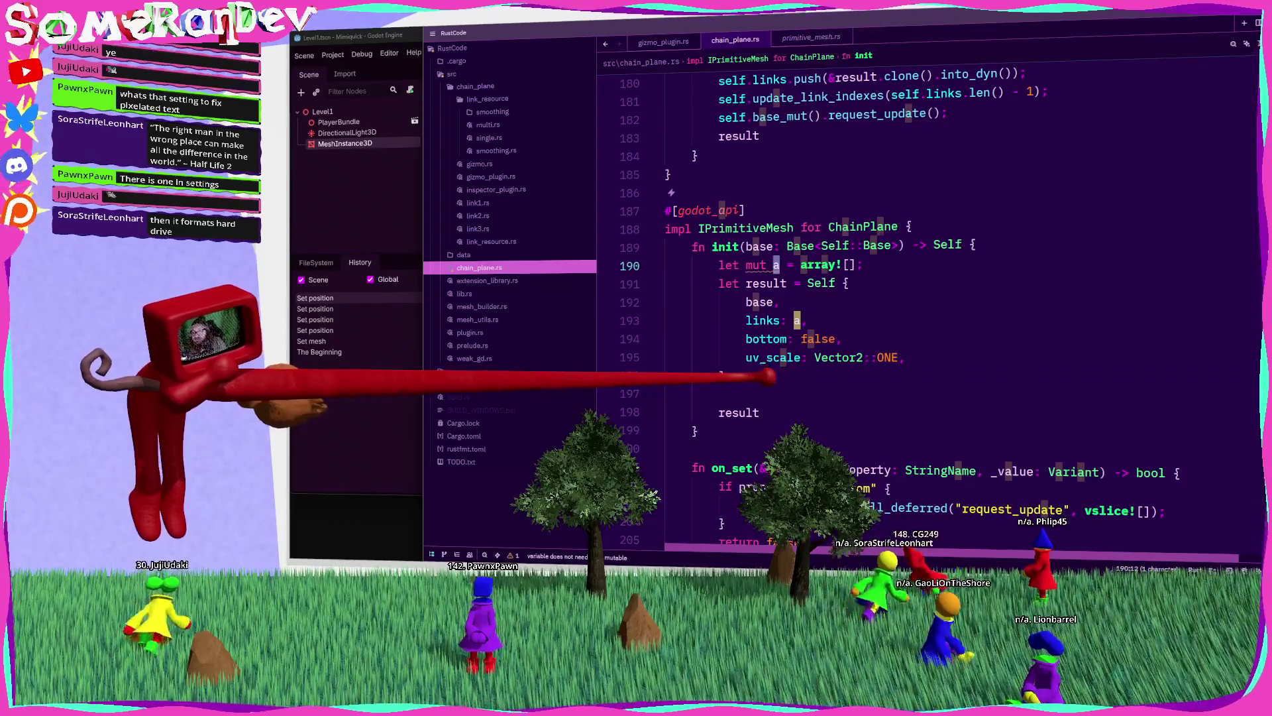
key("Return")
key("Return")
type("result ")
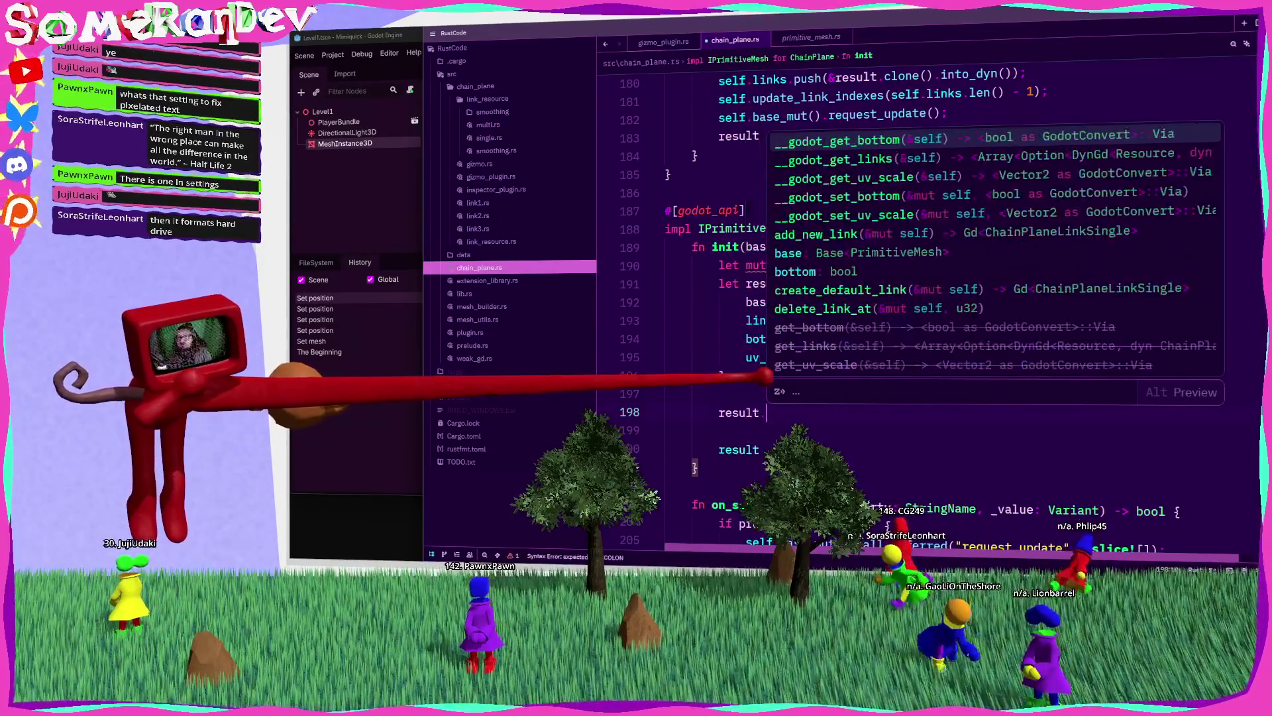
type("bind")
key("BackSpace")
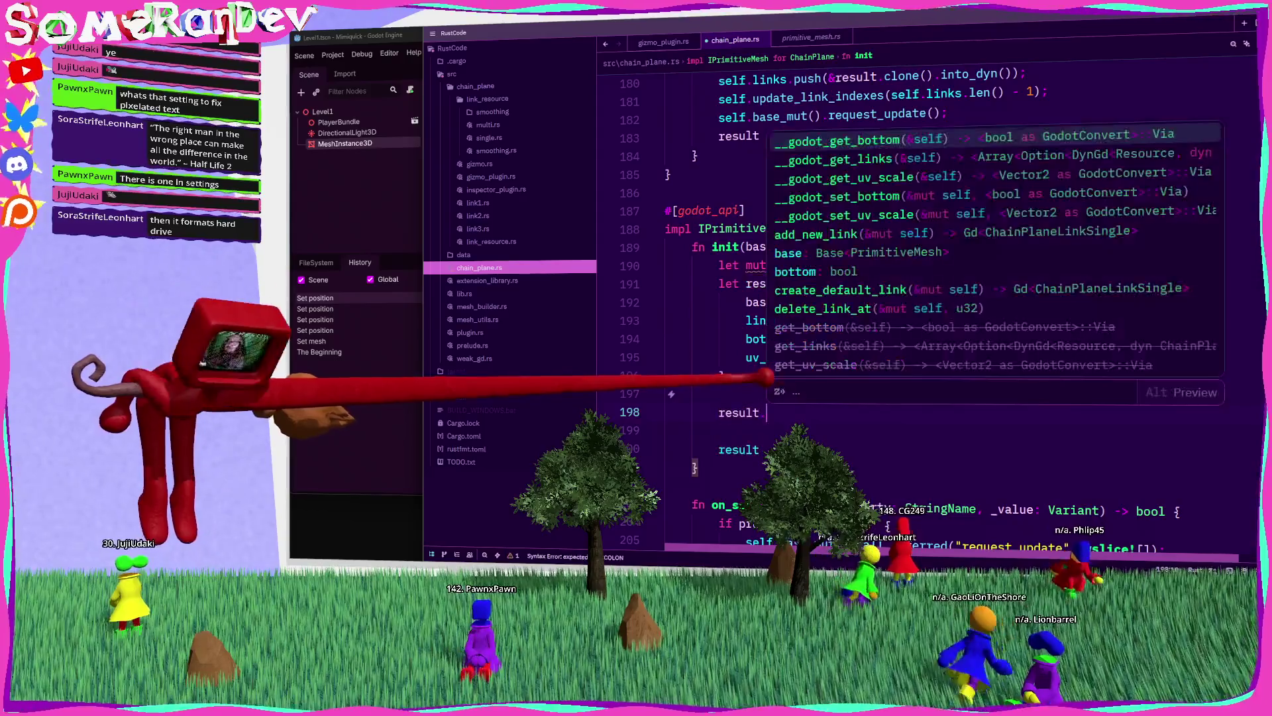
scroll(756, 376, "down", 3)
left_click(727, 338)
scroll(928, 305, "up", 20)
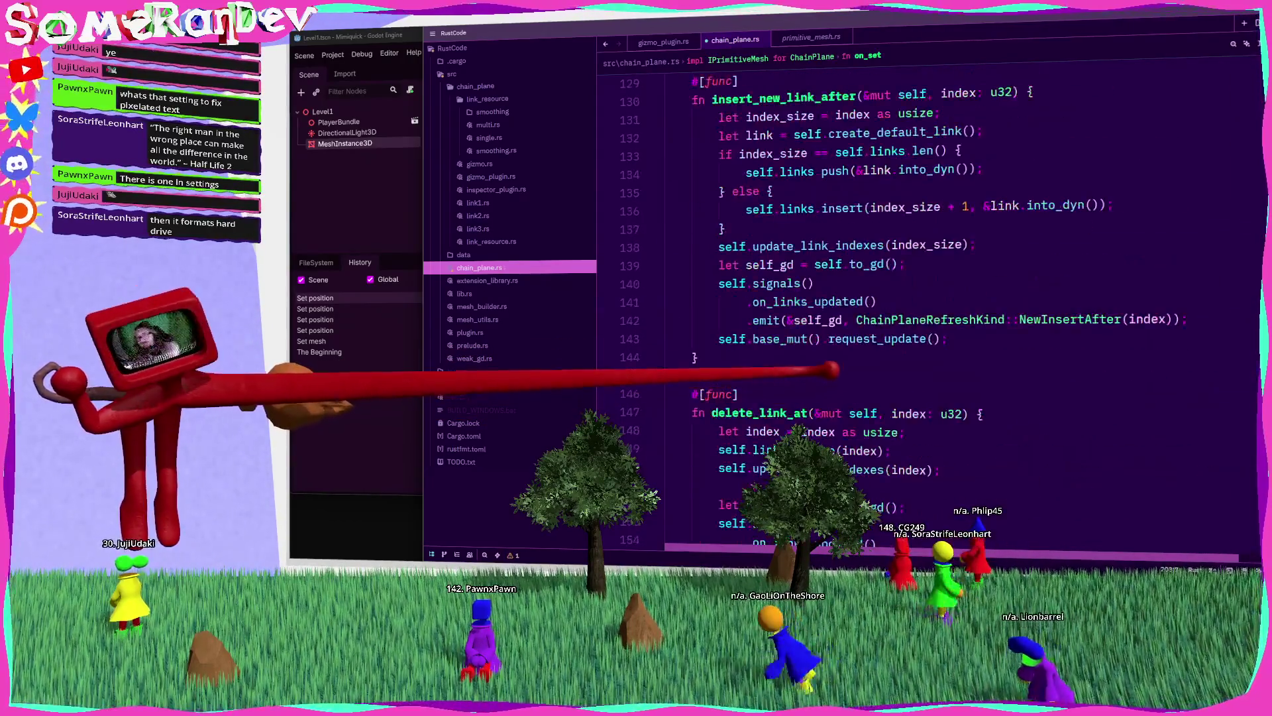
scroll(927, 305, "up", 5)
scroll(891, 271, "down", 1)
left_click_drag(725, 376, 735, 301)
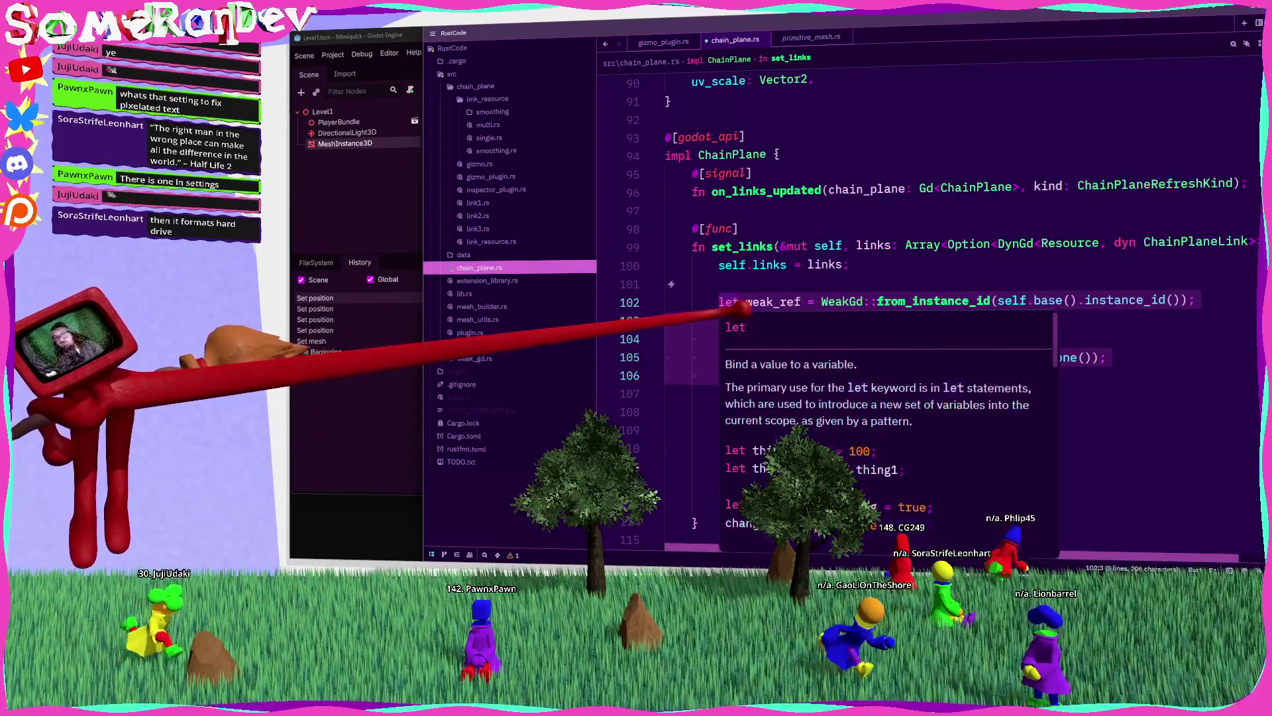
scroll(762, 312, "down", 20)
scroll(815, 325, "down", 9)
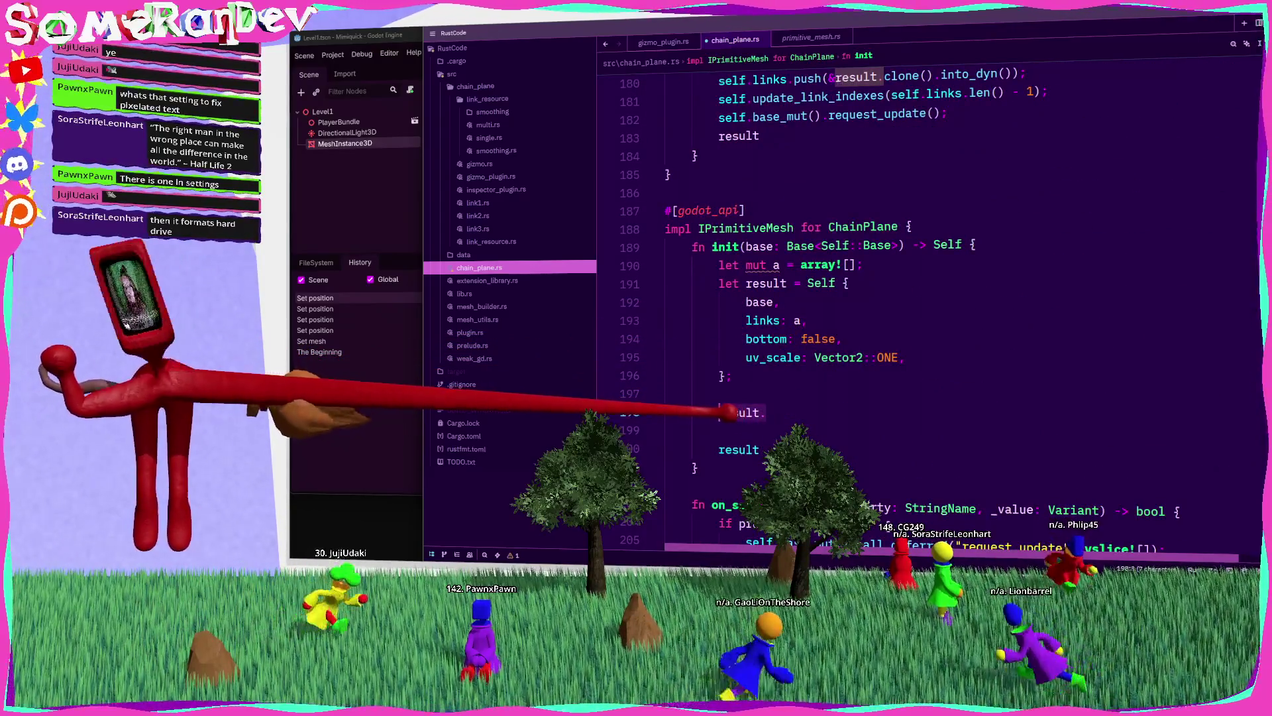
Step: Restore the weak_ref link loop and start retyping its instance call on result
key("ctrl+z")
type("result.insta")
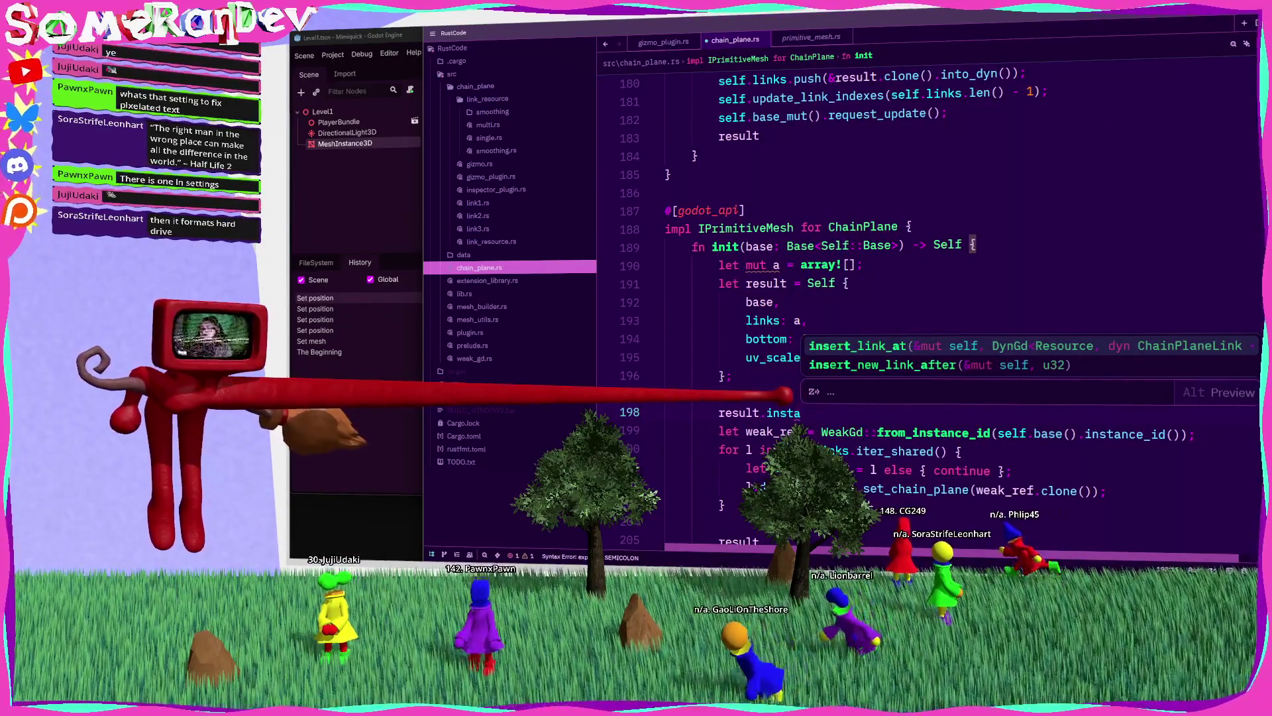
key("BackSpace")
key("BackSpace")
key("BackSpace")
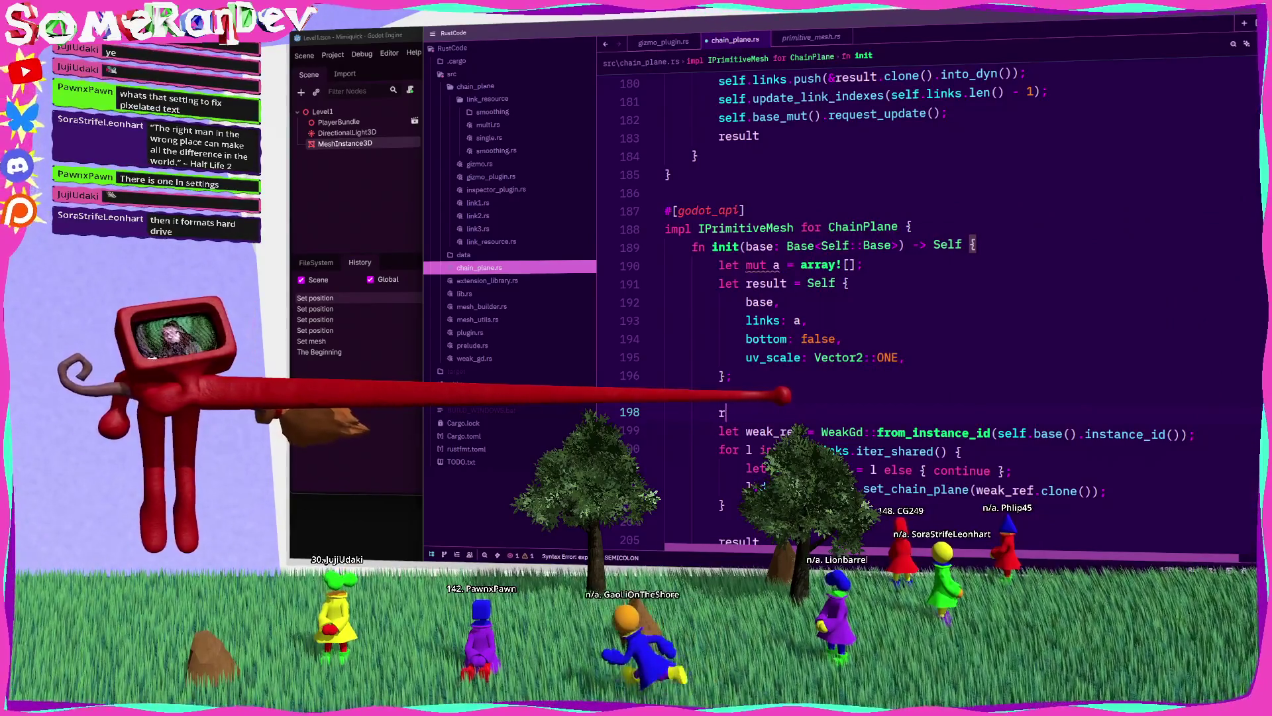
type("base.instan")
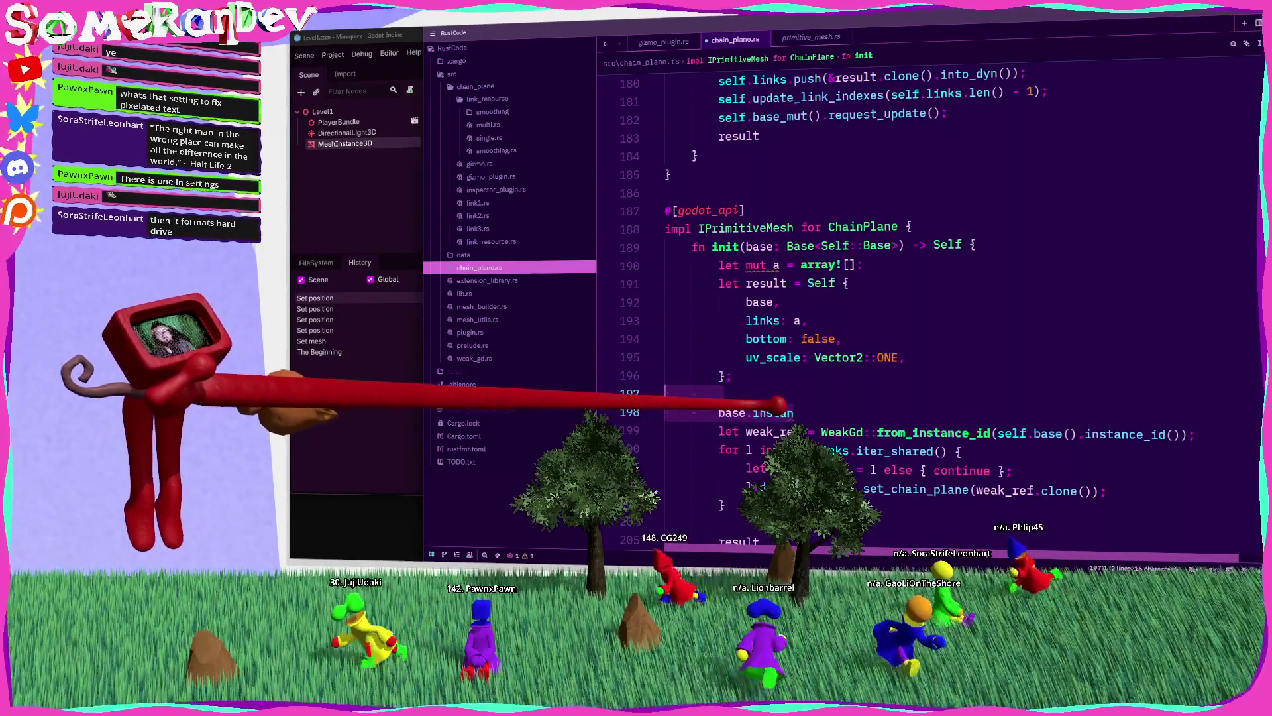
key("ctrl+shift+Left")
type("in")
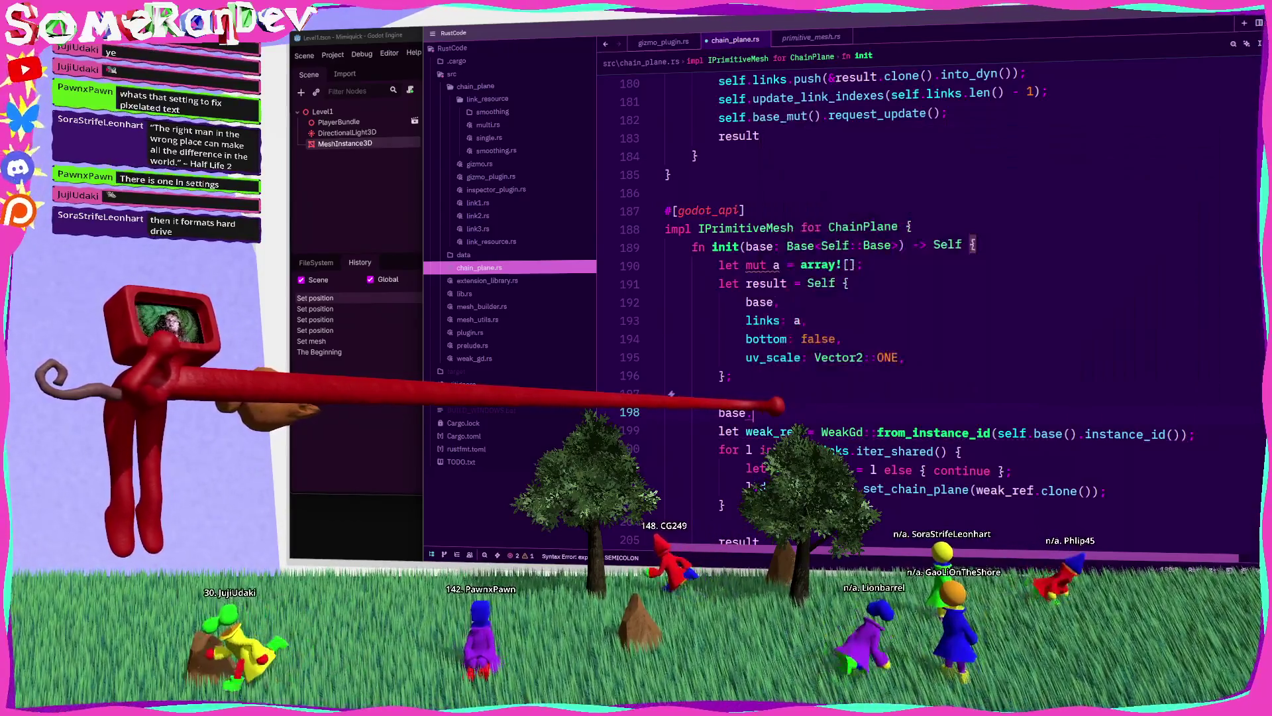
type(".")
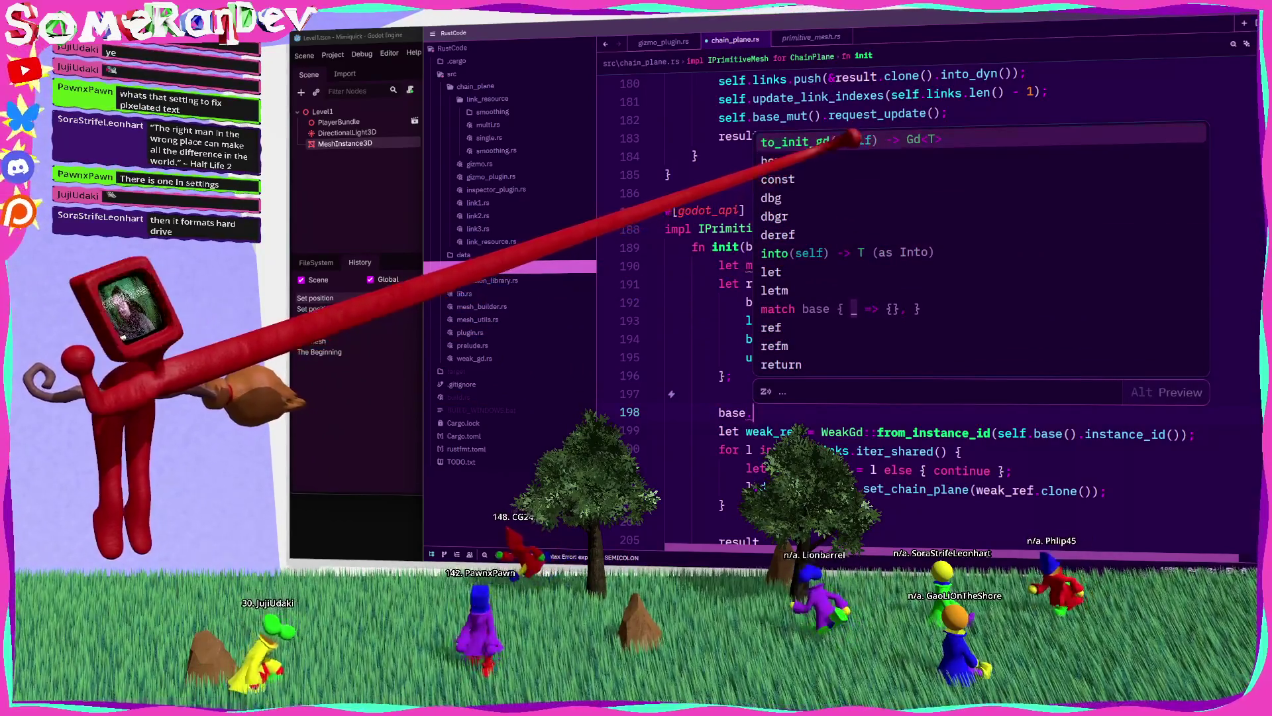
Step: Change init's base parameter type from Base<Self> to Base<PrimitiveMesh>
left_click(829, 265)
double_click(835, 245)
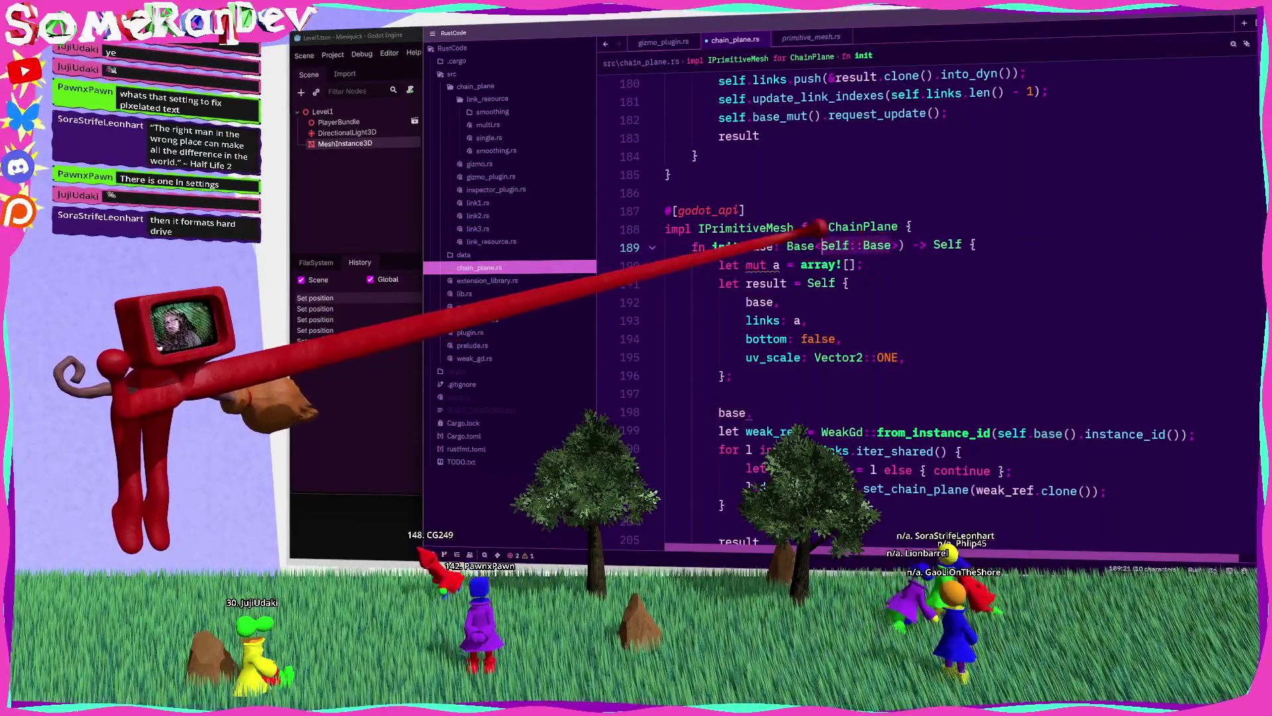
type("Primi")
key("Return")
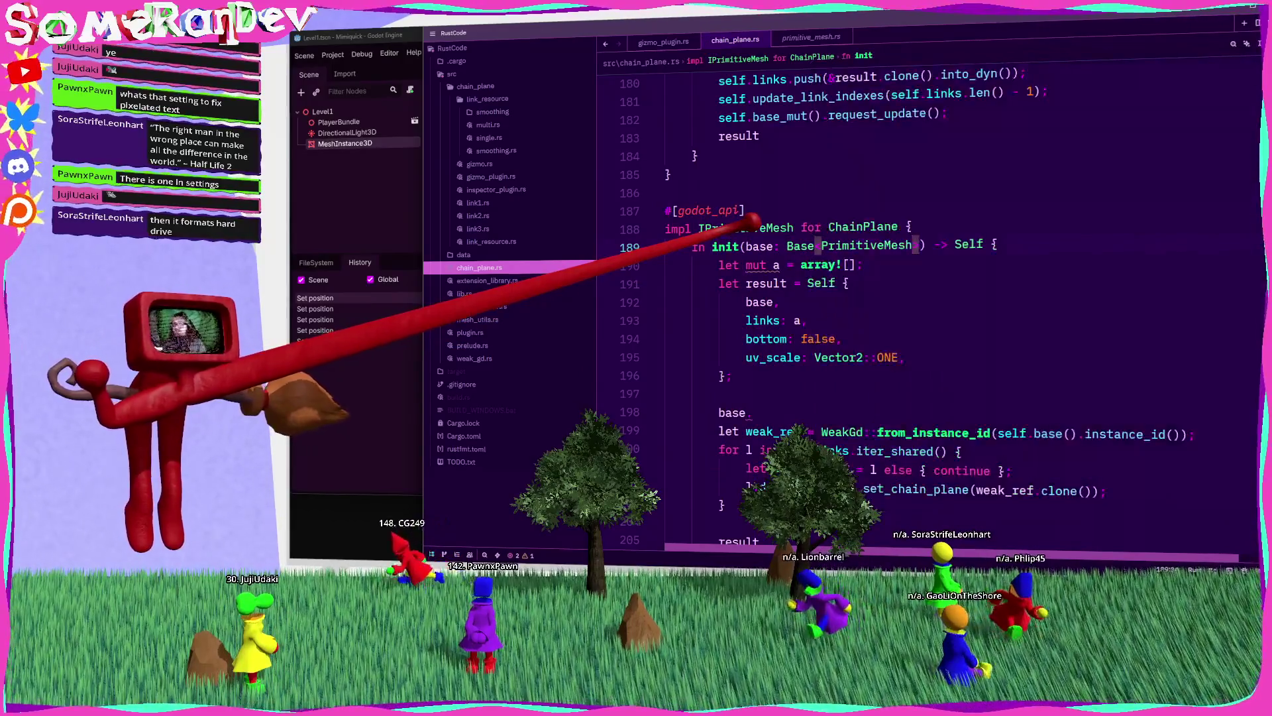
Step: Rewrite line 198 to take weak_ref from result.base().instance_id()
left_click(784, 414)
key("ctrl+space")
type("in")
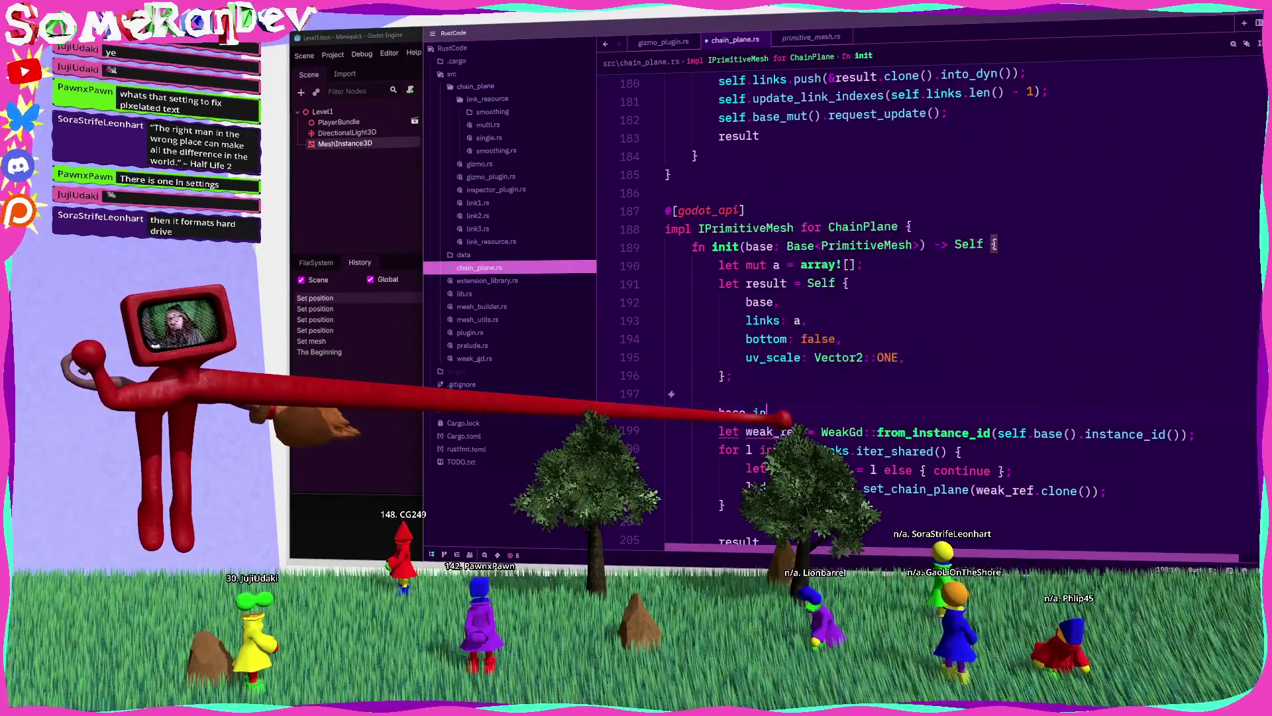
mouse_move(784, 430)
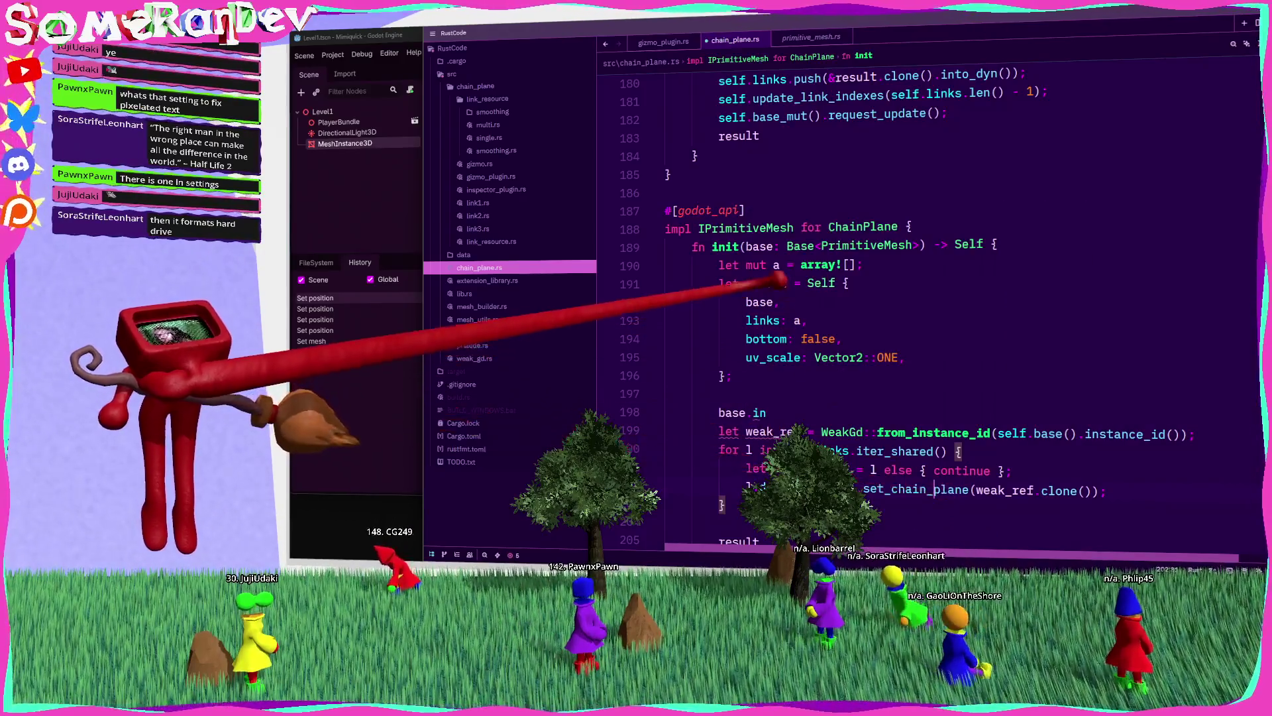
key("BackSpace")
key("BackSpace")
key("BackSpace")
type("result.b")
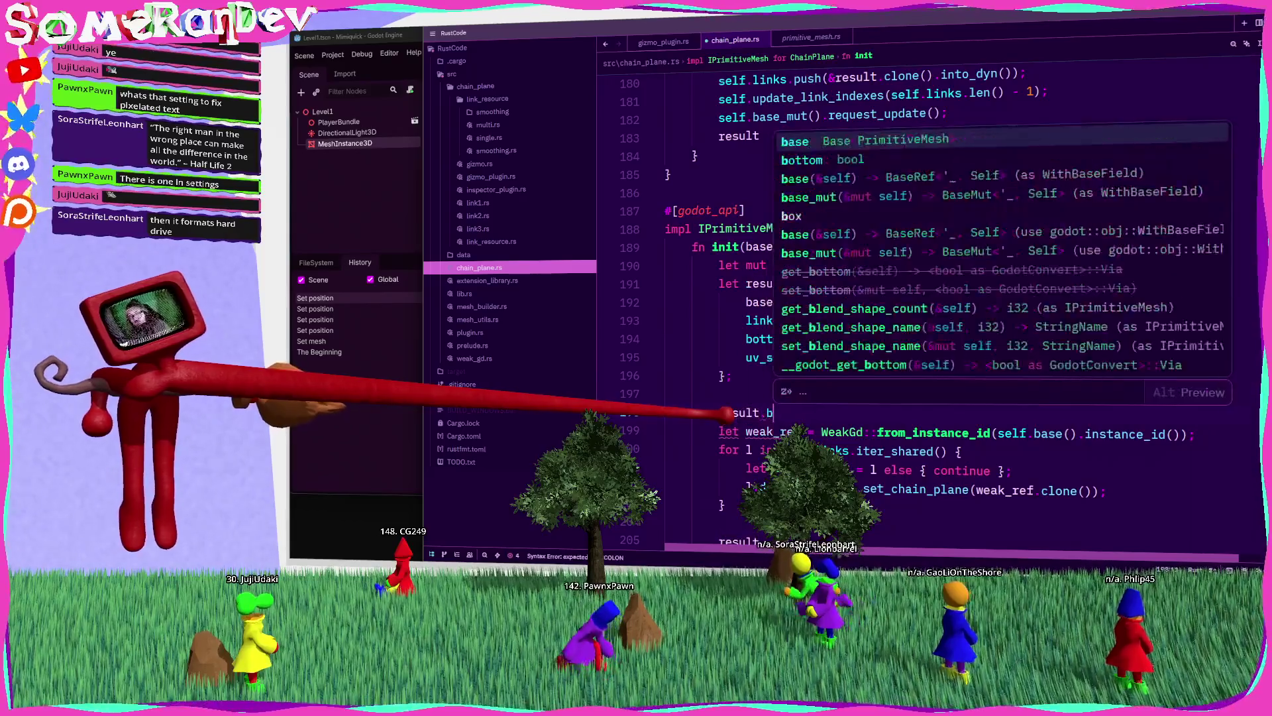
type("ase().ins")
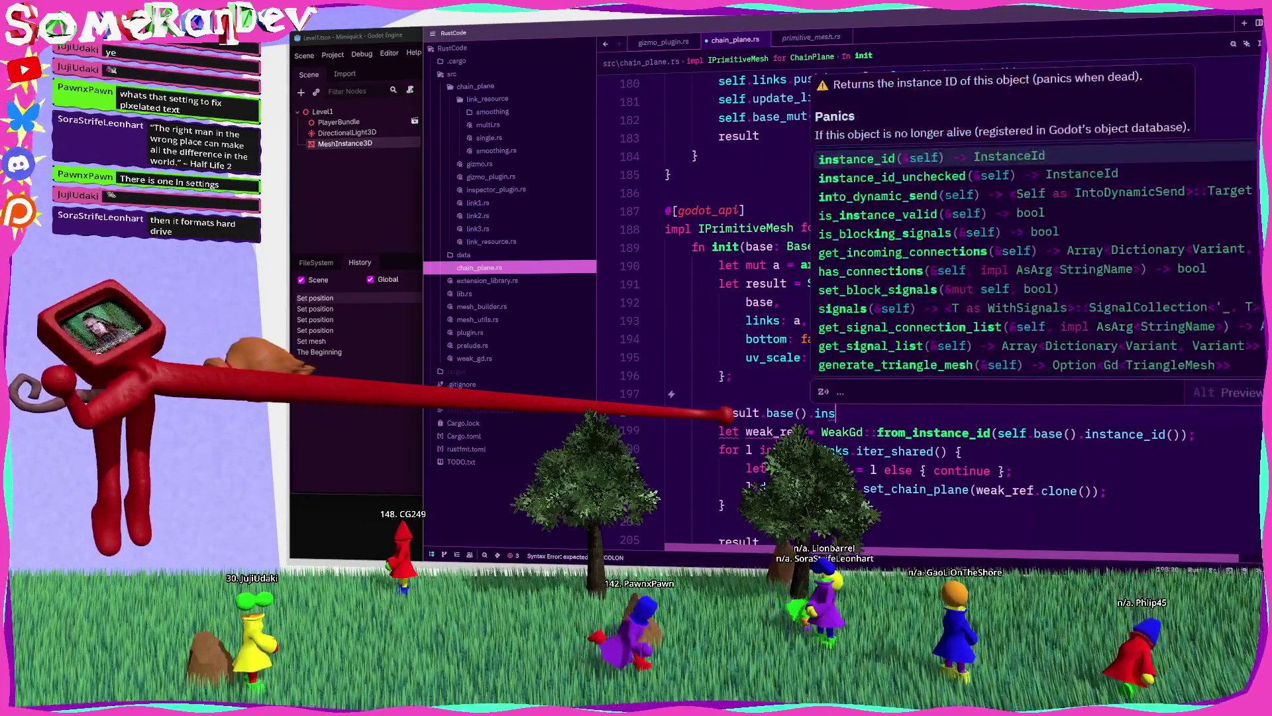
key("Return")
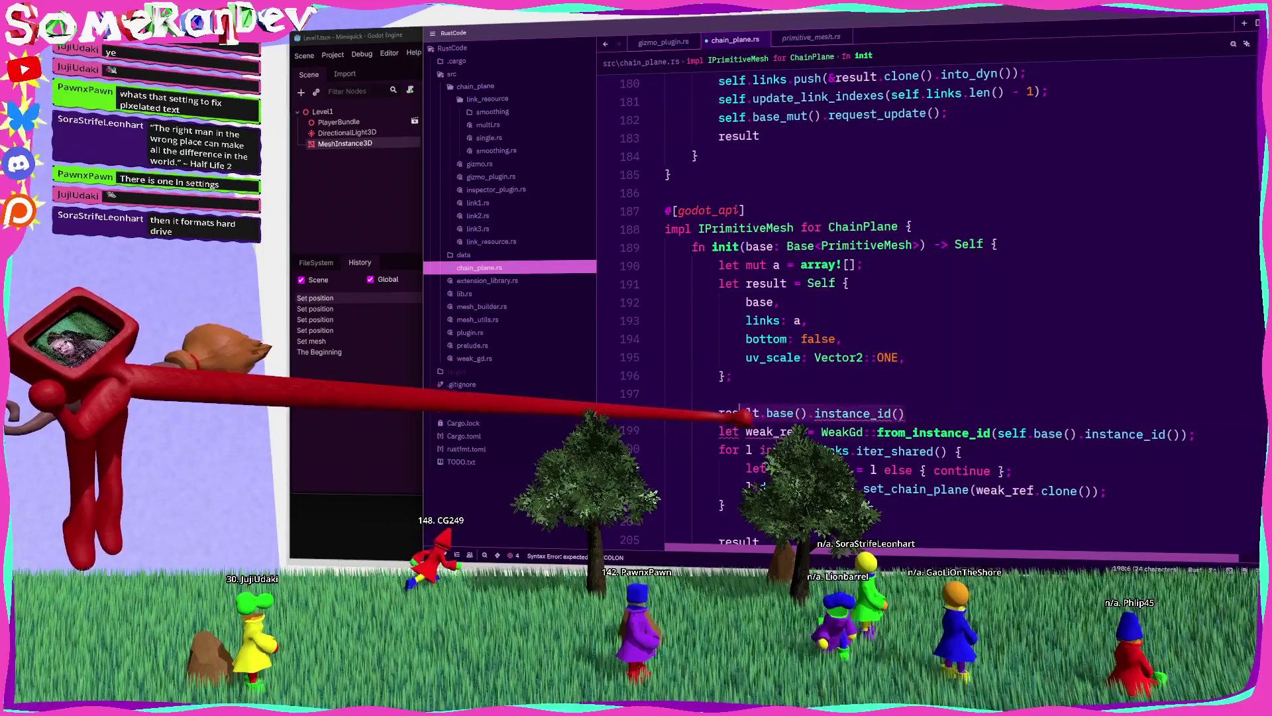
Step: Delete the duplicate self.base().instance_id() weak_ref line and begin a for _ in 0..2 loop
left_click_drag(1186, 433, 999, 434)
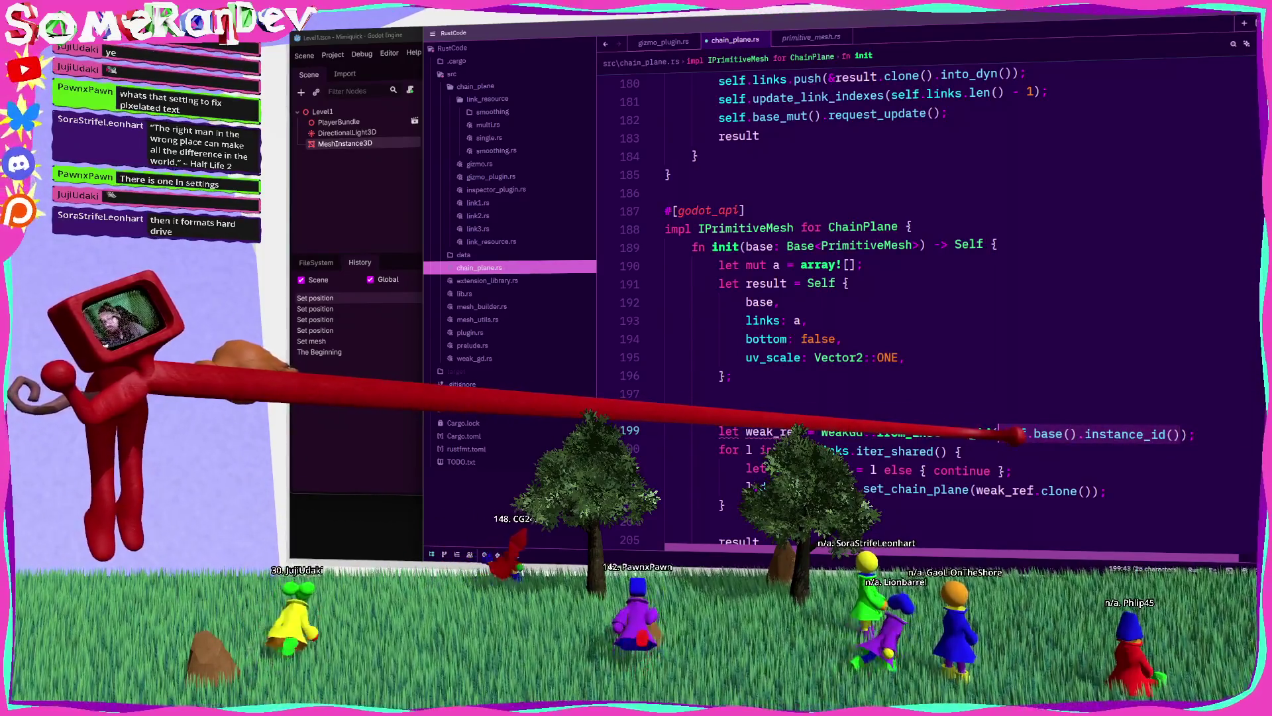
key("ctrl+shift+k")
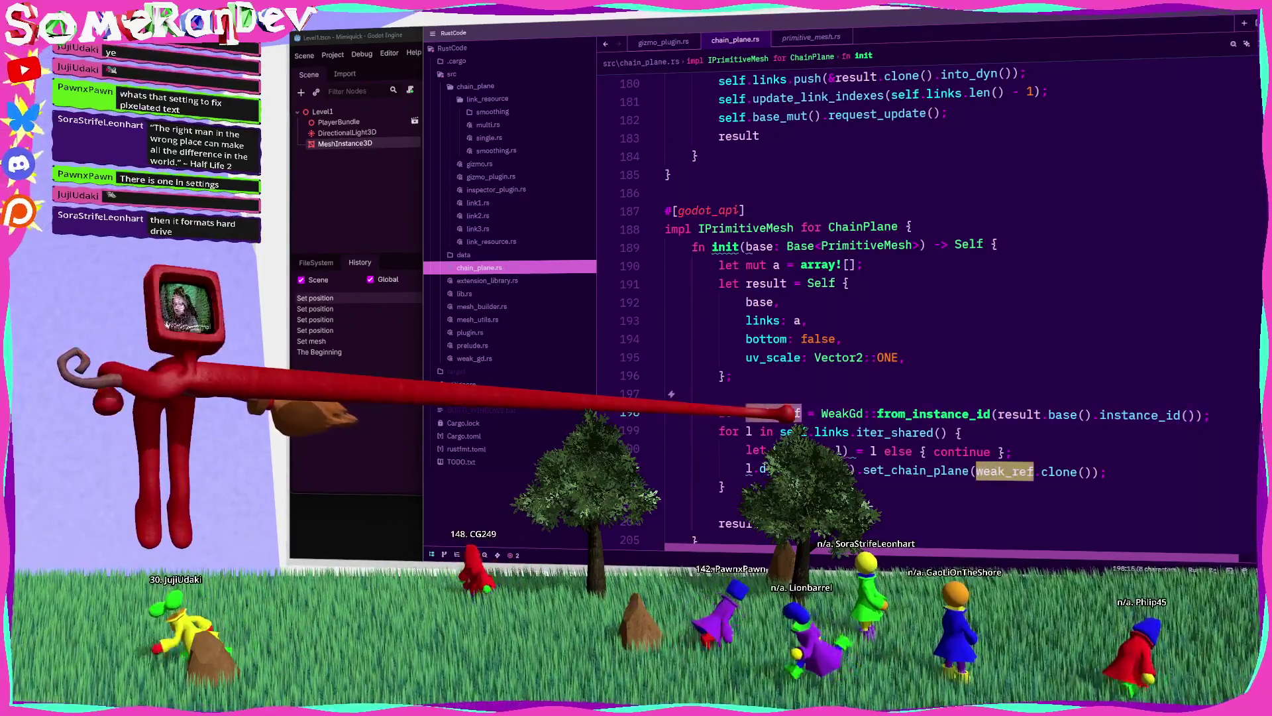
scroll(928, 299, "down", 2)
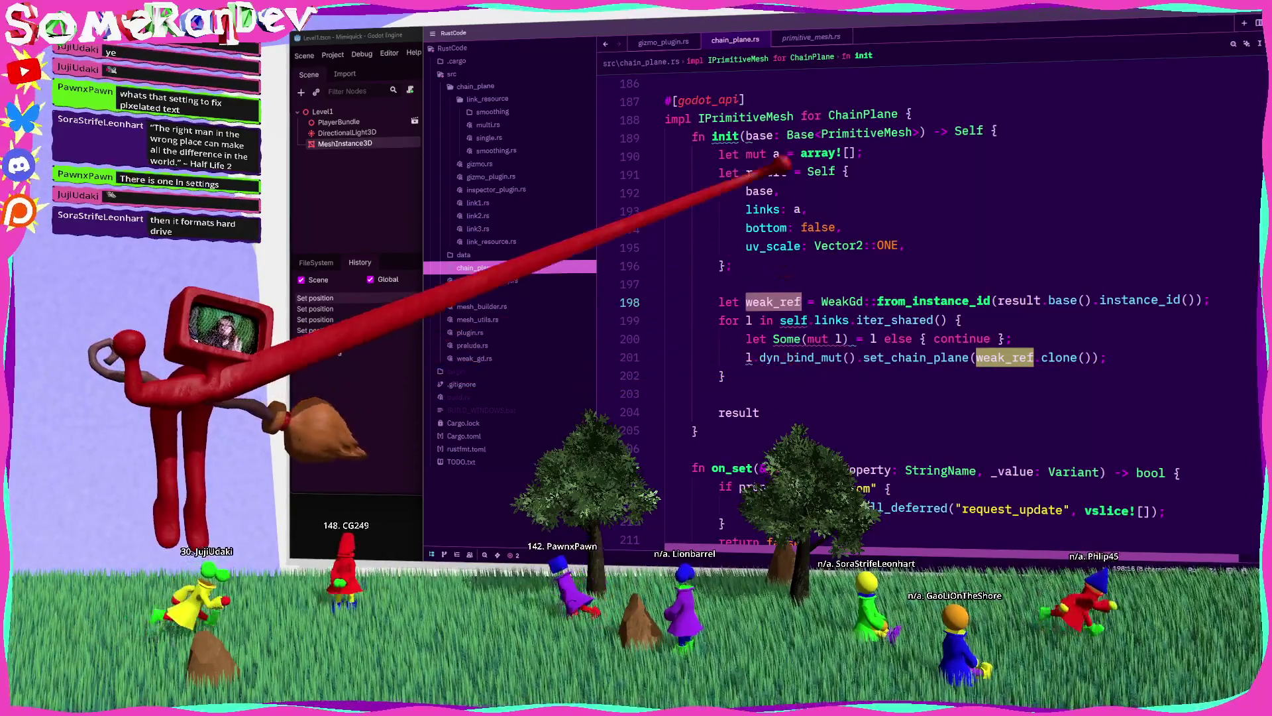
key("Return")
key("Return")
type("for ")
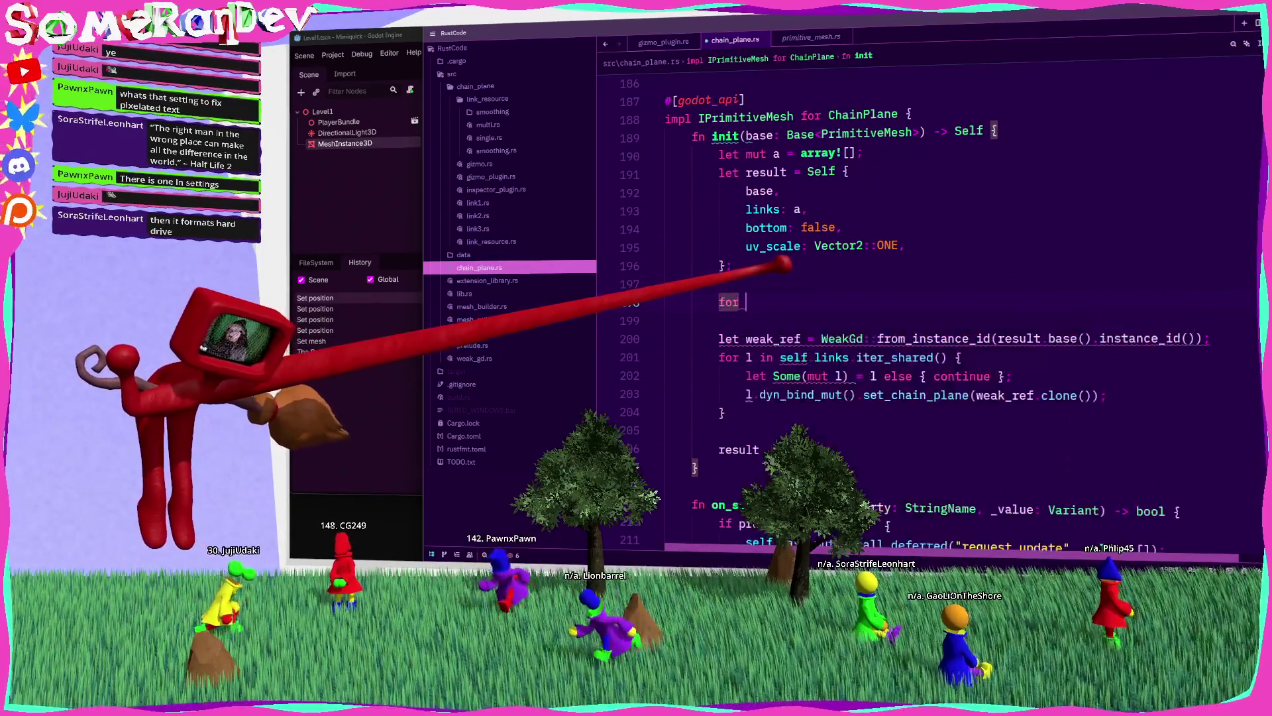
type("_ in 0..2 {")
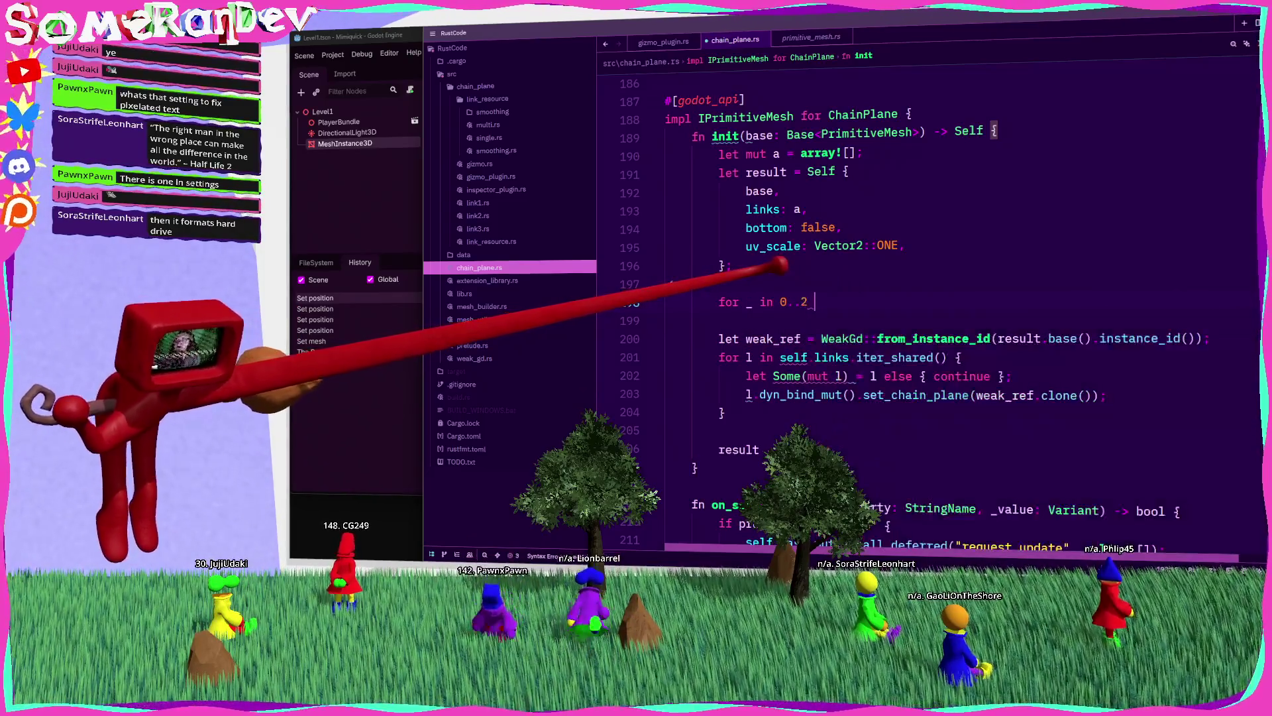
Step: Create link = ChainPlaneLinkSingle::new_gd() in the loop and move set_chain_plane into link.bind_mut()
key("Return")
type("ink = ChainPlan")
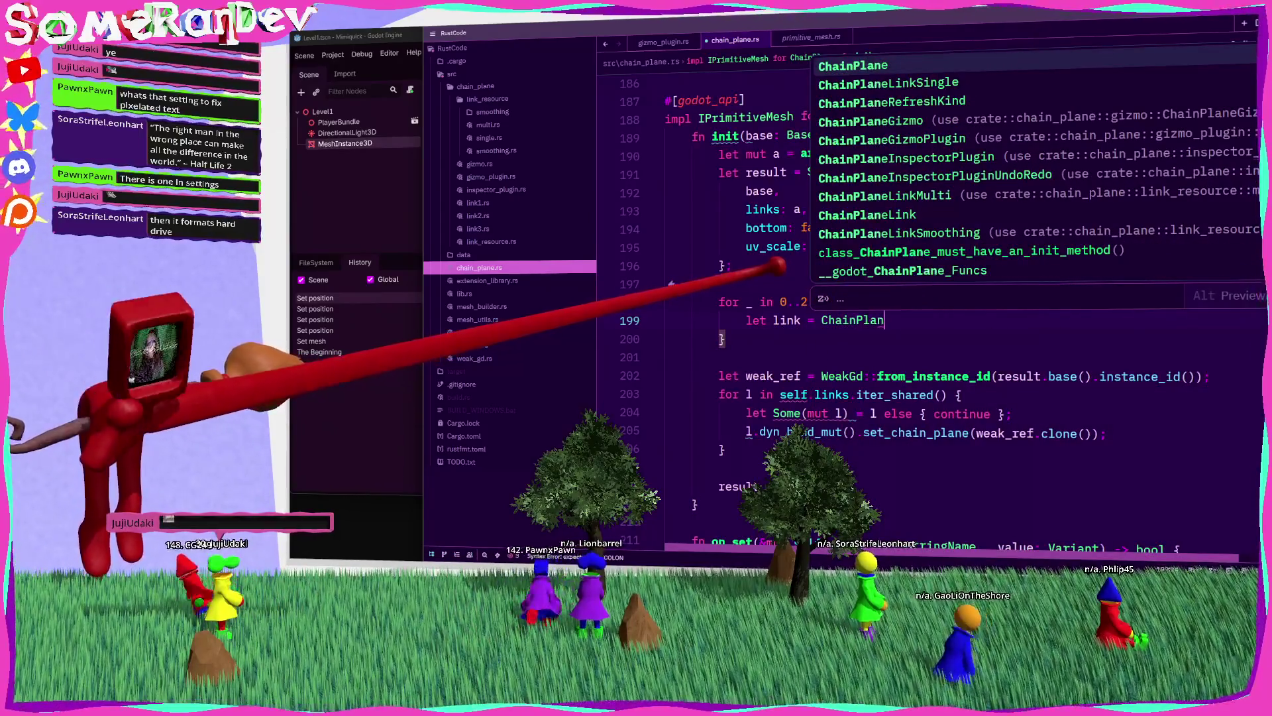
type("eLinkSingle::new_gd();")
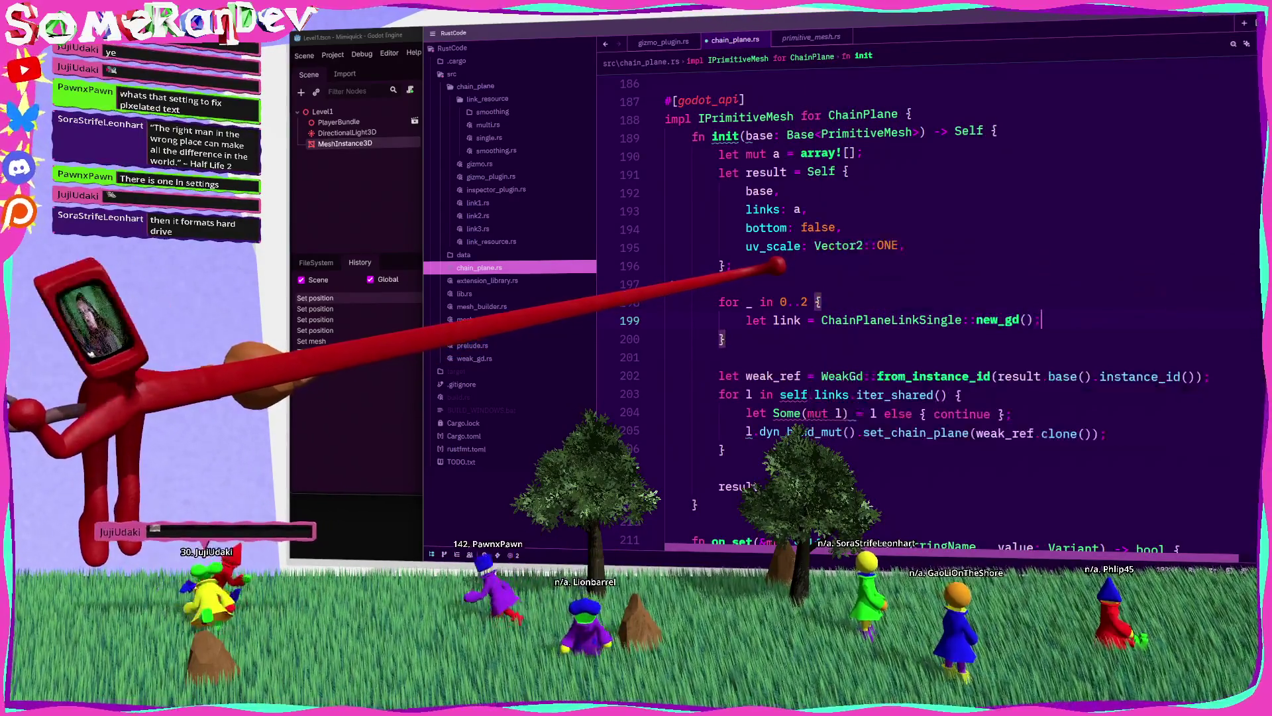
key("Return")
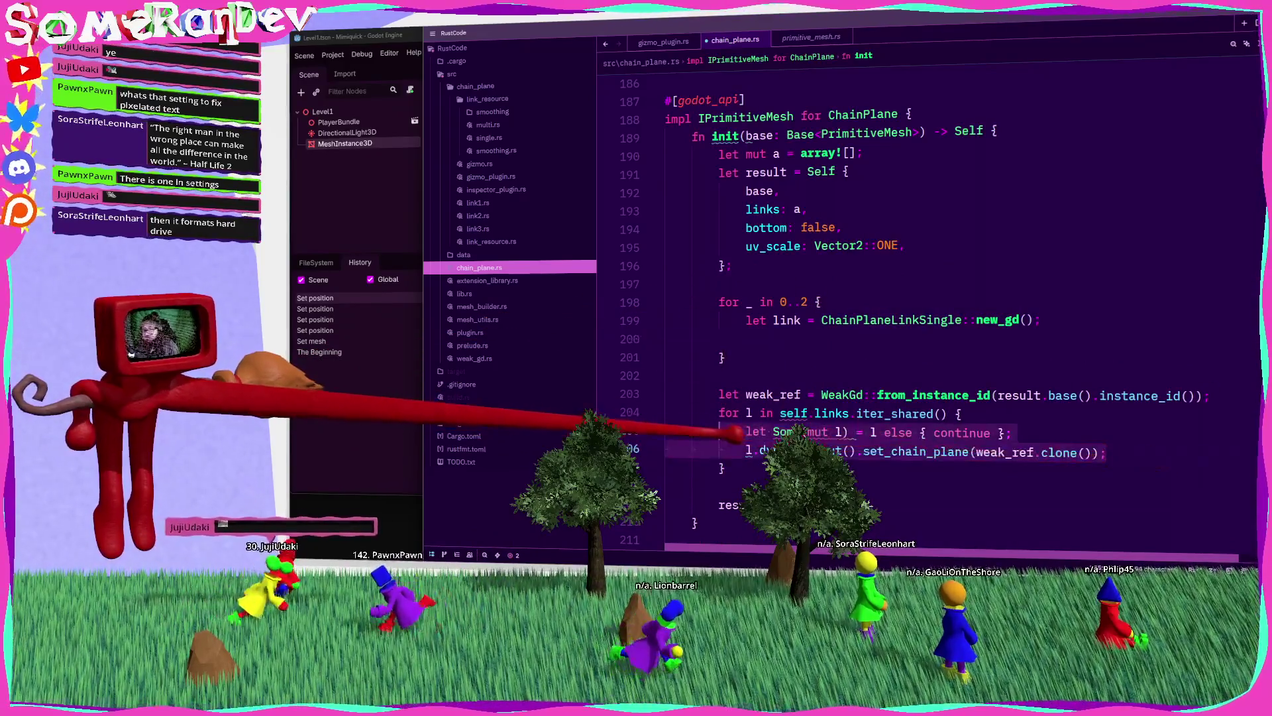
key("ctrl+x")
left_click(747, 338)
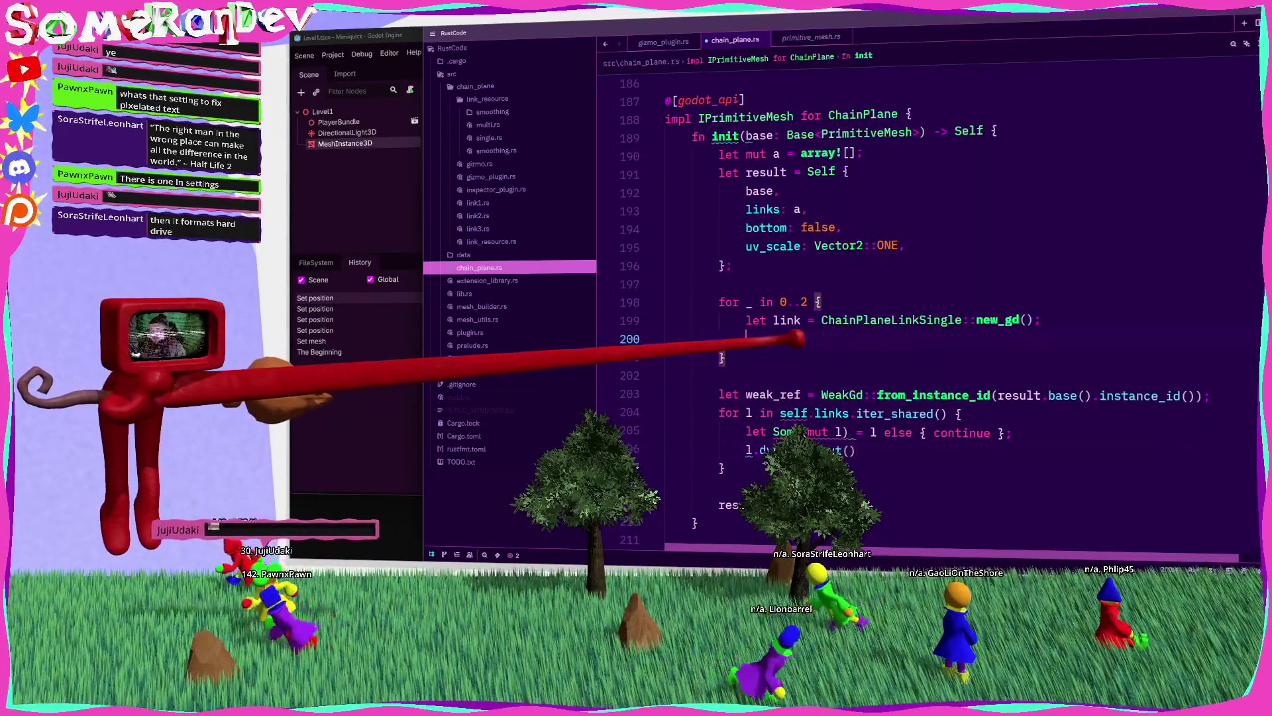
type("link.bi")
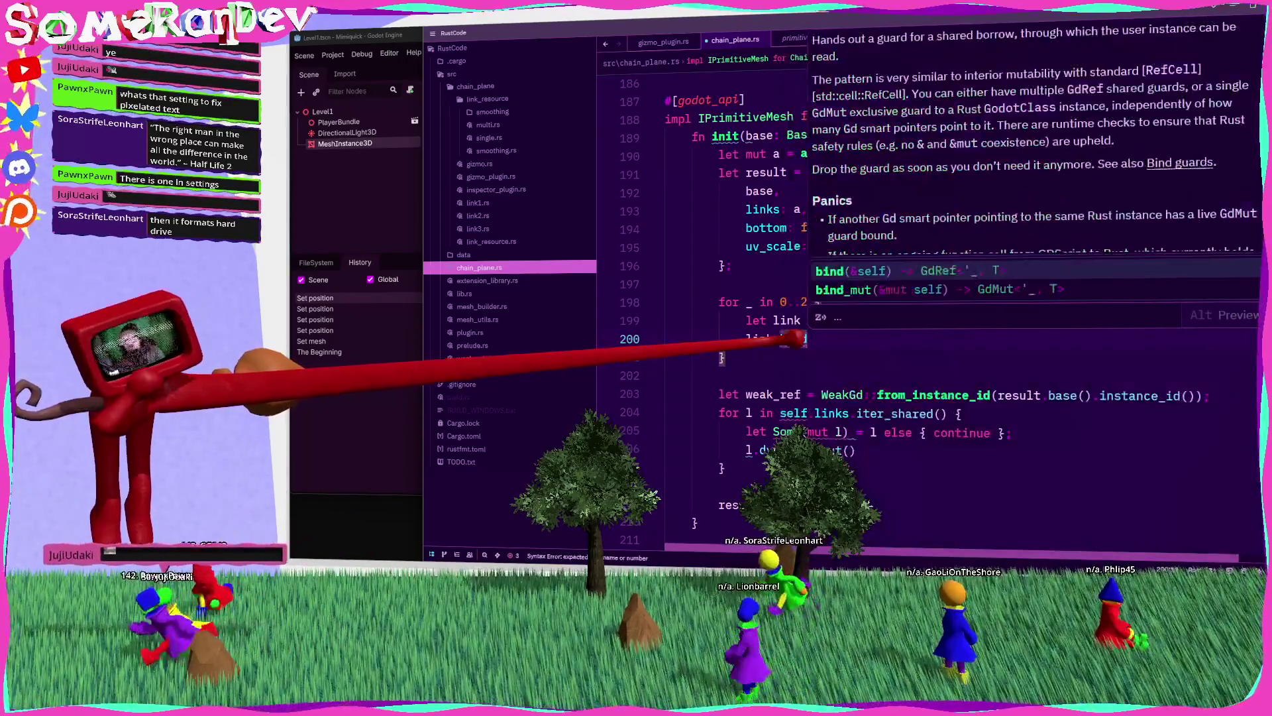
key("Down")
key("Return")
key("ctrl+v")
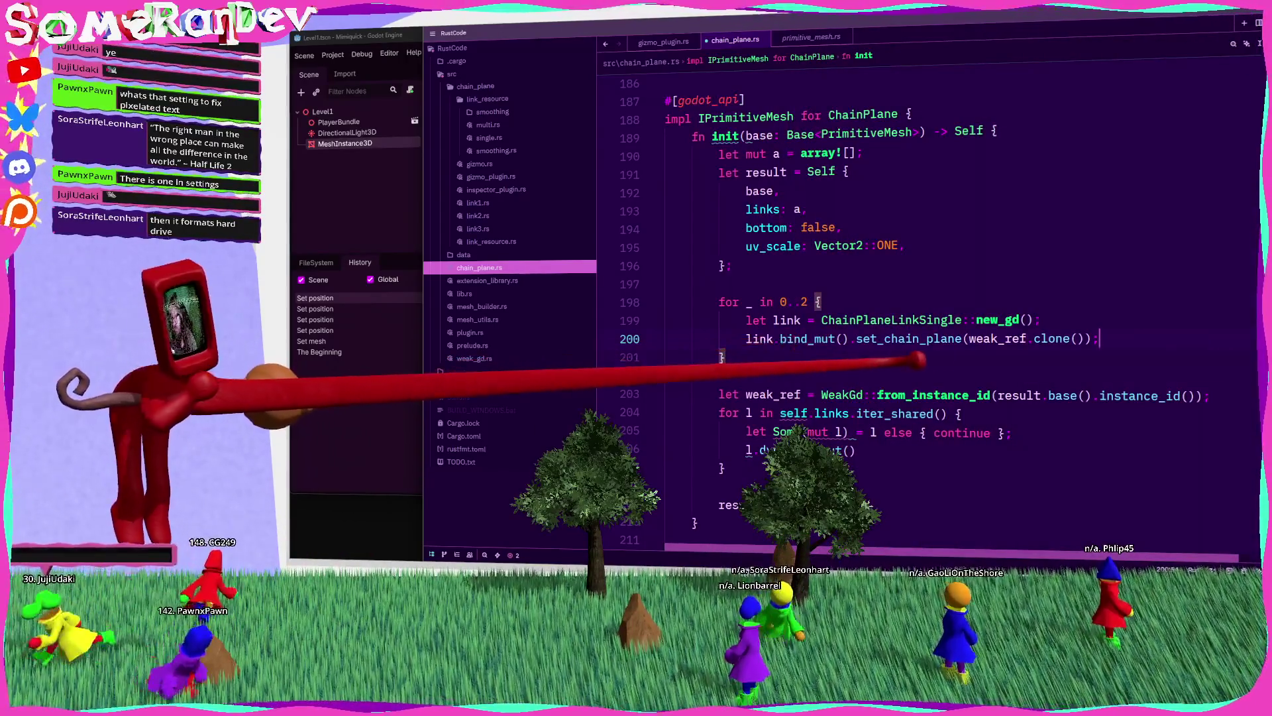
Step: Move the weak_ref line above the new loop and delete the old self.links loop
left_click(1027, 338)
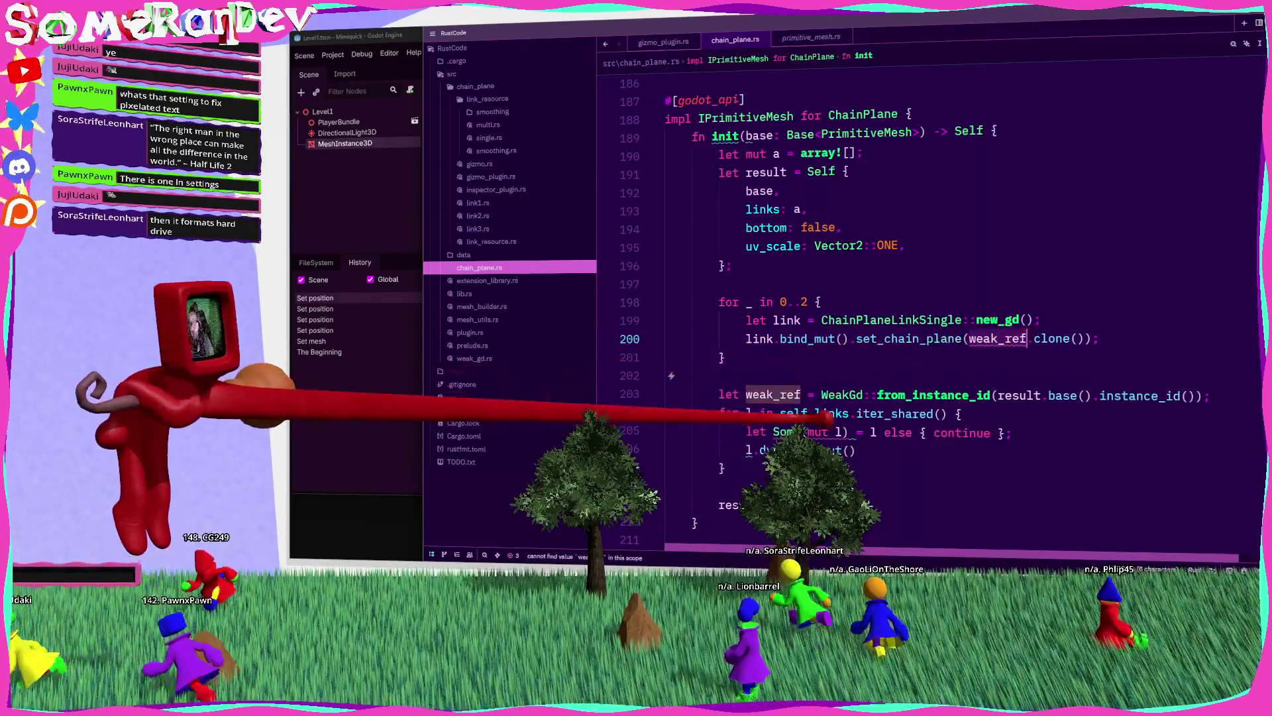
left_click(720, 395)
key("alt+Up")
key("alt+Up")
key("alt+Up")
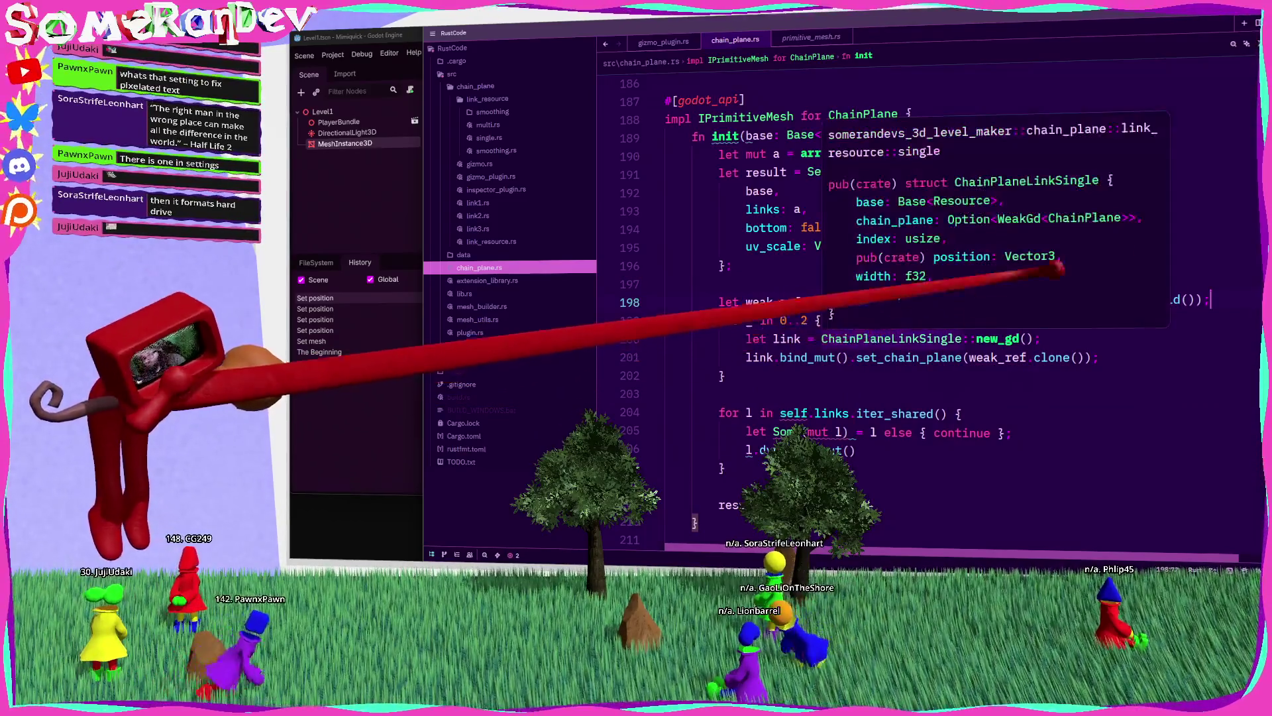
key("shift+Down")
key("shift+Down")
key("shift+Down")
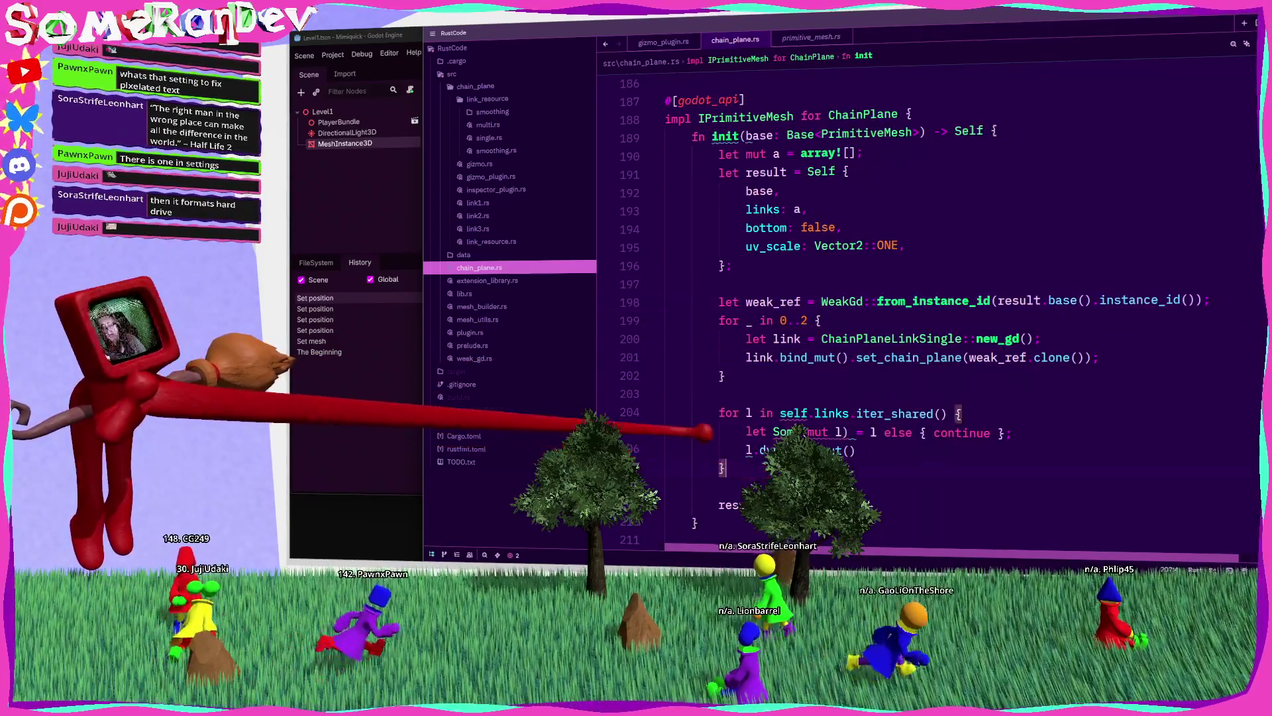
key("Delete")
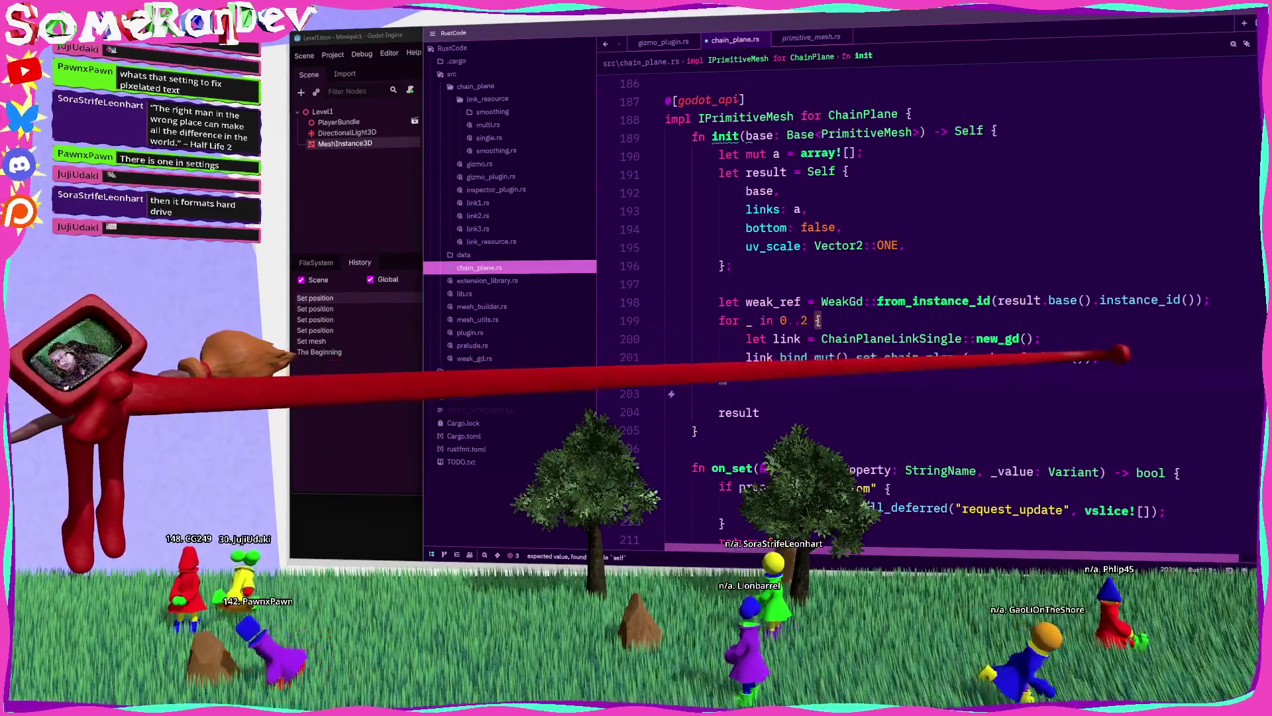
Step: Add a.push(&link.to_variant()) after the link line and make link mutable
key("Return")
type("a.pu")
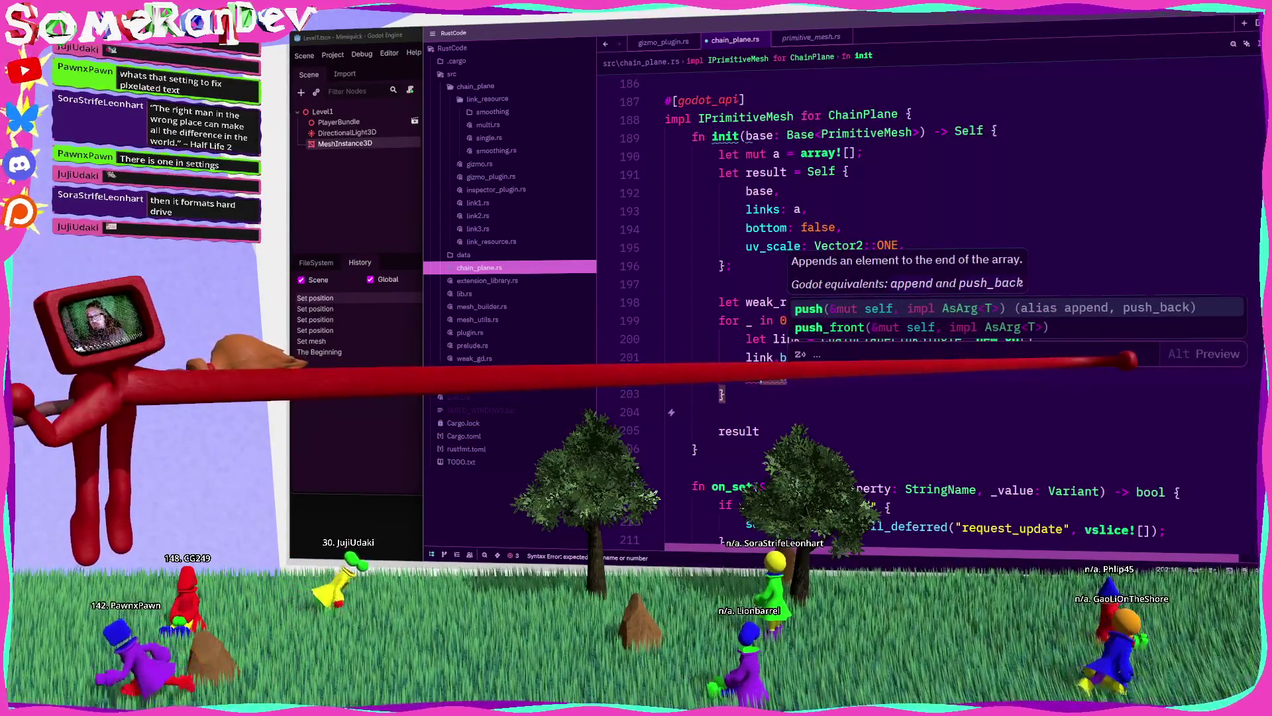
key("Tab")
type("link")
key("Escape")
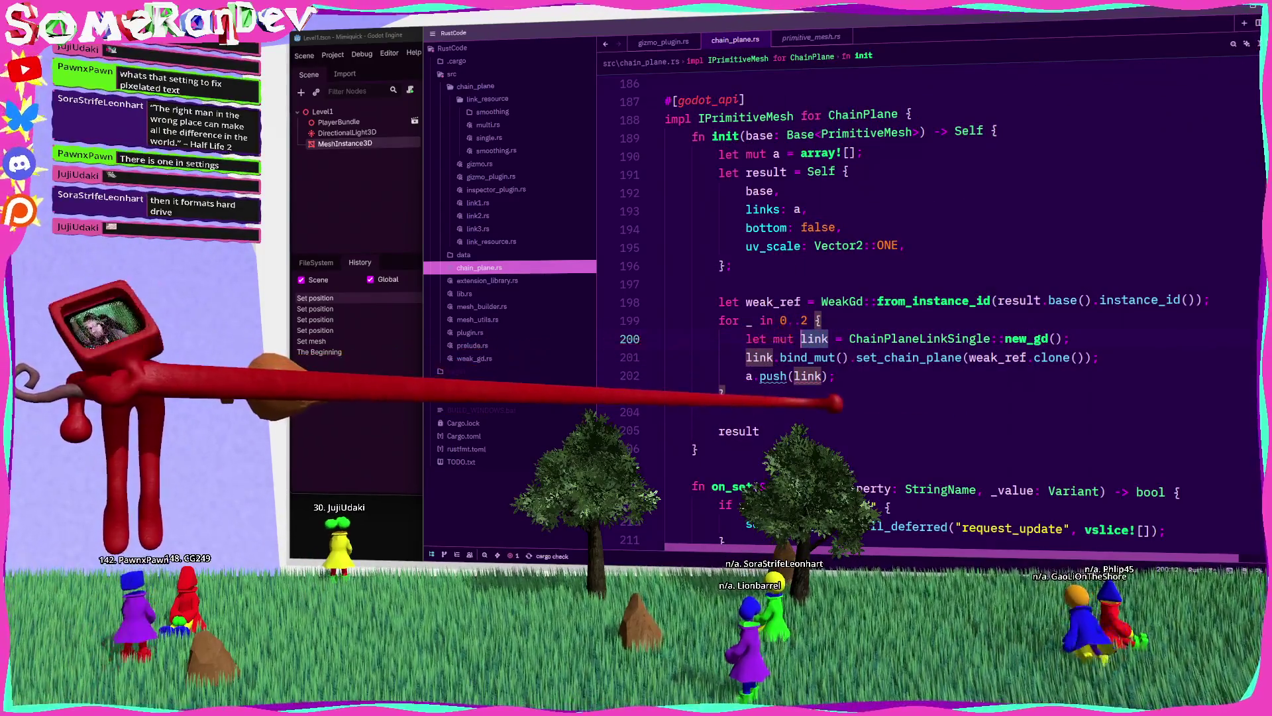
mouse_move(814, 375)
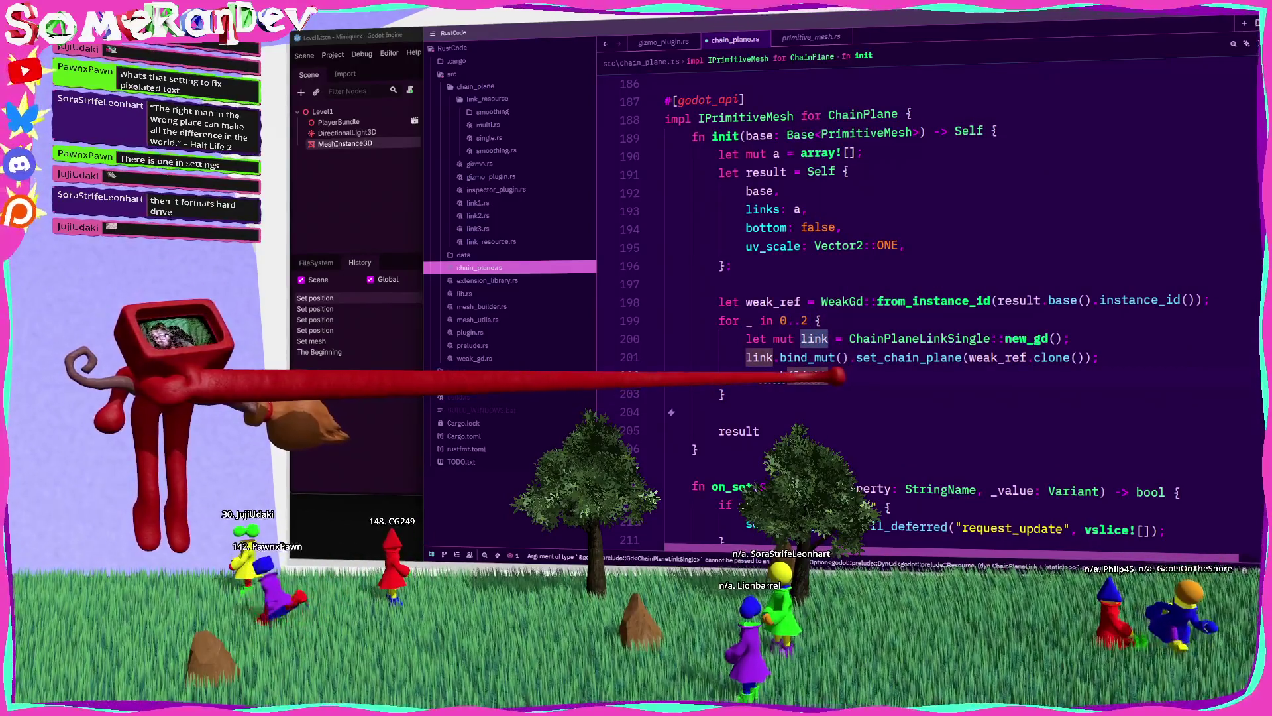
type(".to_var")
key("Return")
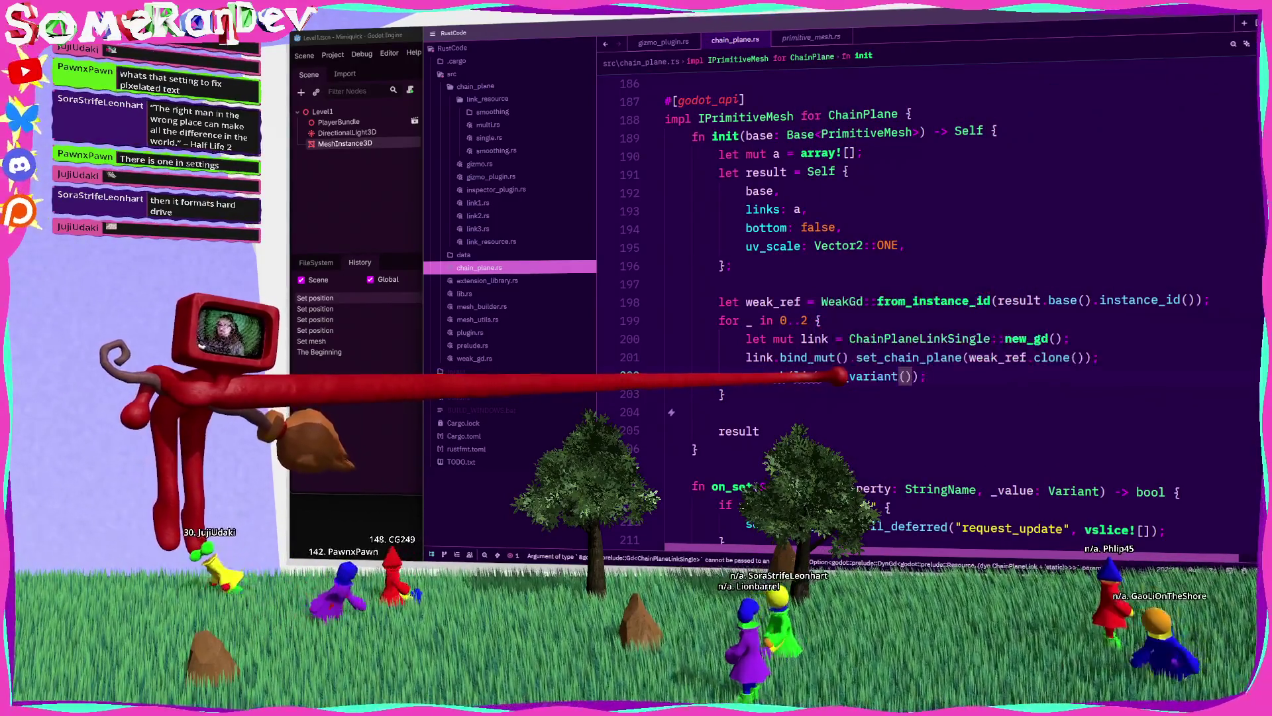
type("k.to_")
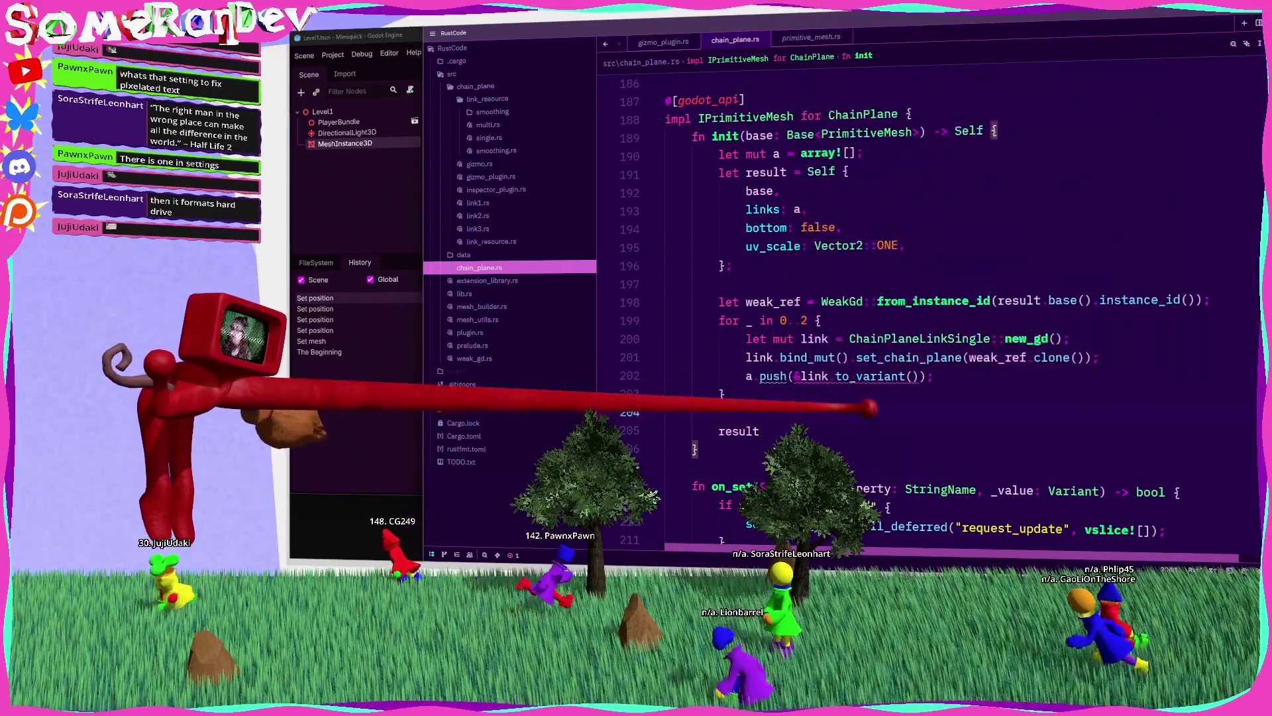
mouse_move(775, 376)
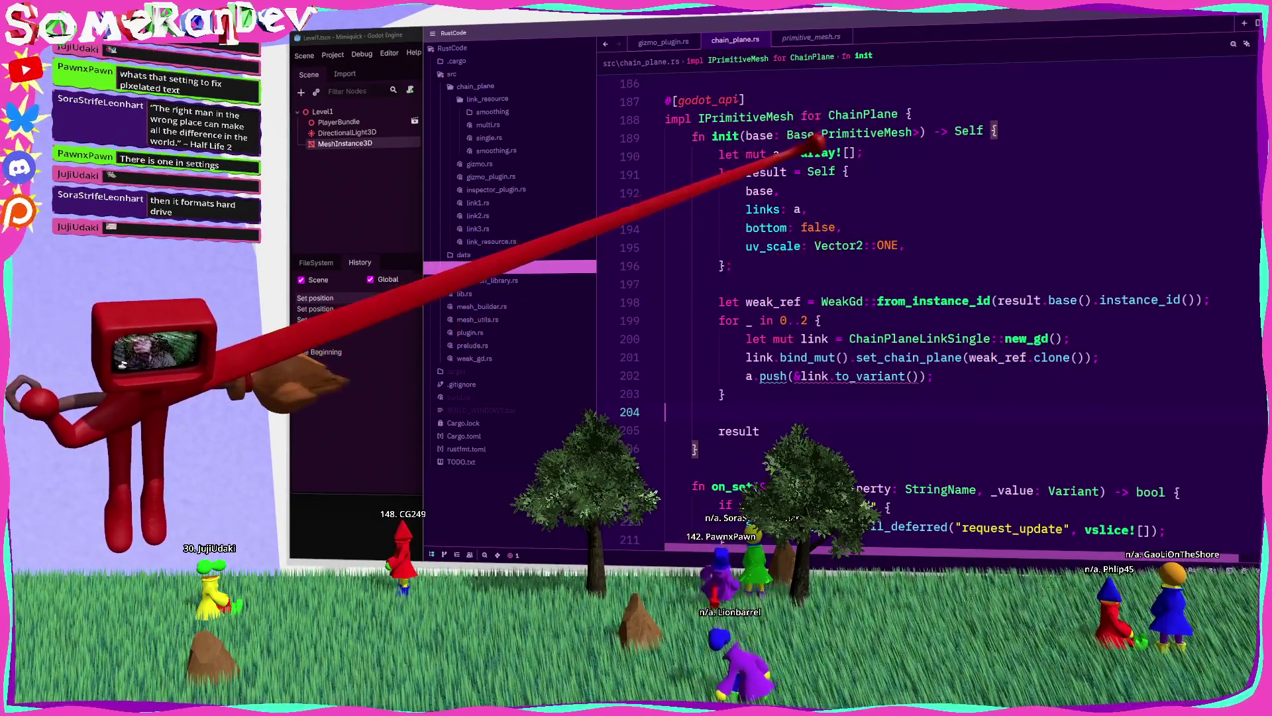
left_click(816, 147)
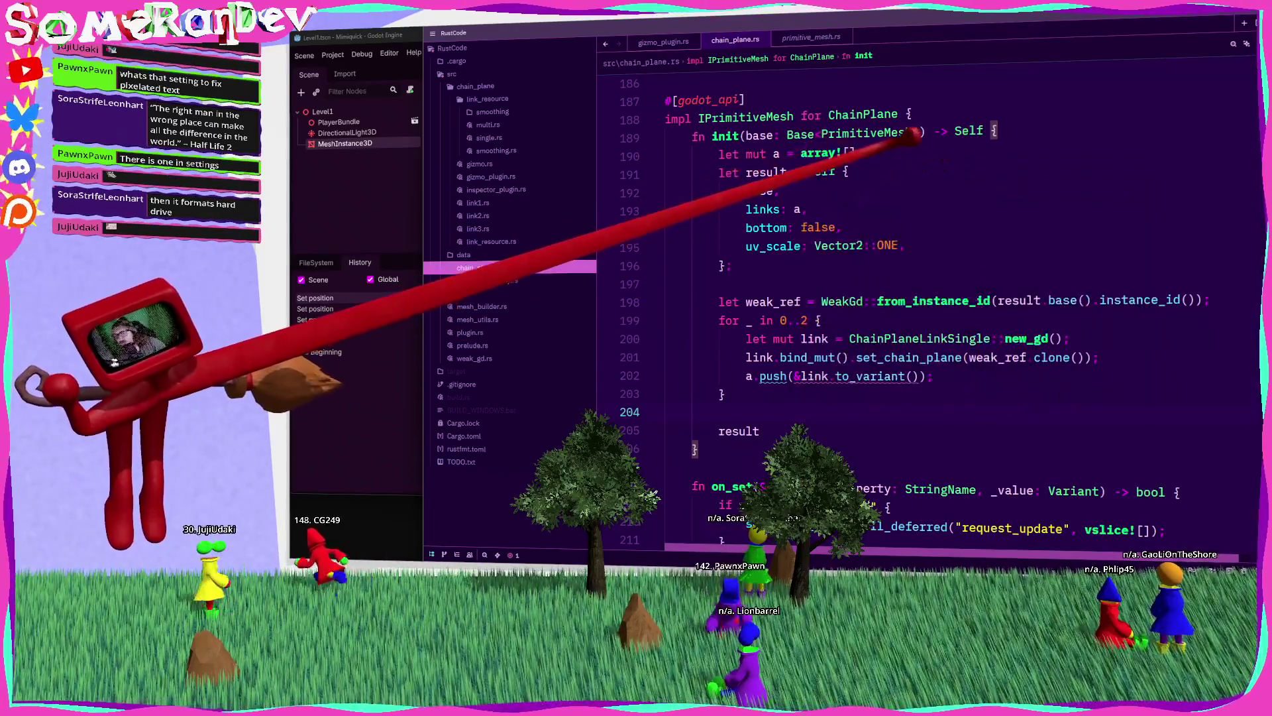
Step: Initialise a as Array::new(), briefly trying VarArray before settling on Array
type("Array::n")
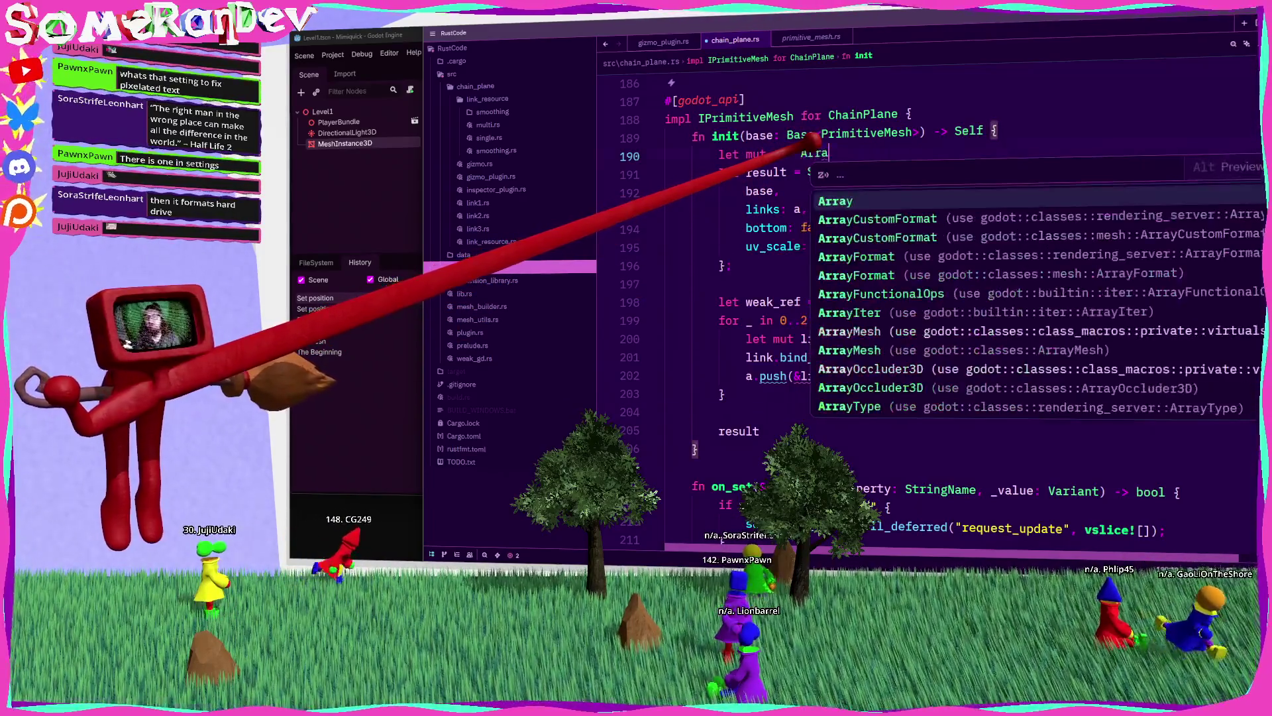
key("Return")
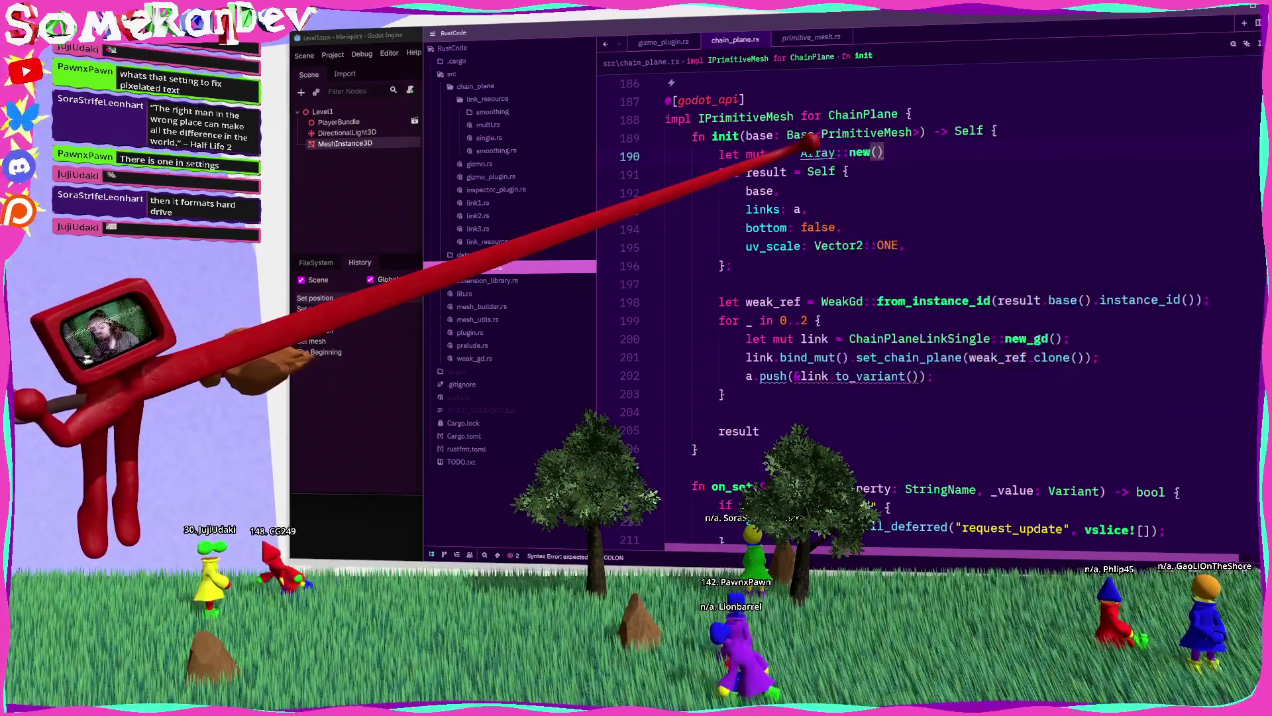
type("Va")
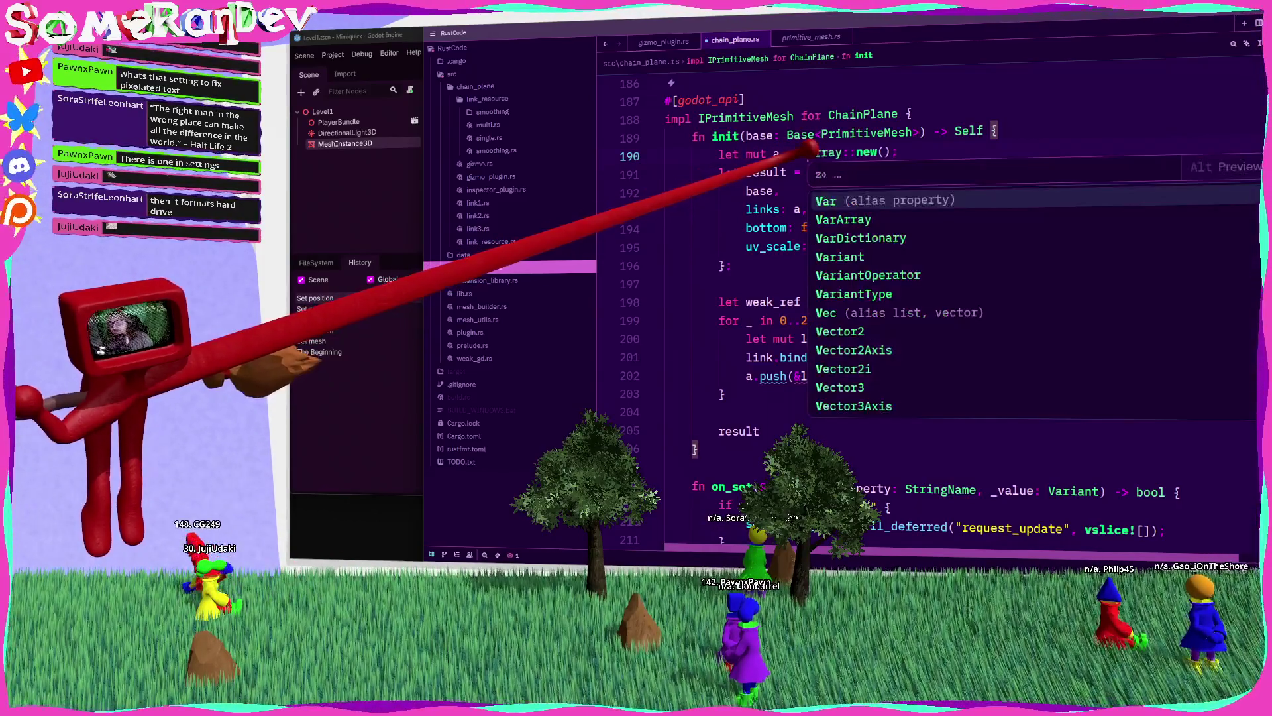
key("Return")
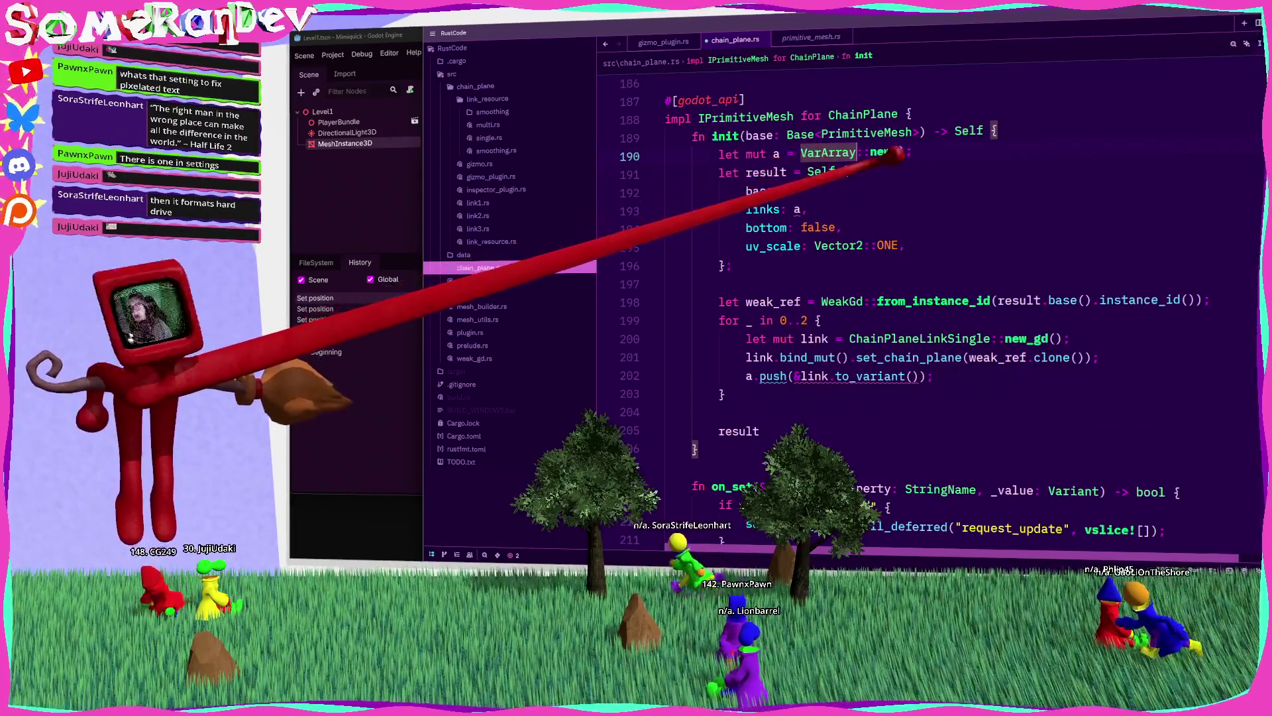
mouse_move(809, 204)
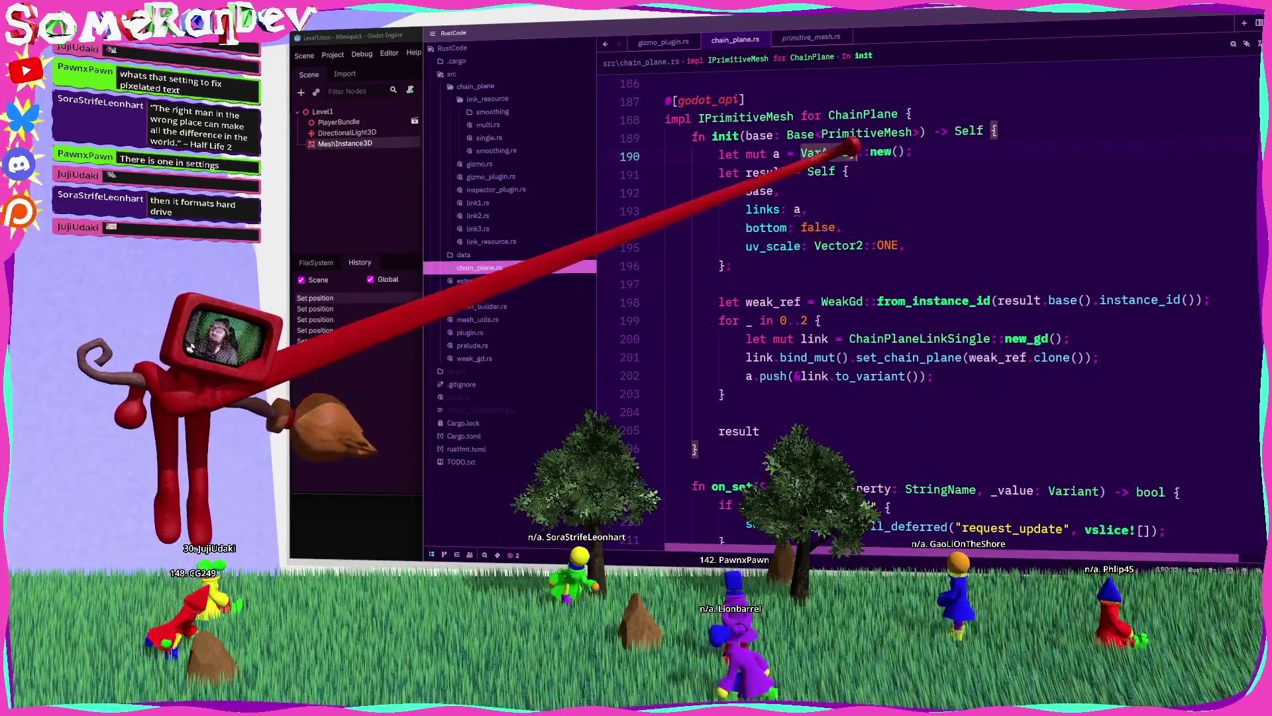
type("Array")
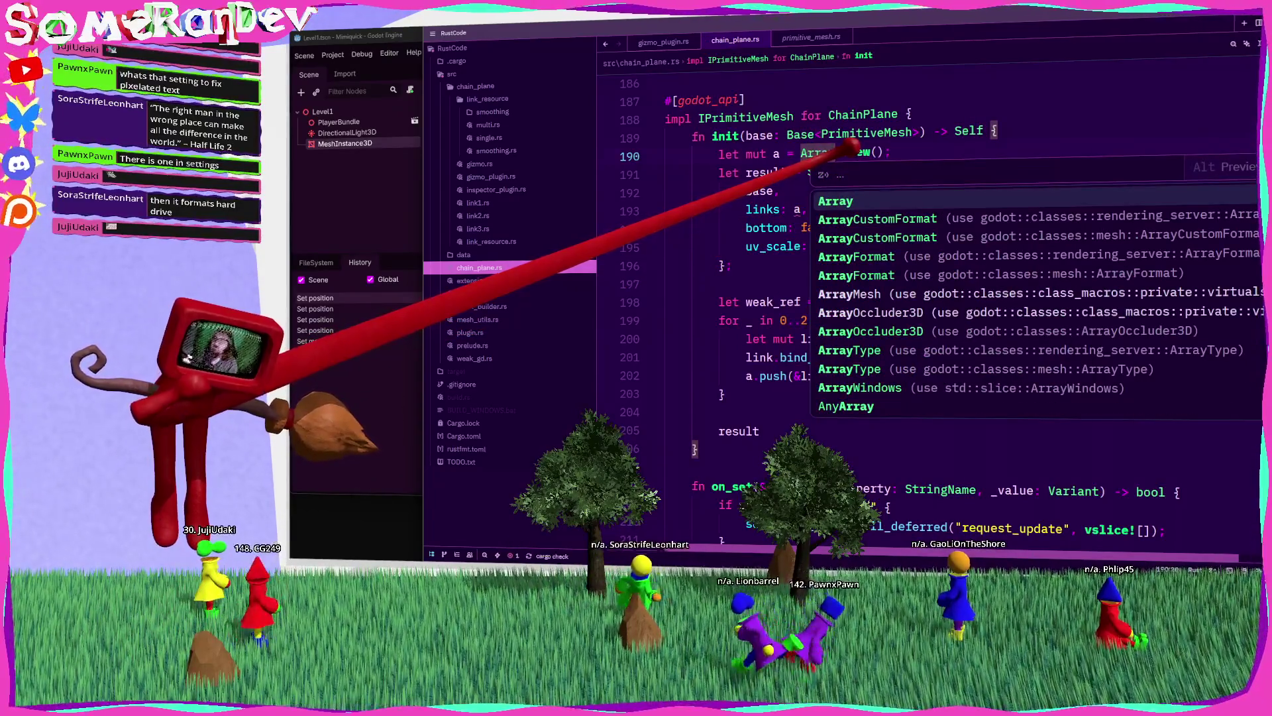
left_click(860, 115)
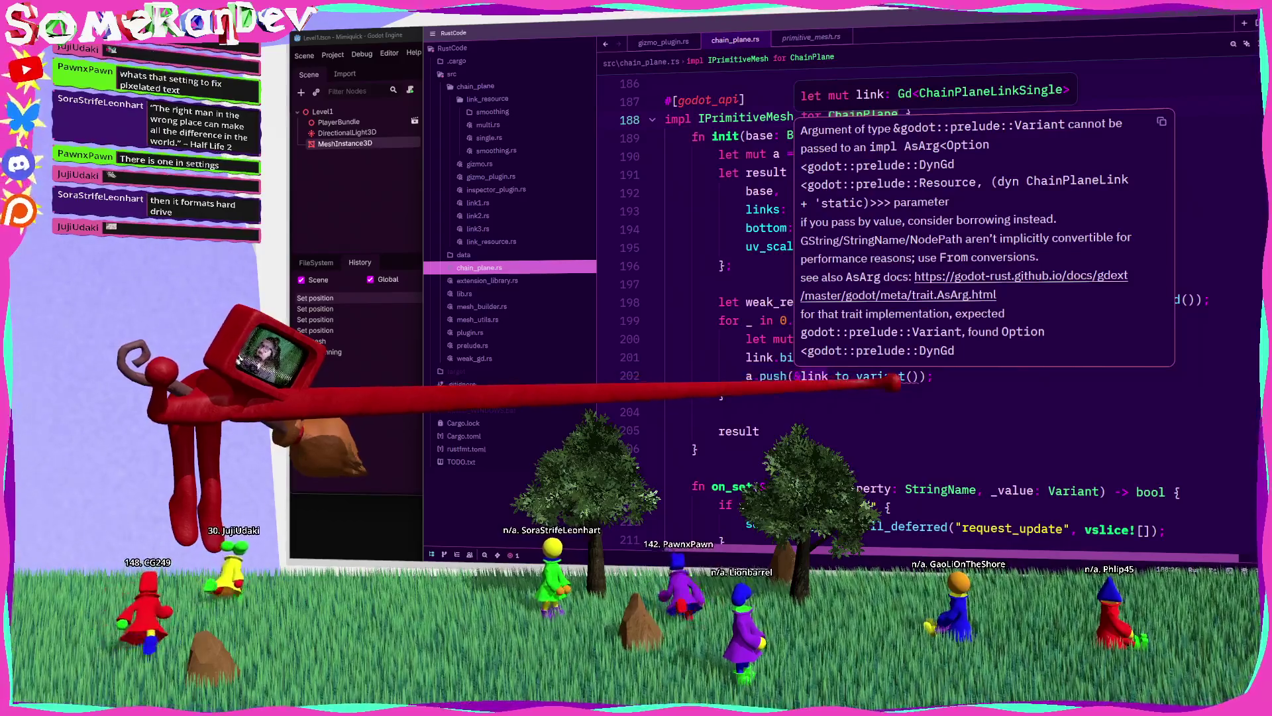
Step: Push each link with link.into_dyn() instead of to_variant()
left_click(799, 376)
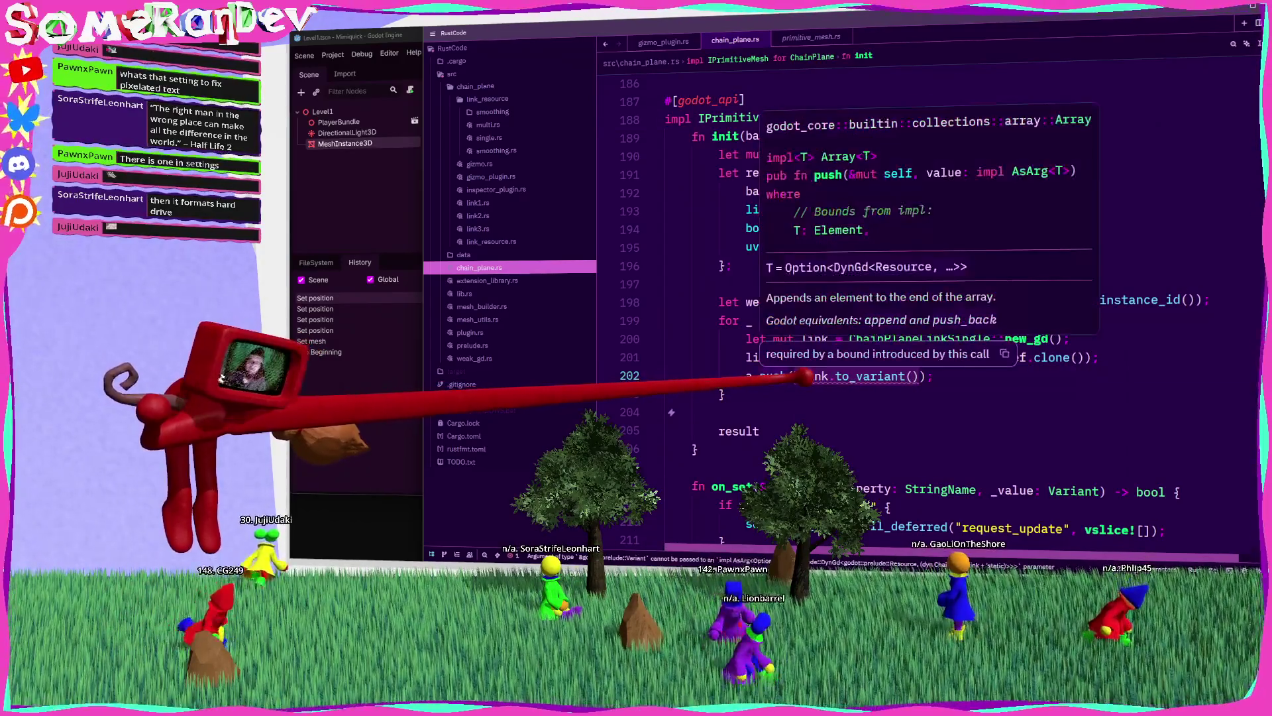
key("BackSpace")
key("BackSpace")
key("BackSpace")
type("to")
key("BackSpace")
key("BackSpace")
type("into")
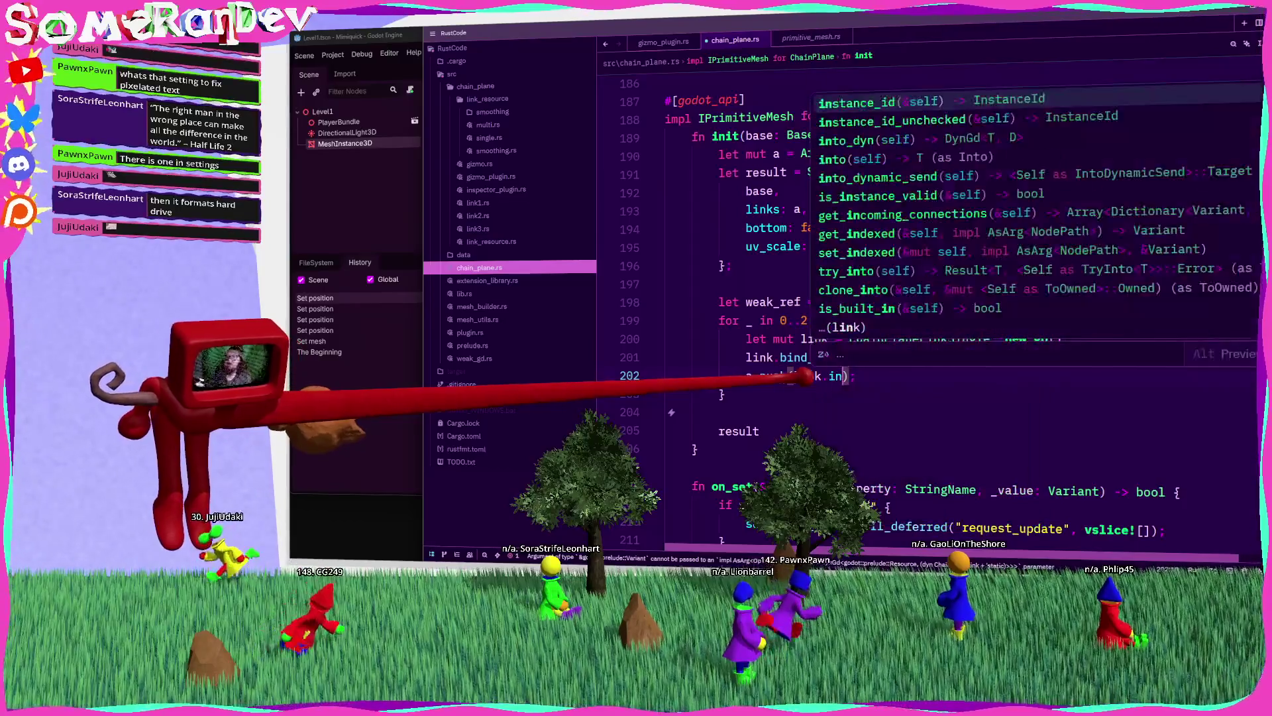
key("Return")
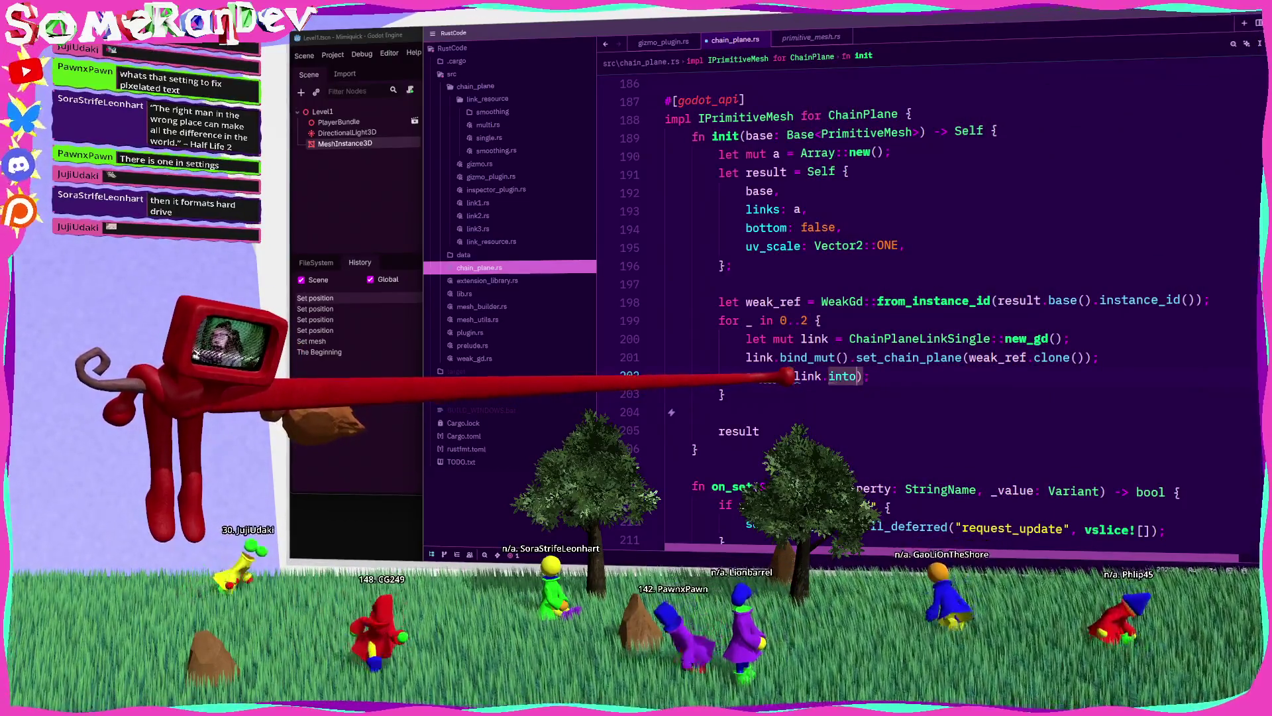
key("BackSpace")
type("_d")
key("Return")
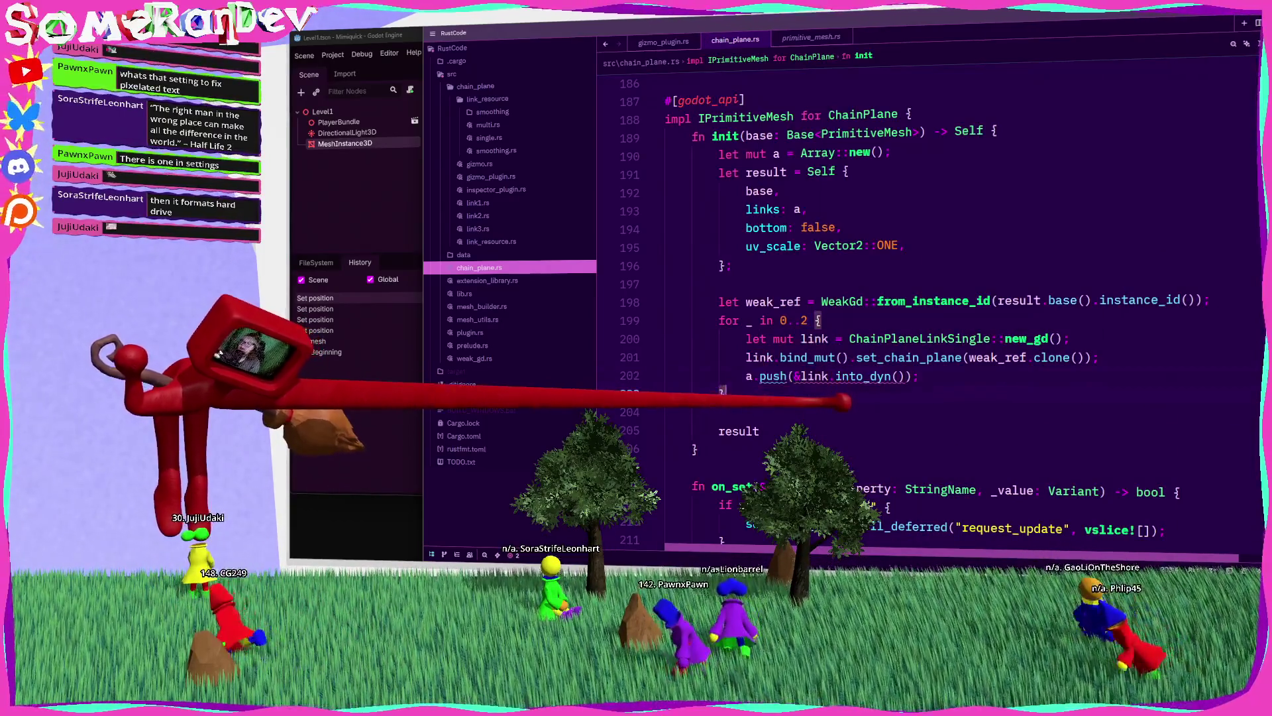
mouse_move(749, 376)
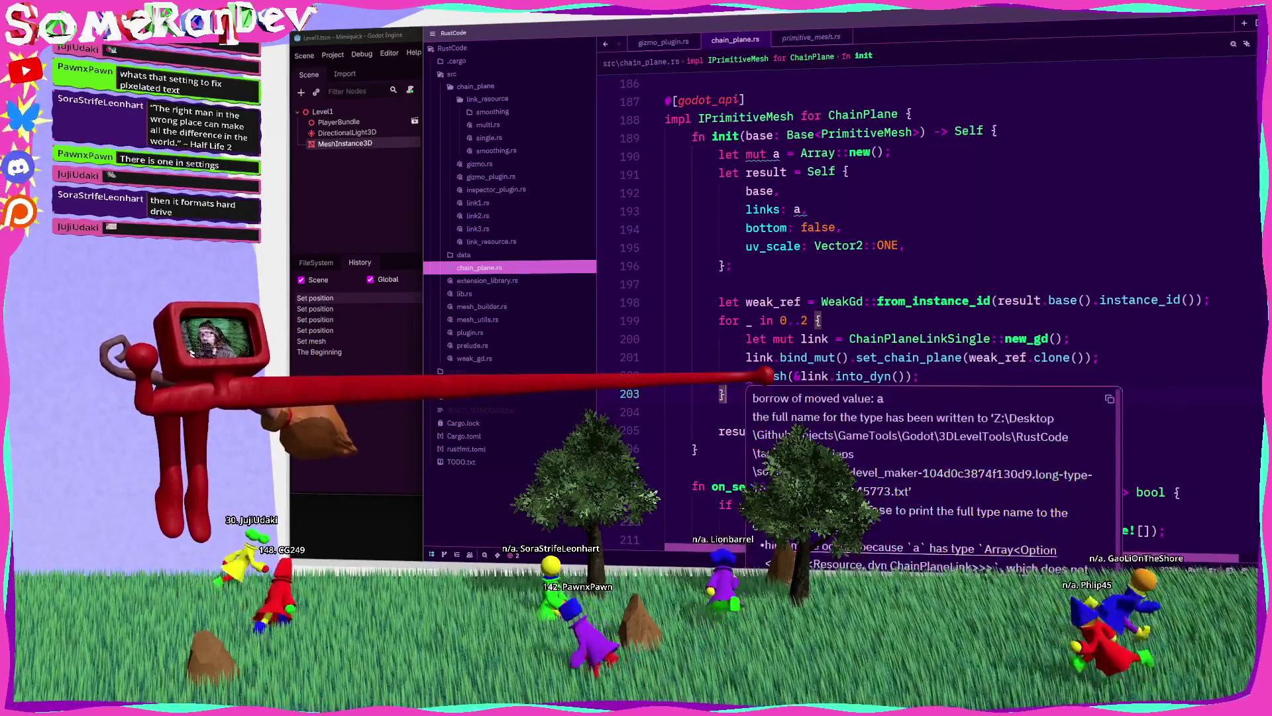
Step: Change the links field to a.clone()
left_click(802, 211)
type(".clon")
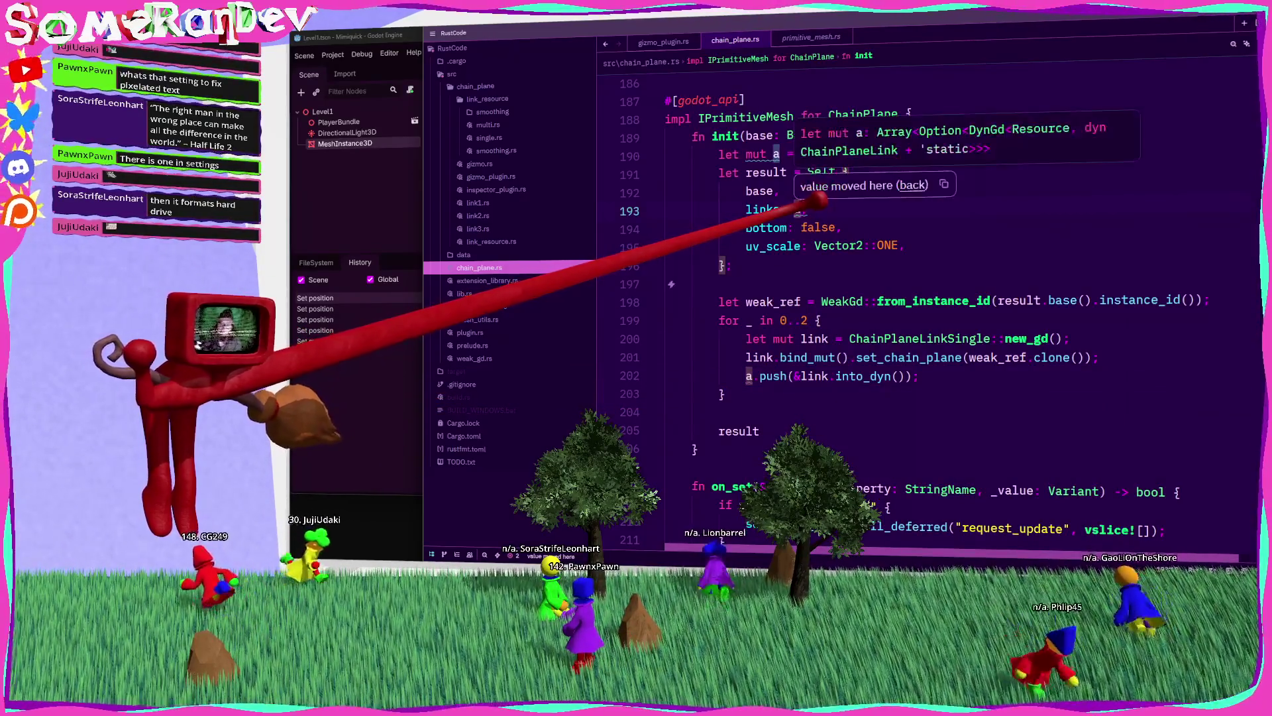
key("Return")
mouse_move(845, 200)
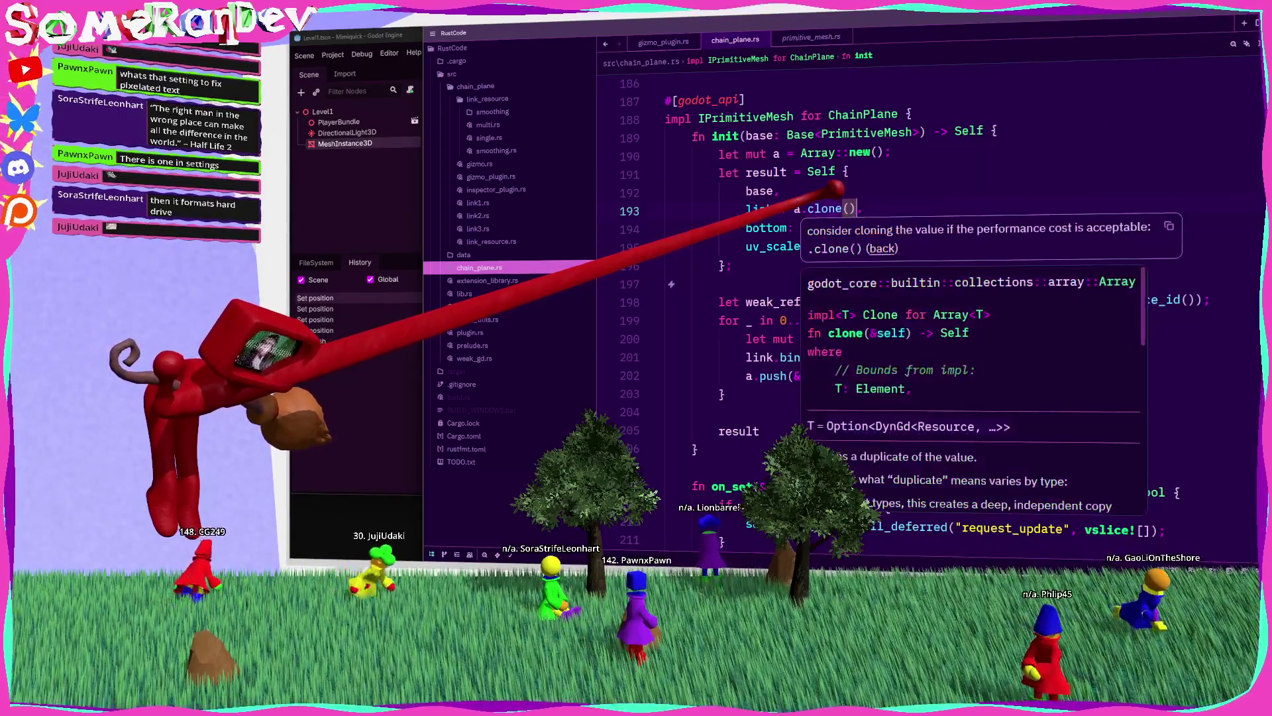
left_click(719, 283)
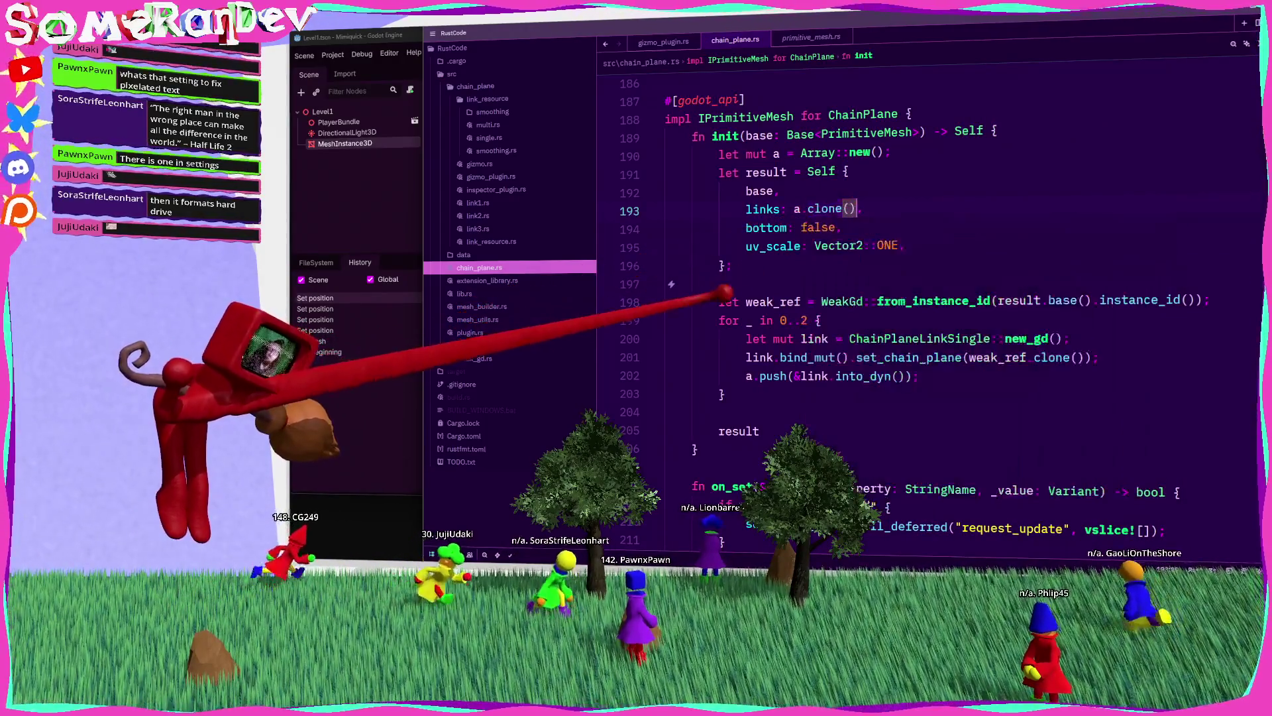
key("F5")
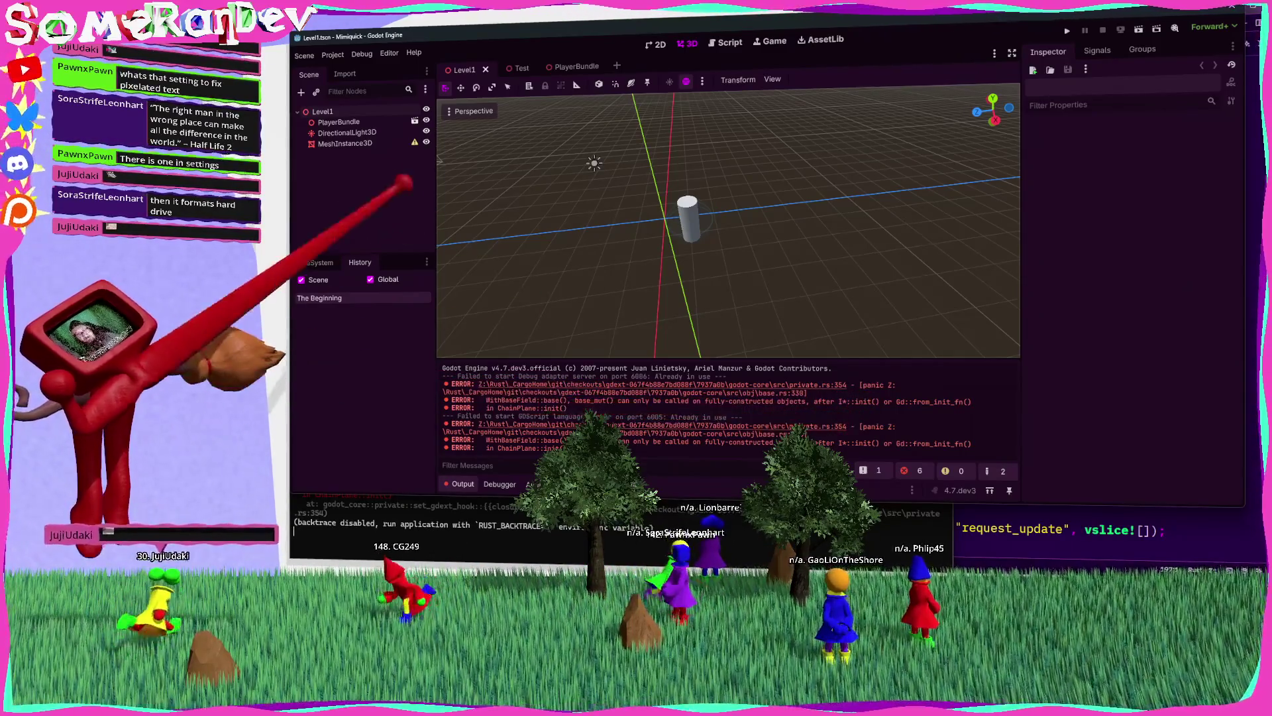
Step: Select the MeshInstance3D node in Godot to see the init errors, then return to Zed
left_click(344, 143)
key("alt+Tab")
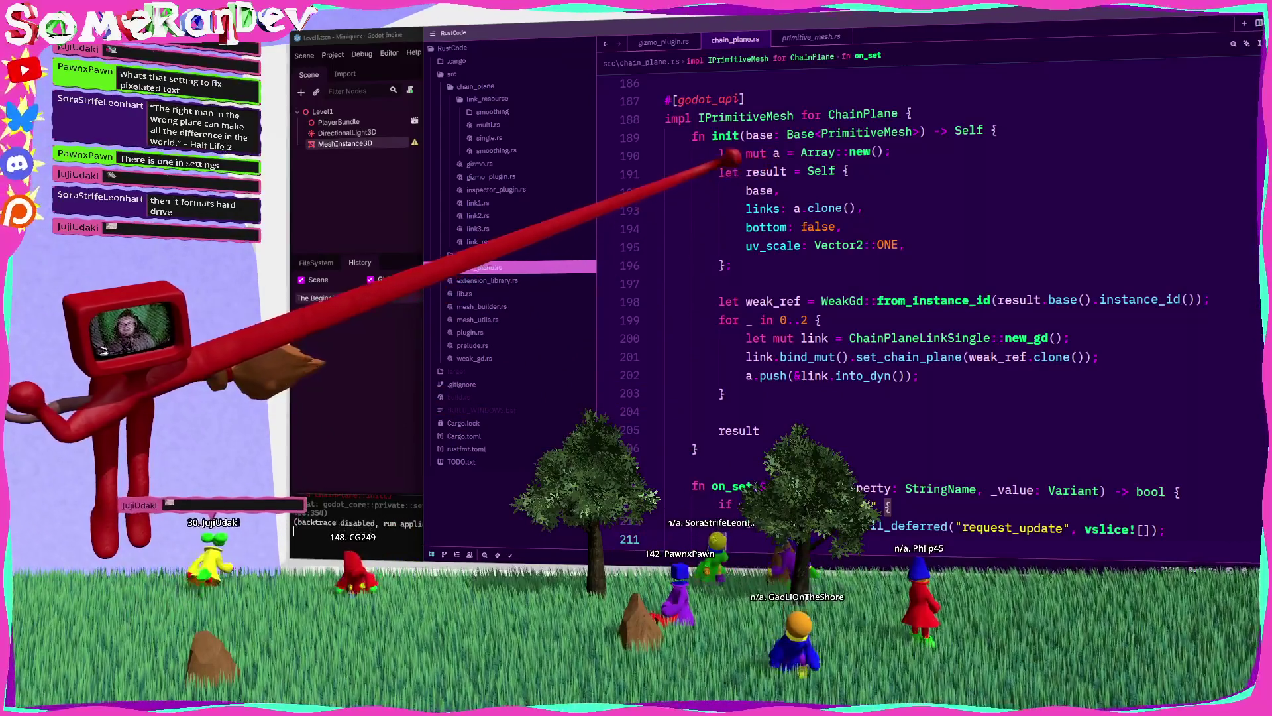
Step: Jump to the IPrimitiveMesh definition with F12 and scroll through primitive_mesh.rs
left_click(725, 135)
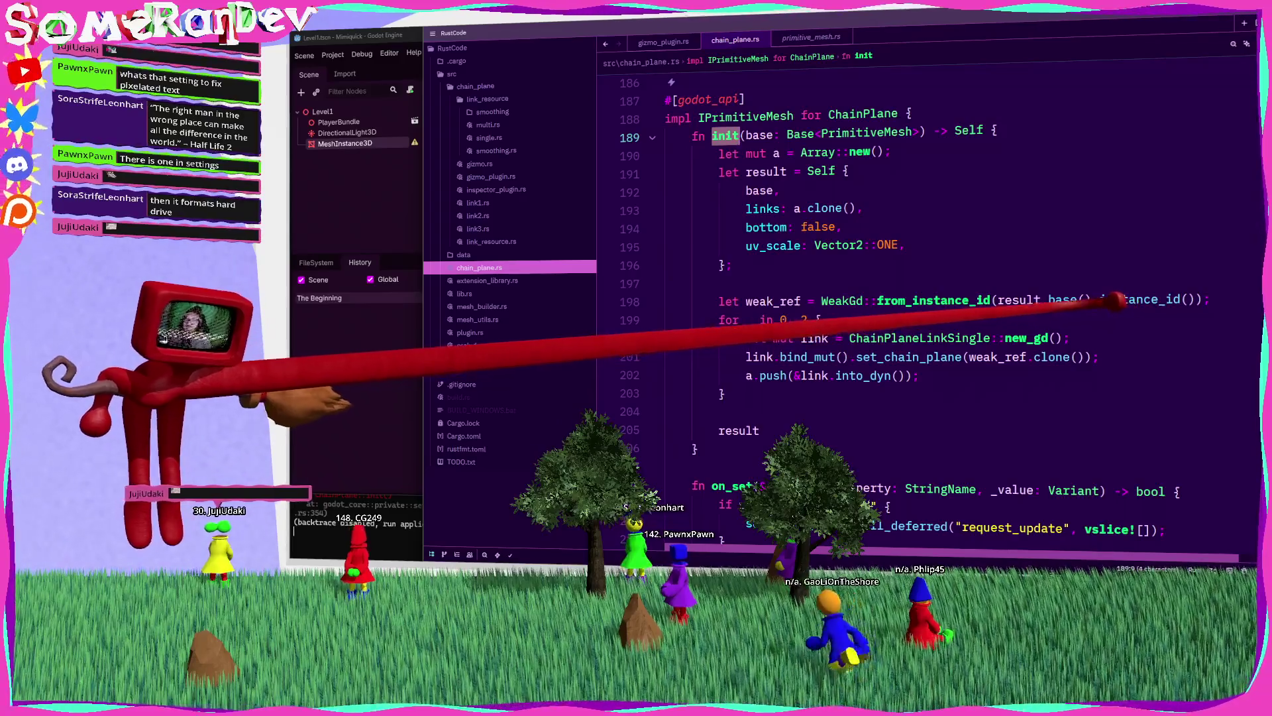
mouse_move(1115, 299)
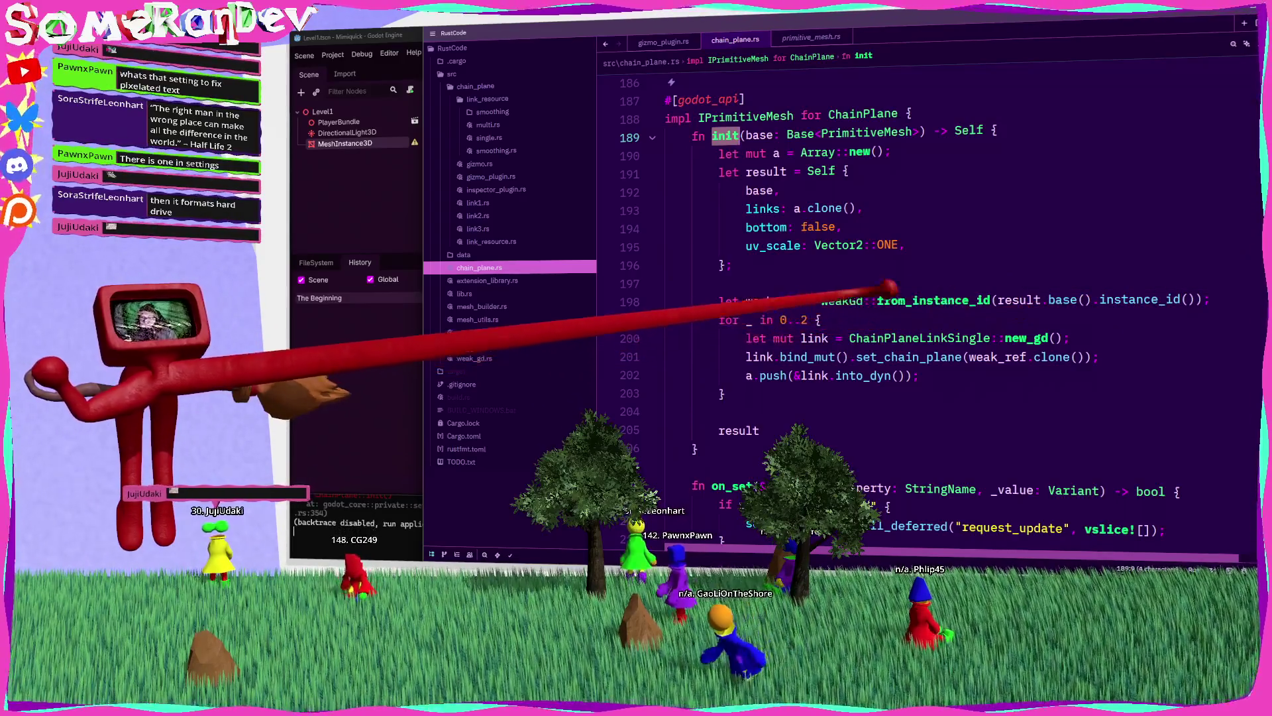
left_click(754, 119)
key("F12")
scroll(756, 199, "down", 10)
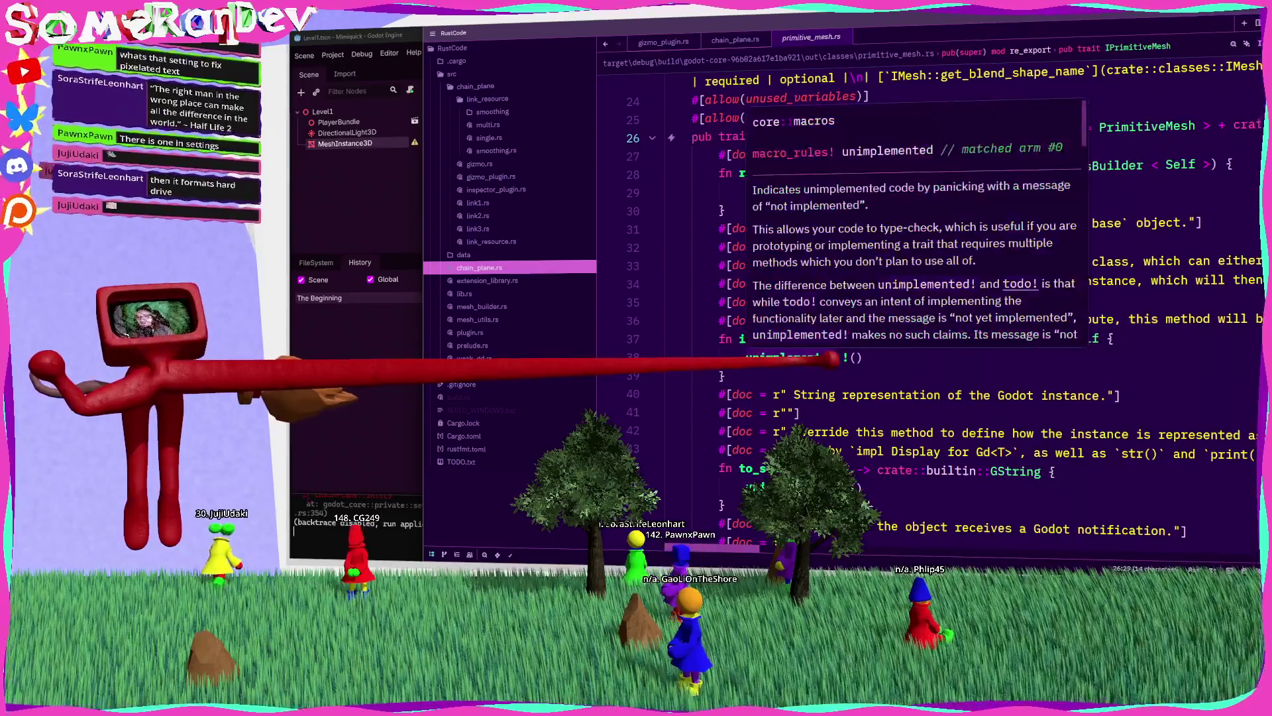
scroll(815, 375, "down", 10)
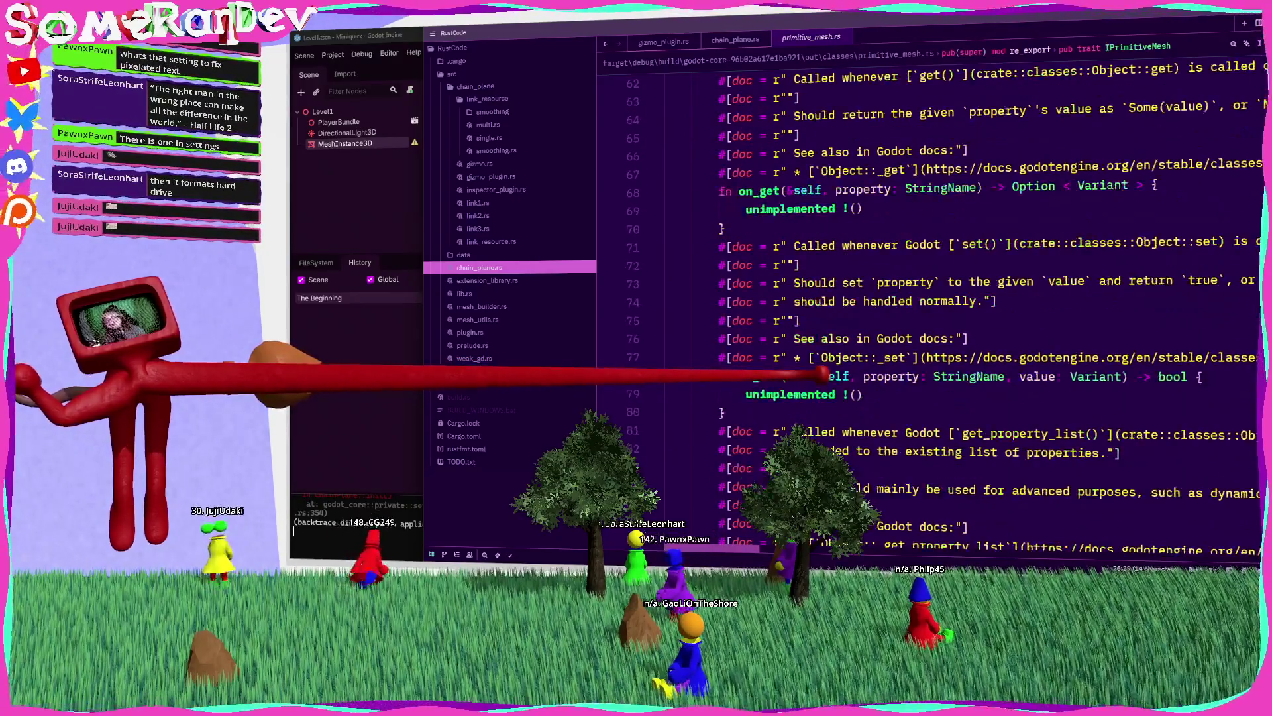
scroll(809, 376, "down", 9)
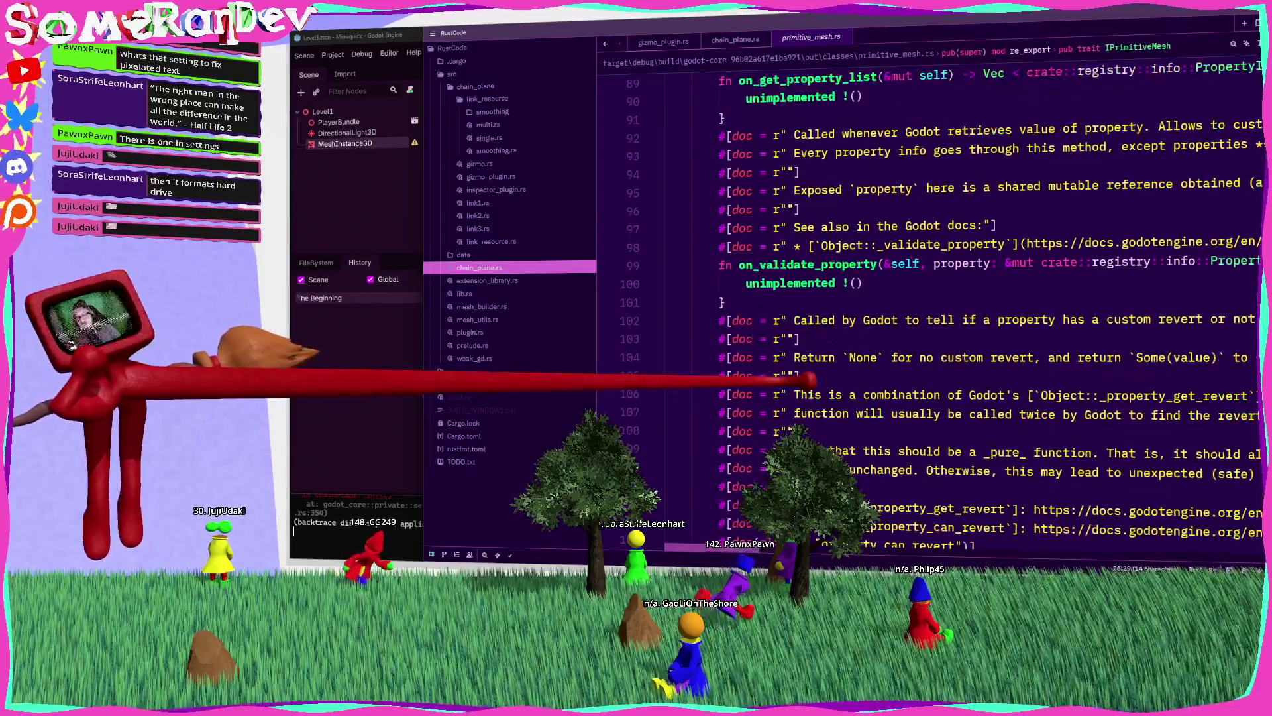
scroll(801, 383, "down", 3)
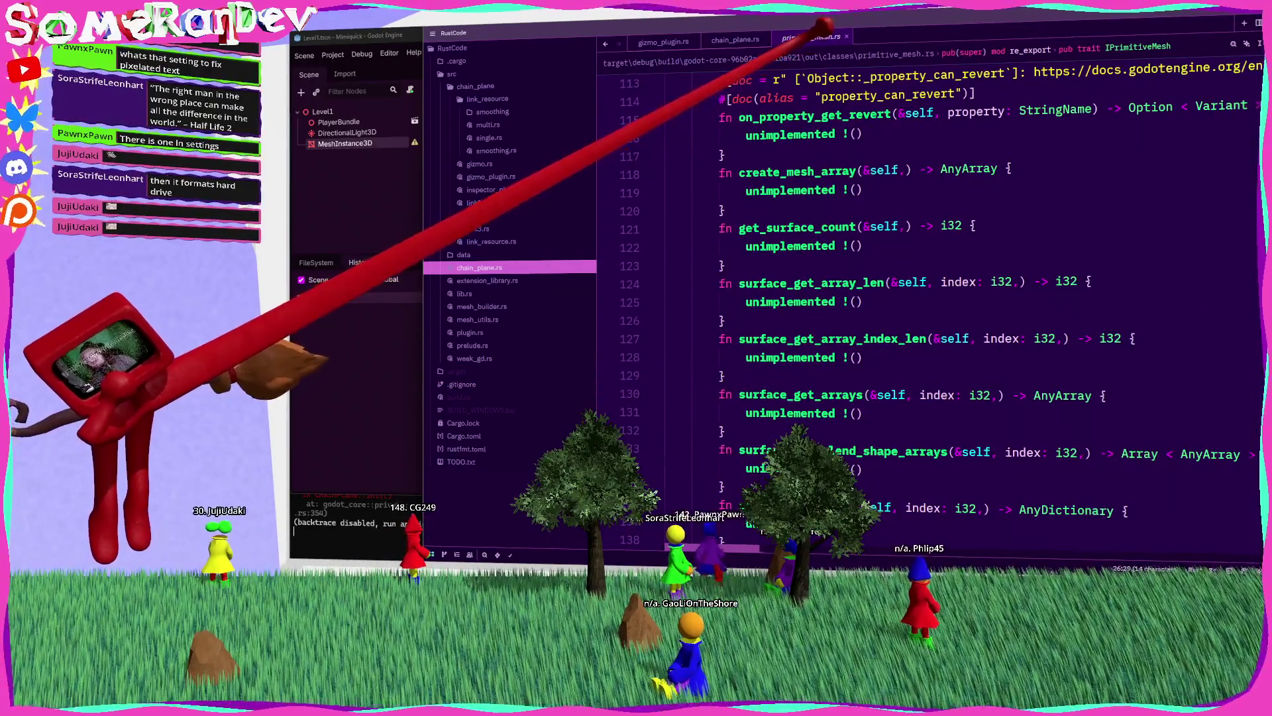
Step: Close primitive_mesh.rs, comment out lines 201 and 198, remove mut from link, and save
left_click(845, 37)
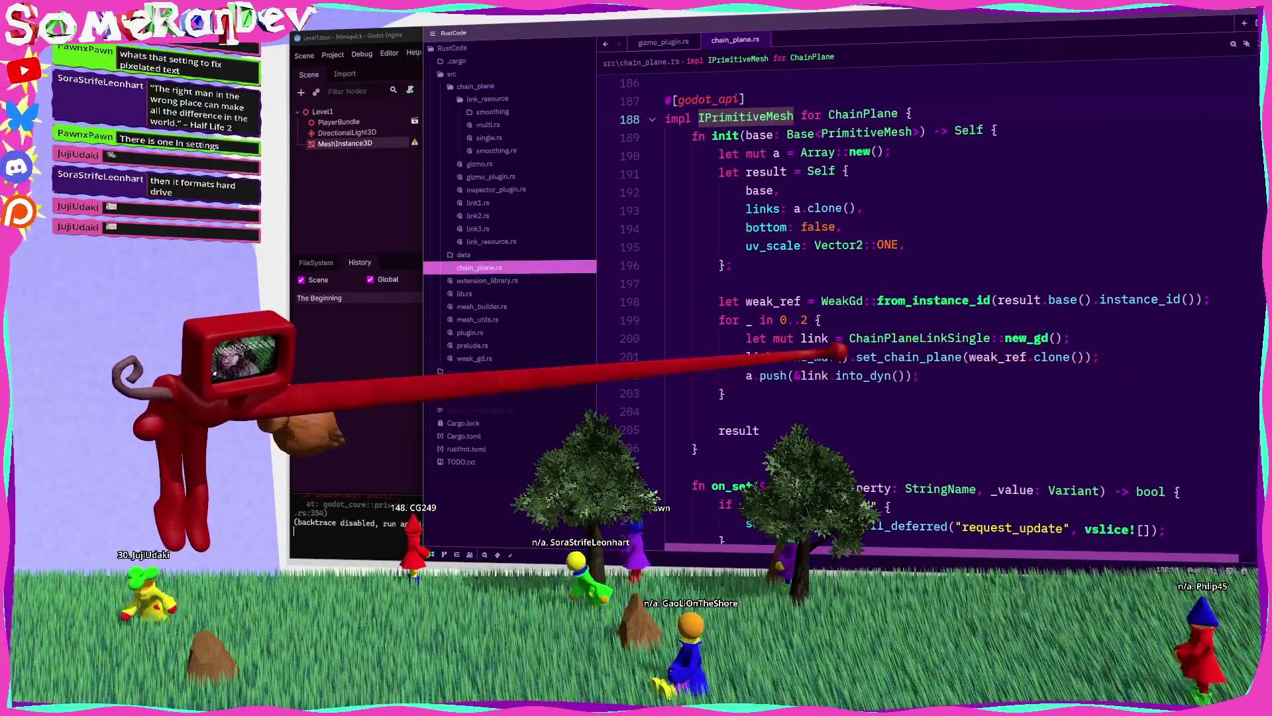
left_click(755, 356)
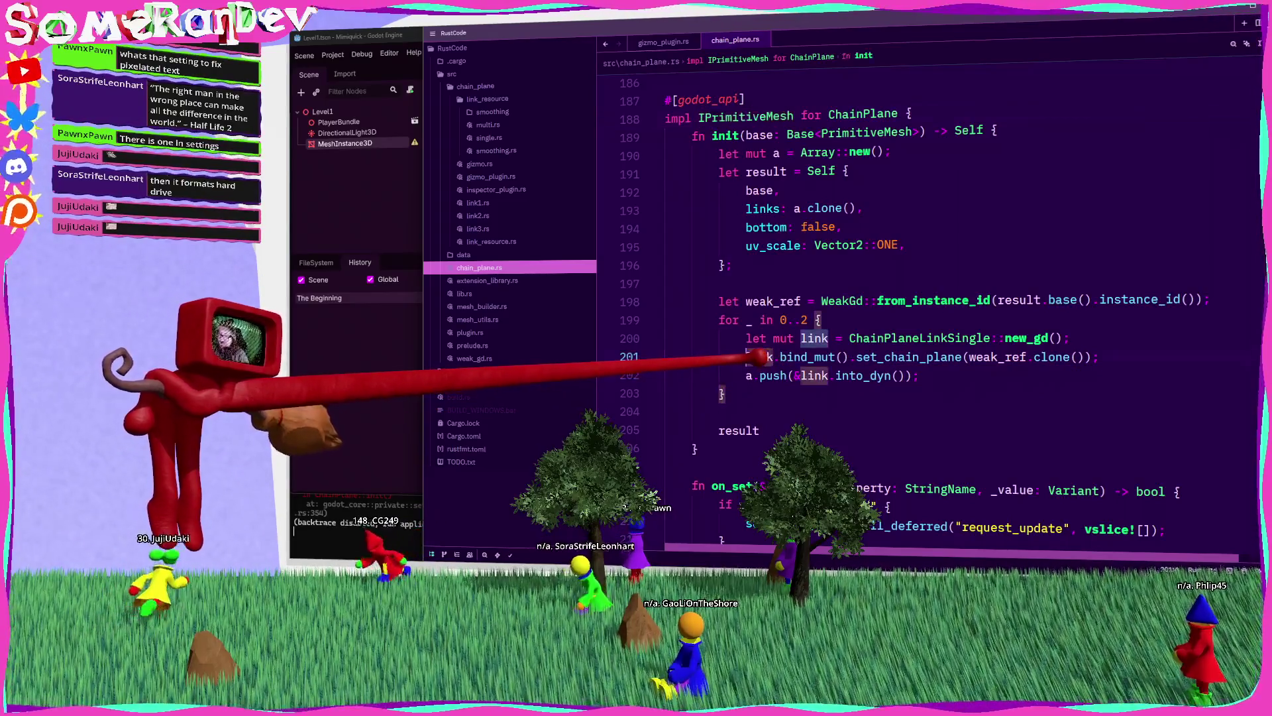
key("ctrl+slash")
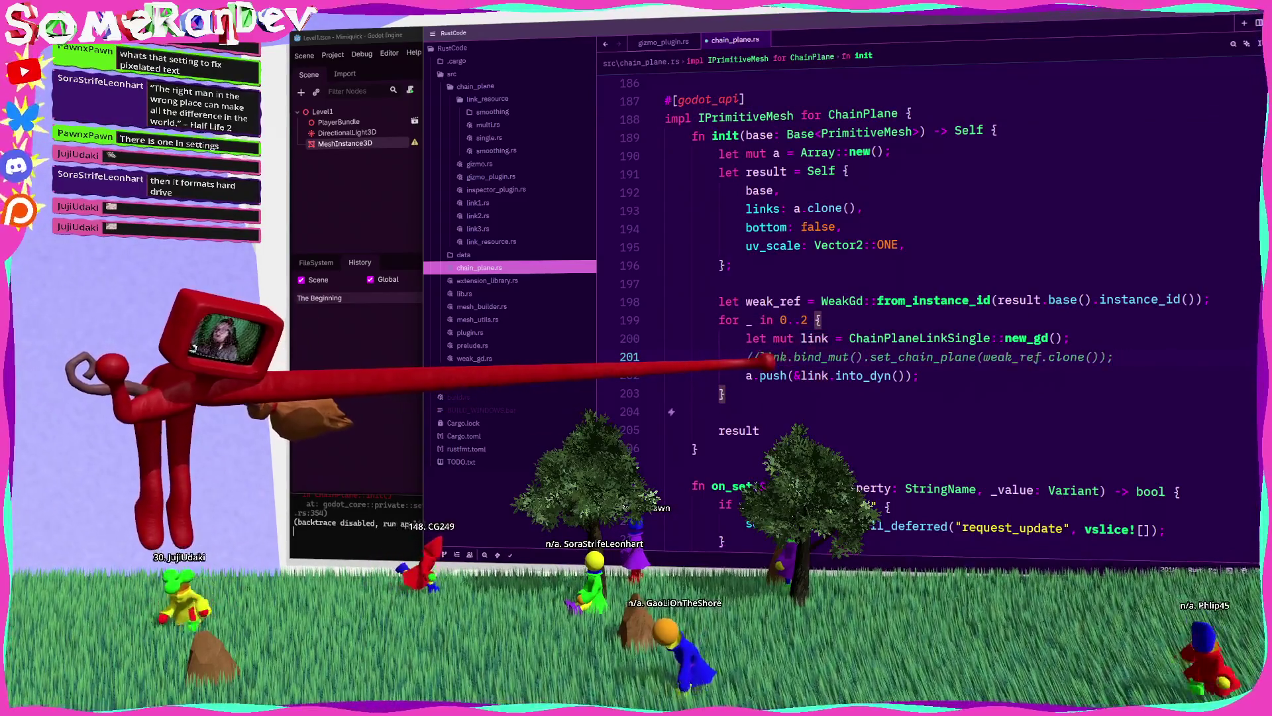
left_click(737, 302)
key("ctrl+slash")
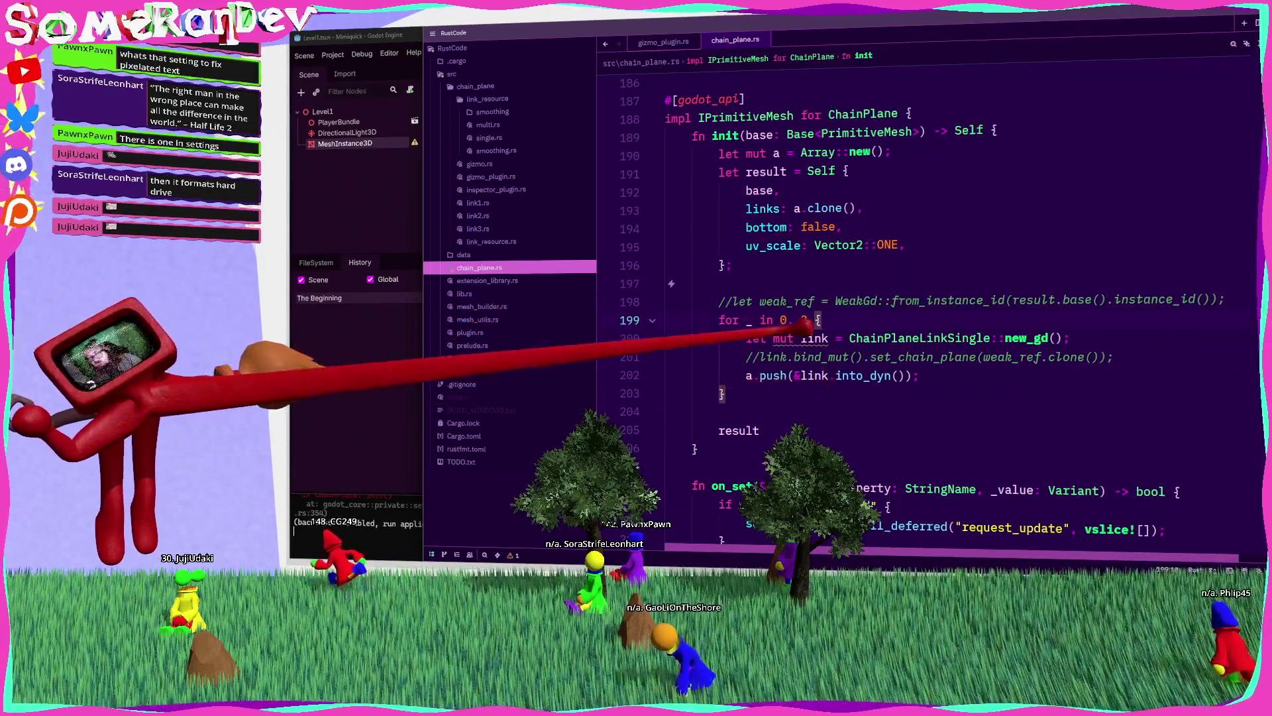
double_click(783, 338)
key("BackSpace")
key("BackSpace")
key("ctrl+s")
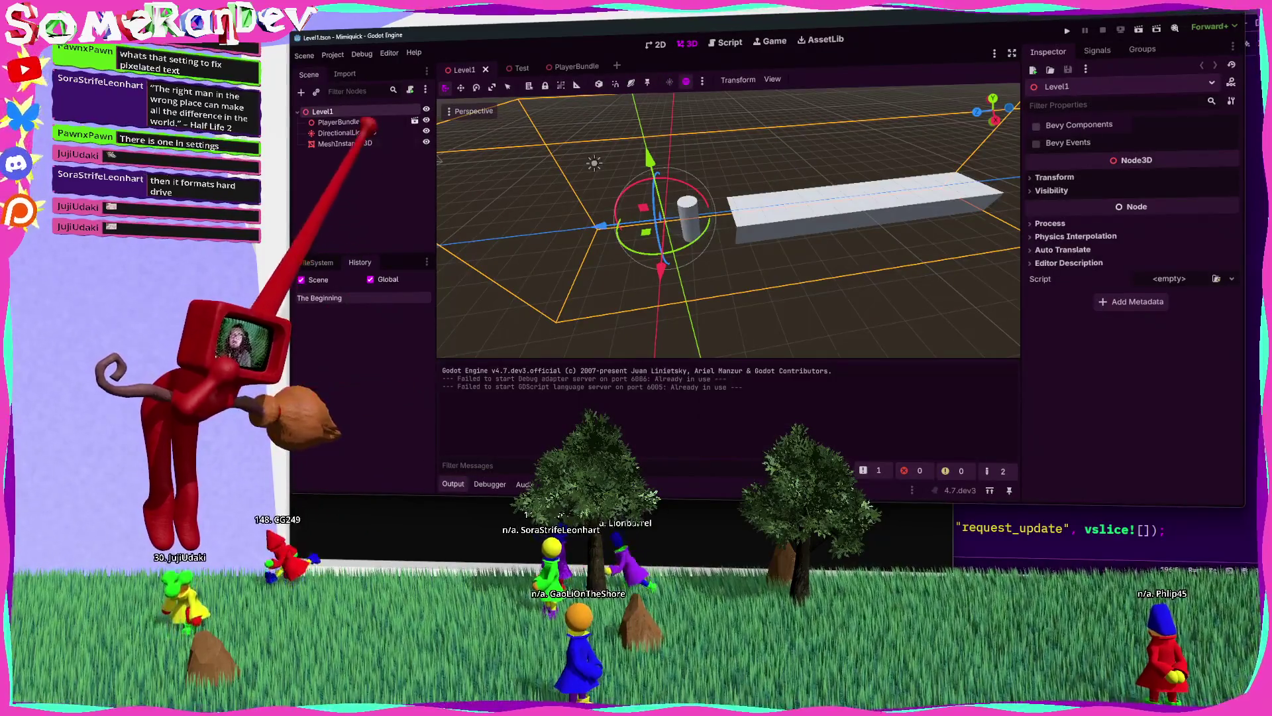
Step: Assign a fresh ChainPlane mesh to MeshInstance3D and expand its first link
left_click(346, 132)
left_click(344, 143)
left_click(1224, 243)
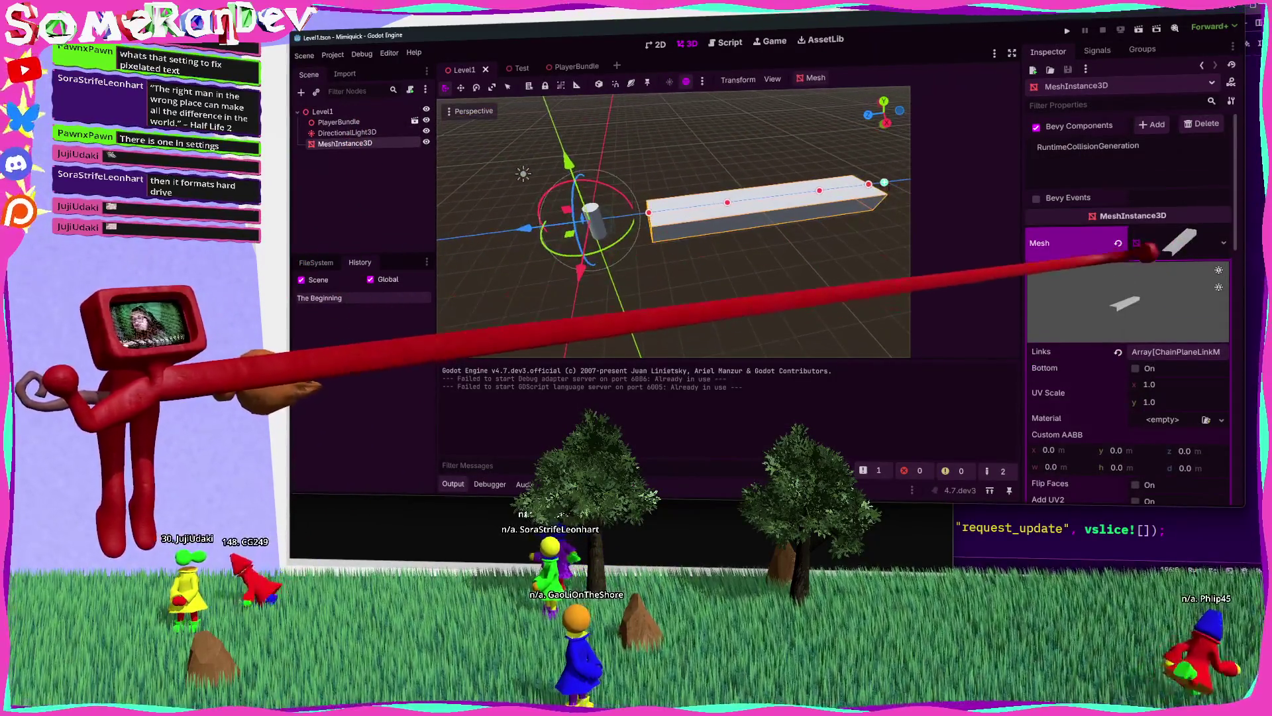
left_click(1221, 241)
left_click(1224, 233)
left_click(1168, 448)
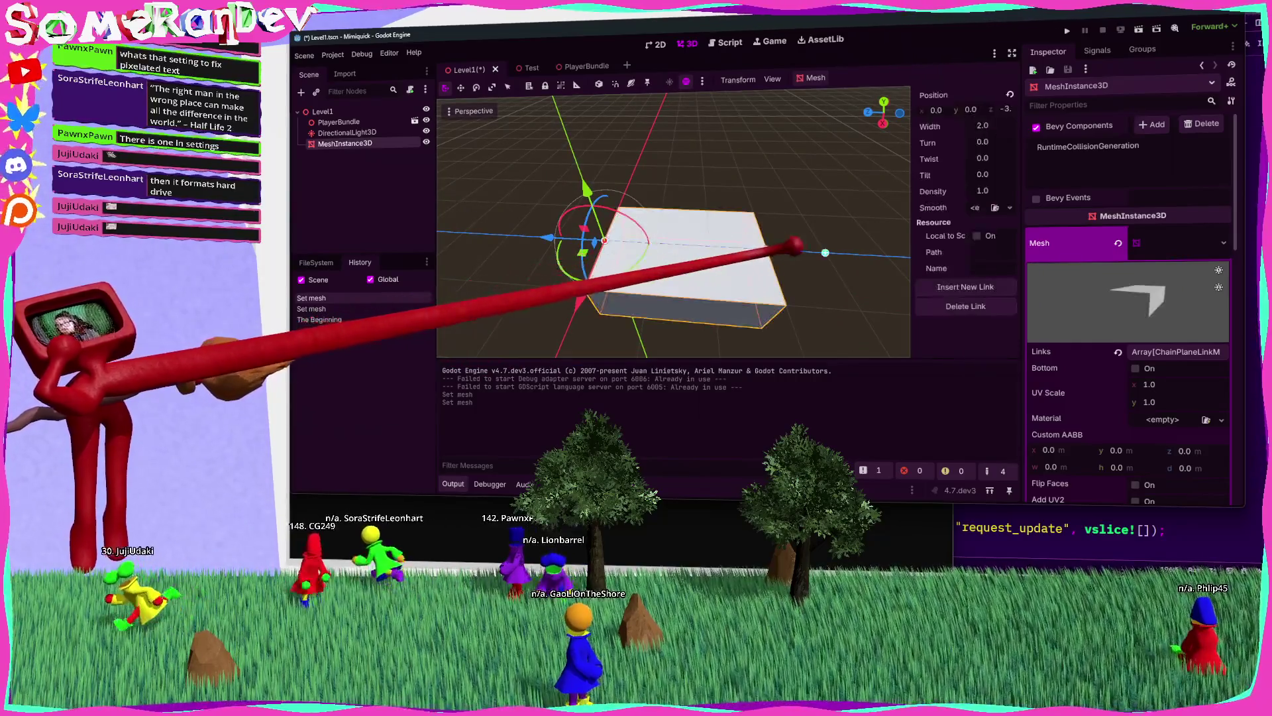
left_click(1176, 351)
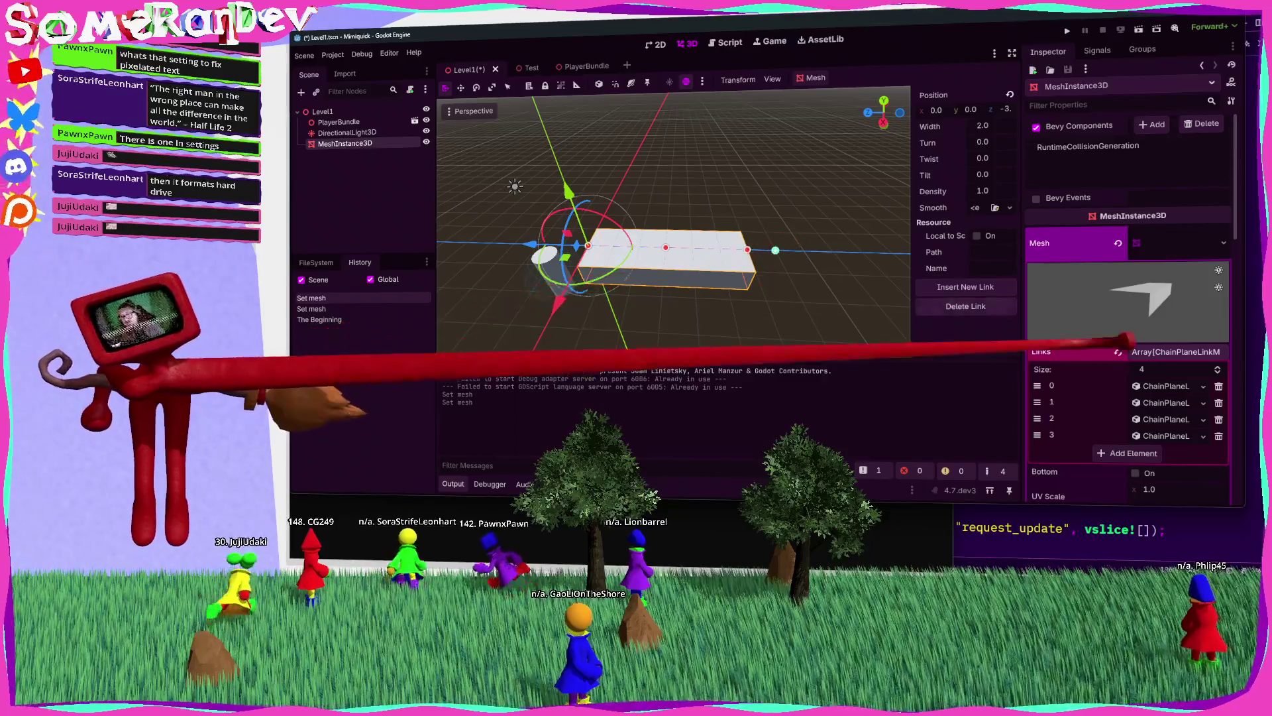
left_click(1167, 385)
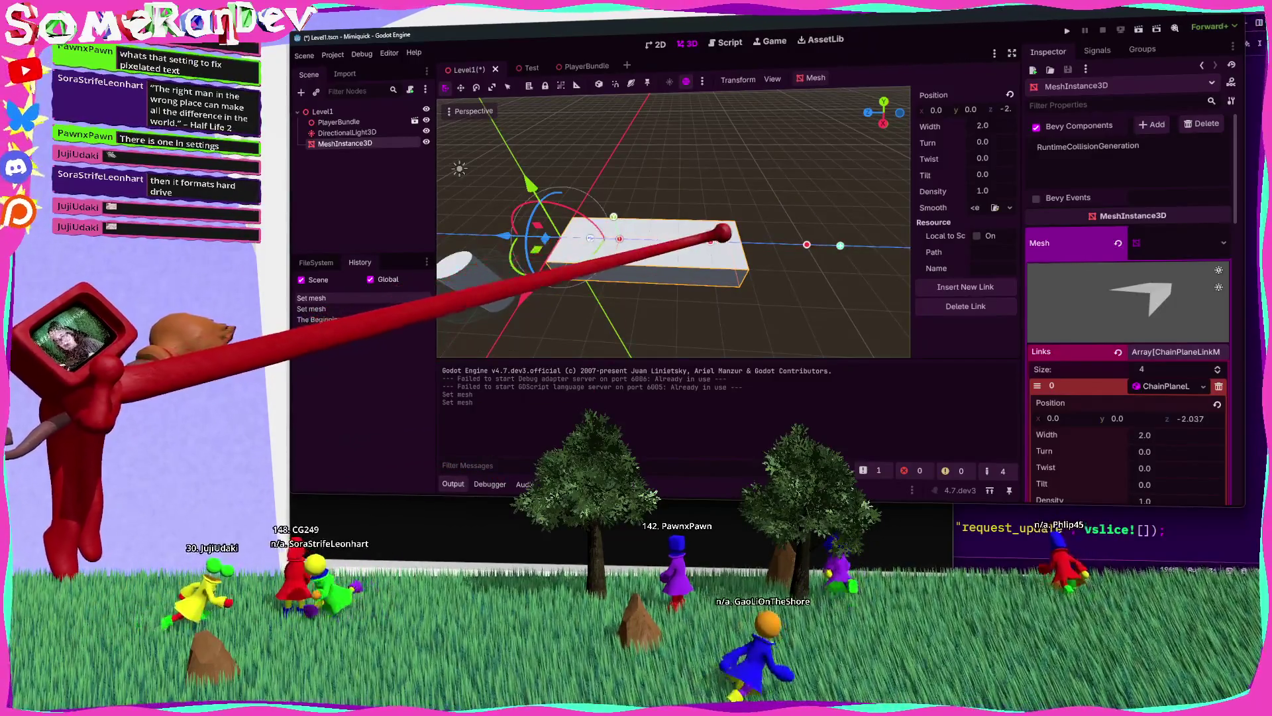
Step: Drag the link gizmo along z to stretch the chain to -3.828, then return to Zed
mouse_move(988, 109)
left_mouse_down()
mouse_move(749, 262)
mouse_move(914, 157)
left_mouse_up()
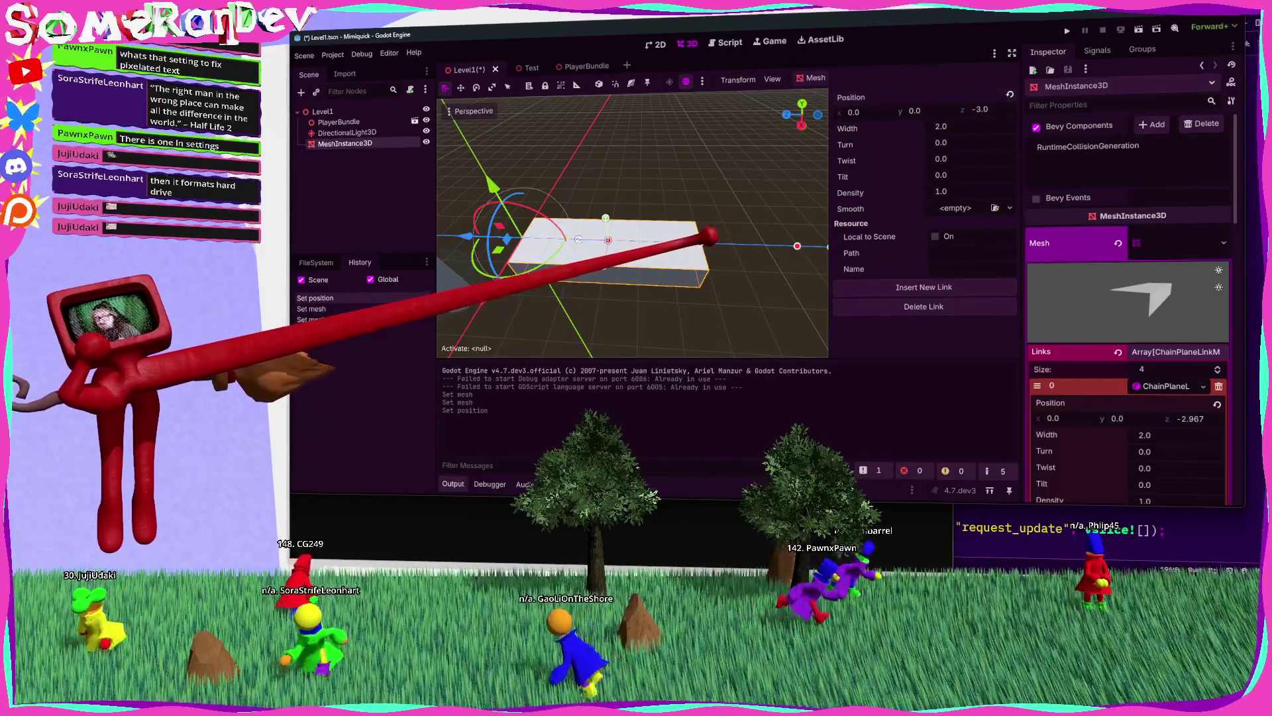
mouse_move(743, 230)
left_mouse_down()
mouse_move(667, 227)
mouse_move(709, 237)
left_mouse_up()
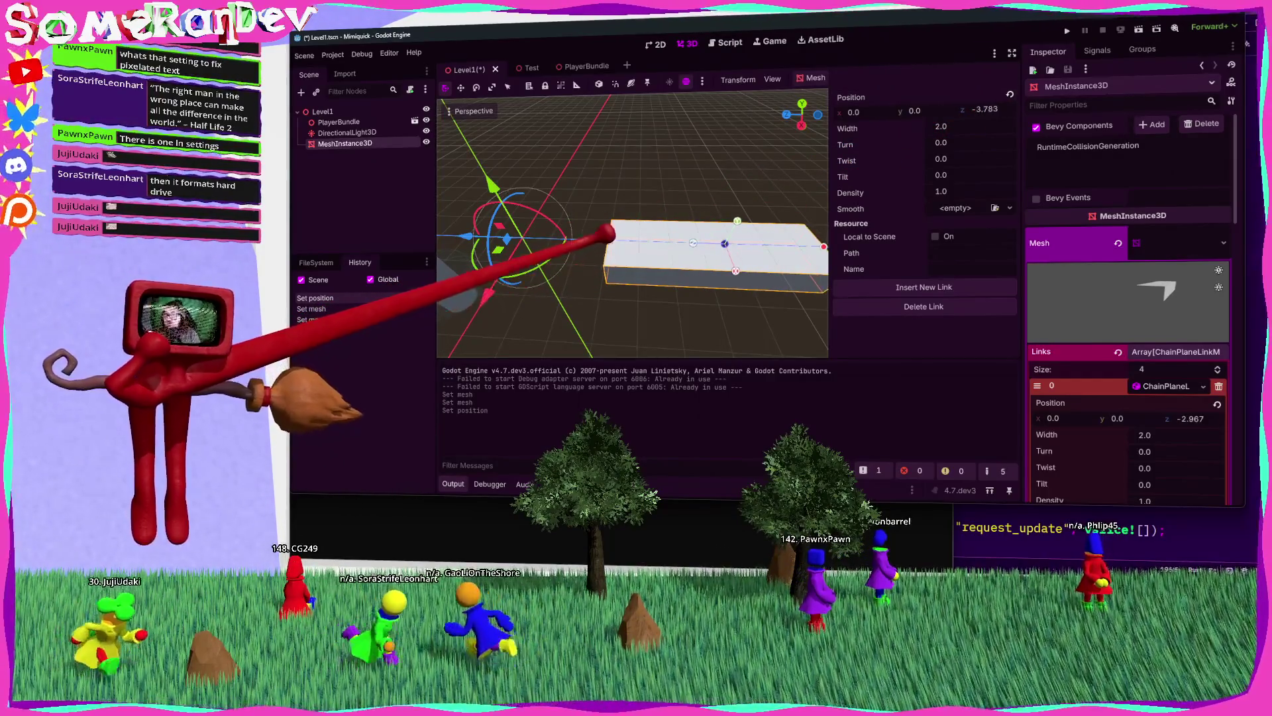
left_click_drag(588, 229, 662, 243)
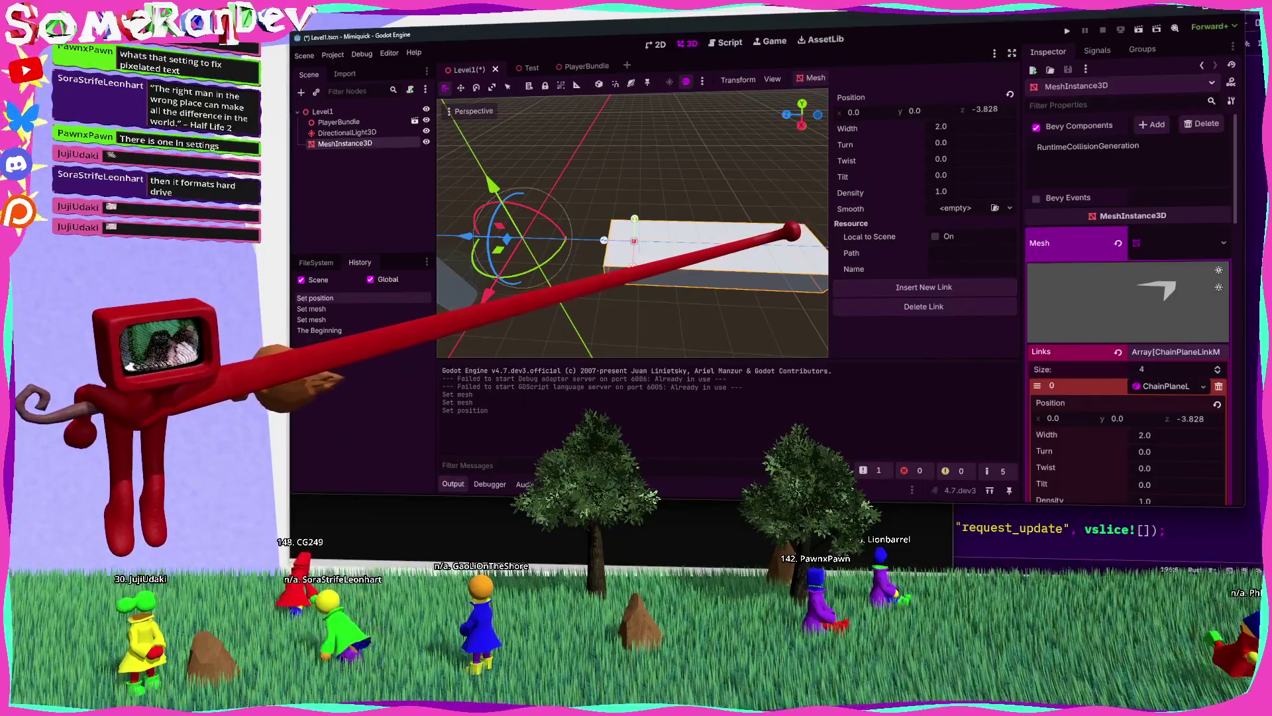
left_click(1073, 533)
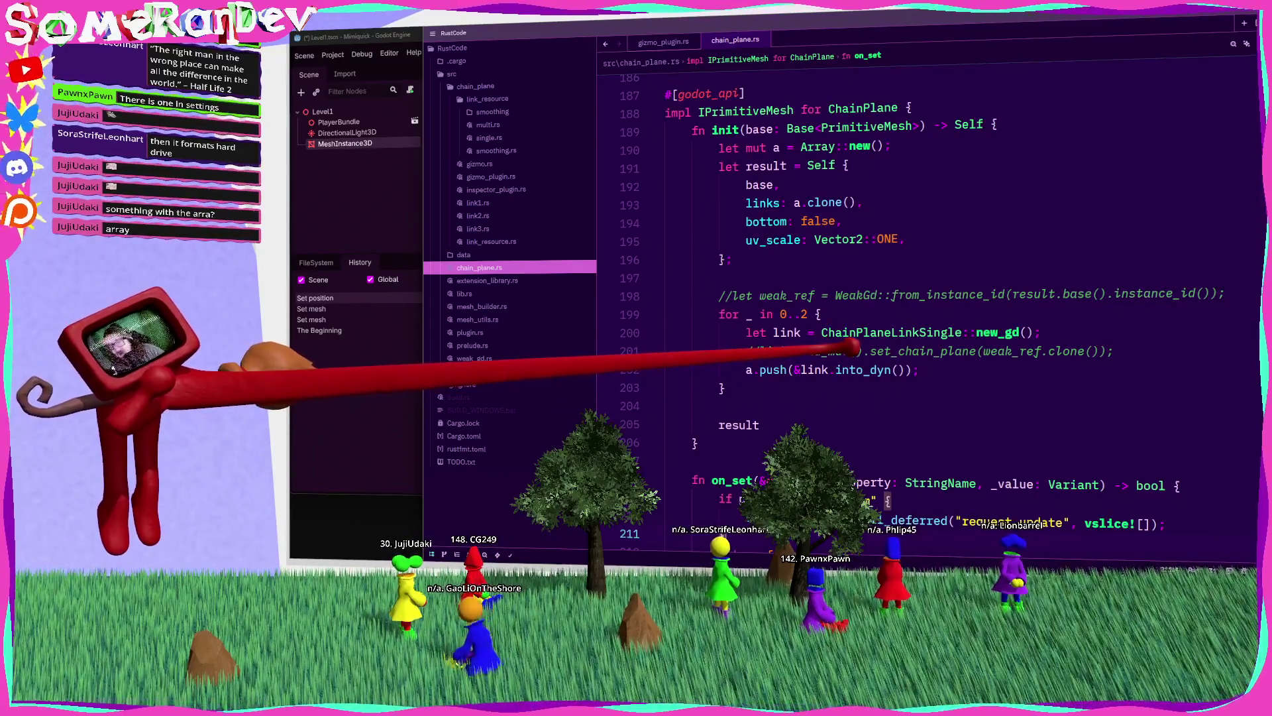
Step: Try adding a result line after init's struct literal in chain_plane.rs, then erase it
left_click(762, 166)
left_click(793, 257)
key("Return")
key("Return")
type("result.cal")
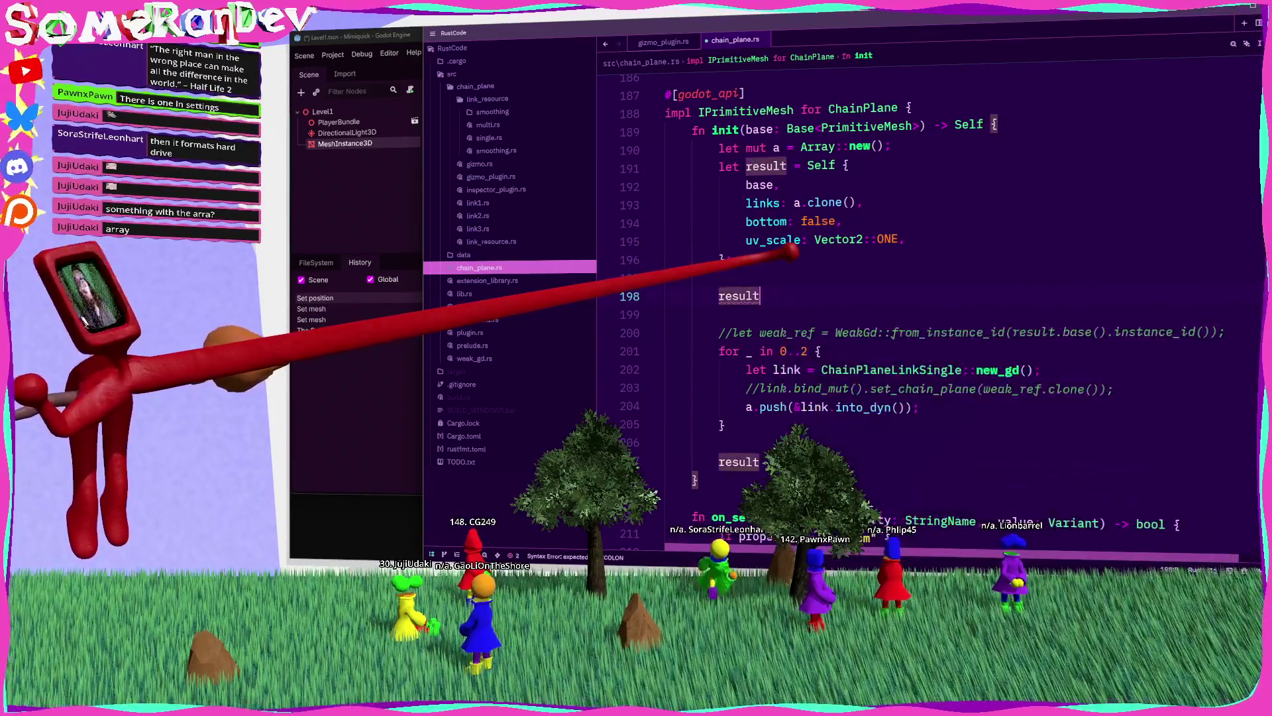
key("BackSpace")
key("BackSpace")
key("BackSpace")
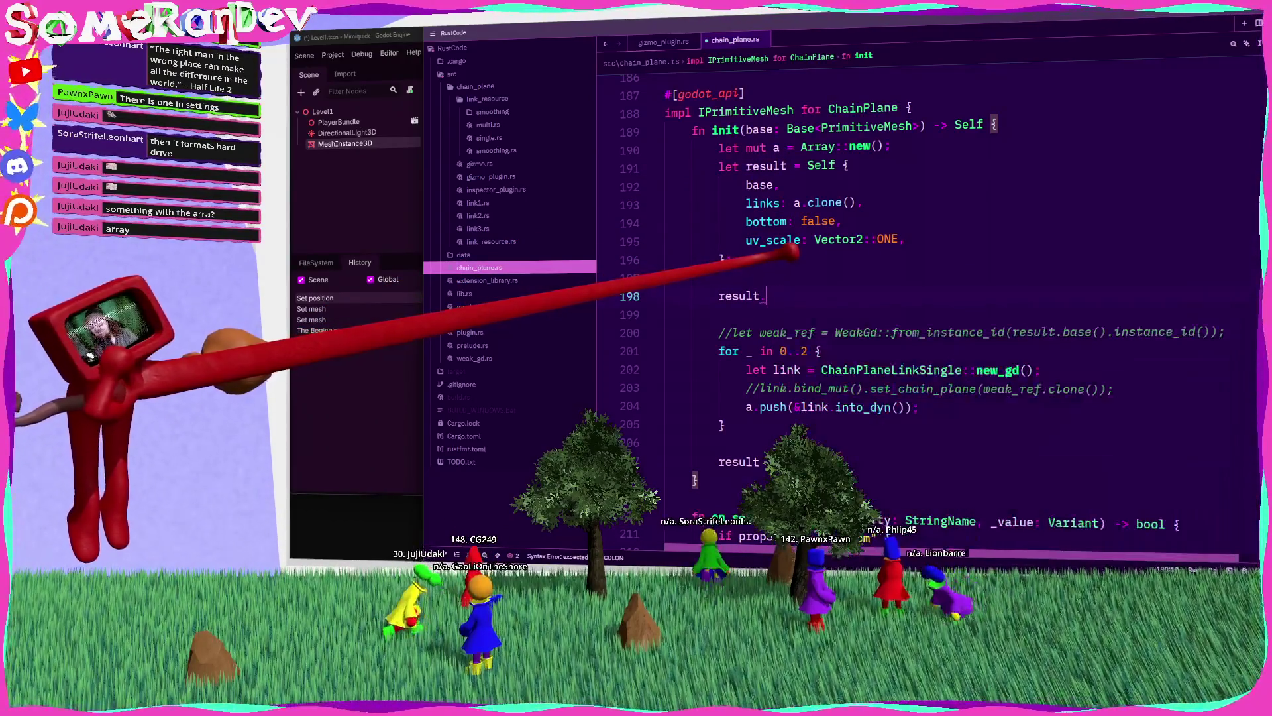
scroll(848, 365, "down", 3)
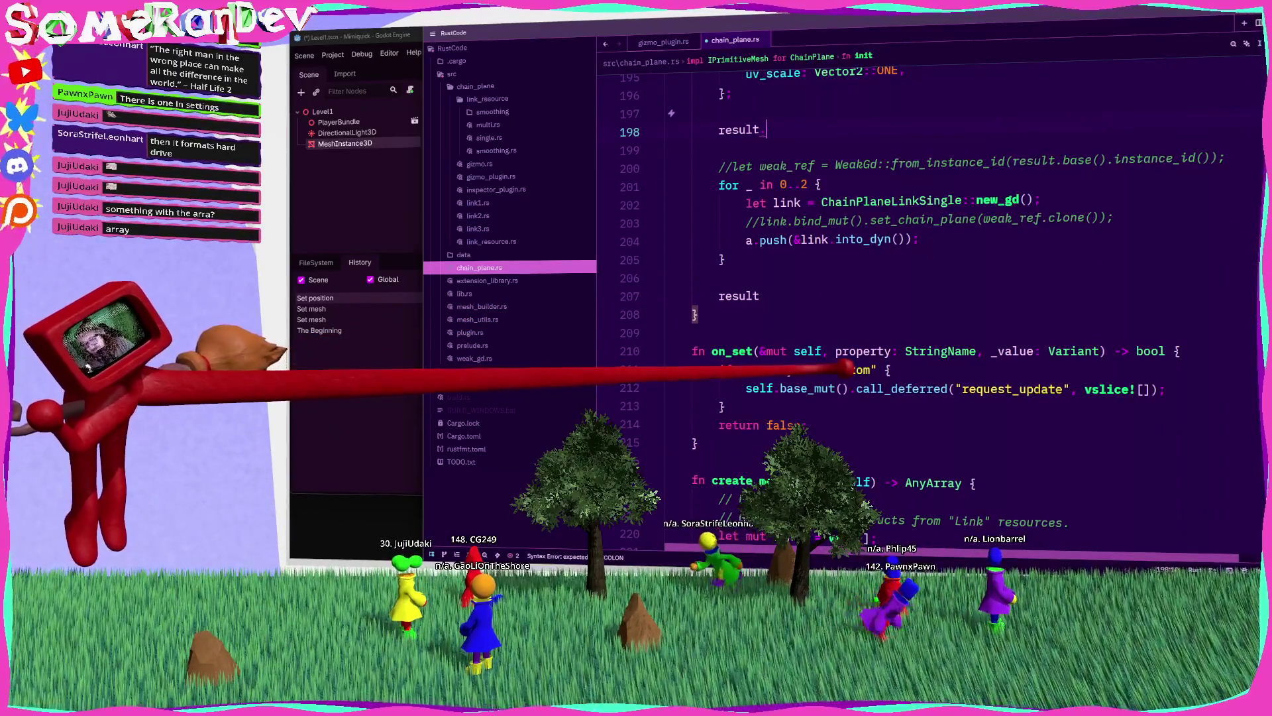
scroll(845, 369, "up", 20)
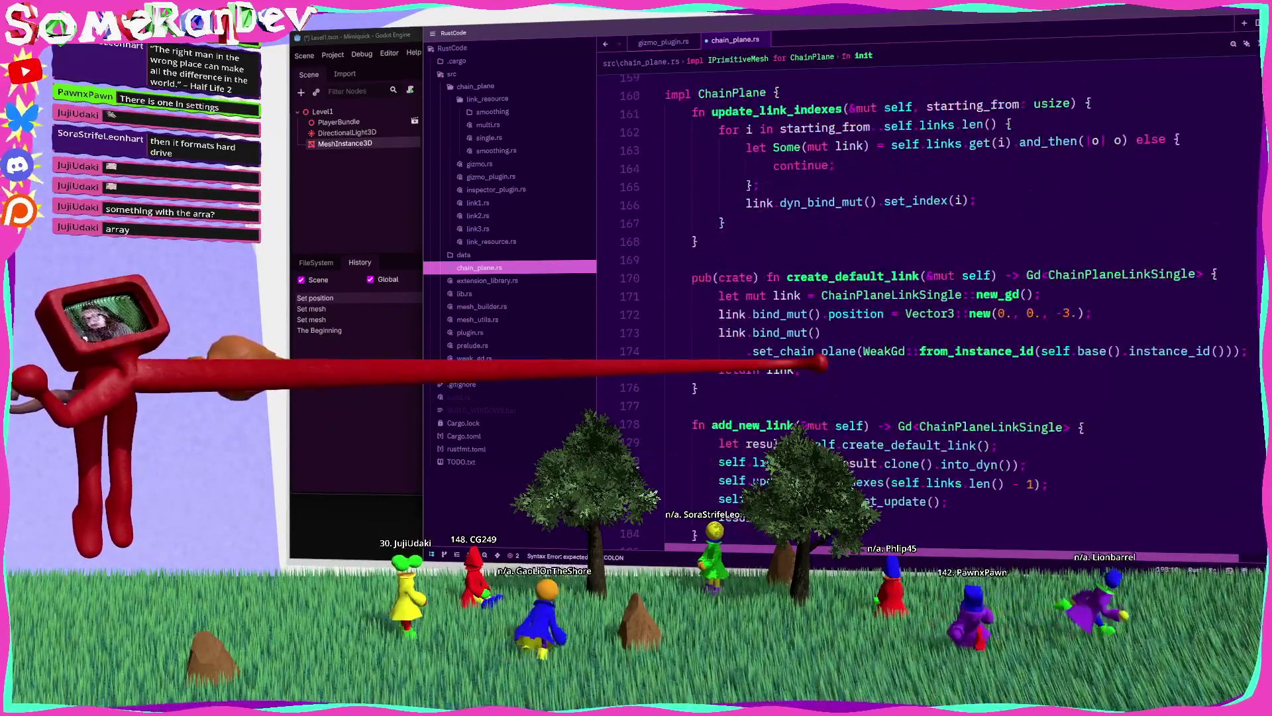
scroll(821, 363, "up", 3)
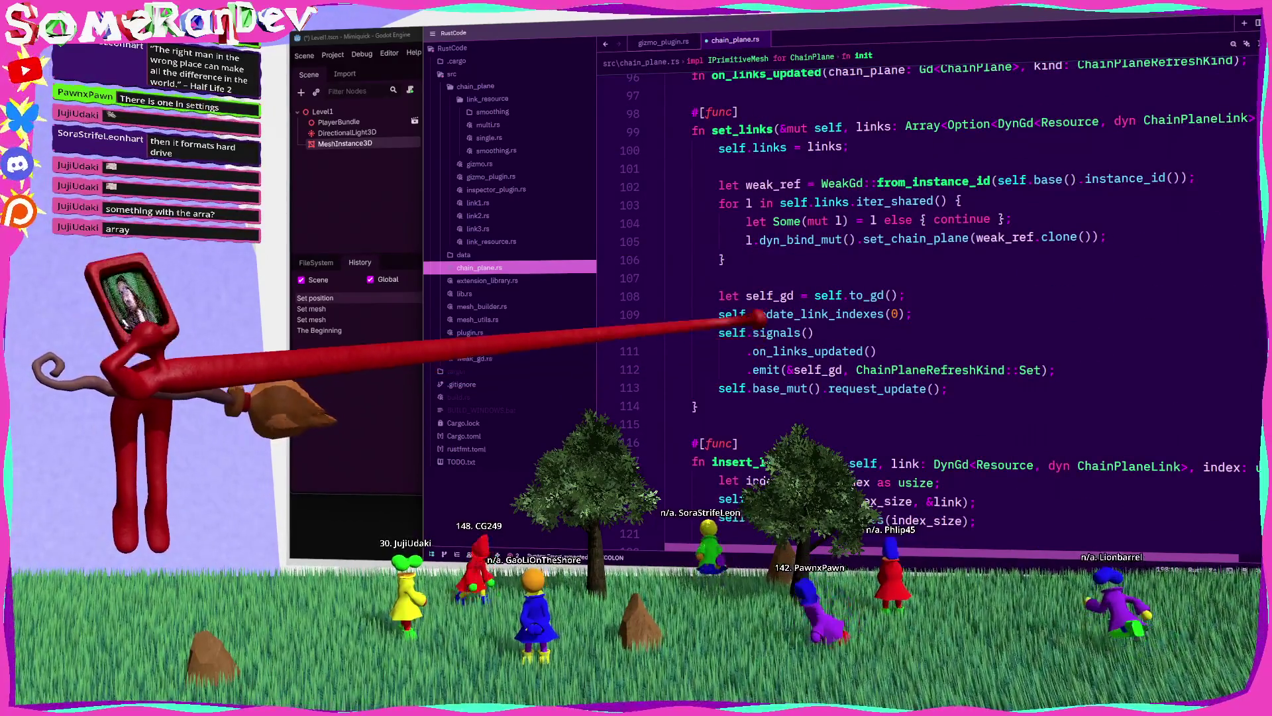
scroll(745, 292, "up", 6)
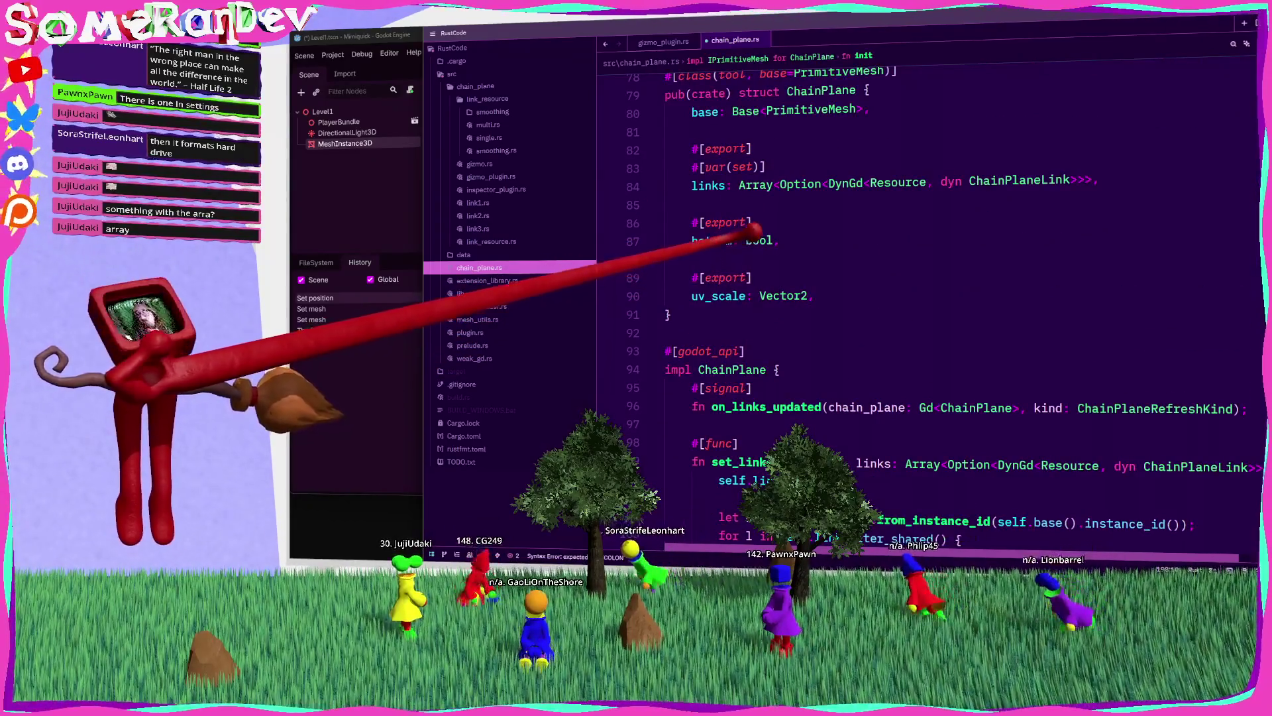
Step: Remove the links field's #[init] default and start the extension build
left_click(732, 167)
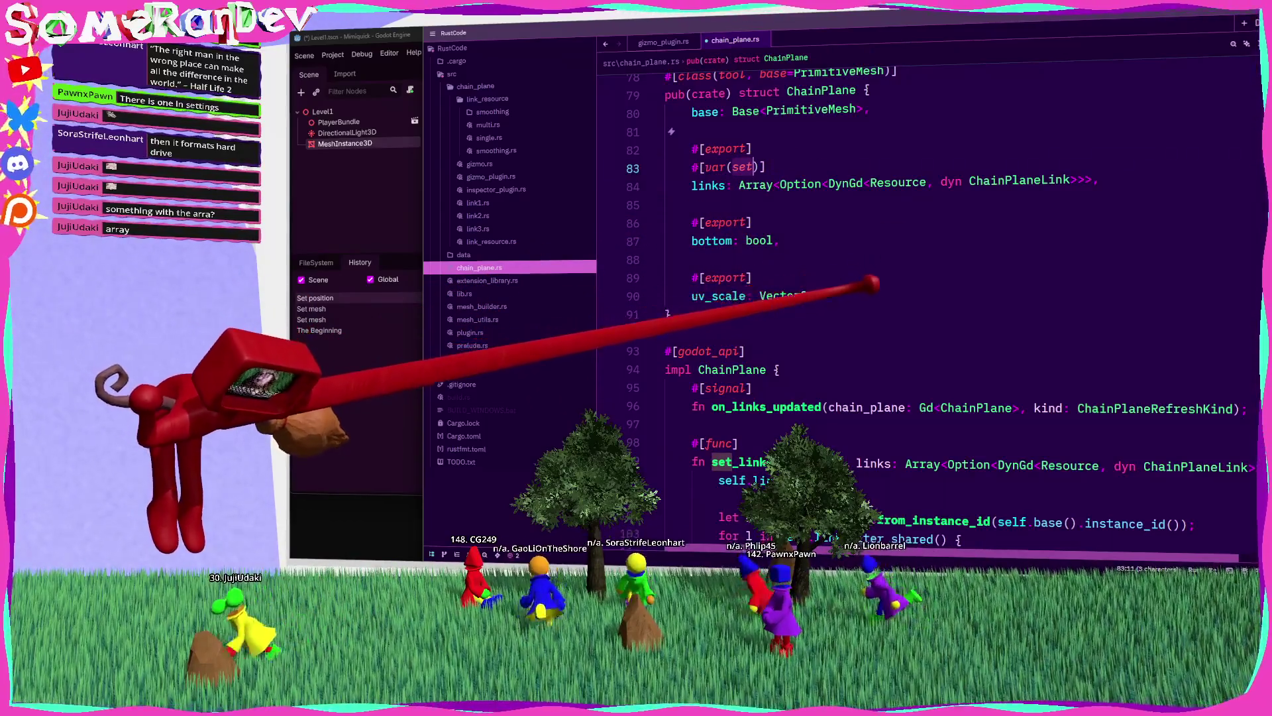
scroll(875, 284, "down", 6)
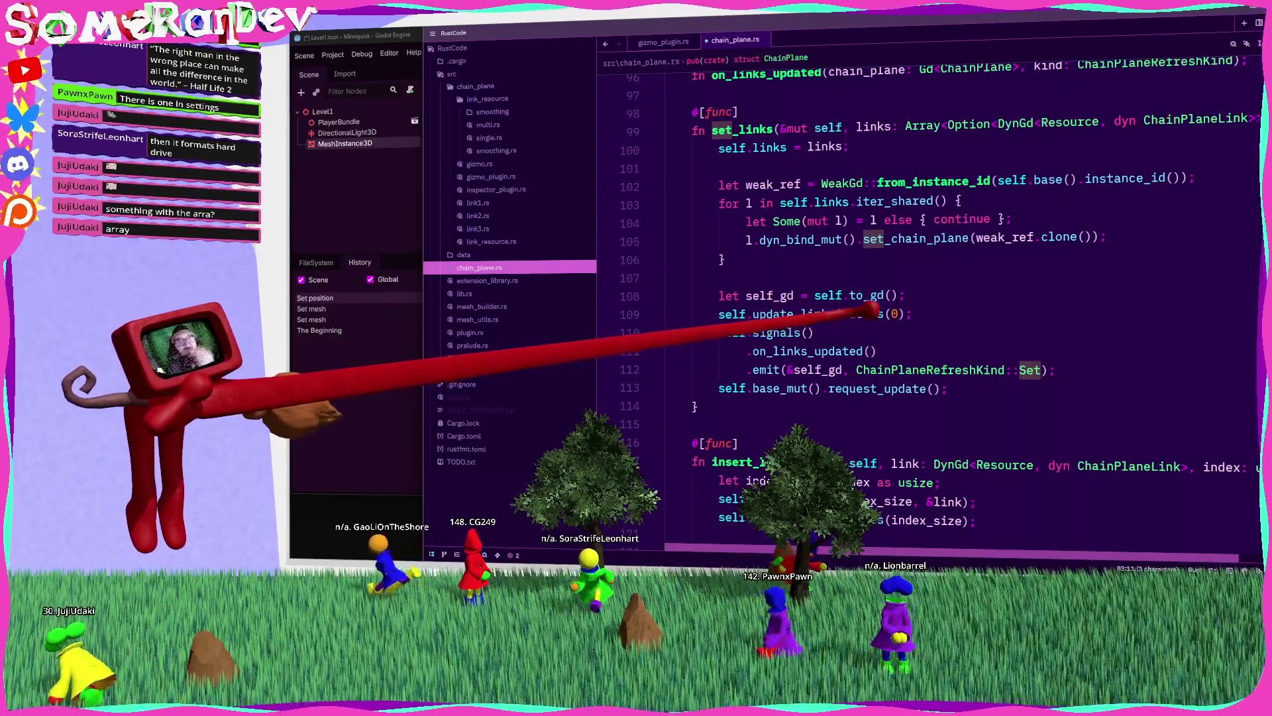
scroll(882, 318, "down", 13)
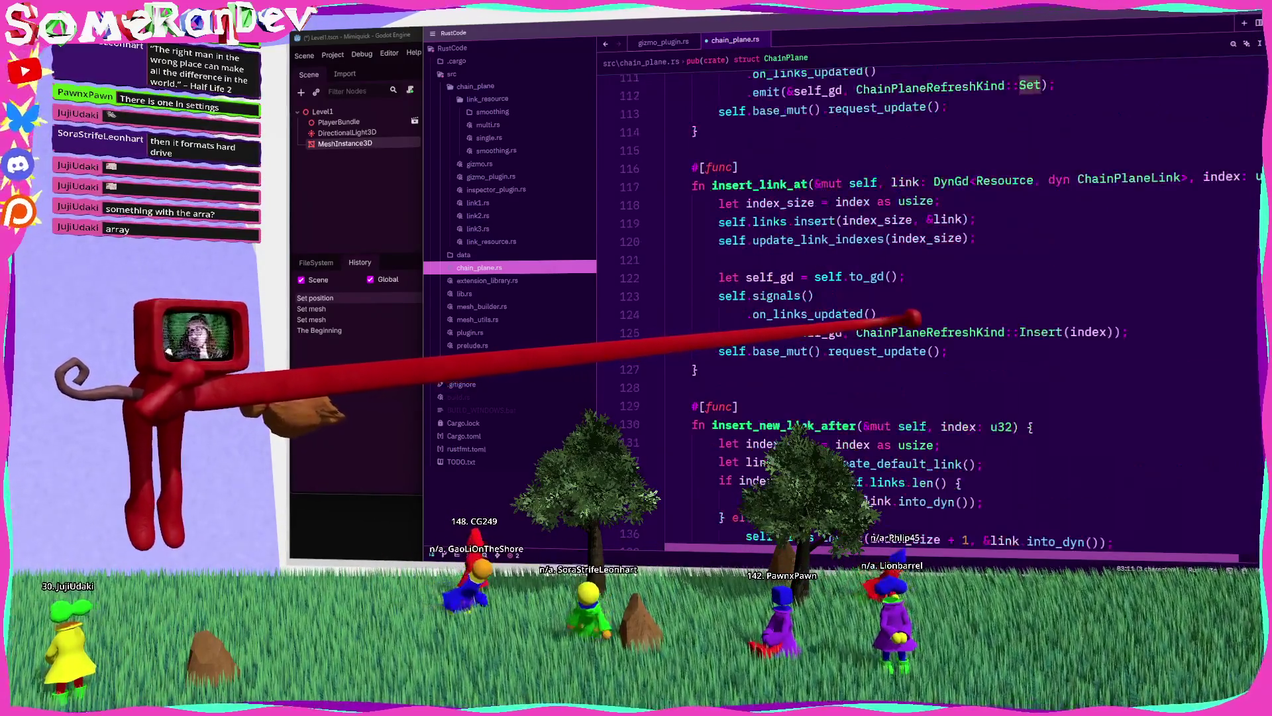
scroll(882, 318, "down", 20)
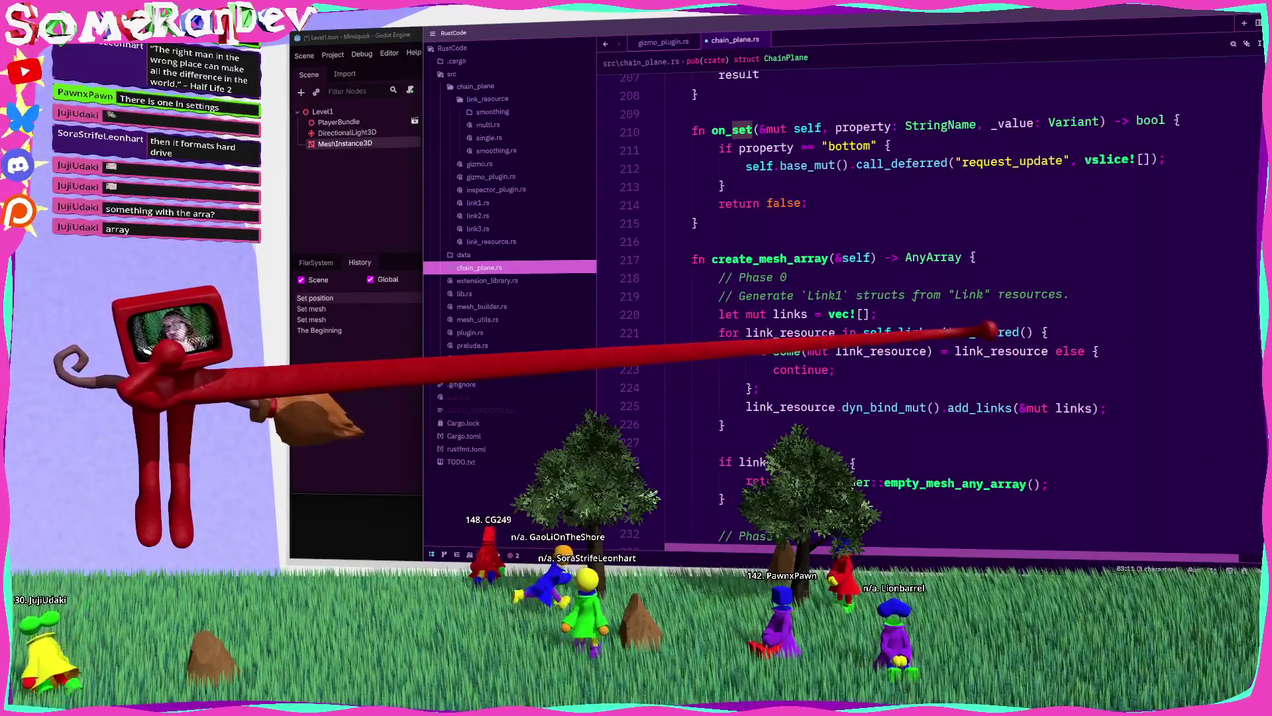
scroll(981, 328, "up", 7)
left_click(892, 296)
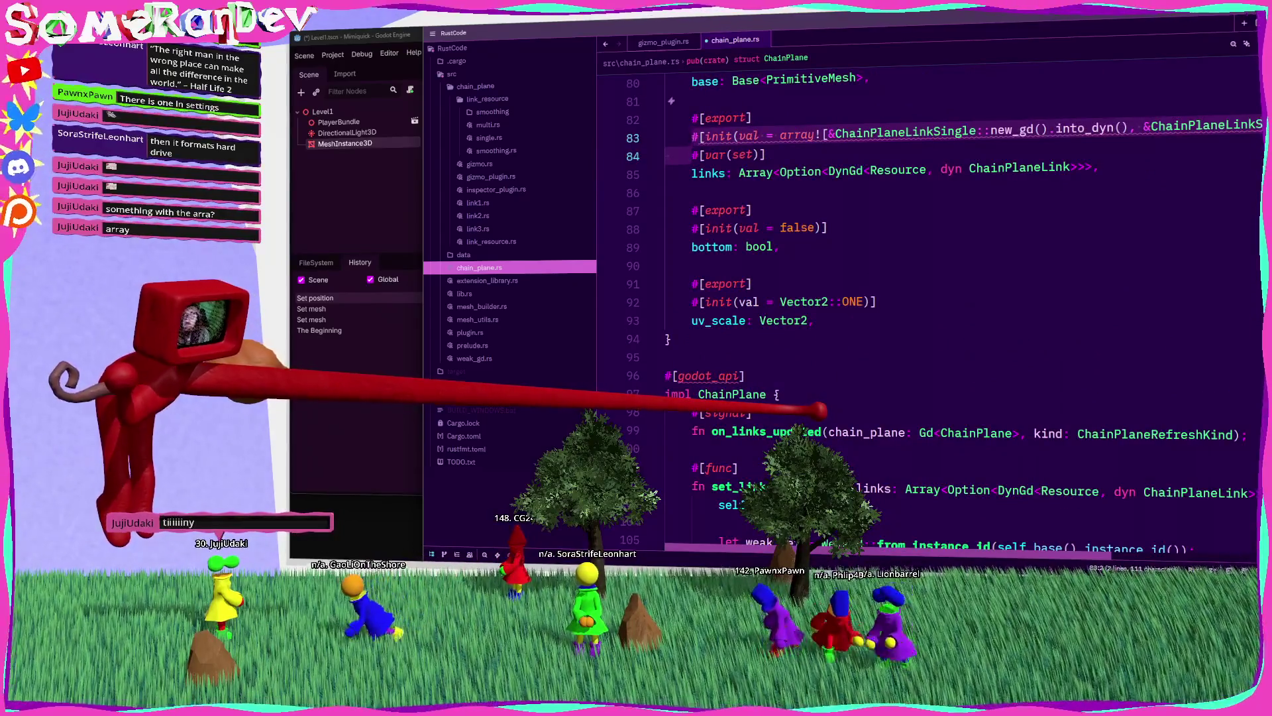
key("Up")
key("Up")
key("Up")
left_click(666, 448)
type("impl Chain")
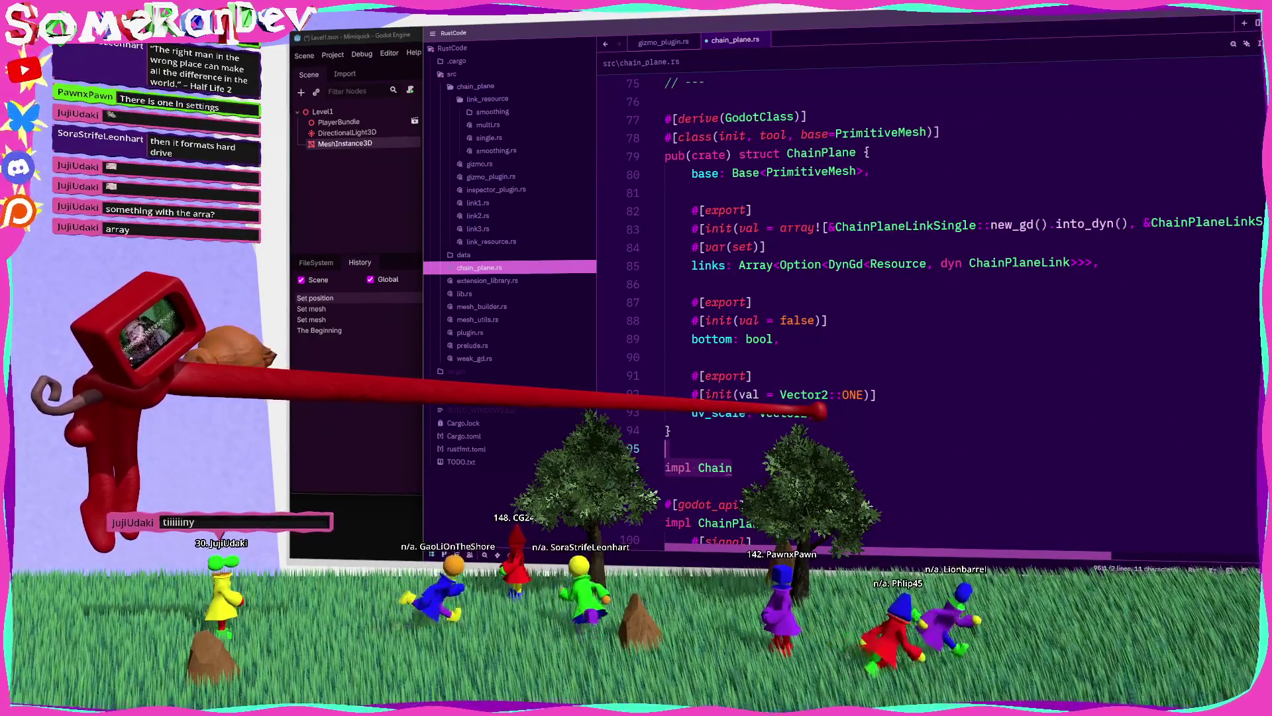
key("ctrl+z")
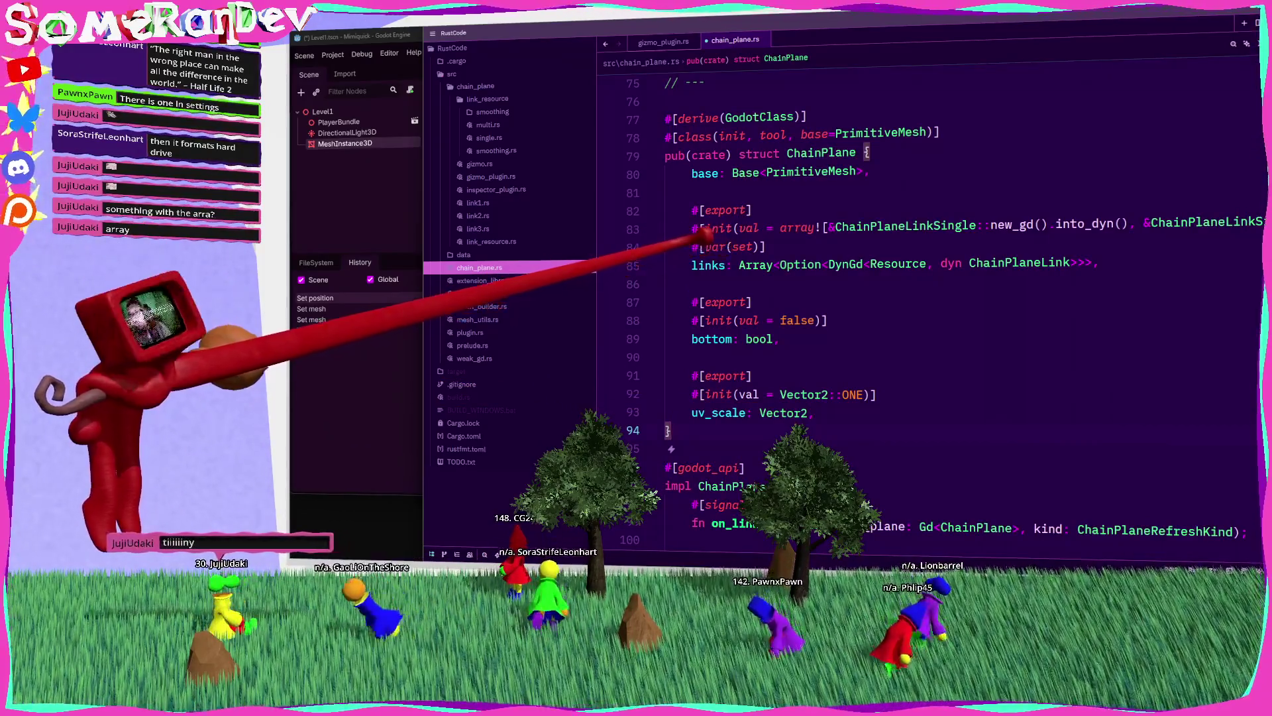
key("ctrl+z")
key("Up")
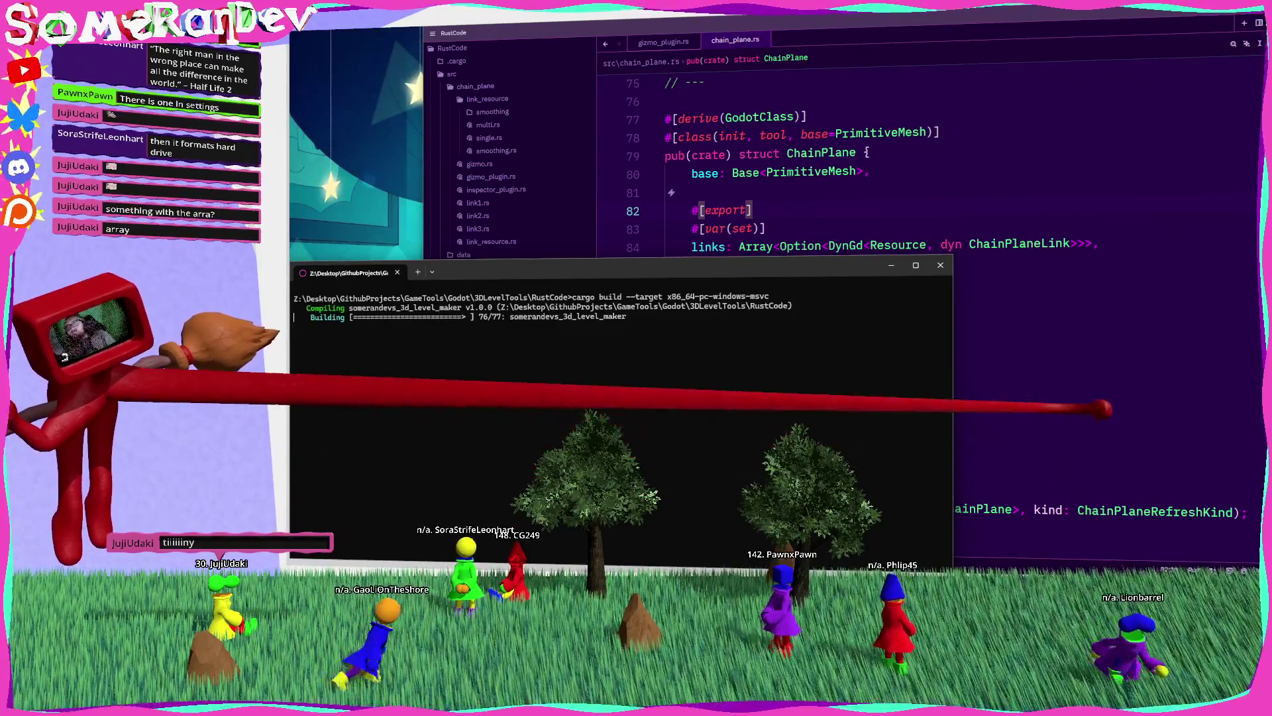
Step: Return to the chain_plane.rs code in Zed while the cargo build runs
left_click(669, 412)
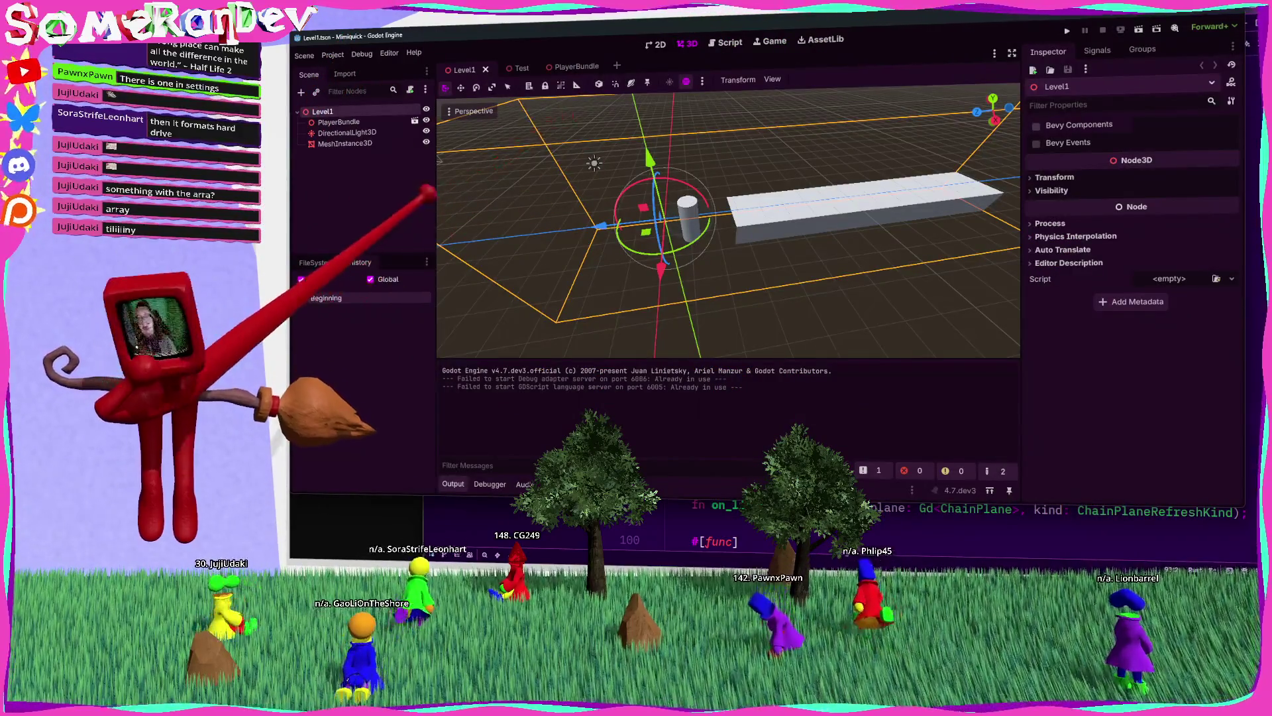
Step: Bend the chain mesh upward by moving link 1 (z -4.23, x 3.8) and save the scene
left_click(753, 239)
mouse_move(753, 250)
left_mouse_down()
mouse_move(618, 264)
mouse_move(610, 250)
left_mouse_up()
mouse_move(605, 193)
left_mouse_down()
mouse_move(653, 221)
mouse_move(516, 255)
mouse_move(923, 193)
left_mouse_up()
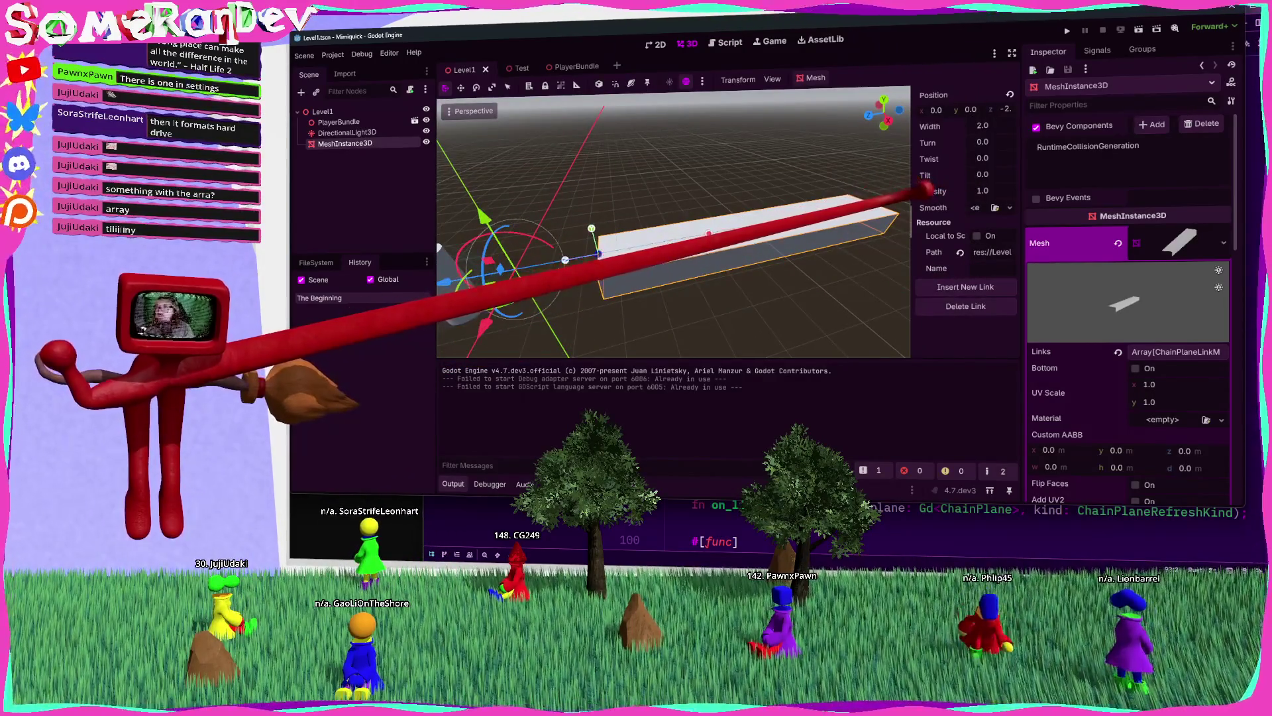
left_click(1176, 351)
left_click(1166, 402)
left_click_drag(1188, 435, 1196, 435)
left_click_drag(693, 231, 592, 240)
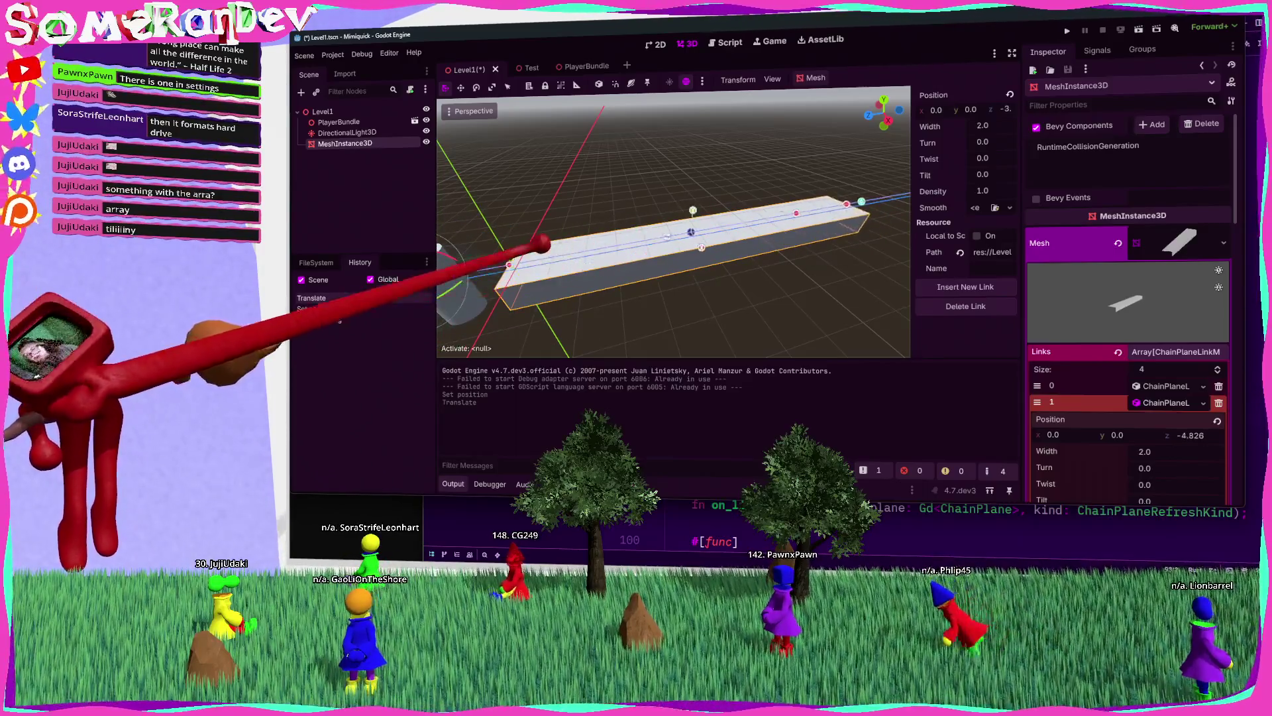
scroll(648, 252, "up", 3)
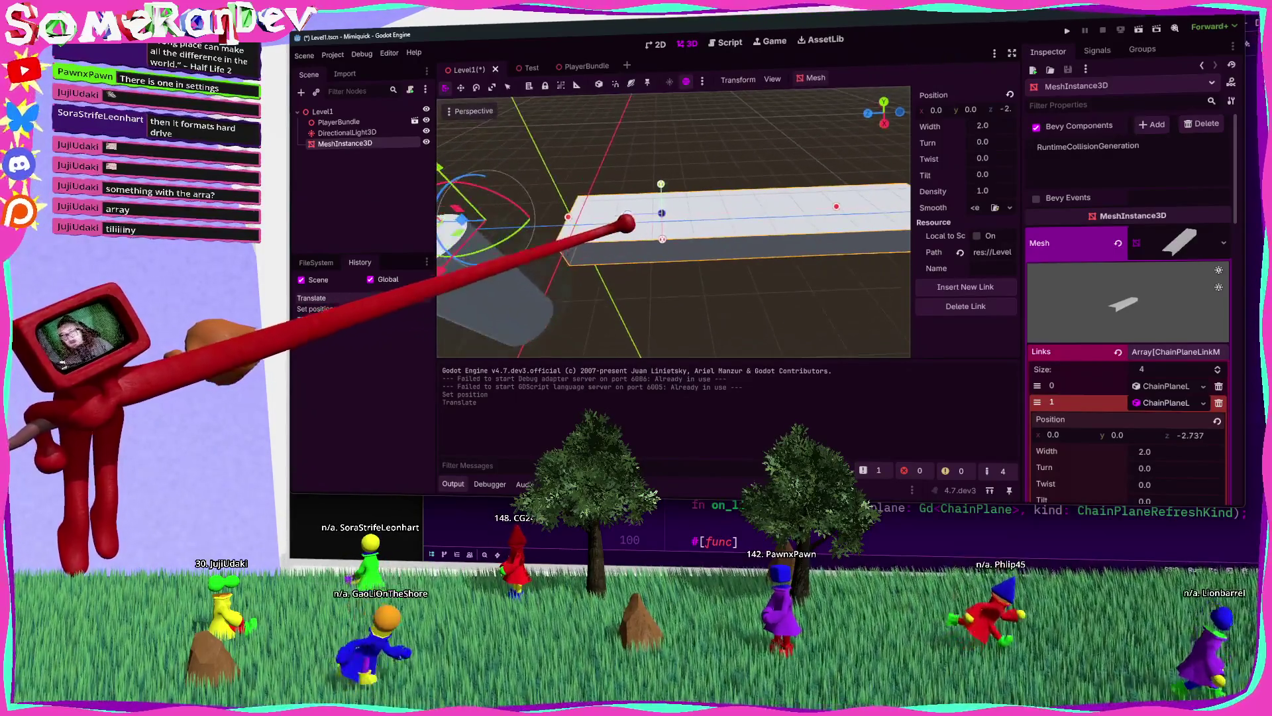
mouse_move(697, 183)
left_mouse_down()
mouse_move(701, 157)
mouse_move(752, 259)
mouse_move(635, 183)
mouse_move(619, 137)
mouse_move(636, 228)
left_mouse_up()
left_click_drag(663, 292, 648, 250)
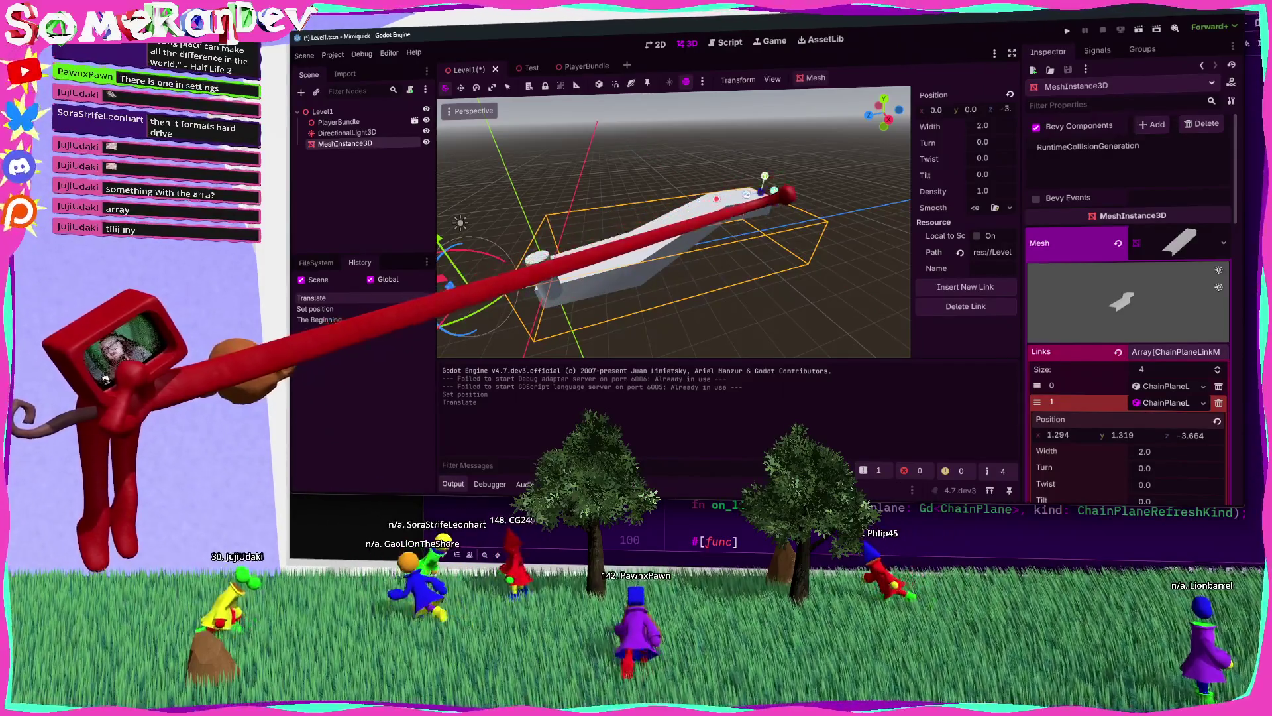
mouse_move(828, 225)
left_mouse_down()
mouse_move(753, 264)
mouse_move(775, 210)
mouse_move(702, 225)
left_mouse_up()
key("ctrl+s")
Step: Replace MeshInstance3D's mesh with a new ChainPlane and reset its position to the origin
left_click(663, 311)
left_click(660, 192)
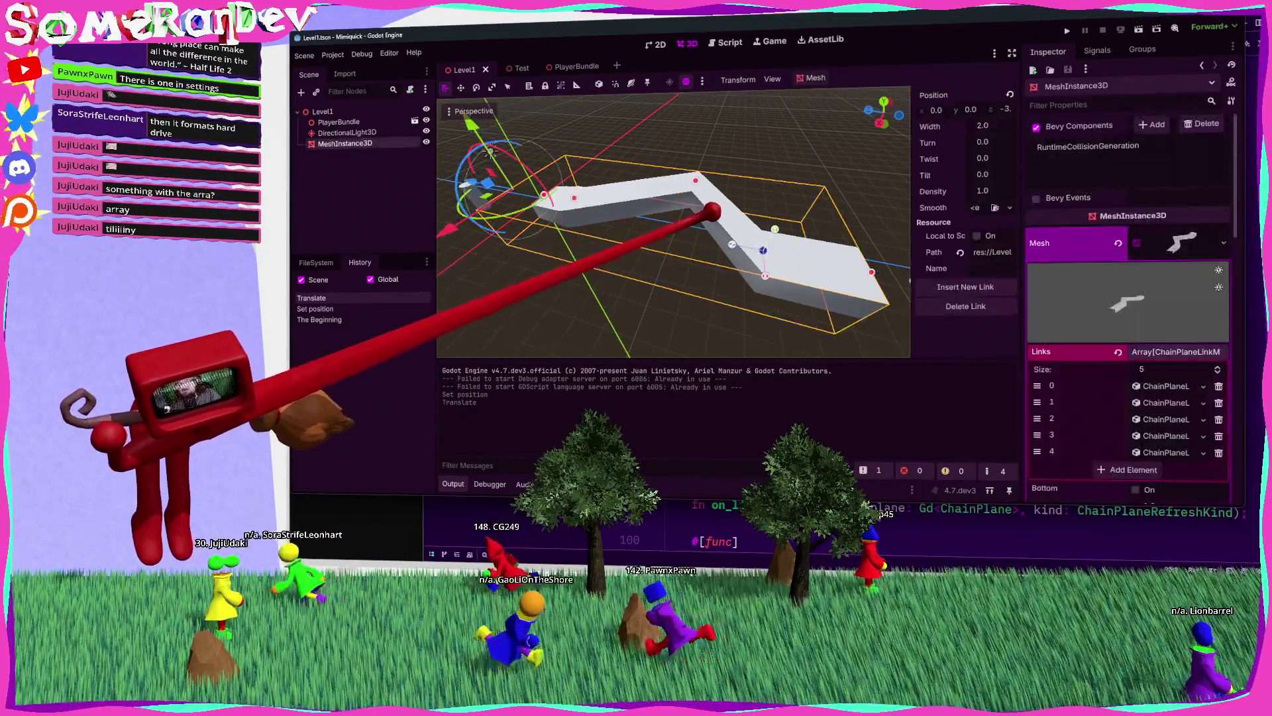
left_click(1118, 243)
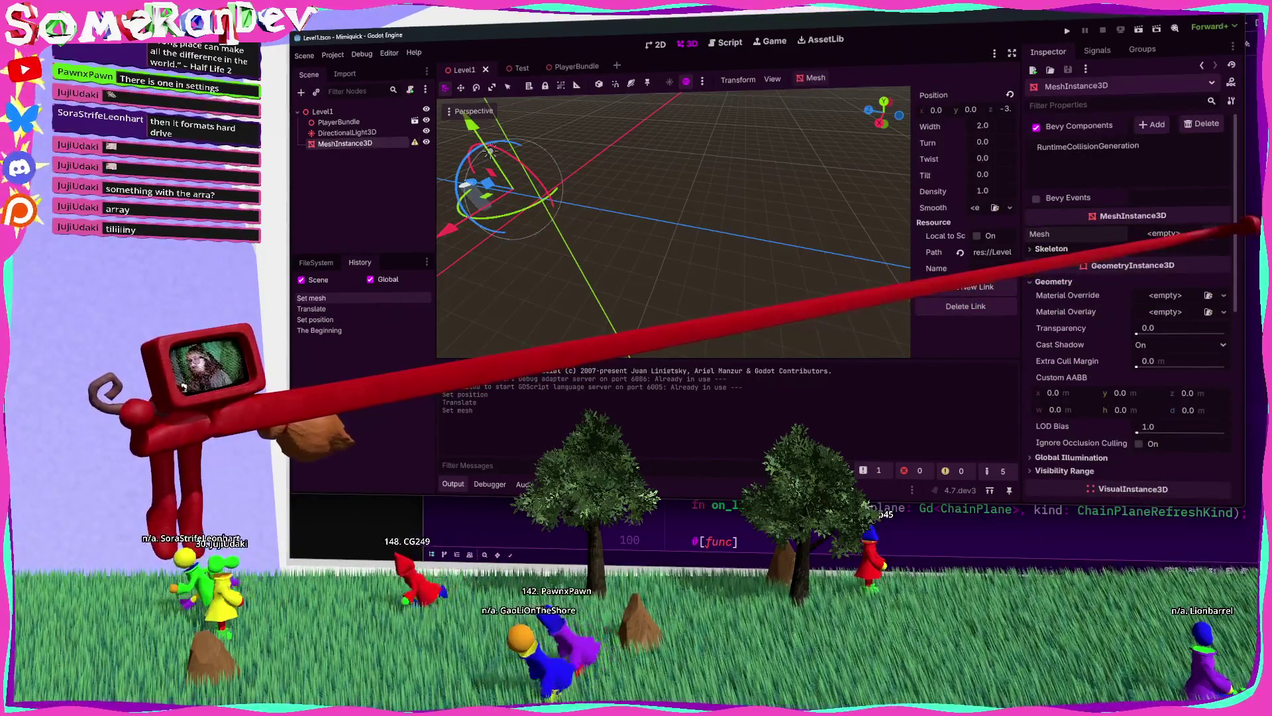
left_click(1224, 233)
left_click(1169, 449)
left_click_drag(762, 218, 767, 279)
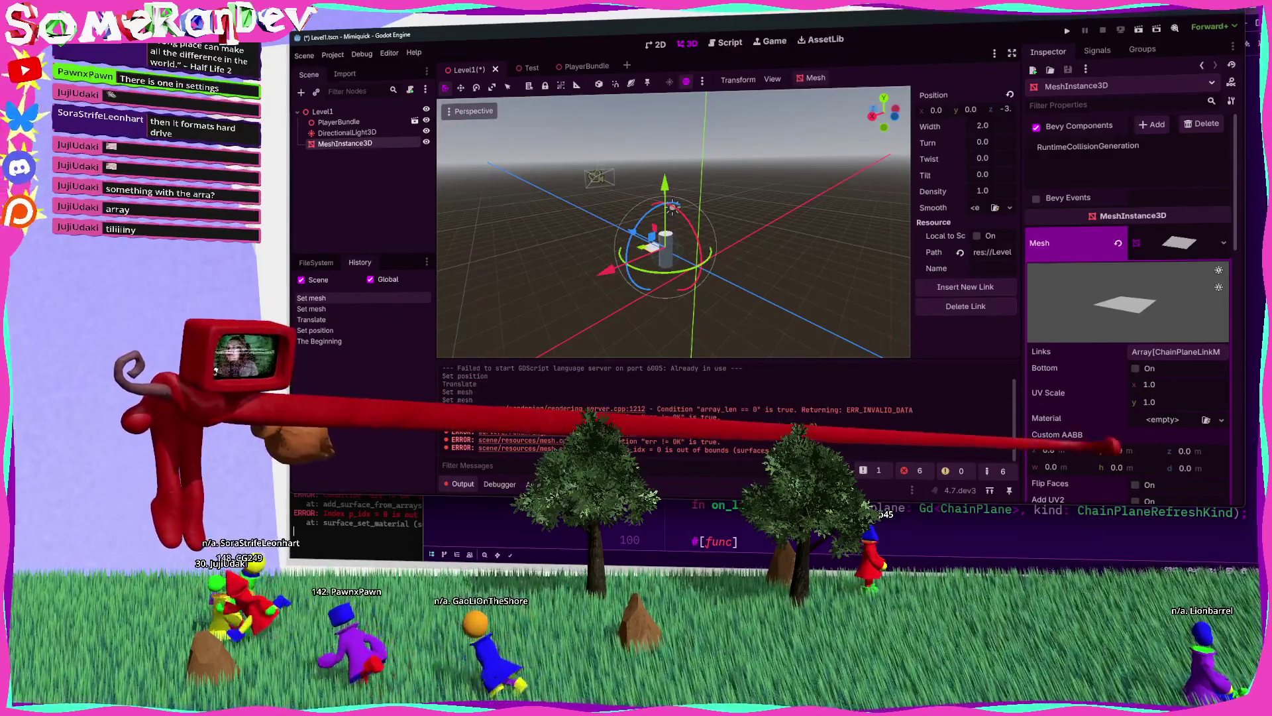
scroll(1126, 395, "down", 6)
scroll(1126, 395, "down", 5)
left_click(1225, 341)
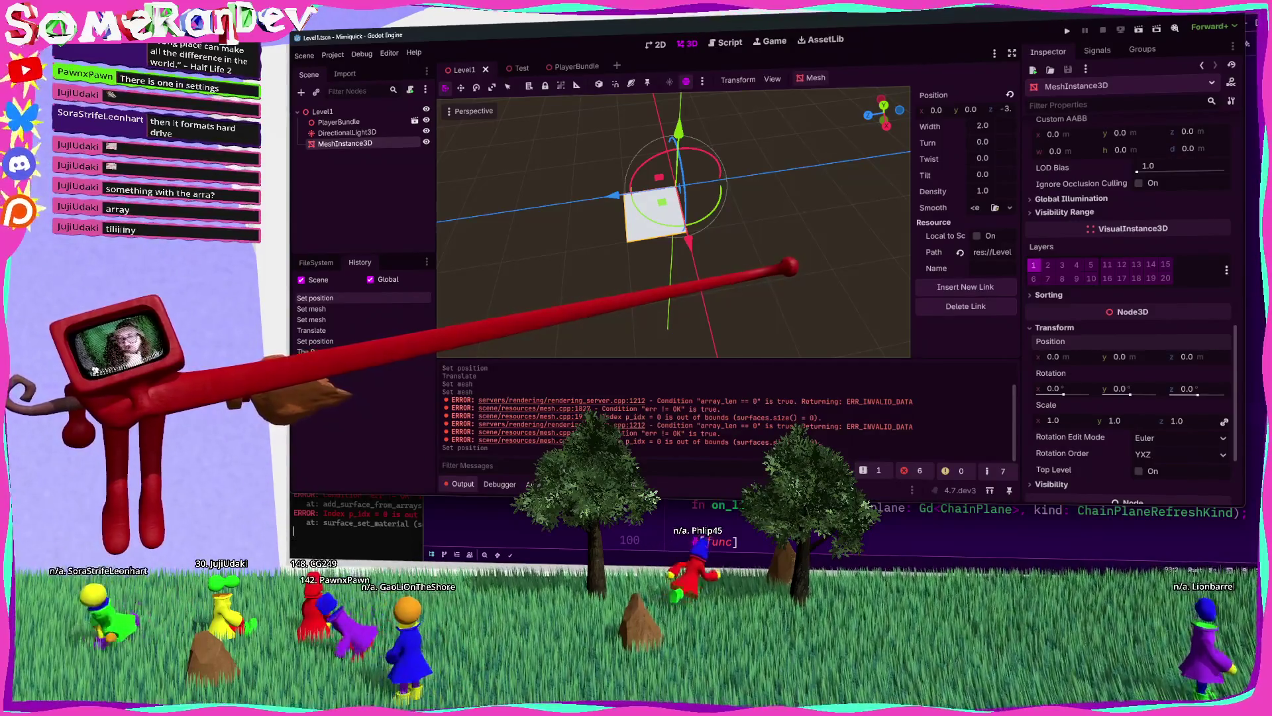
Step: Locate create_mesh_array and highlight the uses of links in chain_plane.rs
key("alt+Tab")
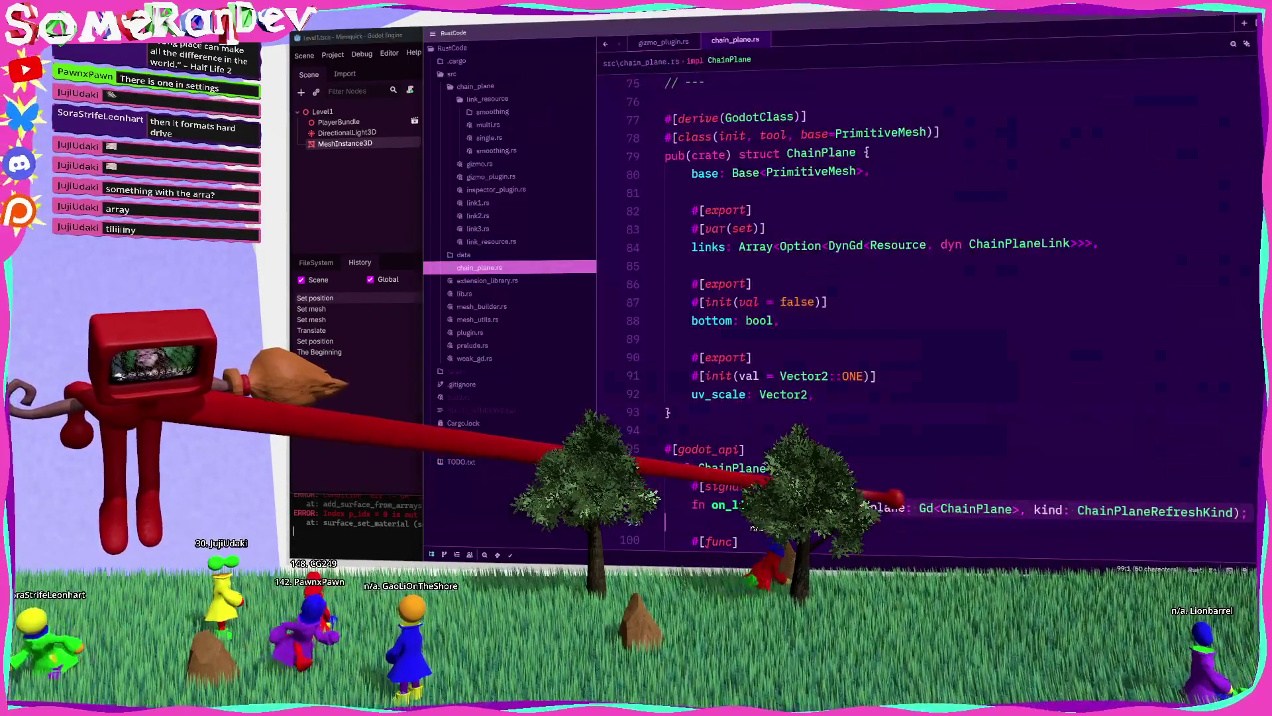
scroll(894, 299, "down", 15)
scroll(1070, 435, "down", 16)
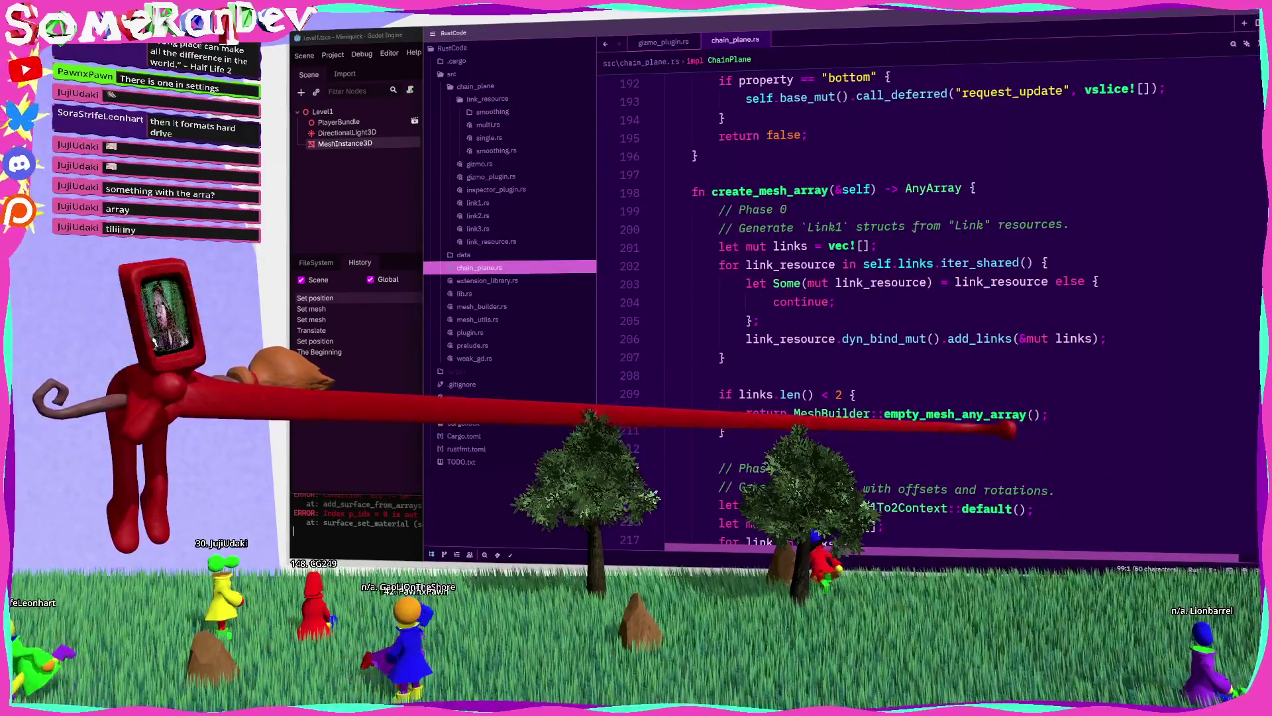
double_click(802, 191)
double_click(799, 246)
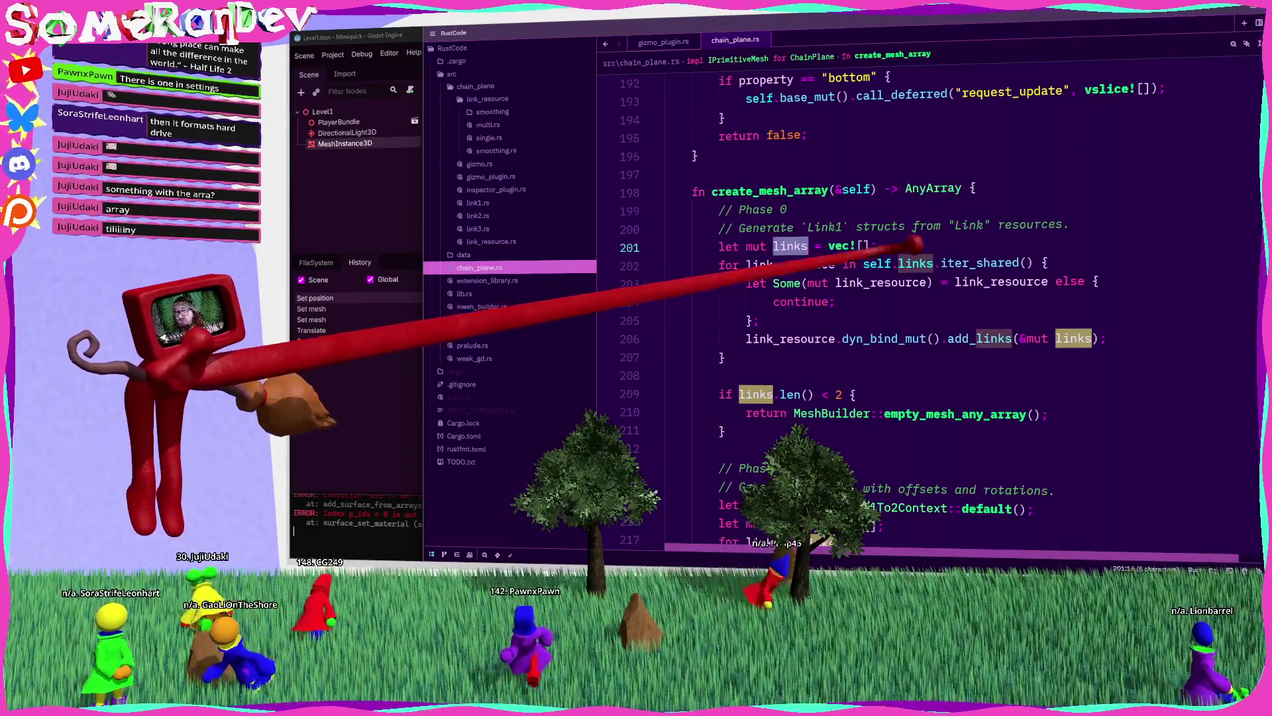
scroll(881, 268, "down", 1)
mouse_move(905, 280)
scroll(862, 265, "down", 2)
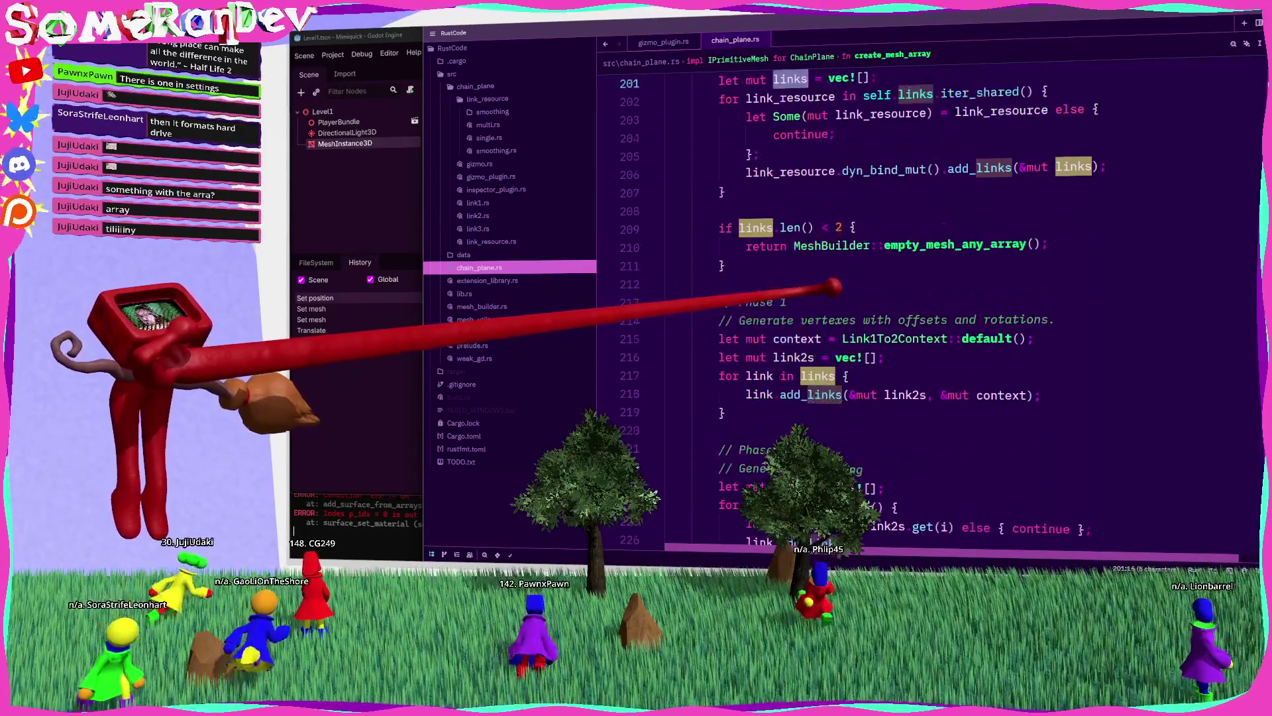
scroll(812, 235, "up", 2)
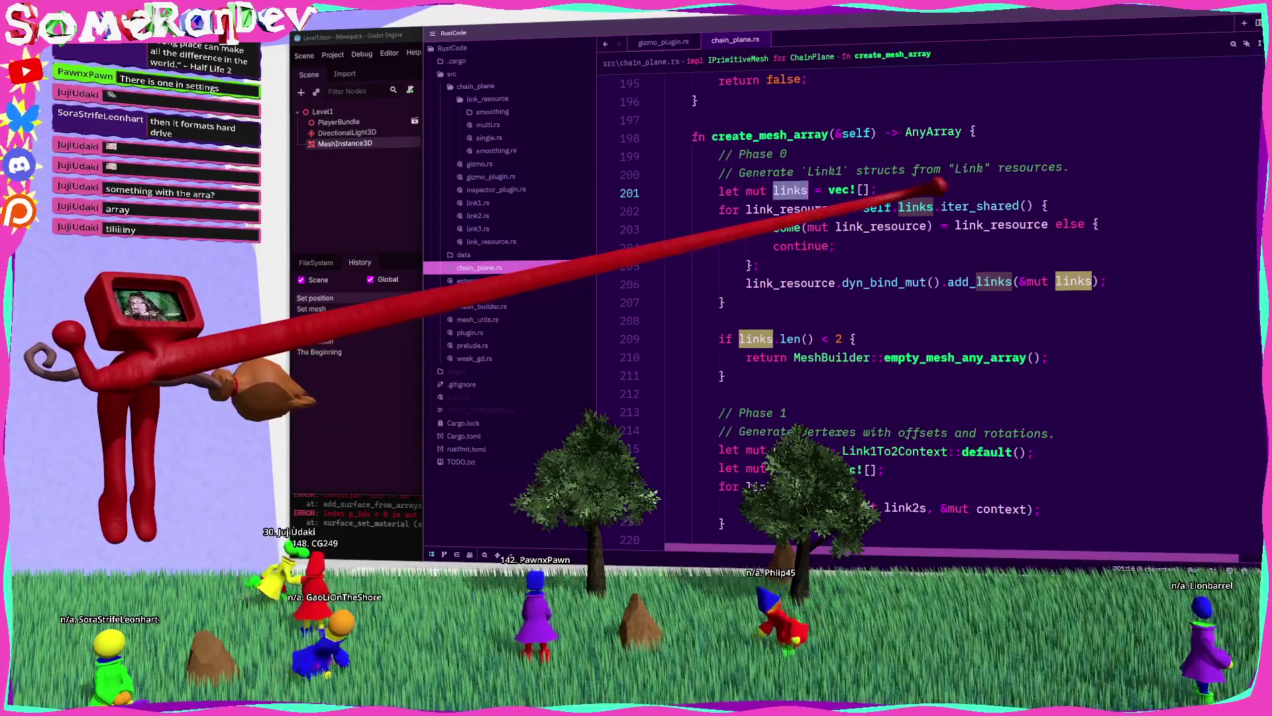
left_click_drag(933, 207, 864, 206)
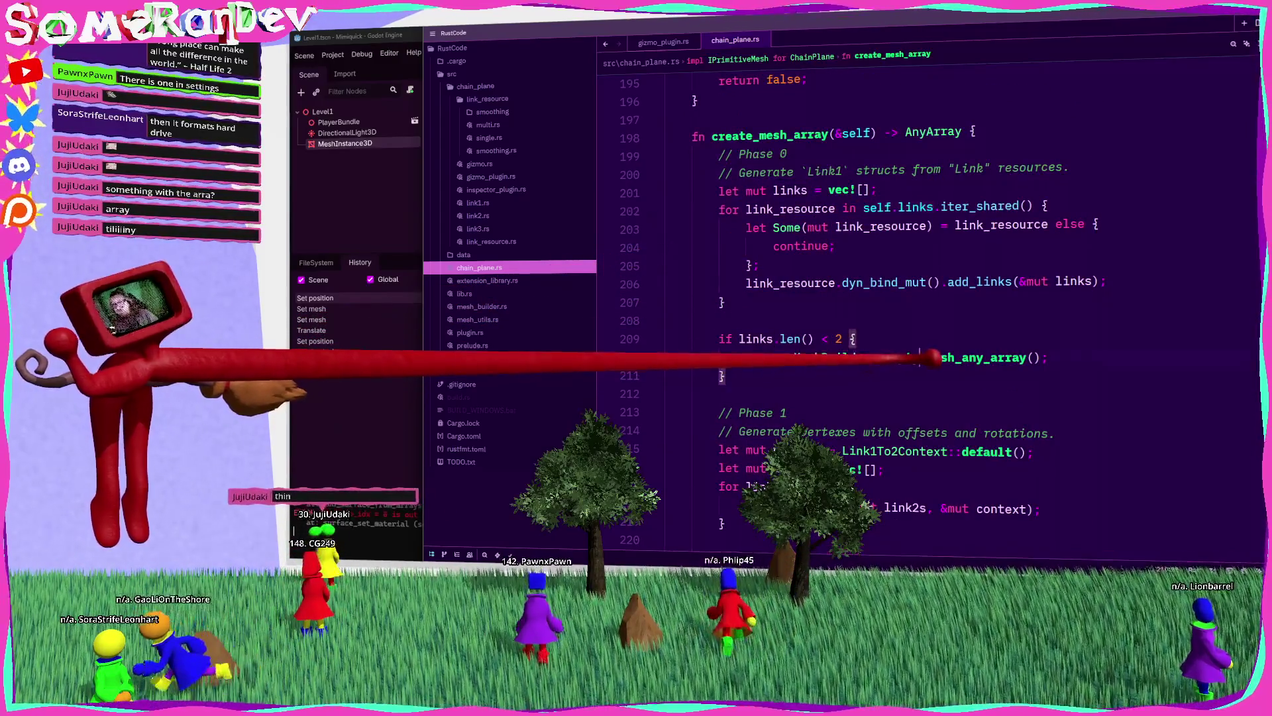
Step: Copy the links-length guard to the top of create_mesh_array, save, and change it to self.links
left_click_drag(726, 376, 723, 358)
key("ctrl+c")
left_click(1024, 122)
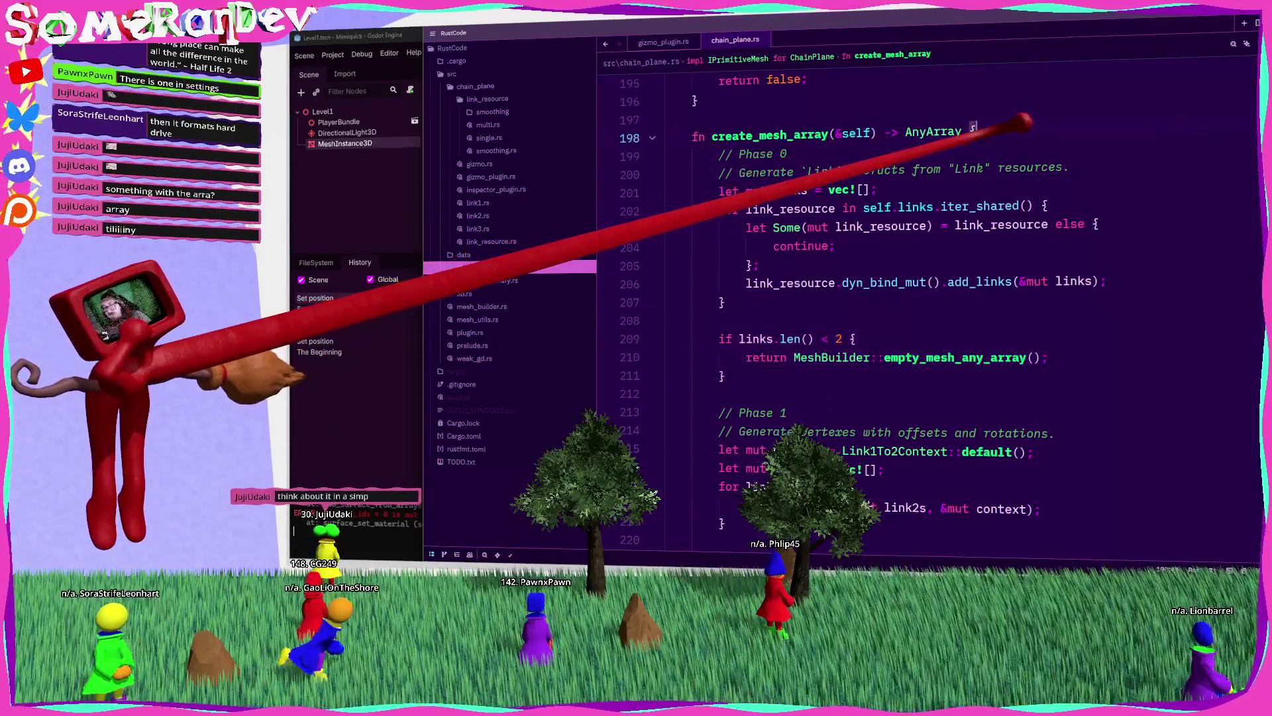
key("ctrl+v")
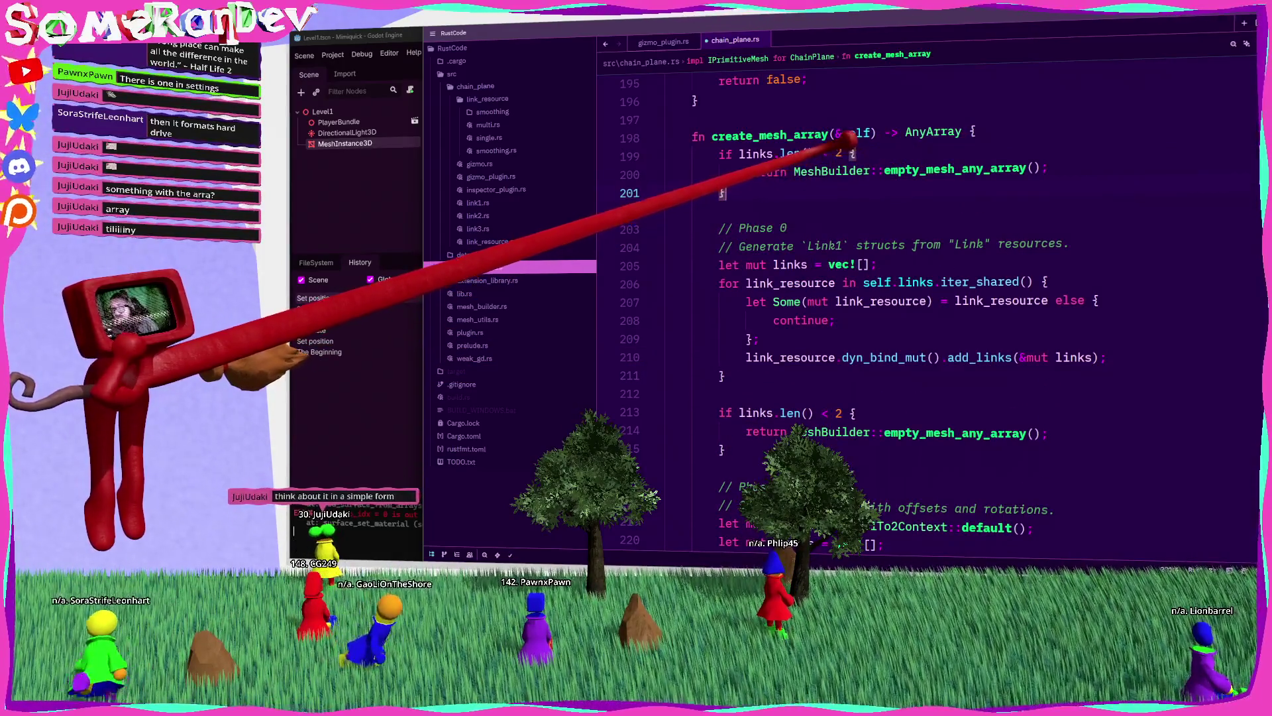
key("ctrl+s")
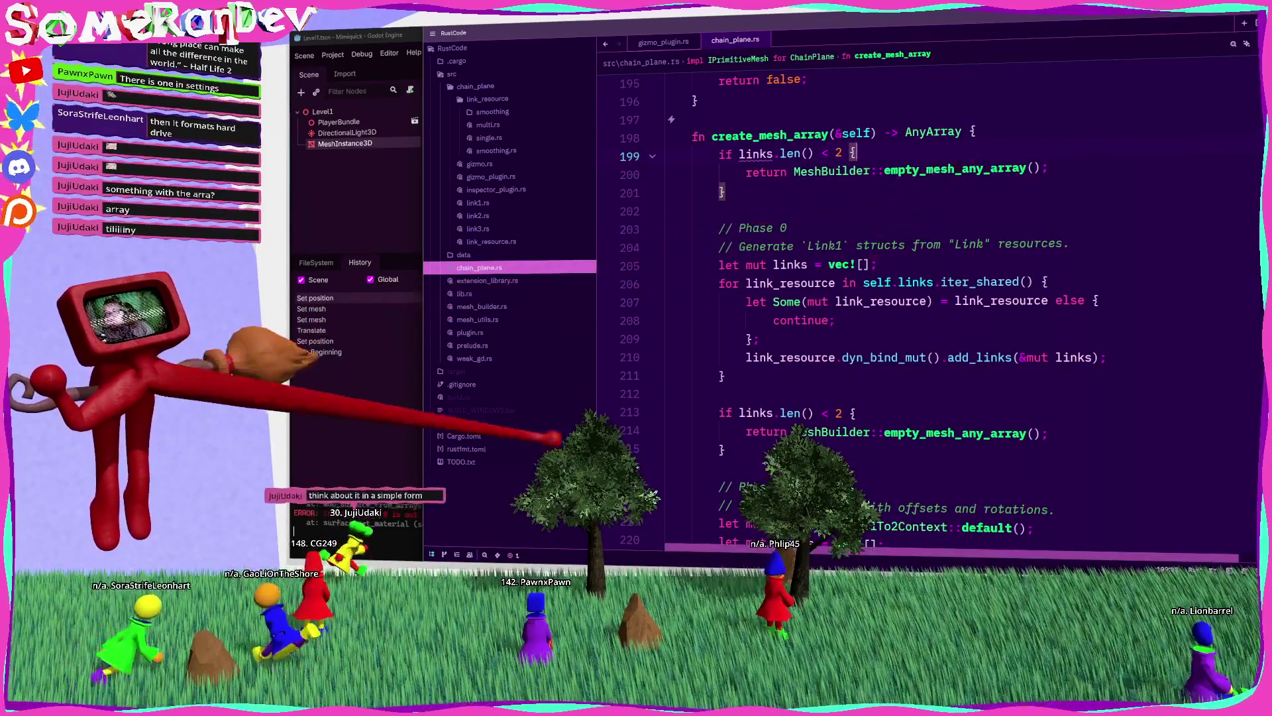
double_click(759, 153)
key("Left")
type("self.")
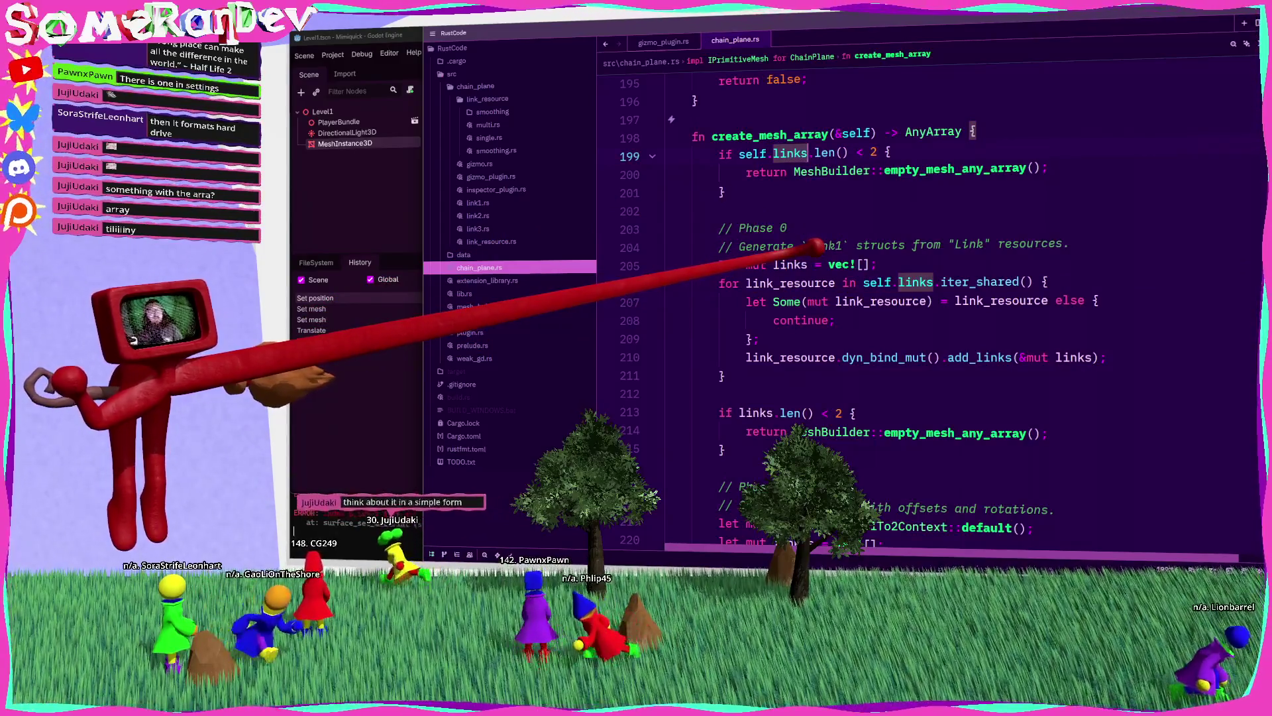
key("alt+Tab")
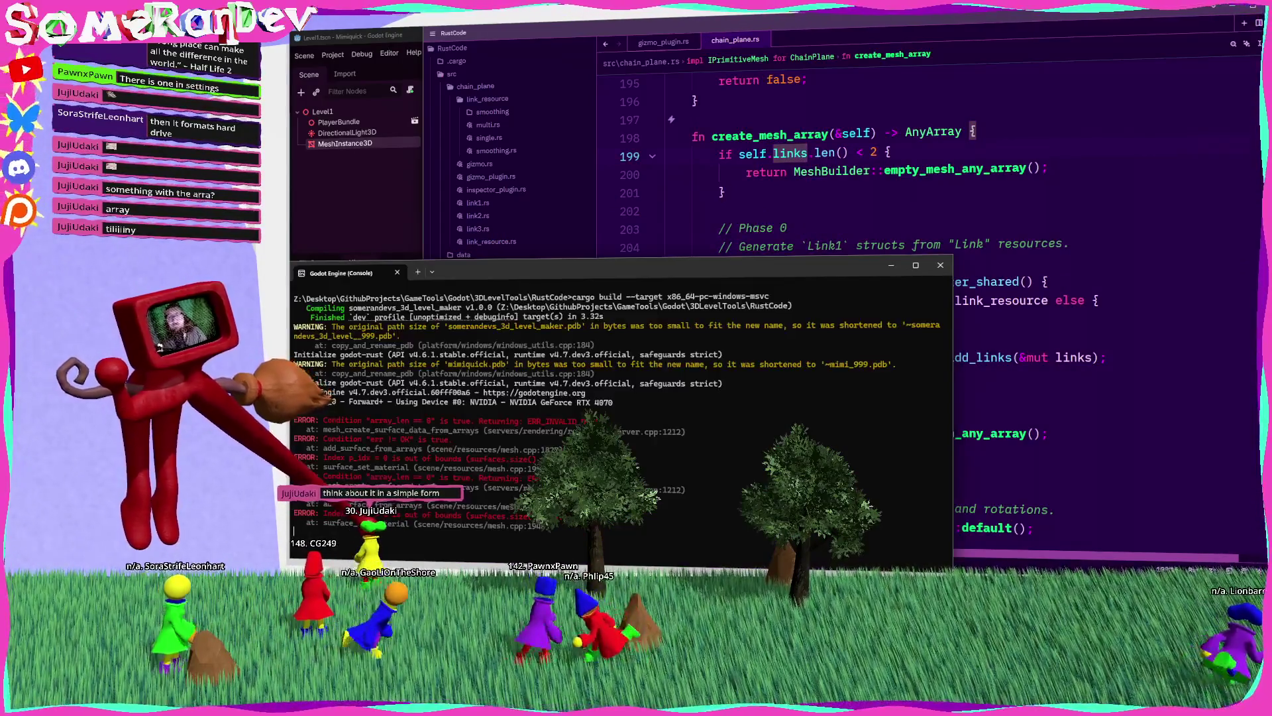
Step: Rerun the build-and-launch command, then clear MeshInstance3D's Mesh in the relaunched Godot
key("Up")
key("Return")
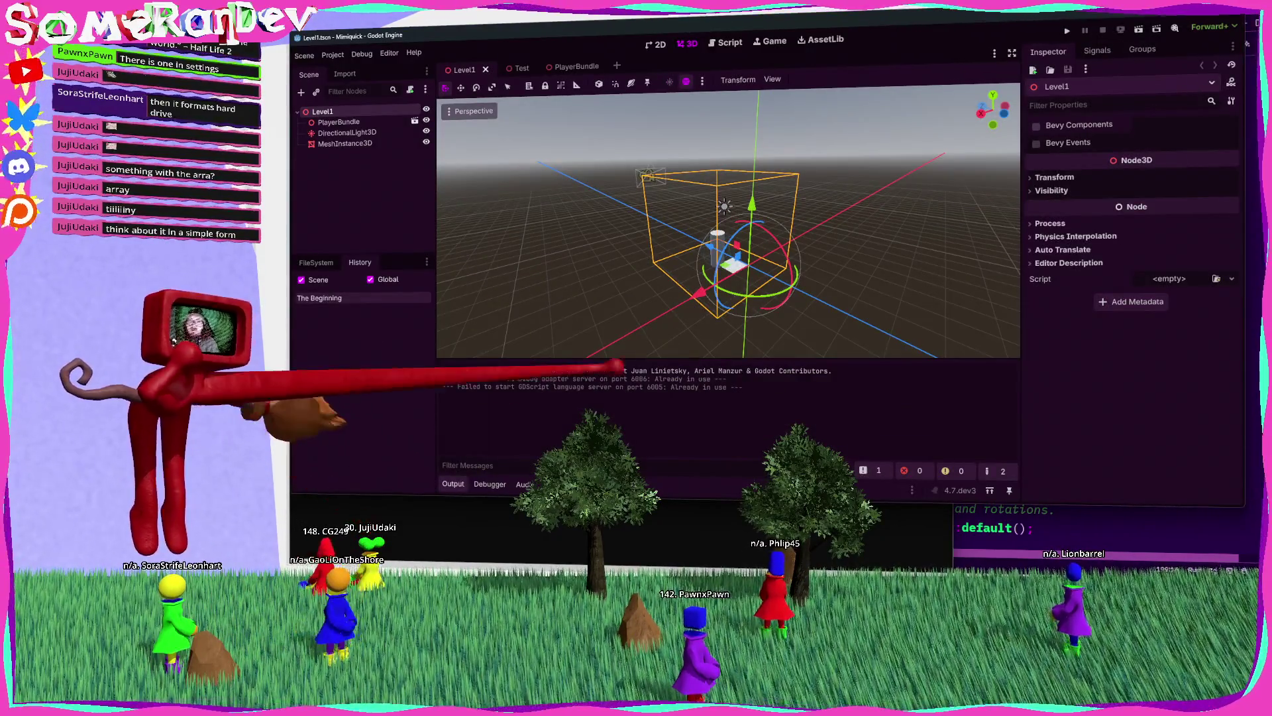
left_click(344, 143)
left_click(1189, 242)
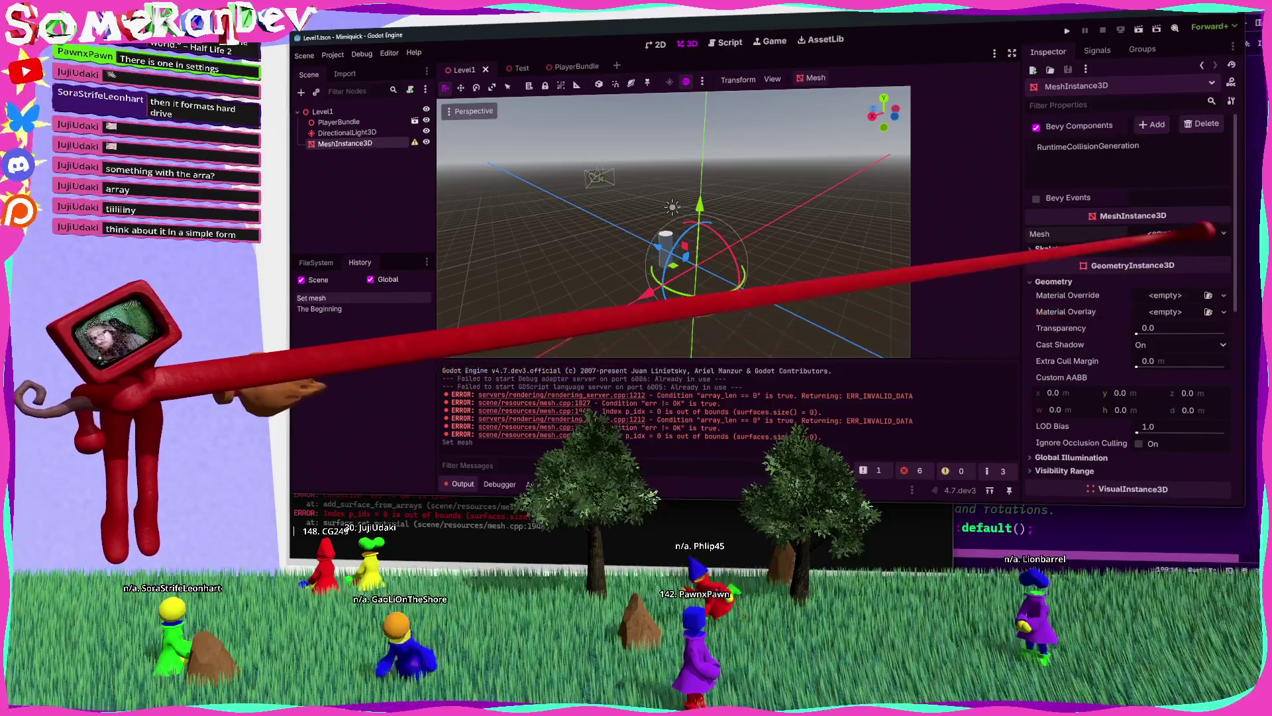
Step: Assign a new ChainPlane mesh to MeshInstance3D
left_click(1224, 233)
left_click(1223, 233)
left_click(1180, 266)
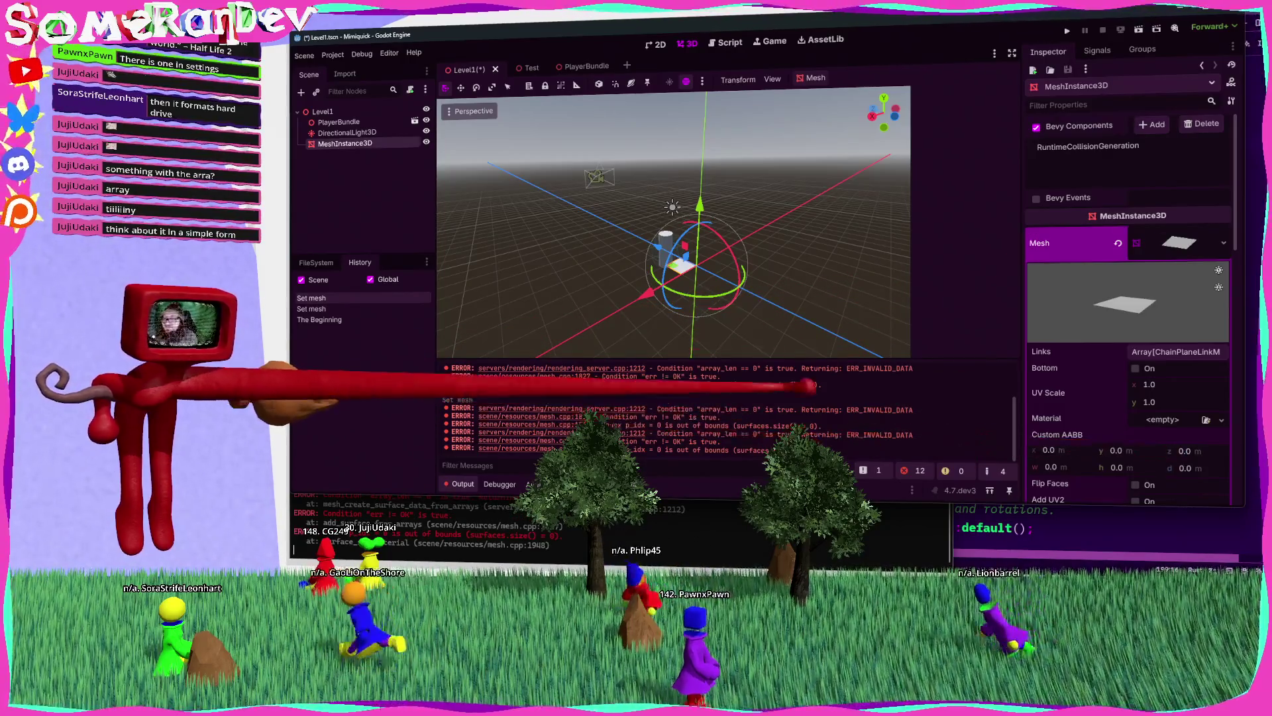
scroll(673, 222, "up", 4)
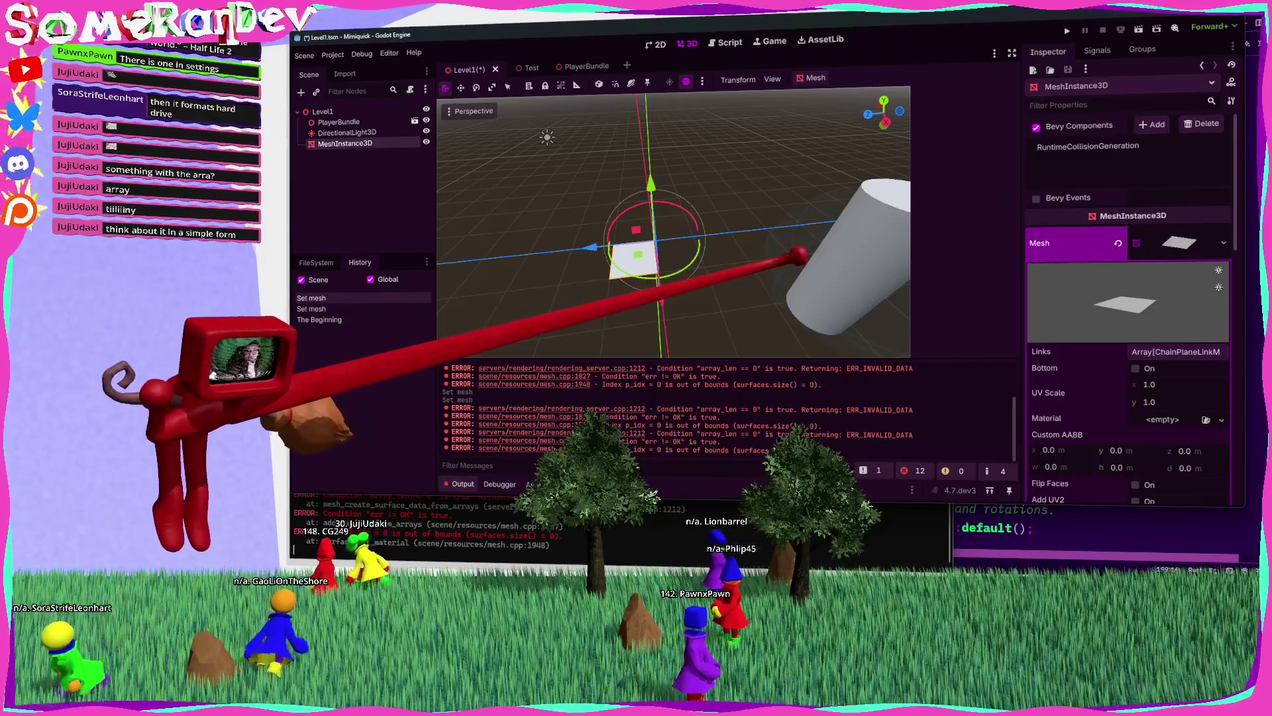
Step: Add two Links elements, a new ChainPlaneLinkMulti and a new ChainPlaneLinkSingle, and save
left_click(1176, 352)
left_click(1153, 387)
left_click(1153, 402)
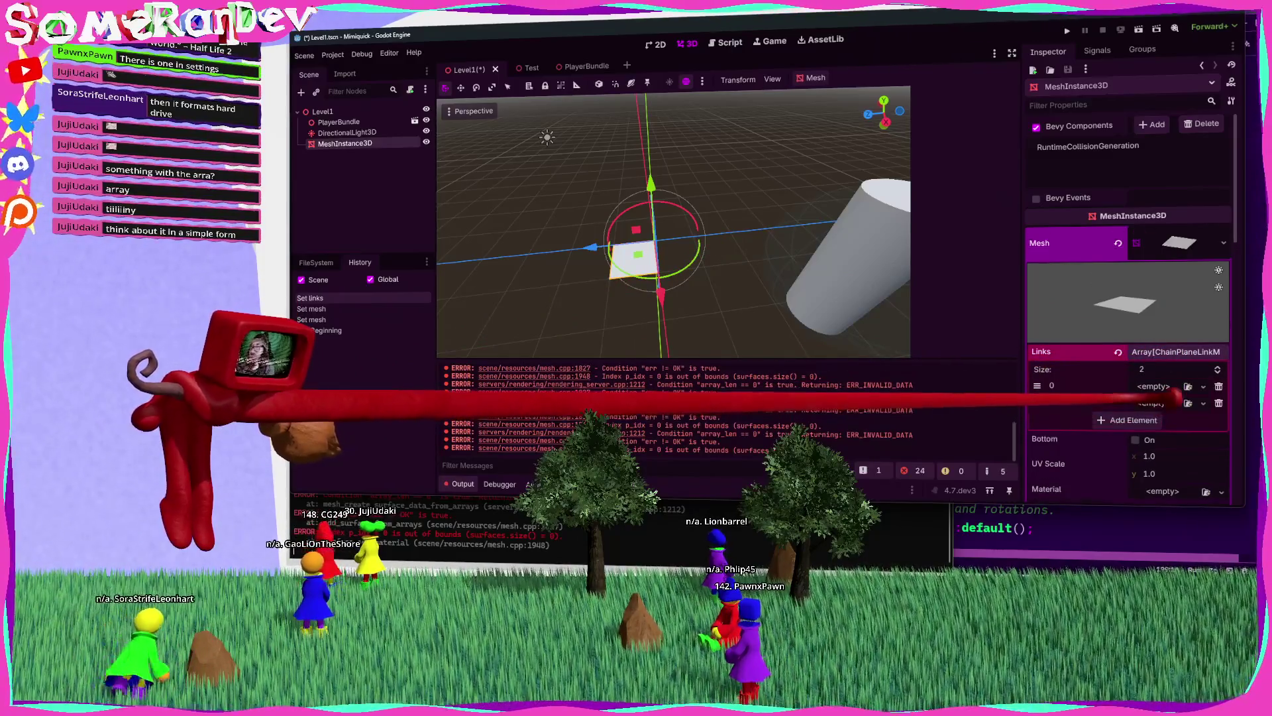
left_click(1203, 386)
left_click(1149, 416)
left_click(1203, 402)
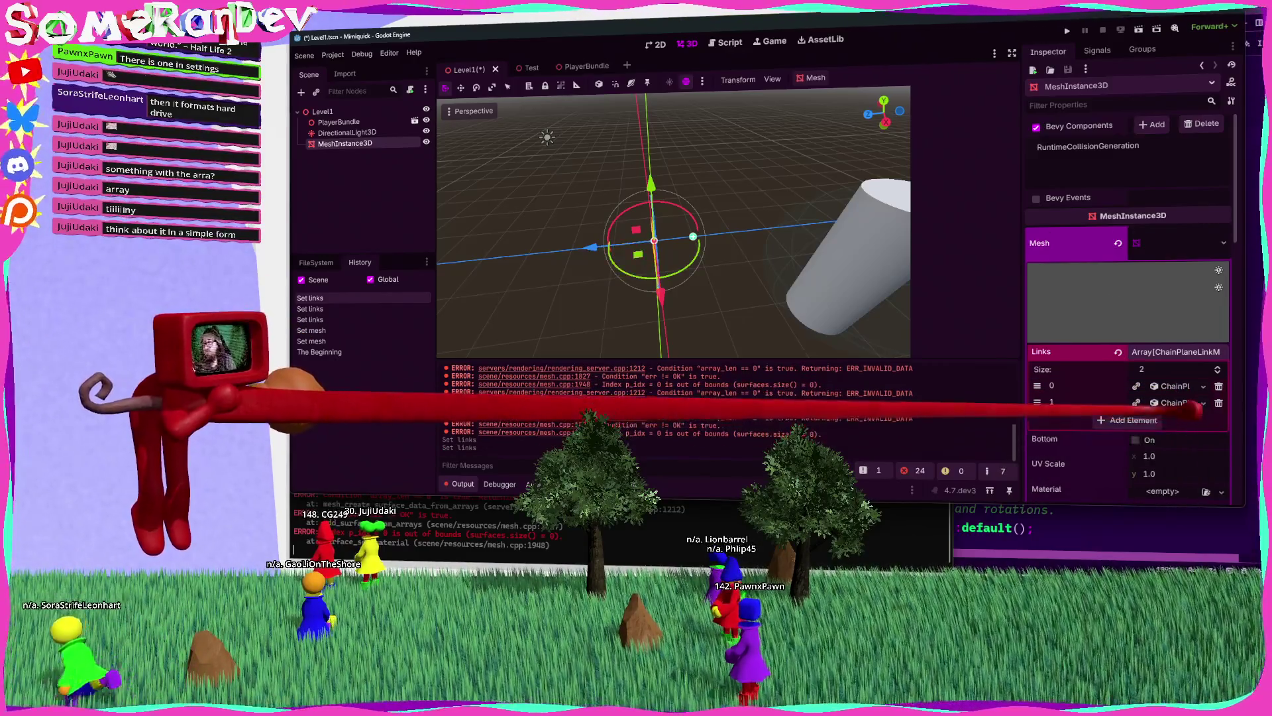
left_click(1152, 445)
key("ctrl+s")
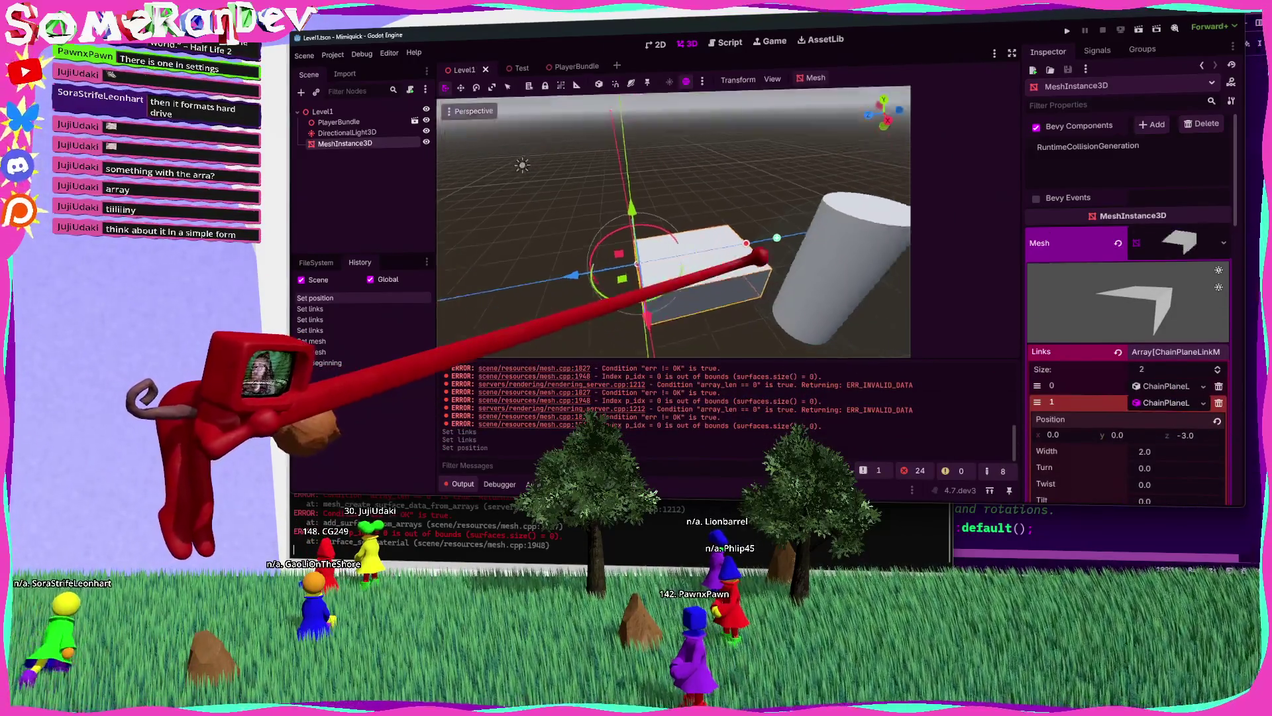
Step: Hide the output log and remove the second link element
left_click(1166, 402)
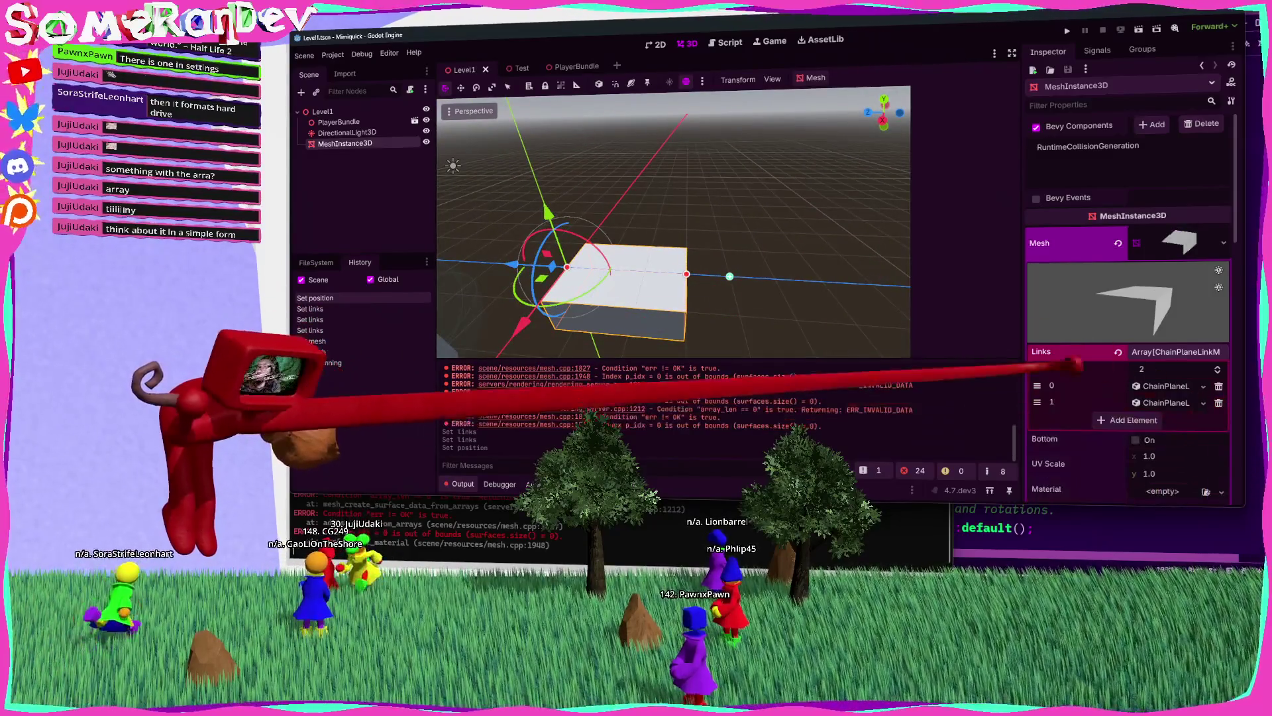
left_click(462, 484)
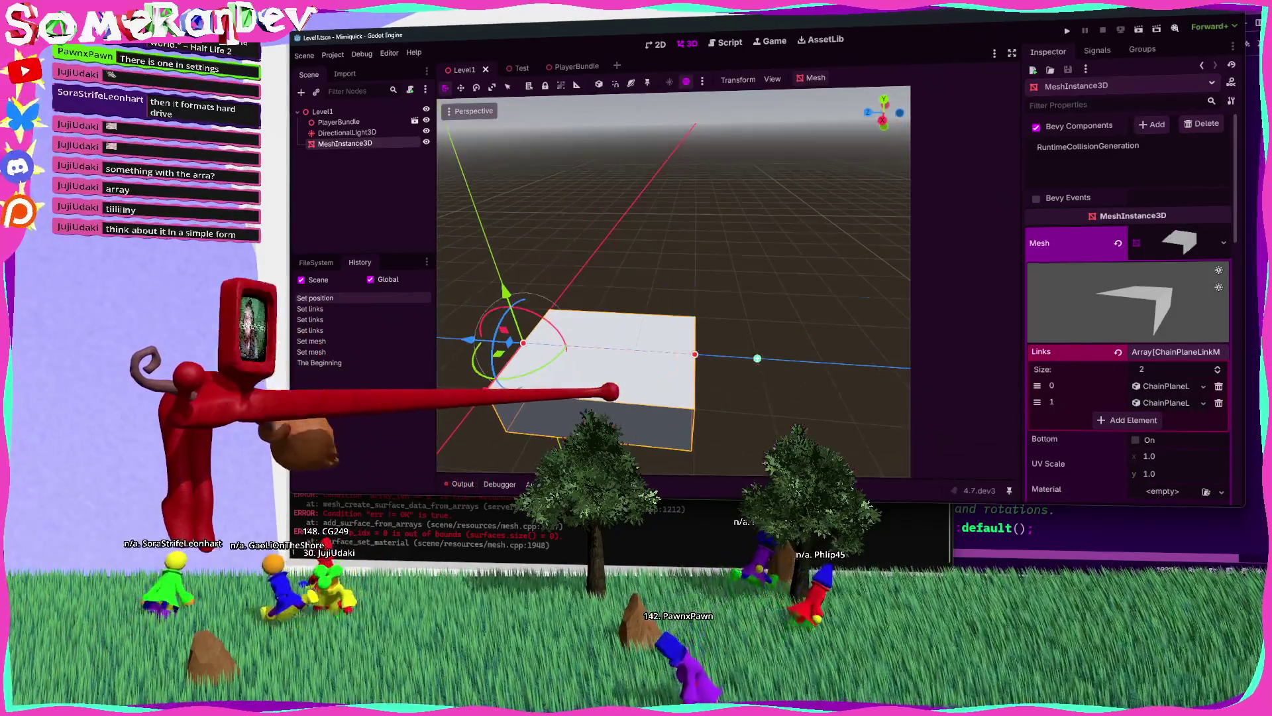
left_click(1219, 402)
Step: Save the single-link plane, shift it to x 0.1, and inspect its handles from several angles
mouse_move(733, 361)
left_mouse_down()
mouse_move(758, 259)
mouse_move(702, 352)
mouse_move(656, 314)
mouse_move(747, 250)
mouse_move(744, 321)
mouse_move(758, 258)
mouse_move(784, 324)
mouse_move(761, 261)
mouse_move(739, 289)
mouse_move(761, 255)
mouse_move(799, 292)
left_mouse_up()
key("ctrl+s")
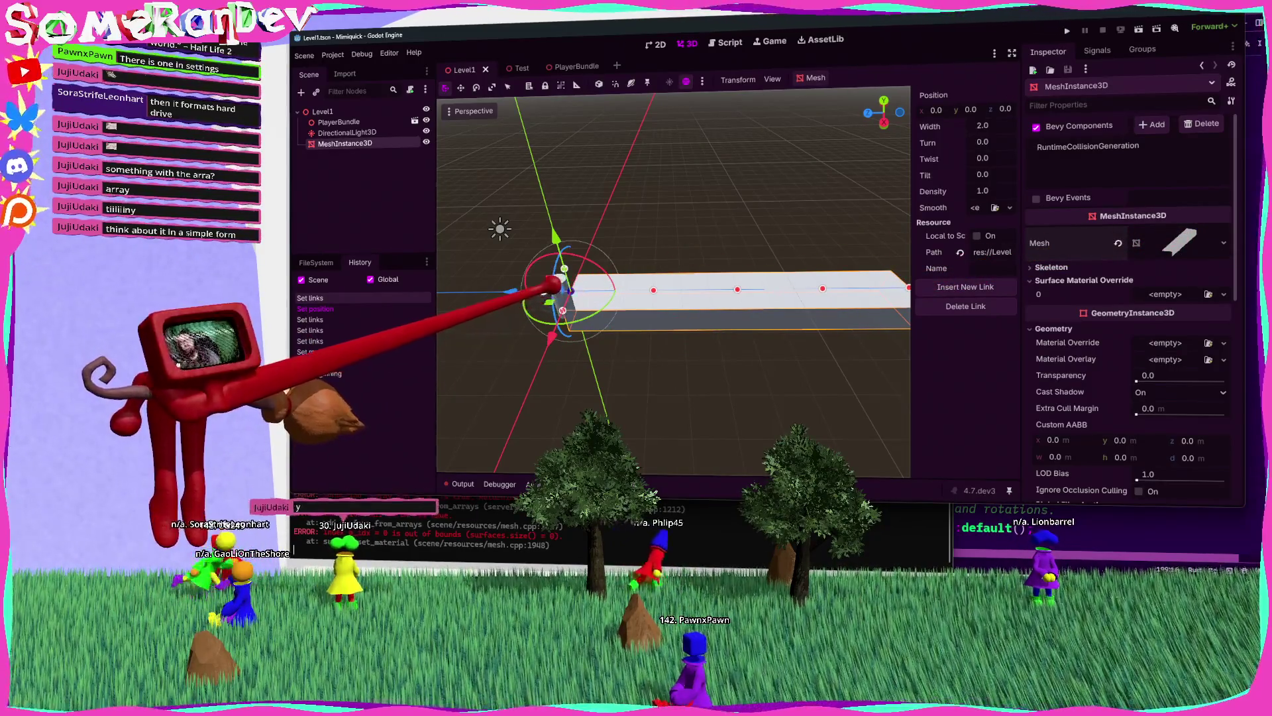
left_click_drag(647, 284, 639, 300)
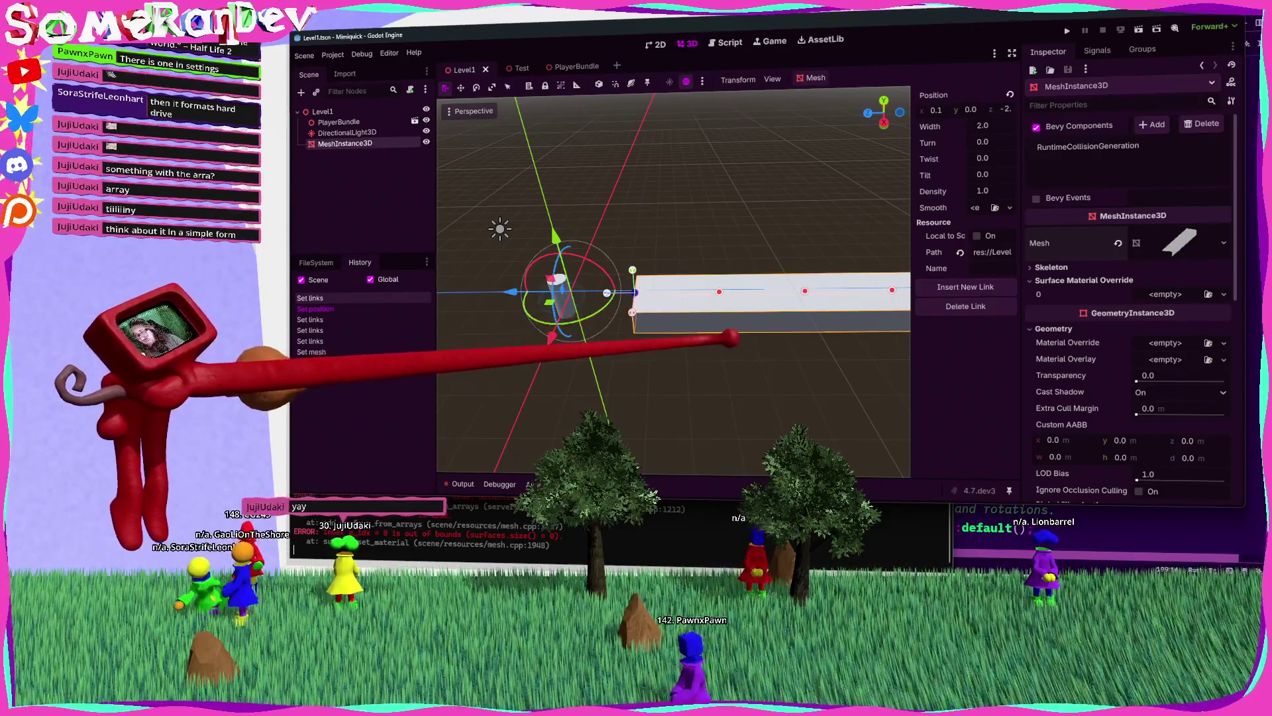
mouse_move(648, 307)
left_mouse_down()
mouse_move(829, 256)
mouse_move(756, 258)
left_mouse_up()
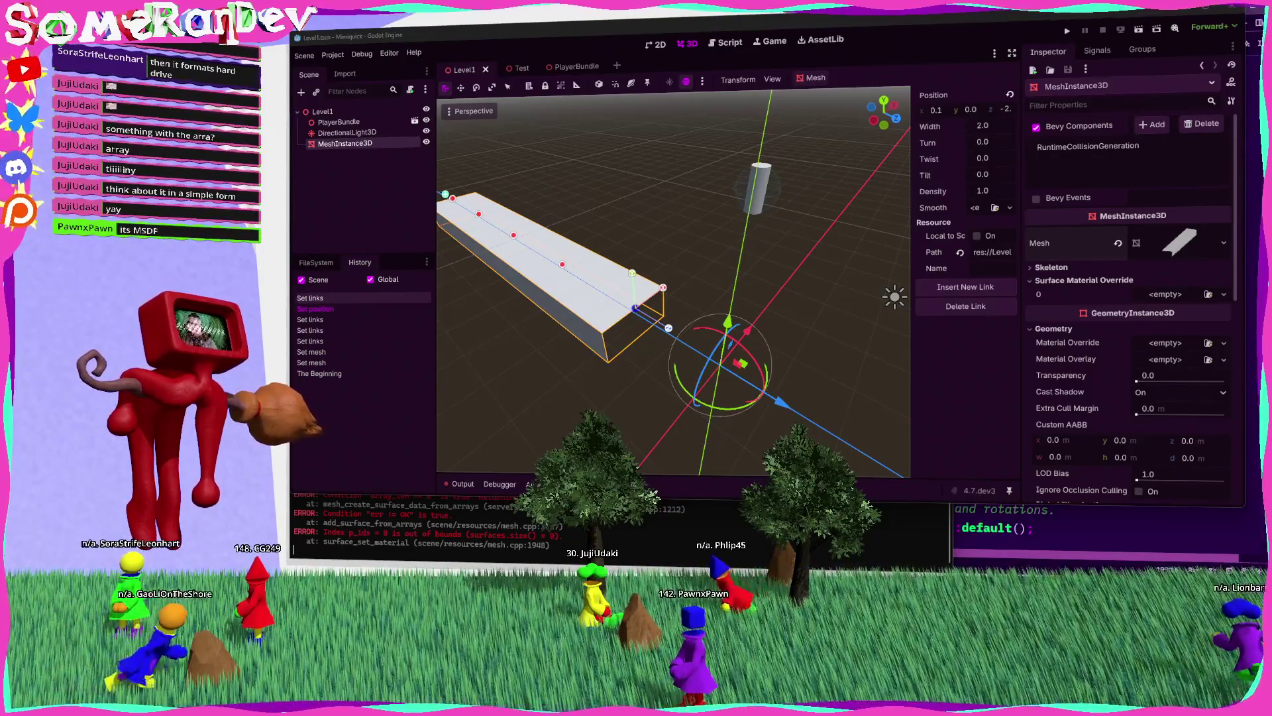
mouse_move(672, 281)
left_mouse_down()
mouse_move(719, 268)
mouse_move(672, 282)
mouse_move(659, 331)
left_mouse_up()
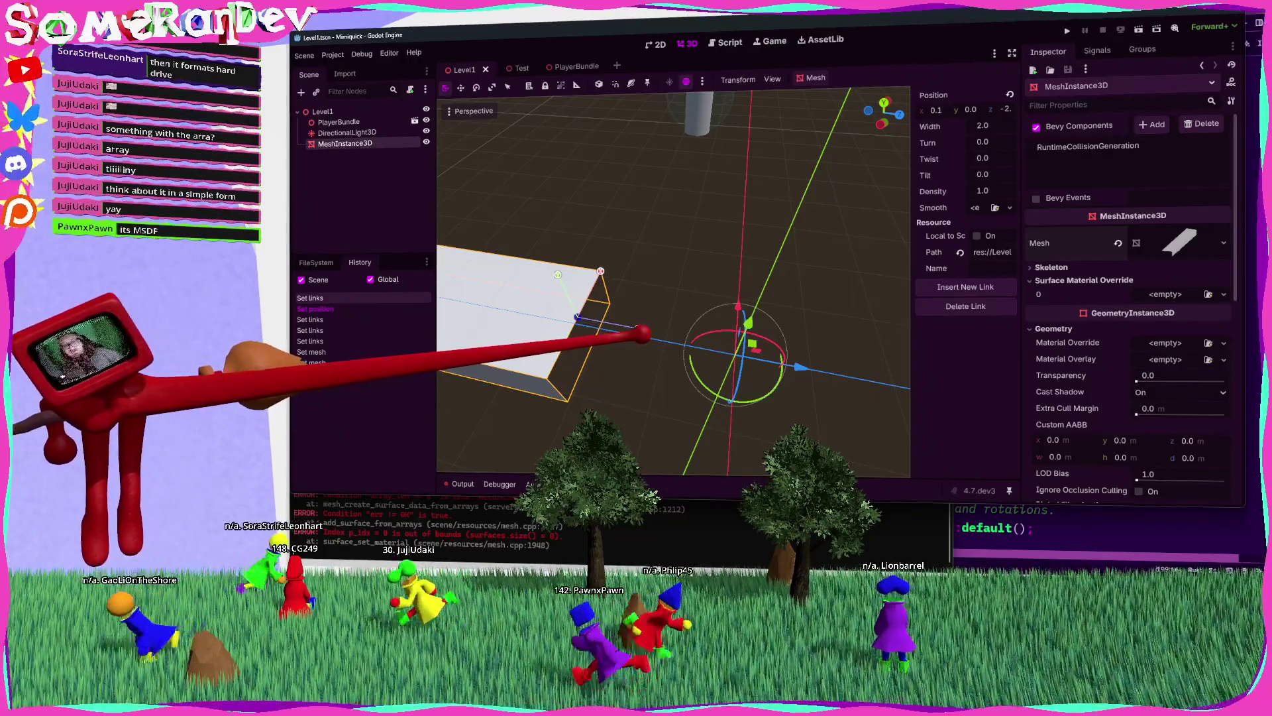
Step: Open gizmo_plugin.rs in Zed, then select the Level1 root node in Godot
left_click(1031, 528)
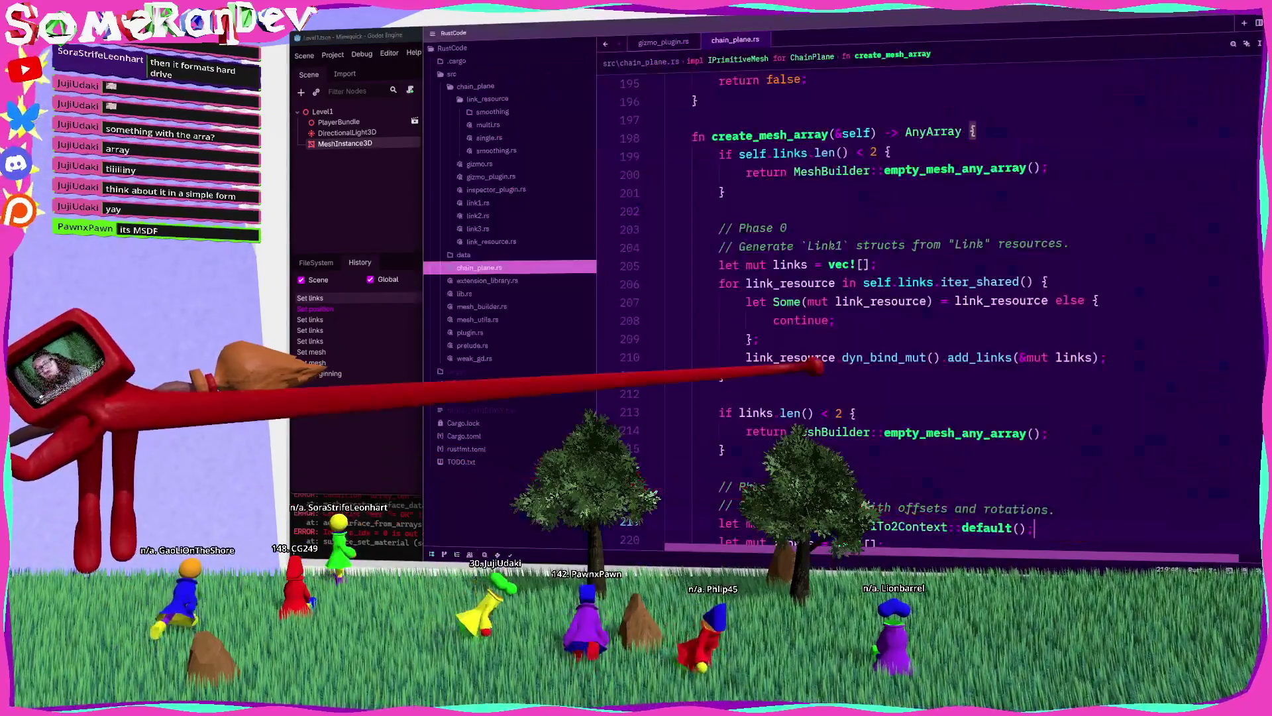
left_click(663, 42)
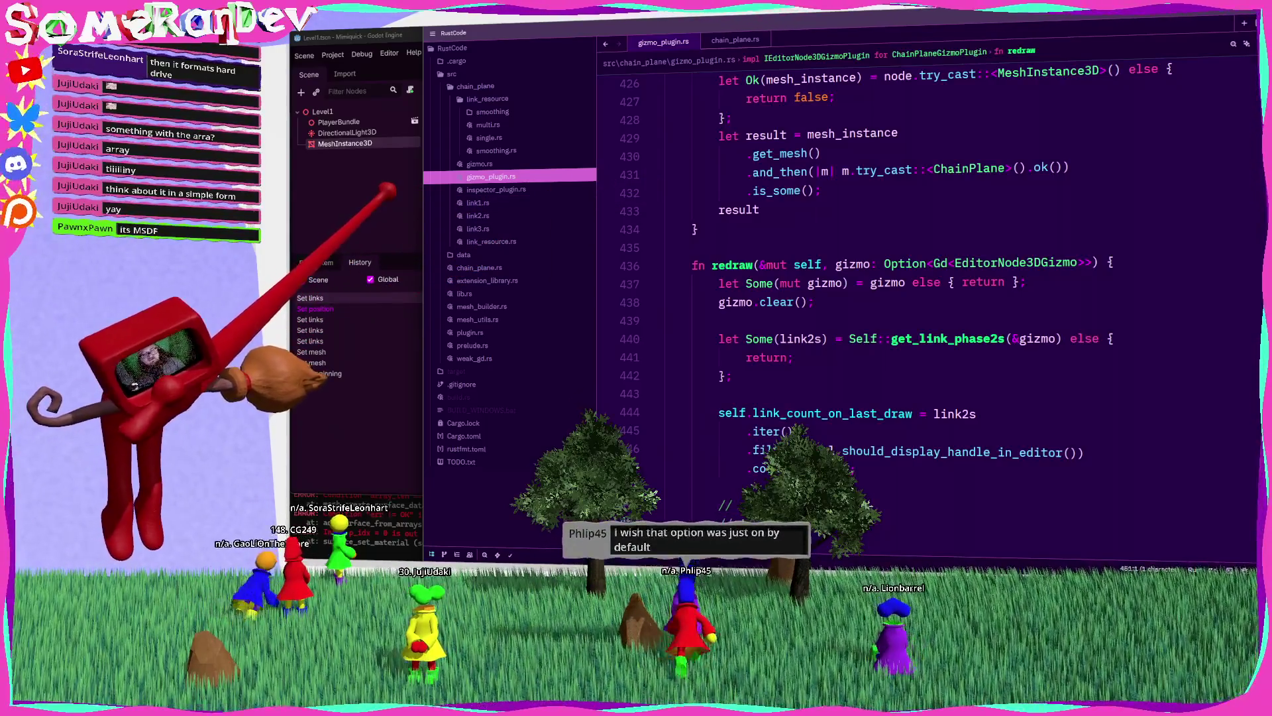
key("alt+Tab")
left_click(323, 111)
Step: Add a Label node as a child of Level1
key("ctrl+a")
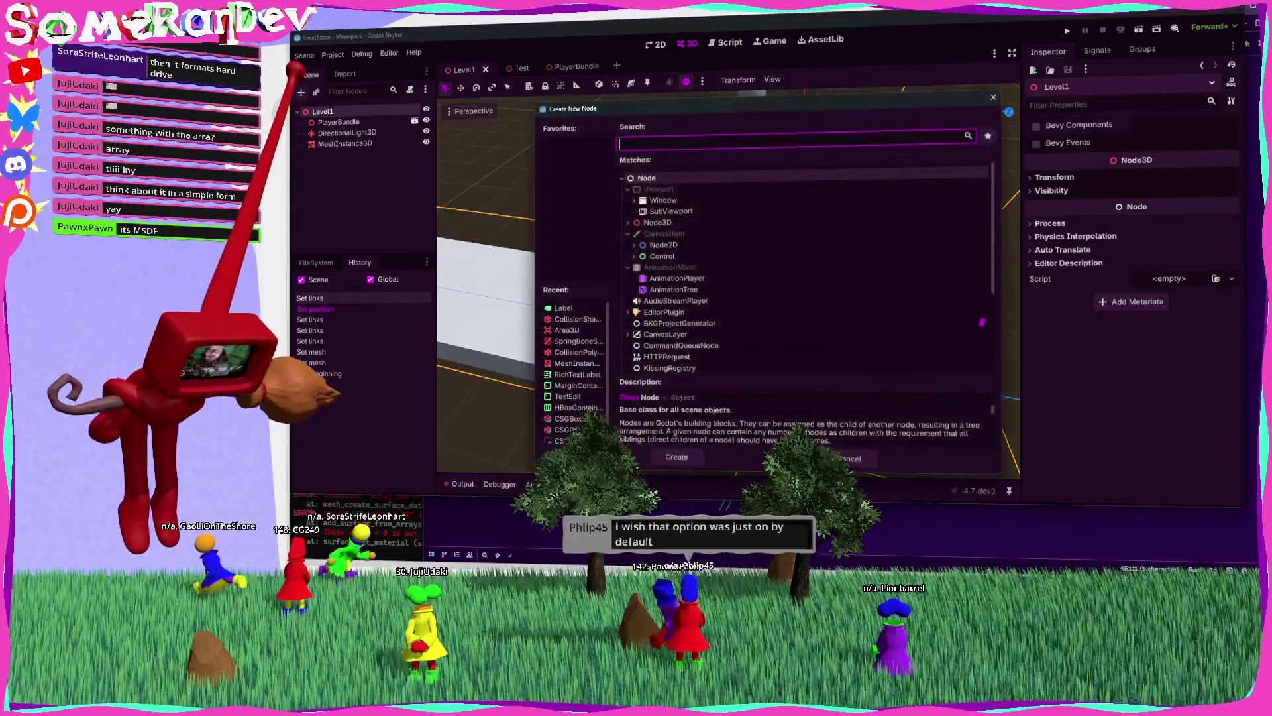
type("label")
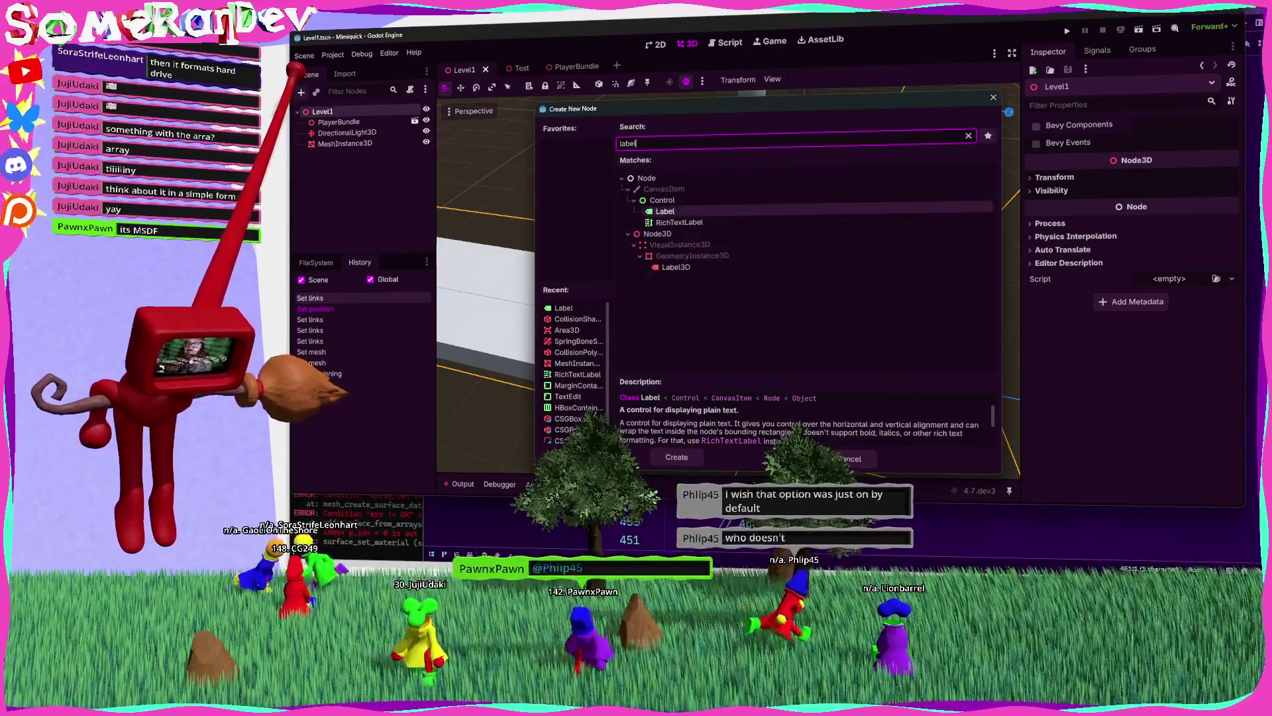
key("Return")
Step: Filter the Label's Inspector by msdf and bring up Project Settings
left_click(1060, 106)
type("m")
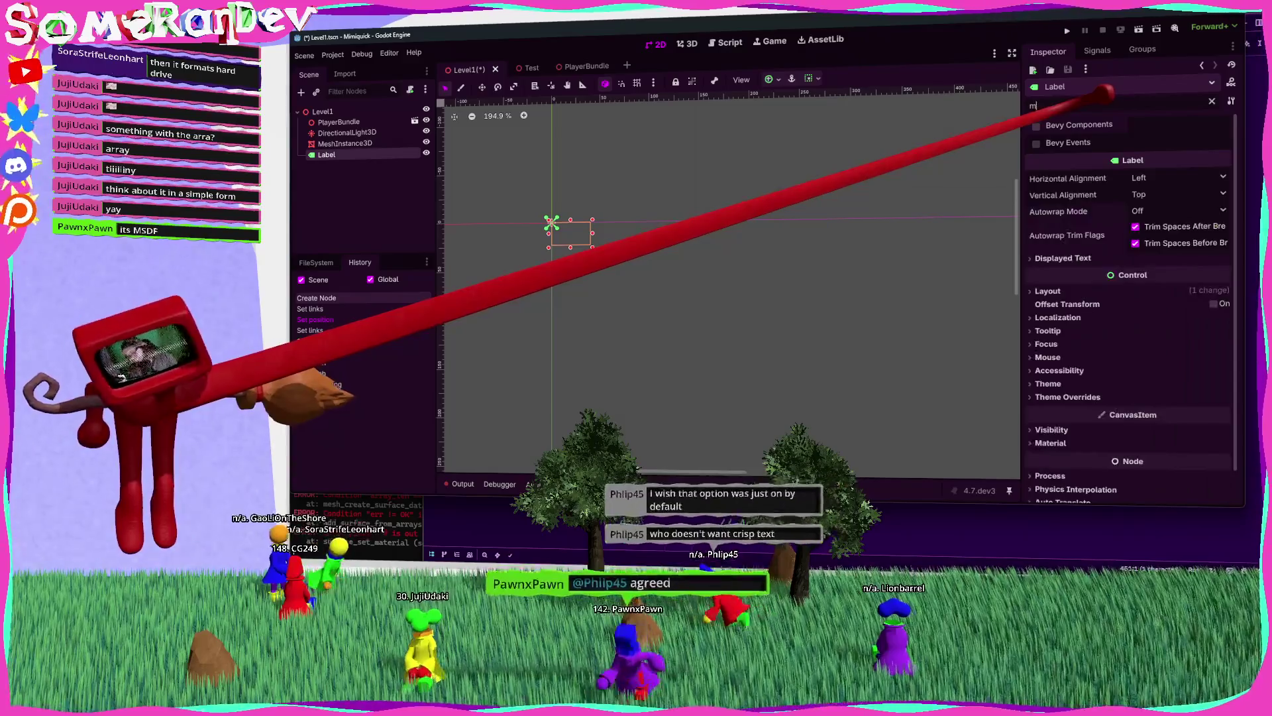
type("sdf")
left_click(334, 55)
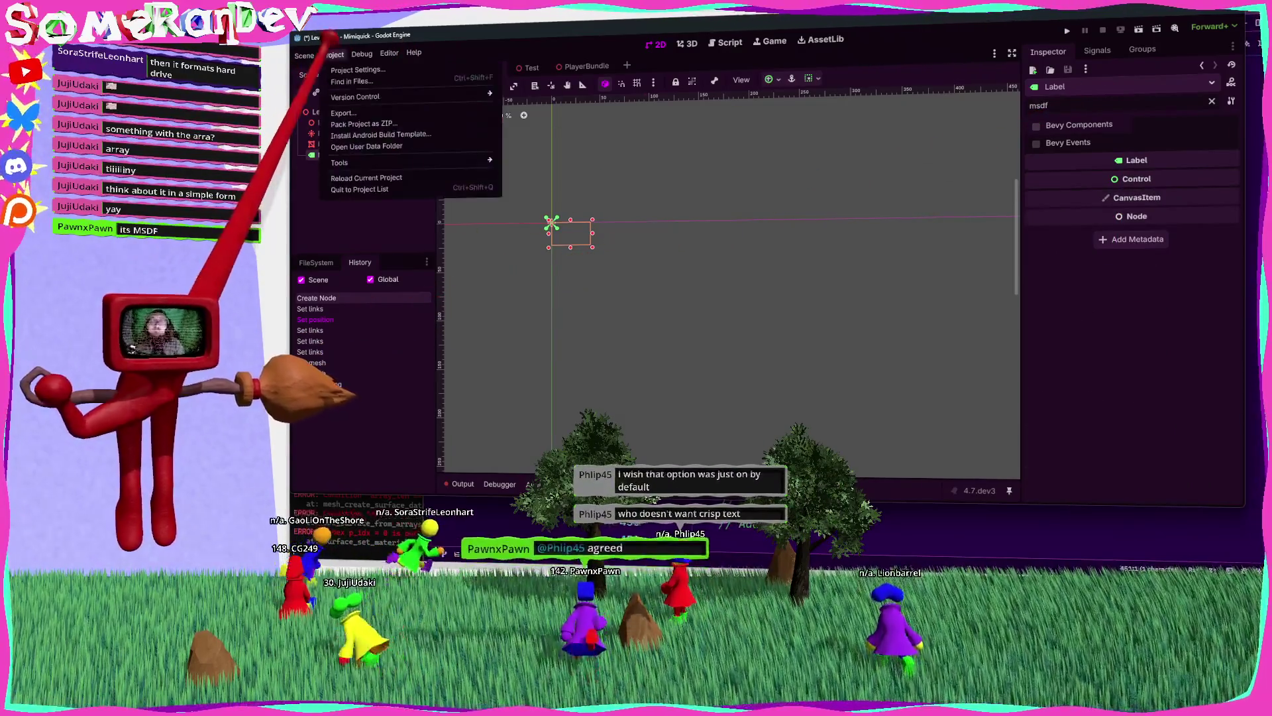
left_click(357, 69)
type("msdf")
Step: Review the msdf Project Settings (GUI Theme, Editor Import) and filter the Inspector by signed
left_click(496, 180)
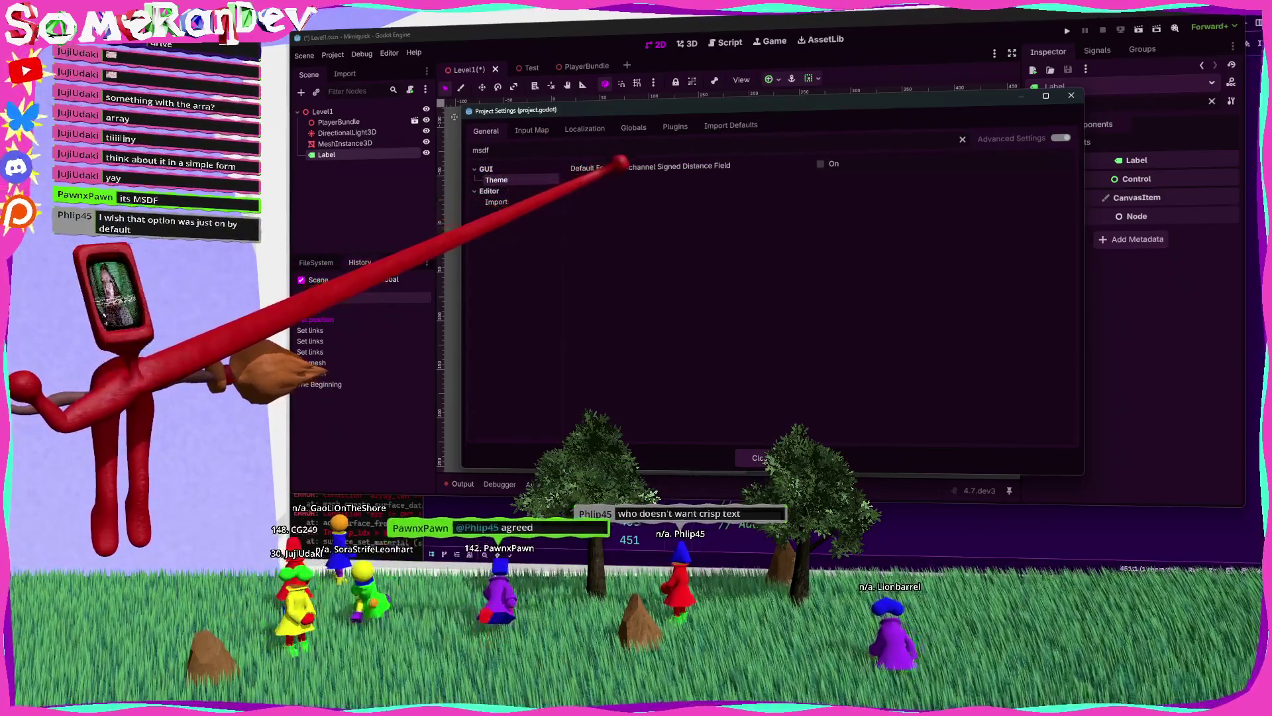
left_click(496, 202)
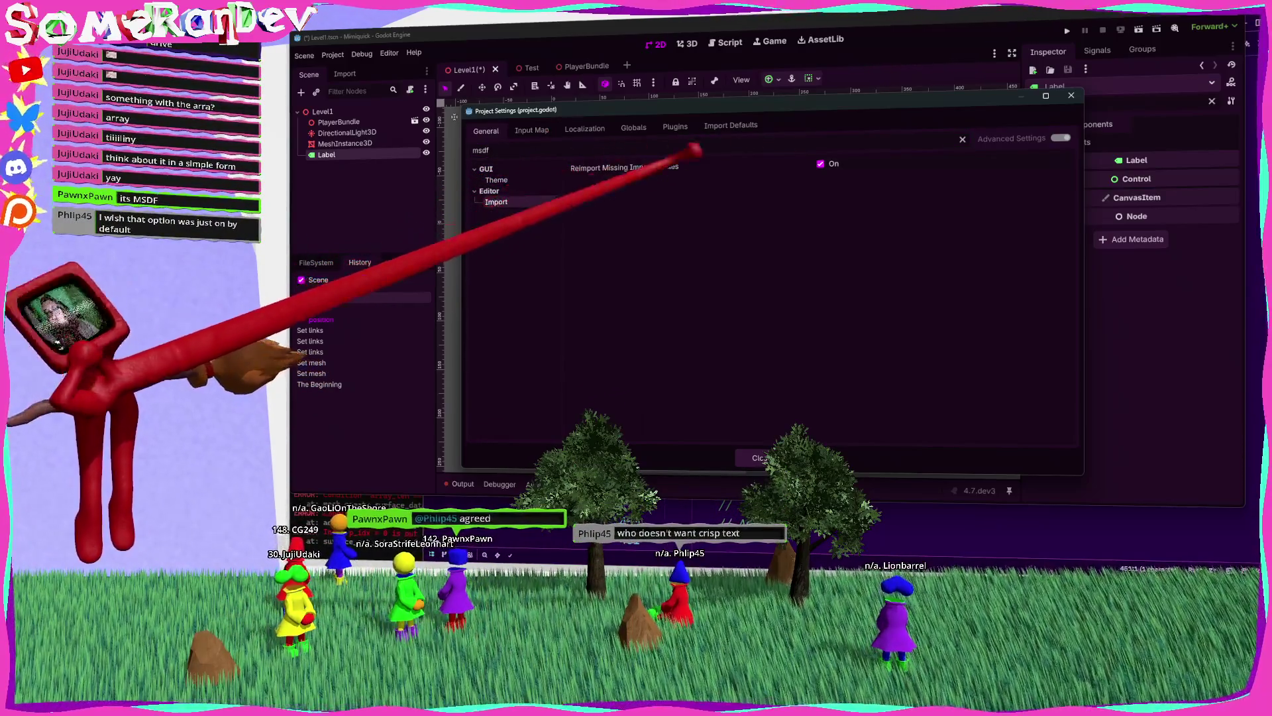
left_click(962, 139)
left_click(1071, 95)
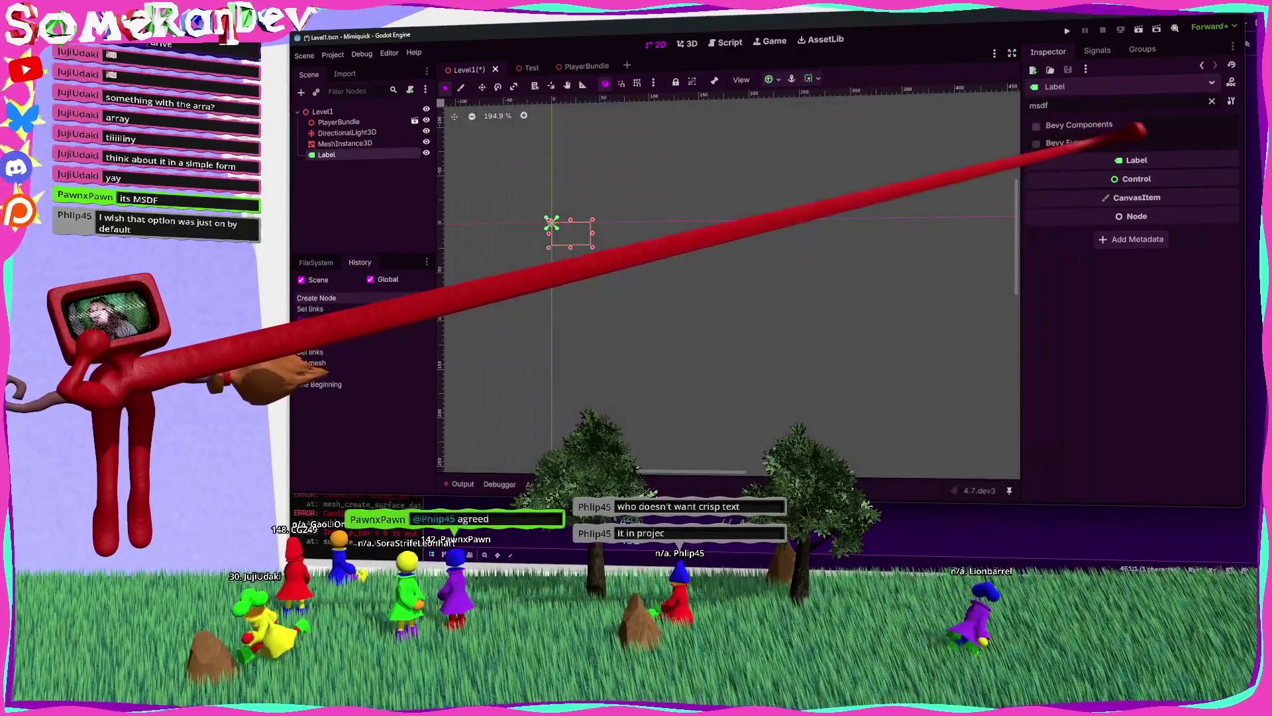
key("ctrl+a")
type("signed")
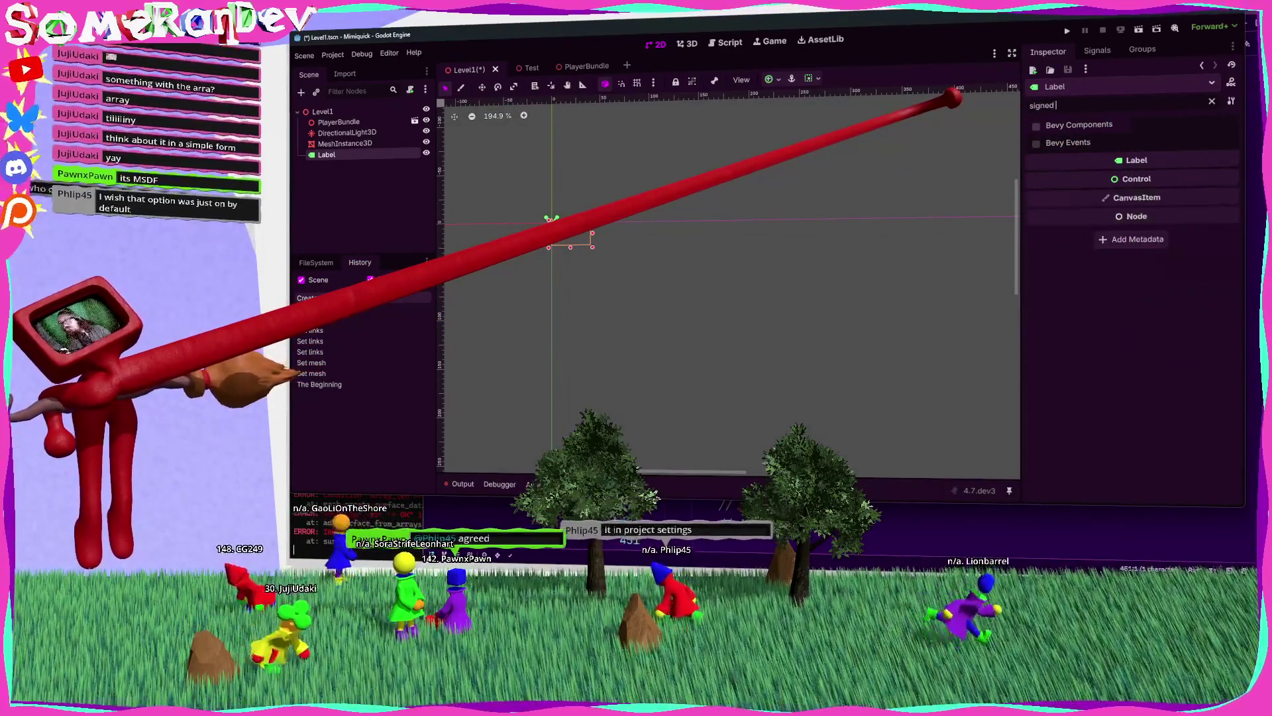
left_click(333, 55)
left_click(351, 68)
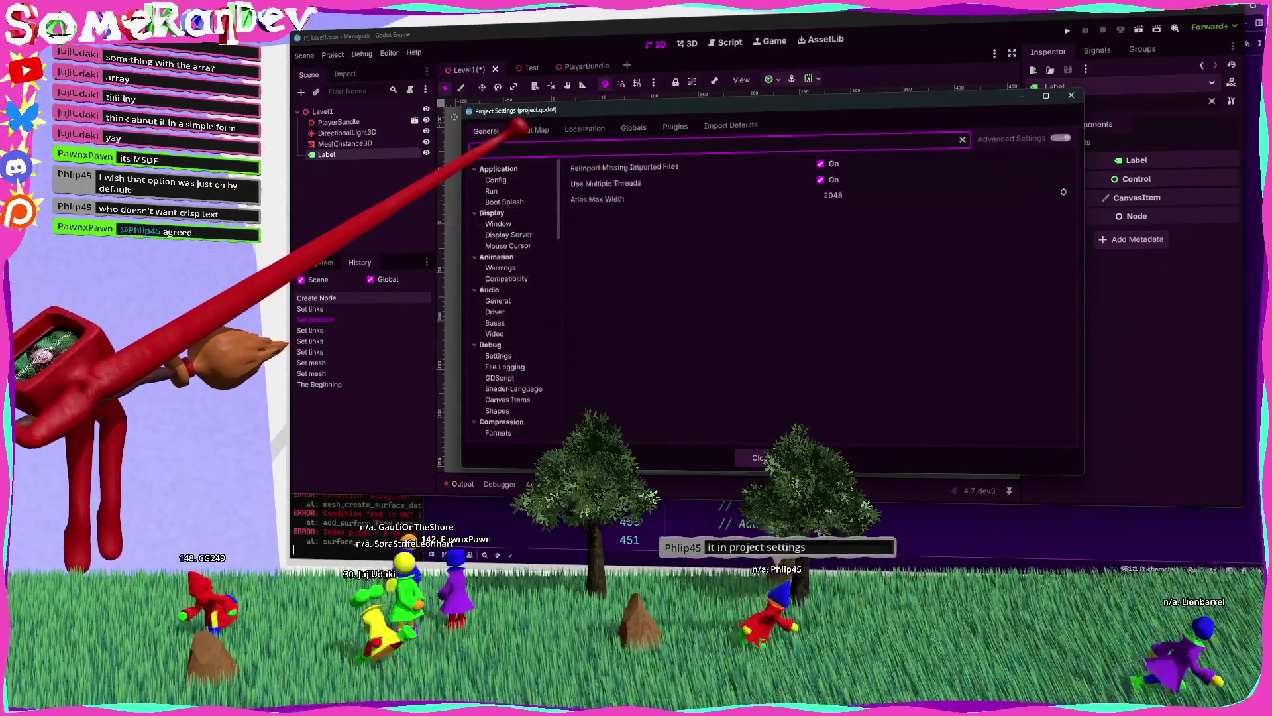
type("msdf")
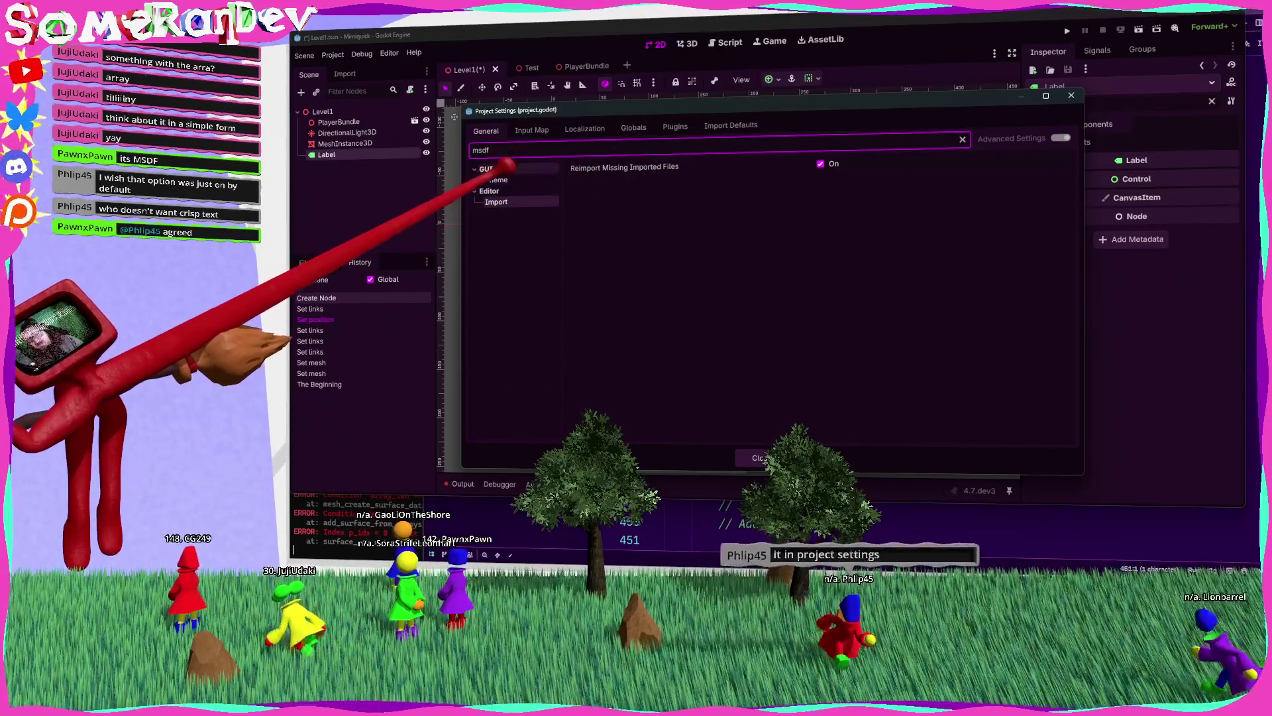
left_click(497, 180)
mouse_move(613, 167)
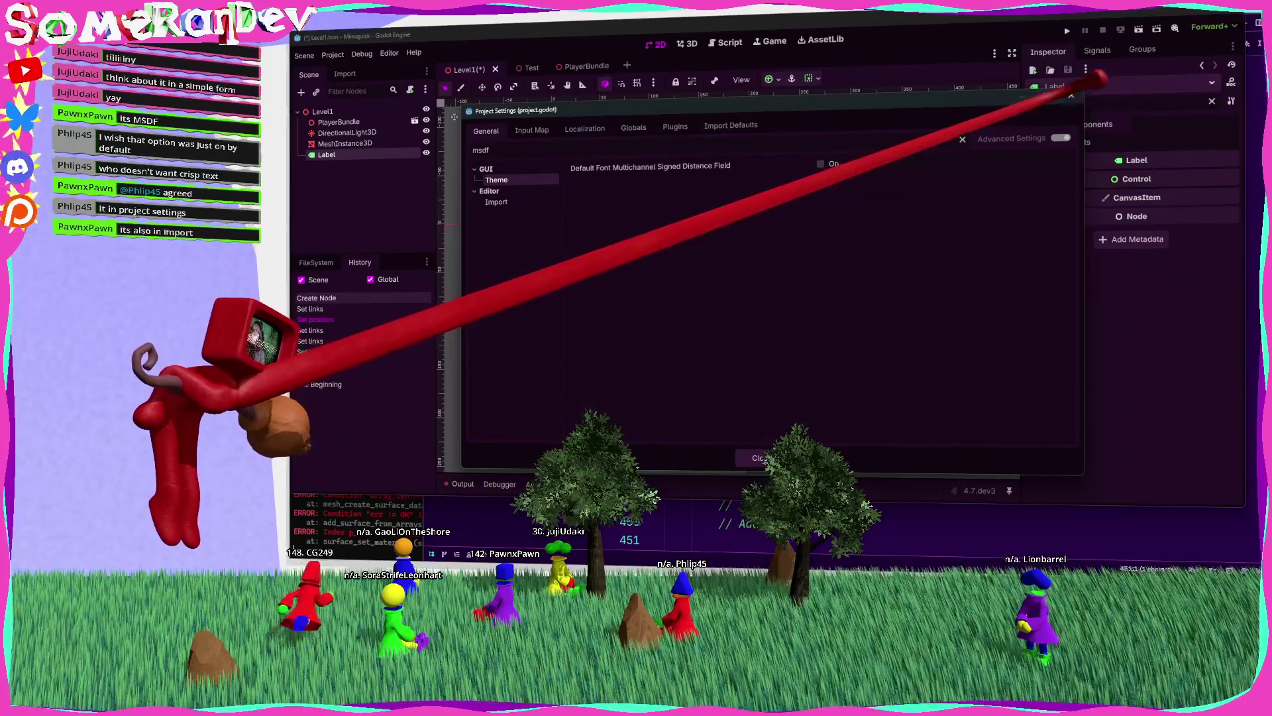
left_click(1071, 95)
Step: Delete the Label node, confirm the removal, and go back to gizmo_plugin.rs
left_click(347, 132)
left_click(327, 154)
key("Delete")
key("Return")
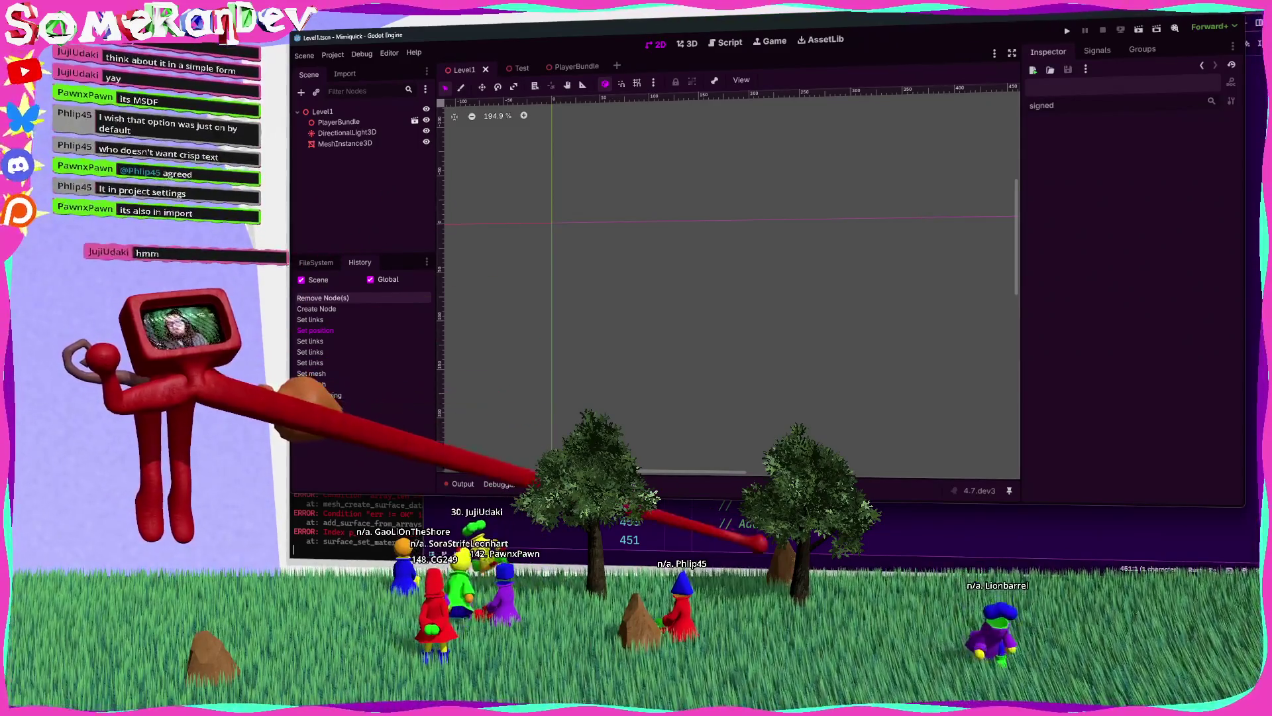
left_click(753, 540)
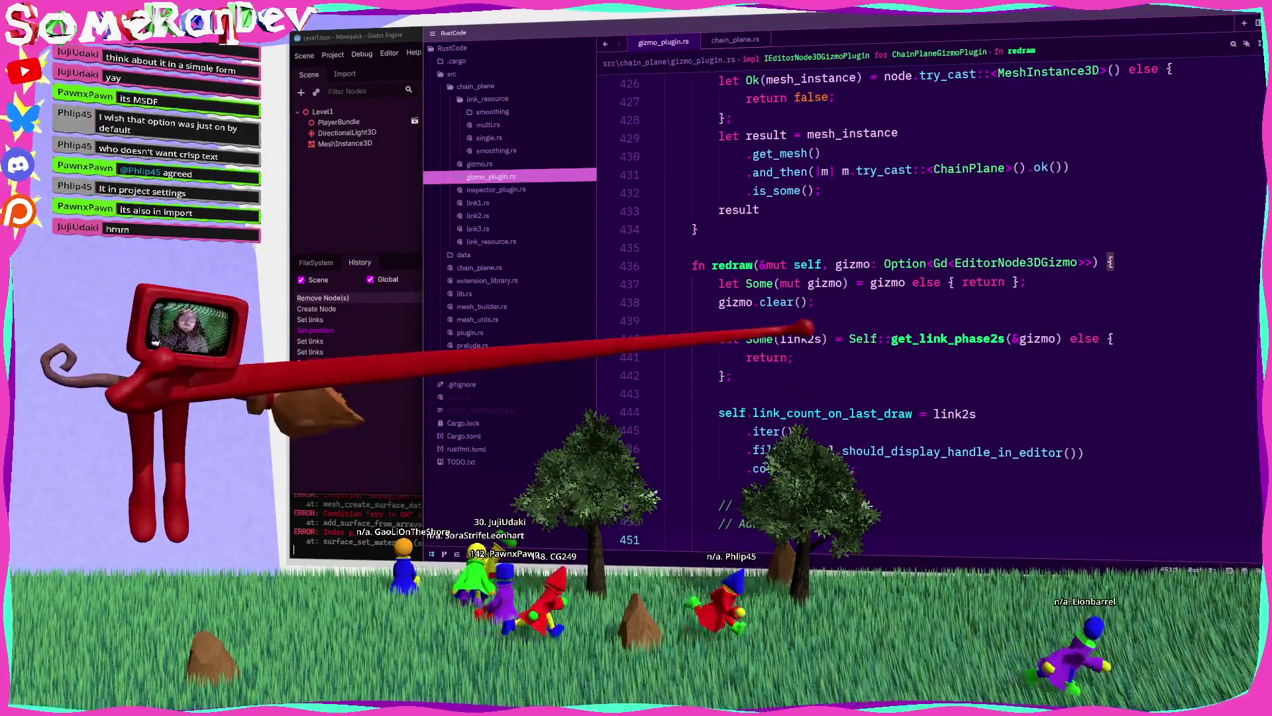
left_click(793, 358)
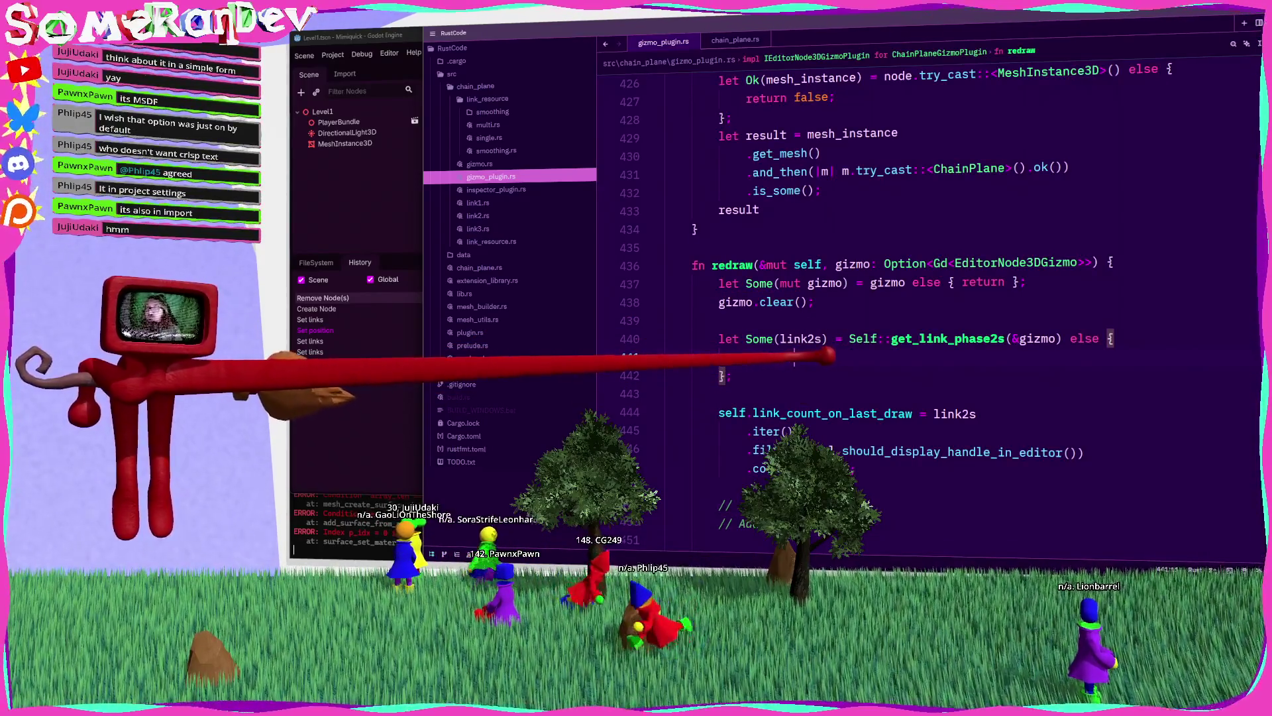
scroll(827, 356, "up", 5)
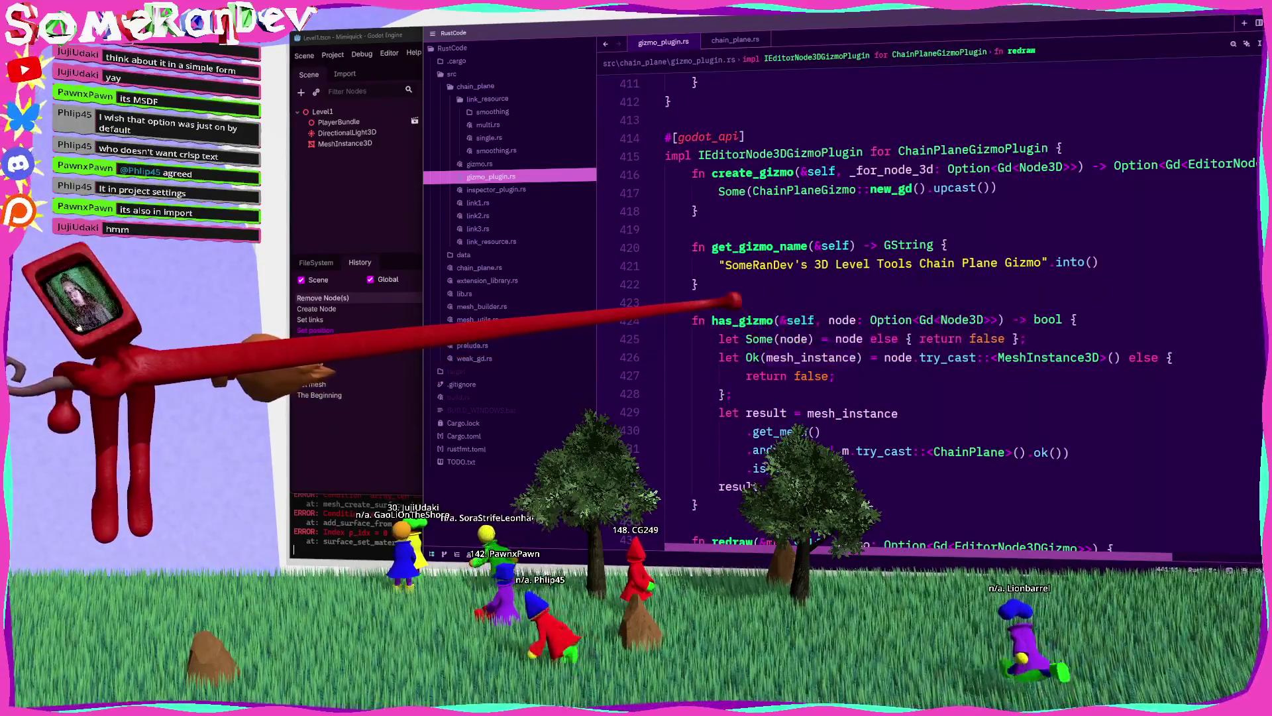
mouse_move(721, 321)
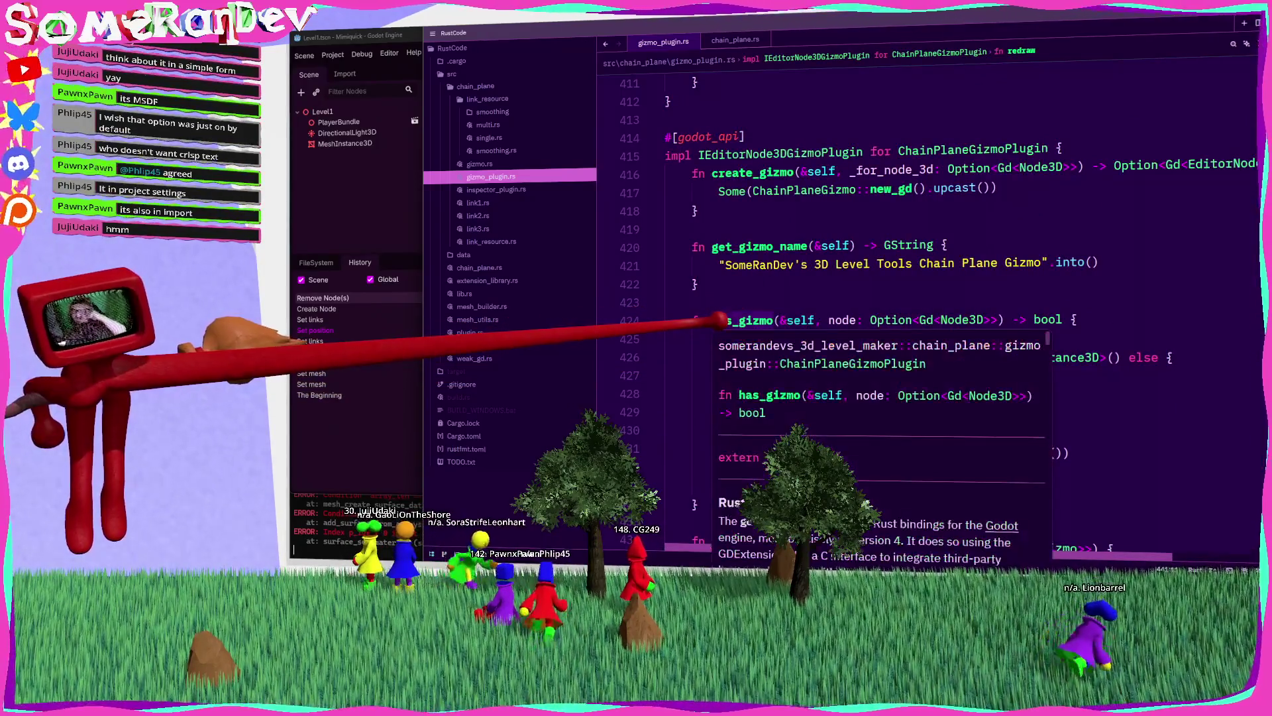
scroll(695, 294, "up", 7)
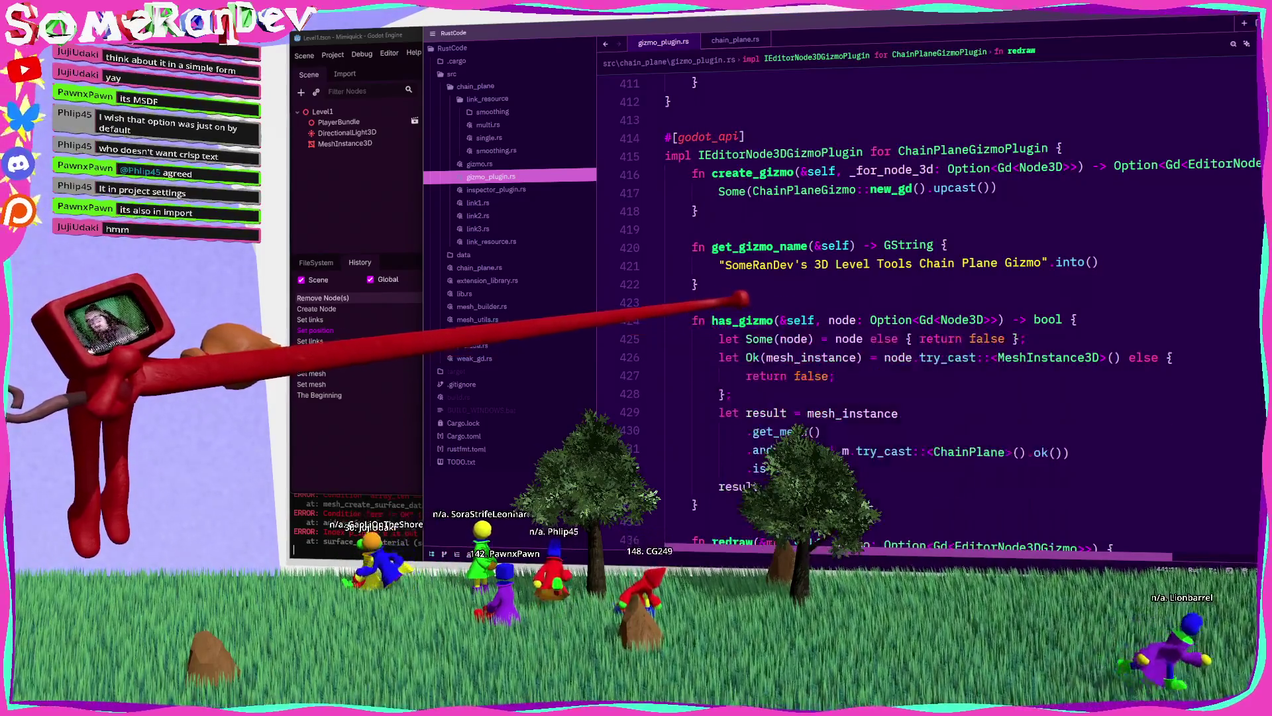
scroll(928, 299, "up", 20)
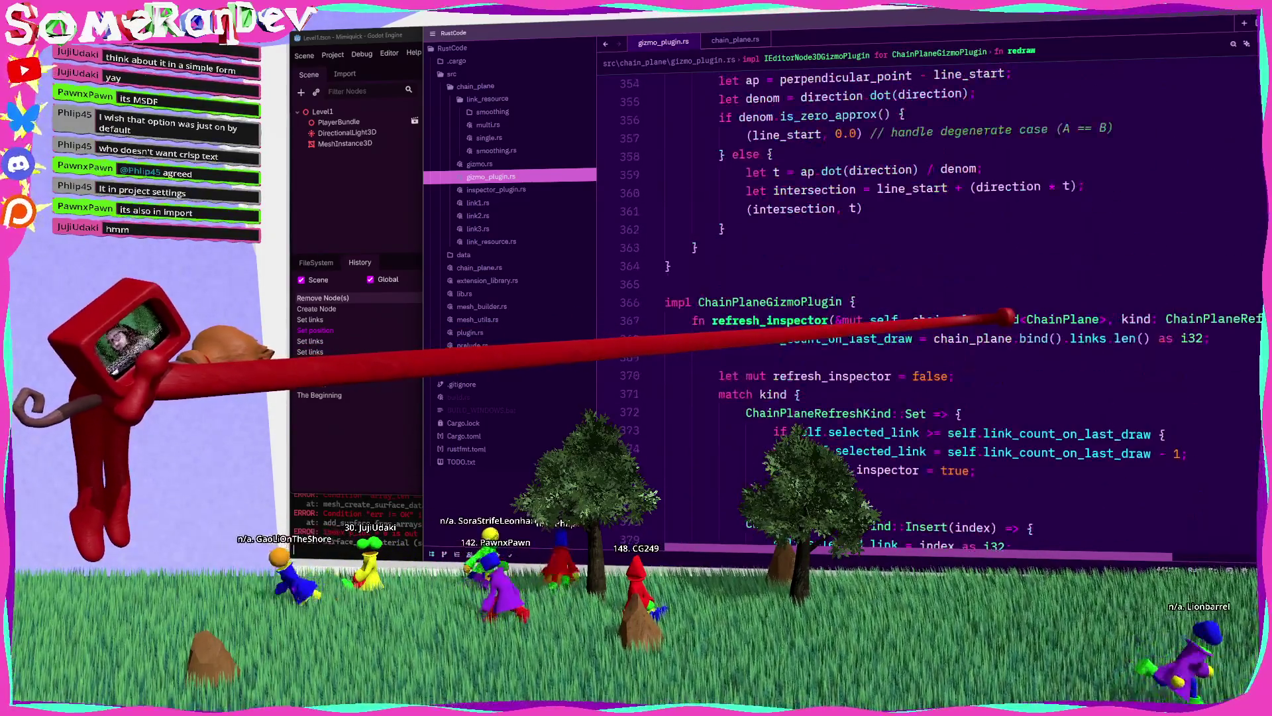
scroll(928, 298, "up", 20)
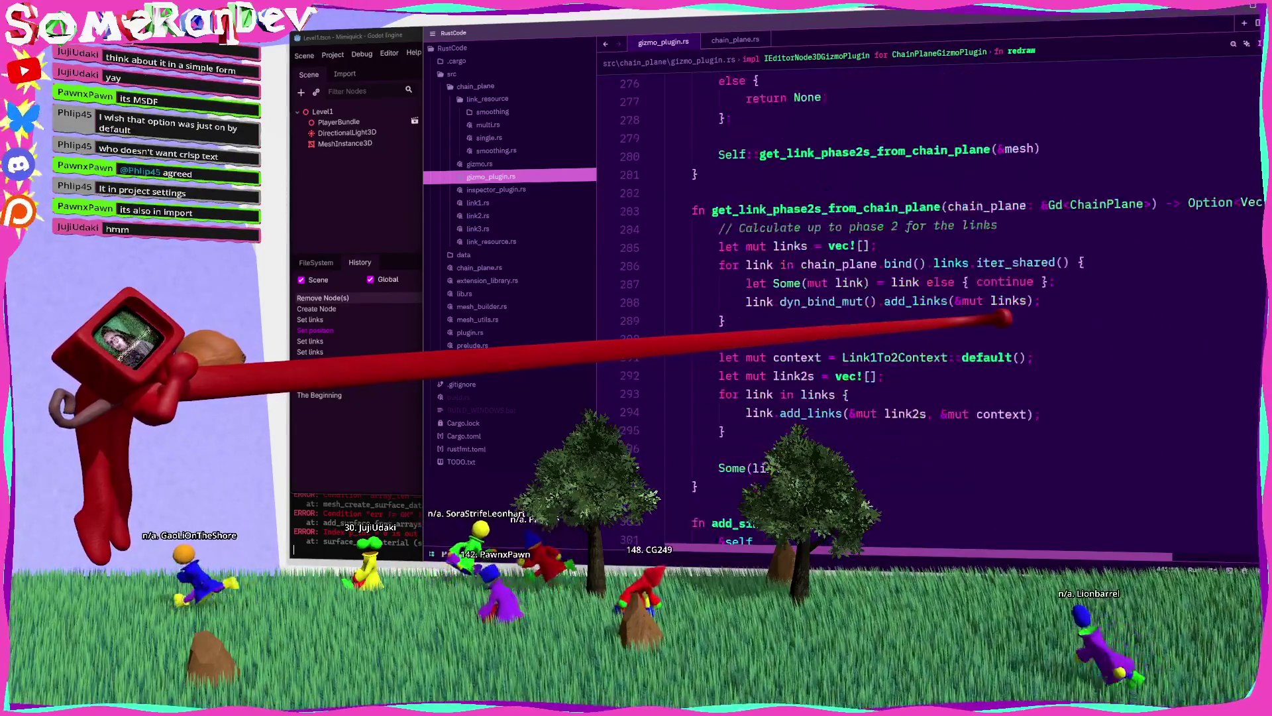
scroll(927, 298, "up", 20)
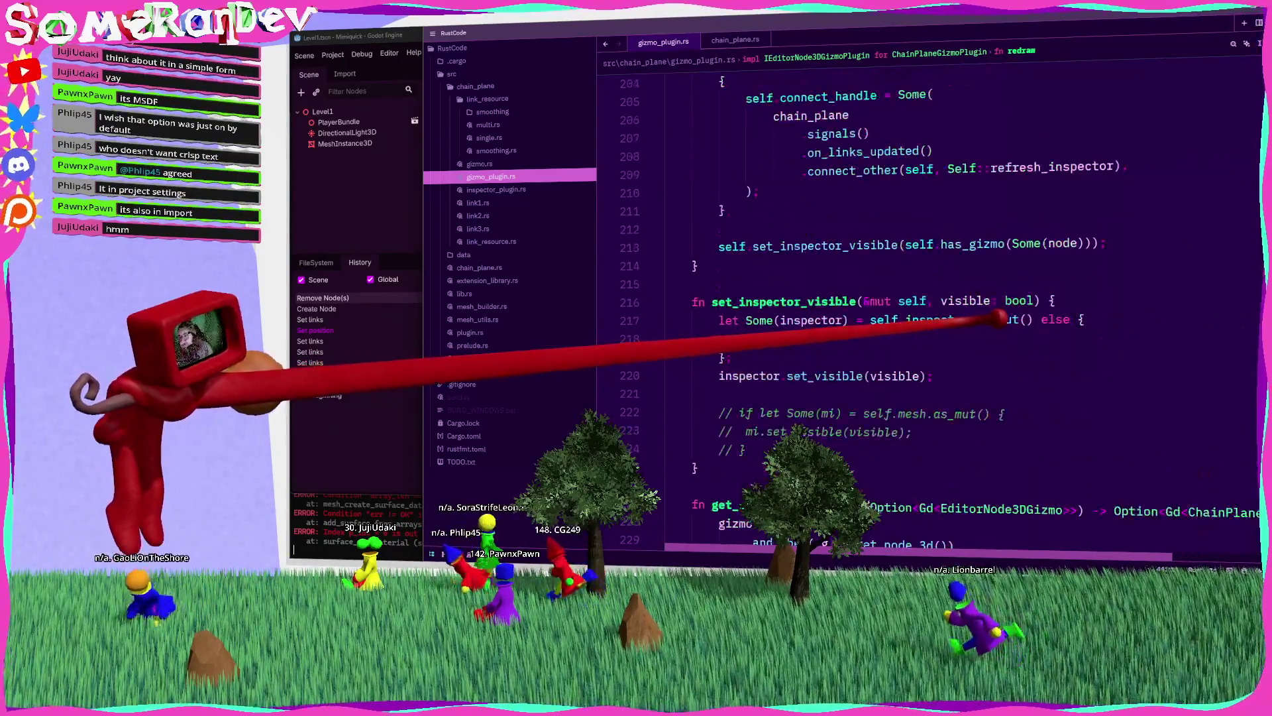
Step: Paste a copy of HandleMoveContext below its impl block, rename it HandleRotateContext, and save
scroll(928, 298, "up", 20)
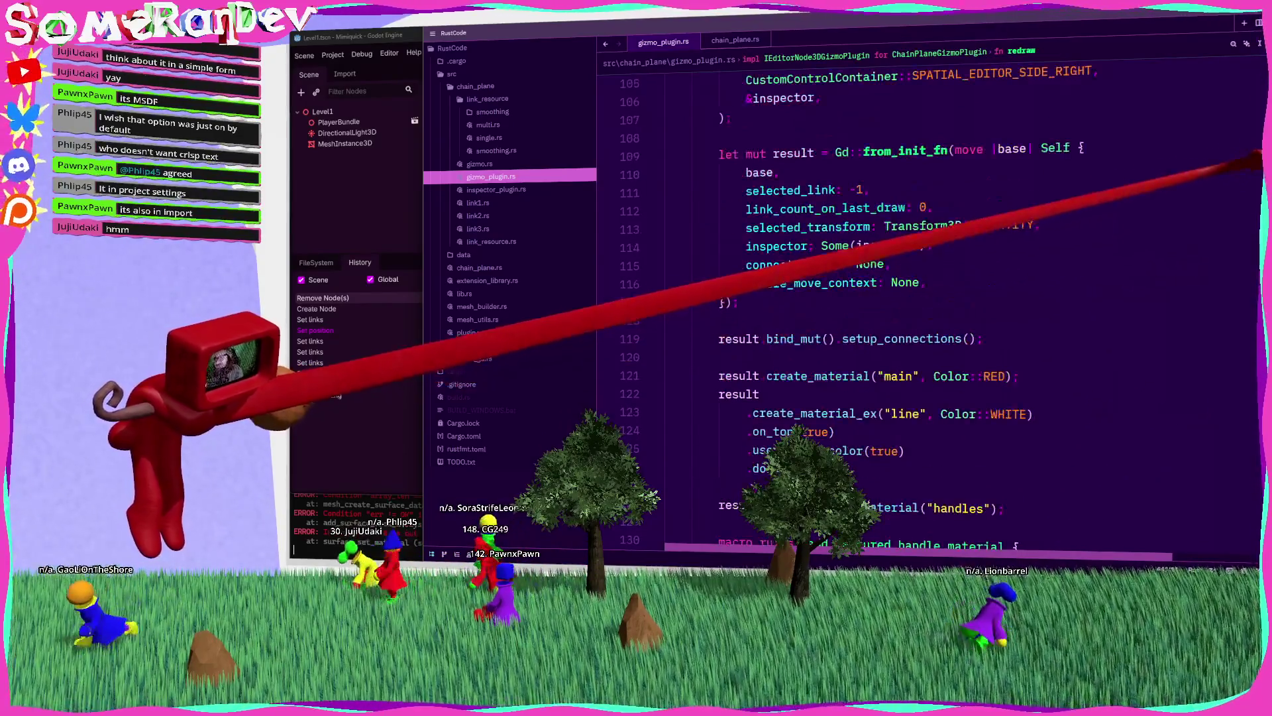
mouse_move(668, 337)
left_mouse_down()
mouse_move(647, 247)
mouse_move(664, 244)
left_mouse_up()
key("ctrl+c")
scroll(702, 325, "down", 5)
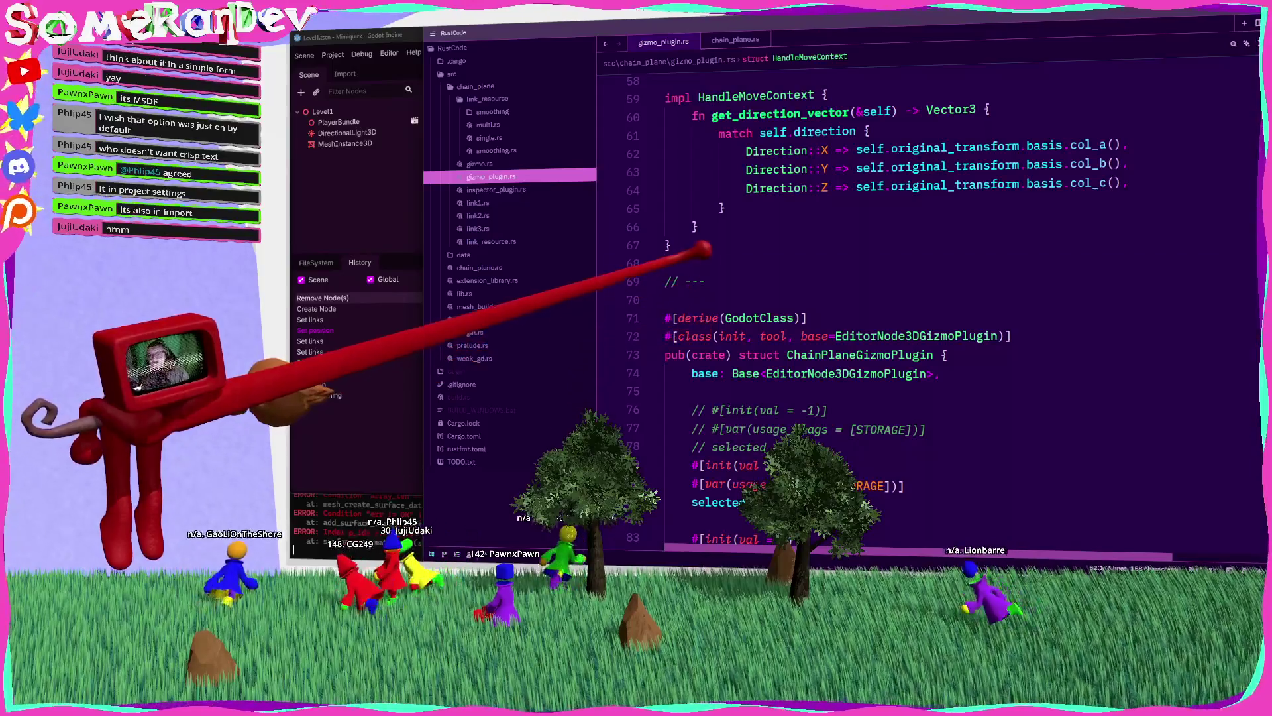
left_click(704, 249)
key("Return")
key("Return")
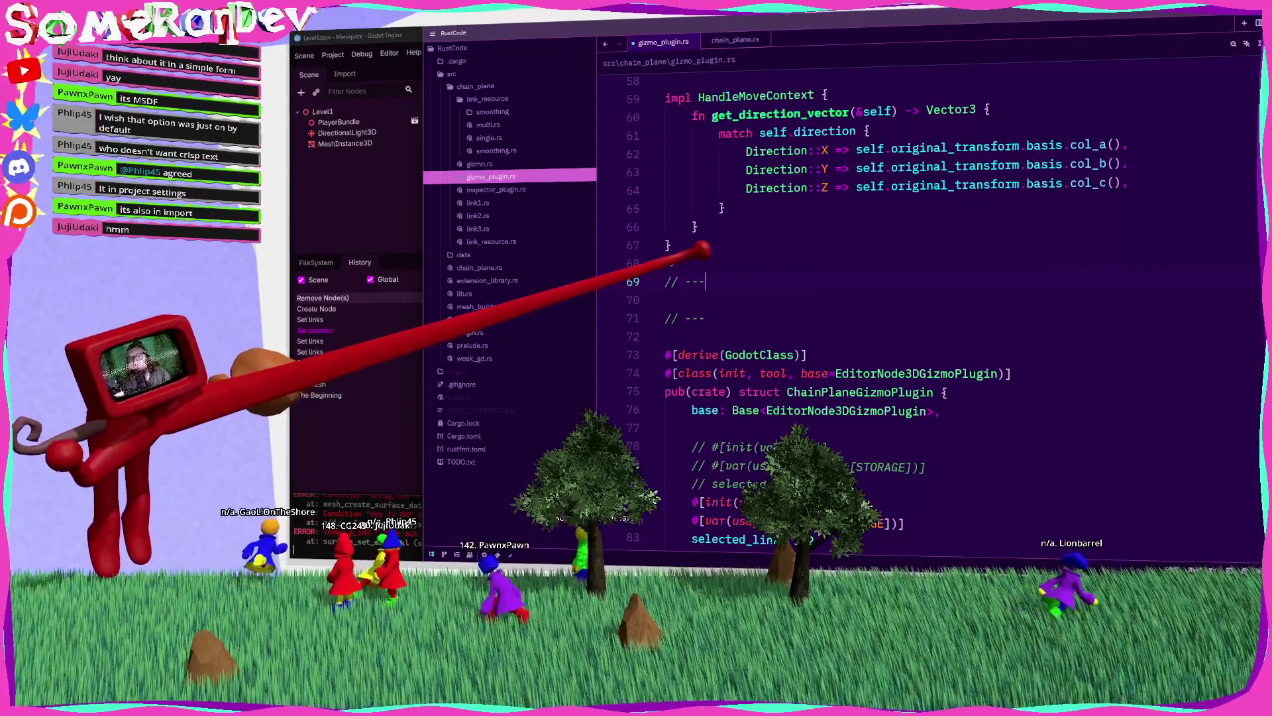
key("Return")
key("Return")
key("ctrl+v")
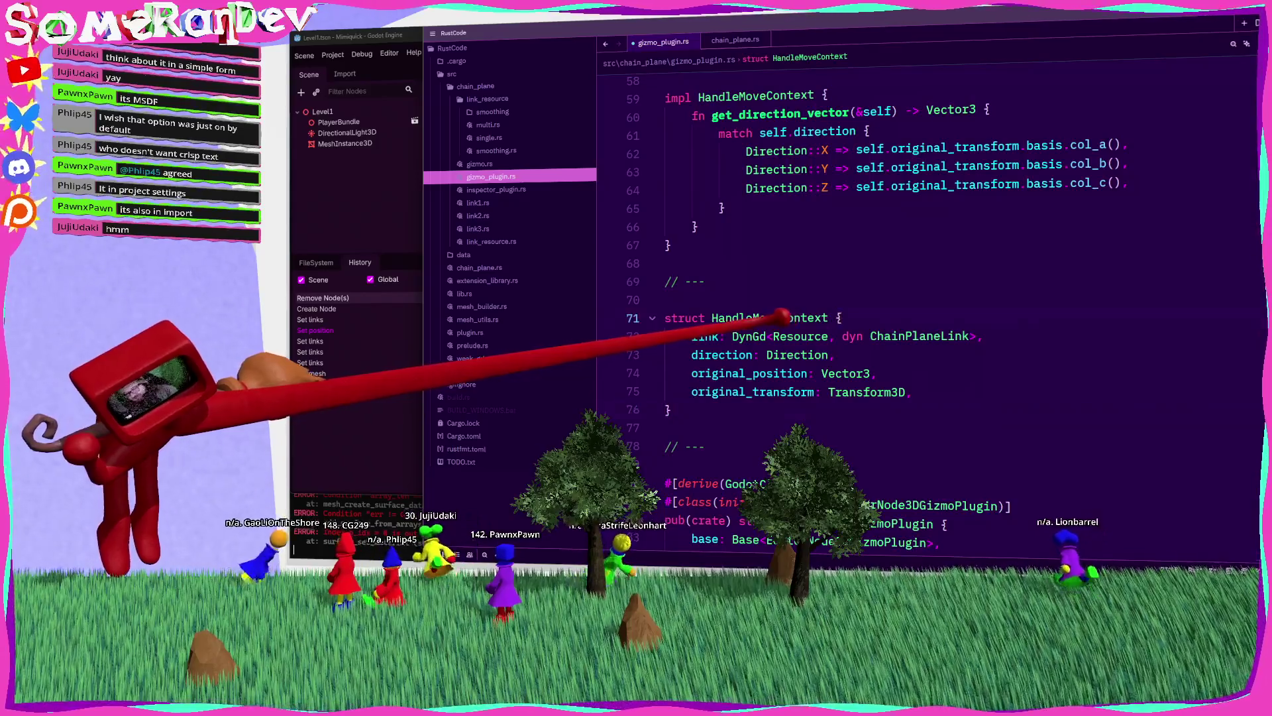
type("Rotat")
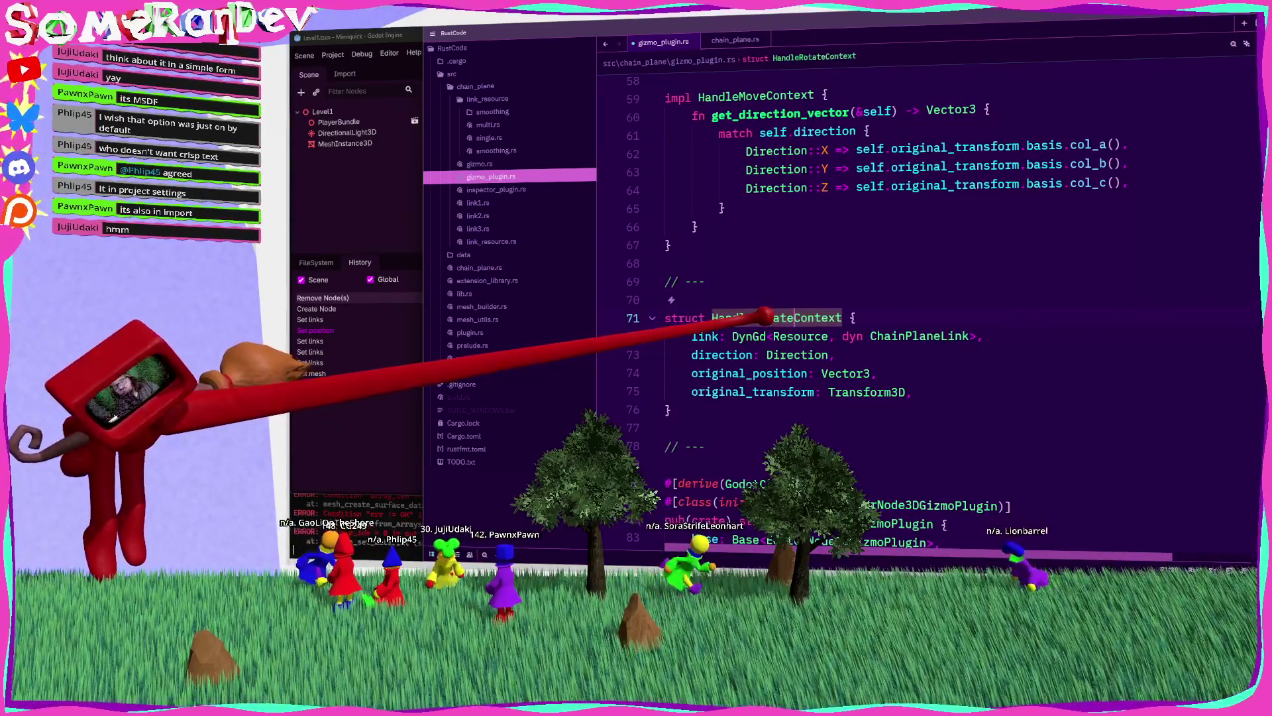
key("ctrl+s")
Step: Check the types of the new struct's link, direction and original_position fields
left_click(703, 336)
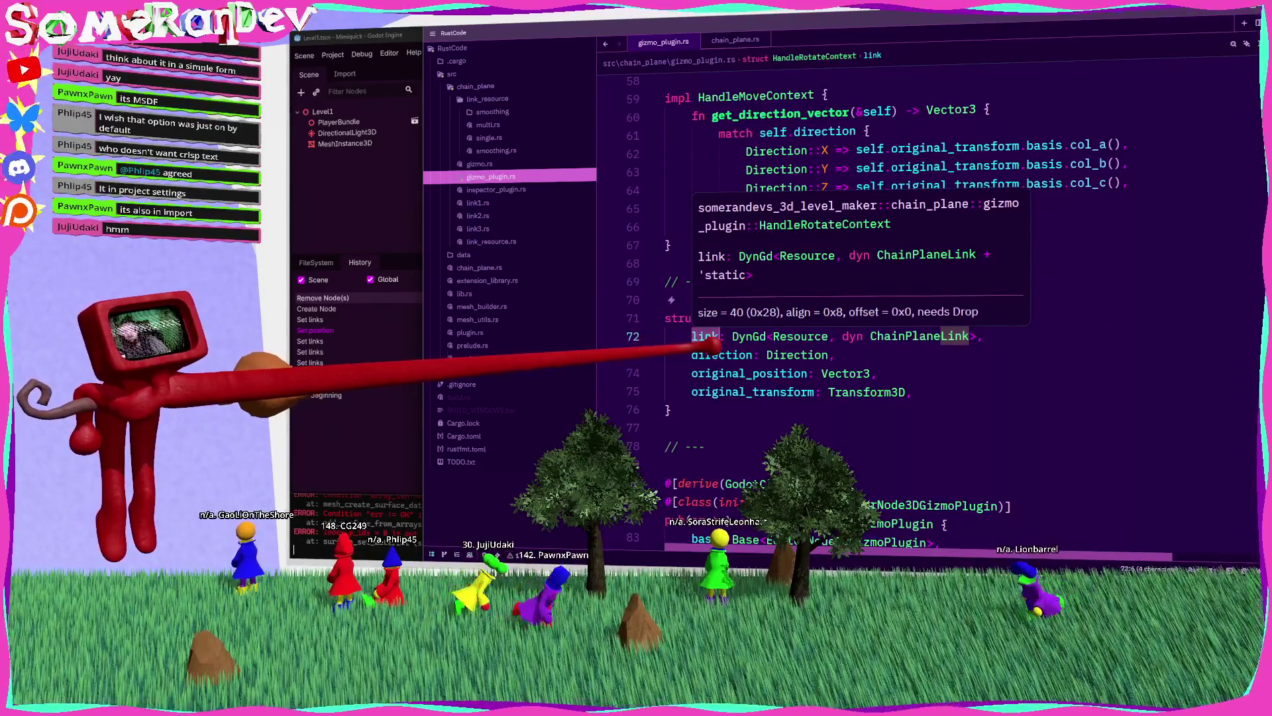
left_click(722, 354)
mouse_move(722, 355)
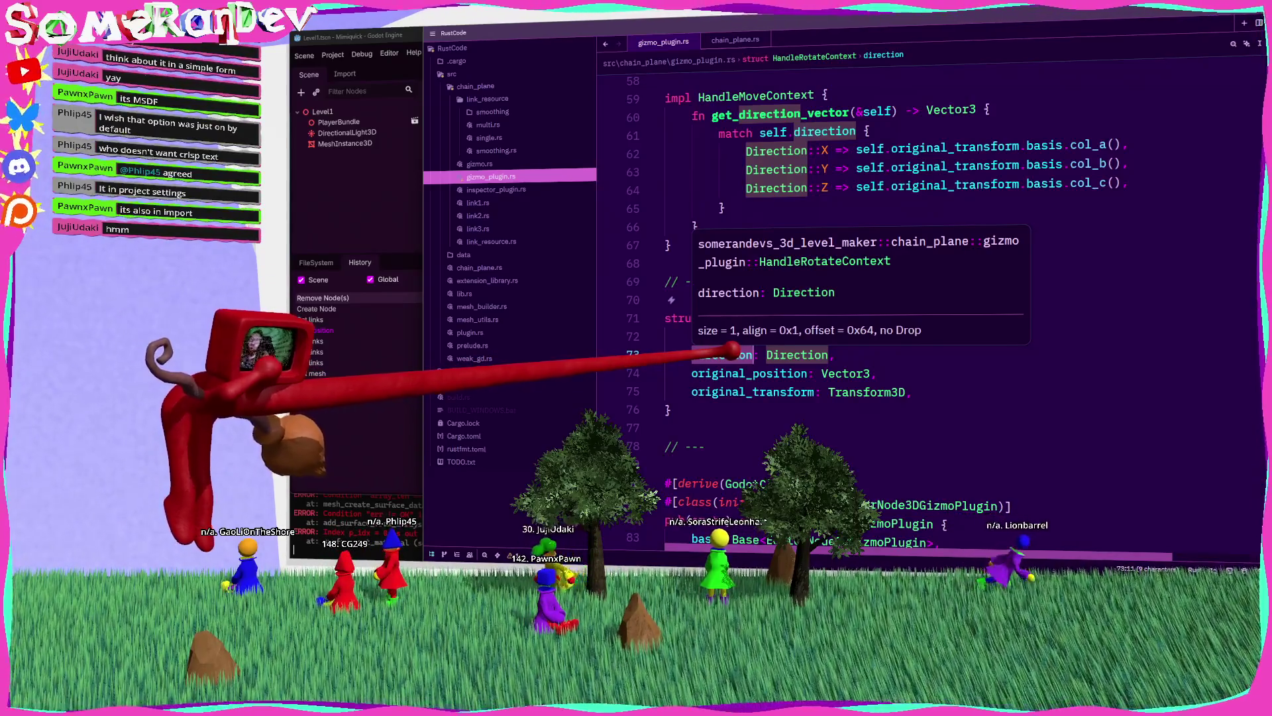
left_click(749, 373)
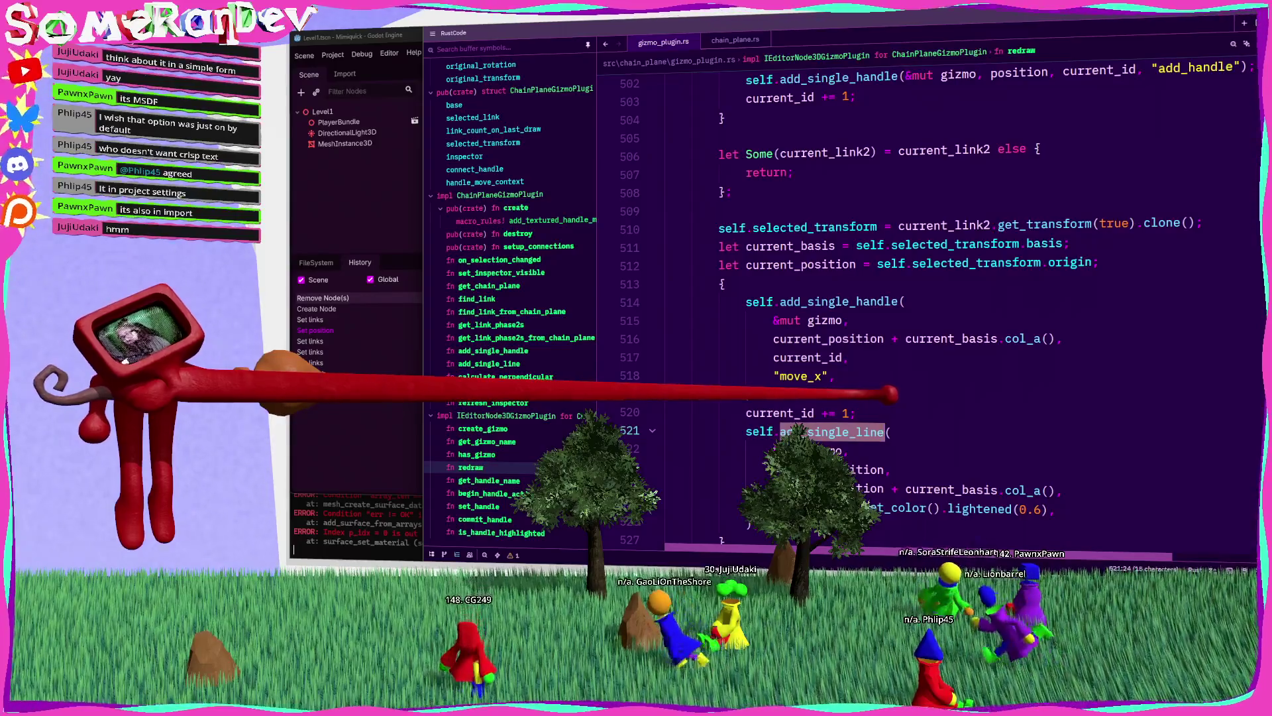
Step: Select the move_x add_single_handle block in redraw for duplication
double_click(863, 301)
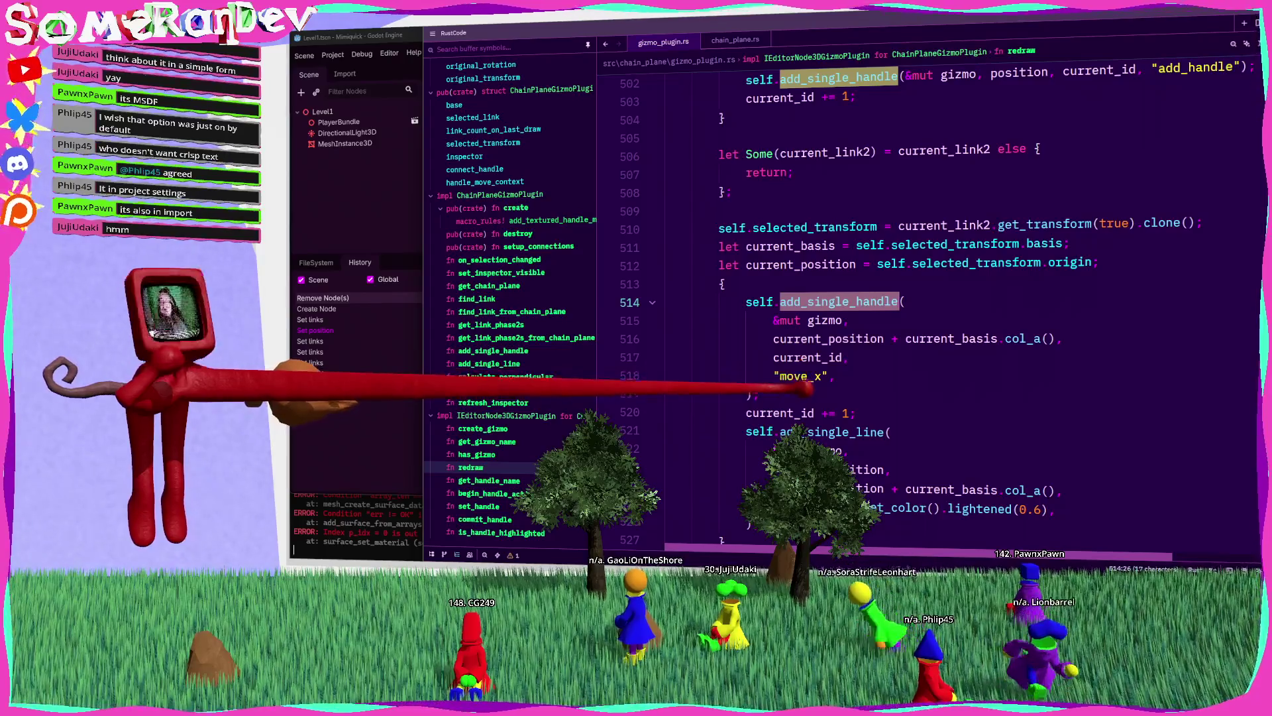
key("Escape")
scroll(671, 486, "up", 2)
scroll(671, 486, "up", 5)
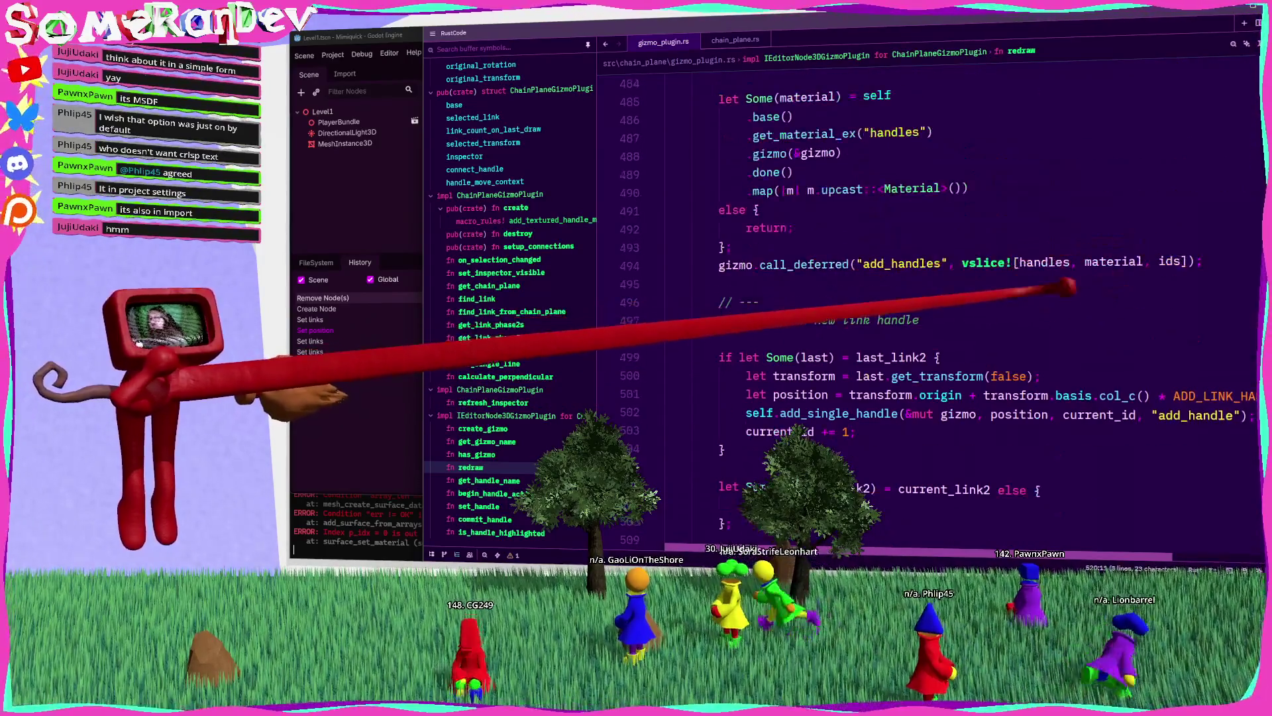
scroll(671, 486, "up", 3)
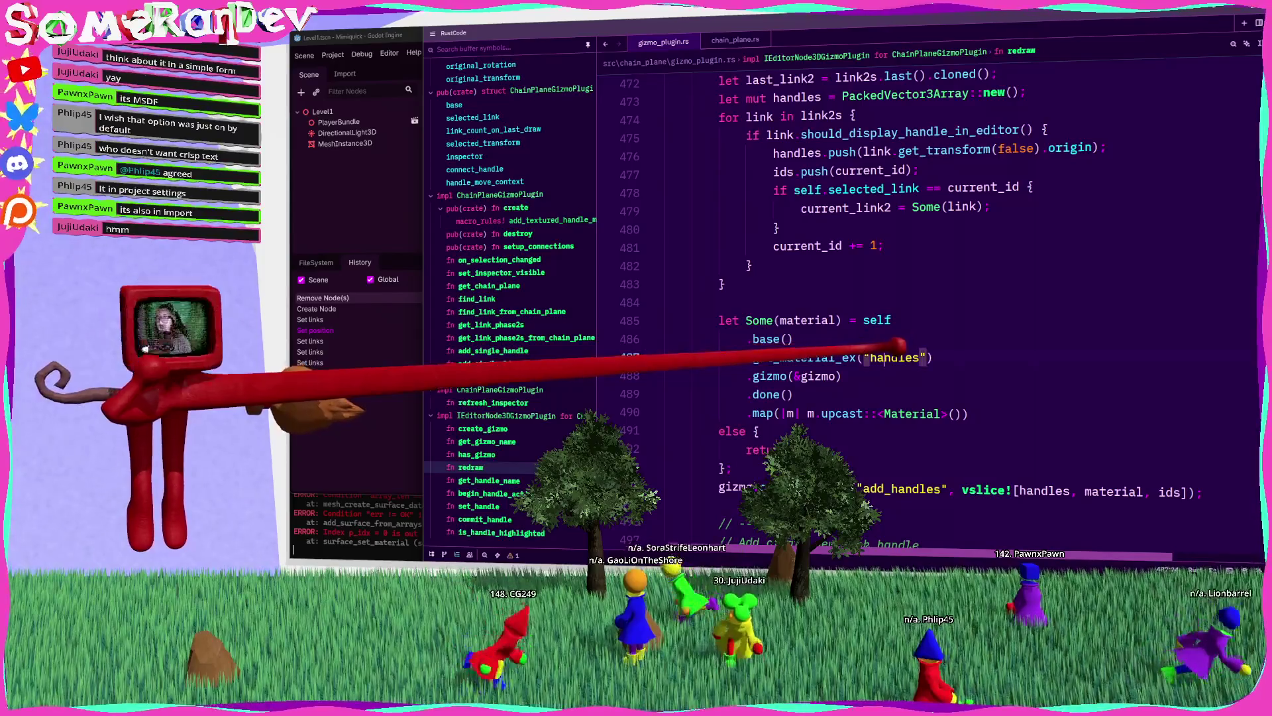
scroll(671, 486, "down", 14)
scroll(789, 323, "up", 2)
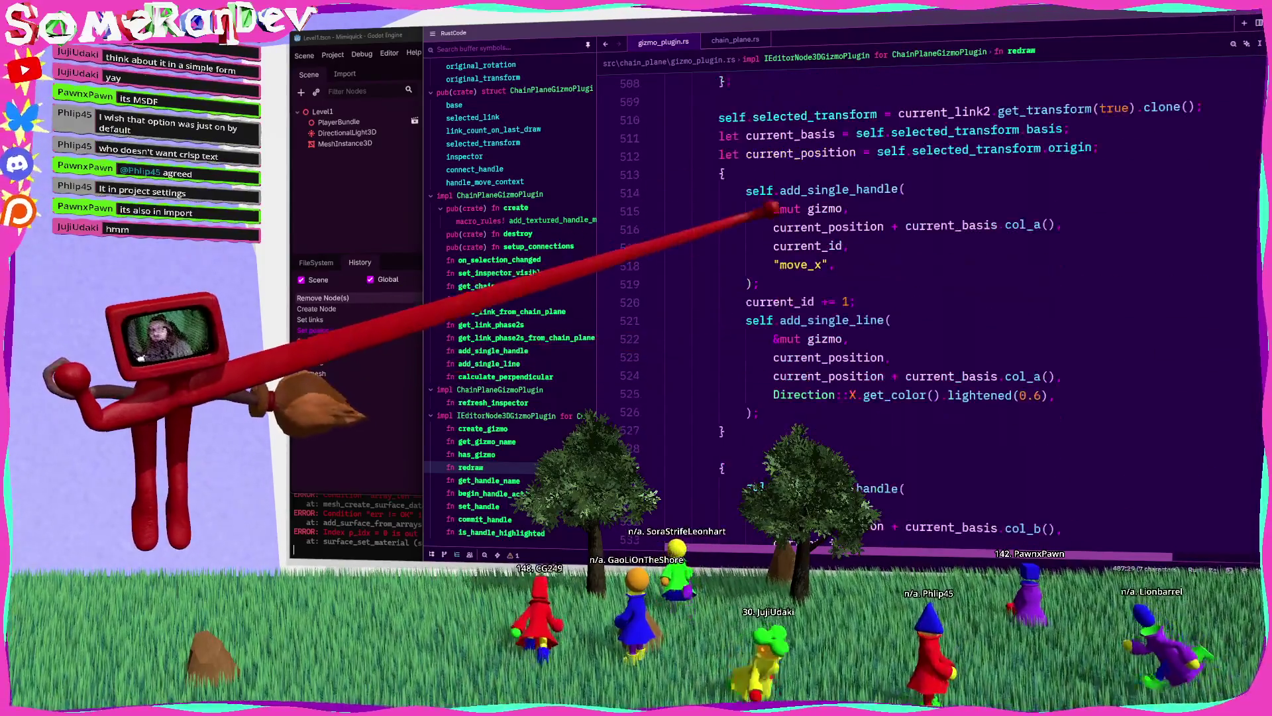
mouse_move(775, 282)
left_mouse_down()
mouse_move(710, 176)
mouse_move(762, 183)
left_mouse_up()
scroll(762, 183, "up", 2)
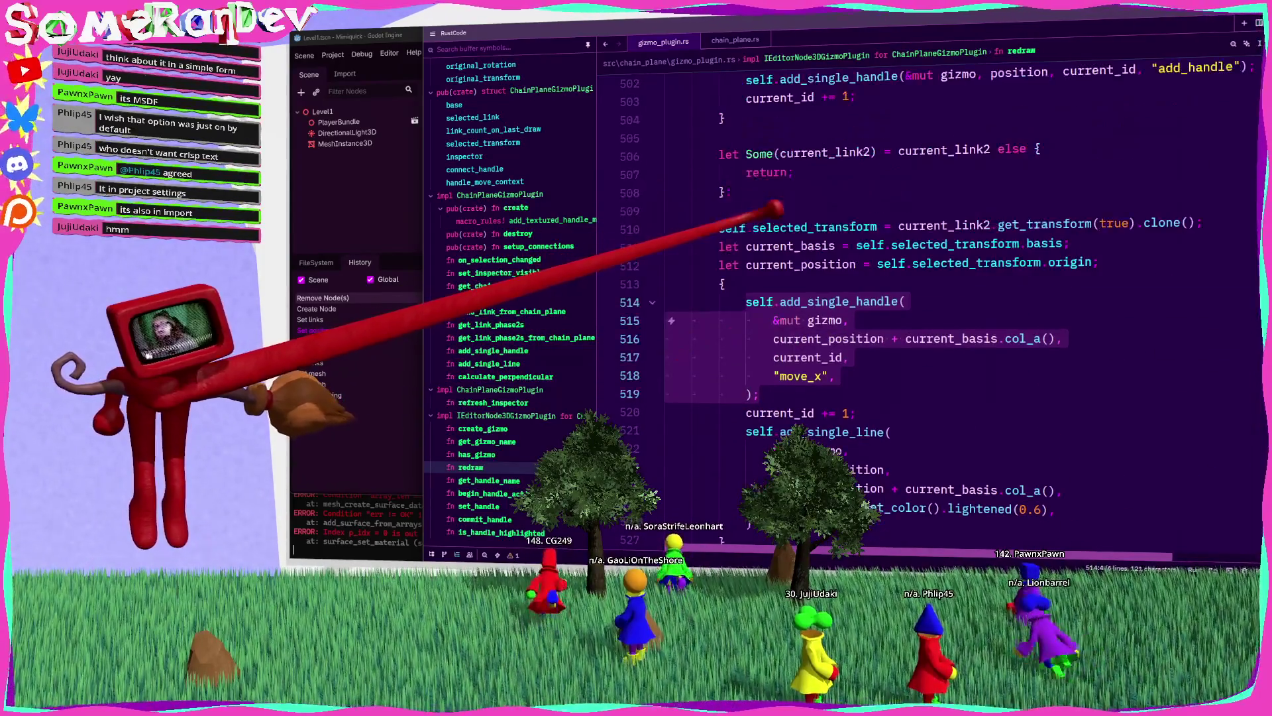
scroll(776, 210, "down", 15)
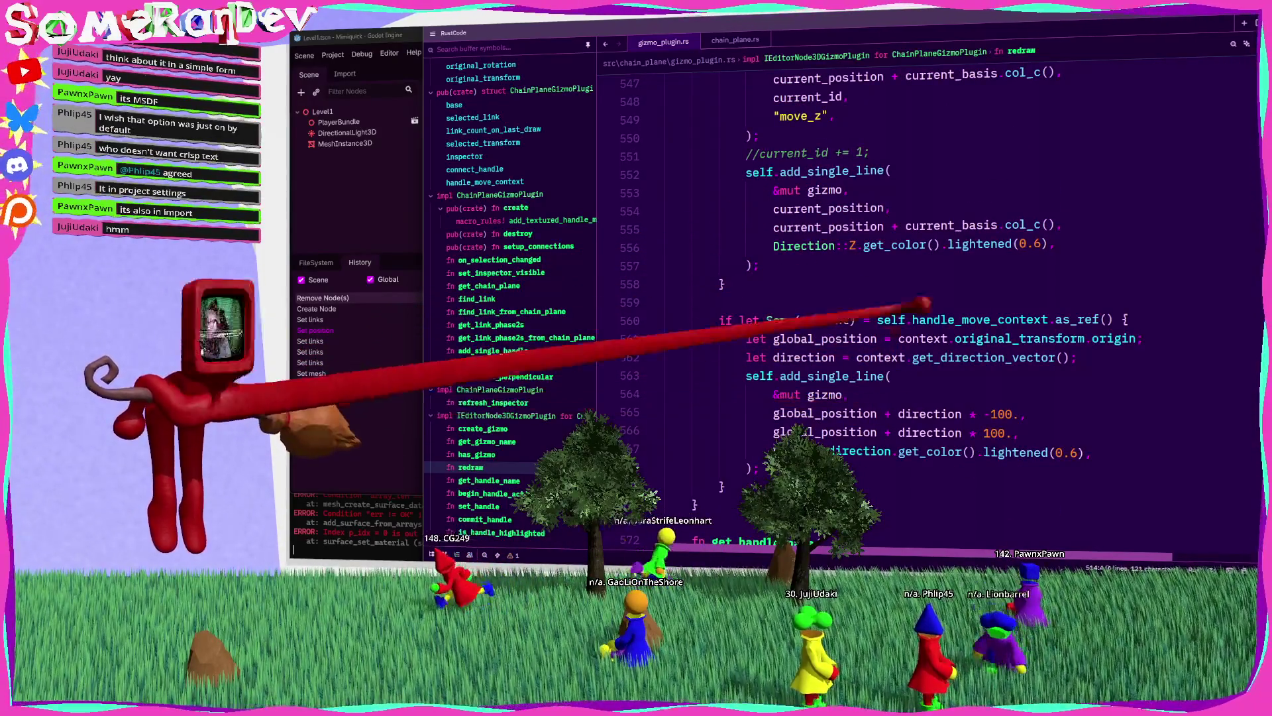
Step: Paste the move_x handle block after the handle_move_context if-let block, then search for current_position
left_click(724, 484)
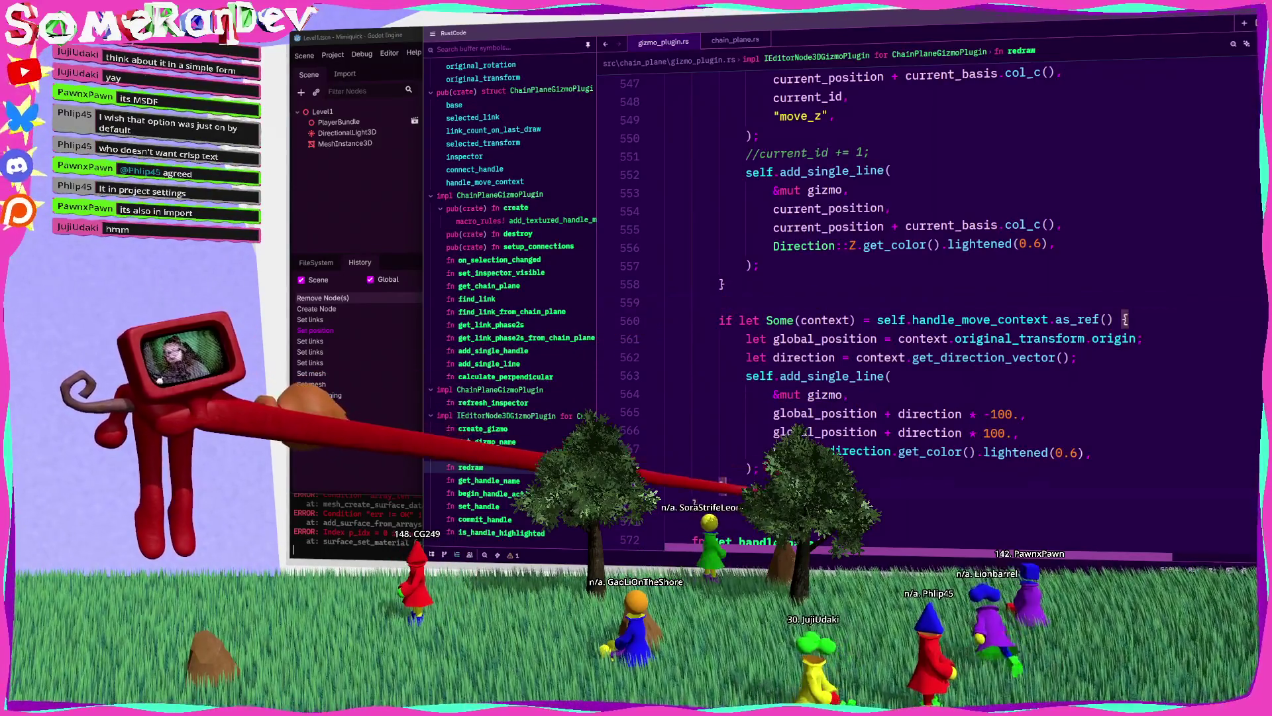
key("Return")
key("Return")
key("ctrl+v")
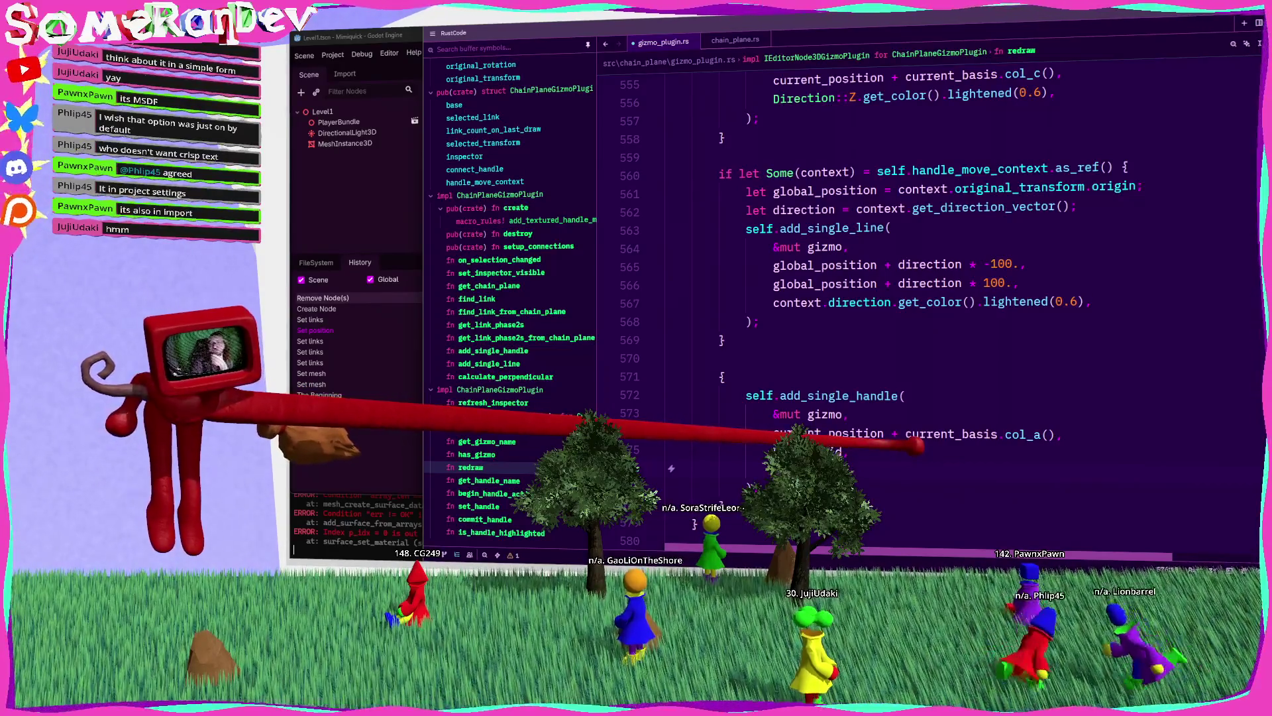
key("ctrl+f")
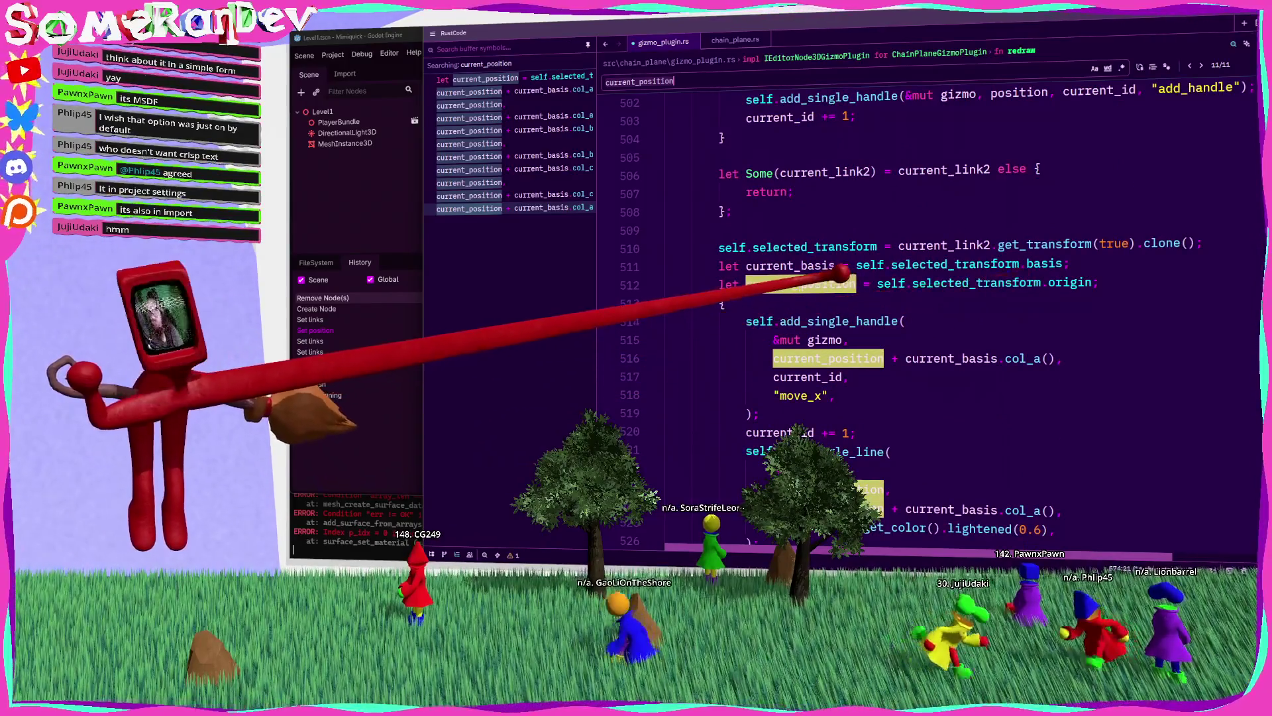
Step: Rename the first current_position matches, through line 540, to global_position
key("Return")
type("global")
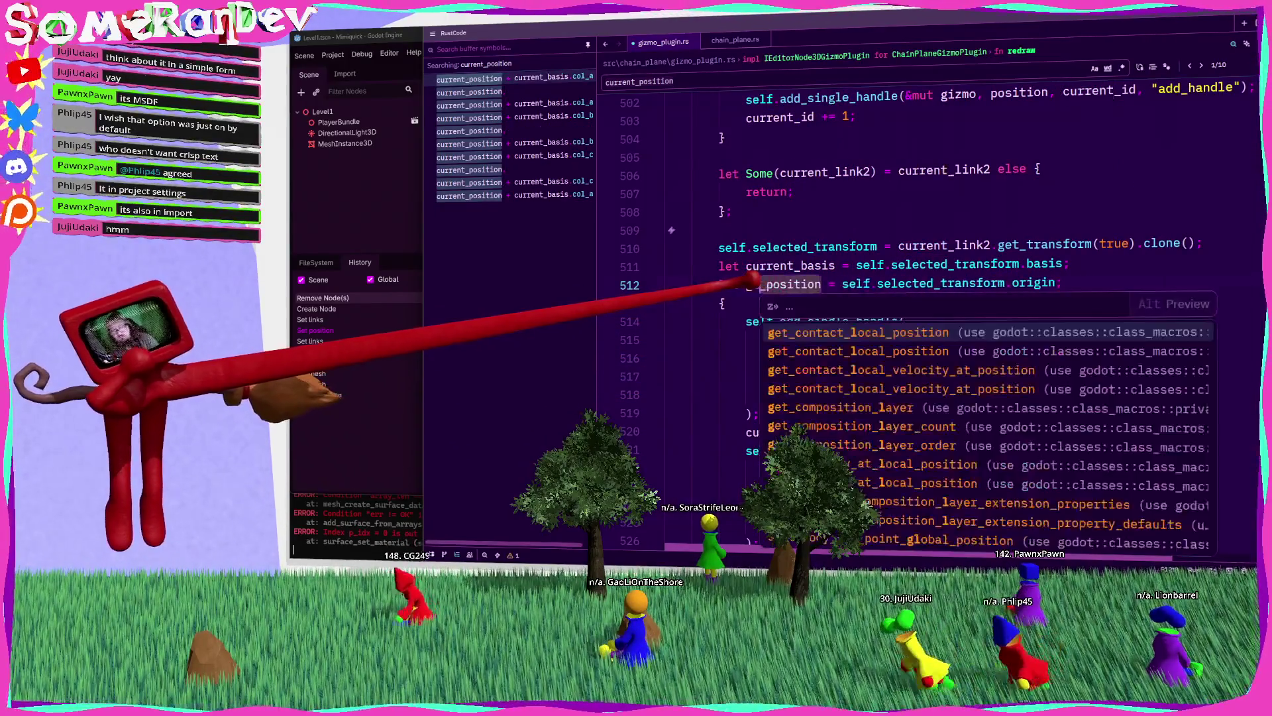
key("Escape")
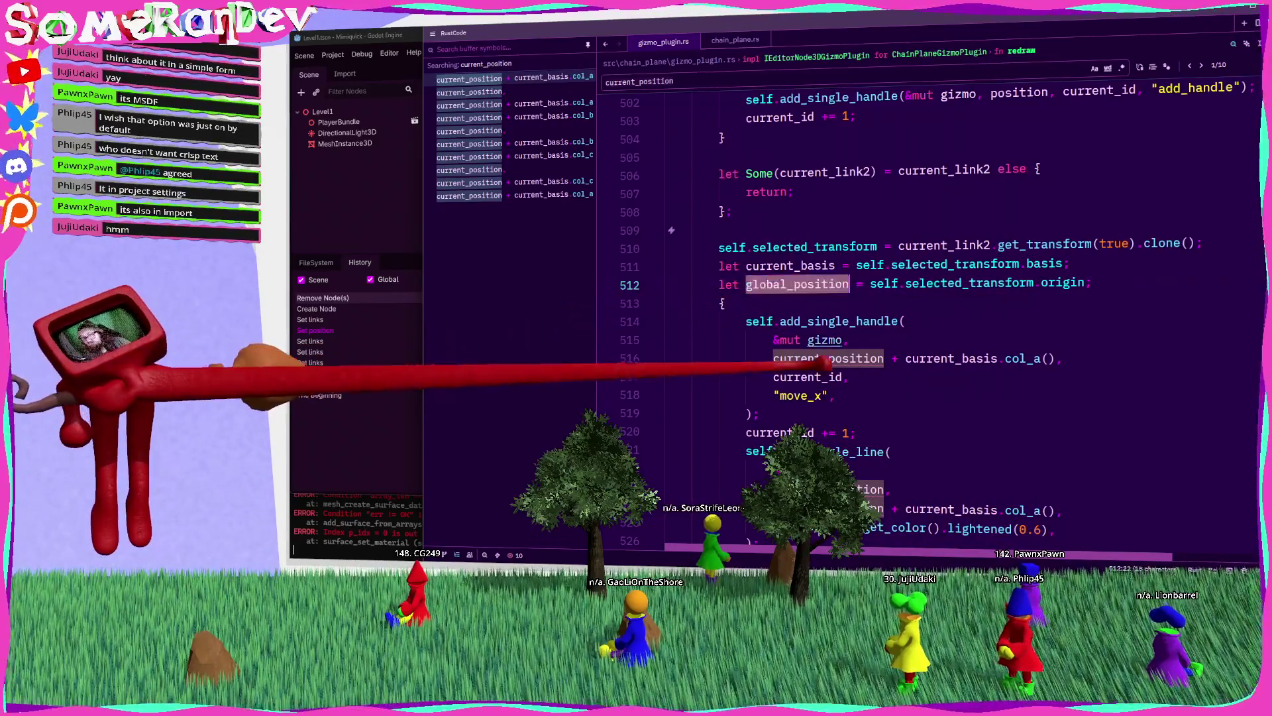
scroll(928, 318, "down", 5)
scroll(928, 318, "up", 1)
type("global_position")
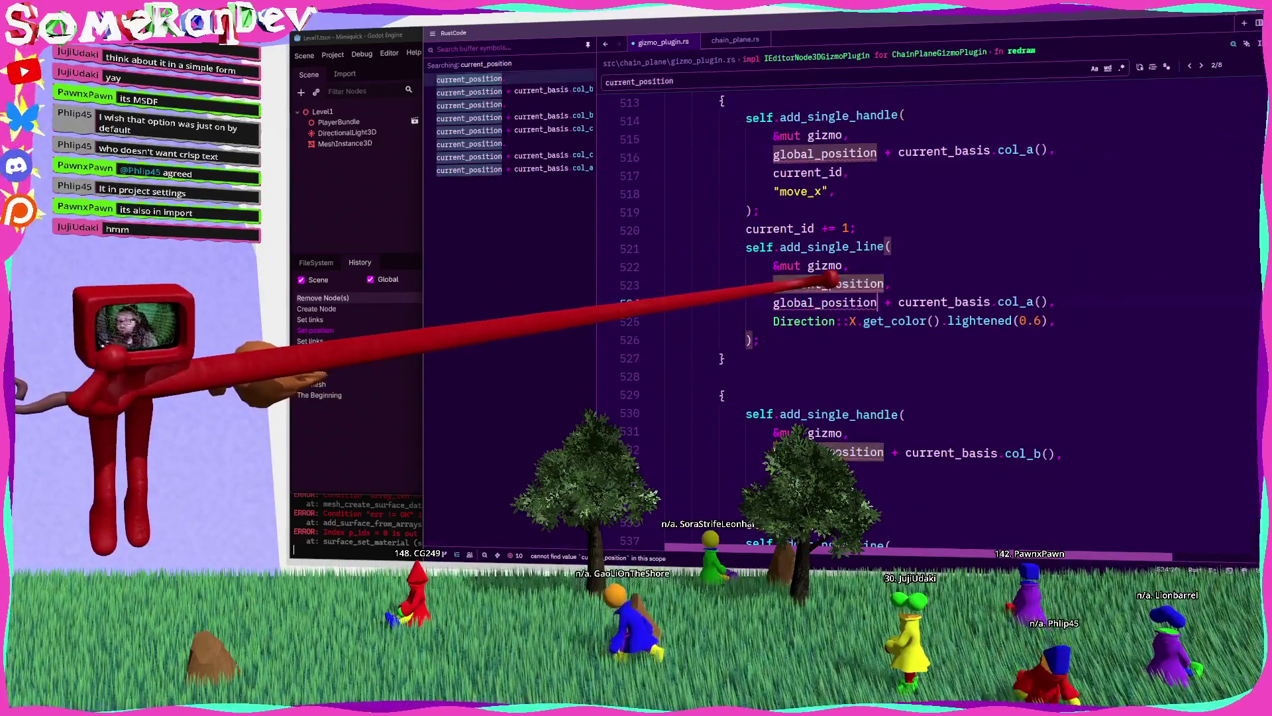
type("global_position")
scroll(928, 318, "down", 6)
key("ctrl+v")
Step: Replace the remaining current_position references, lines 547 through 574, with global_position
double_click(828, 395)
type("global_position")
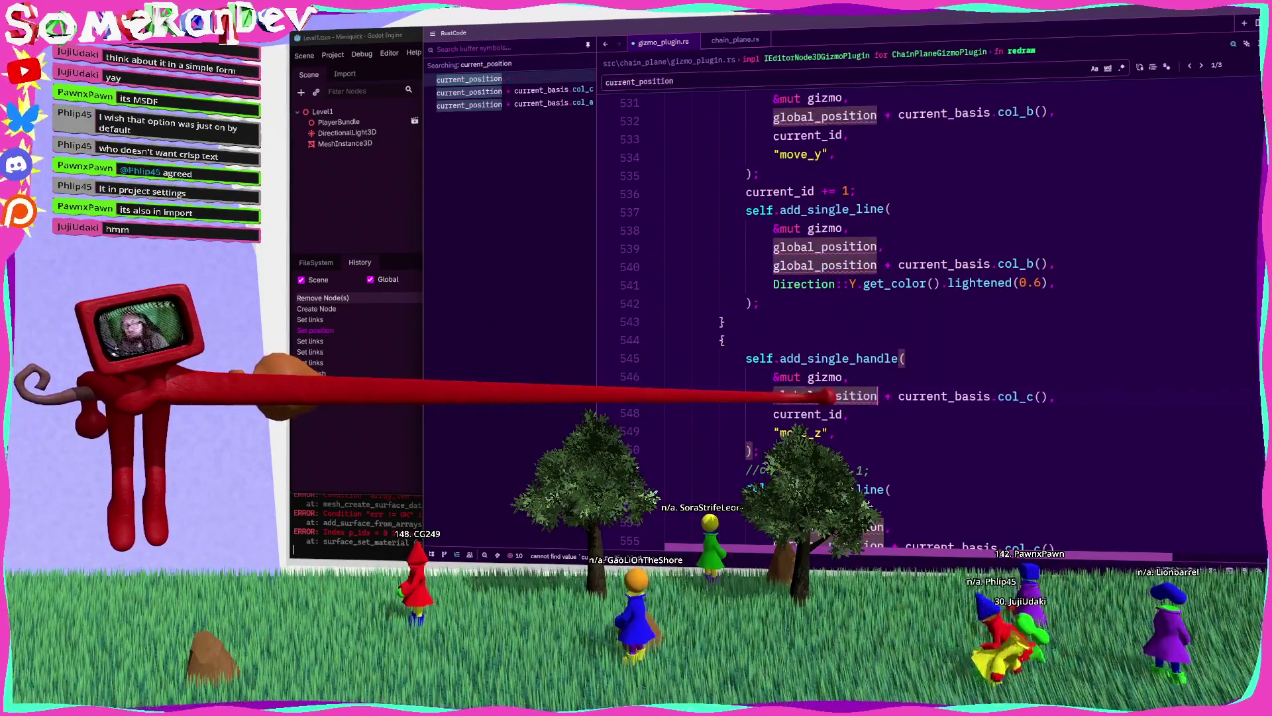
scroll(862, 391, "down", 6)
double_click(828, 208)
type("global_position")
double_click(829, 191)
type("global_position")
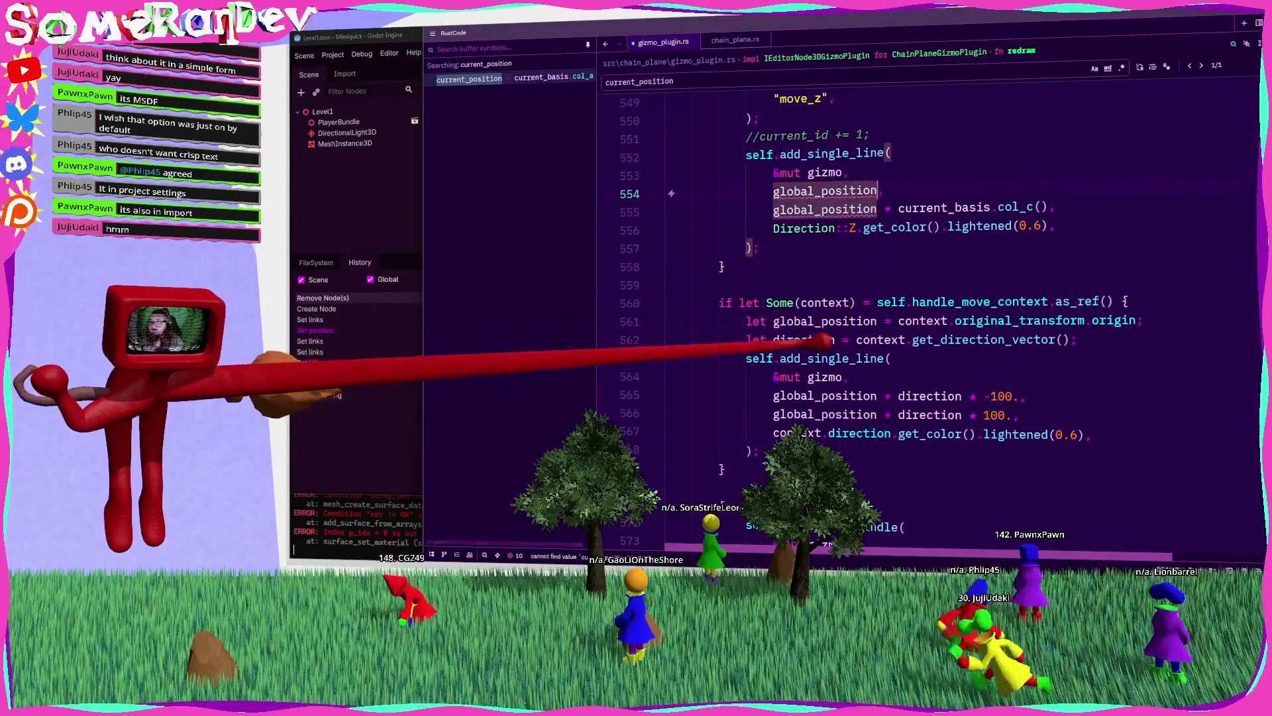
scroll(828, 199, "down", 6)
double_click(829, 227)
type("global_position")
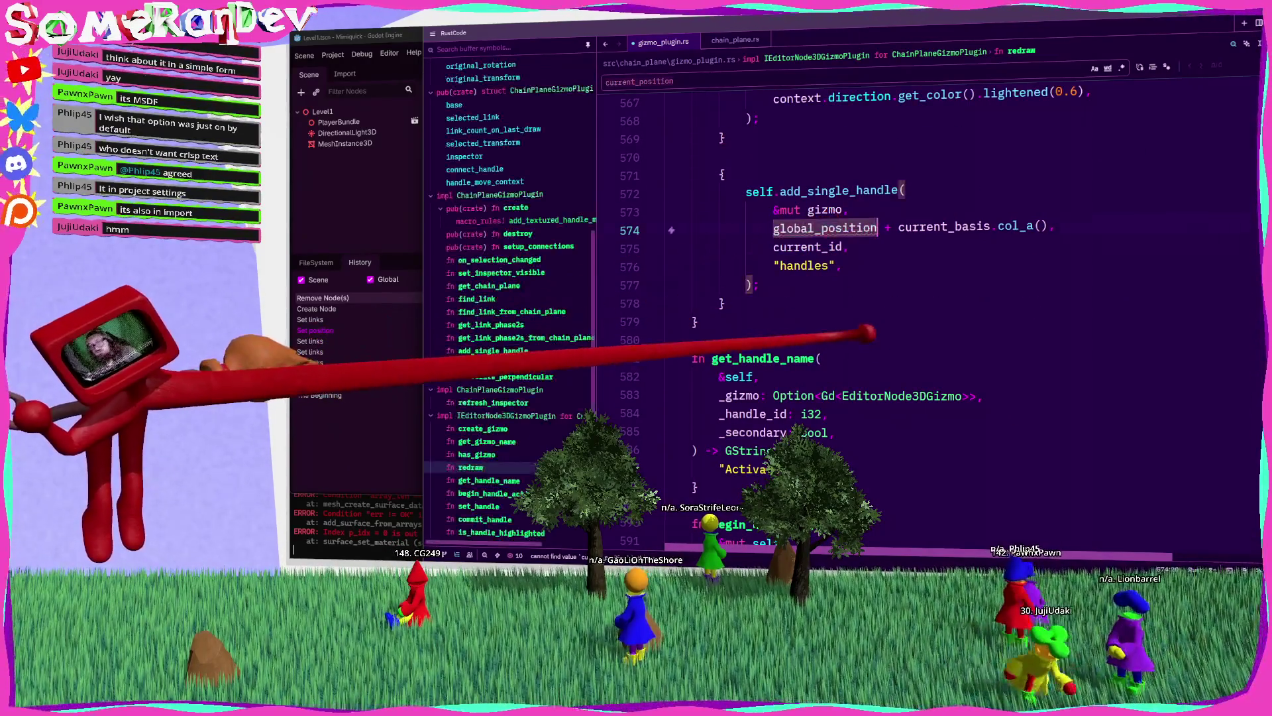
scroll(861, 345, "up", 2)
Step: Pass current_id to the new add_single_handle and add a col_c() * 0.5 offset term
type("current_id,")
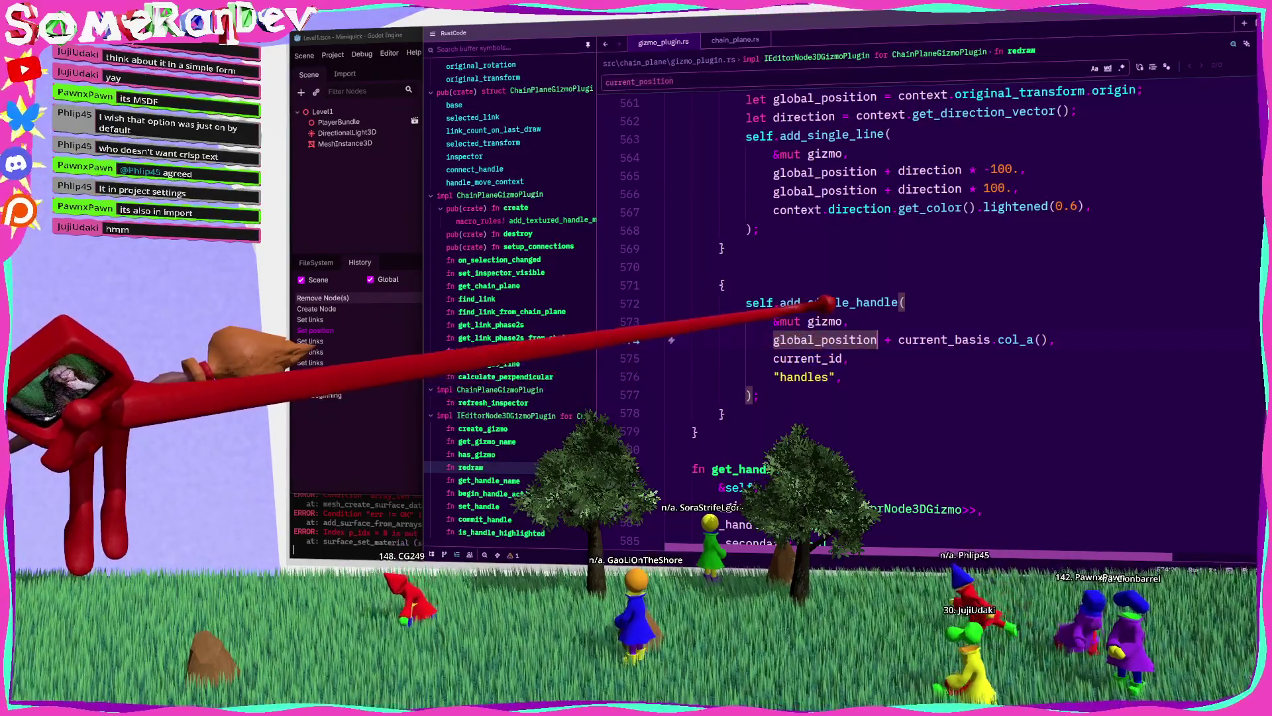
left_click(747, 266)
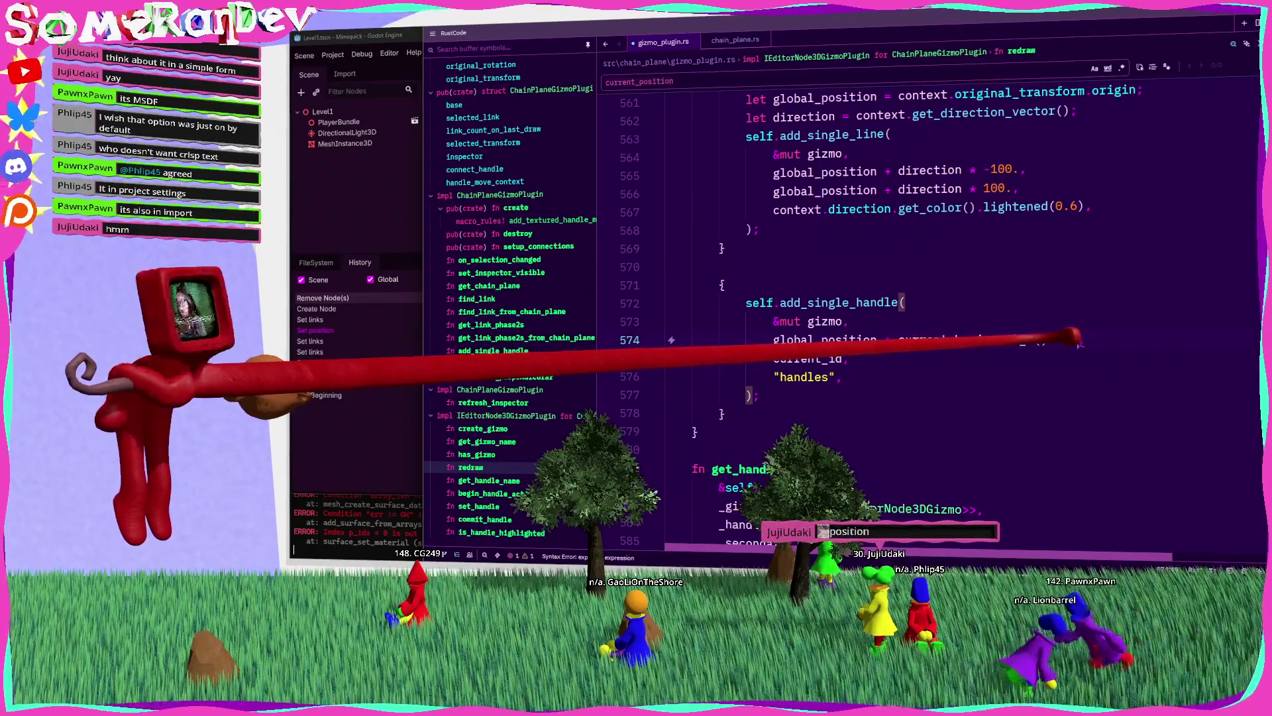
type("* 0.5 + current_bassi")
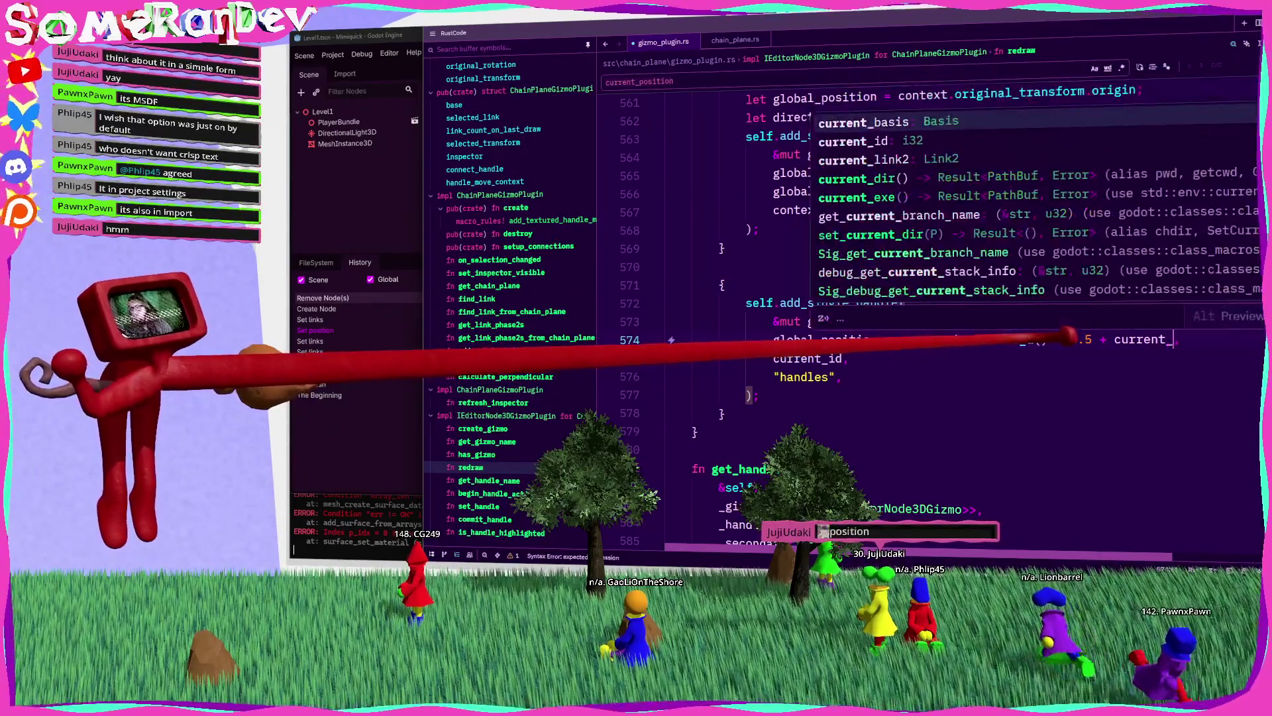
type("is.col_")
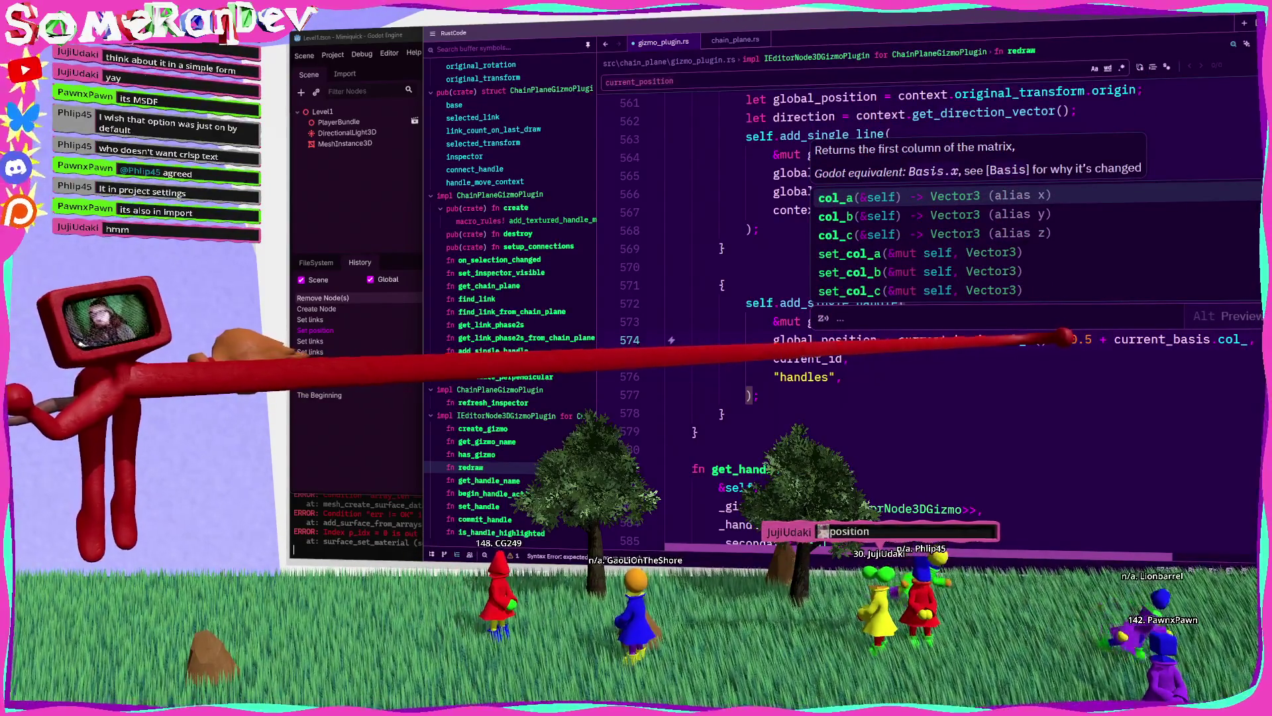
type("c")
key("Return")
type("* 0.5")
key("ctrl+s")
Step: Change the col_a offset term to col_b() and save the reformatted file
left_click(978, 340)
key("BackSpace")
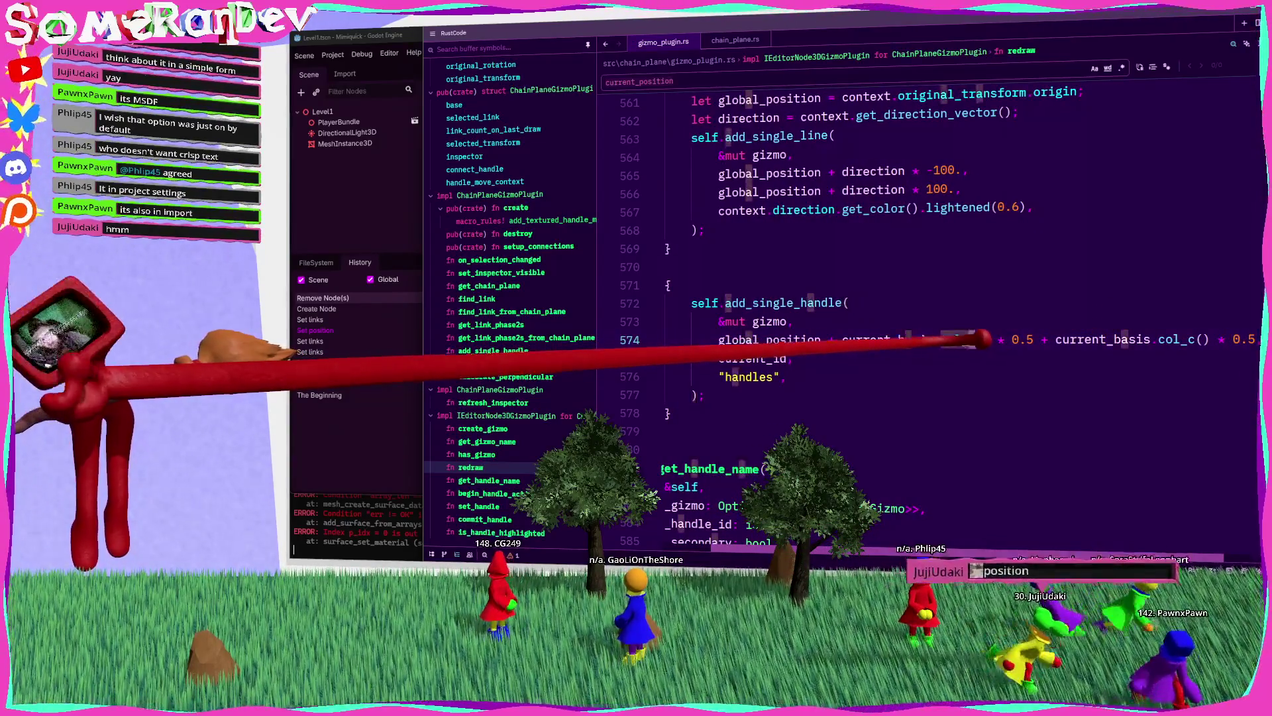
type("b")
key("Return")
key("Up")
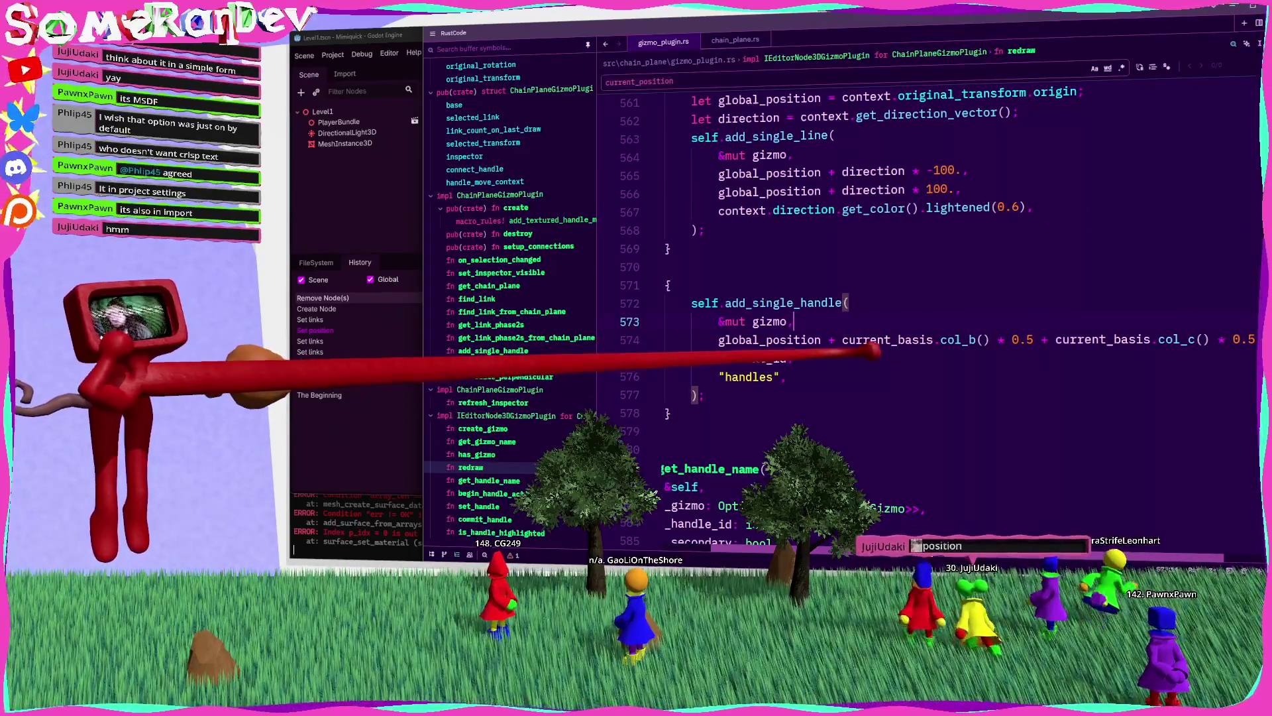
key("ctrl+s")
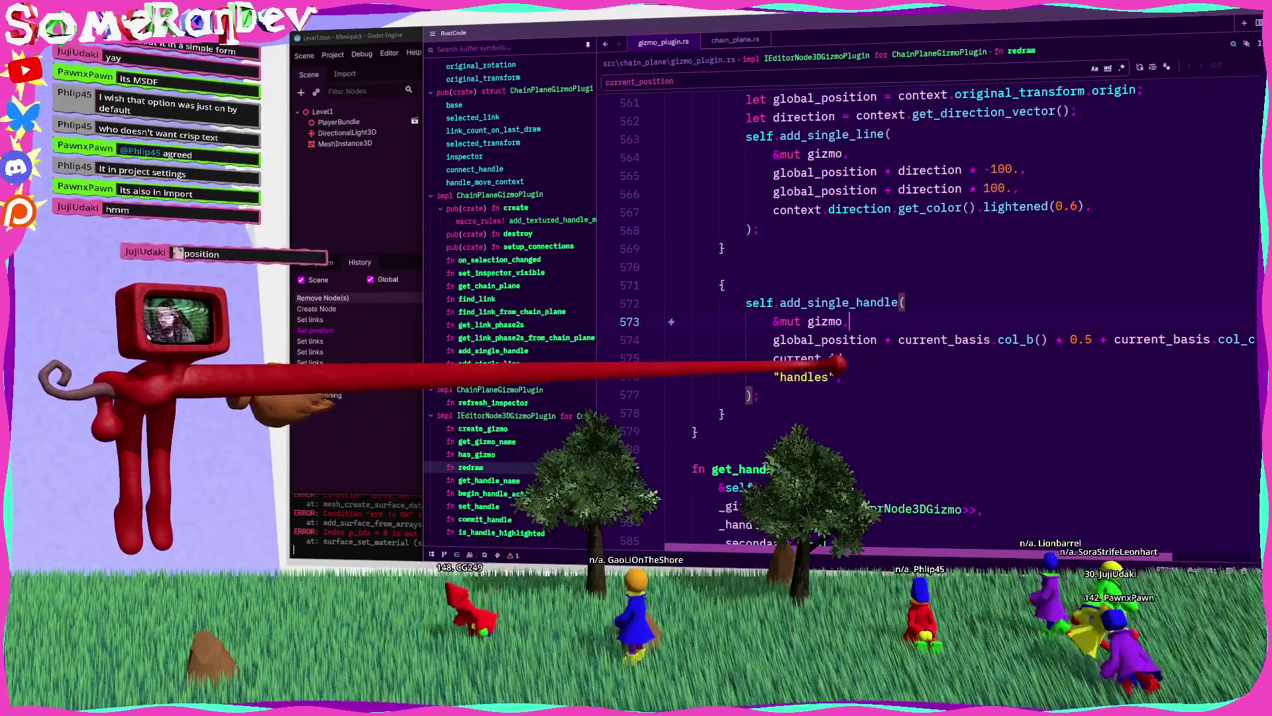
scroll(927, 298, "up", 2)
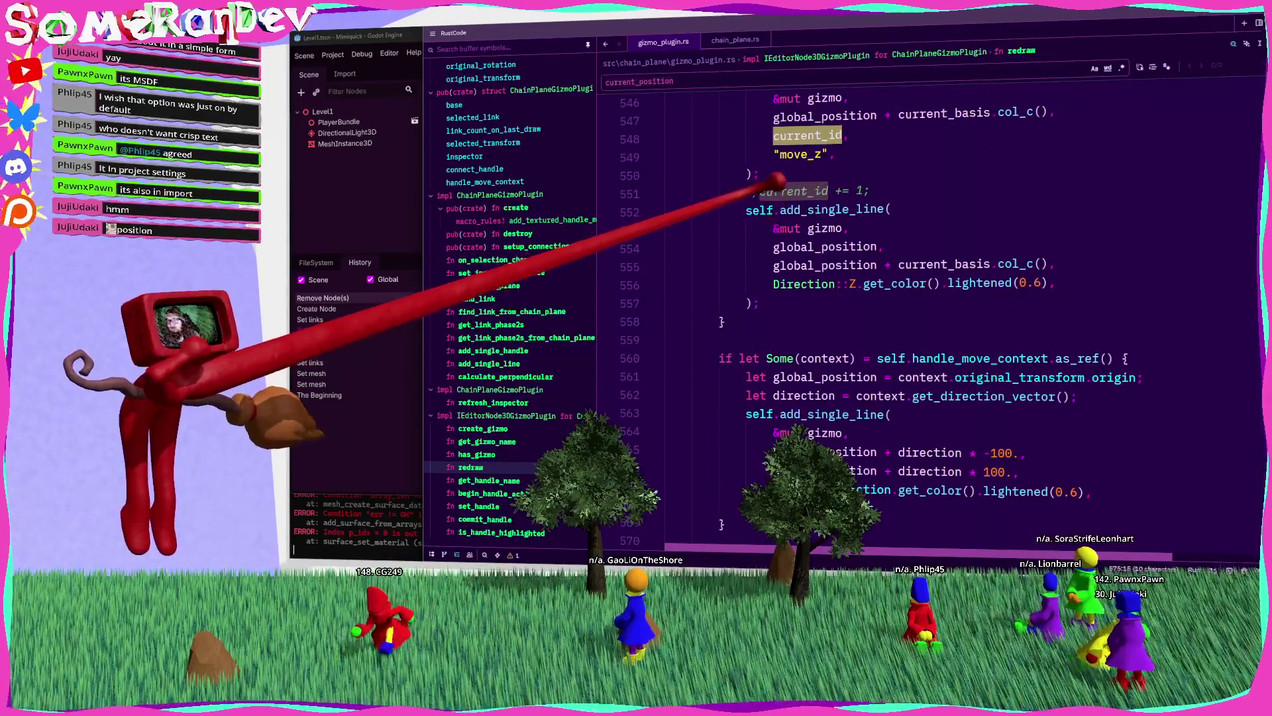
scroll(852, 165, "down", 3)
scroll(928, 299, "down", 3)
scroll(928, 298, "up", 6)
key("ctrl+s")
scroll(927, 298, "down", 6)
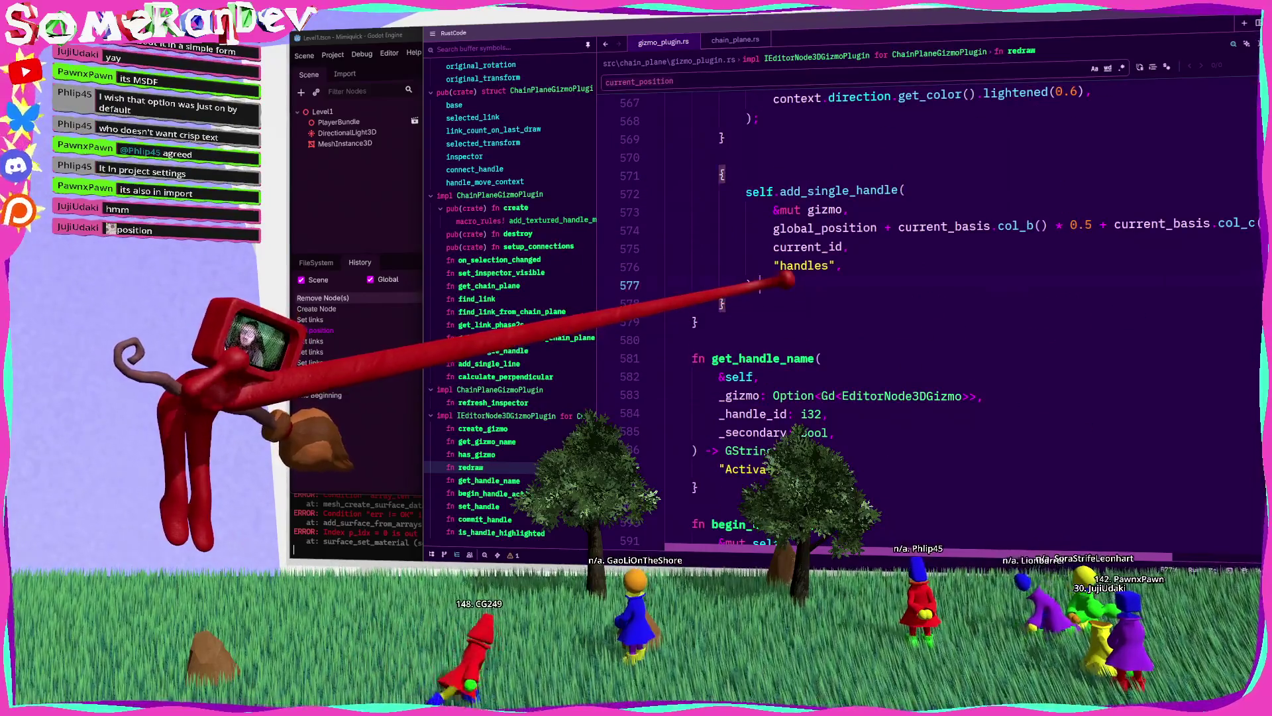
Step: Add a current_id += 1 line after the handle and rerun cargo build
type("current_id += 1;")
key("alt+Tab")
key("Up")
key("Return")
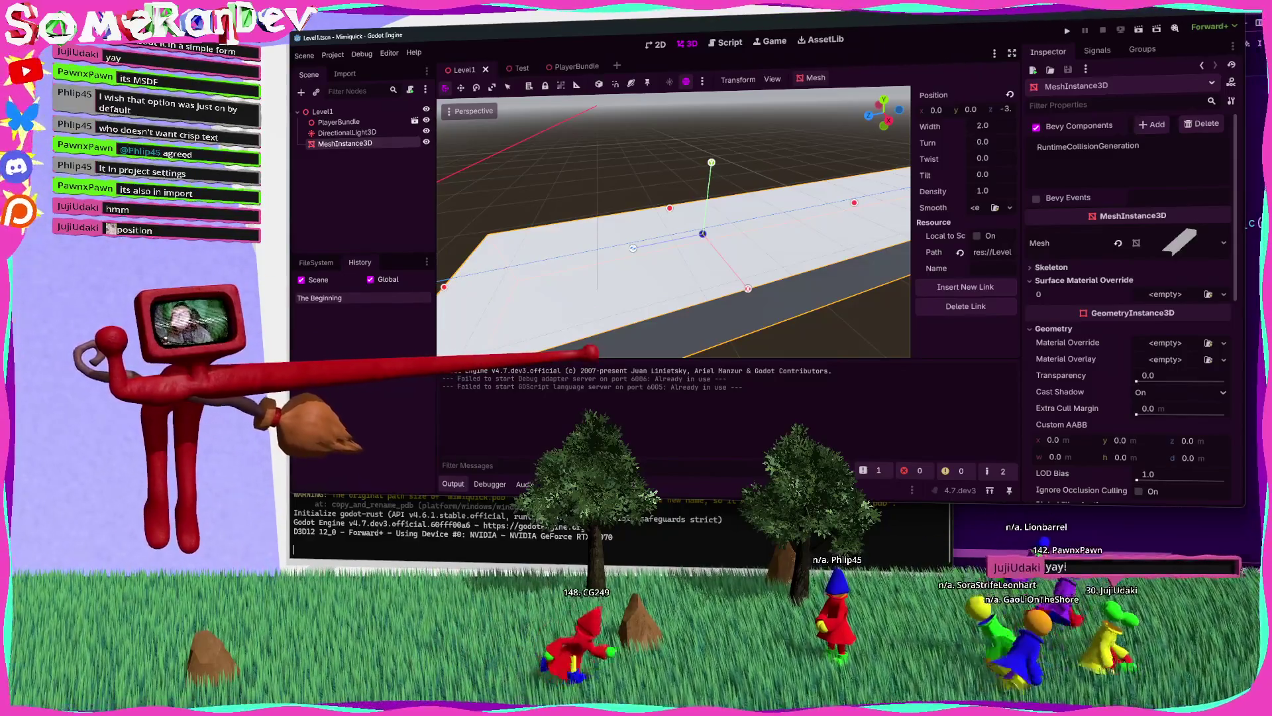
Step: Check the chain plane's new raised handle in Godot, then return to gizmo_plugin.rs
key("alt+Tab")
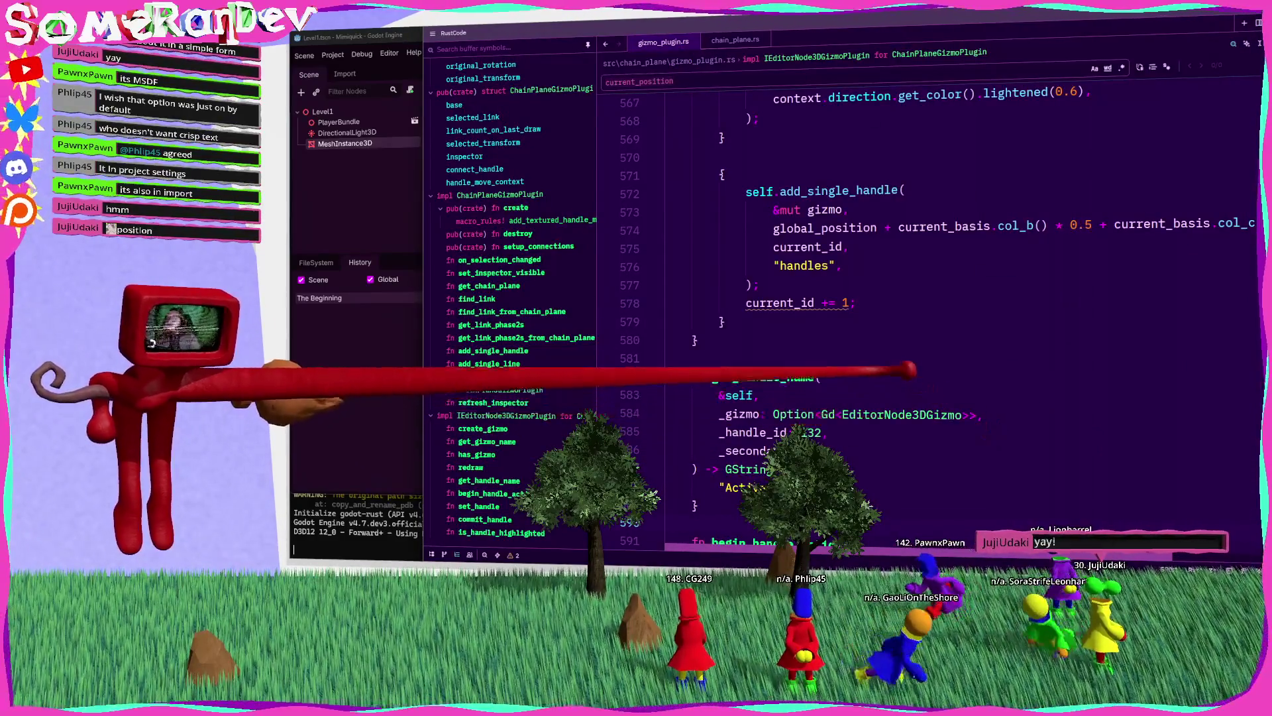
Step: Insert const SQRT_2 = 2.0.sqrt(); on a new line above the handle block
scroll(928, 298, "right", 3)
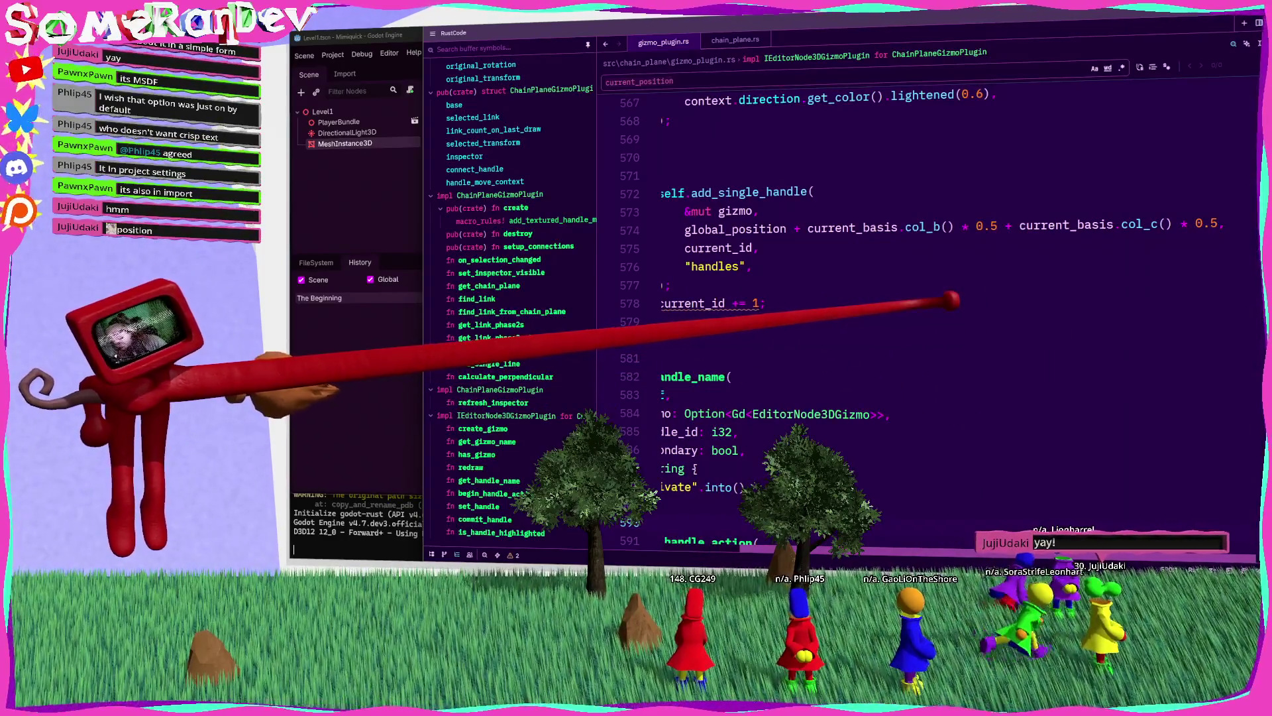
scroll(928, 298, "left", 3)
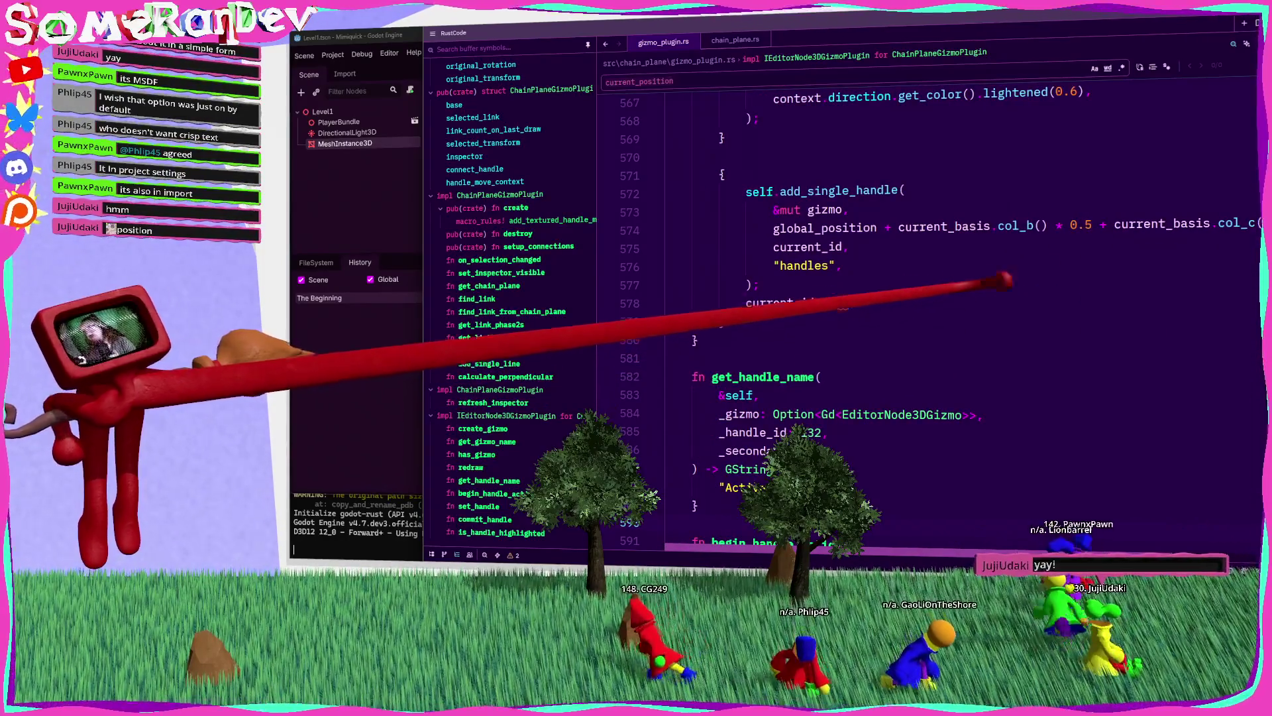
left_click(1071, 227)
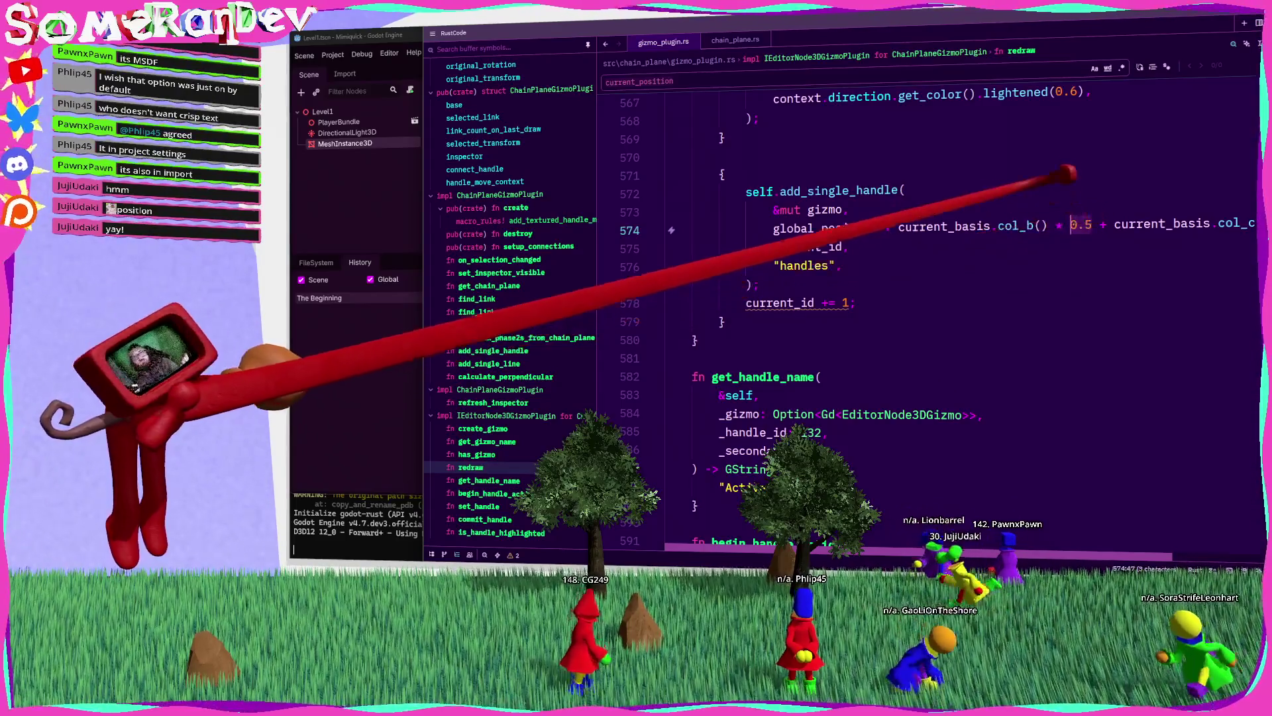
left_click(728, 158)
key("Return")
type("const SQ")
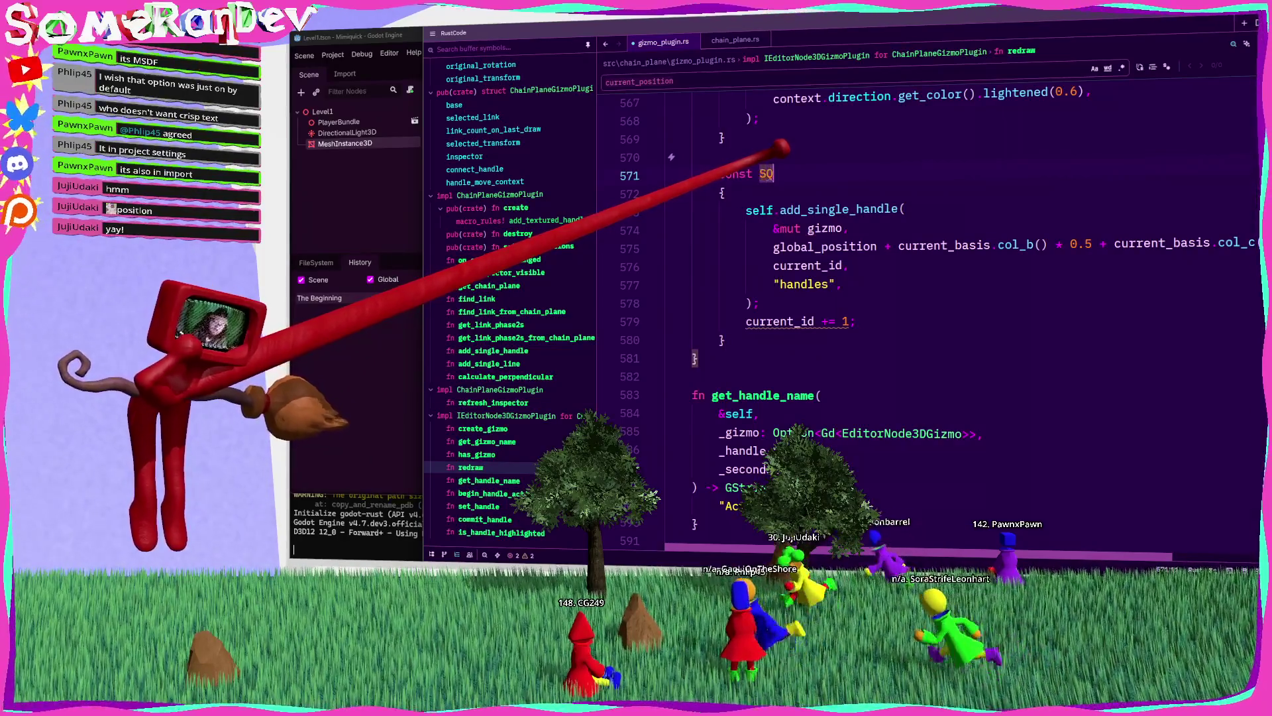
type("RT_2 = 2")
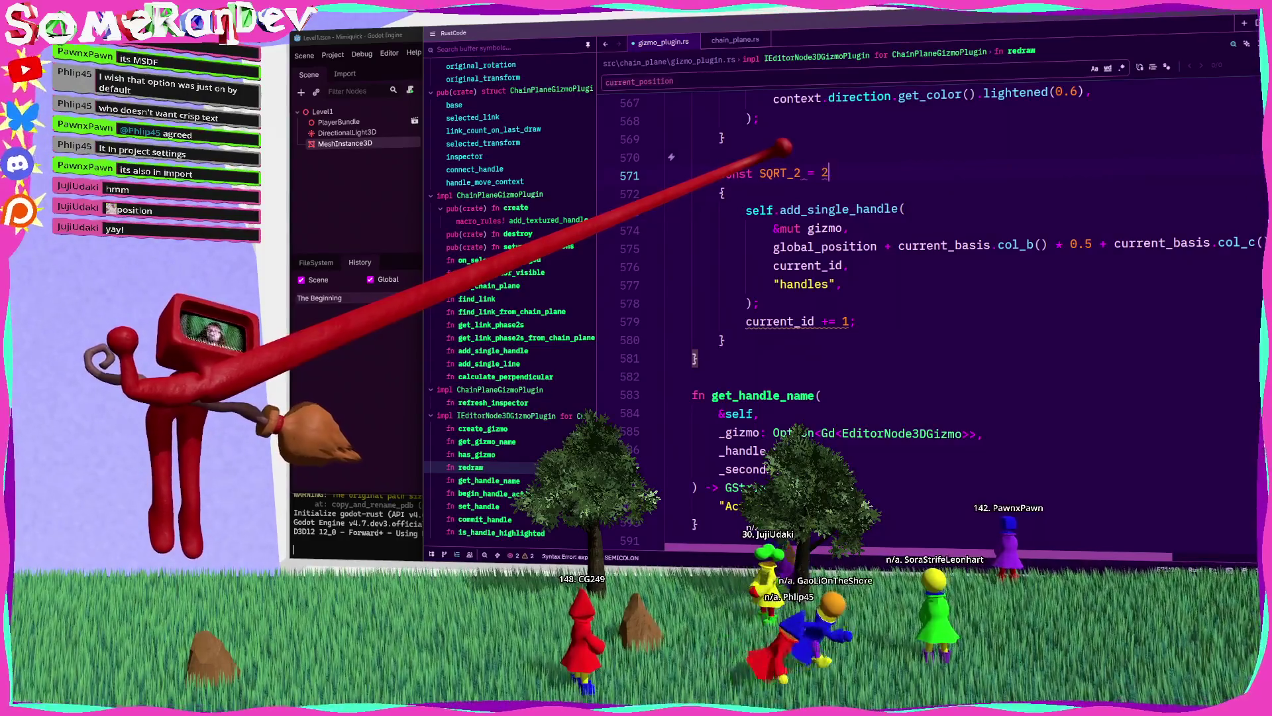
type(".0 sq")
key("Return")
type(";")
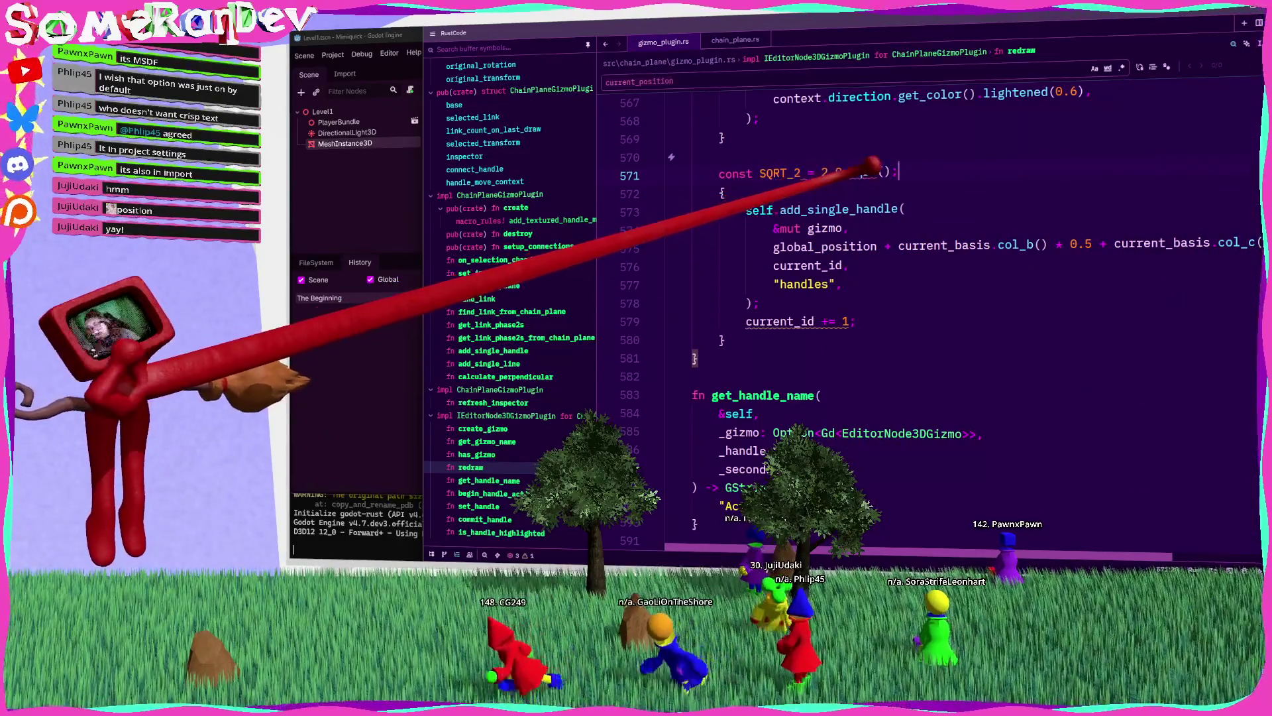
double_click(863, 172)
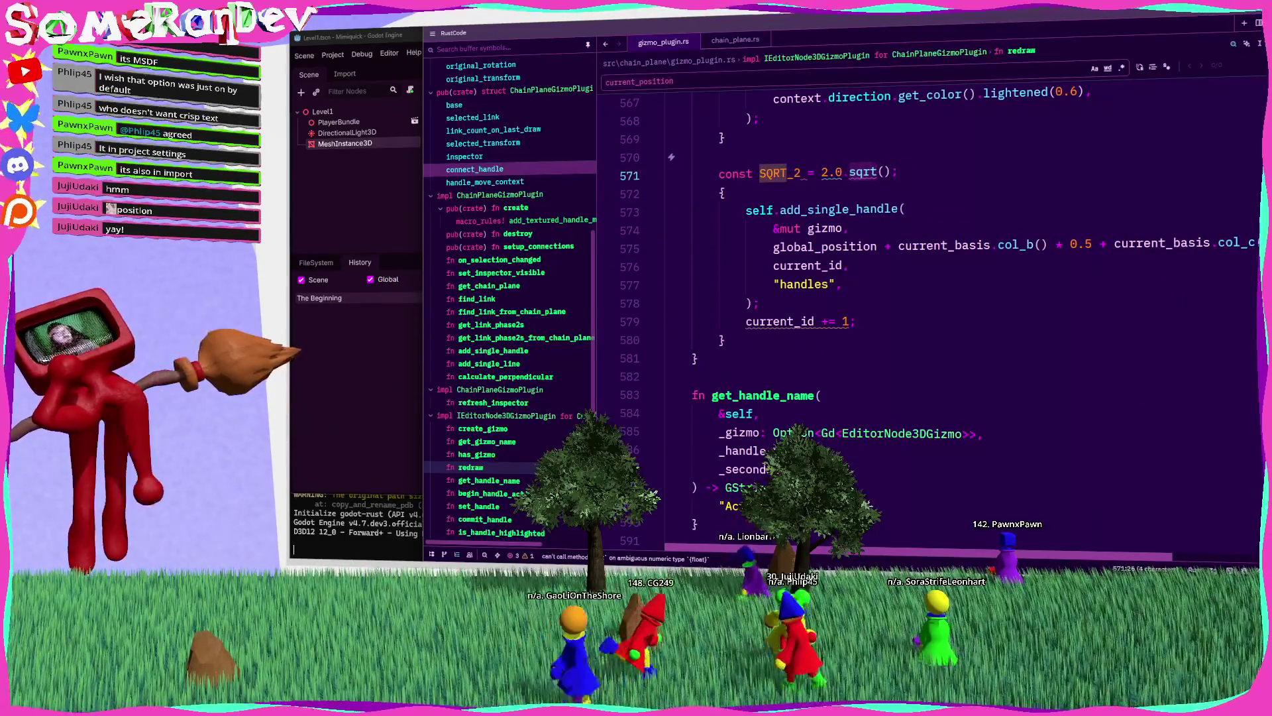
Step: Search Google for sqrt 2 and select its 1.41421356237 result
key("alt+Tab")
key("ctrl+t")
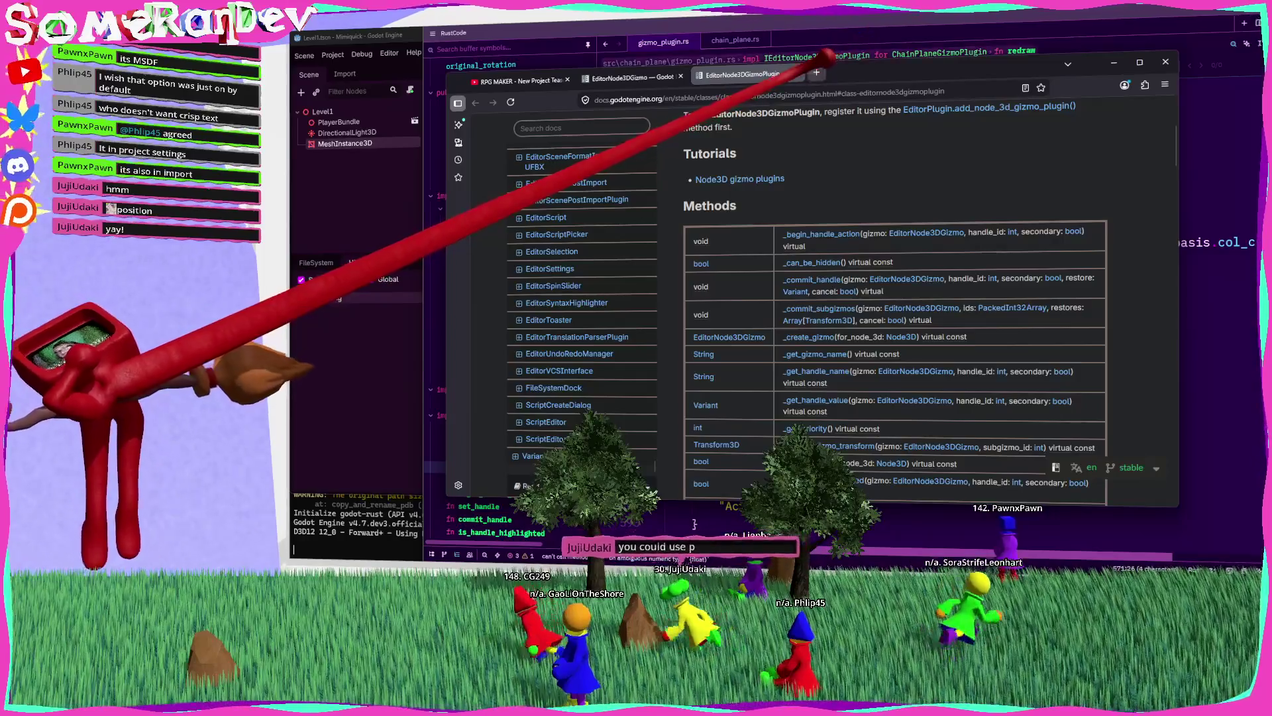
type("sqrt 2")
key("Return")
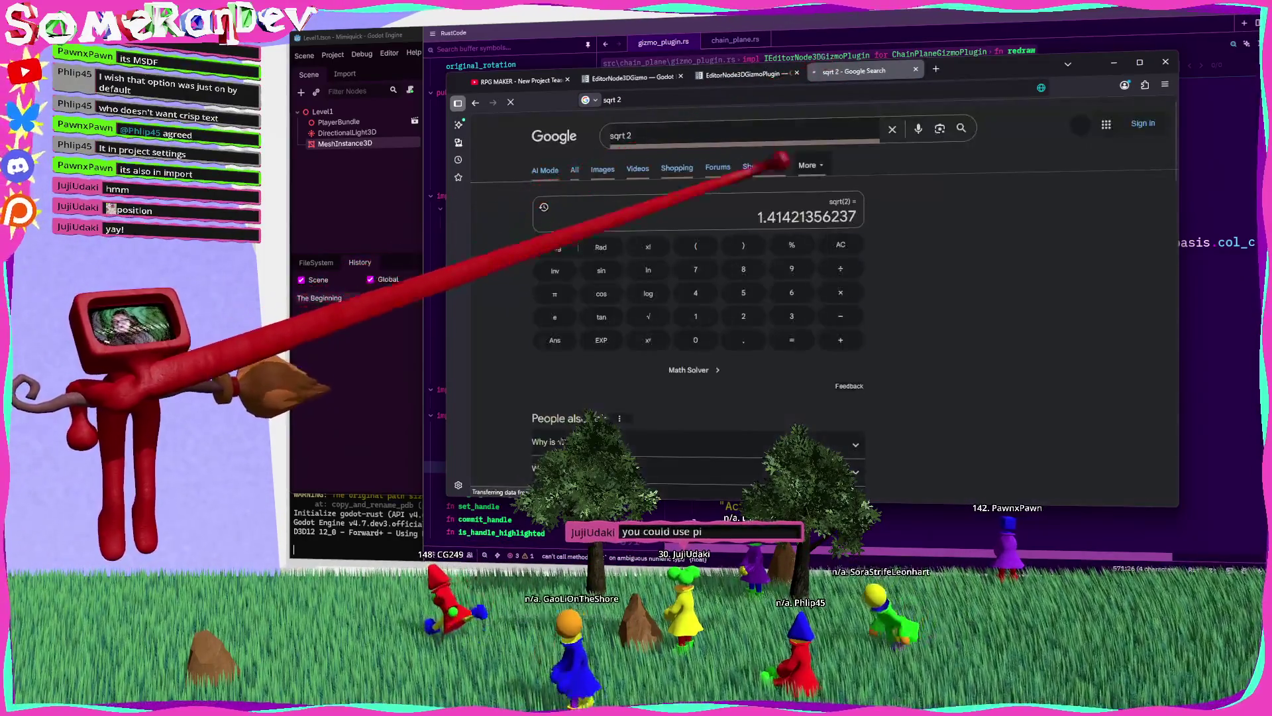
double_click(792, 214)
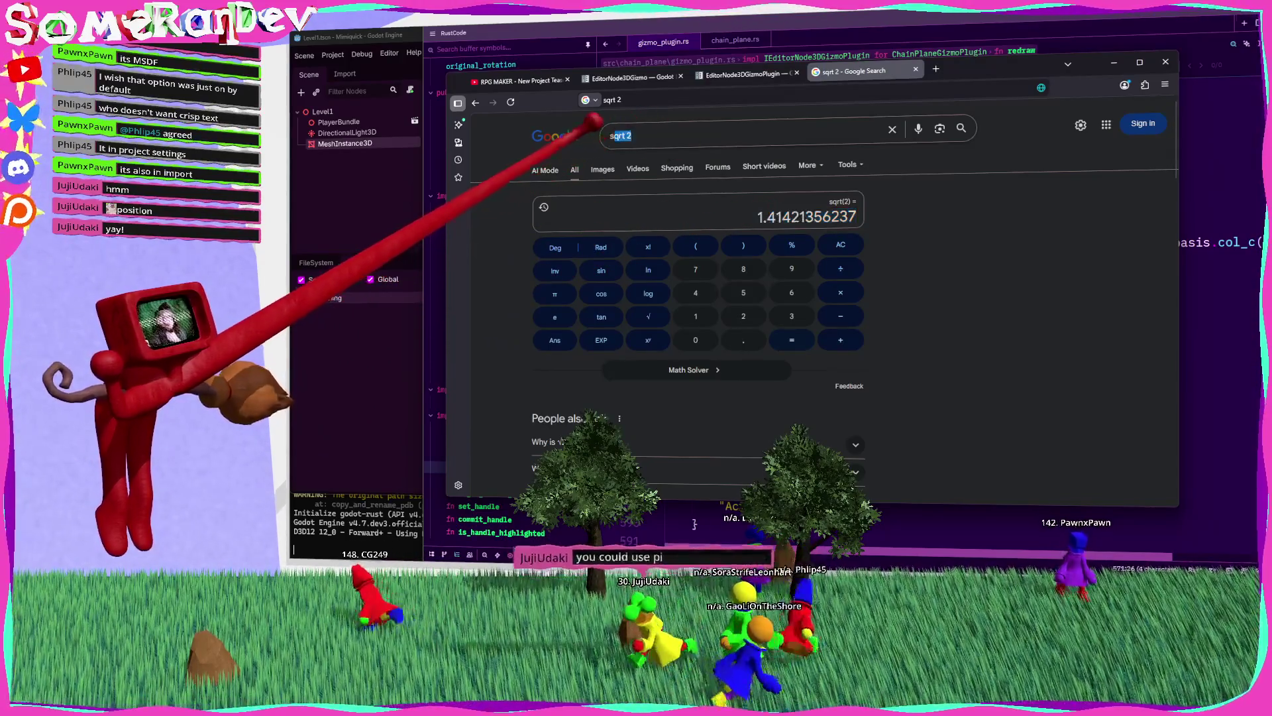
Step: Search sin(PI / 4), select 0.7071067 from the result, and return to Zed
triple_click(642, 126)
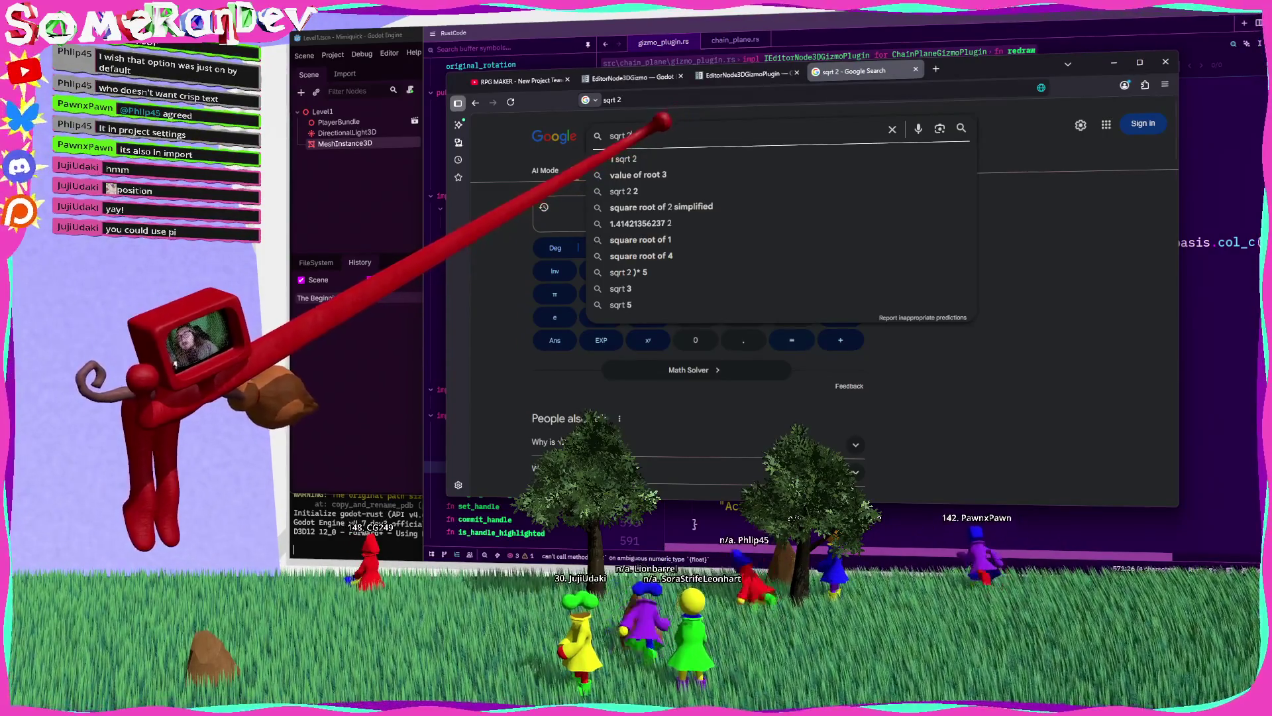
key("ctrl+a")
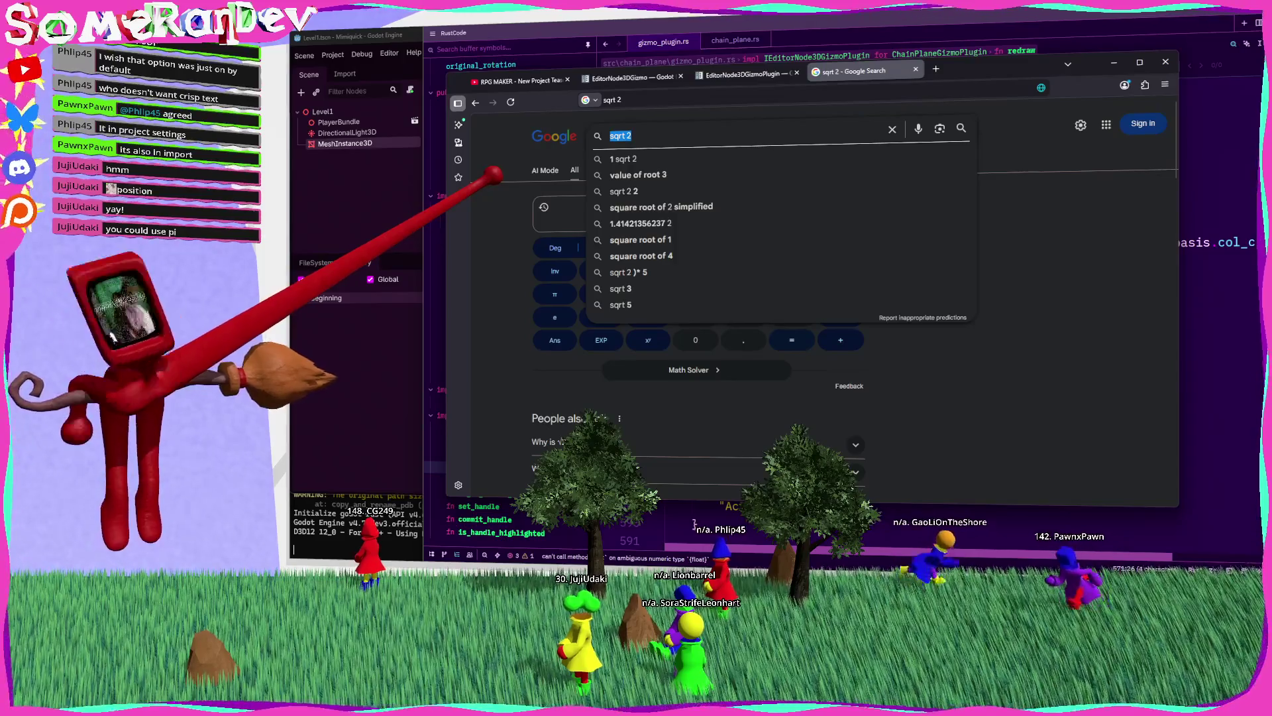
type("sin(")
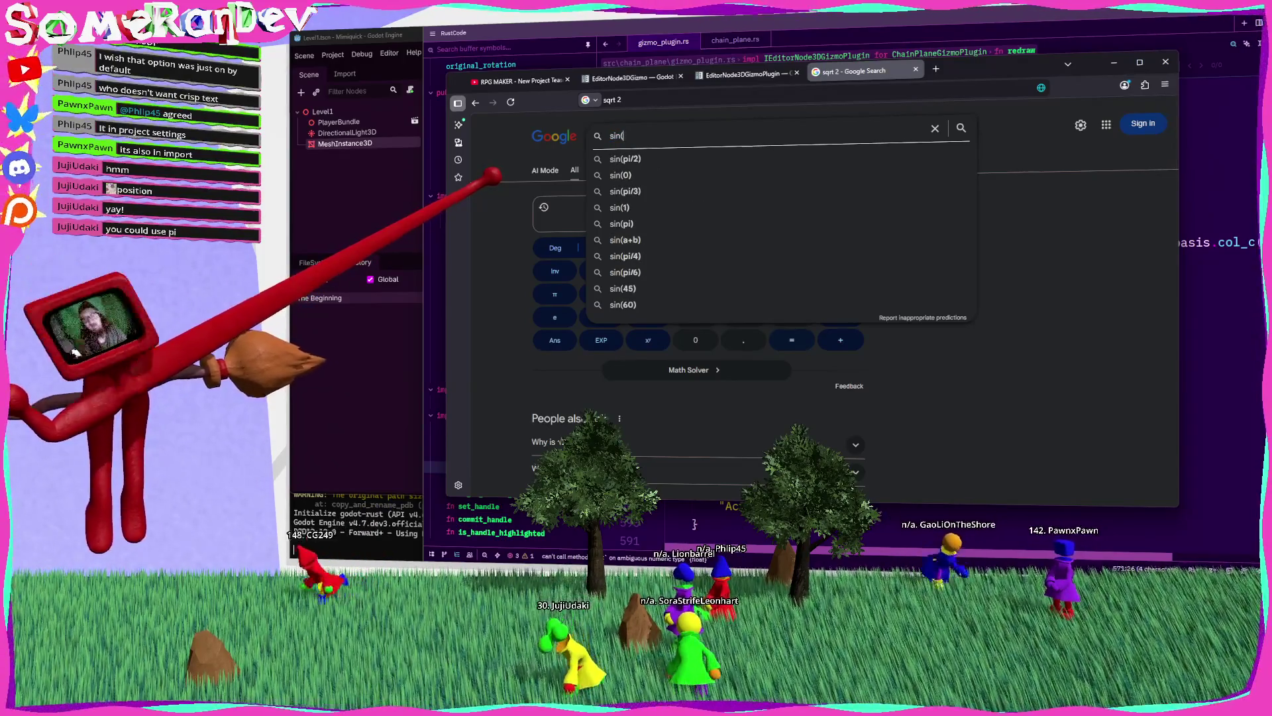
type("PI / 4)")
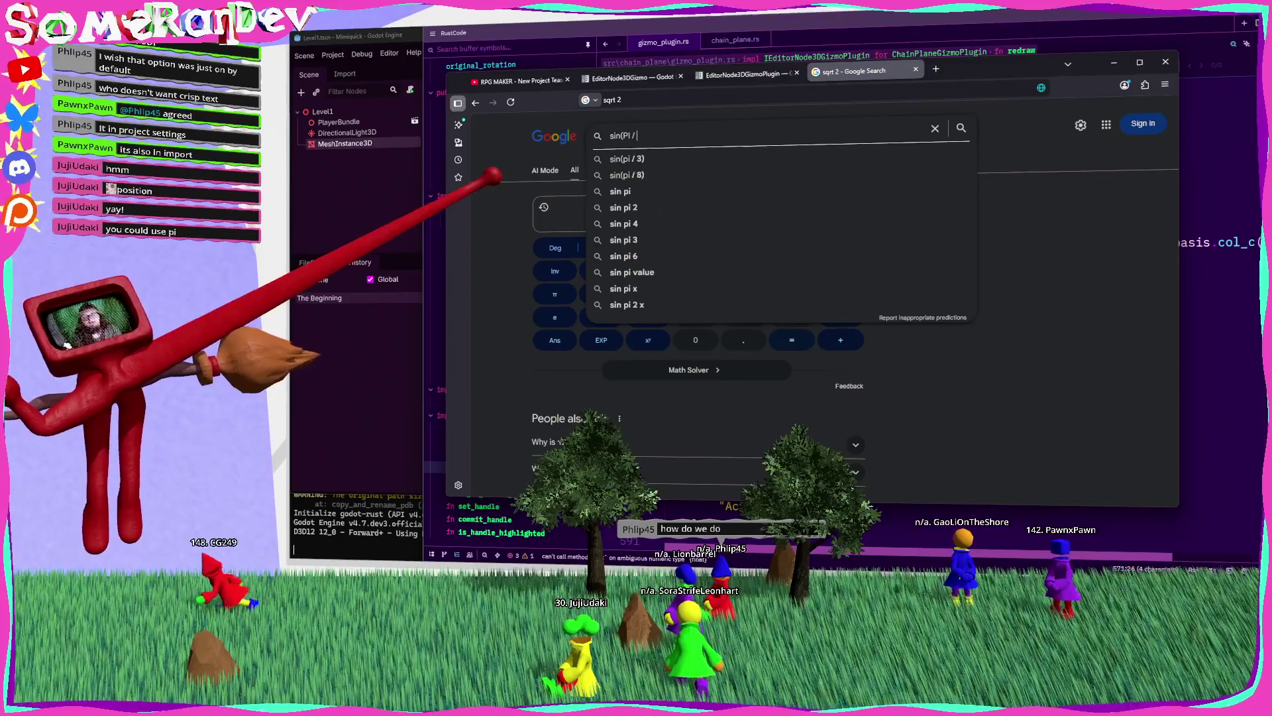
key("Return")
double_click(770, 216)
left_click_drag(769, 217, 827, 217)
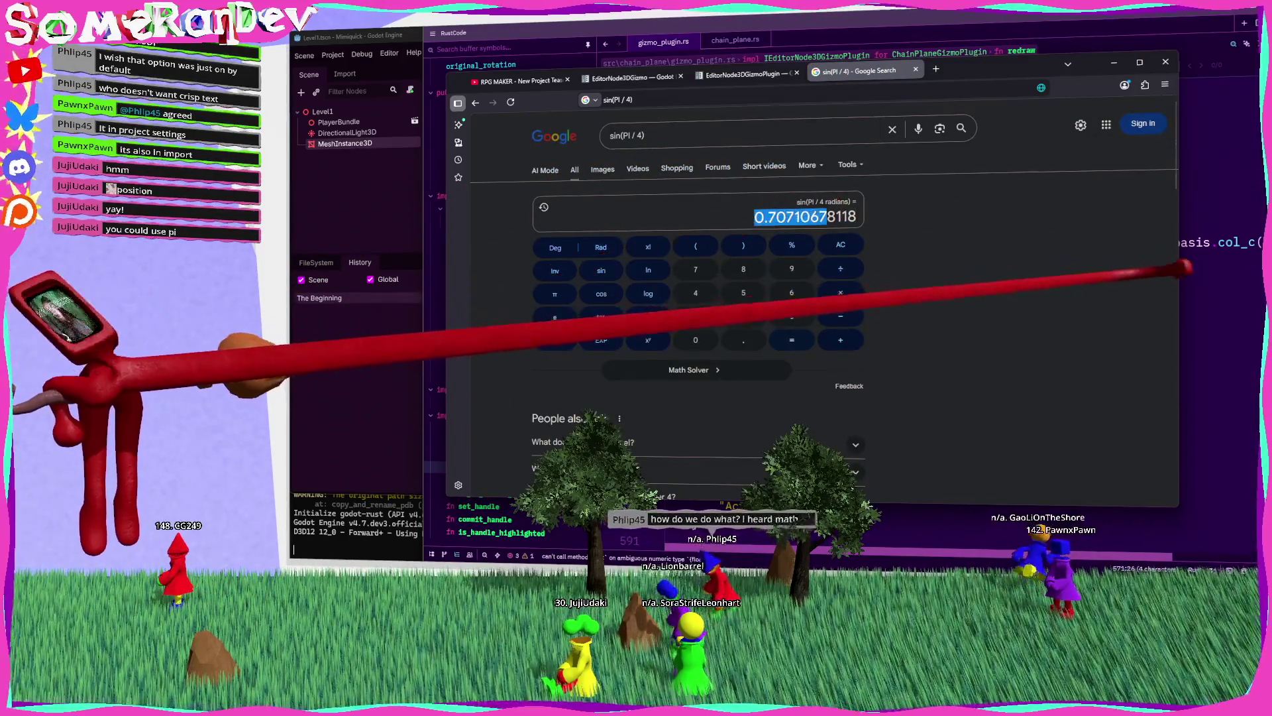
key("alt+Tab")
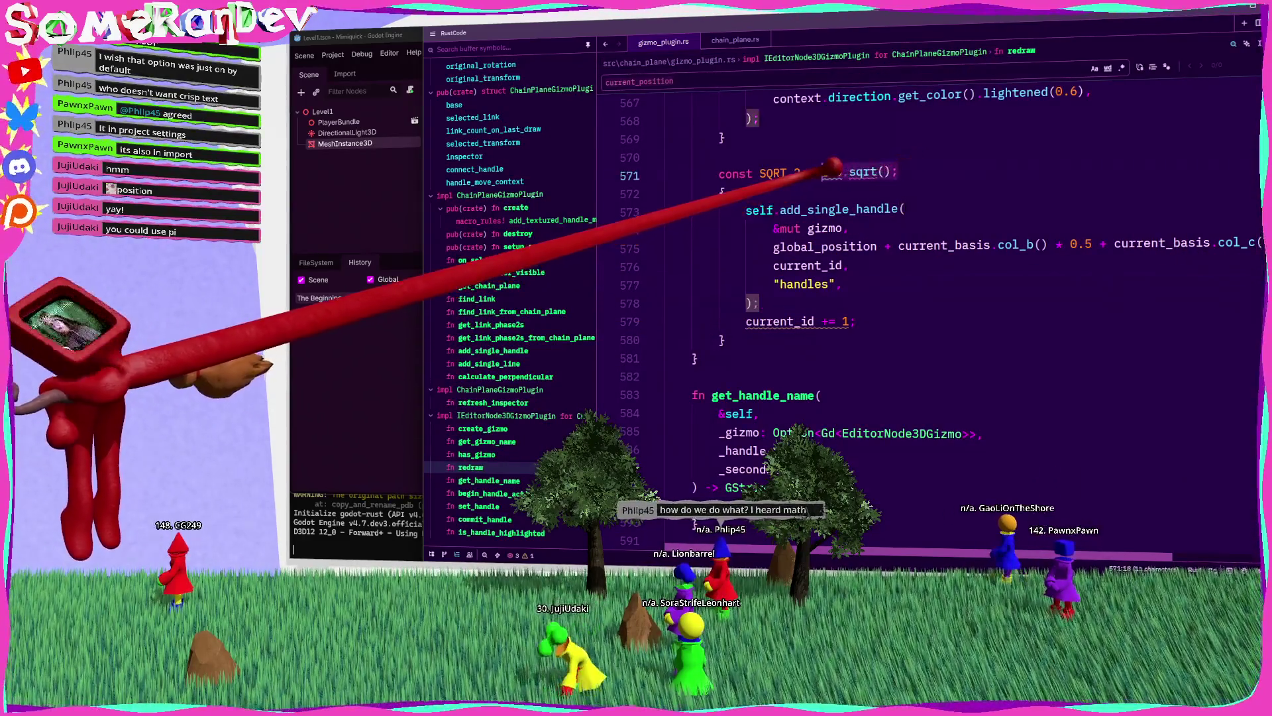
Step: Redefine the constant as const SQRT_2: real = 0.7071067 after trying a PI / 4 sine expression
mouse_move(834, 166)
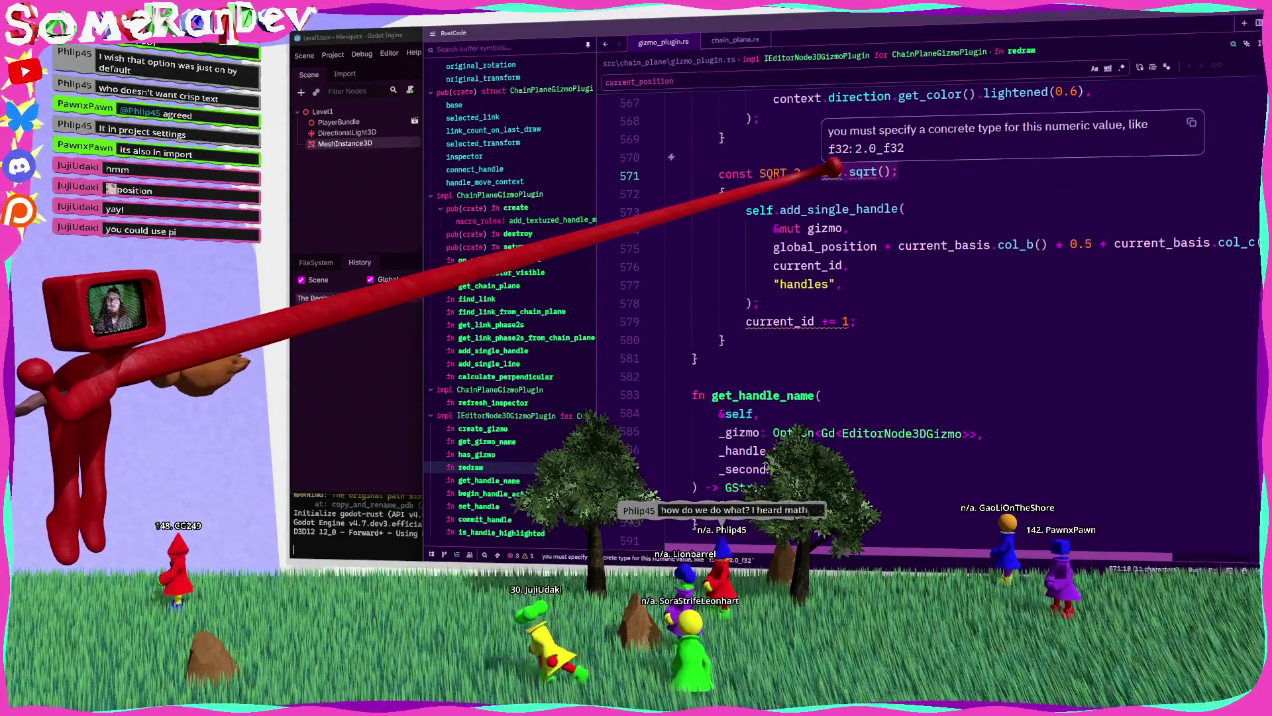
key("ctrl+BackSpace")
key("ctrl+BackSpace")
type("PI")
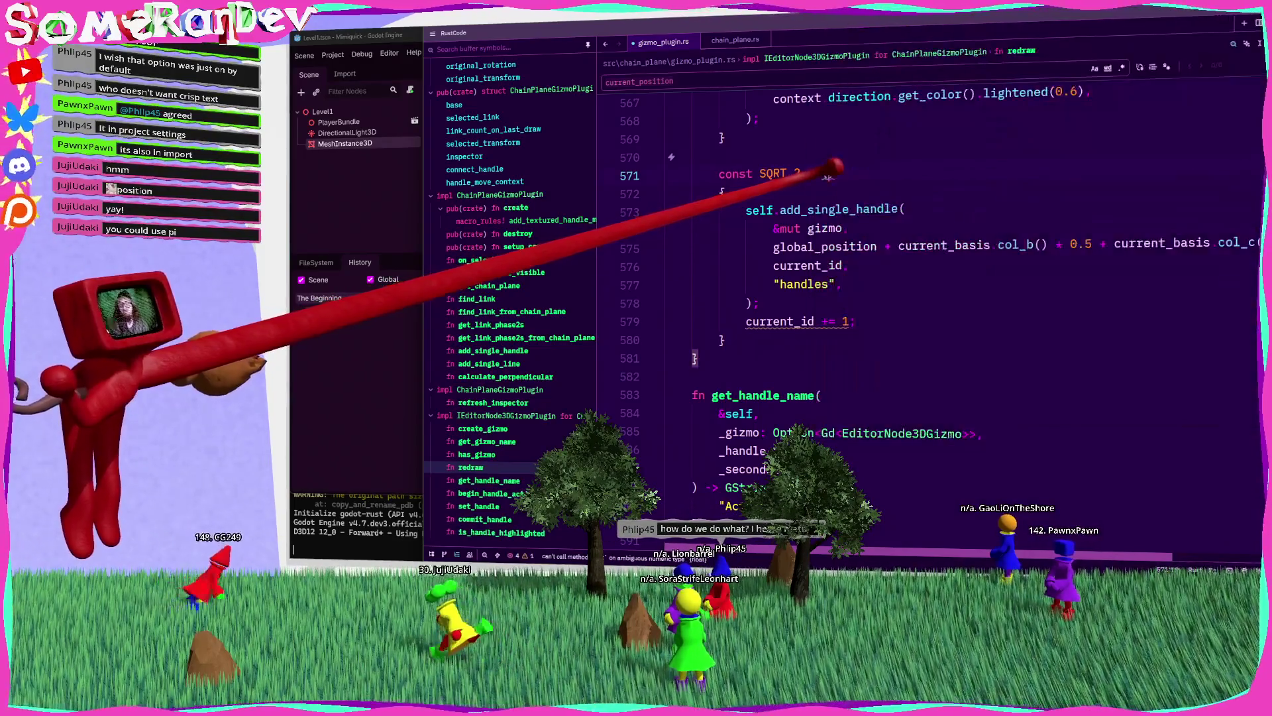
type("REAL_PI")
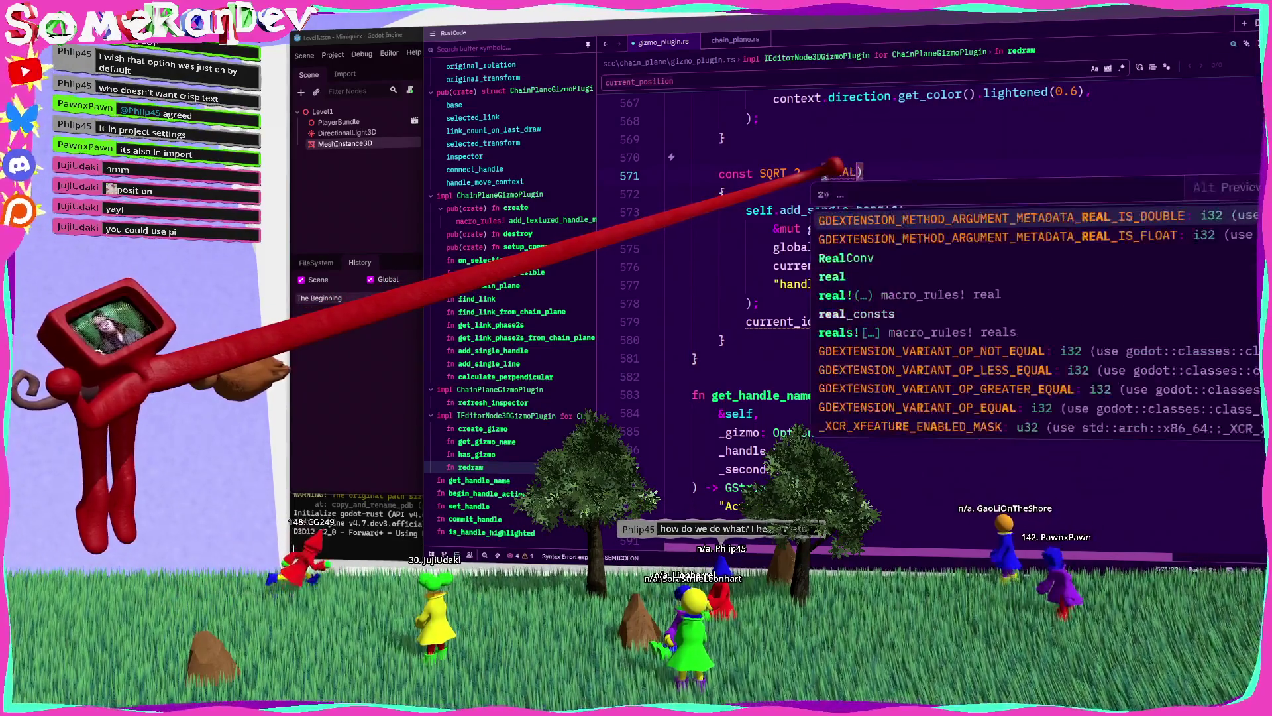
key("ctrl+BackSpace")
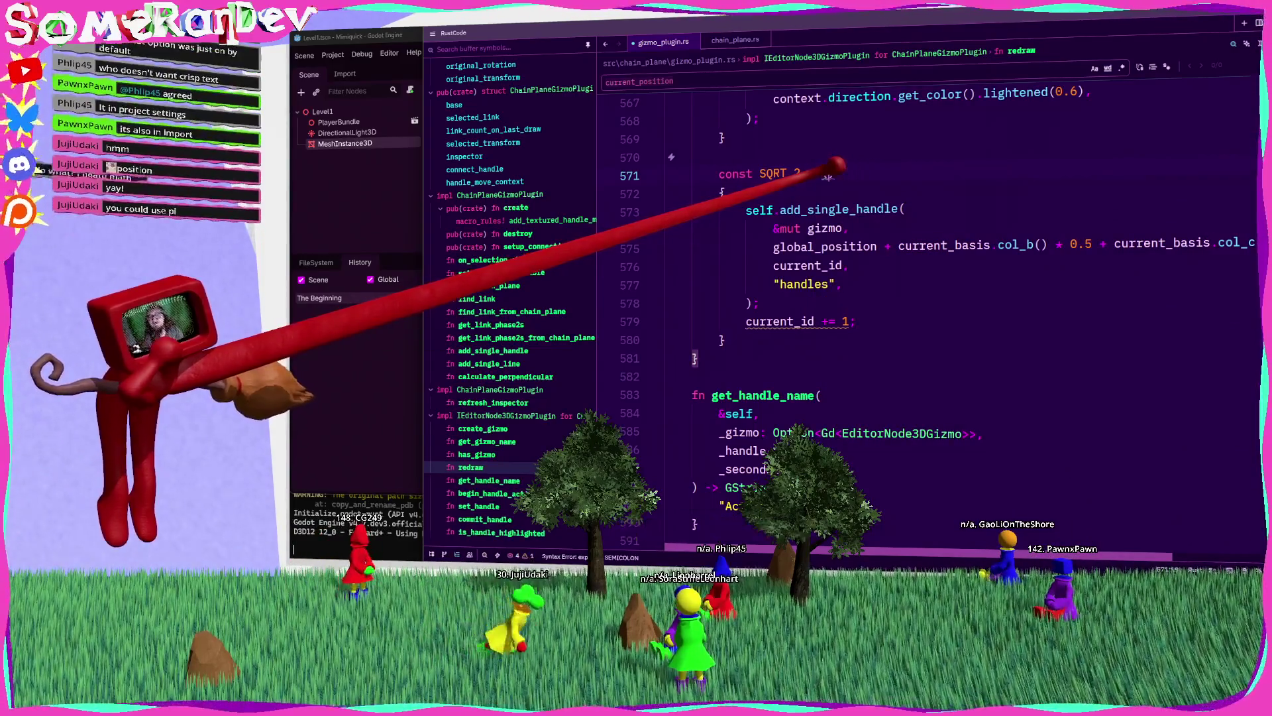
type("std::f32::")
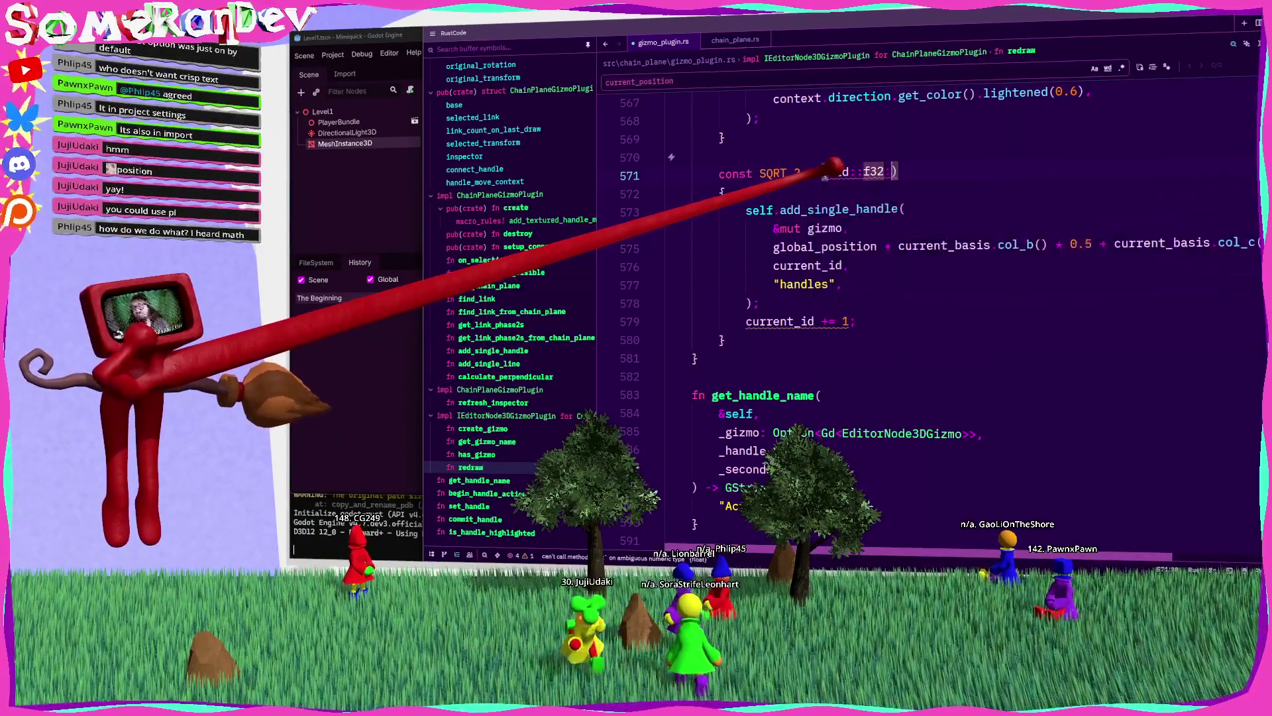
type("pi")
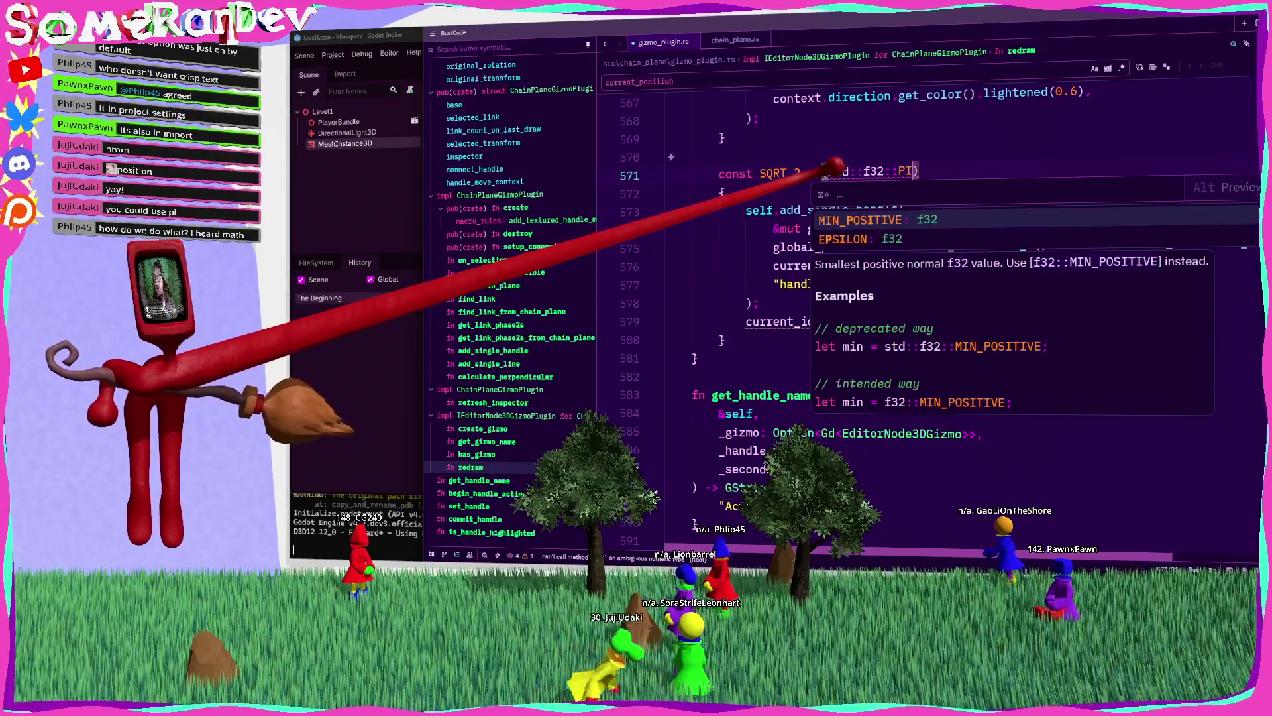
key("BackSpace")
key("BackSpace")
key("ctrl+space")
type("co")
key("Tab")
type("::PI")
type(" / 4.")
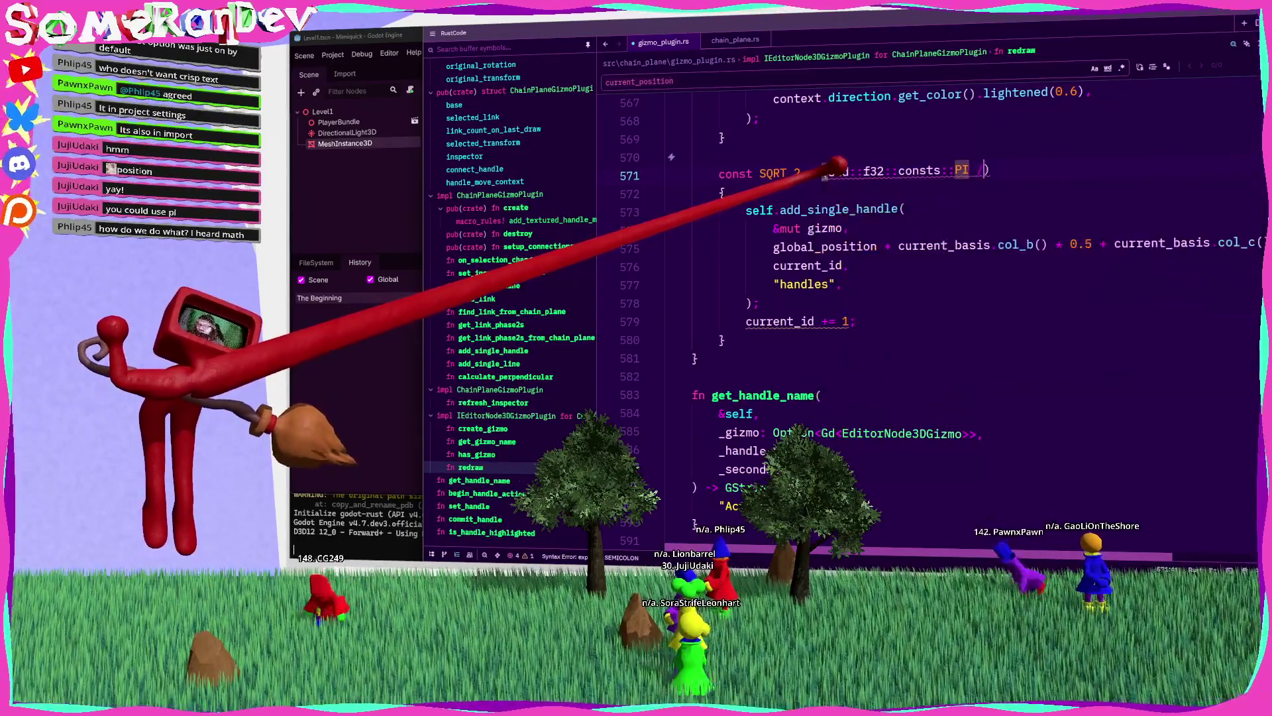
type(").sin")
key("Tab")
key("End")
type(";")
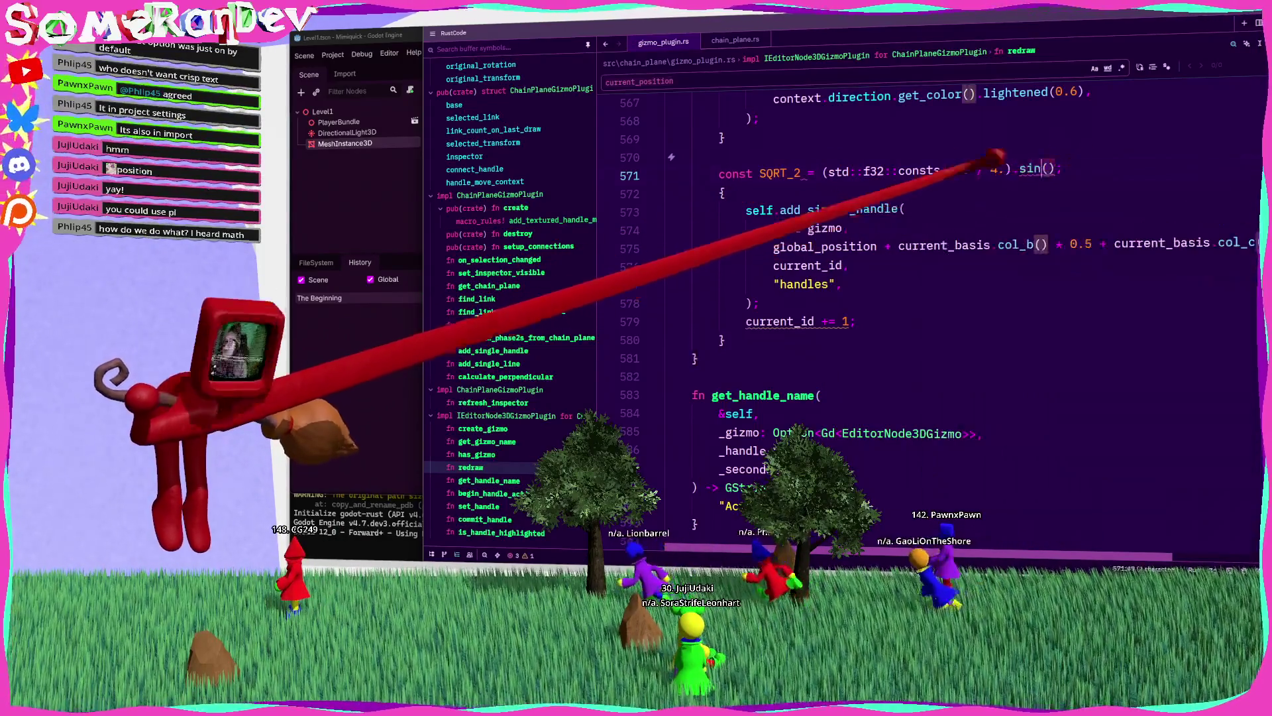
type("0.7071067;")
left_click(808, 174)
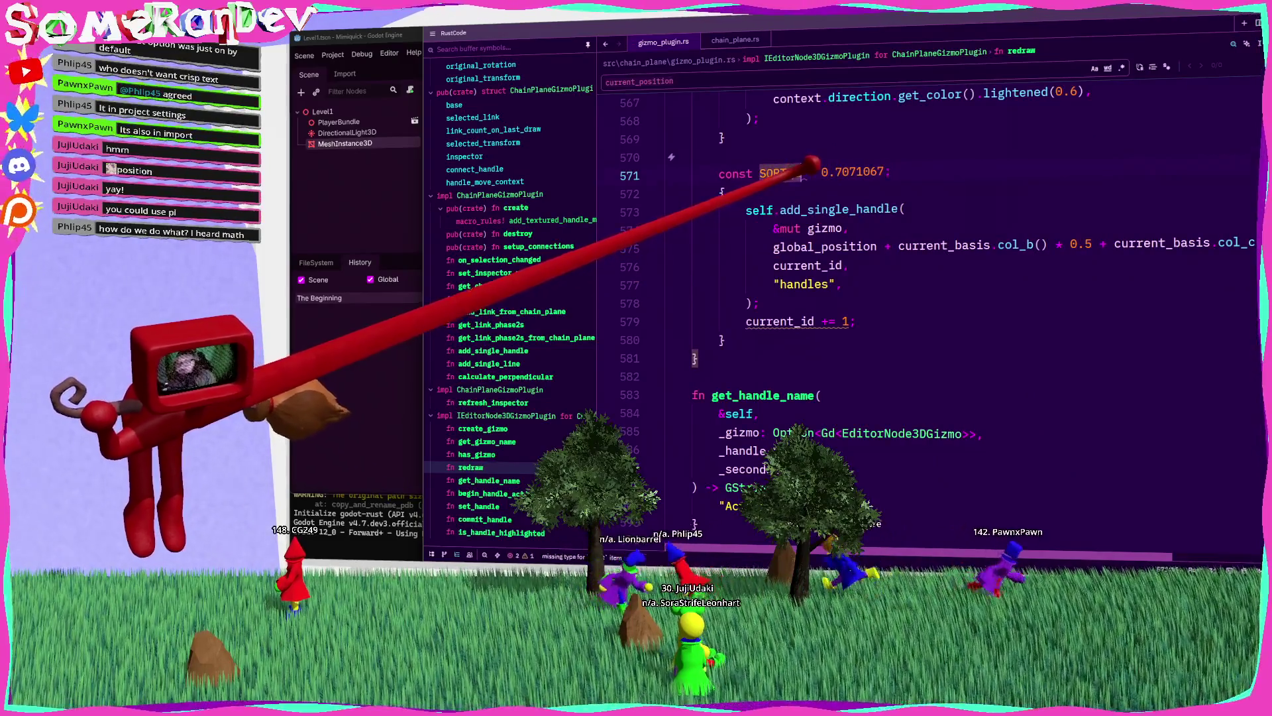
type(": real")
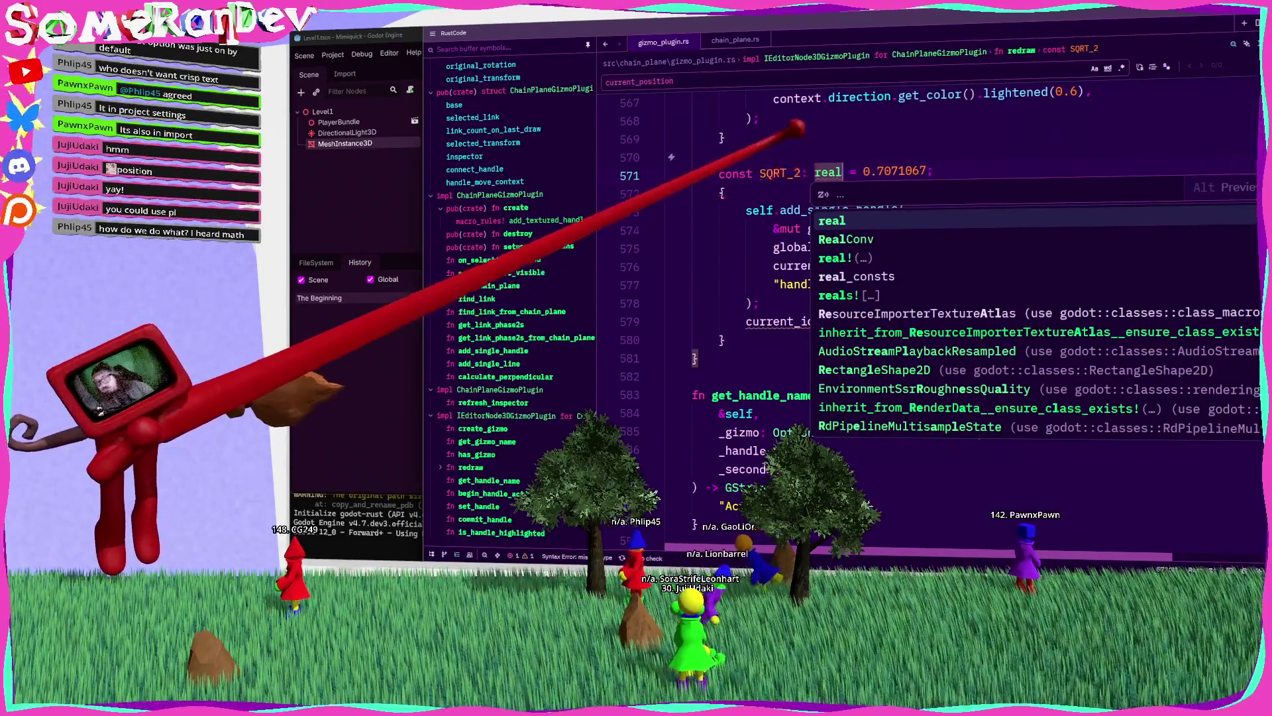
key("Escape")
Step: Replace both 0.5 factors on the handle offset line with SQRT_2
key("ctrl+c")
double_click(1081, 244)
key("ctrl+v")
double_click(1206, 242)
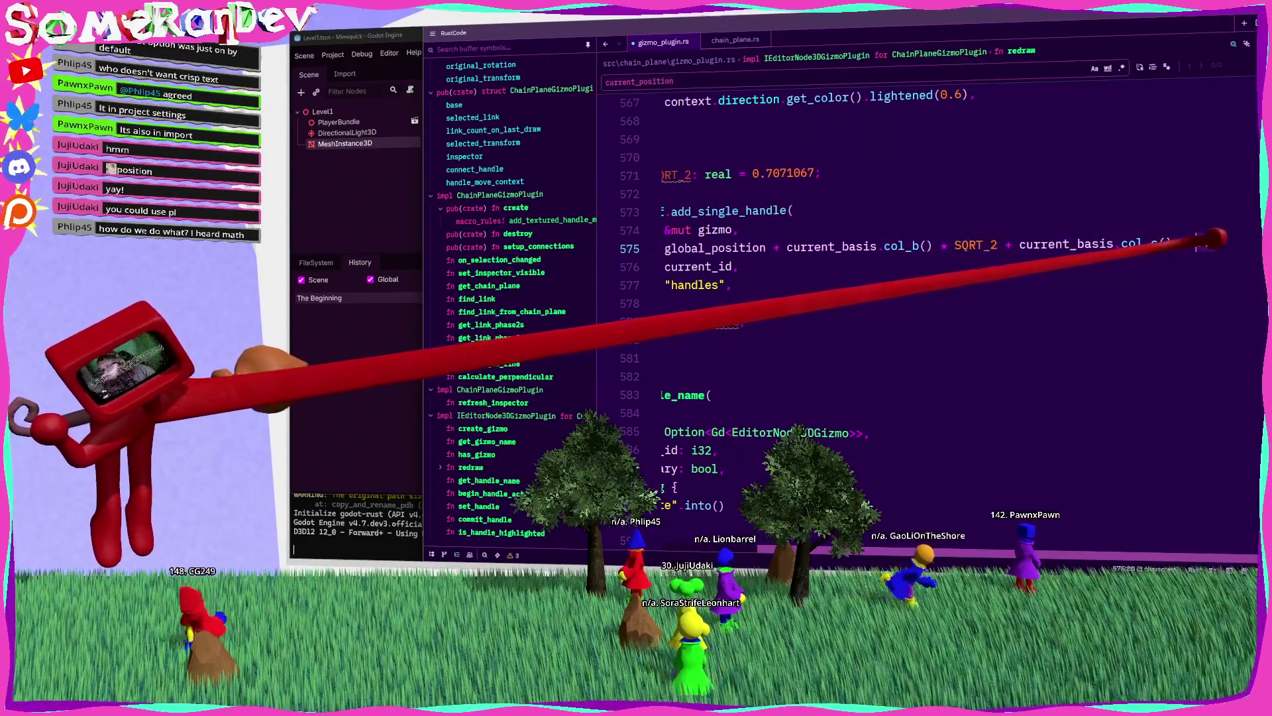
key("ctrl+v")
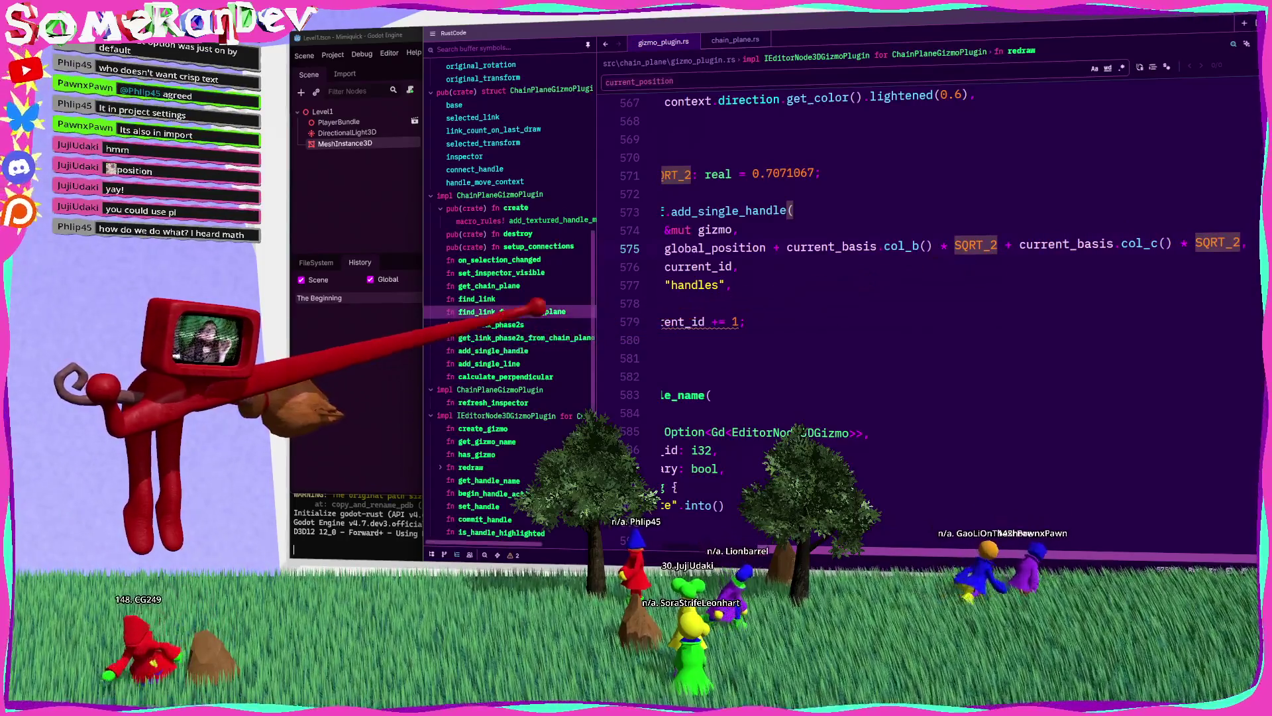
key("alt+Tab")
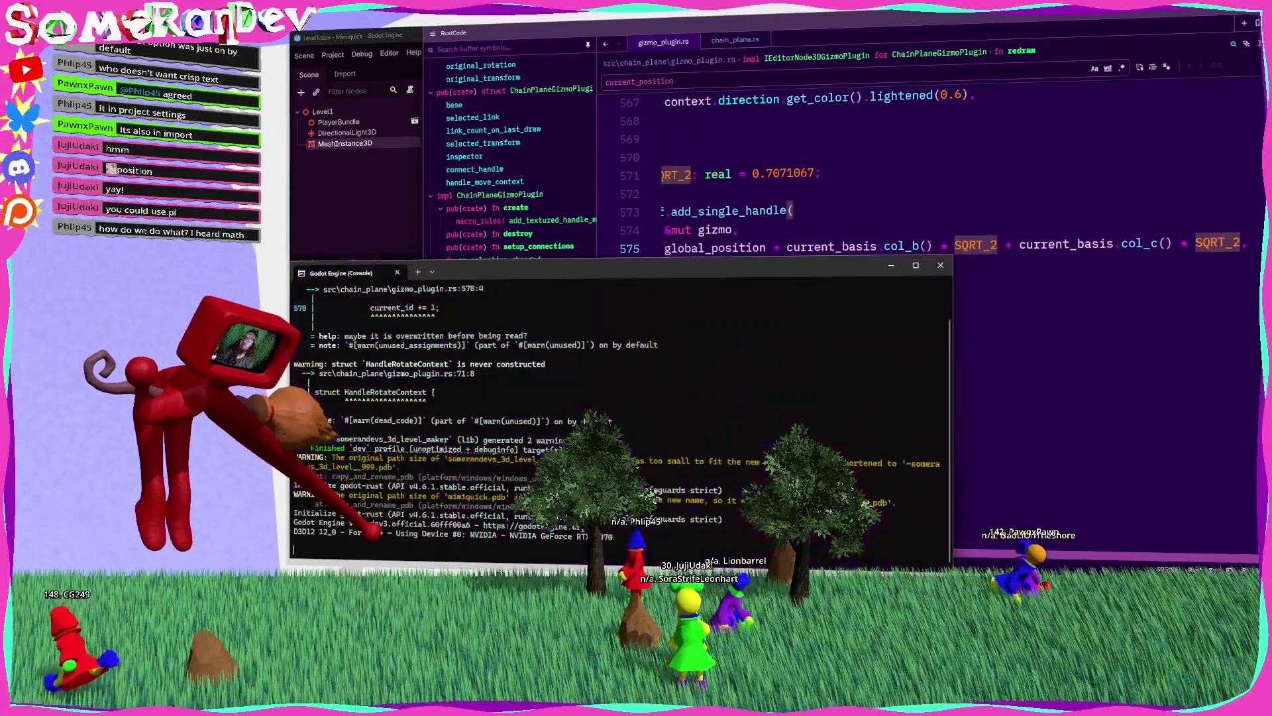
Step: Rebuild with cargo build and select the chain plane in Godot to inspect its new handle
key("Up")
key("Return")
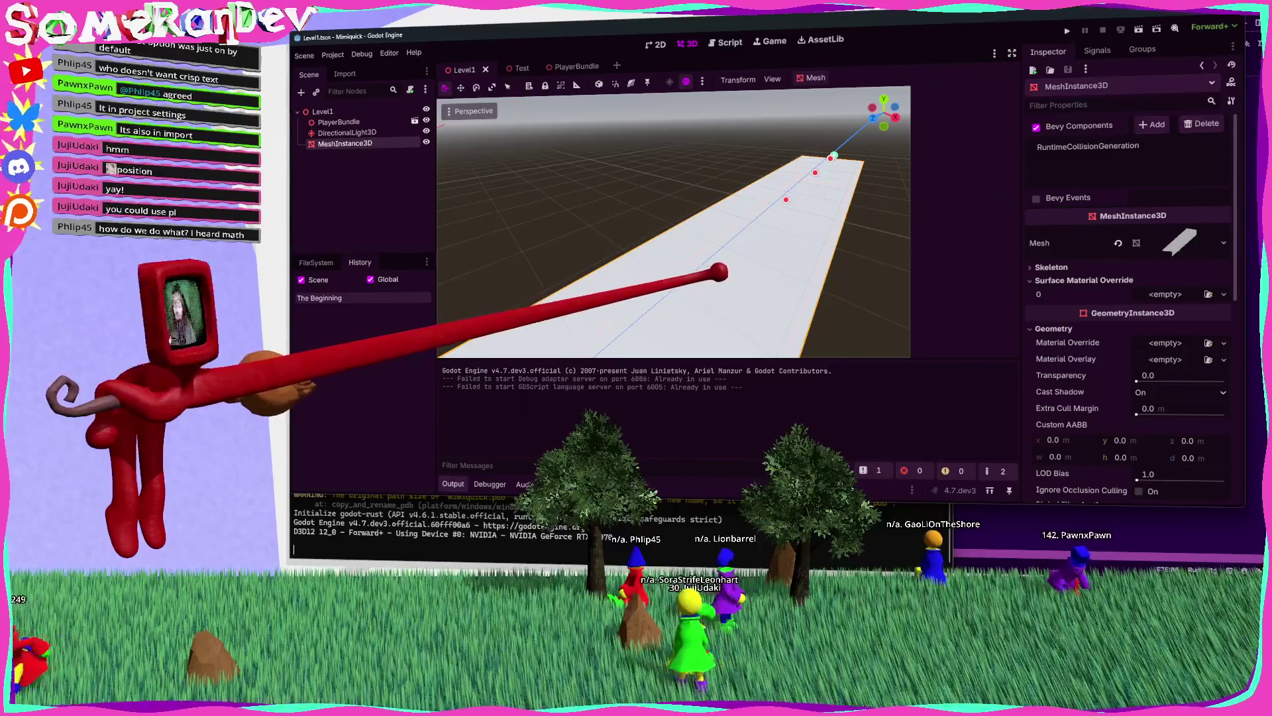
left_click(751, 260)
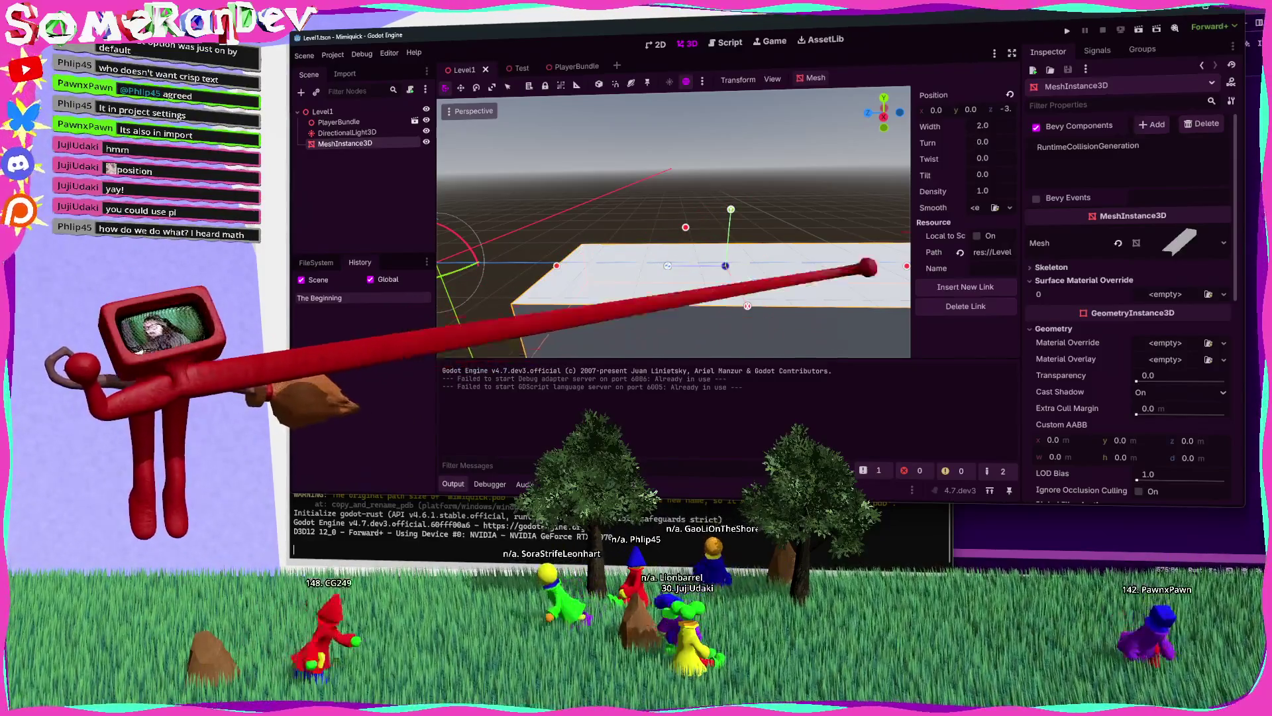
key("alt+Tab")
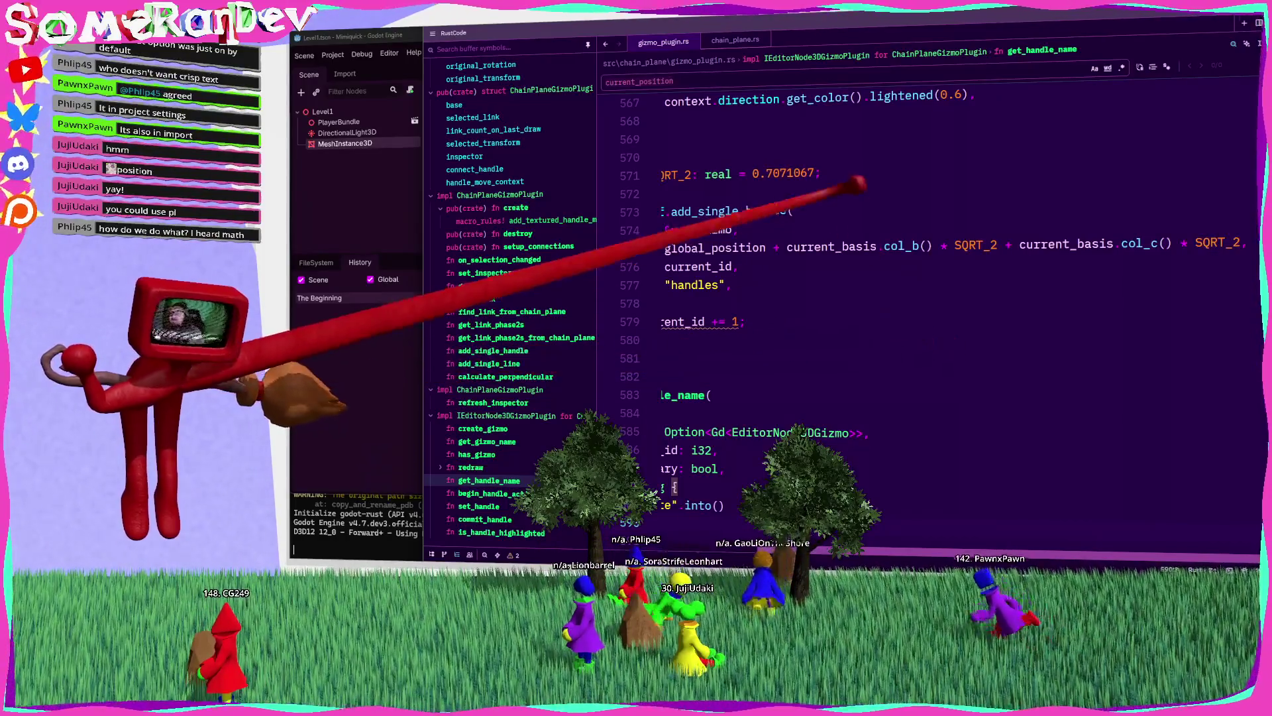
Step: Multiply the SQRT_2 offsets by 0.75 and place the col_b and col_c terms on separate lines
left_click(988, 243)
type("* 0. ")
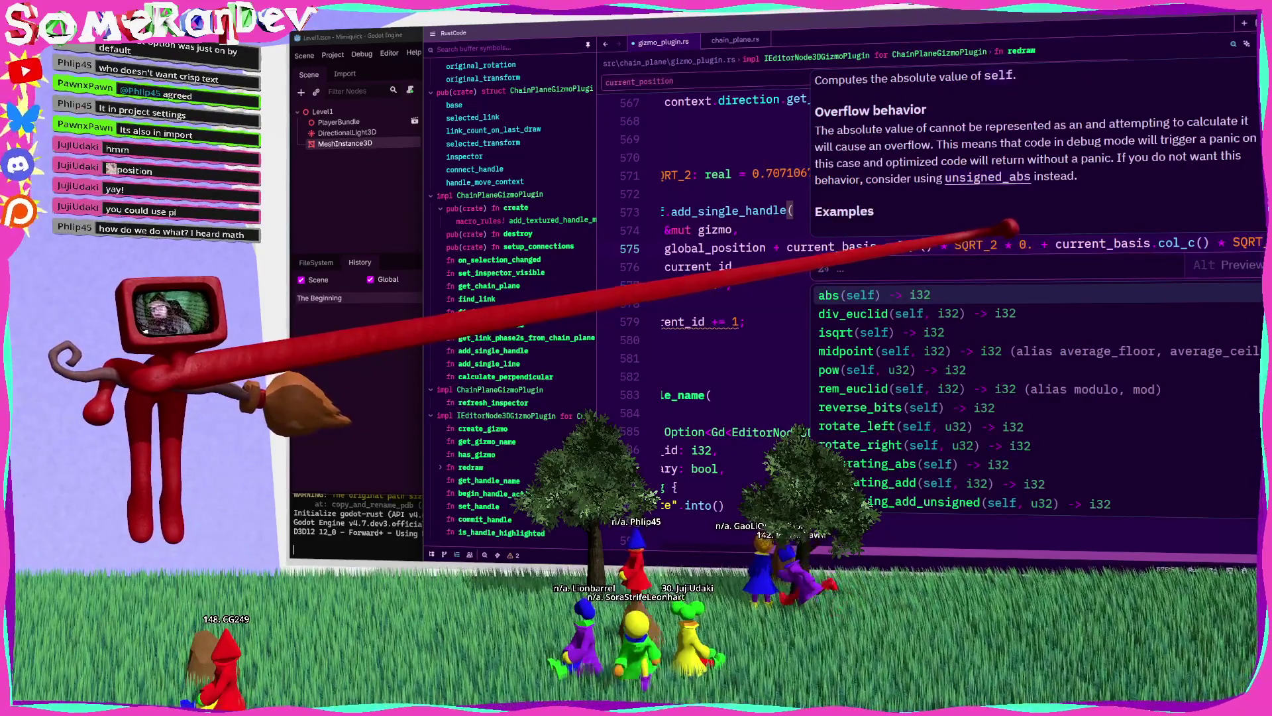
type("75")
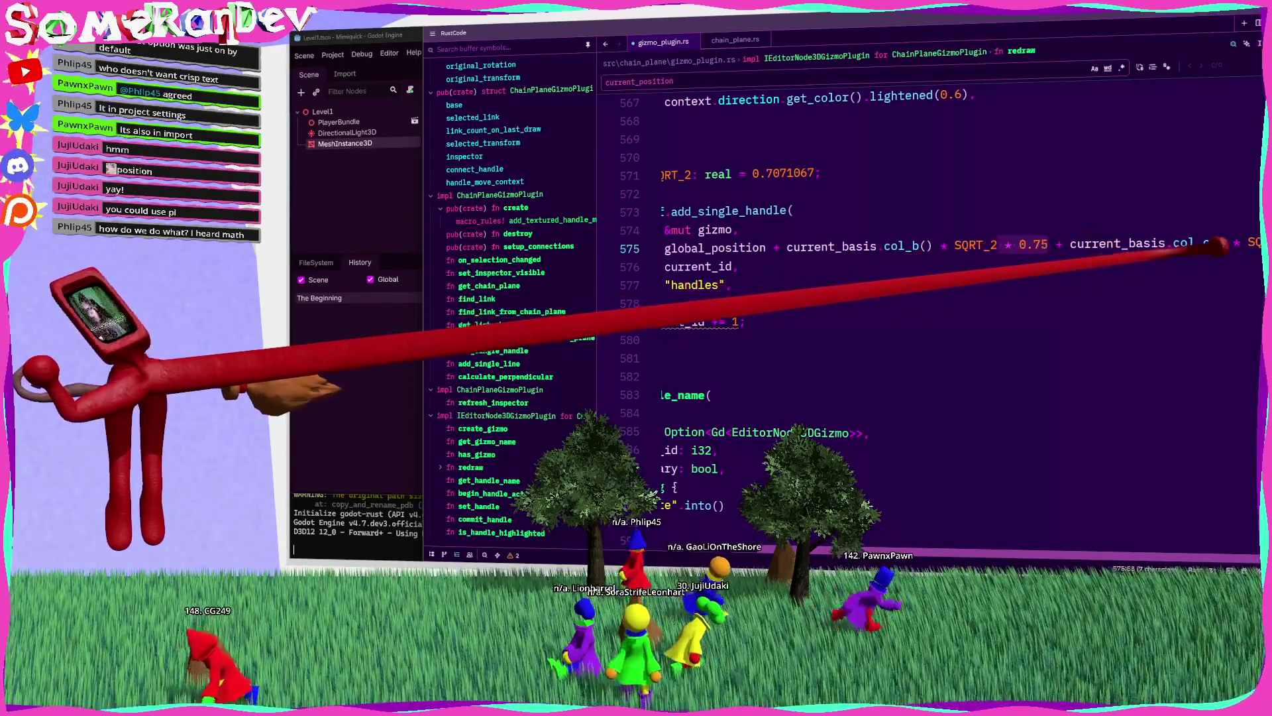
key("ctrl+shift+Right")
key("ctrl+shift+Right")
key("ctrl+shift+Right")
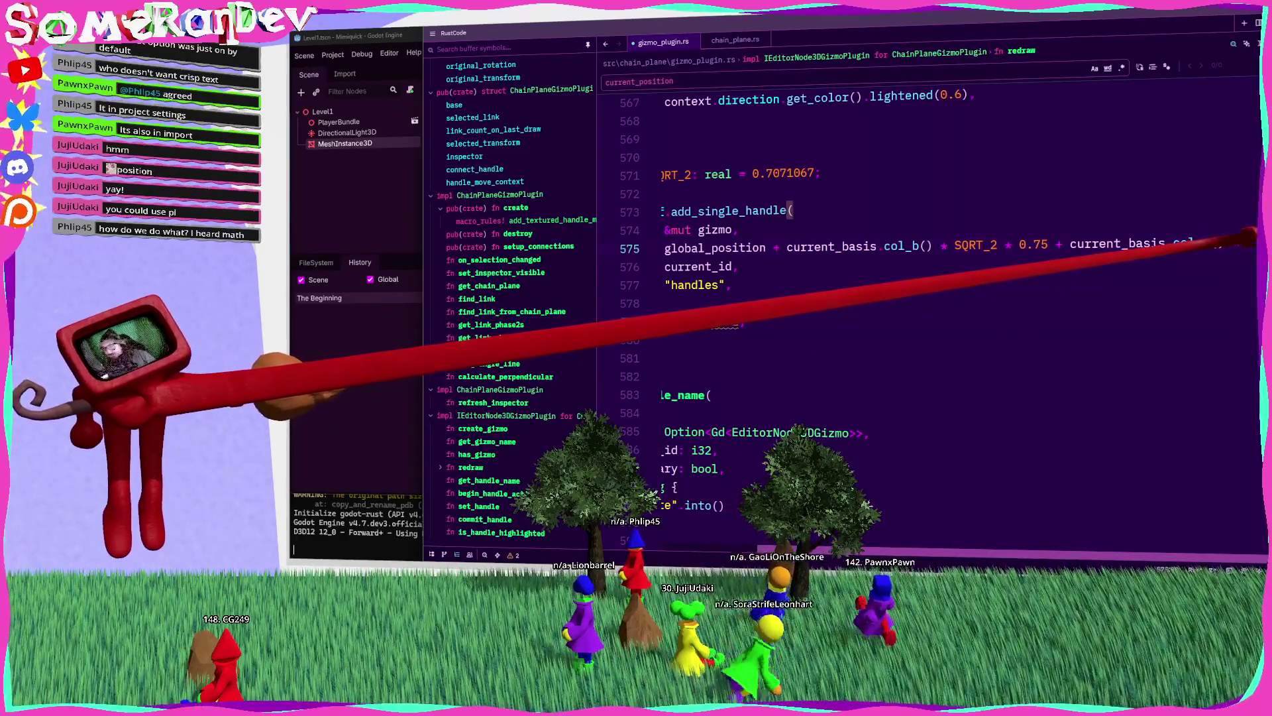
key("Left")
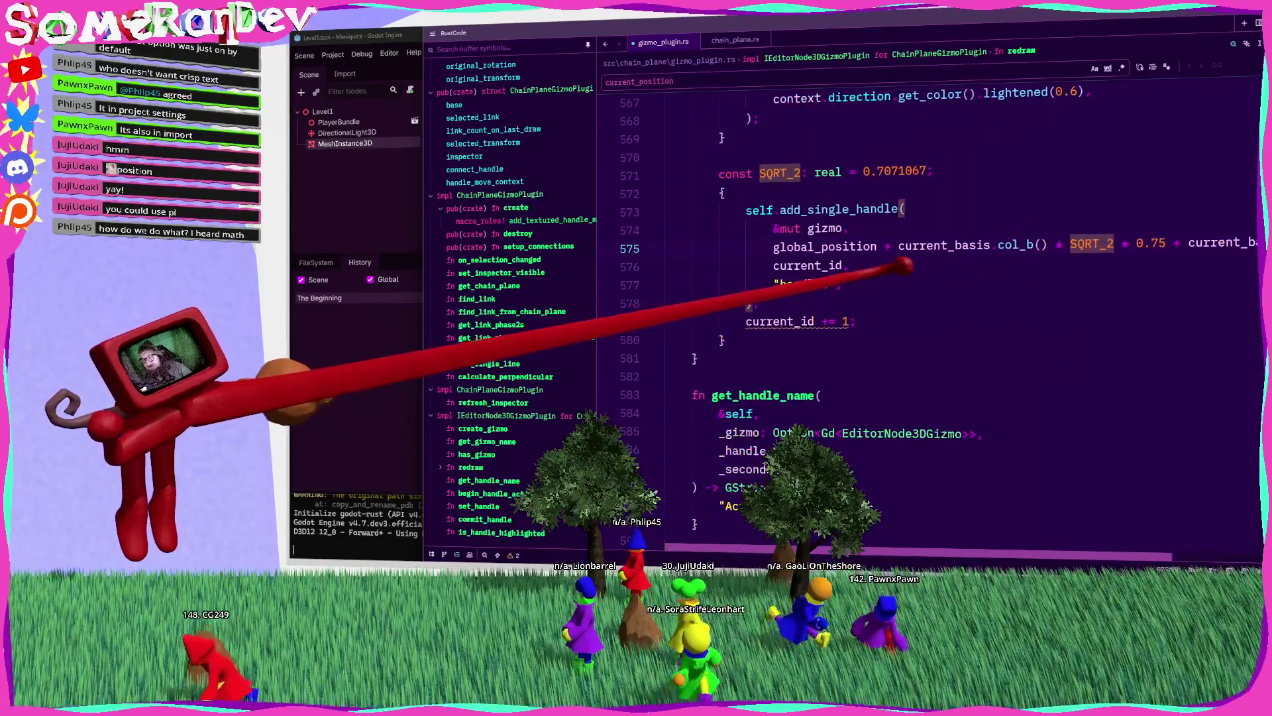
key("Return")
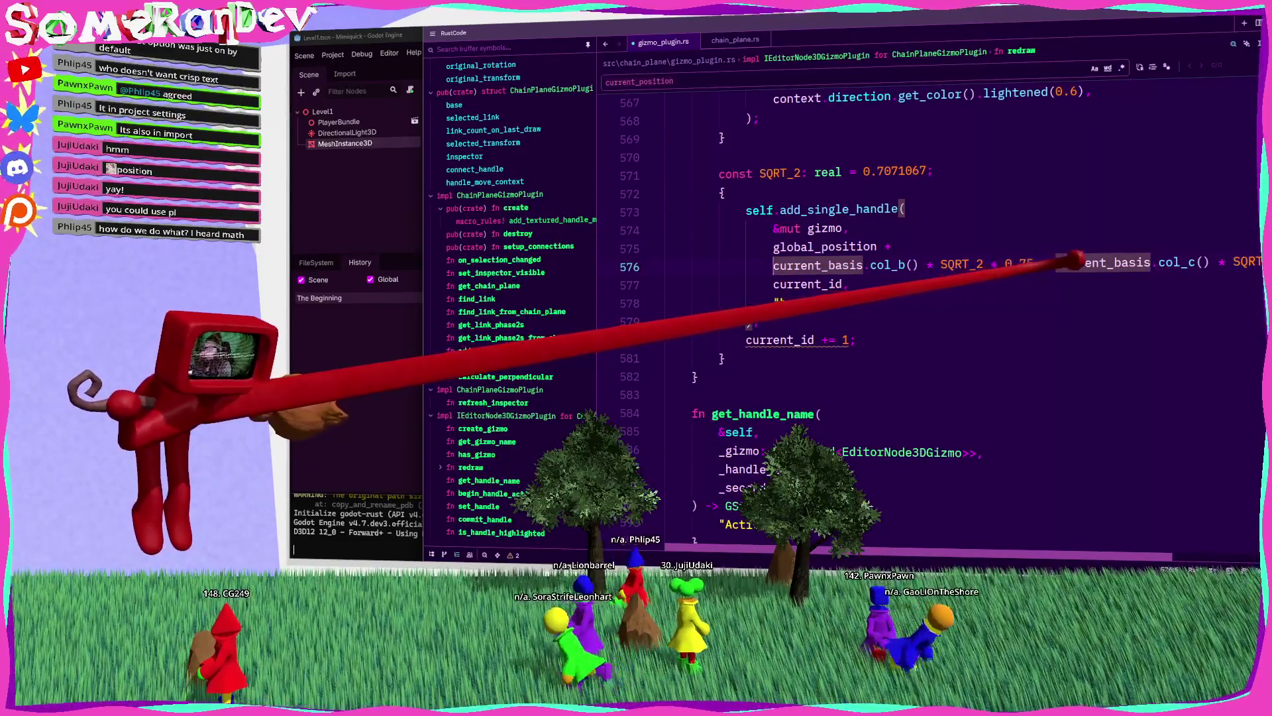
key("Return")
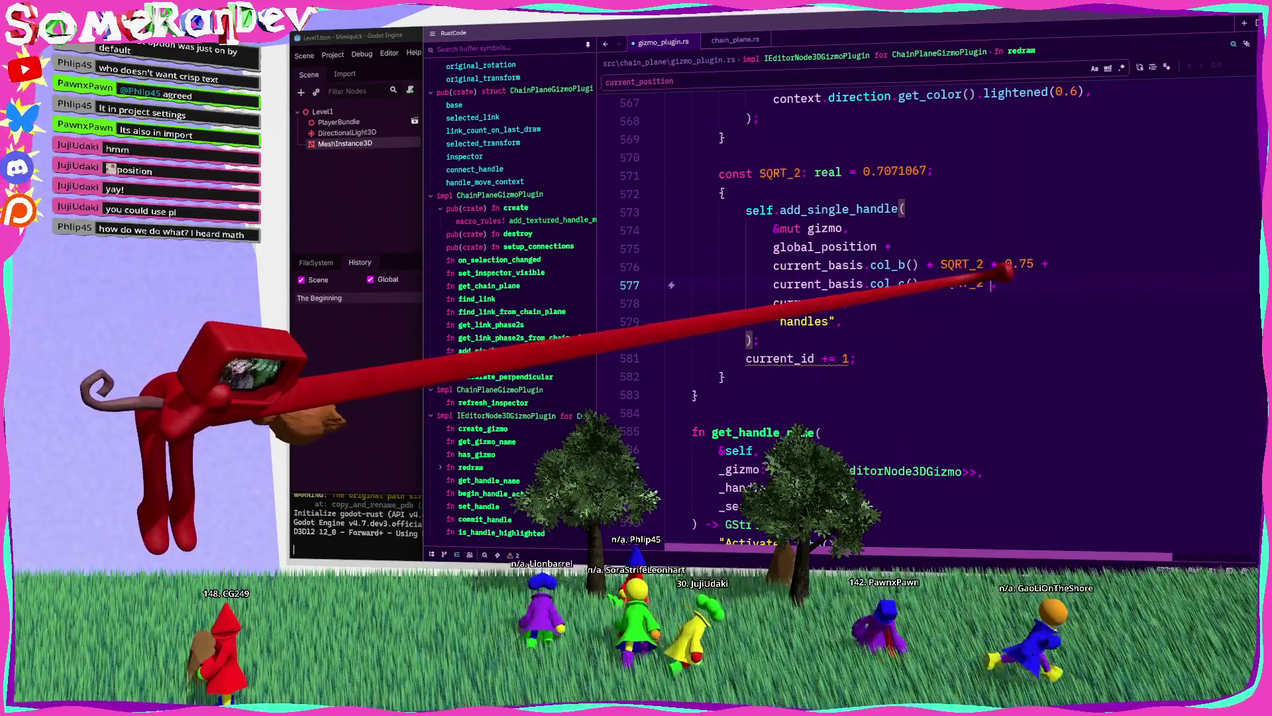
key("ctrl+s")
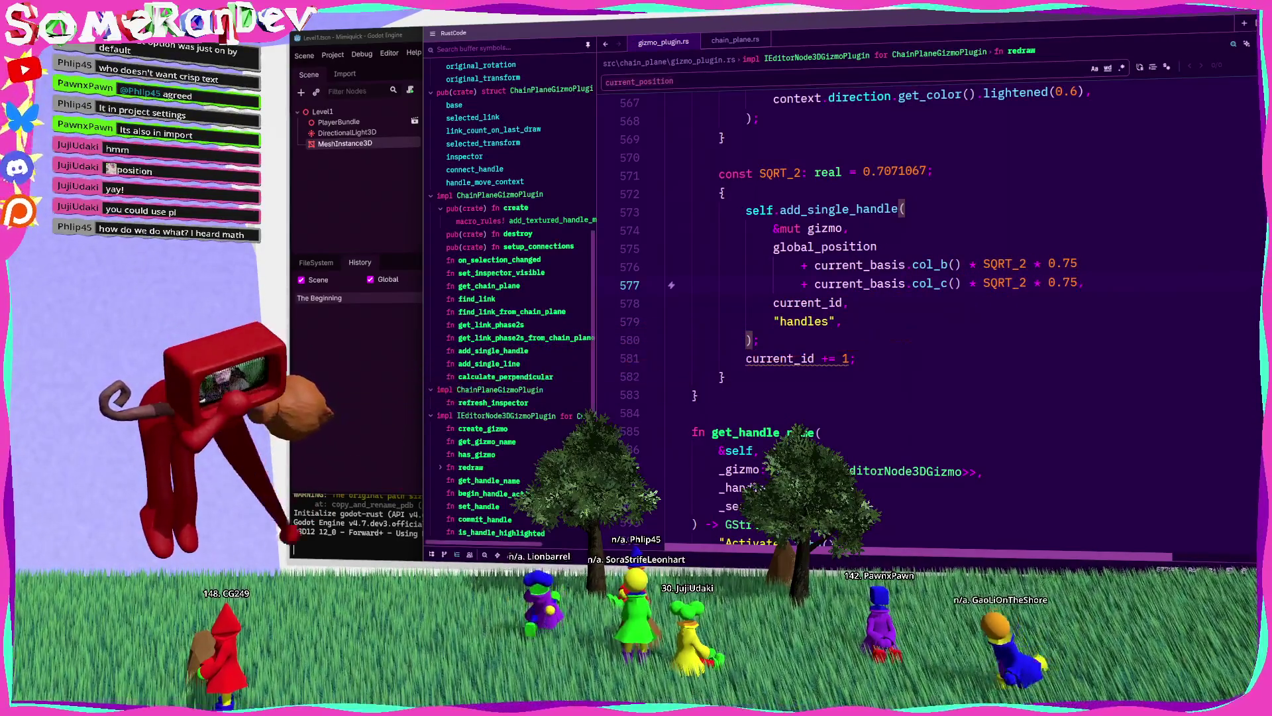
Step: Rerun cargo build in the terminal to rebuild the plugin
key("alt+Tab")
key("Up")
key("Return")
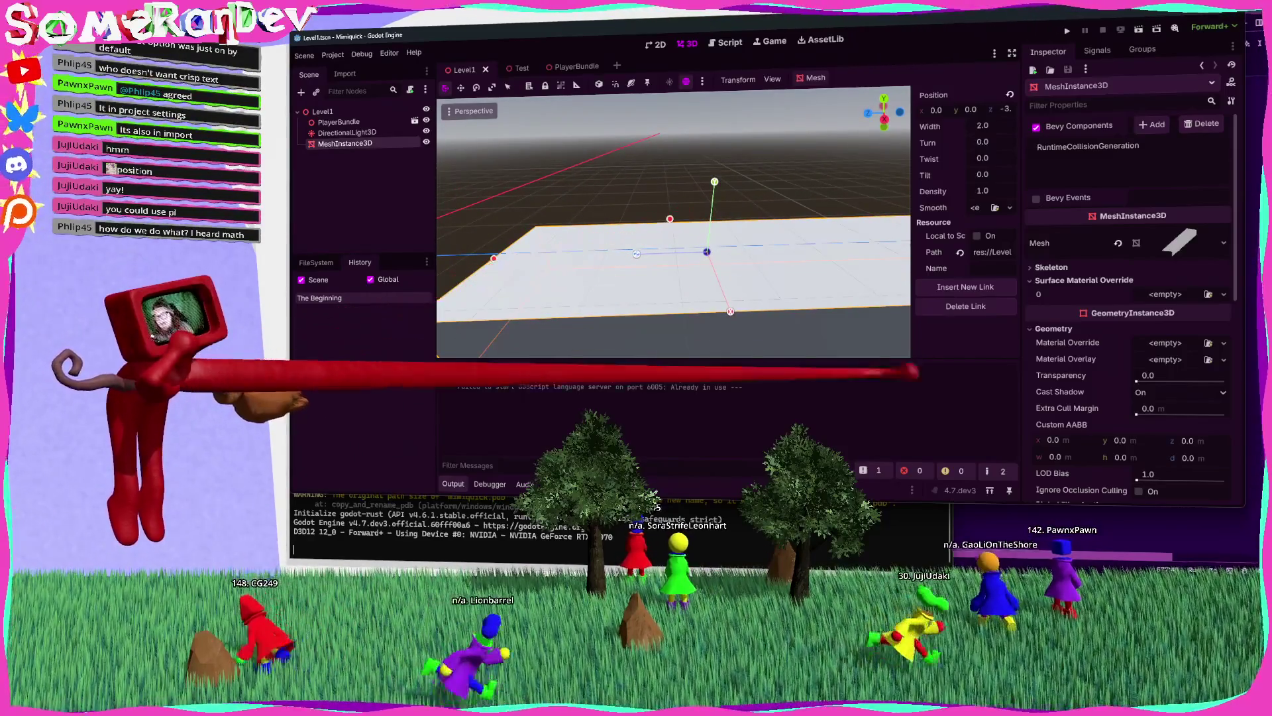
Step: Delete the * 0.75 factor from the handle offset in Zed and save
key("alt+Tab")
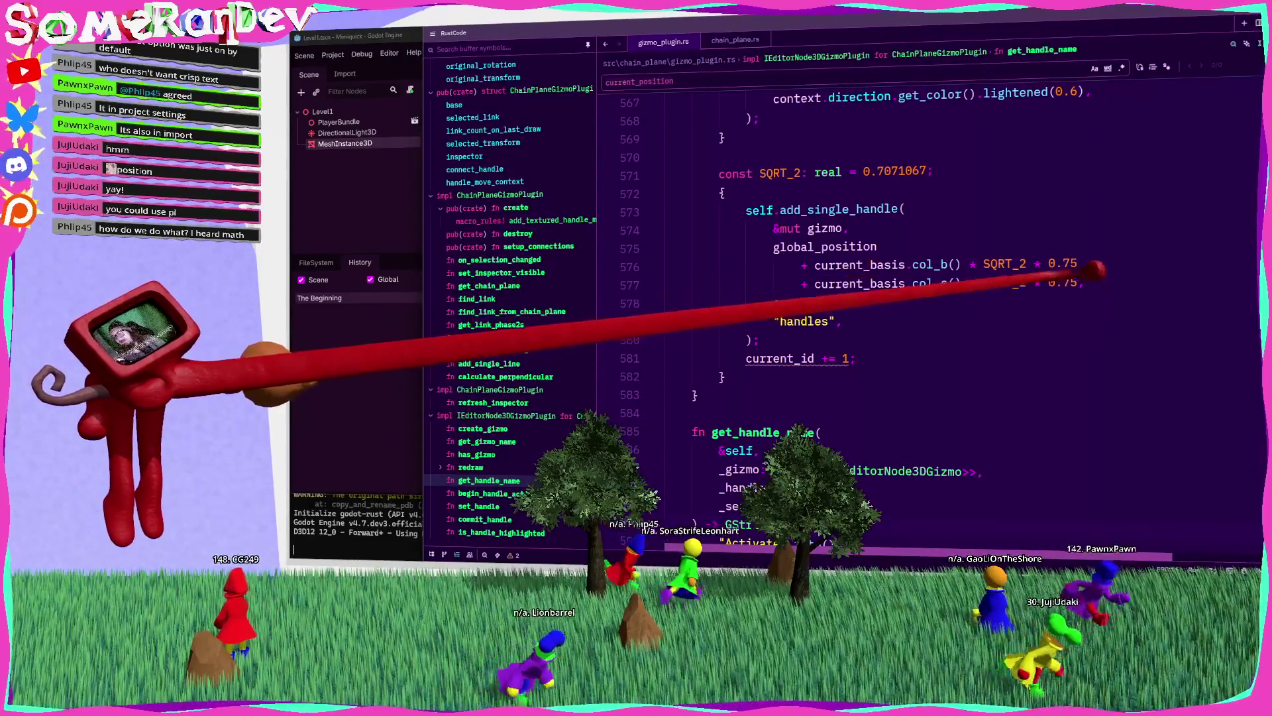
key("BackSpace")
key("BackSpace")
key("BackSpace")
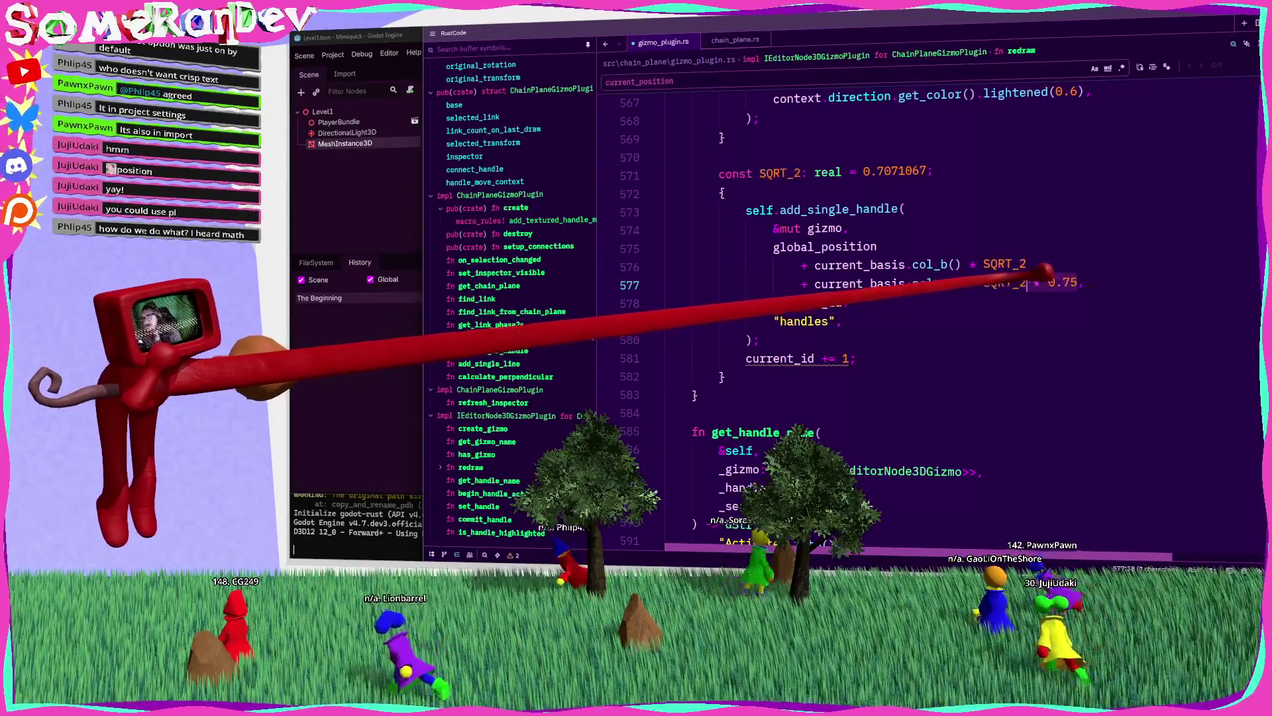
key("ctrl+s")
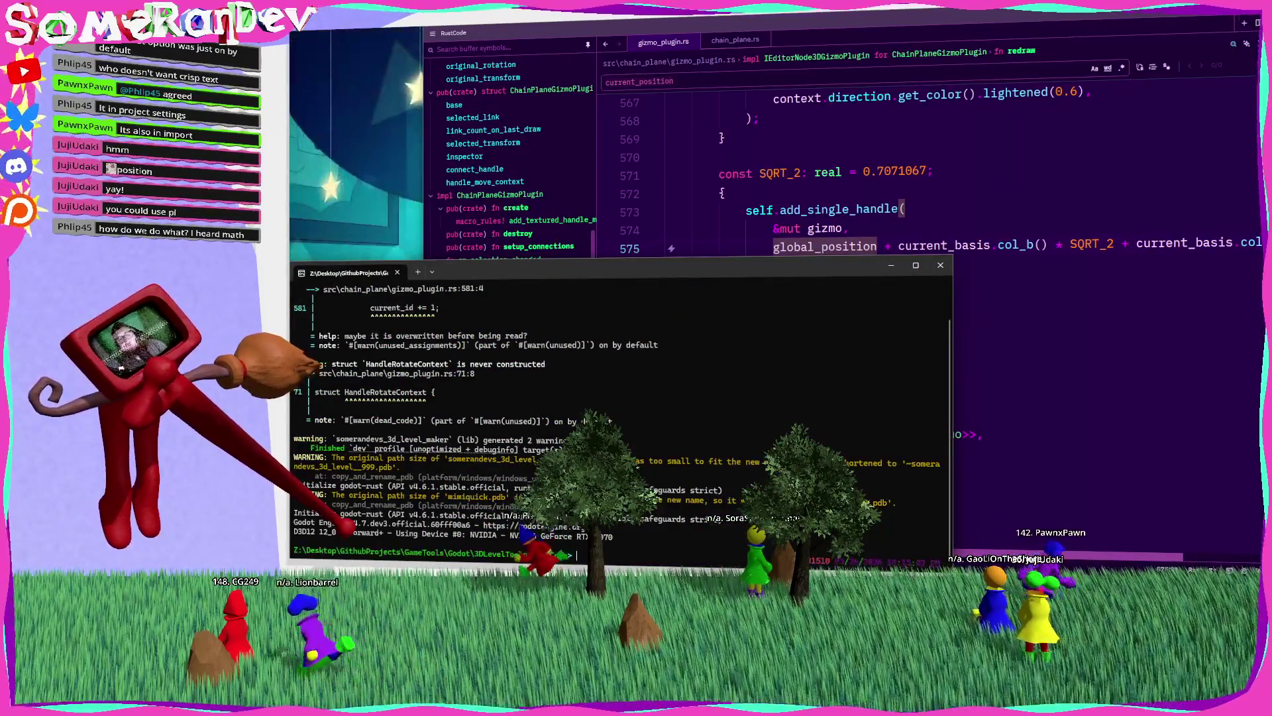
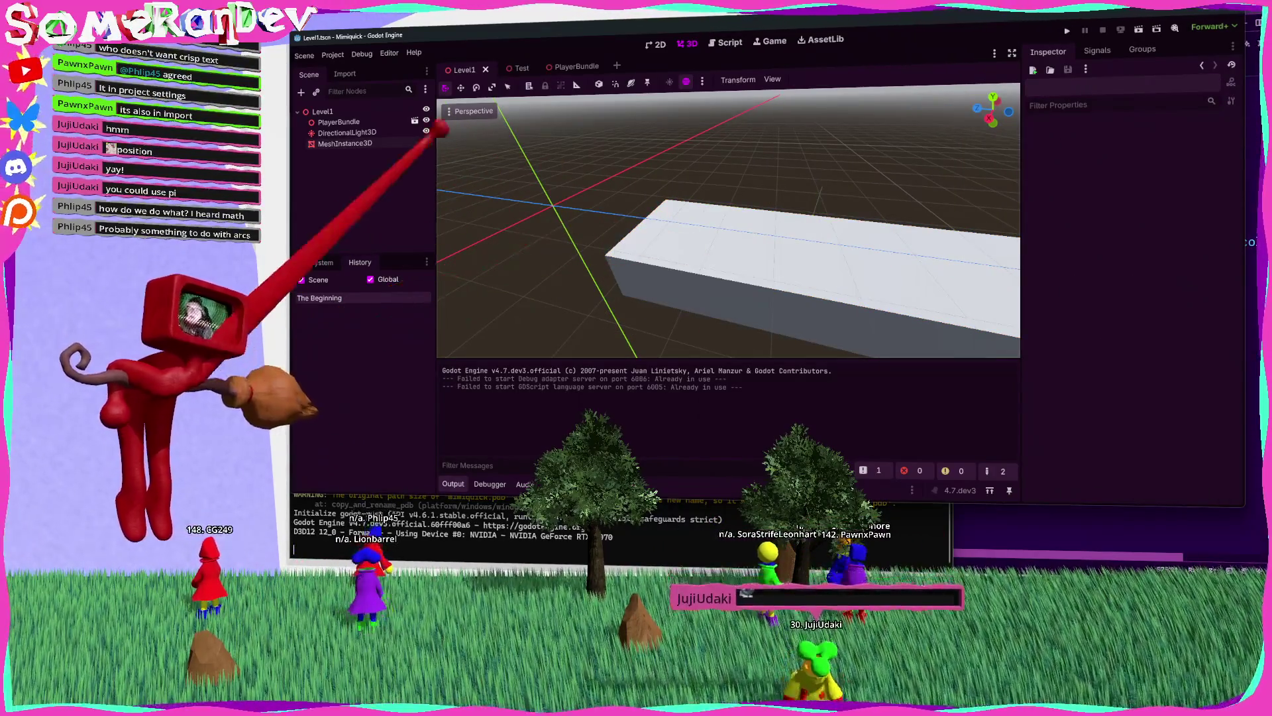
Step: Select a link point on the plane mesh and open its Smooth property choices
mouse_move(835, 243)
left_mouse_down()
mouse_move(673, 258)
mouse_move(818, 233)
left_mouse_up()
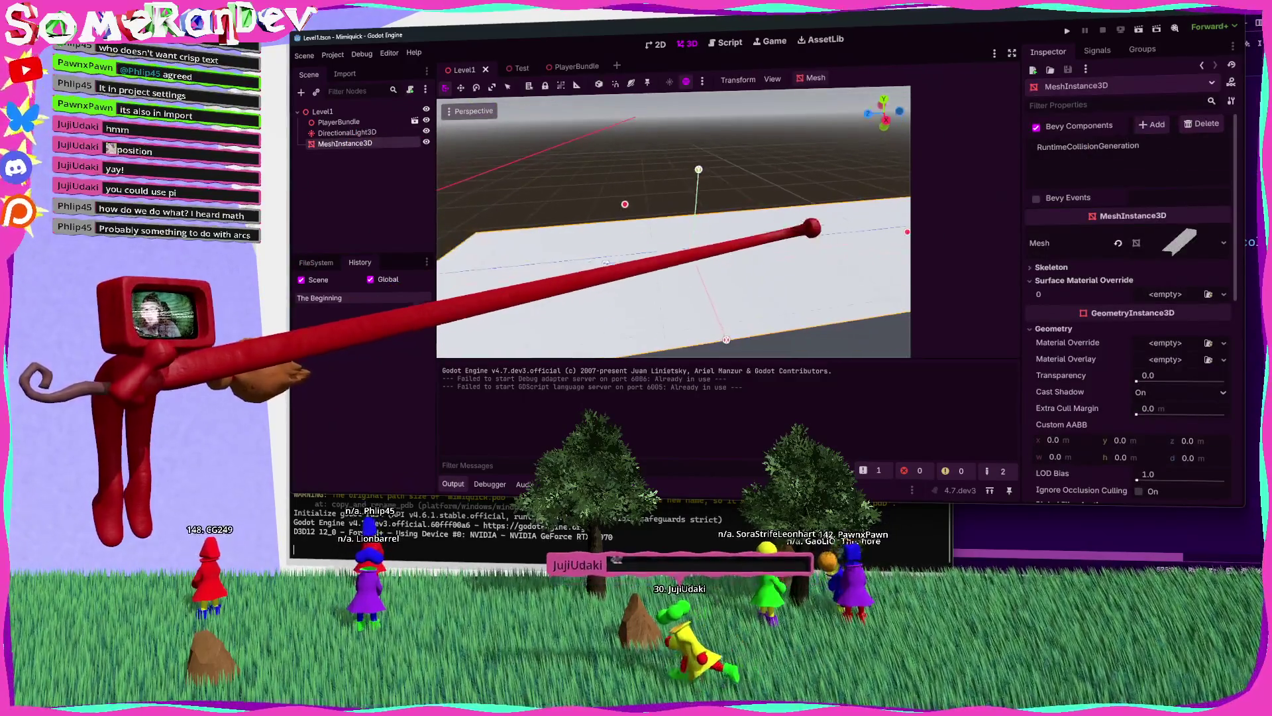
mouse_move(706, 155)
left_mouse_down()
mouse_move(696, 106)
mouse_move(716, 307)
mouse_move(756, 258)
mouse_move(674, 247)
mouse_move(653, 128)
mouse_move(662, 227)
mouse_move(752, 260)
mouse_move(752, 207)
left_mouse_up()
left_click(658, 204)
mouse_move(659, 204)
left_mouse_down()
mouse_move(648, 125)
mouse_move(756, 261)
mouse_move(689, 170)
left_mouse_up()
mouse_move(762, 257)
left_mouse_down()
mouse_move(696, 233)
mouse_move(762, 255)
mouse_move(693, 244)
left_mouse_up()
left_click(994, 207)
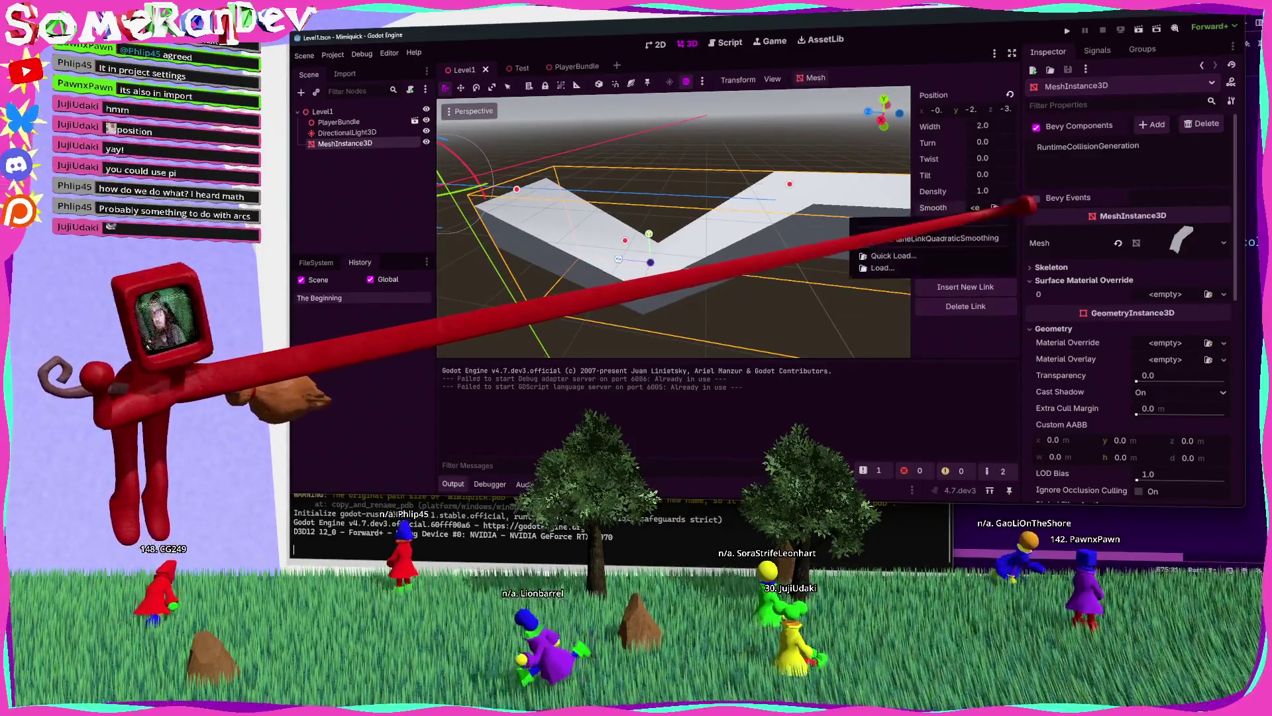
Step: Give the link quadratic smoothing with Segment Count 4, then select another link
left_click(954, 240)
left_click_drag(753, 259, 751, 260)
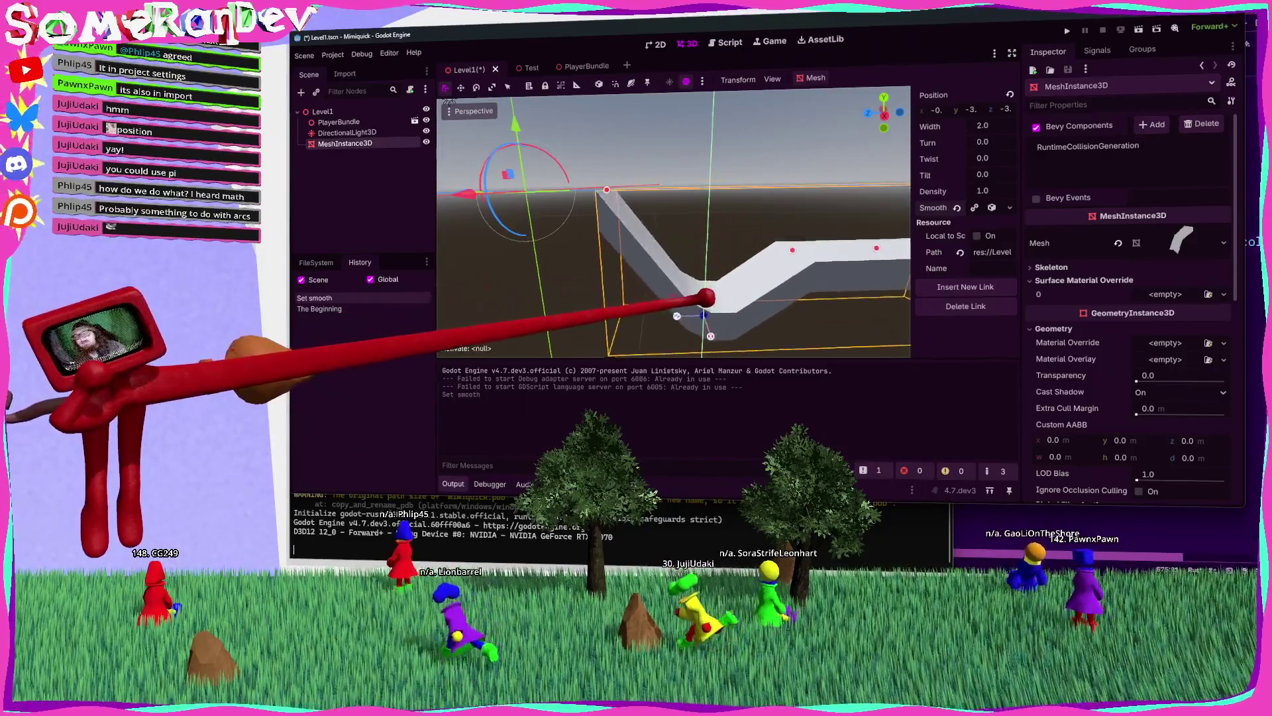
left_click_drag(750, 262, 921, 227)
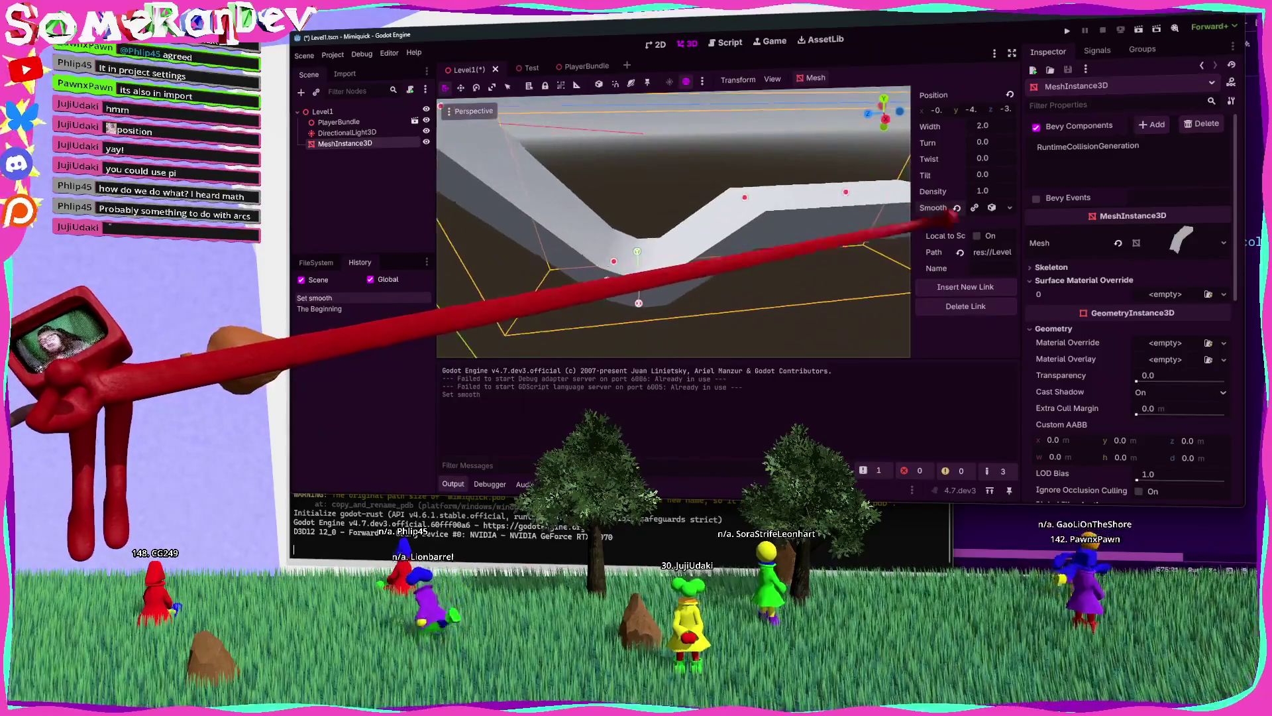
left_click(980, 208)
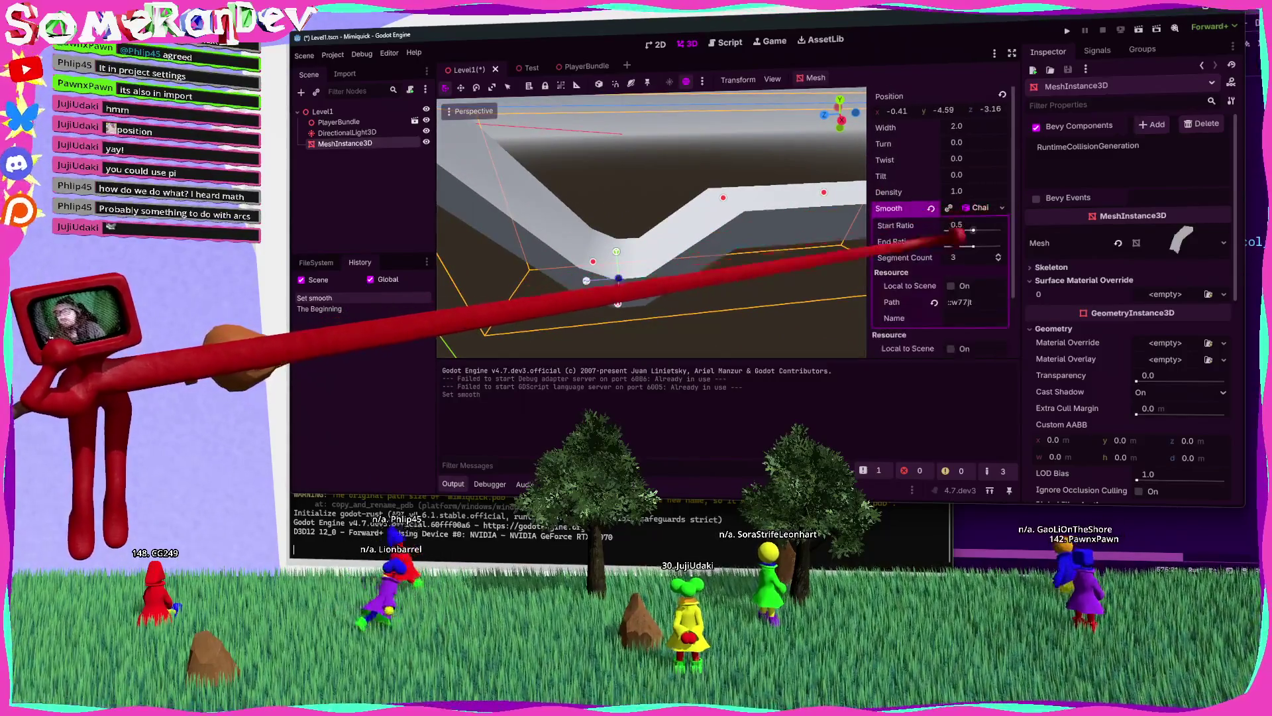
left_click_drag(754, 261, 750, 262)
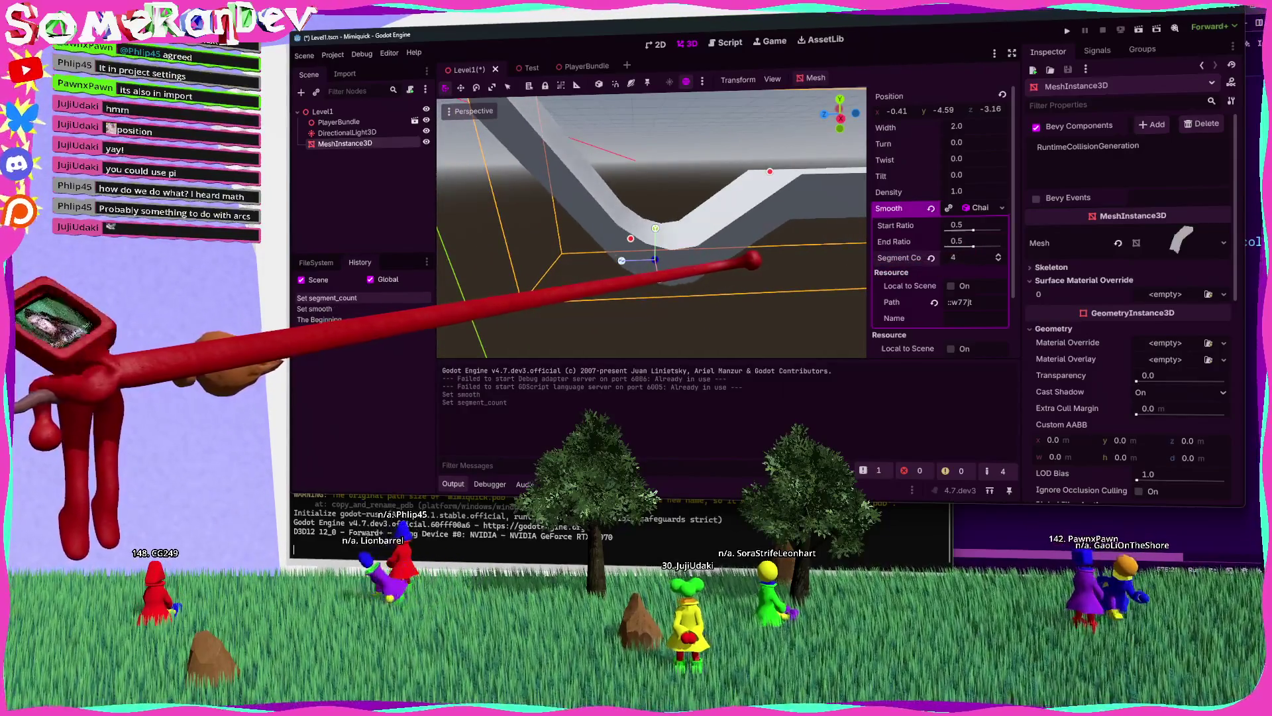
mouse_move(881, 244)
left_mouse_down()
mouse_move(753, 261)
mouse_move(738, 207)
left_mouse_up()
left_click(725, 217)
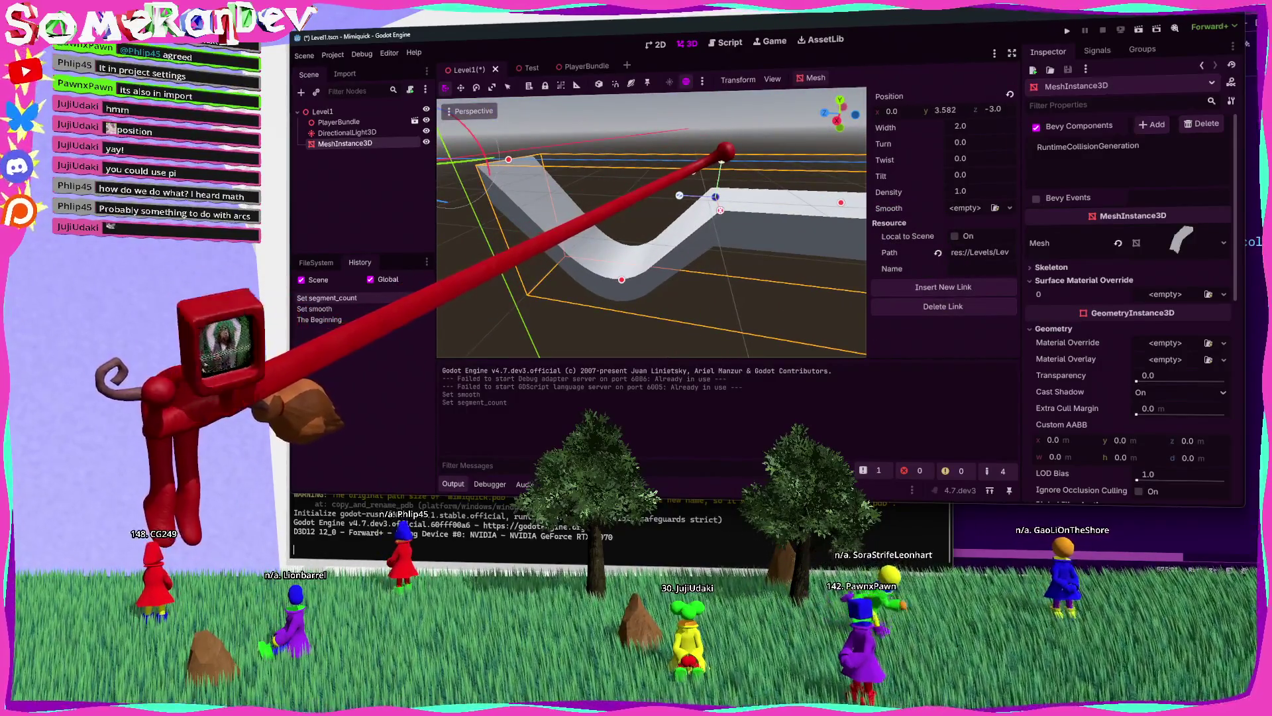
Step: Save the level scene with the rounded bend
key("ctrl+s")
left_click_drag(757, 258, 711, 265)
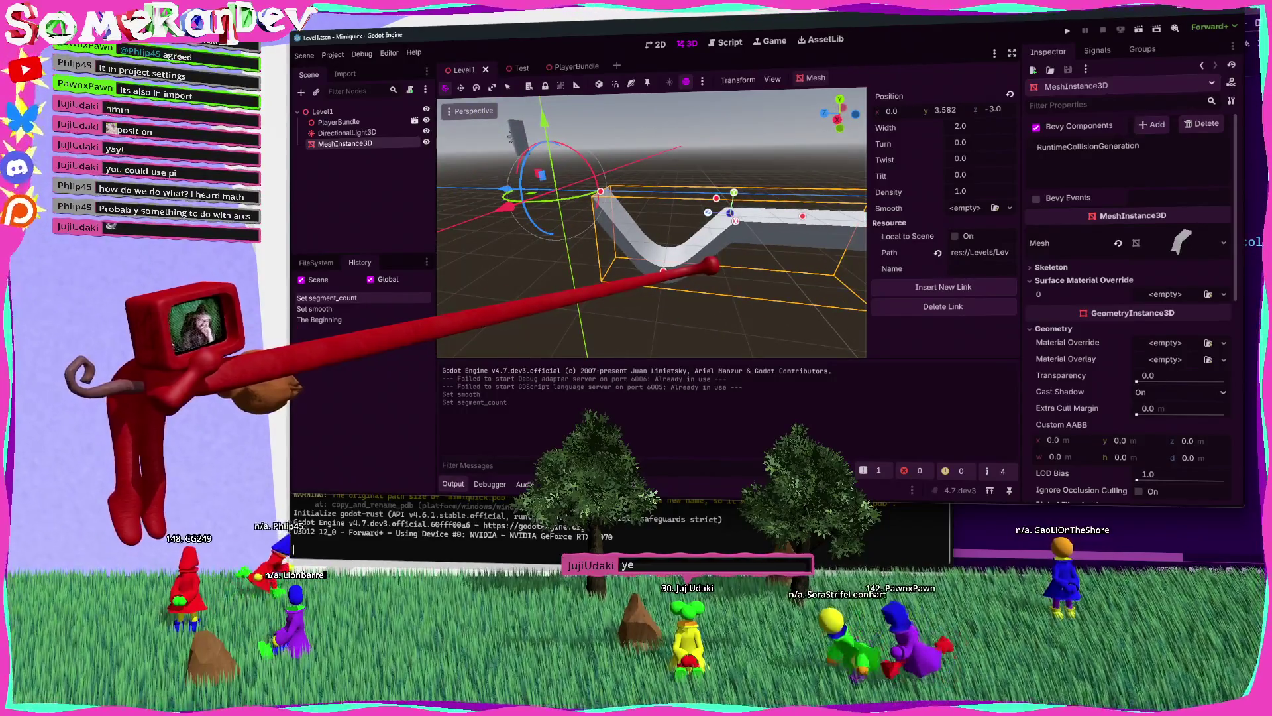
mouse_move(745, 246)
left_mouse_down()
mouse_move(761, 250)
mouse_move(752, 219)
mouse_move(752, 261)
mouse_move(647, 193)
left_mouse_up()
Step: Try a Tilt on the link, revert Tilt to 0, save, and return to the Rust editor
mouse_move(980, 172)
left_mouse_down()
mouse_move(766, 256)
mouse_move(744, 238)
mouse_move(765, 260)
left_mouse_up()
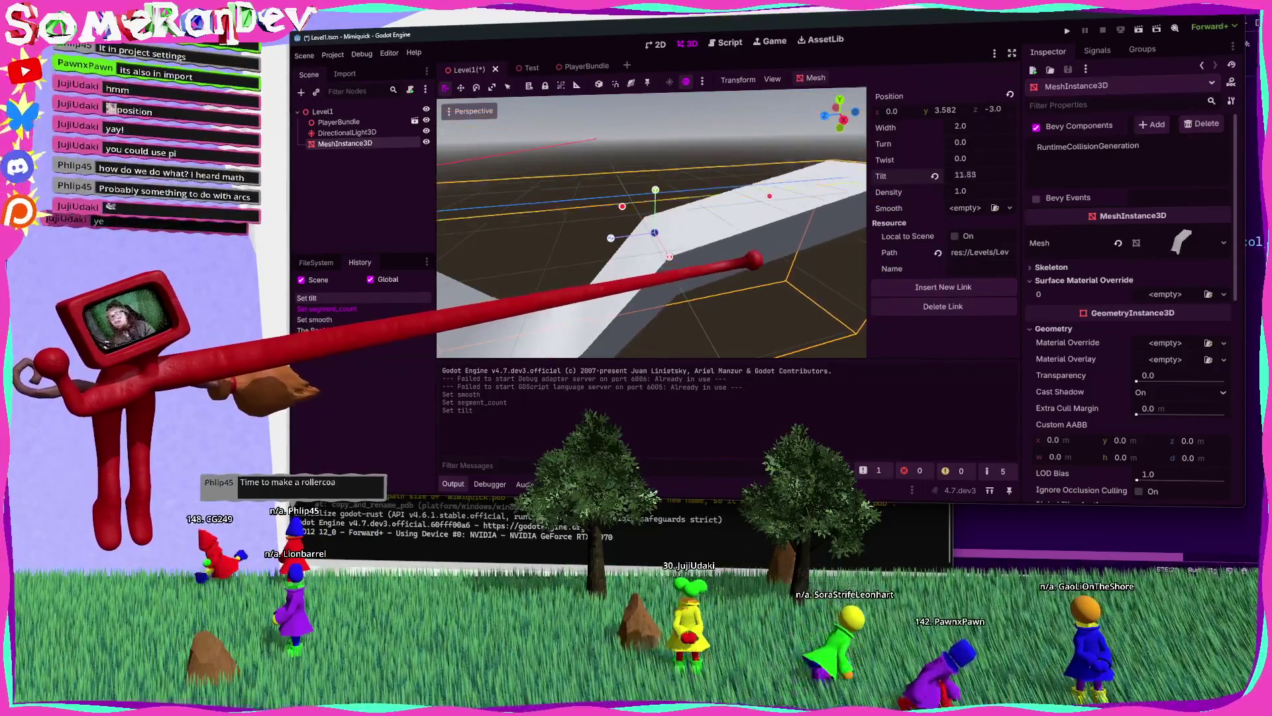
left_click(934, 176)
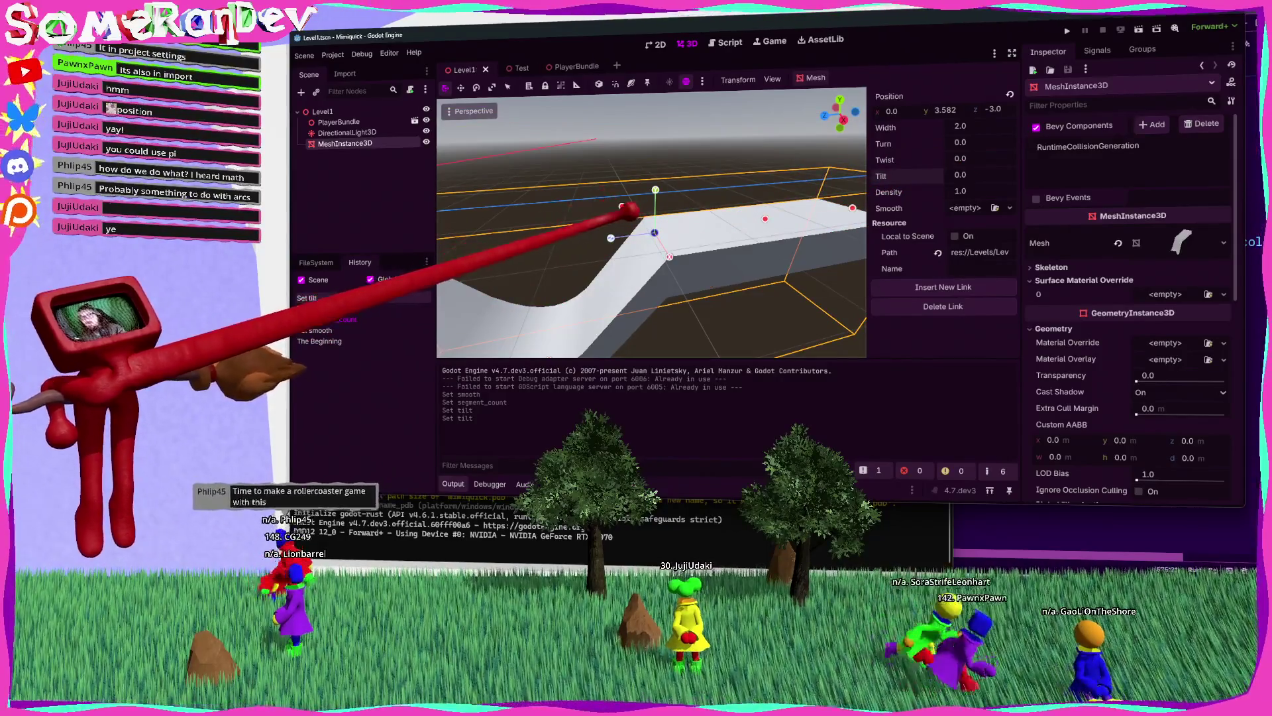
key("ctrl+s")
key("alt+Tab")
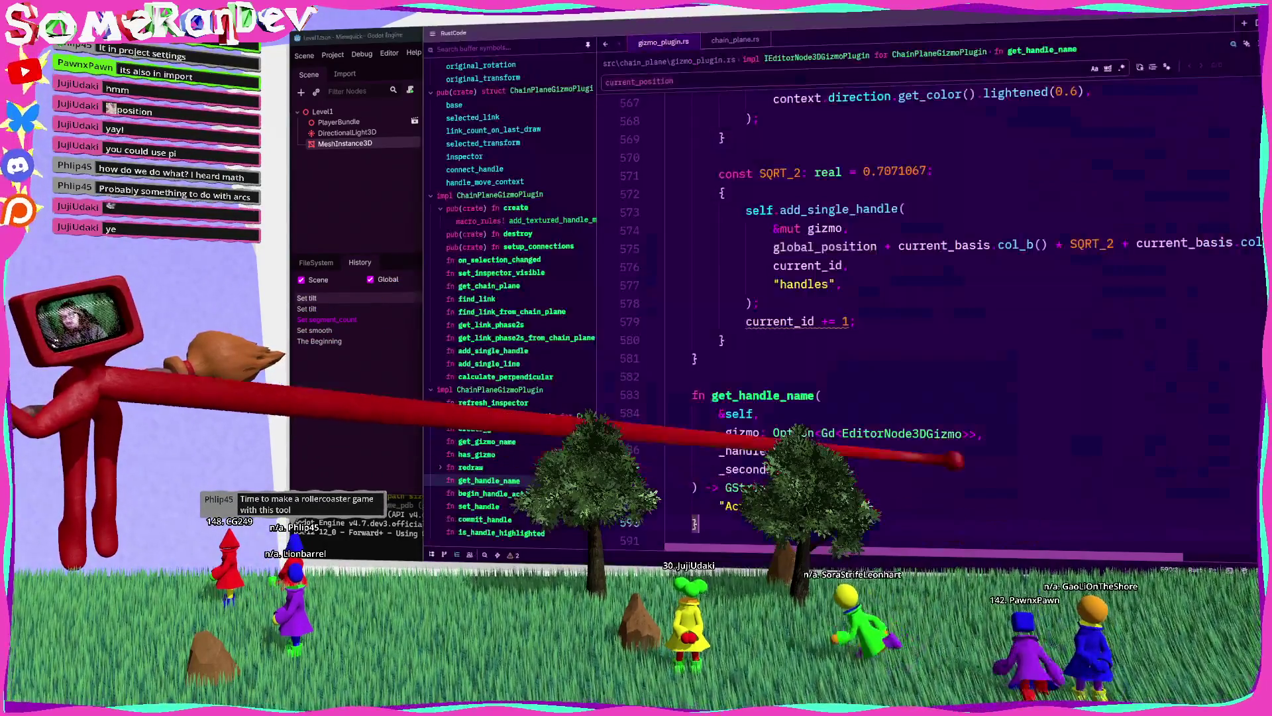
mouse_move(822, 242)
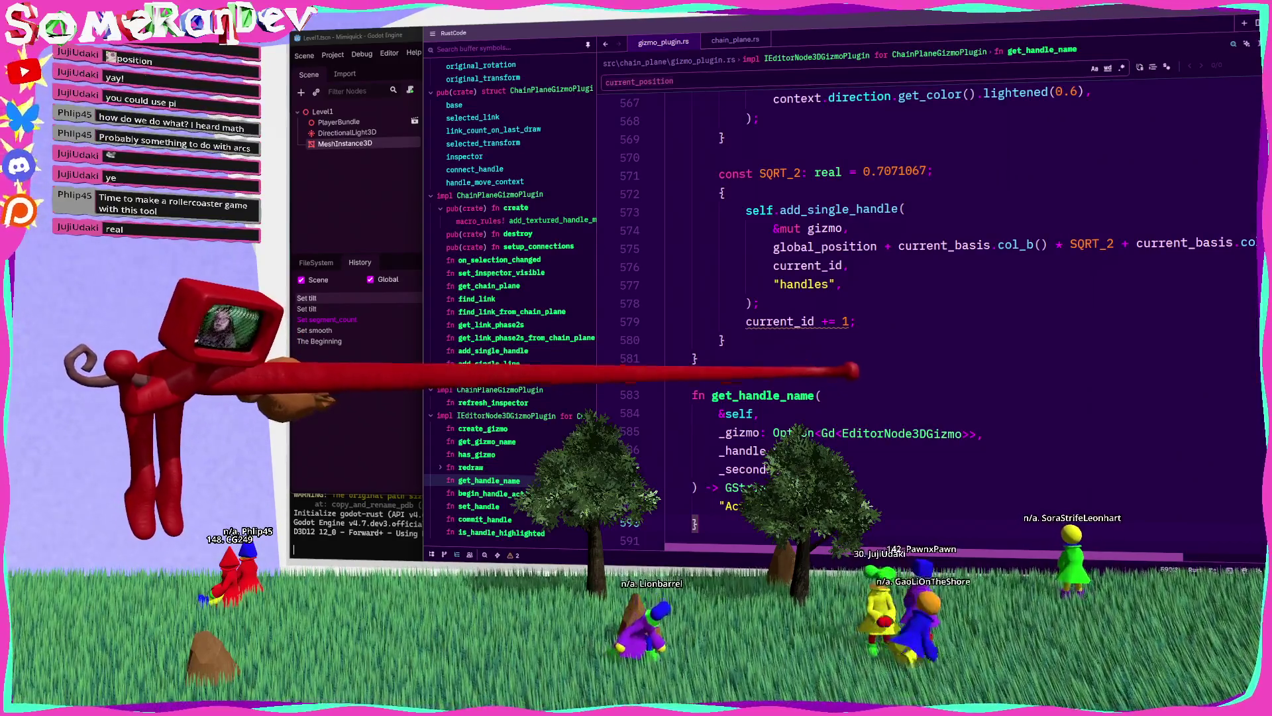
left_click(696, 358)
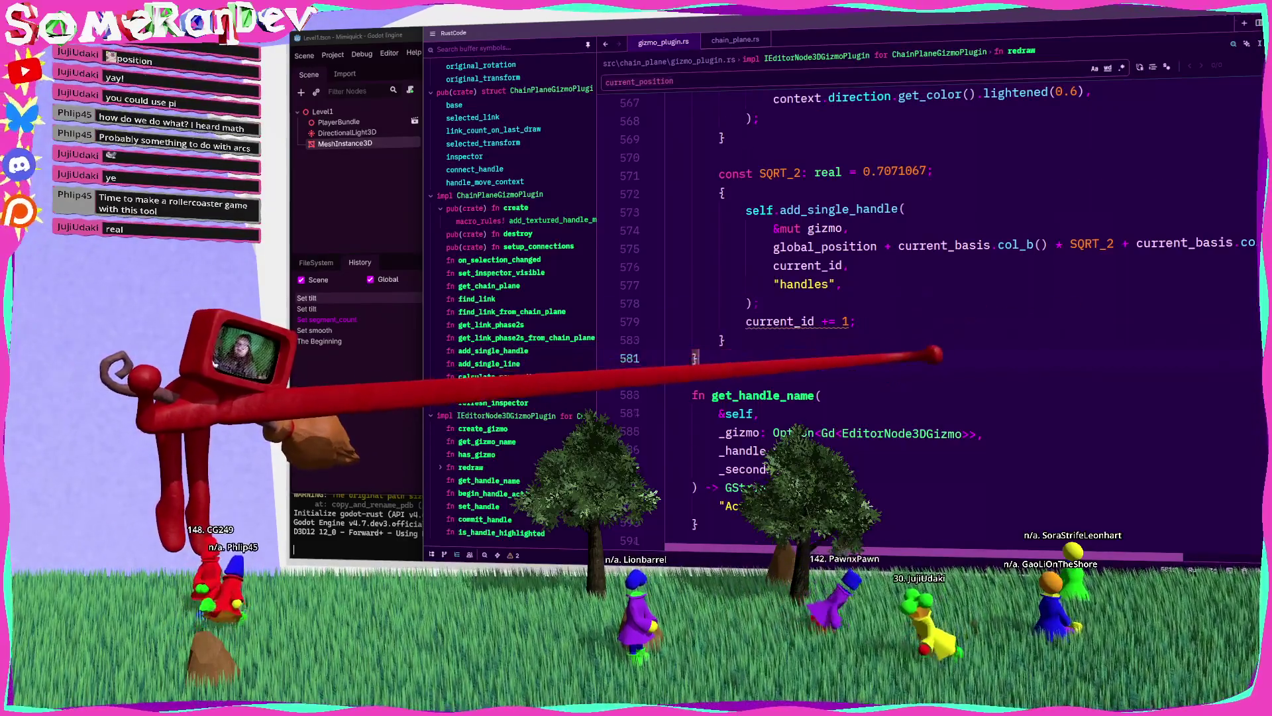
Step: Add a Rotate(Direction) variant after Move in the HandleKind enum
scroll(855, 358, "down", 10)
scroll(888, 363, "up", 2)
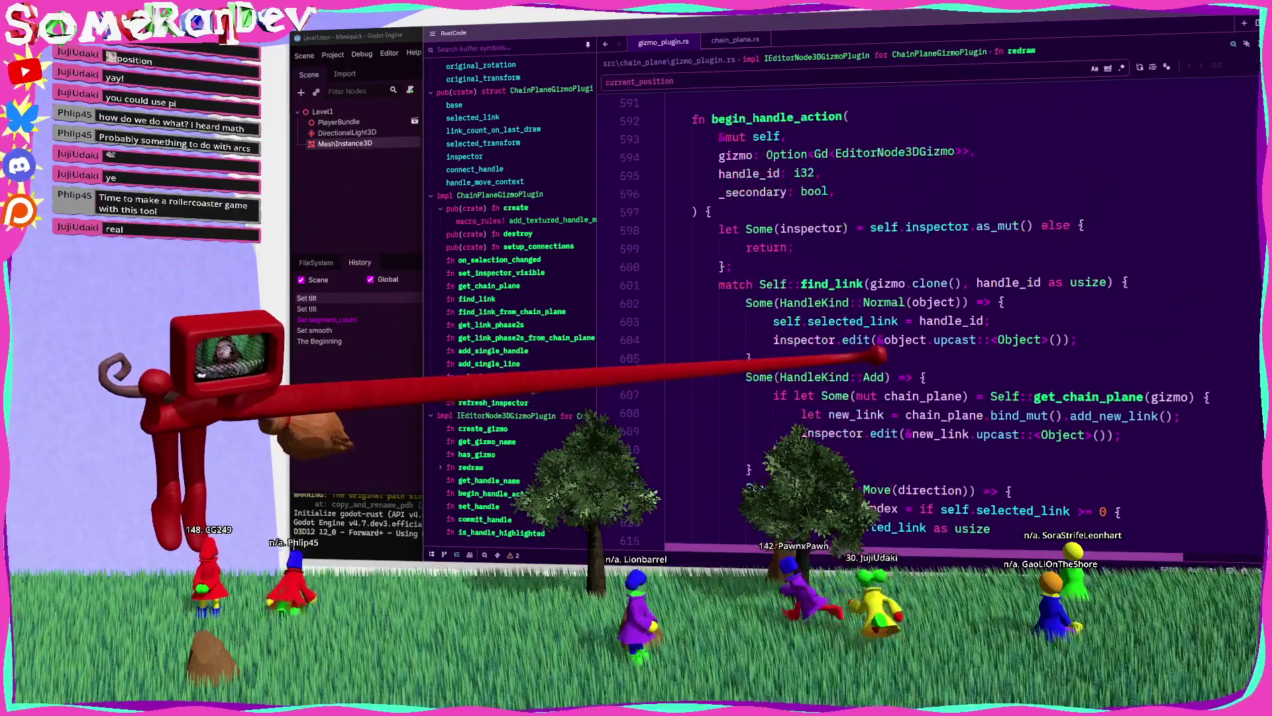
left_click(812, 285, "ctrl")
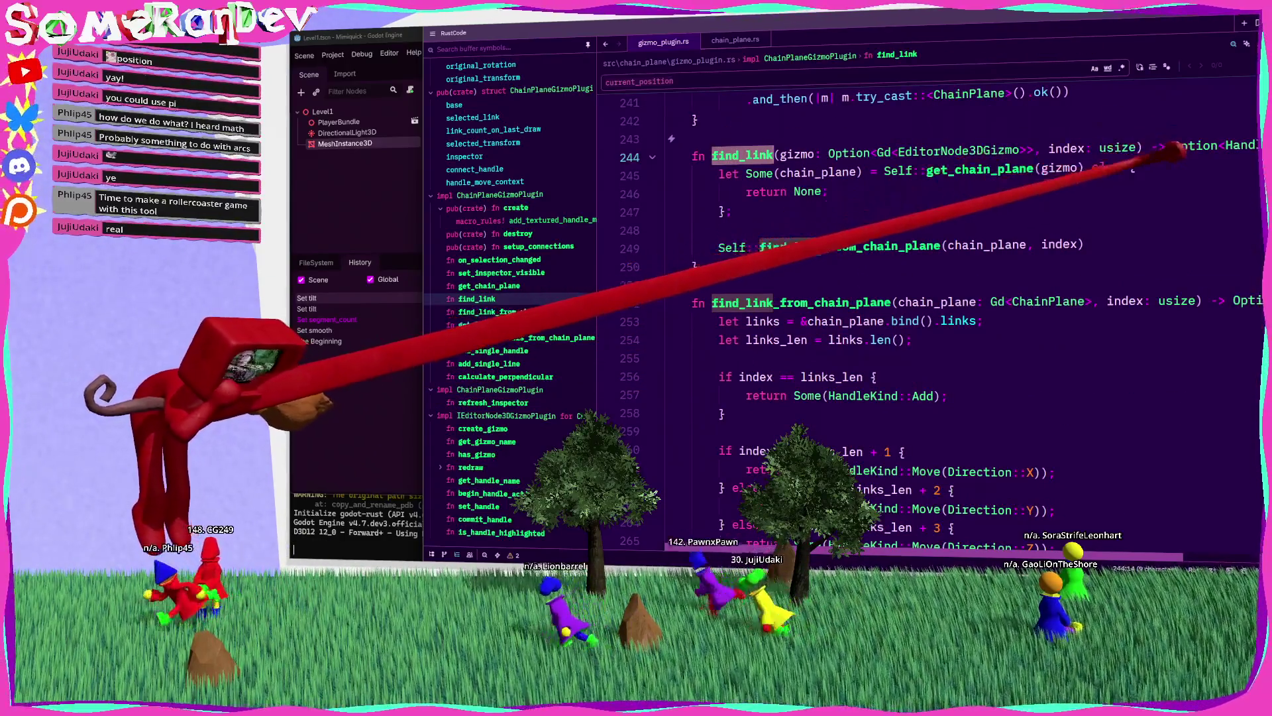
scroll(1126, 152, "right", 3)
left_click(1206, 147, "ctrl")
left_click(798, 211)
key("Return")
type("Rotate(")
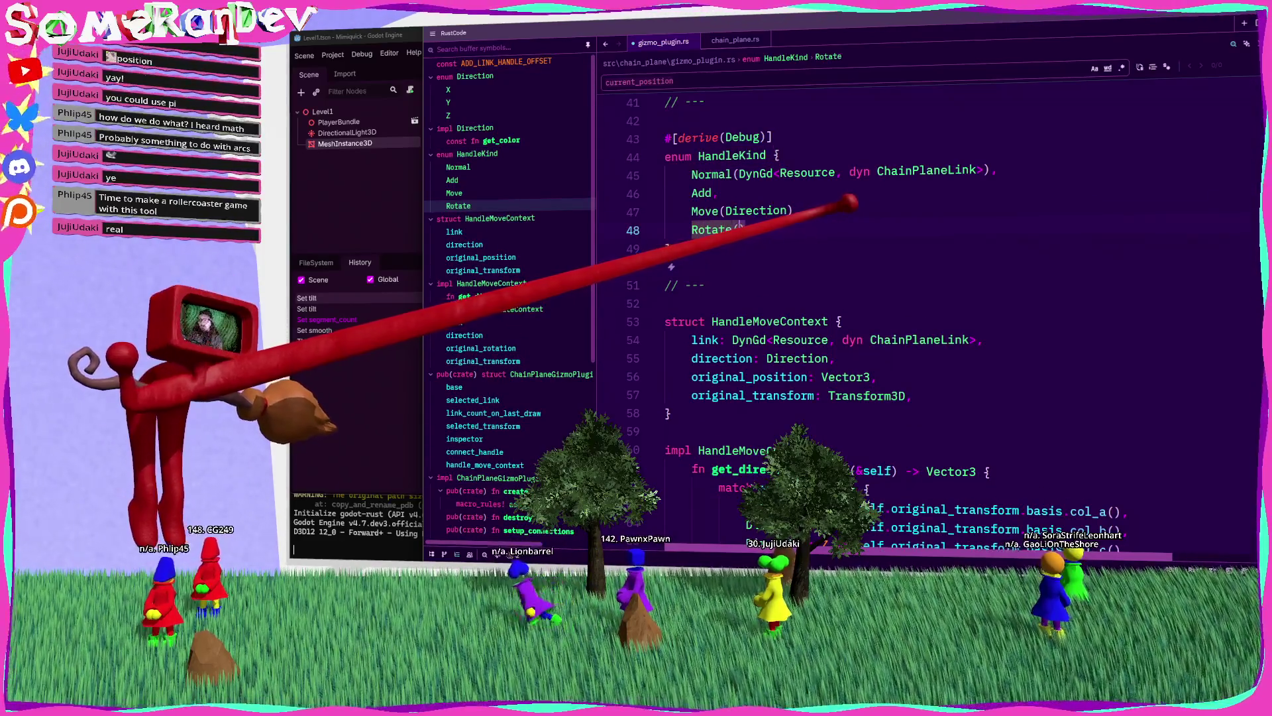
type("Direction")
key("Return")
type("),")
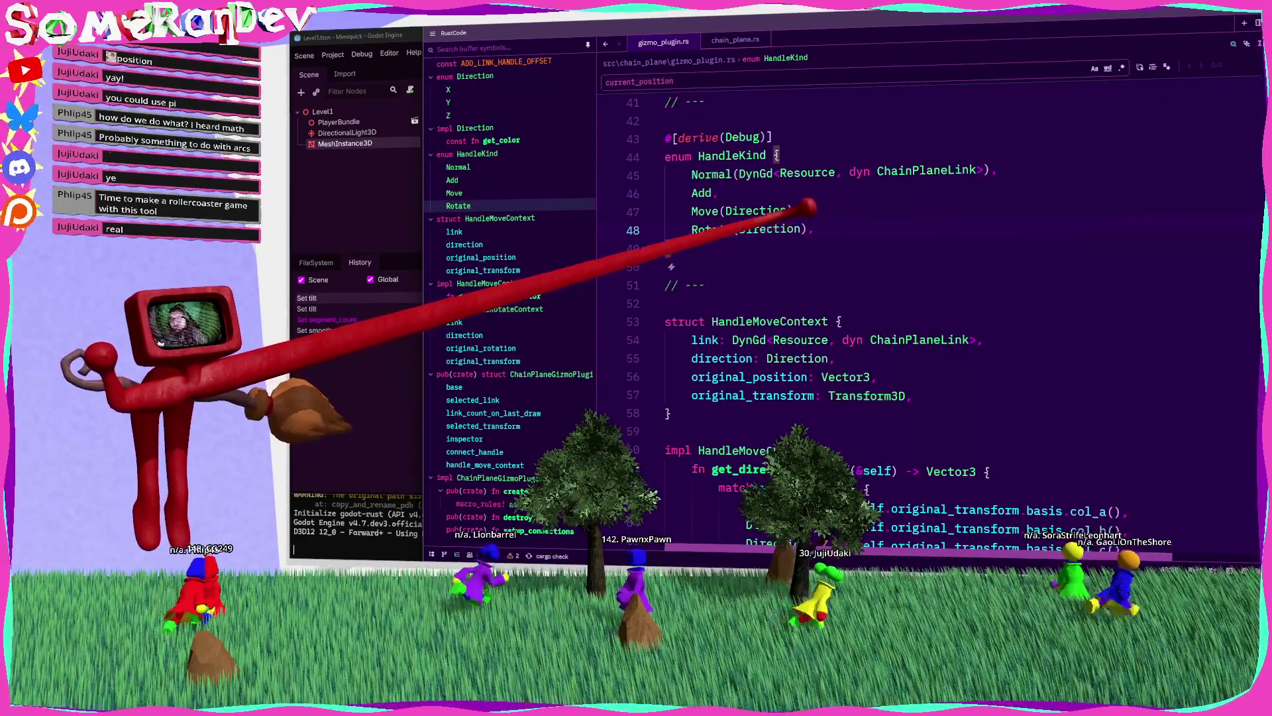
Step: Search for HandleKind and go to its third match in find_link_from_chain_plane
double_click(732, 155)
key("ctrl+f")
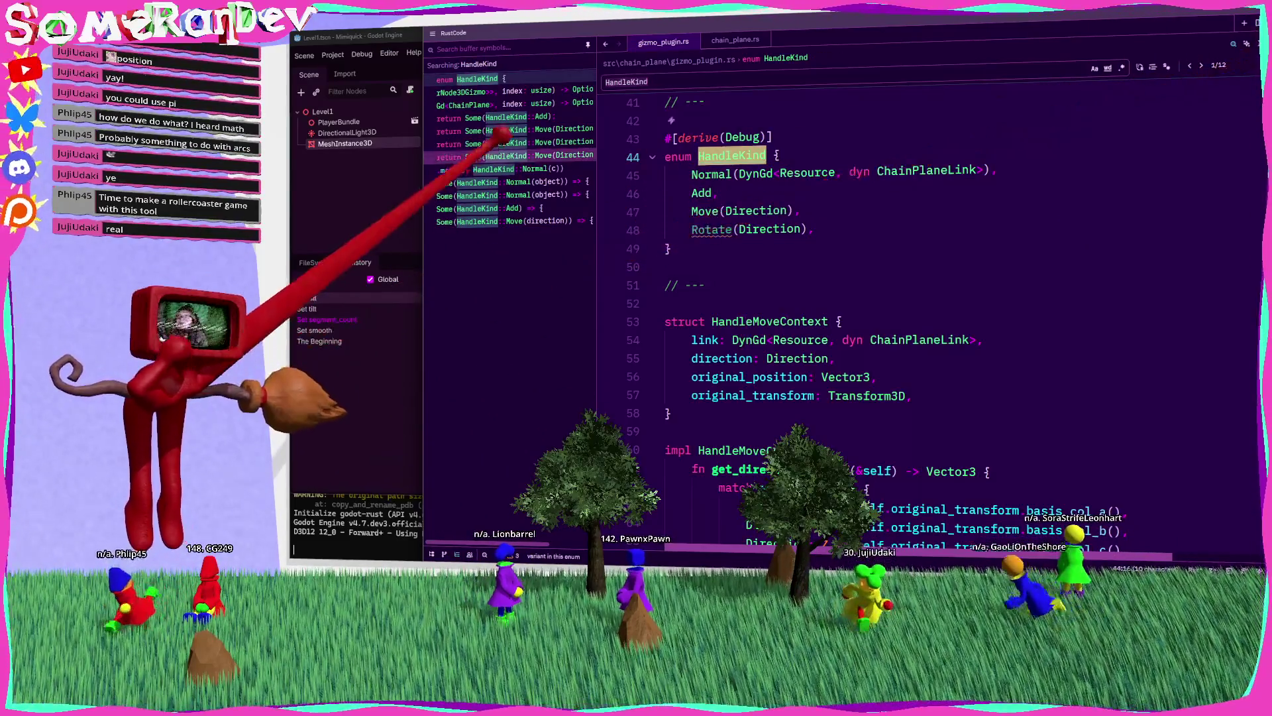
key("Return")
key("Return")
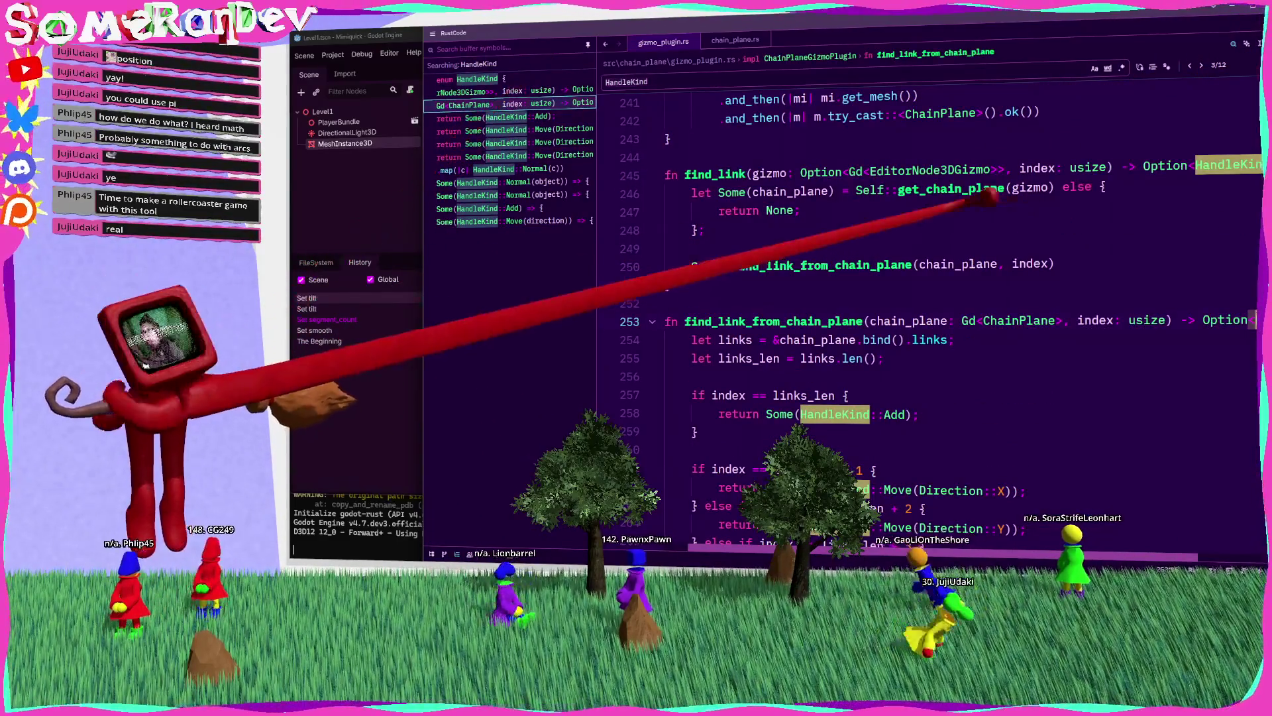
scroll(852, 292, "down", 6)
scroll(848, 292, "up", 4)
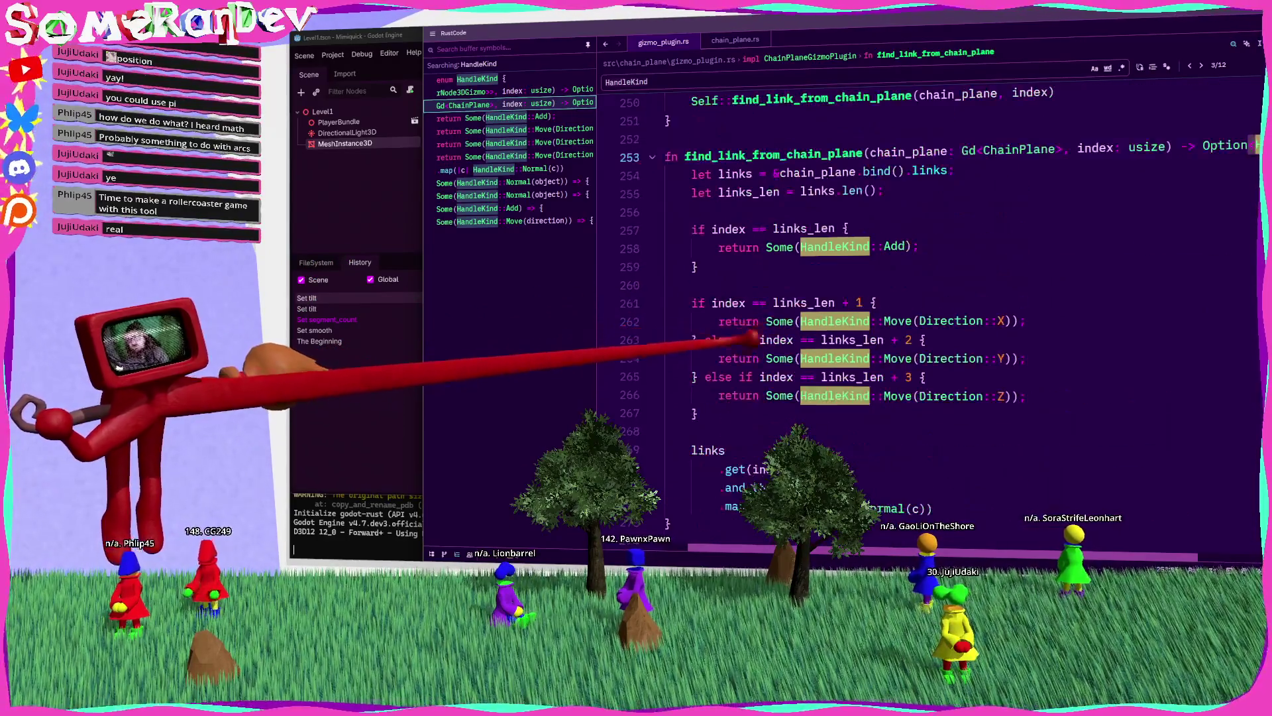
left_click(691, 303)
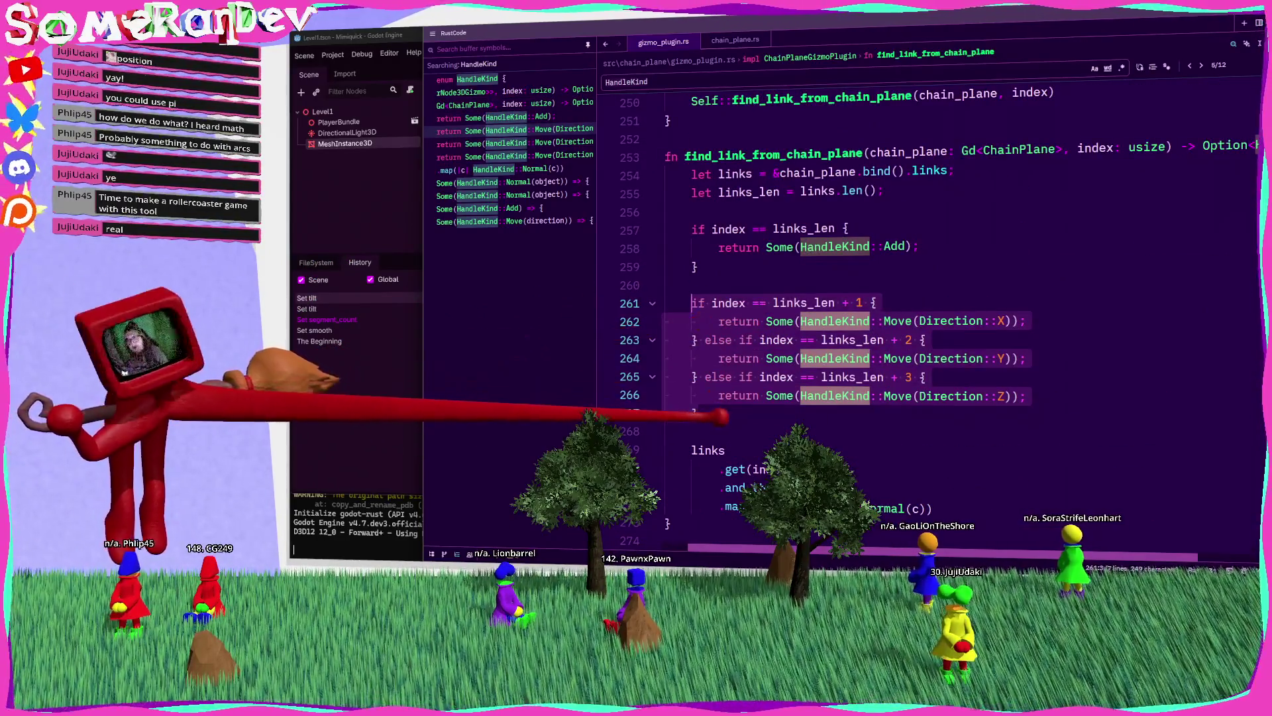
Step: Duplicate the Move if/else block and change its offsets to links_len + 4, + 5, + 6
key("ctrl+v")
double_click(862, 376)
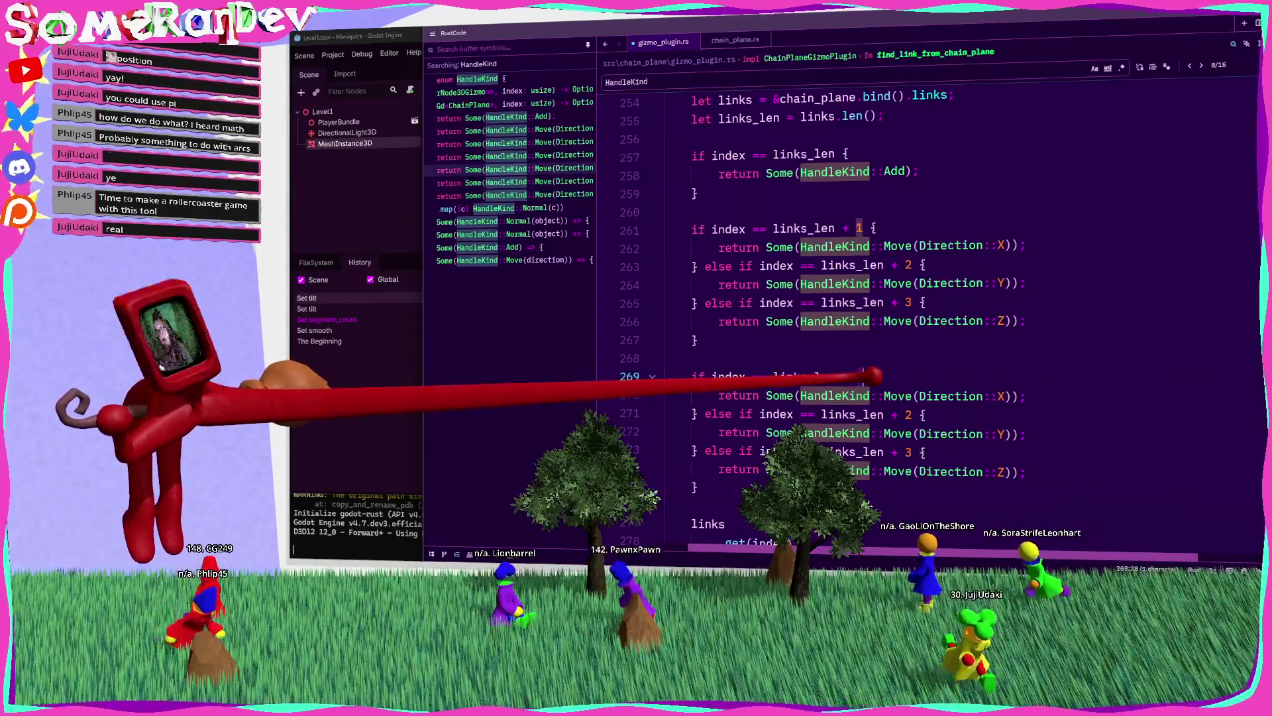
type("4")
double_click(910, 414)
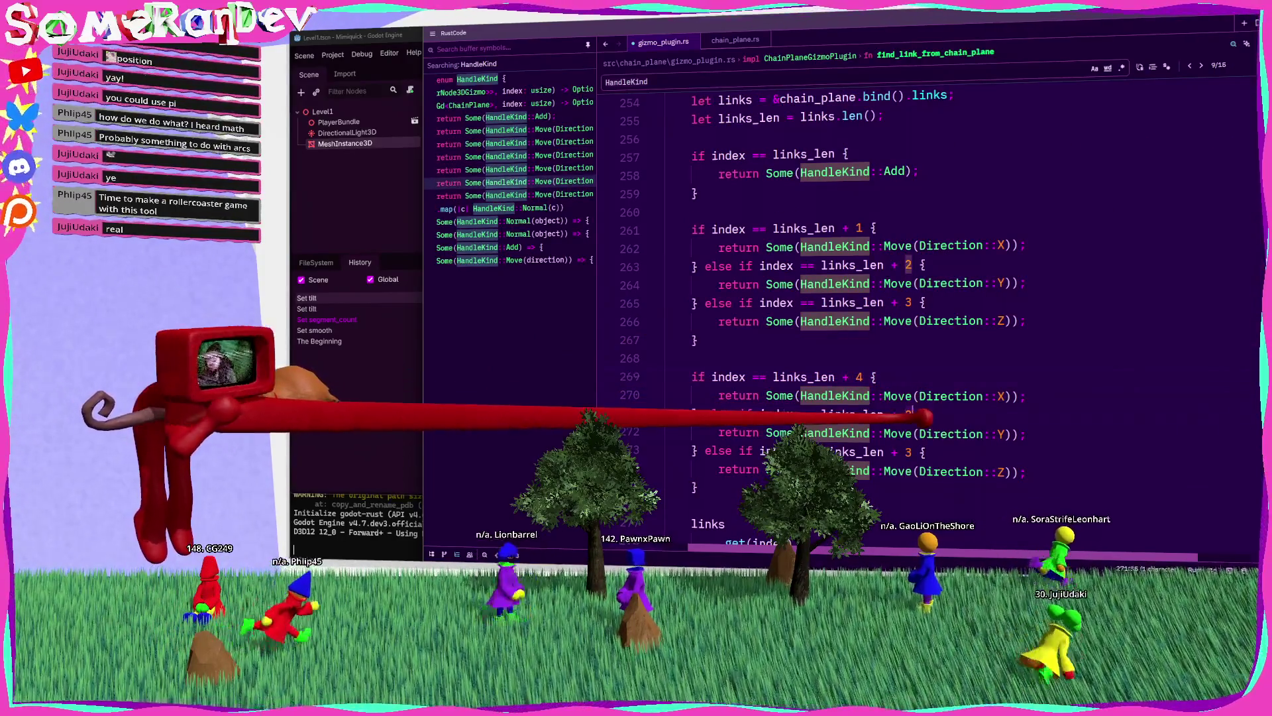
type("5")
double_click(909, 451)
type("6")
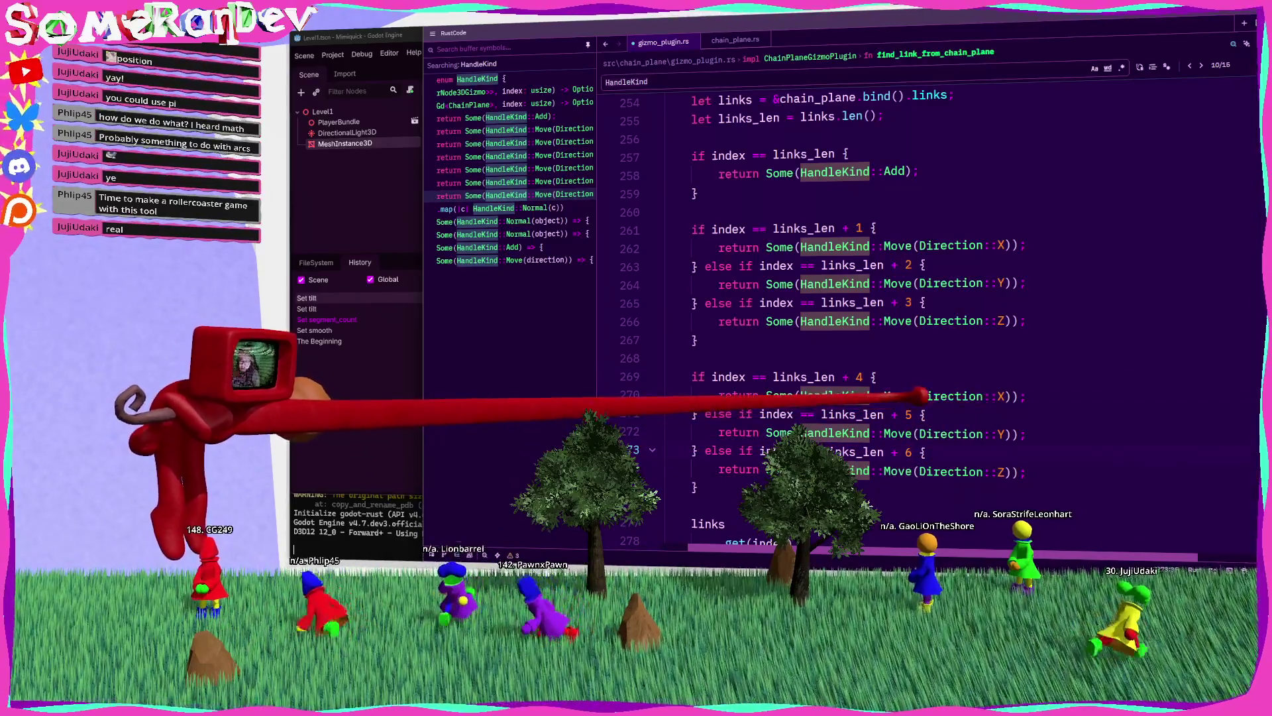
Step: Replace Move with Rotate on lines 270, 272 and 274, and save gizmo_plugin.rs
double_click(898, 396)
type("t")
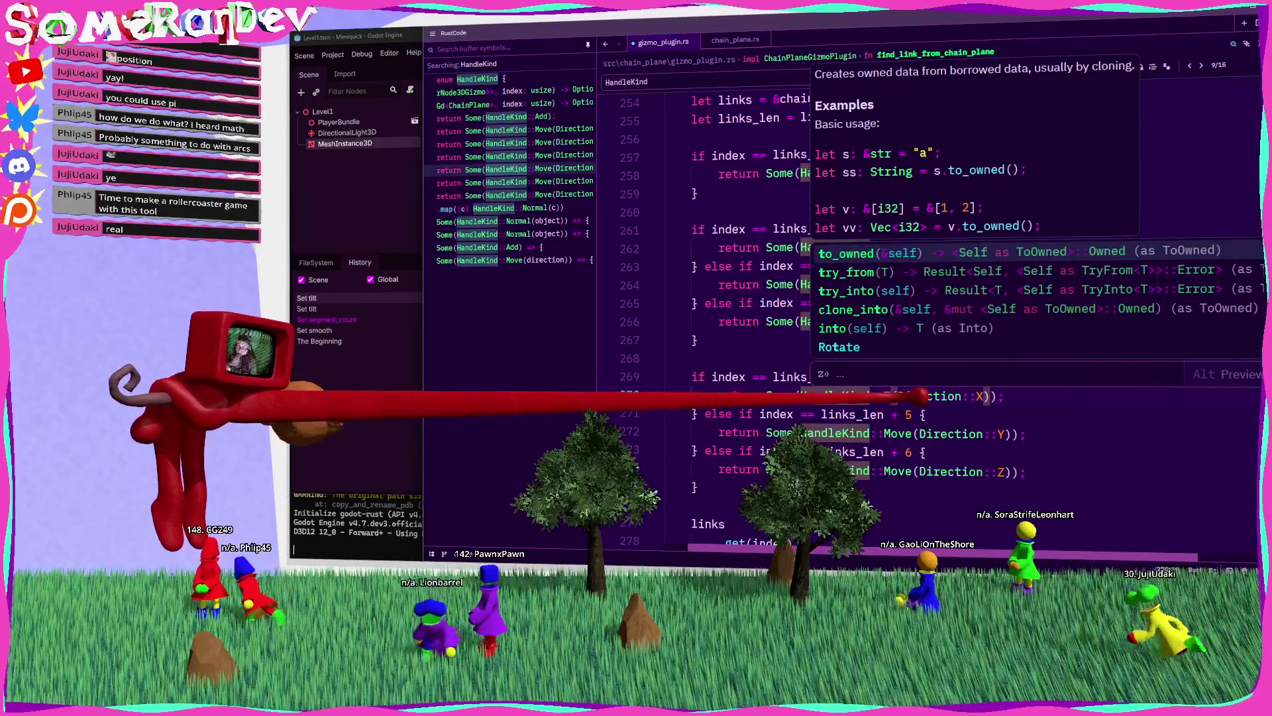
key("BackSpace")
type("Ro")
key("Return")
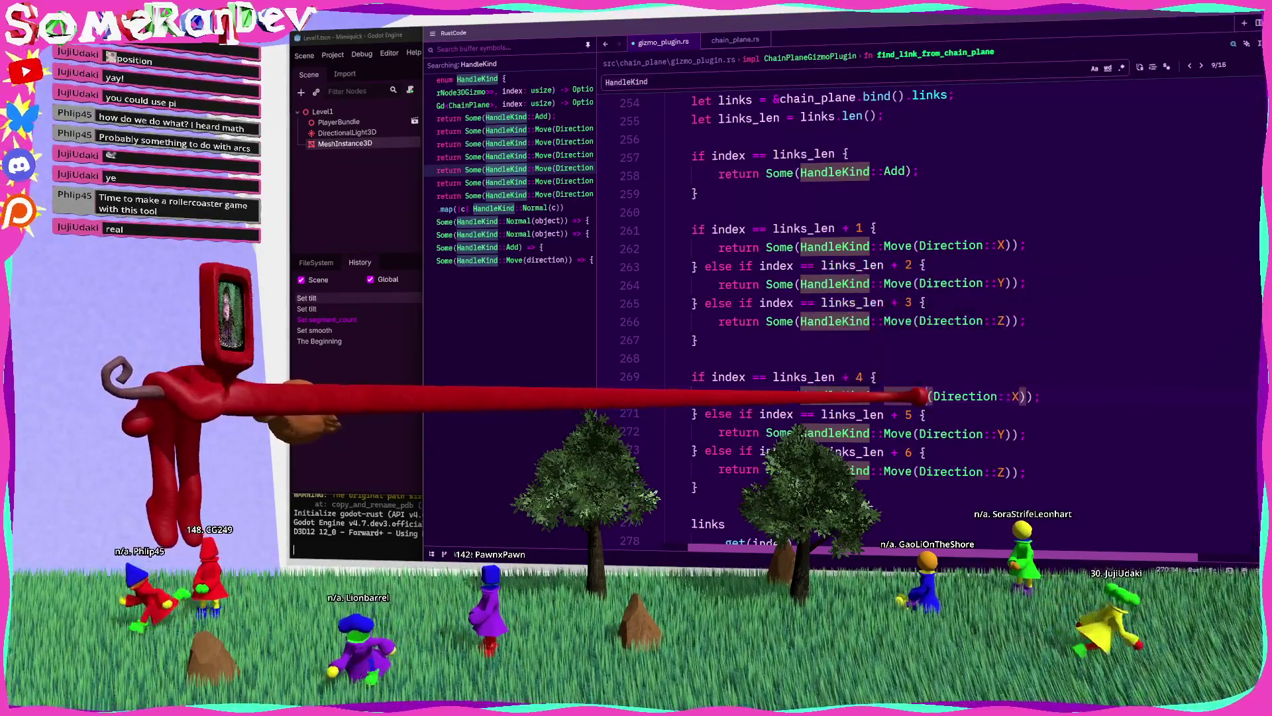
double_click(897, 433)
type("Rotate")
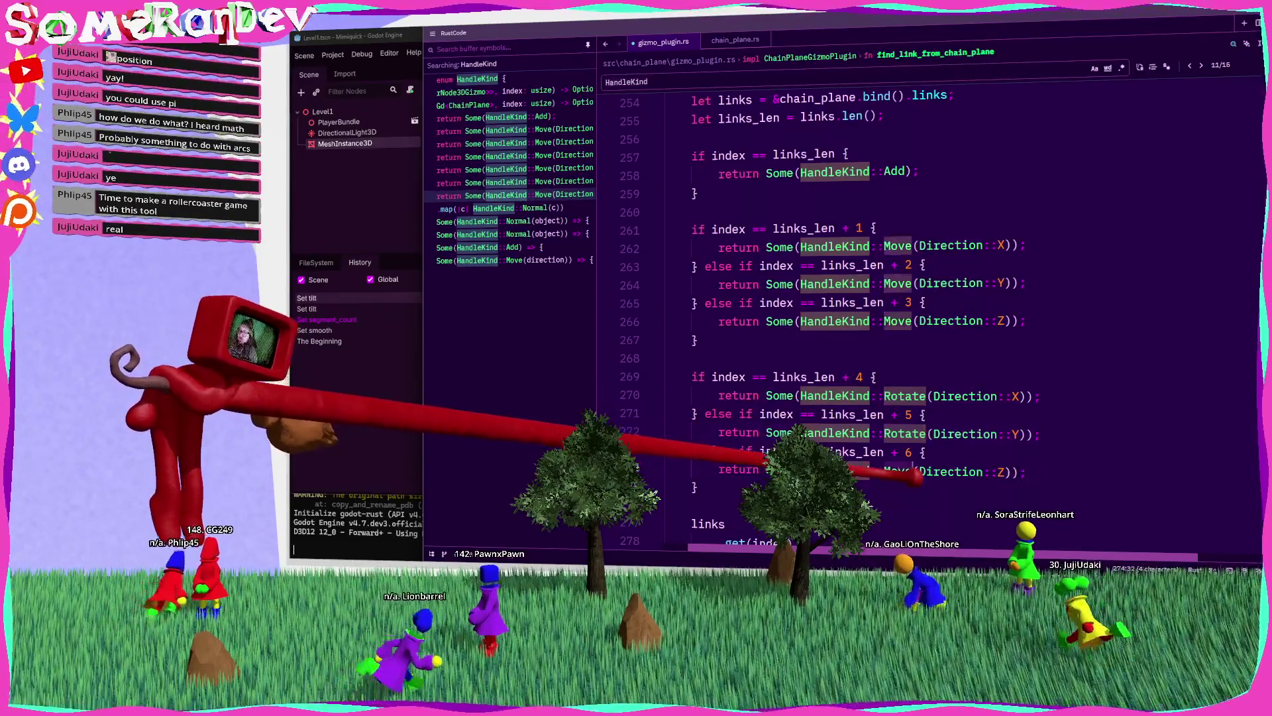
double_click(898, 471)
type("Rotate")
key("ctrl+s")
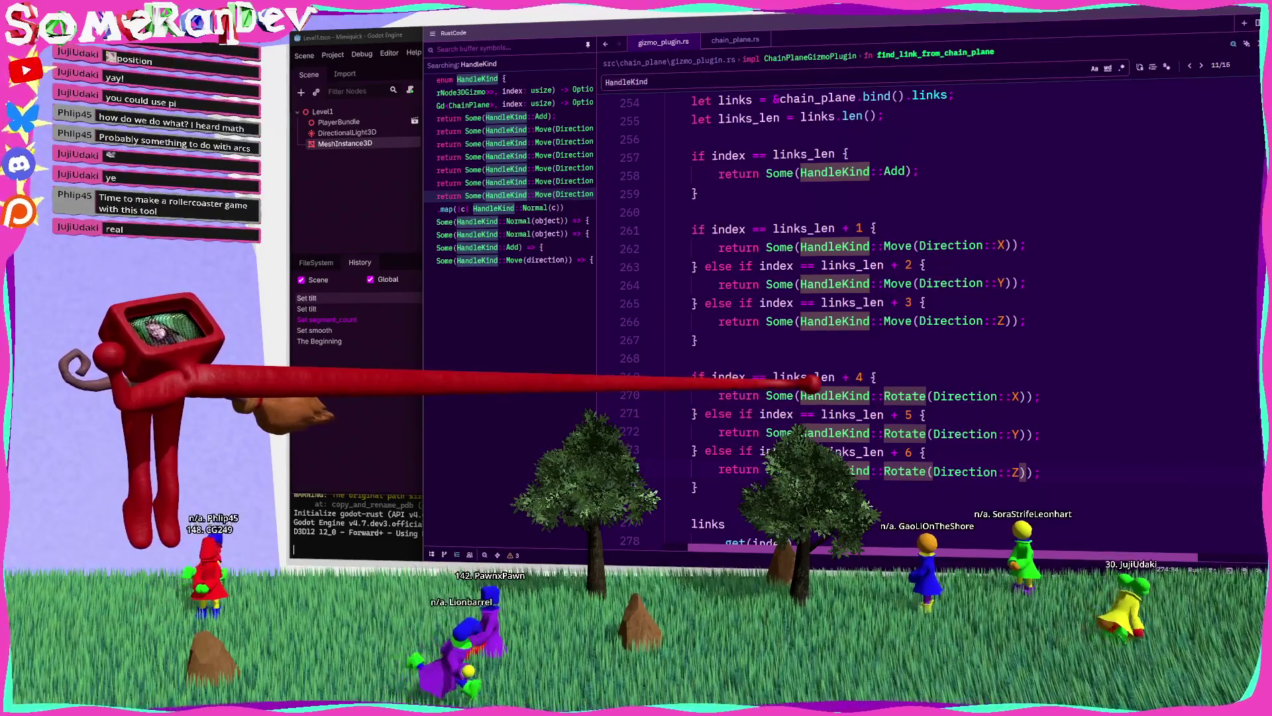
Step: Step back through the HandleKind matches to the last one
mouse_move(805, 377)
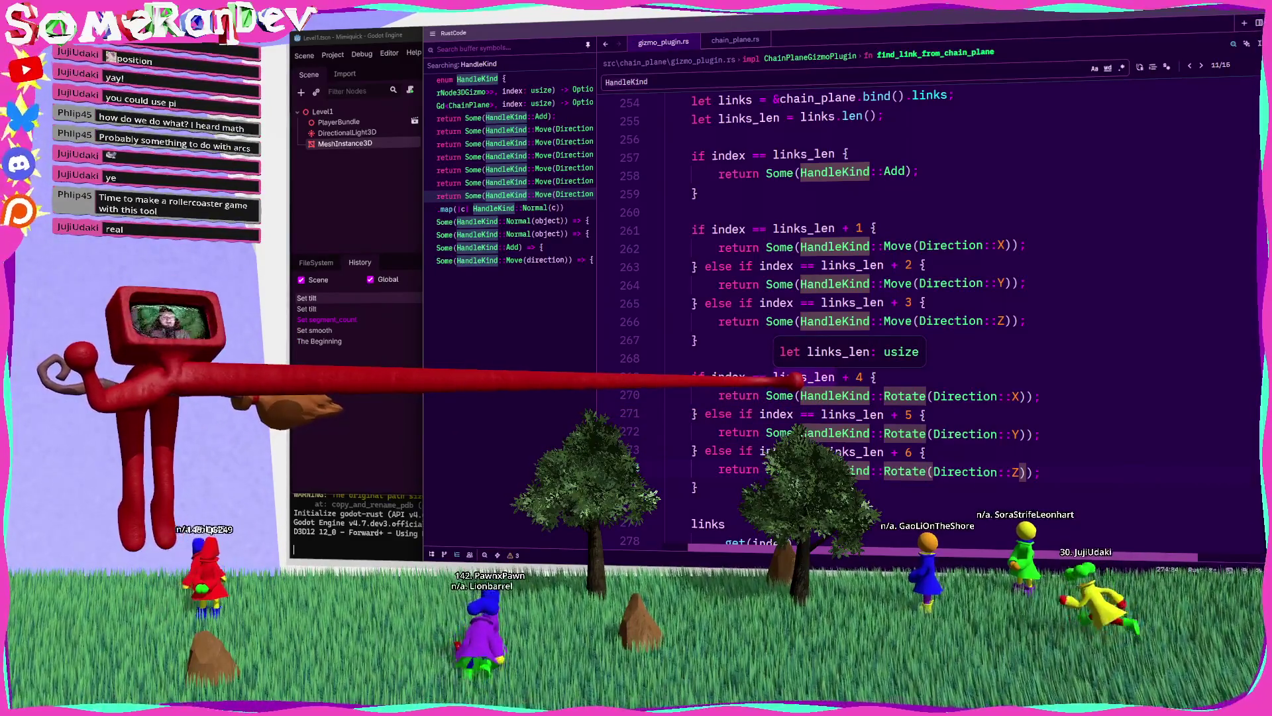
key("shift+Return")
key("shift+Return")
key("shift+Return")
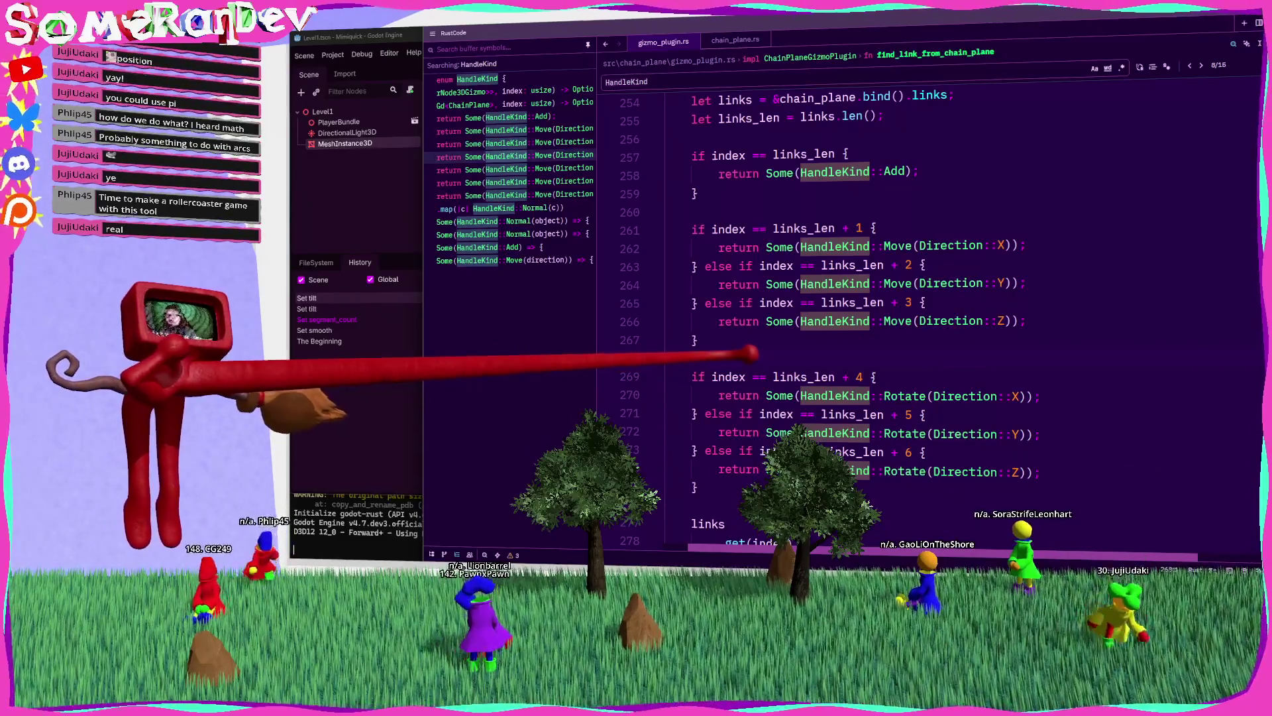
key("shift+Return")
key("shift+Return")
key("shift+Return")
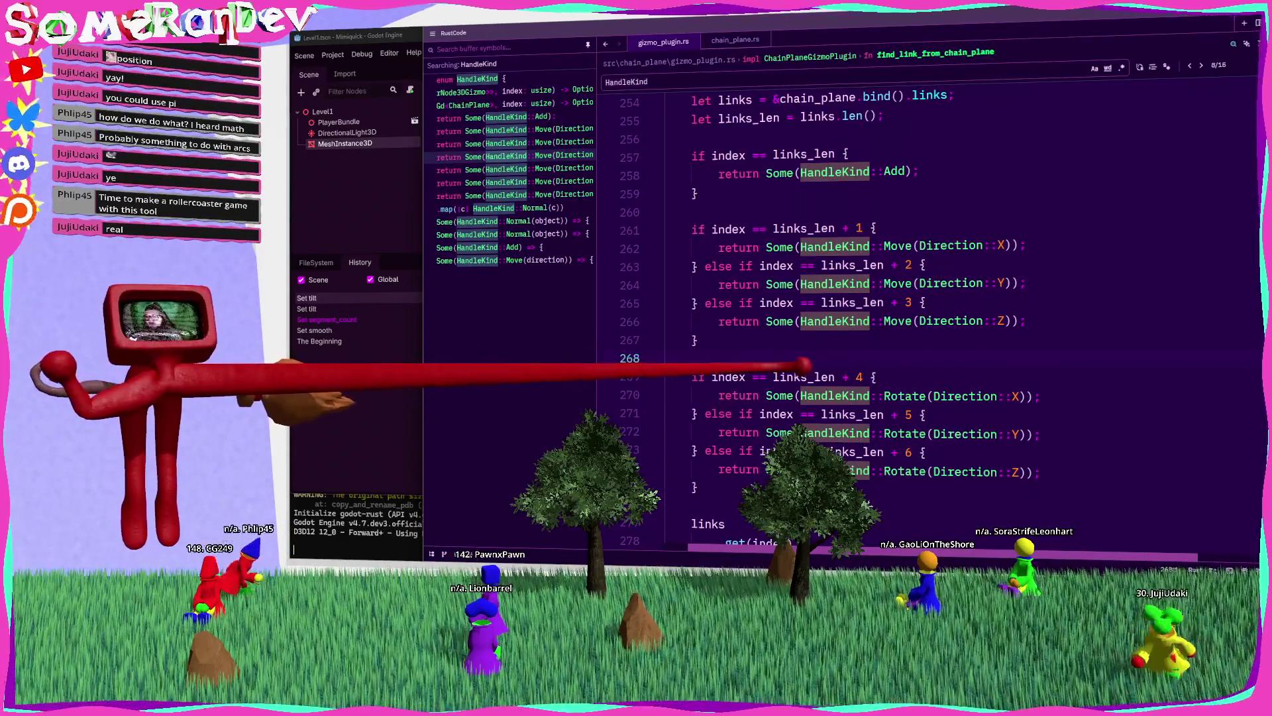
scroll(747, 358, "down", 3)
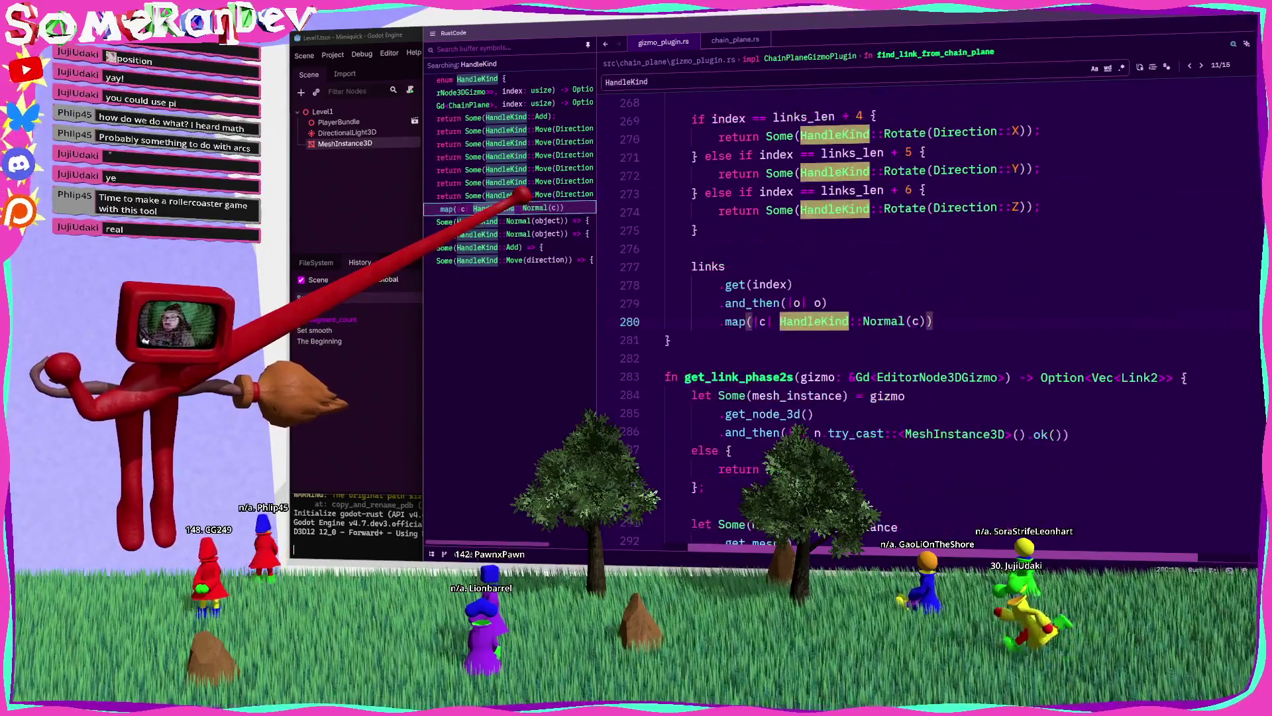
Step: Paste a copy of the Move(direction) arm in begin_handle_action and rename it Rotate
left_click(503, 233)
scroll(928, 318, "down", 7)
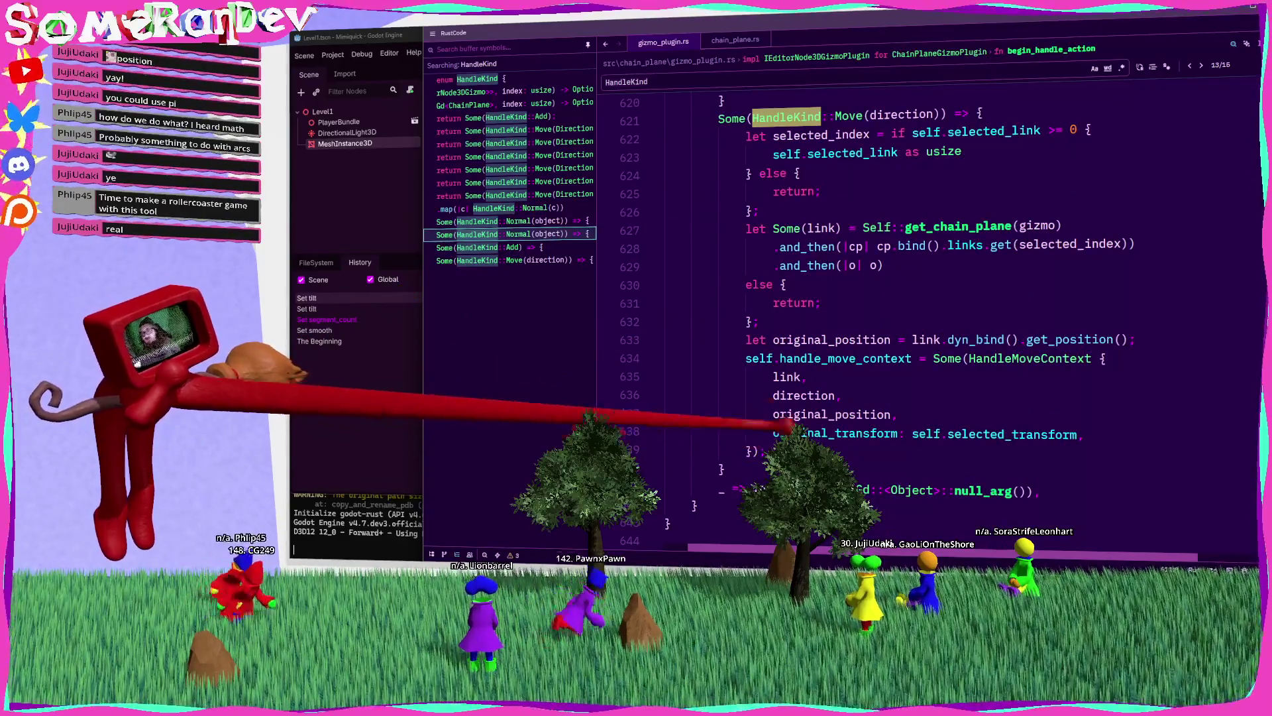
left_click(514, 260)
key("Return")
key("Return")
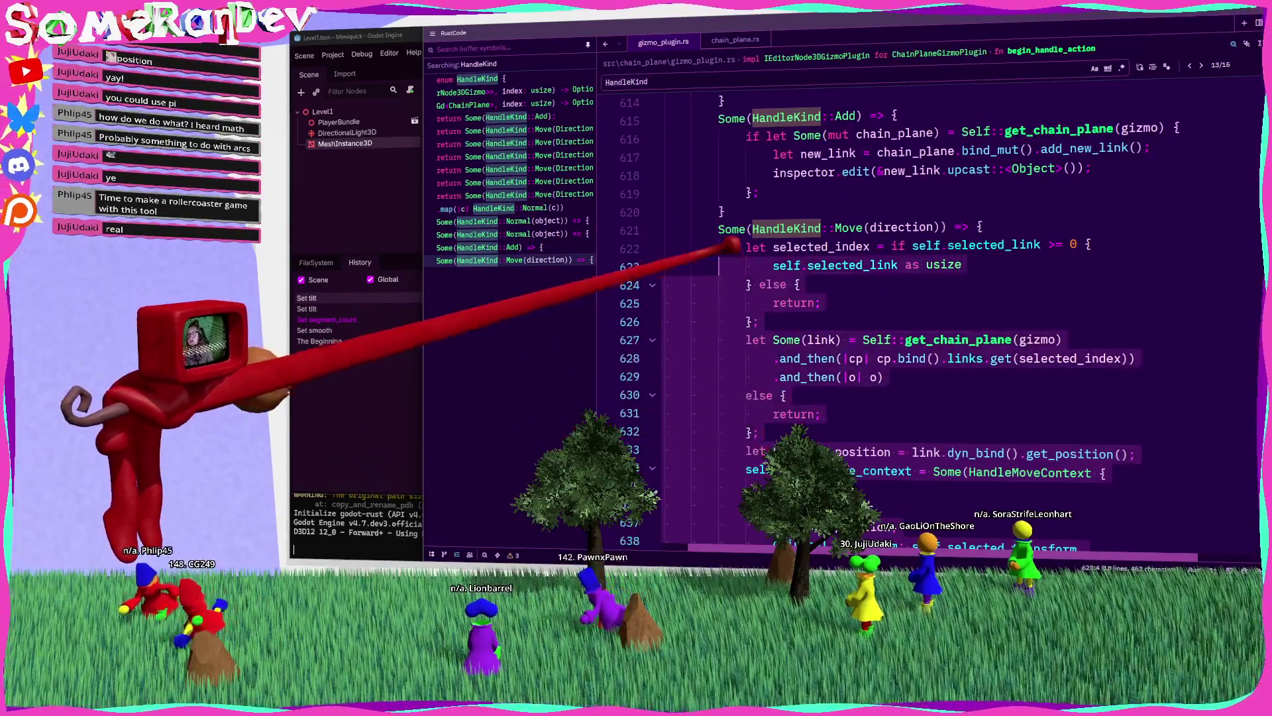
key("ctrl+v")
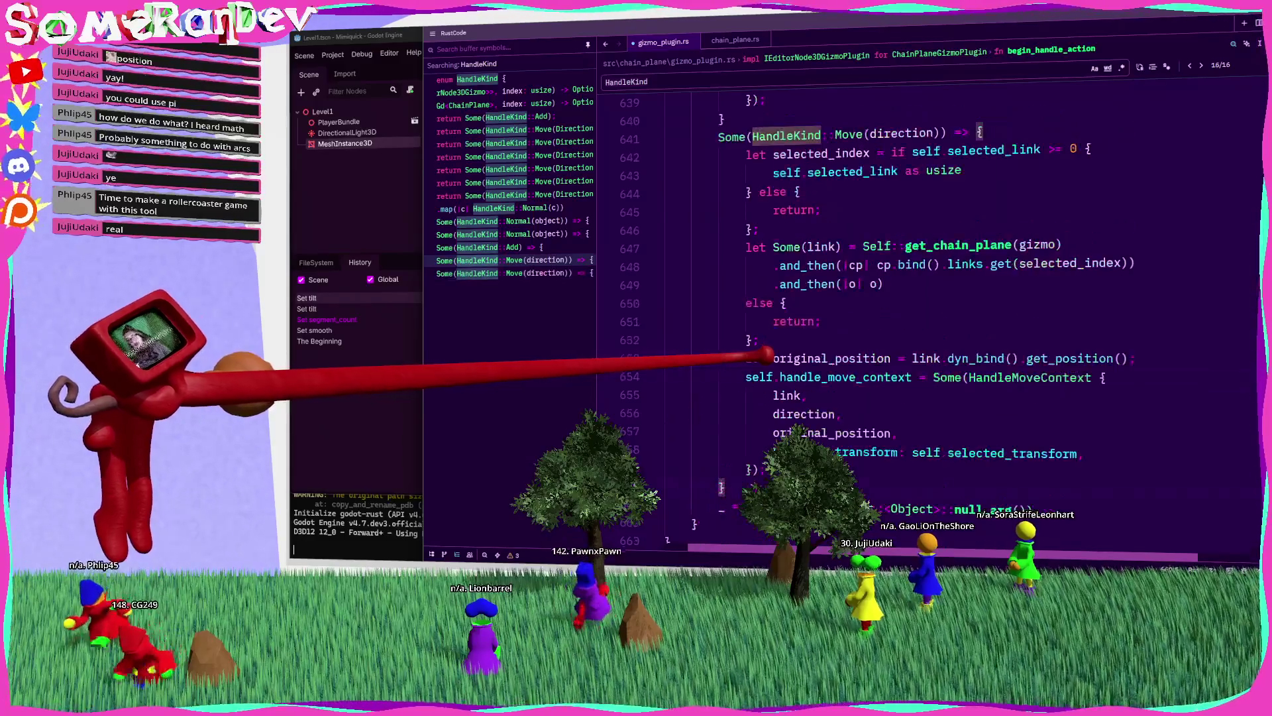
double_click(862, 129)
type("Rotat")
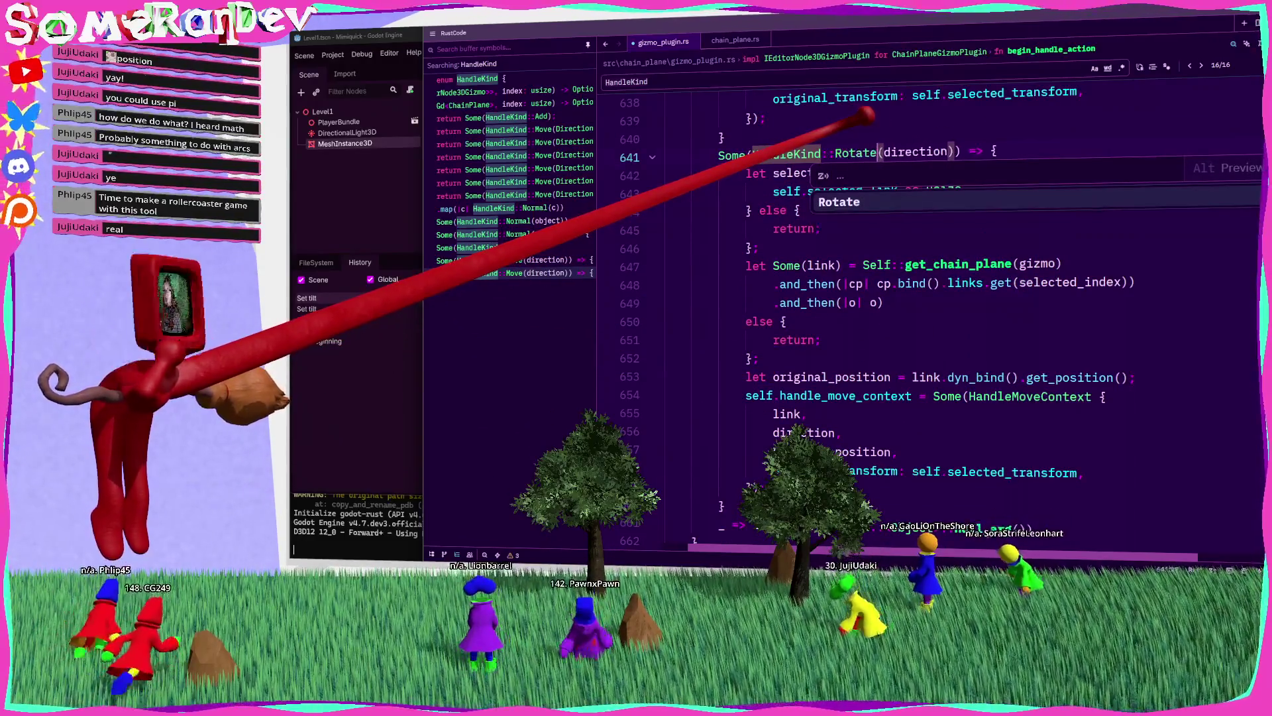
key("Return")
Step: Check where selected_index, link and selected_link are used in the Rotate arm
scroll(862, 298, "up", 2)
left_click(774, 284)
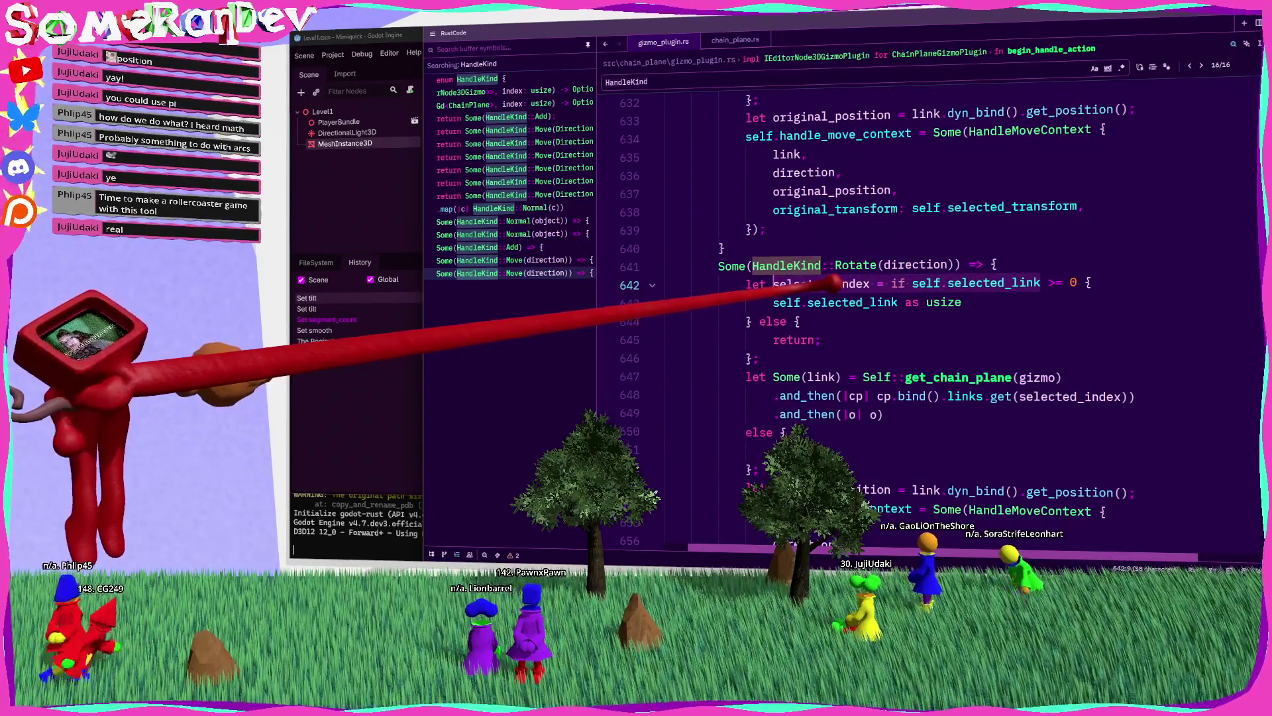
mouse_move(825, 283)
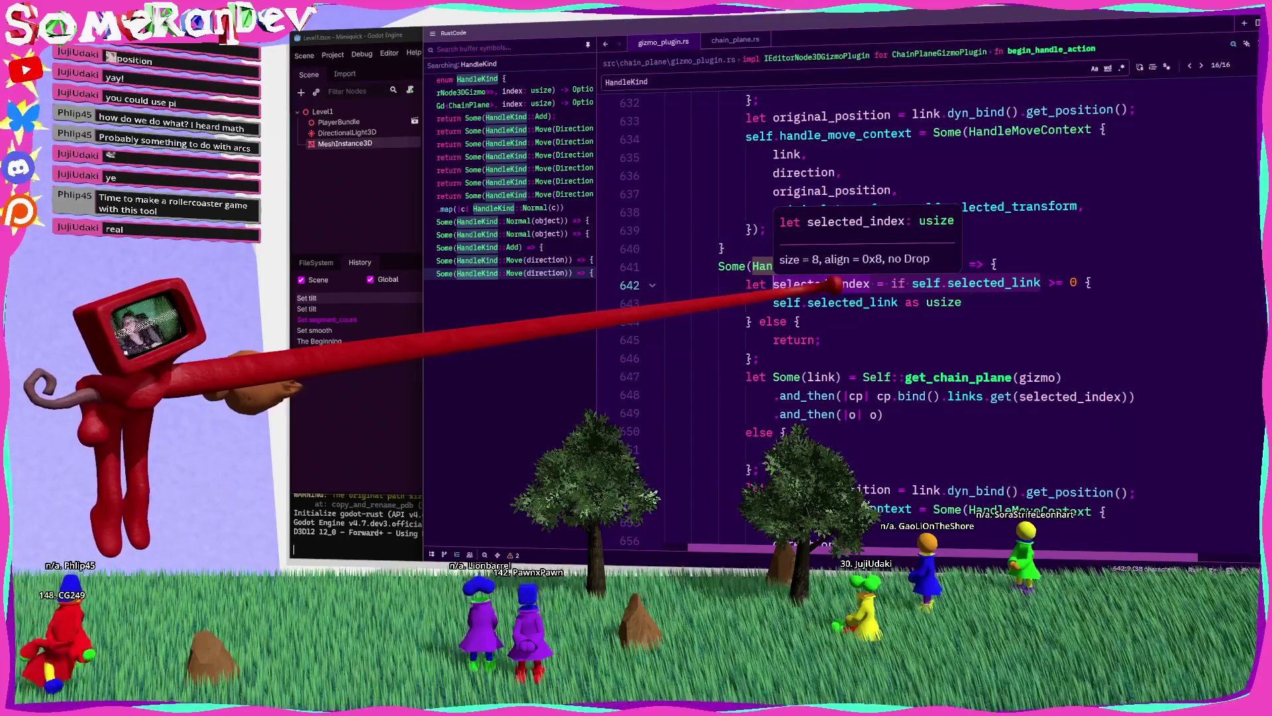
double_click(851, 284)
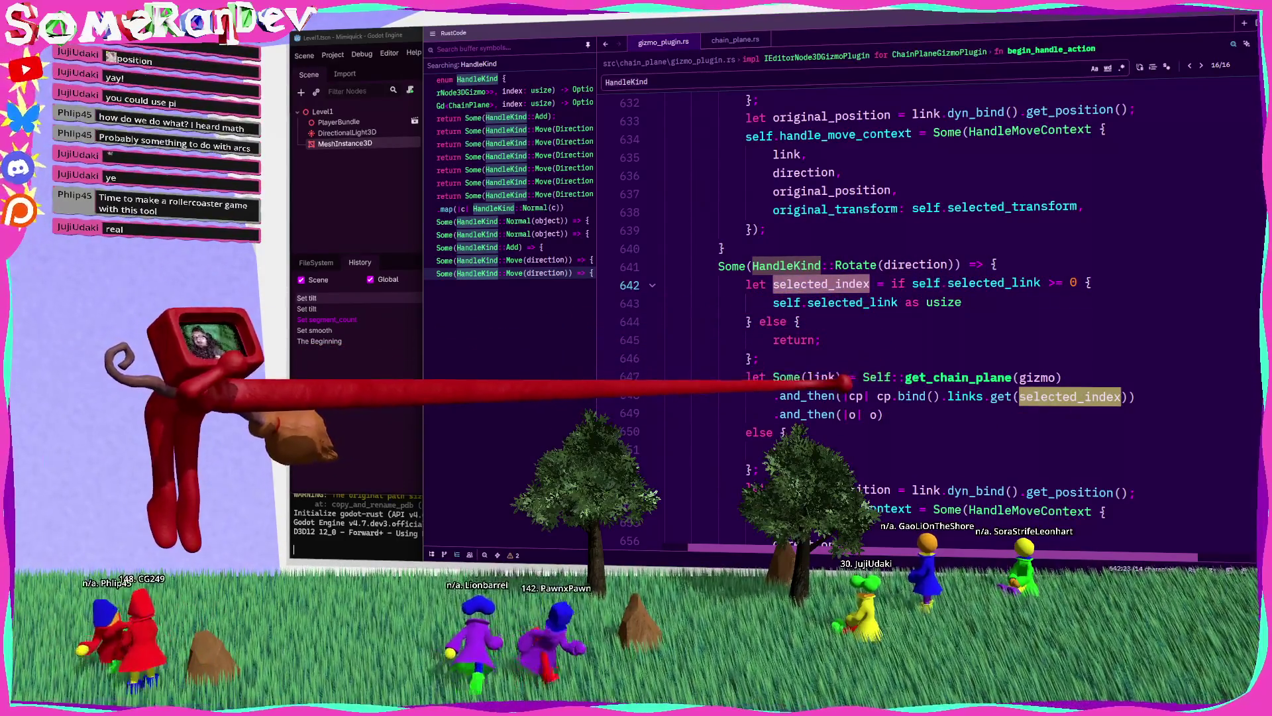
double_click(825, 377)
scroll(875, 369, "down", 3)
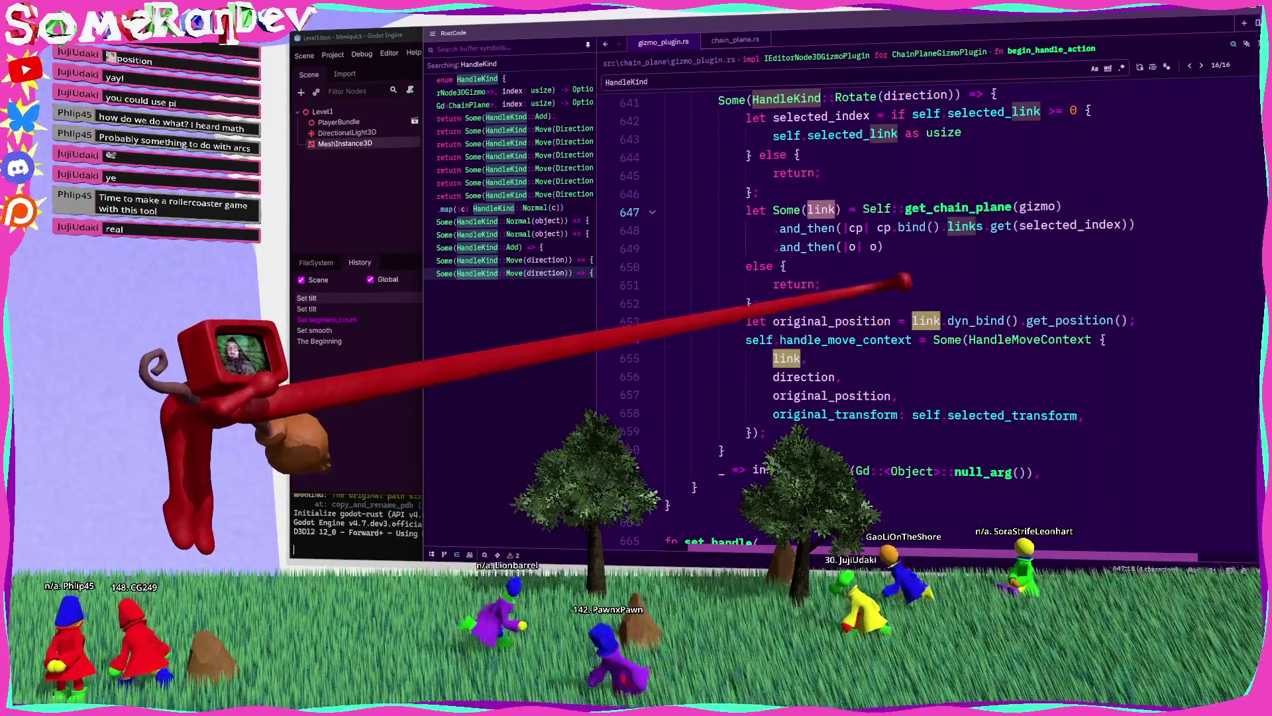
scroll(860, 286, "up", 1)
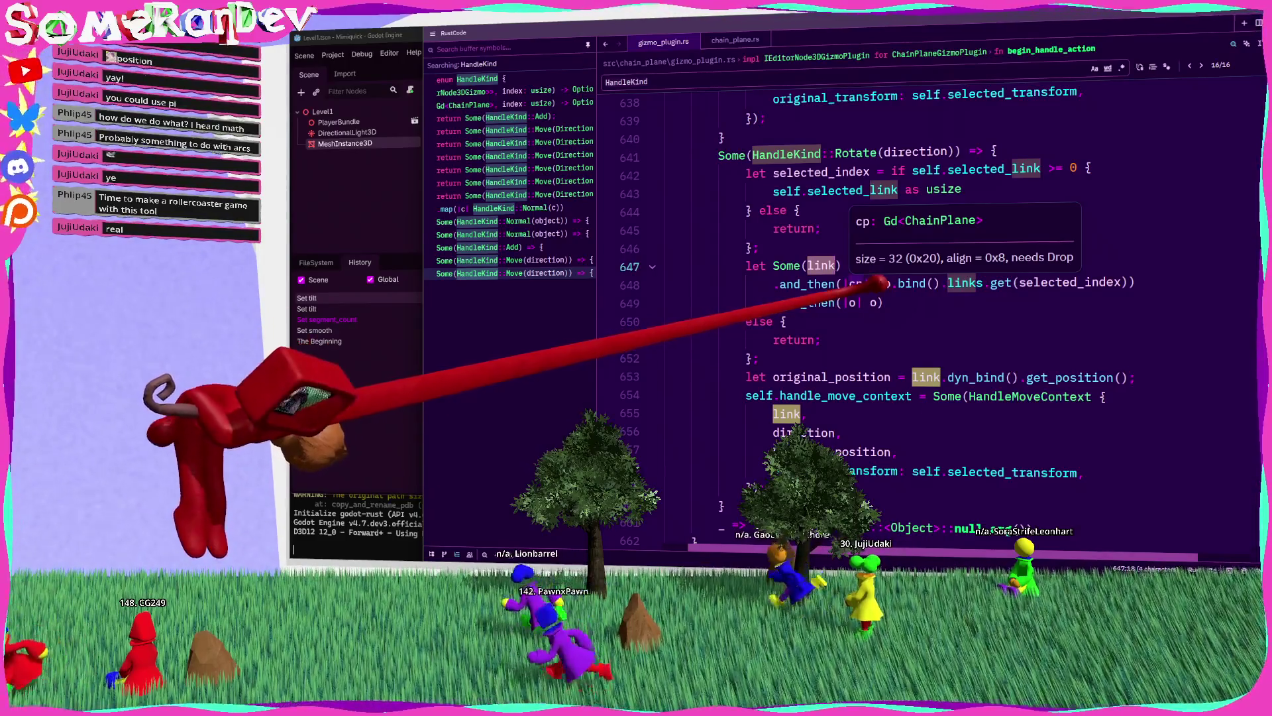
double_click(855, 190)
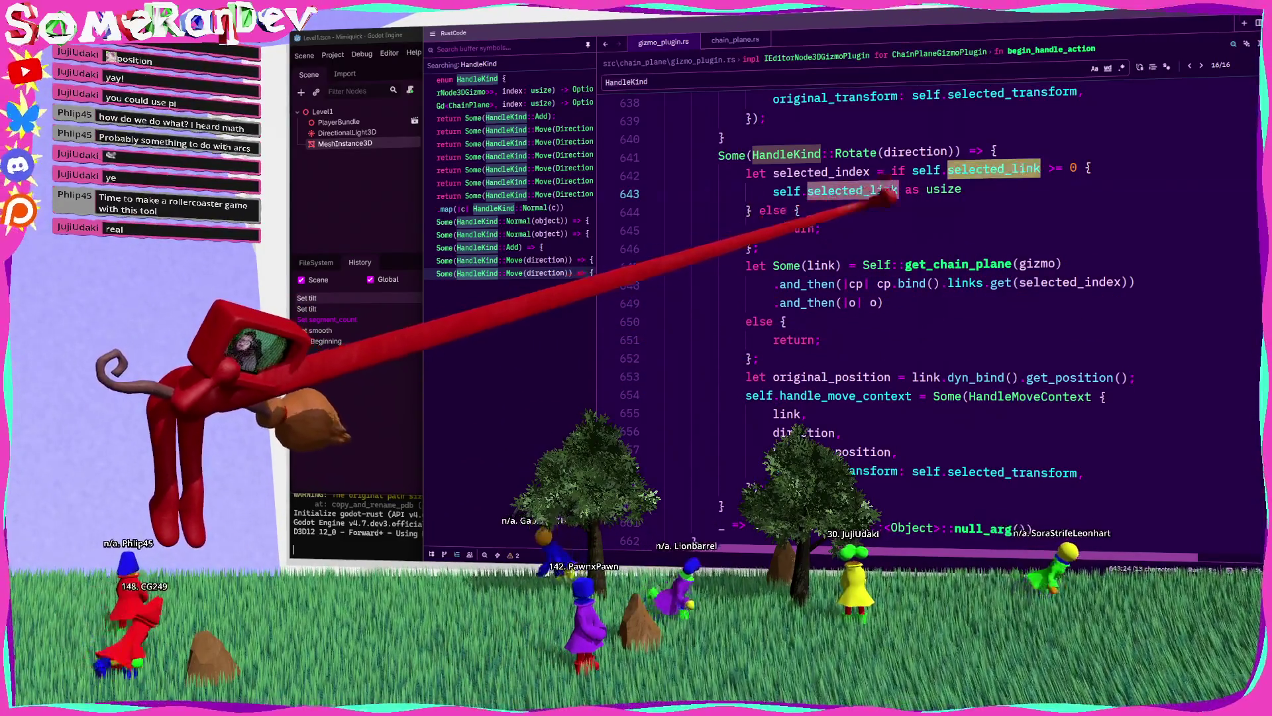
scroll(861, 299, "up", 8)
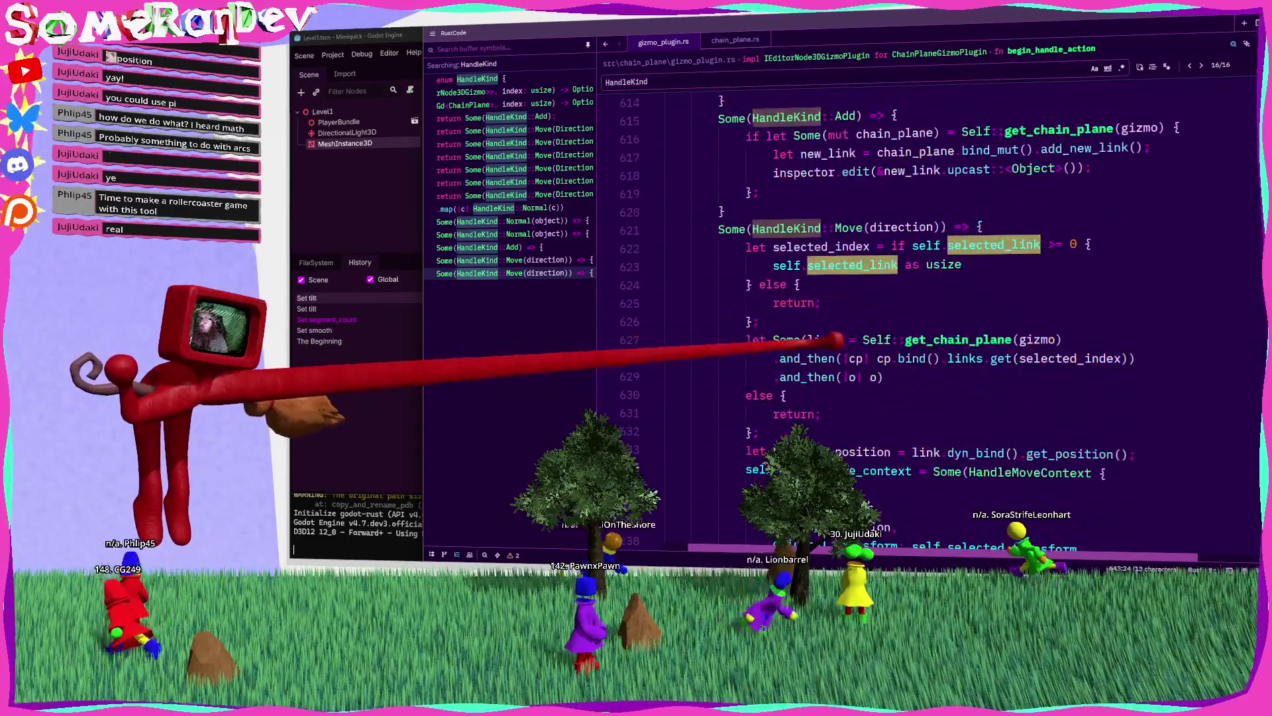
Step: Delete the selected-link lookup lines 622–632 from the Move arm
left_click_drag(664, 451, 699, 265)
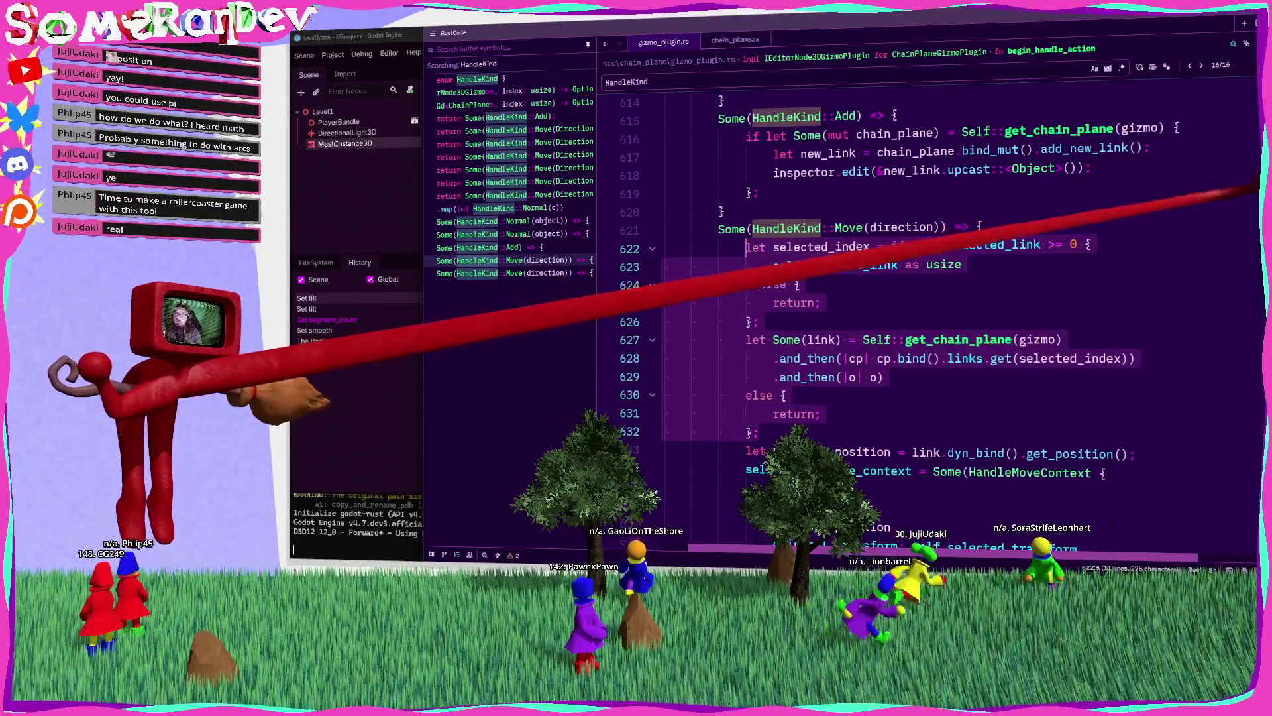
key("BackSpace")
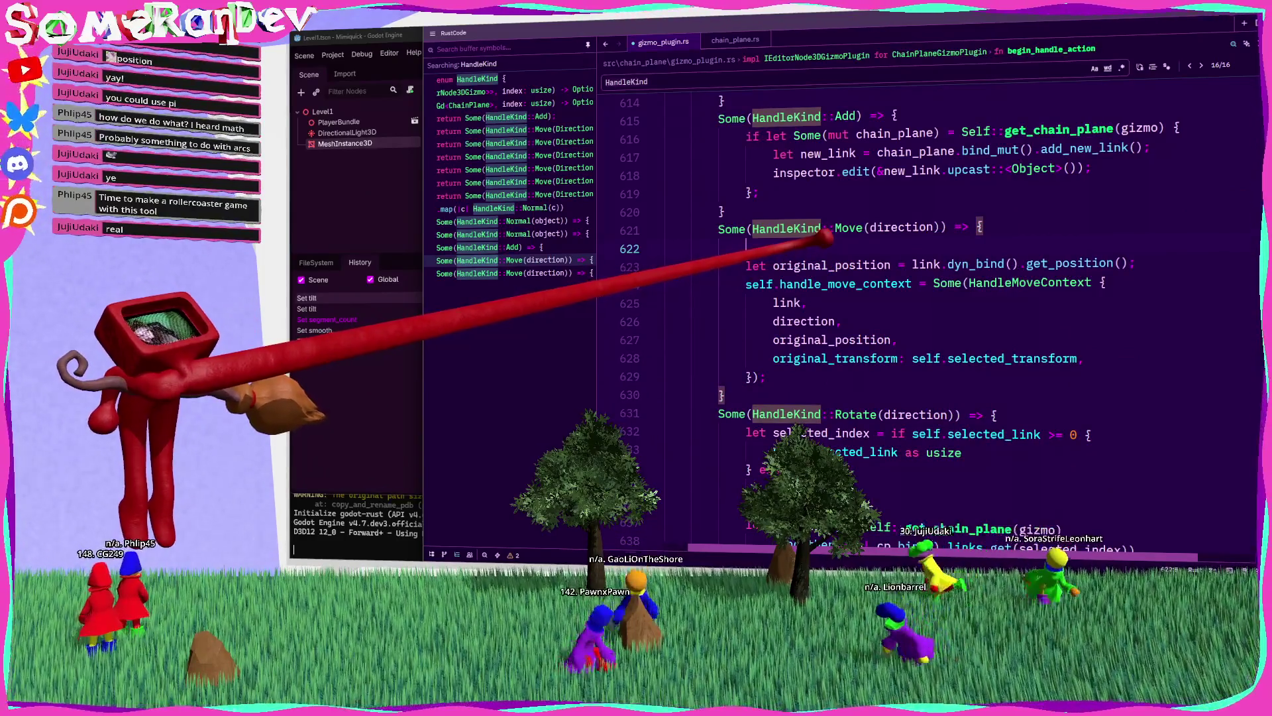
key("Escape")
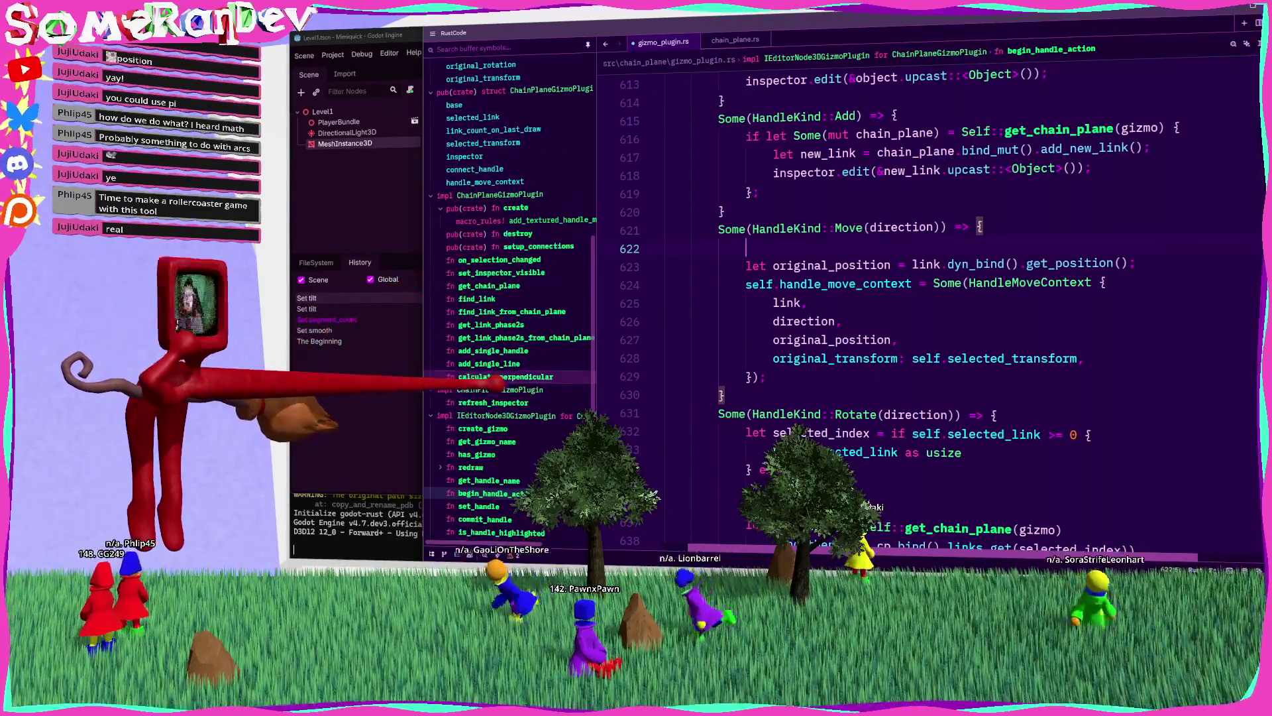
left_click(489, 285)
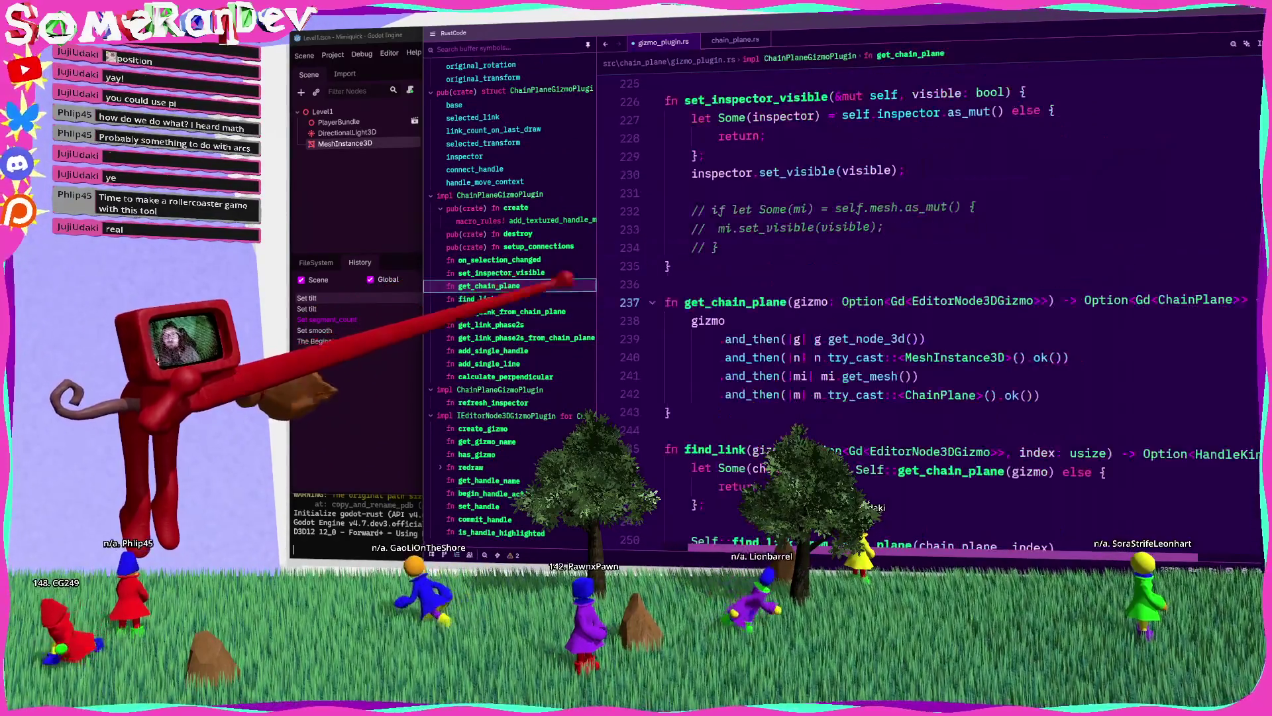
Step: Add fn get_selected_link(&self) after get_chain_plane with the lookup body and a DynGd return type
left_click(669, 431)
key("Return")
key("Return")
key("Up")
type("fn get")
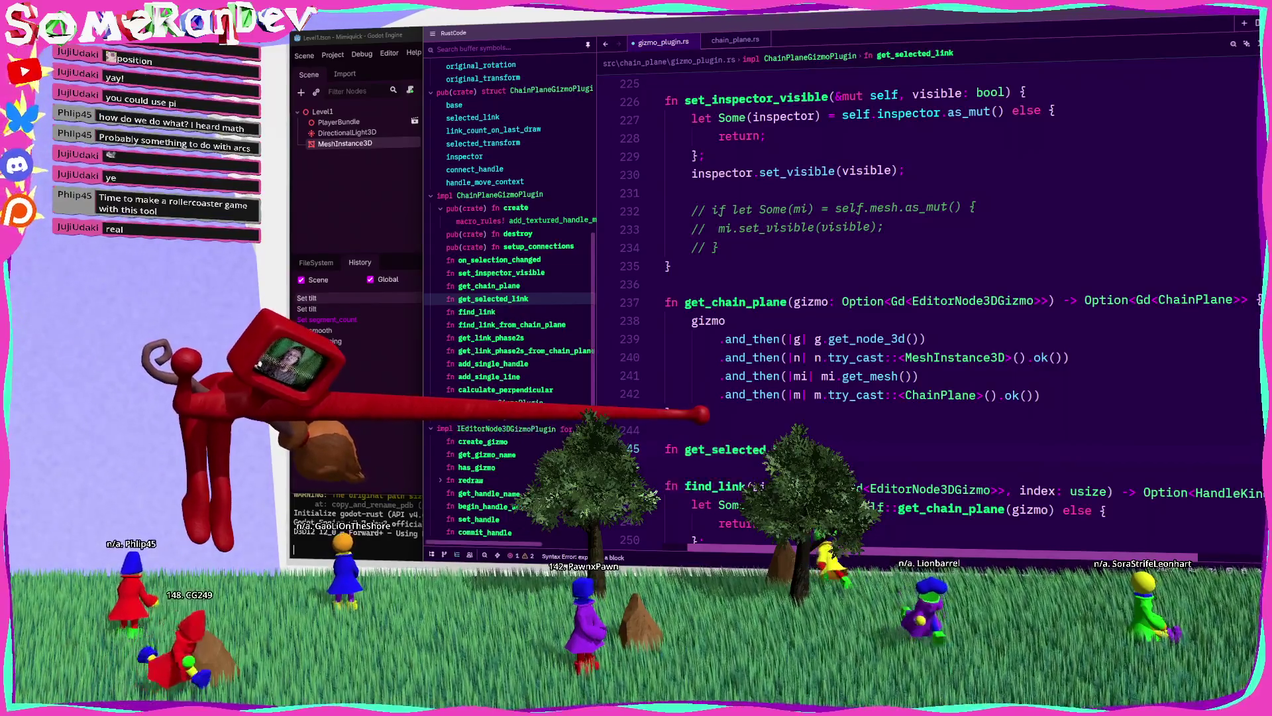
type("_selected_link(&self) -> () {")
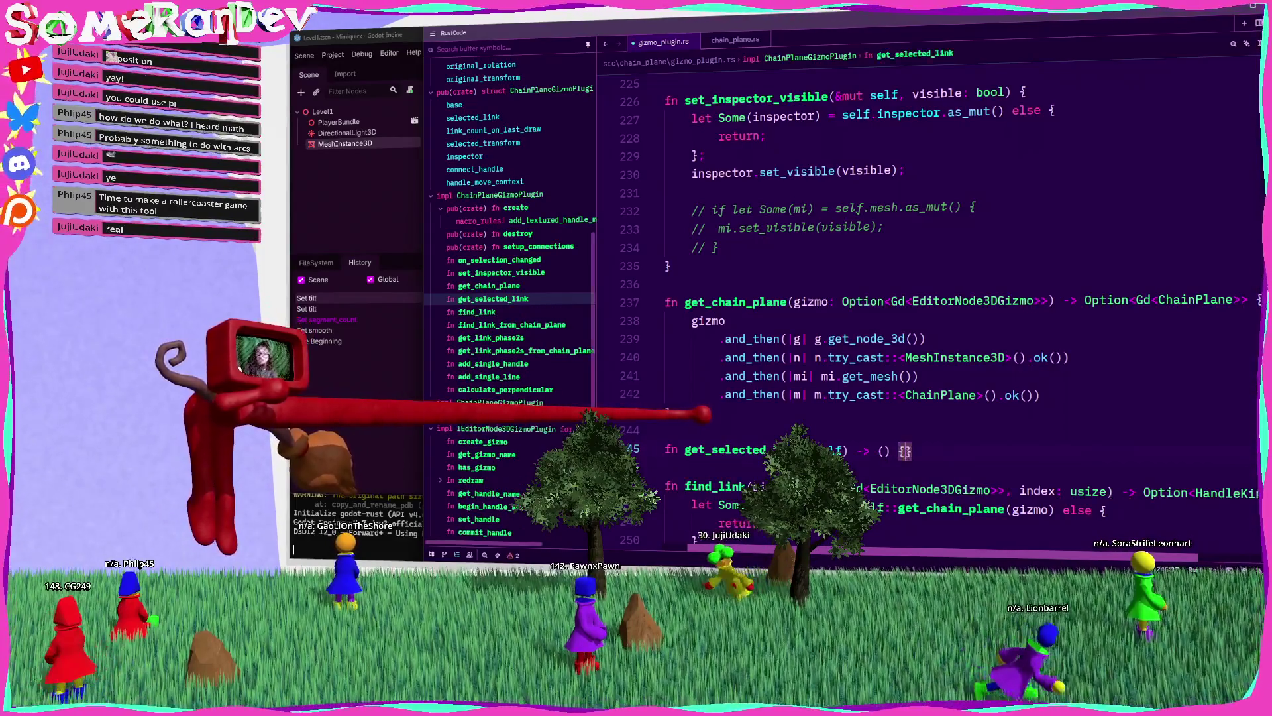
key("Tab")
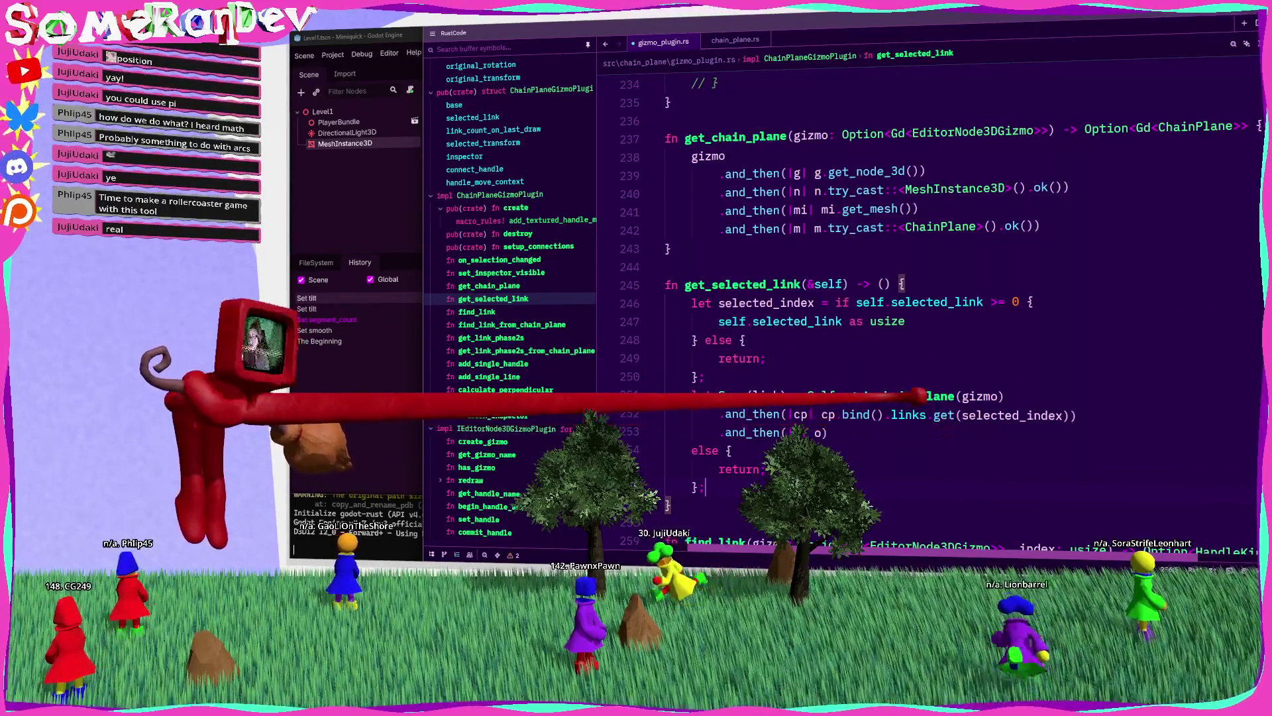
mouse_move(777, 396)
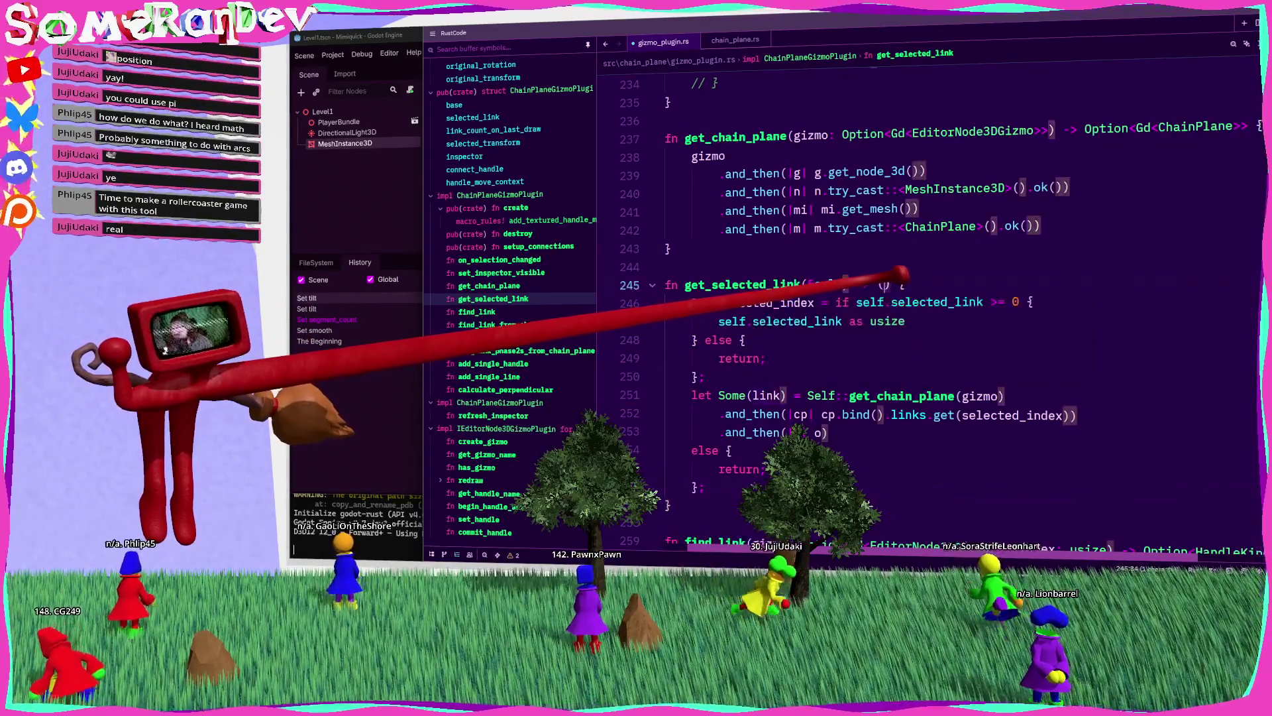
type("DynGd<Resource, dyn ChainPlaneLink + 'static>")
key("BackSpace")
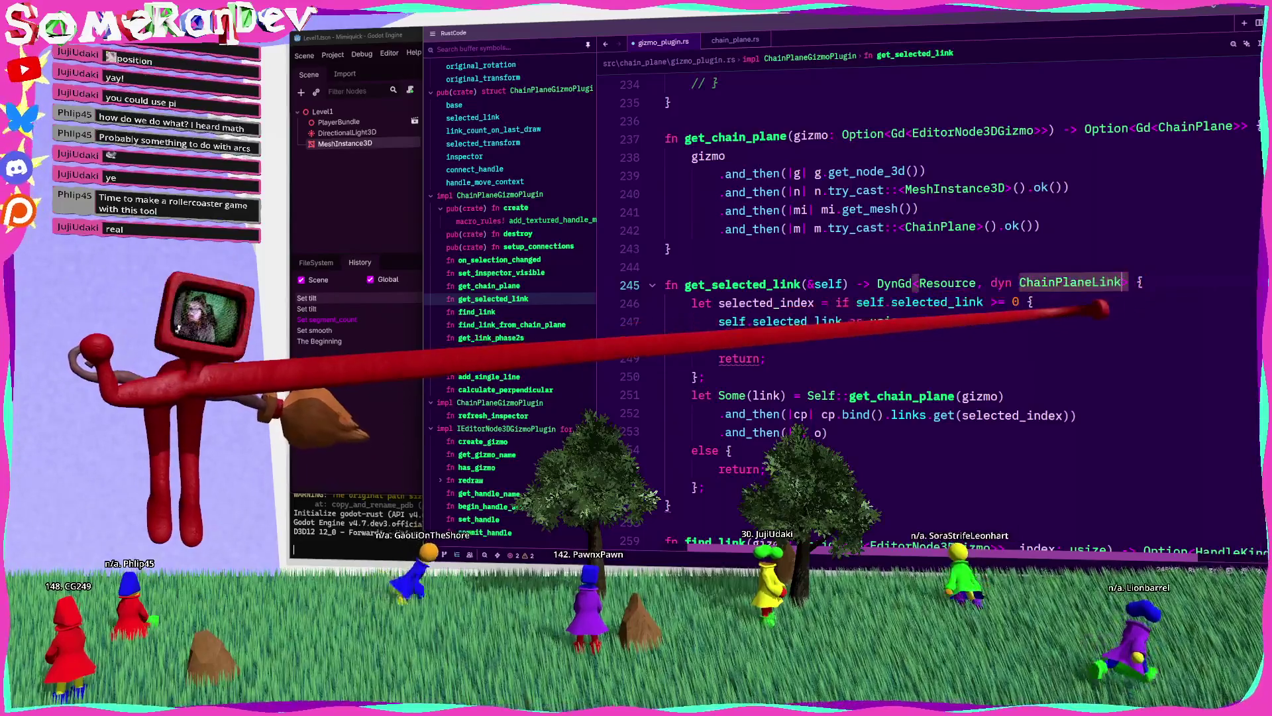
left_click(915, 303)
key("ctrl+s")
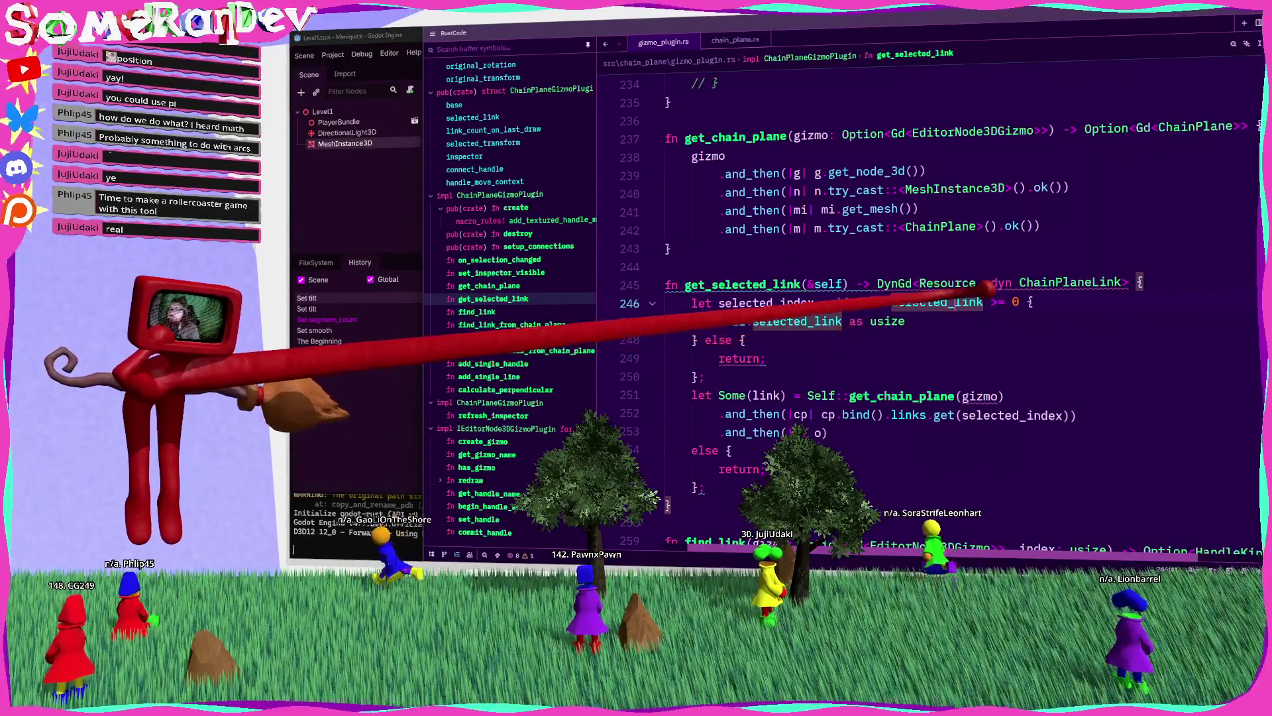
Step: Wrap the return type in Option<…>, return None when nothing is selected, and save
left_click(896, 277)
type("Option<")
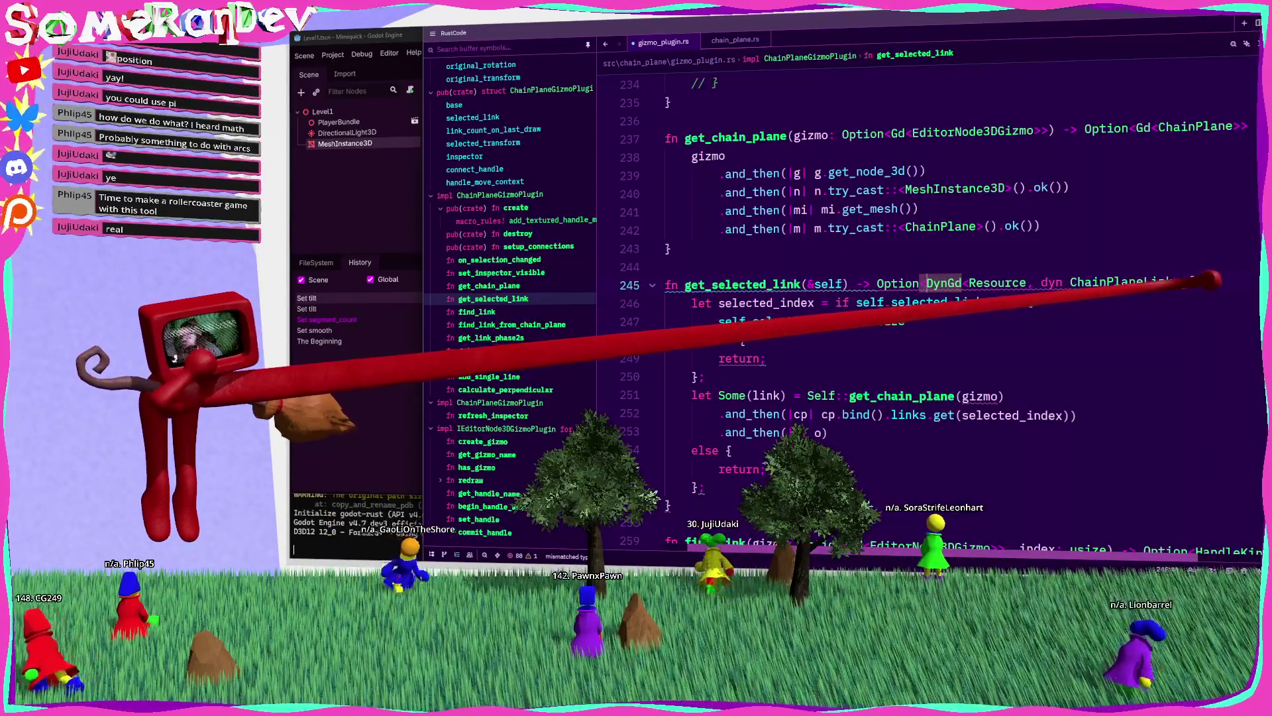
left_click(964, 284)
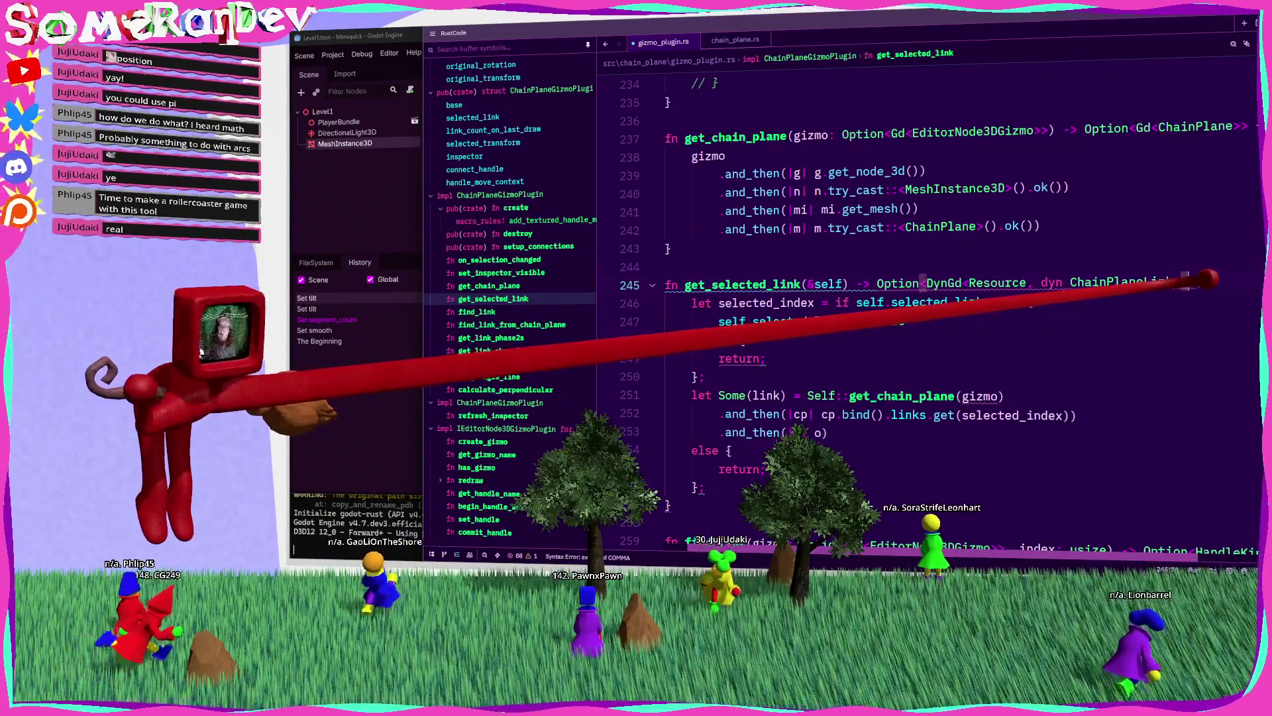
type(">")
key("ctrl+s")
type("None")
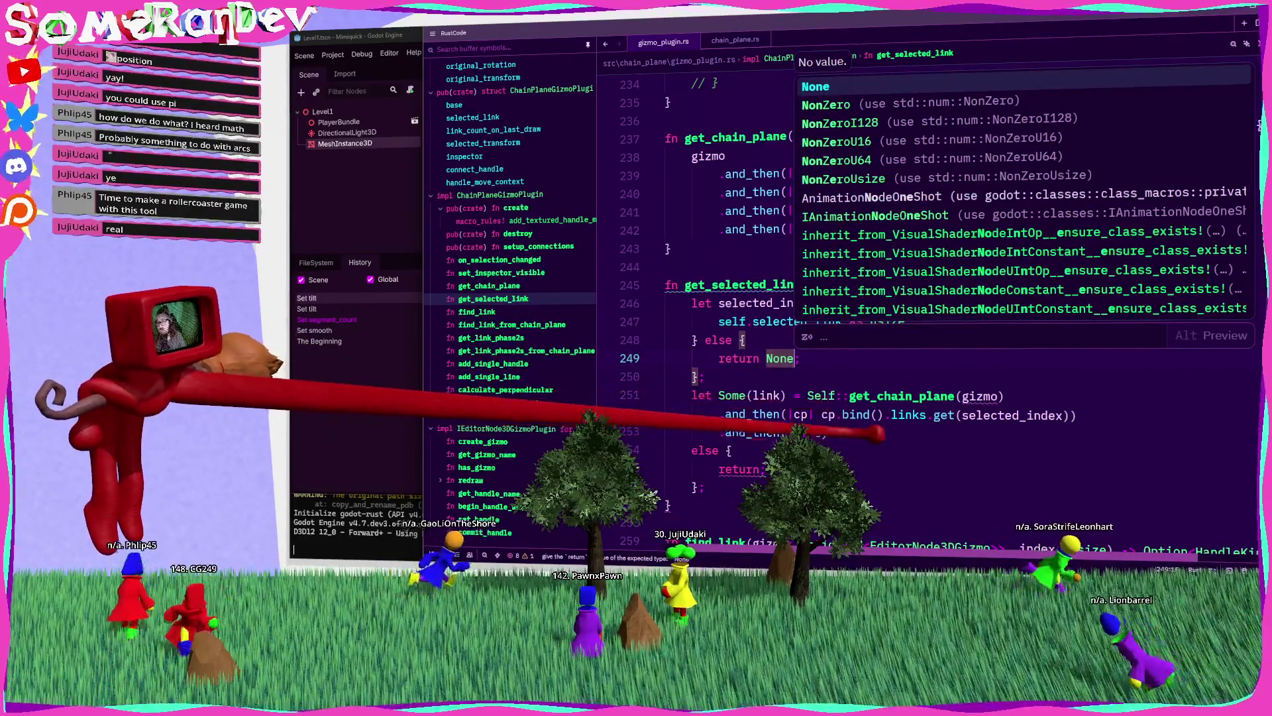
left_click_drag(807, 395, 828, 432)
key("BackSpace")
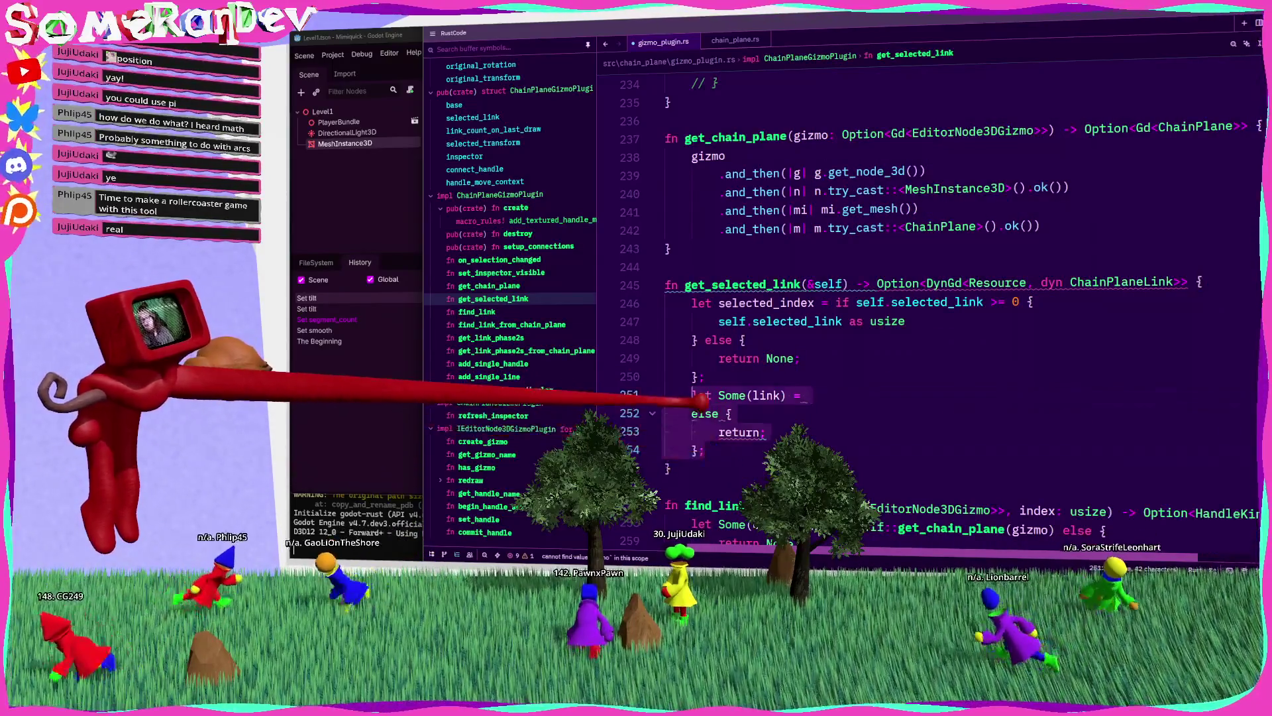
key("ctrl+z")
key("ctrl+z")
key("ctrl+z")
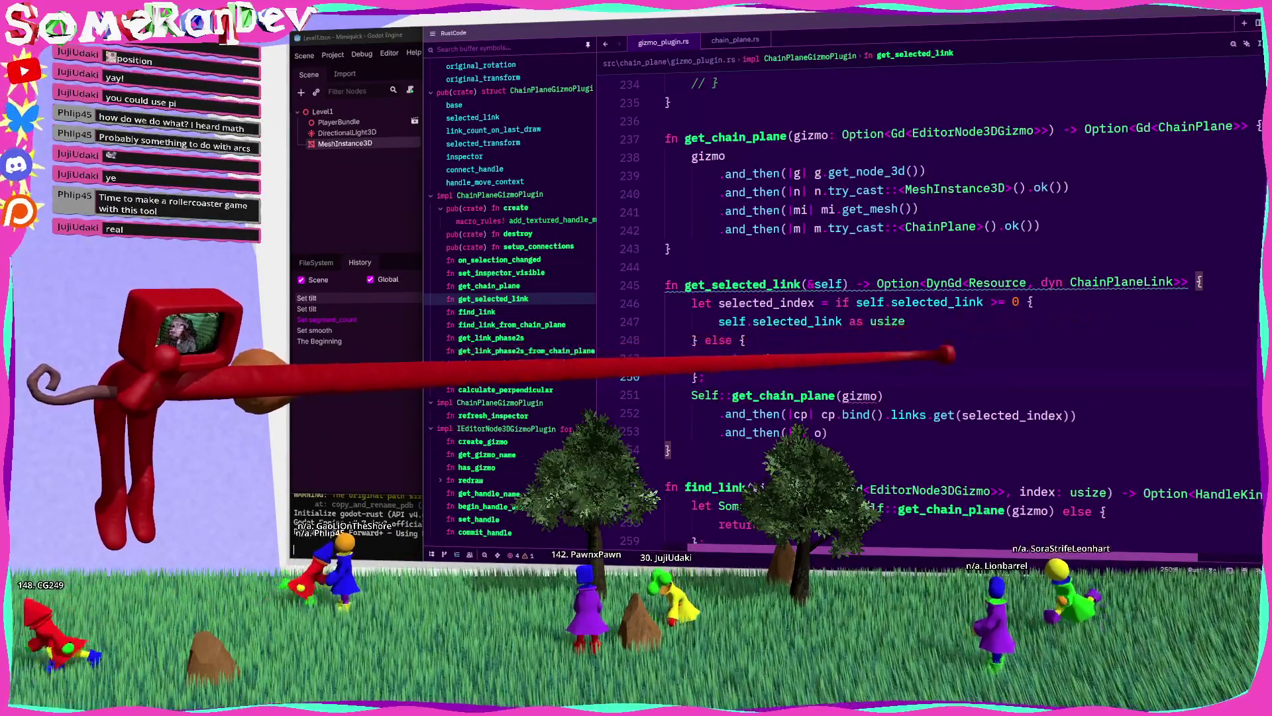
Step: Go to the get_chain_plane definition
mouse_move(872, 397)
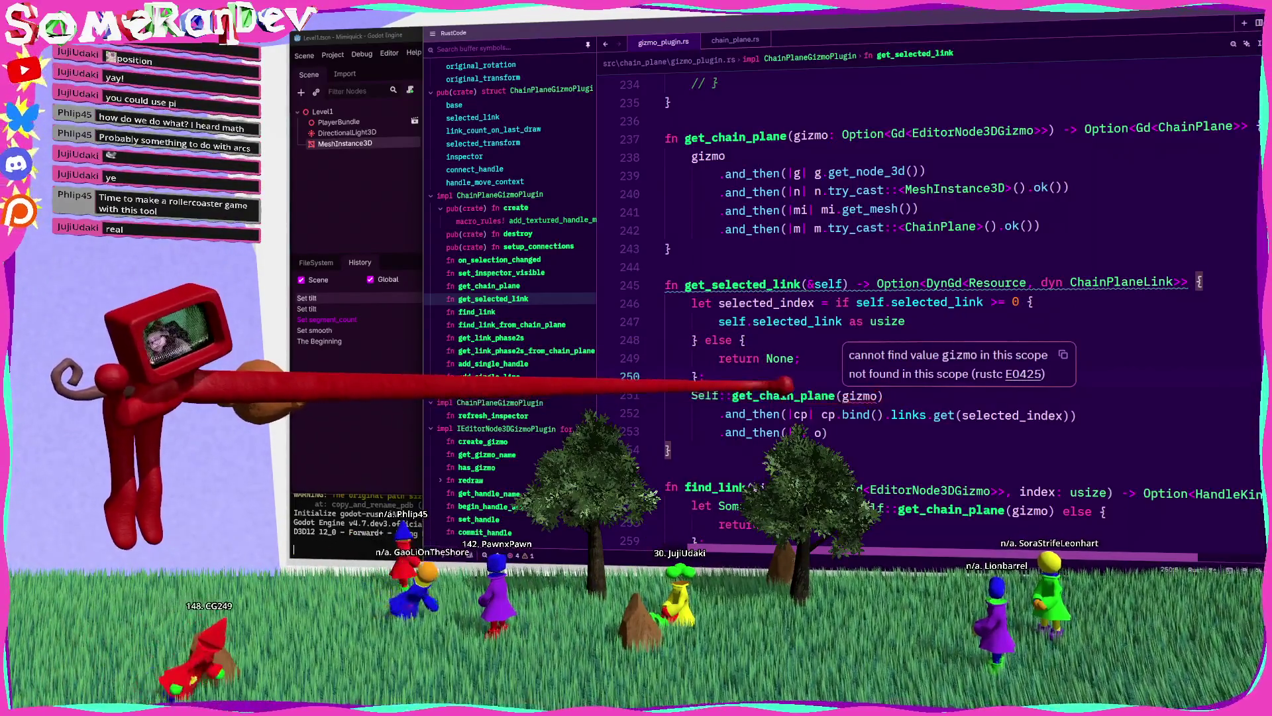
left_click(776, 395)
key("F12")
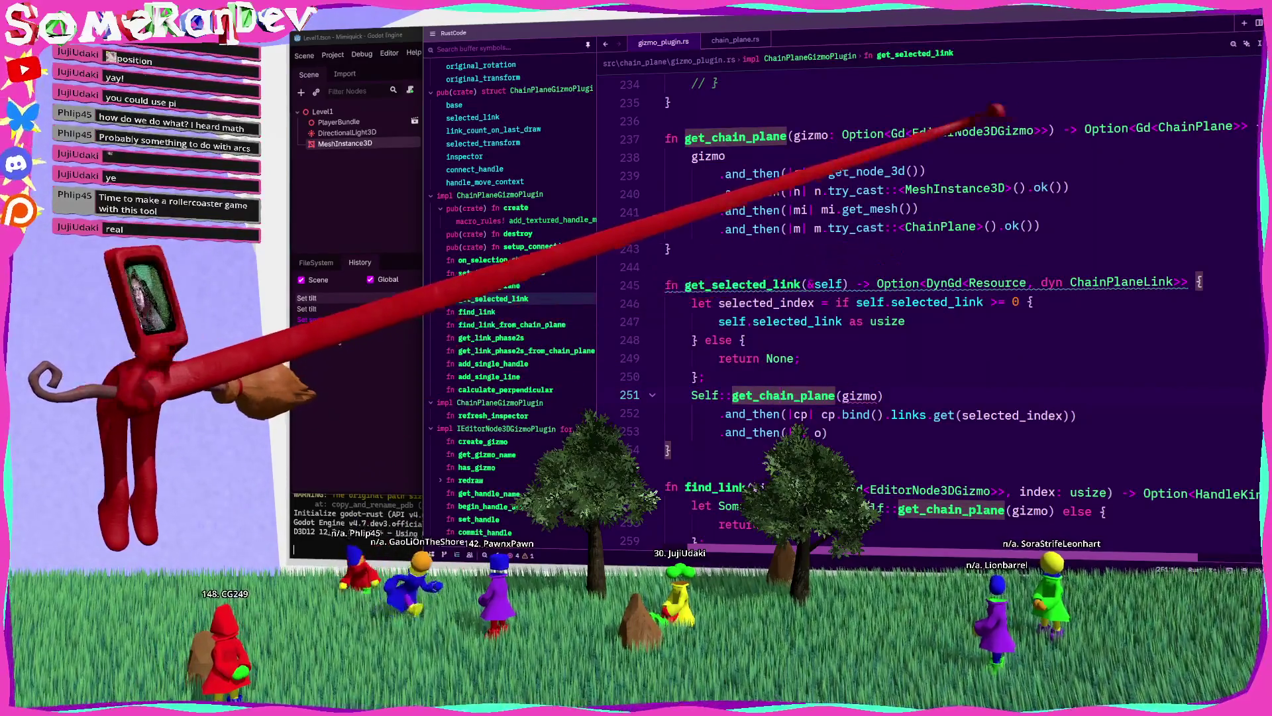
Step: Replace get_selected_link's &self parameter with a gizmo parameter and save
double_click(828, 284)
key("ctrl+v")
key("ctrl+s")
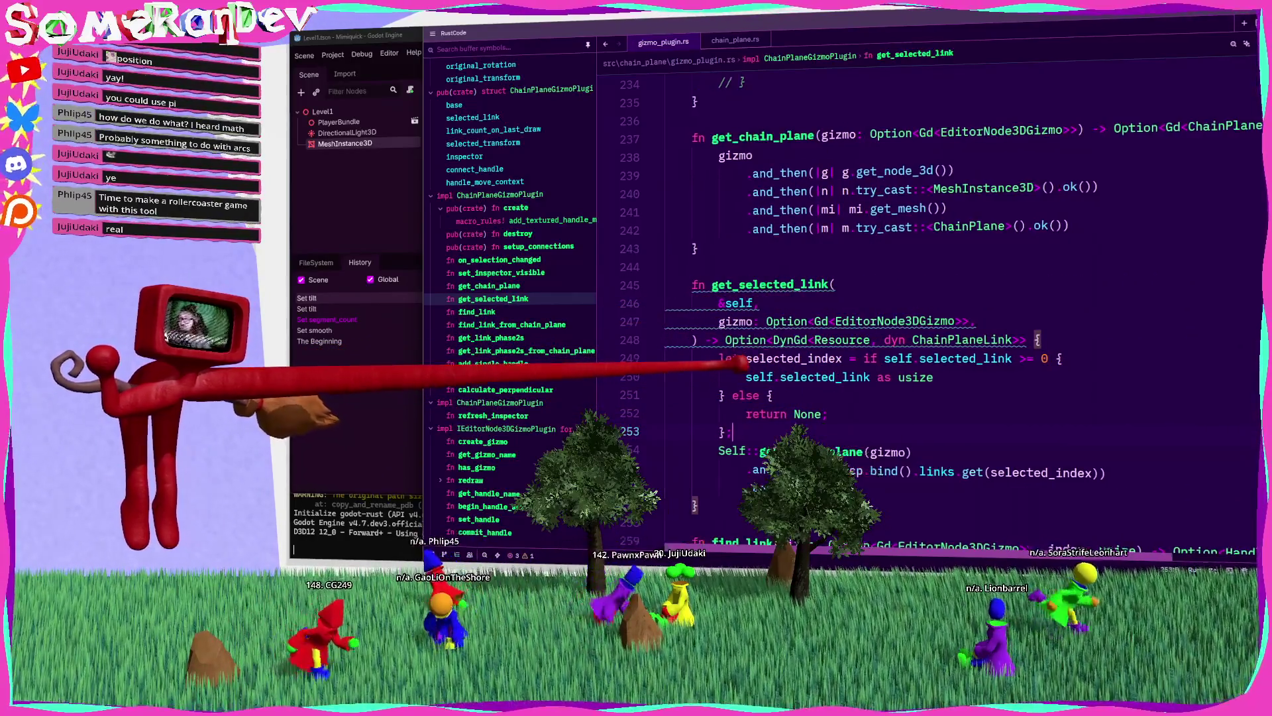
Step: Review get_selected_link's signature and search for its other uses
scroll(739, 358, "left", 2)
mouse_move(779, 284)
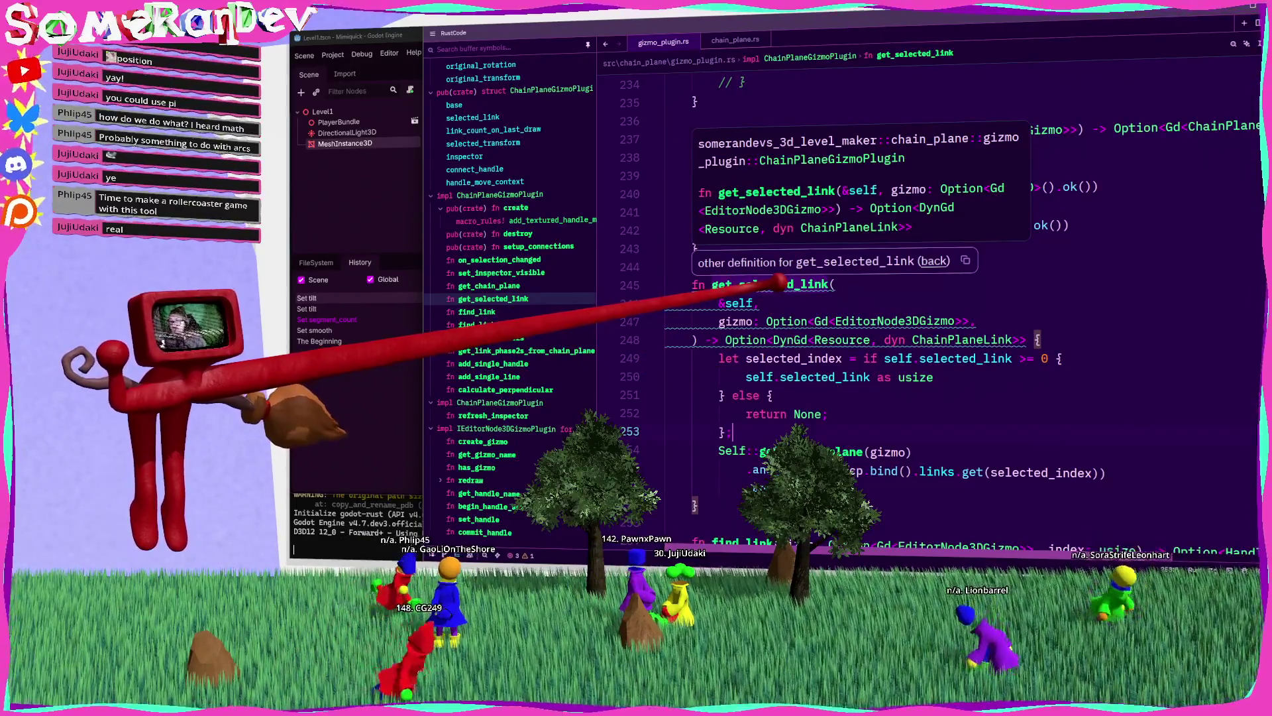
double_click(778, 283)
left_click(1233, 44)
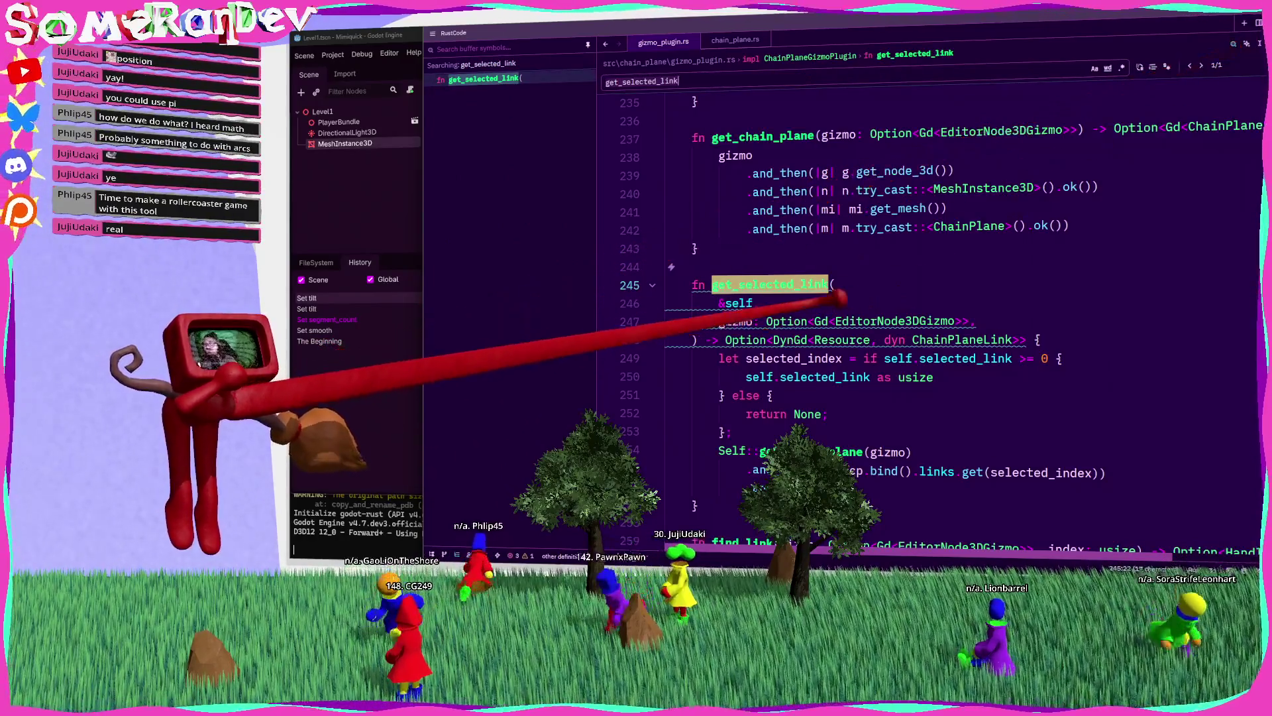
left_click(745, 339)
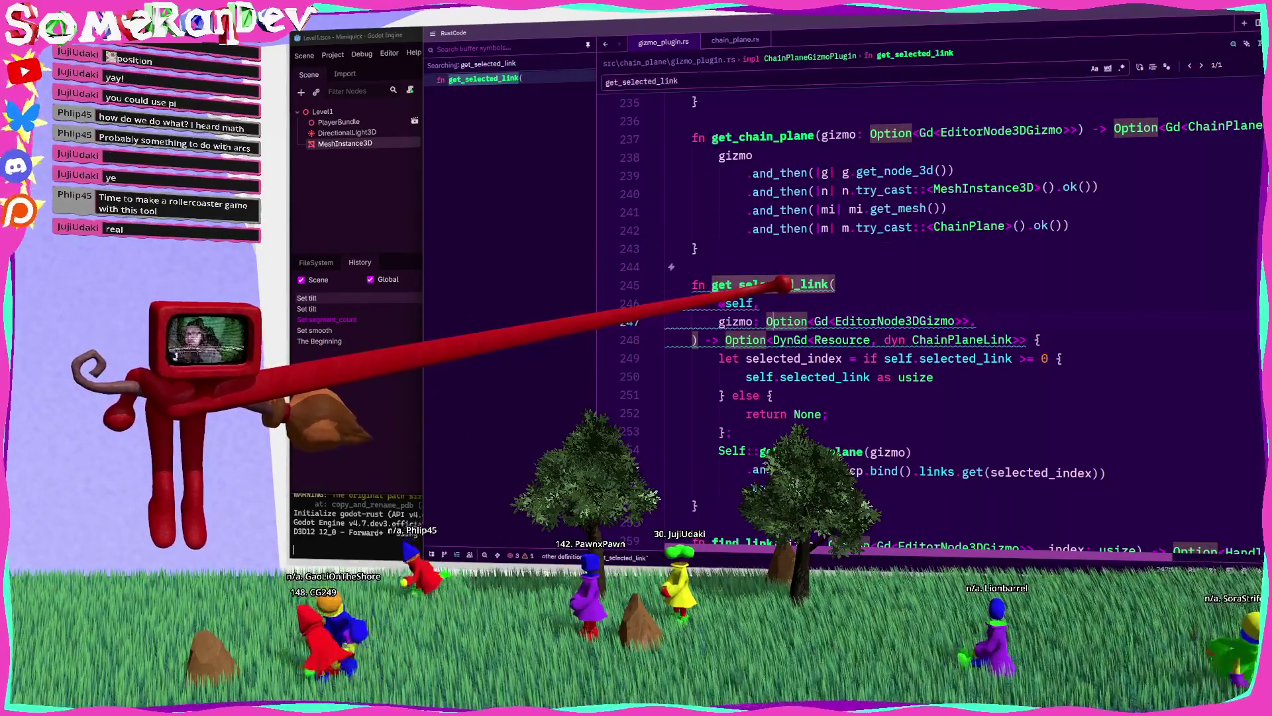
mouse_move(782, 284)
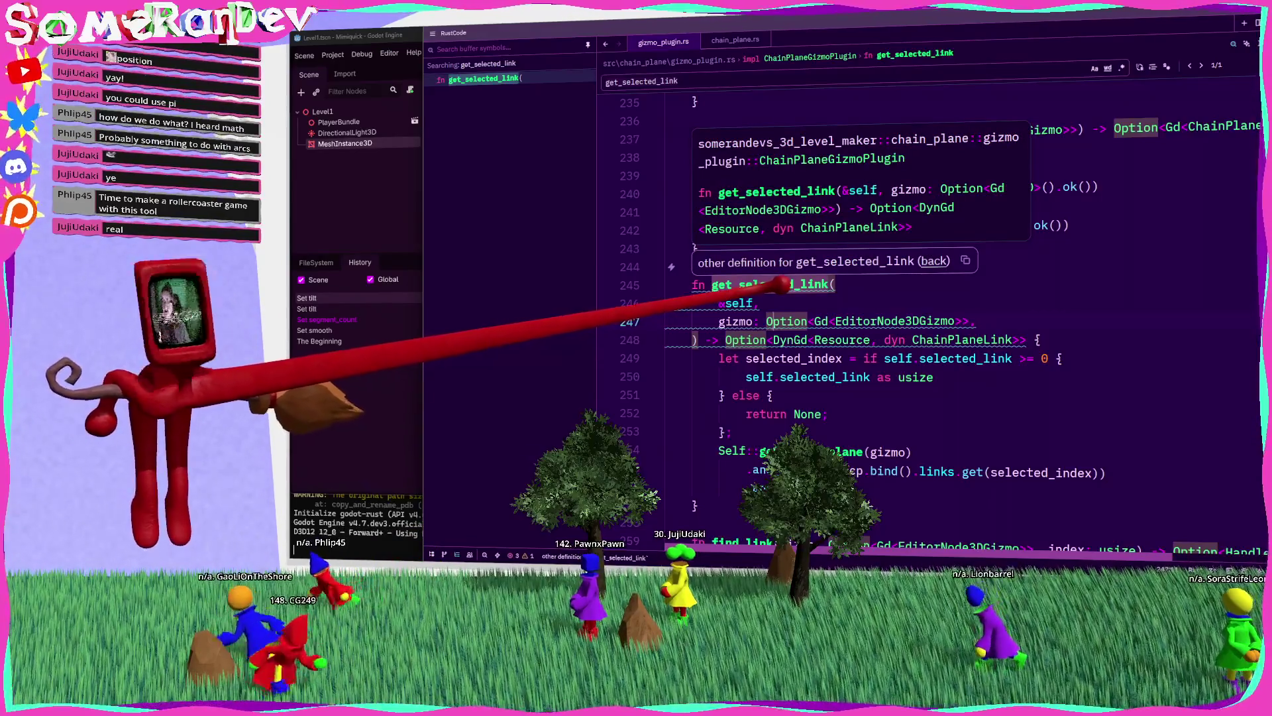
Step: Bring the HandleKind::Move arm of begin_handle_action into view
scroll(874, 292, "down", 5)
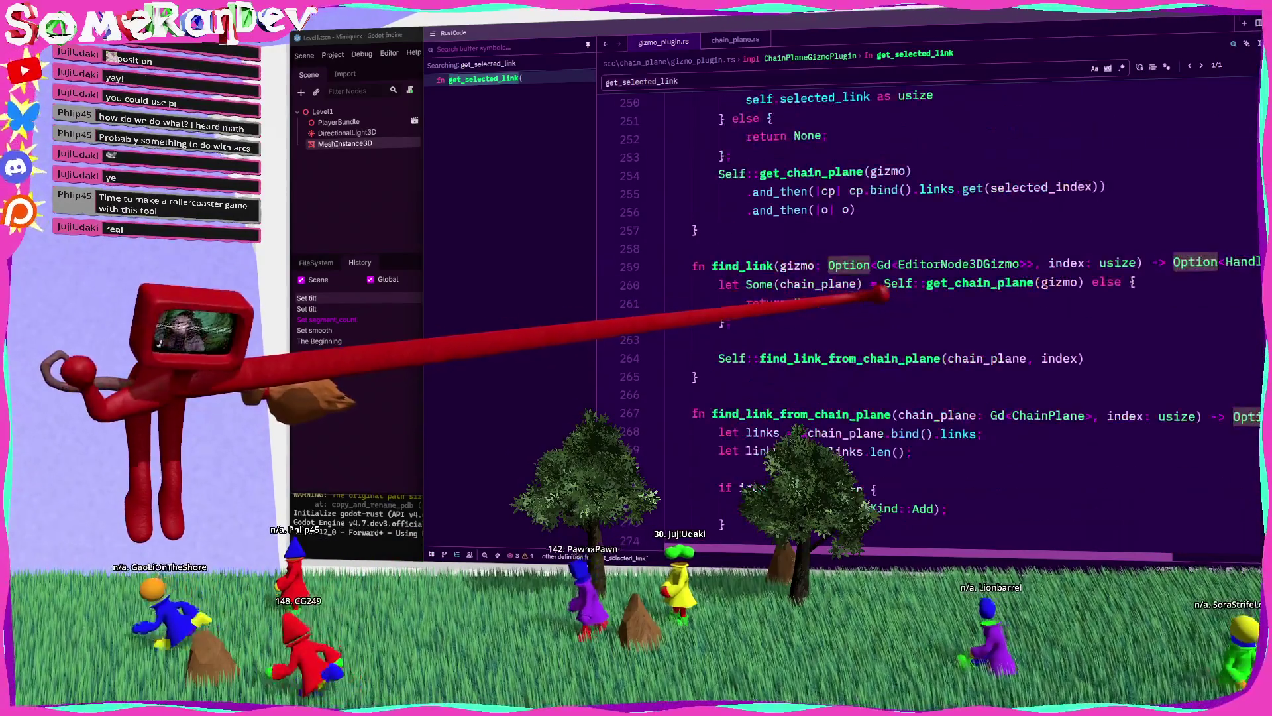
scroll(878, 294, "up", 5)
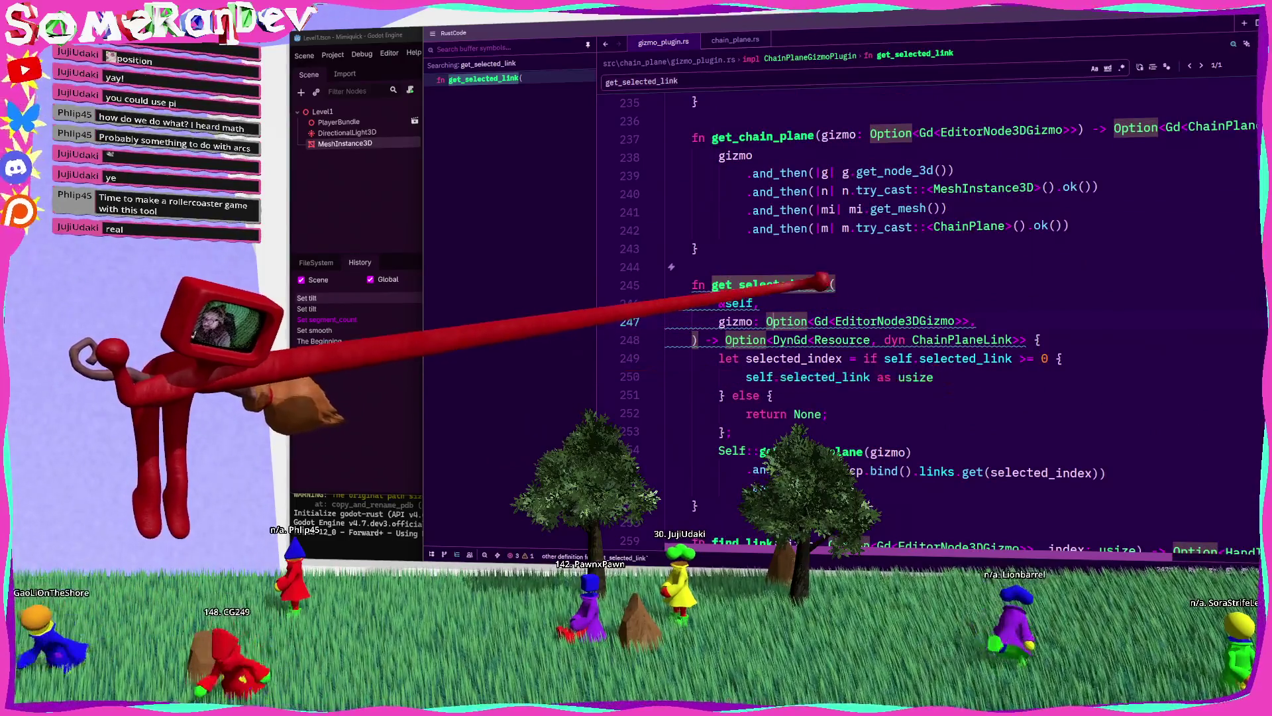
double_click(795, 285)
scroll(914, 299, "down", 20)
scroll(914, 299, "up", 4)
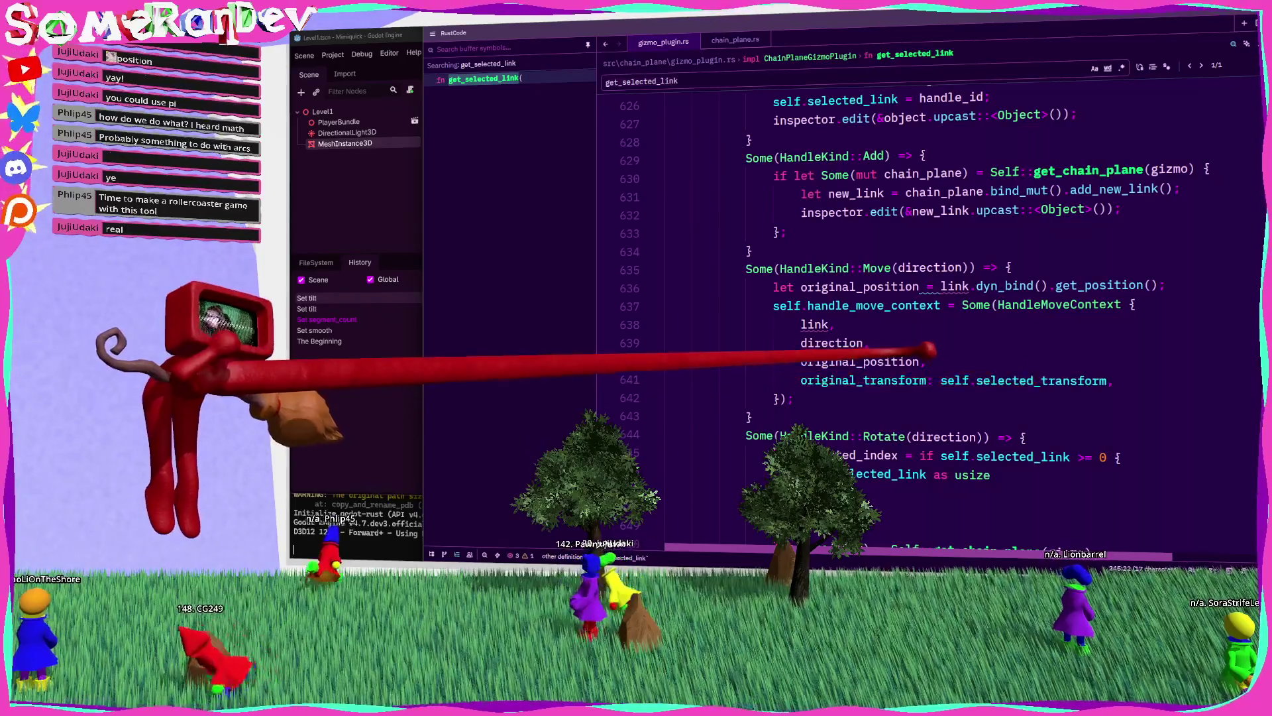
left_click(1008, 267)
Step: Add 'let link = self.get_selected_link(gizmo);' at the start of the Move arm
key("Return")
type("let l")
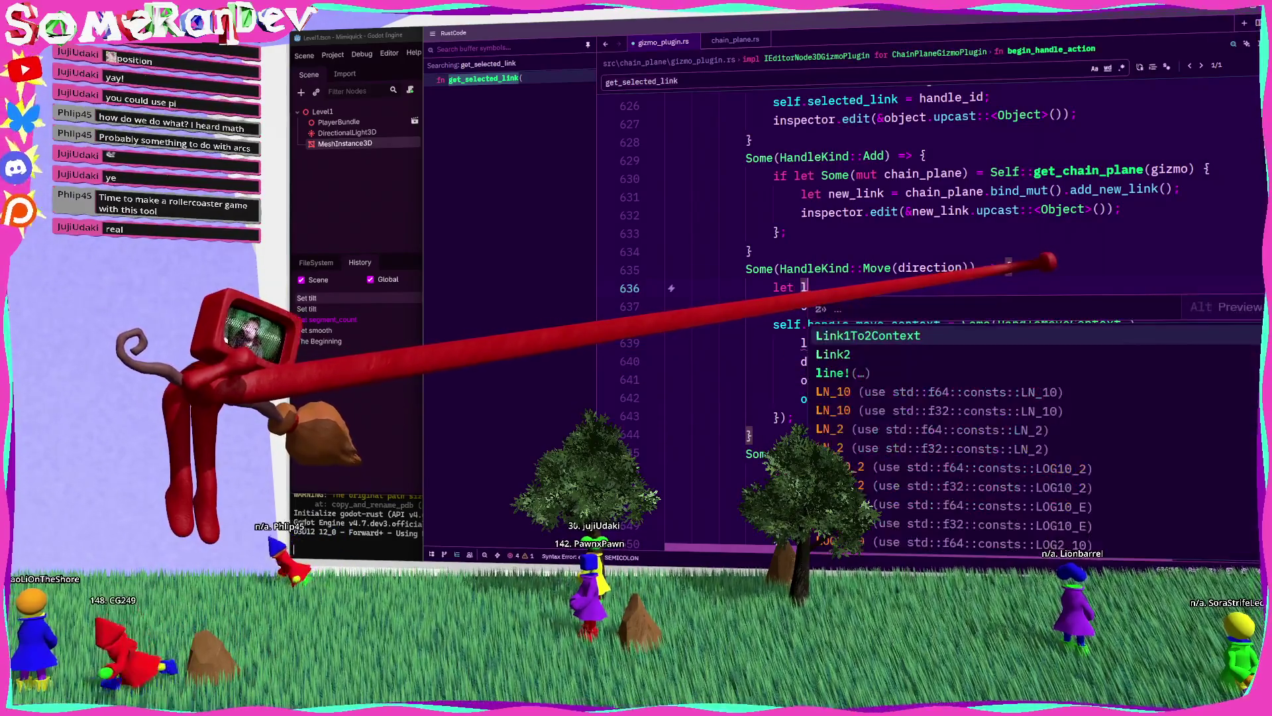
type("ink = self.get_selected_link(f")
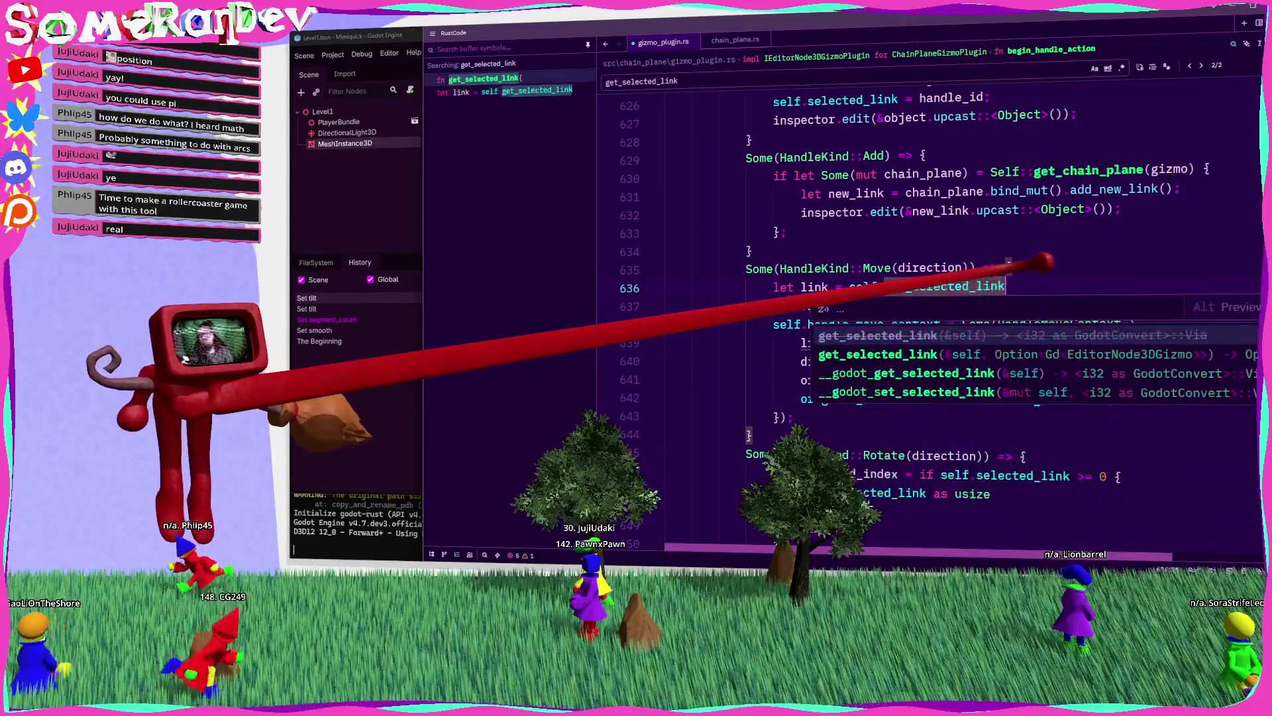
key("BackSpace")
type("gizmo);")
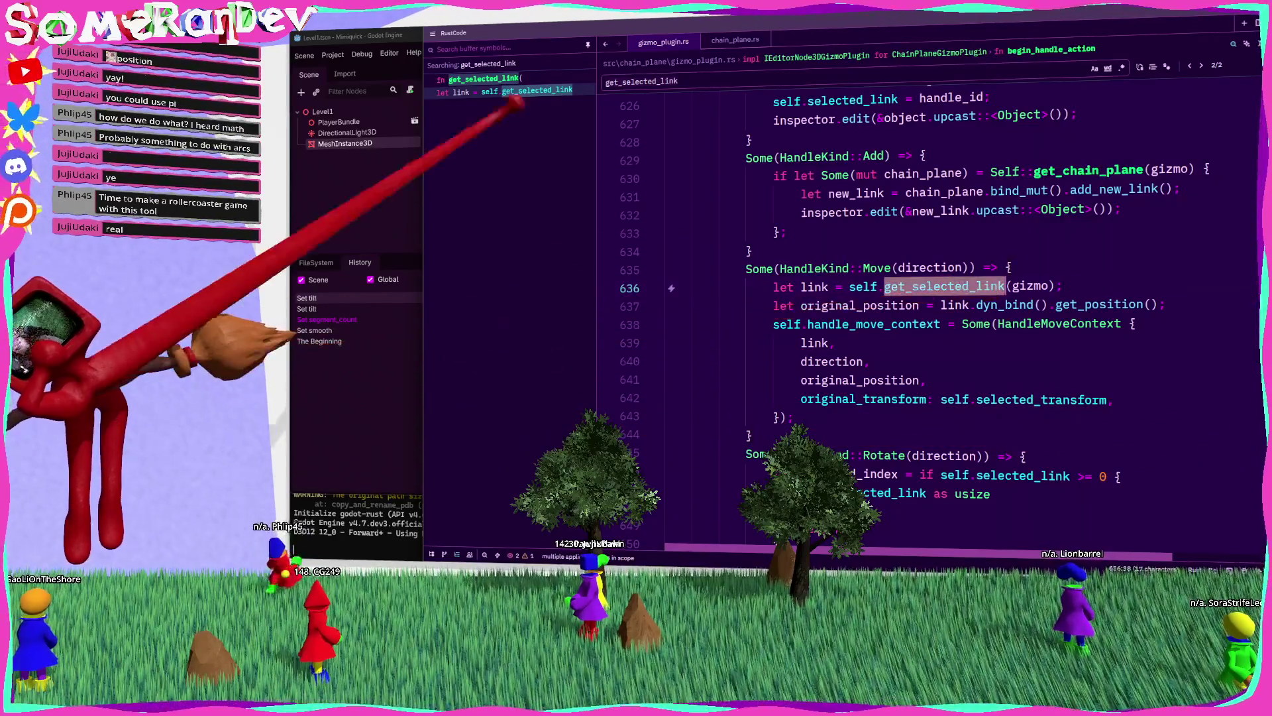
Step: Inspect the get_selected_link definition and the E0034 duplicate-definition error on line 636
left_click(501, 77)
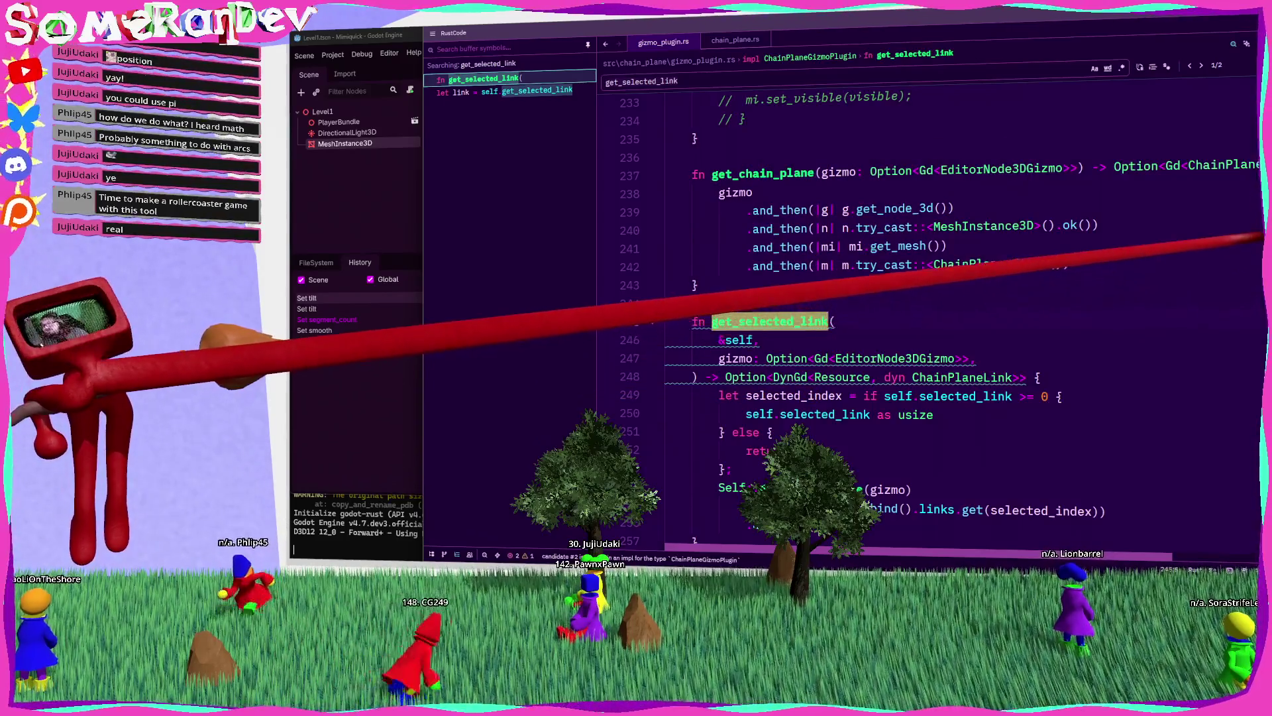
scroll(928, 318, "down", 20)
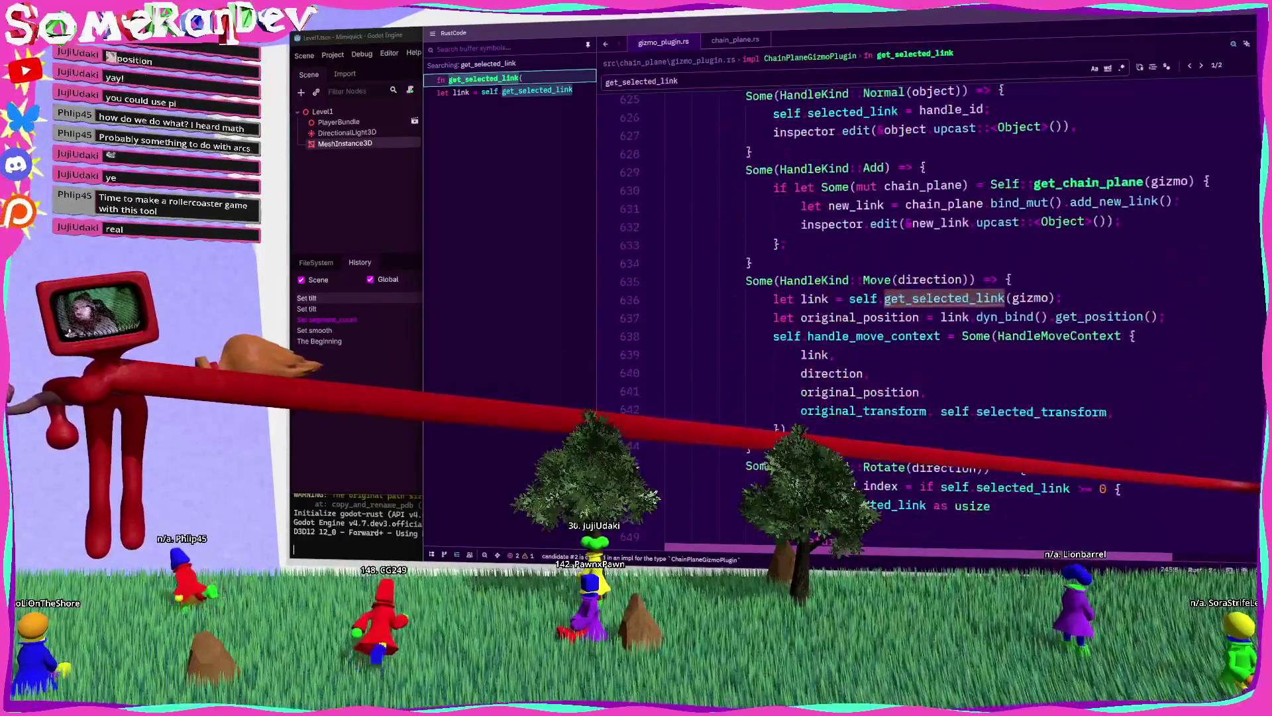
scroll(928, 318, "up", 5)
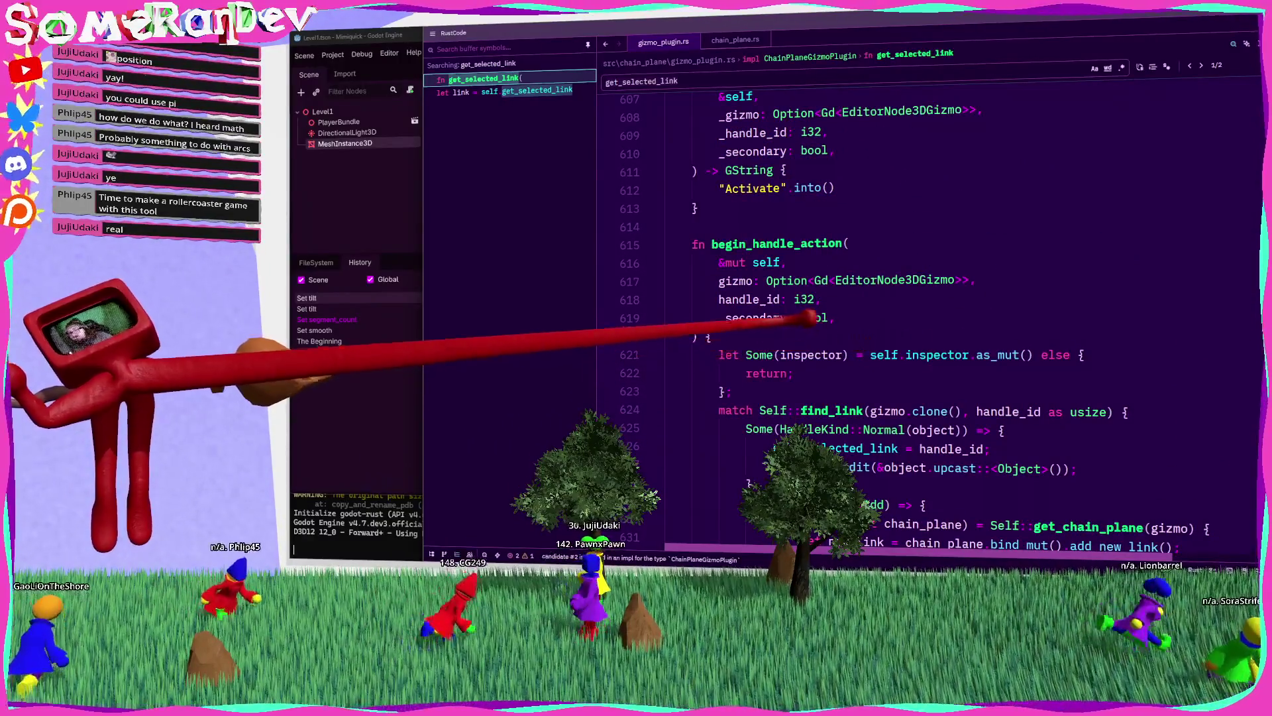
key("Return")
left_click(954, 261)
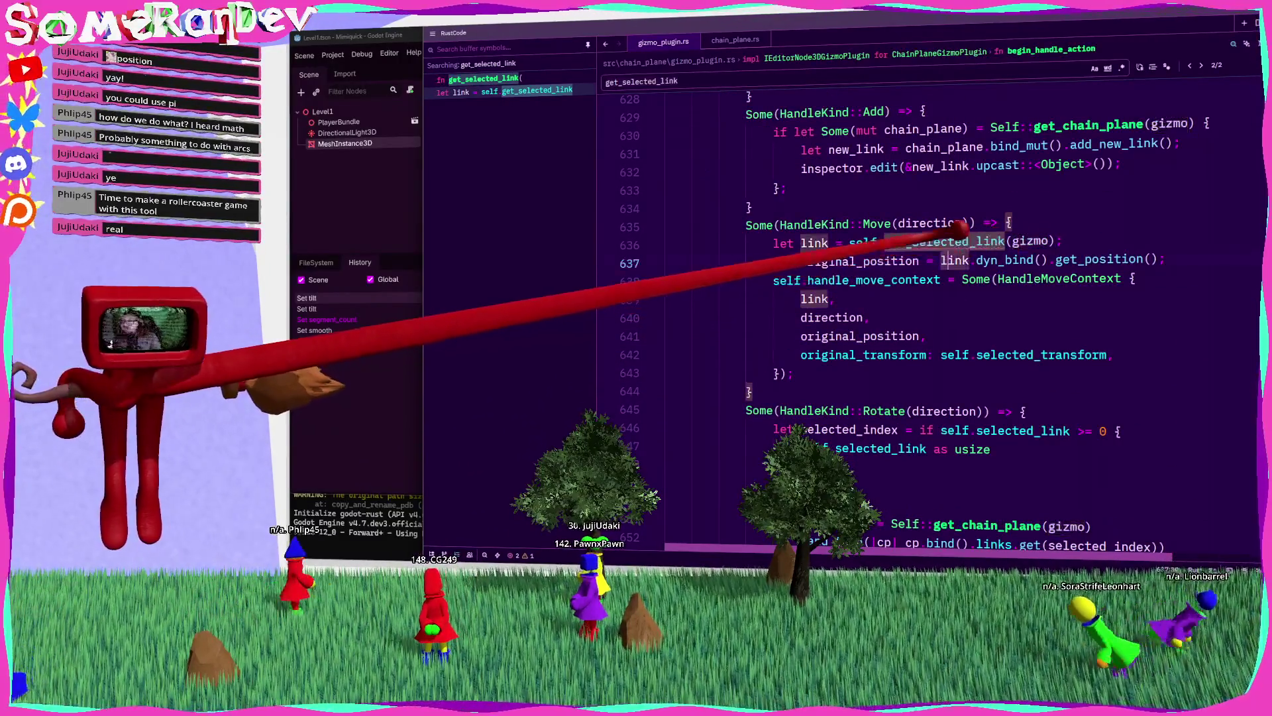
mouse_move(961, 241)
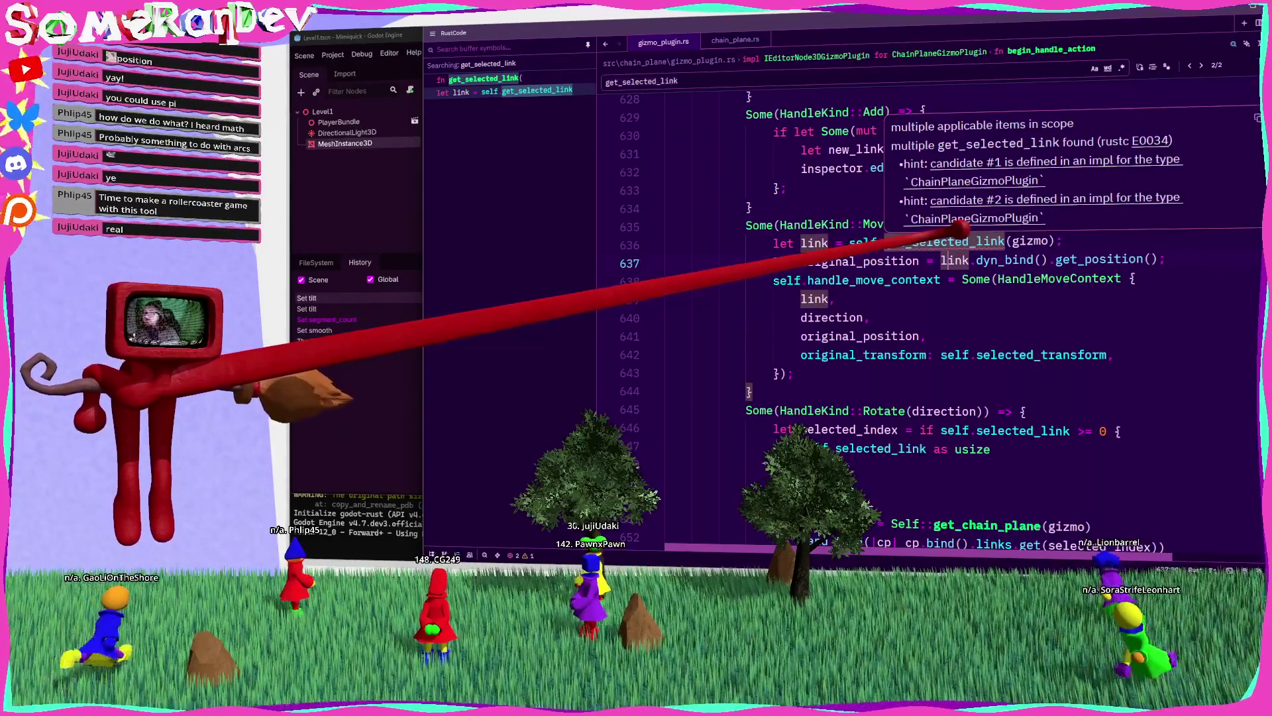
double_click(935, 243)
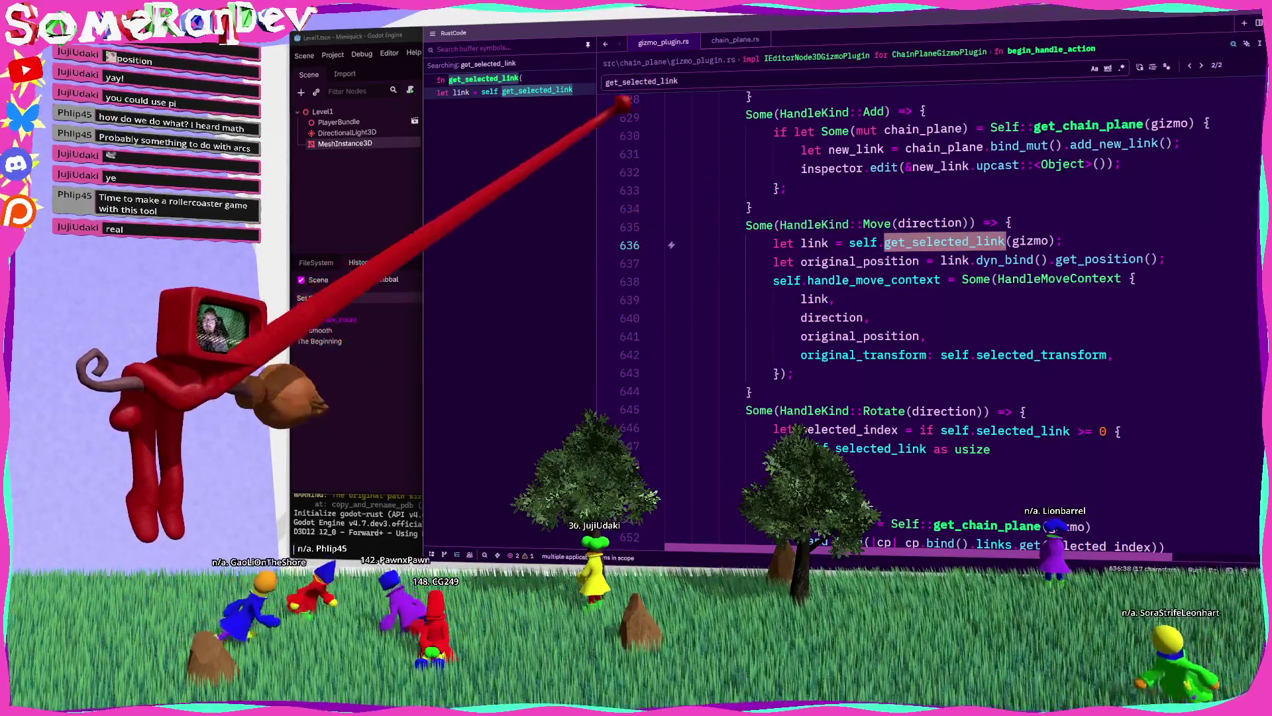
mouse_move(934, 242)
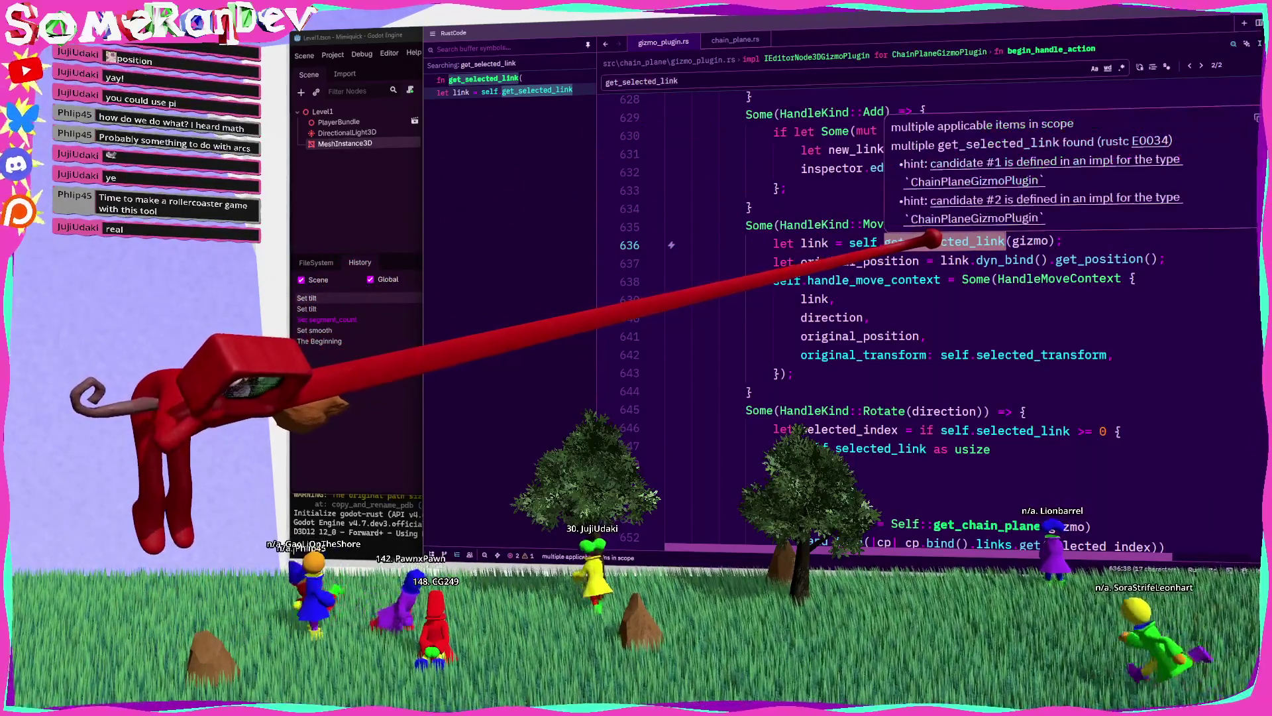
left_click(927, 241, "ctrl")
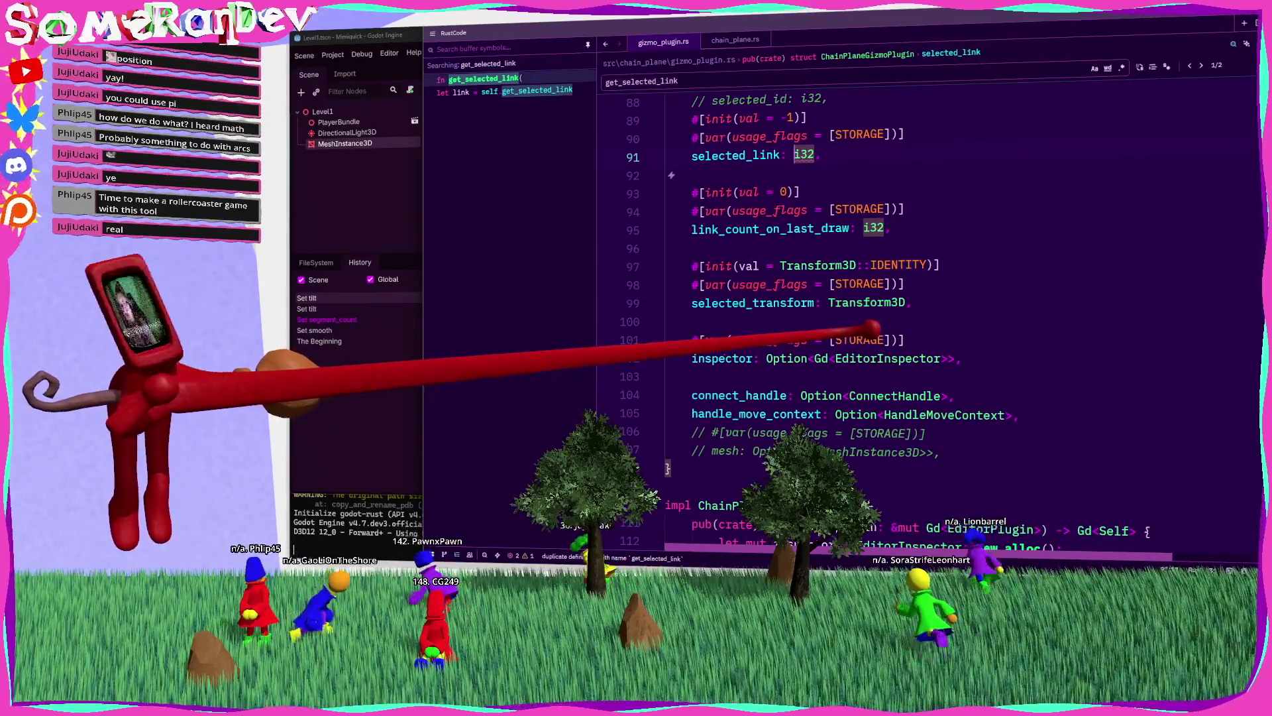
Step: Search gizmo_plugin.rs for selected_link with find-and-replace and whole-word matching
scroll(928, 318, "down", 3)
scroll(927, 318, "up", 7)
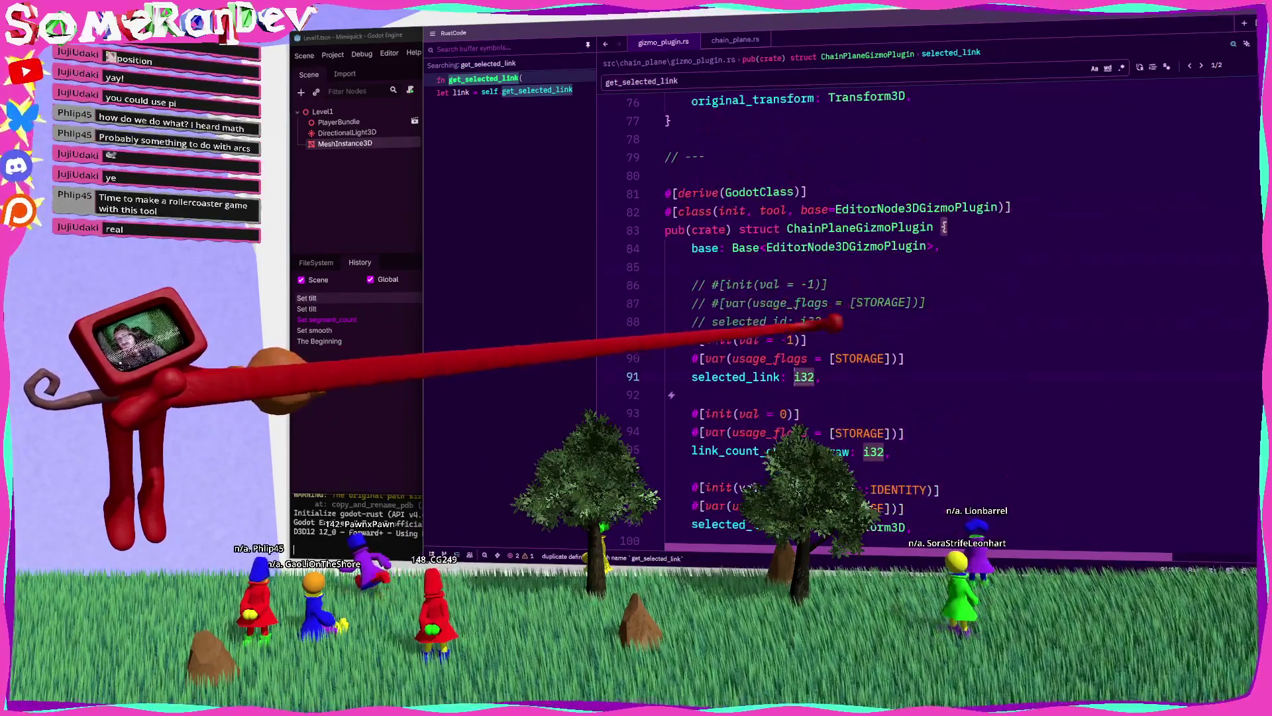
mouse_move(736, 377)
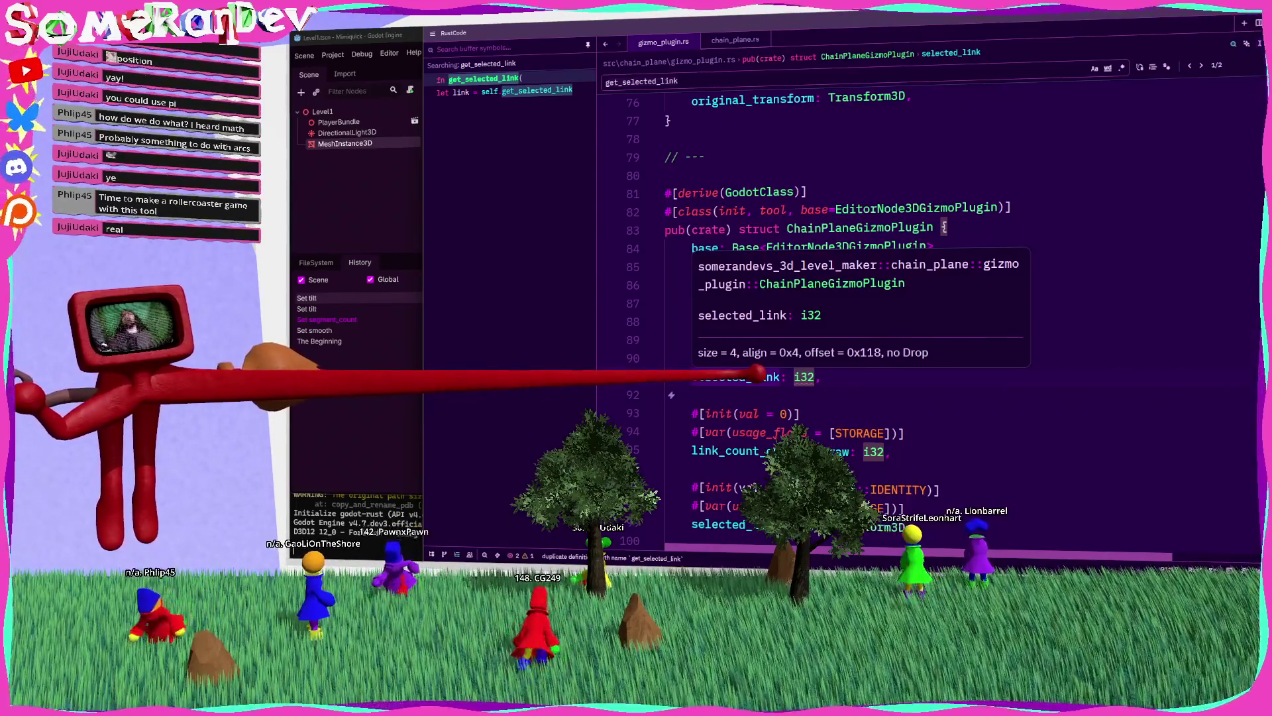
key("ctrl+f")
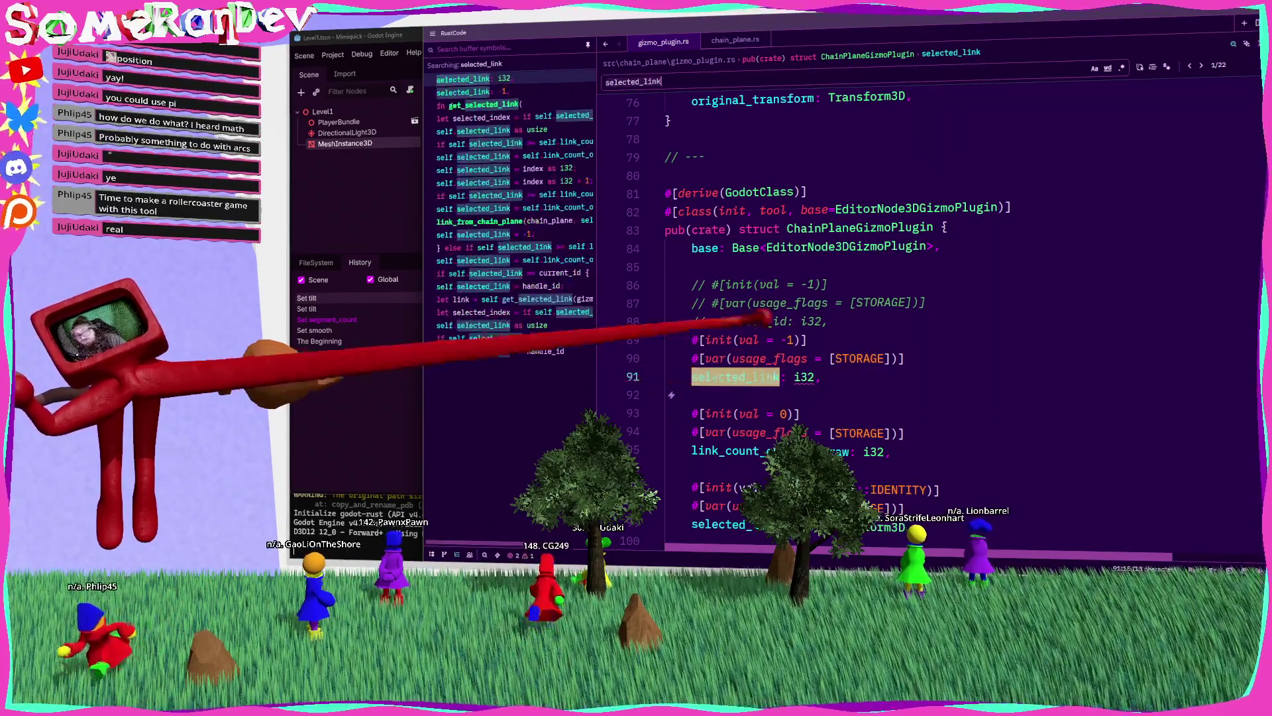
key("ctrl+h")
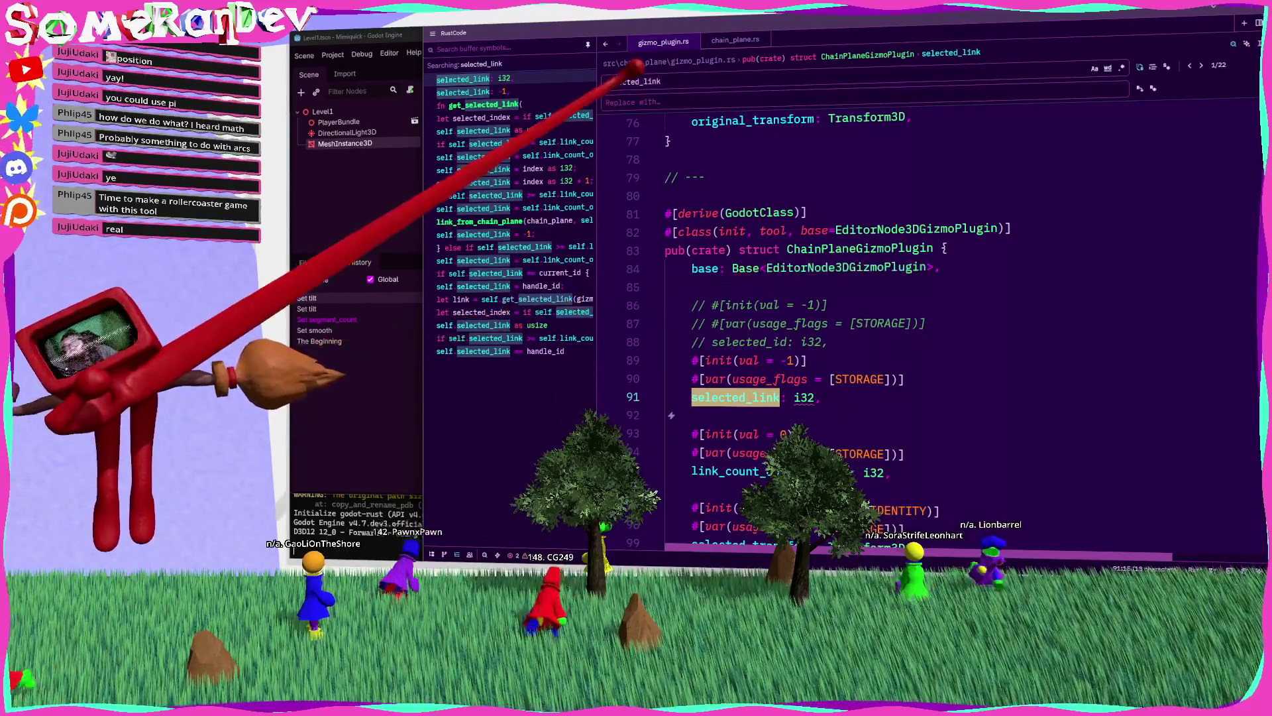
left_click(613, 80)
left_click(1108, 68)
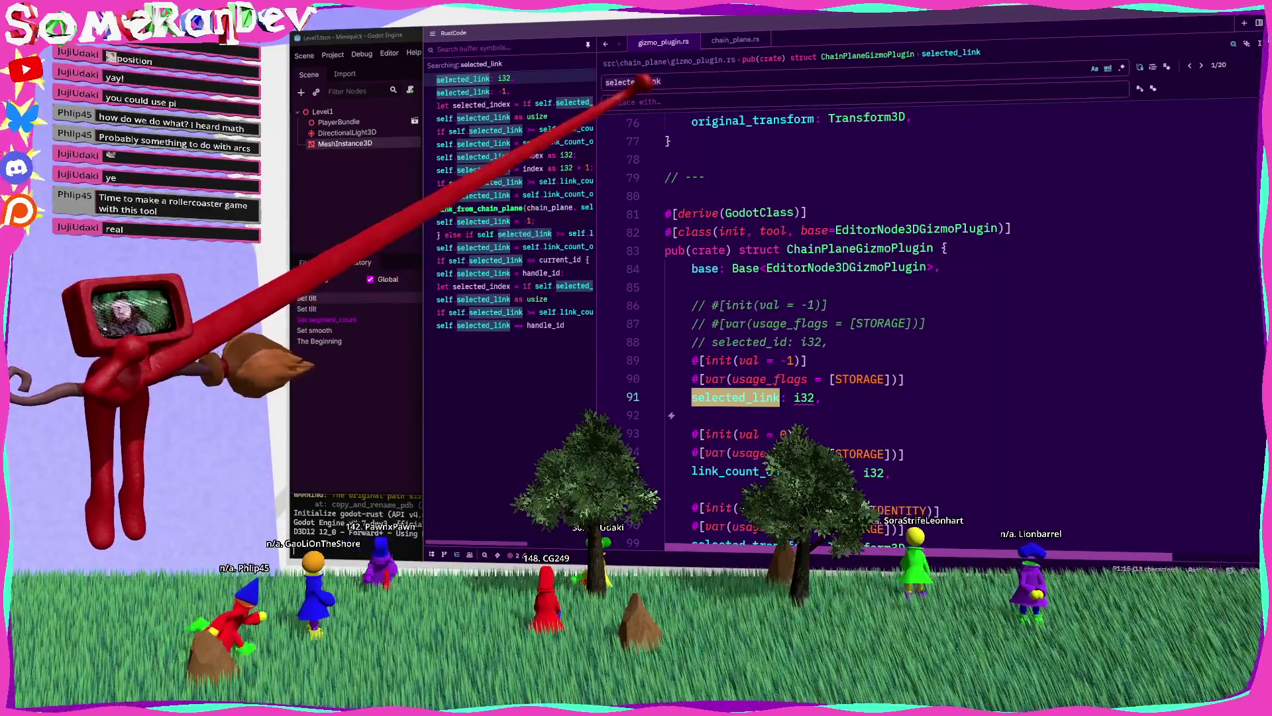
Step: Replace every selected_link with selected_link_index across the file and save
left_click(790, 399)
type("_index")
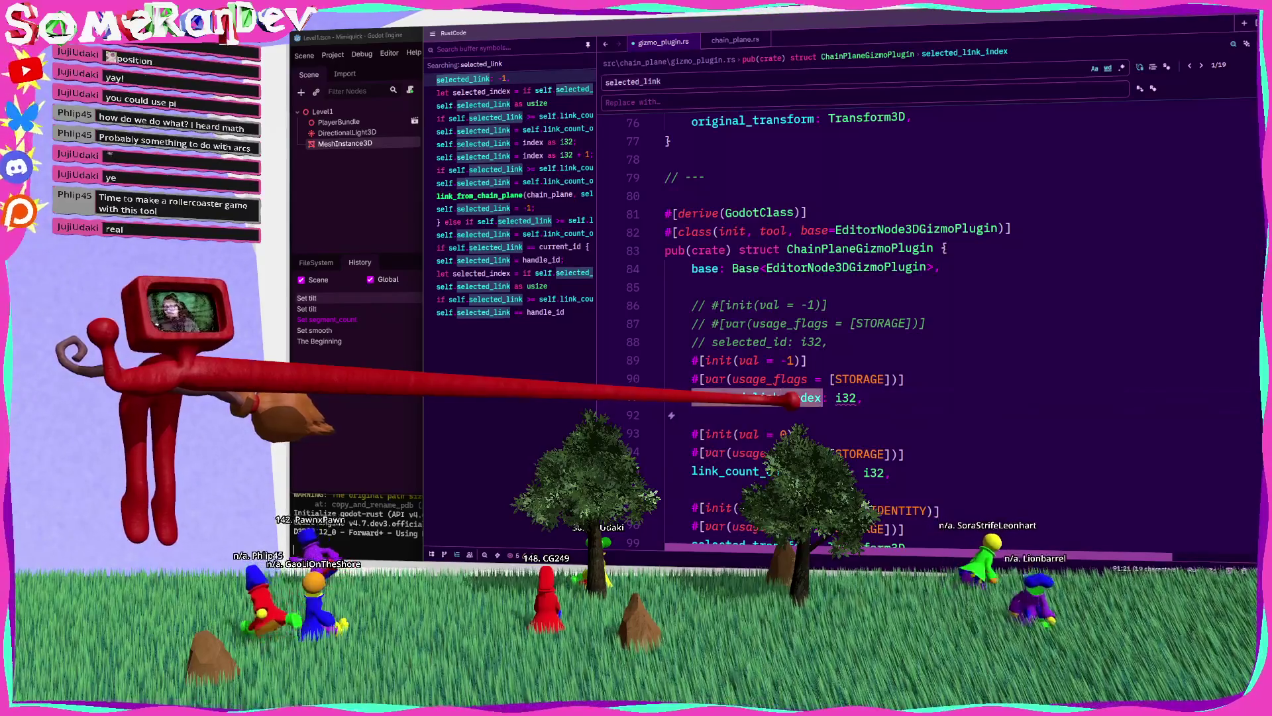
left_click(629, 102)
type("selected_link_index")
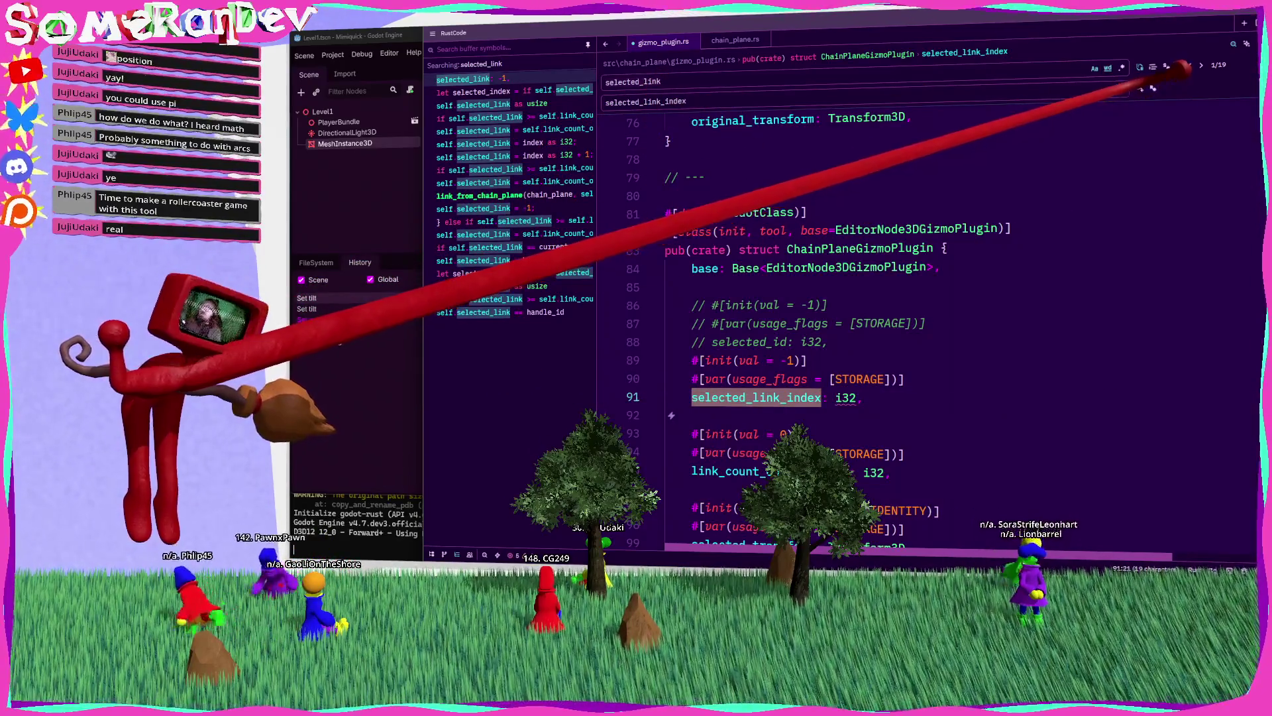
left_click(1153, 88)
key("ctrl+s")
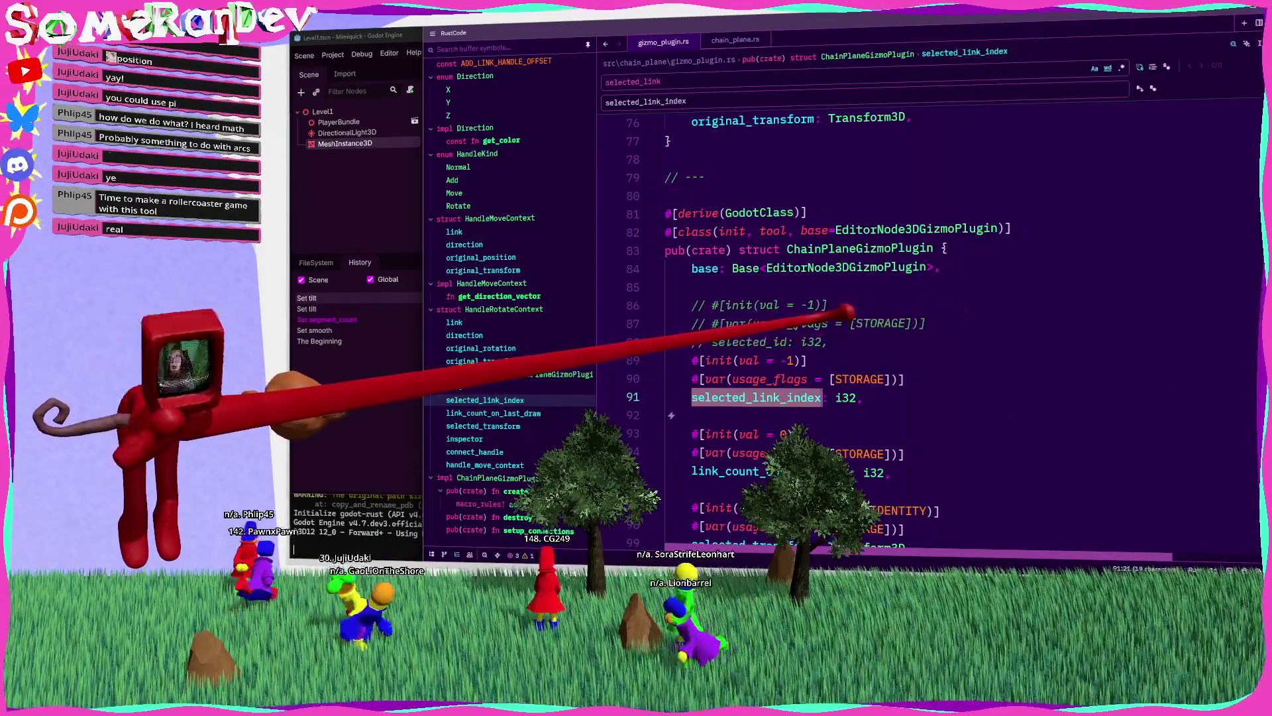
type("_index")
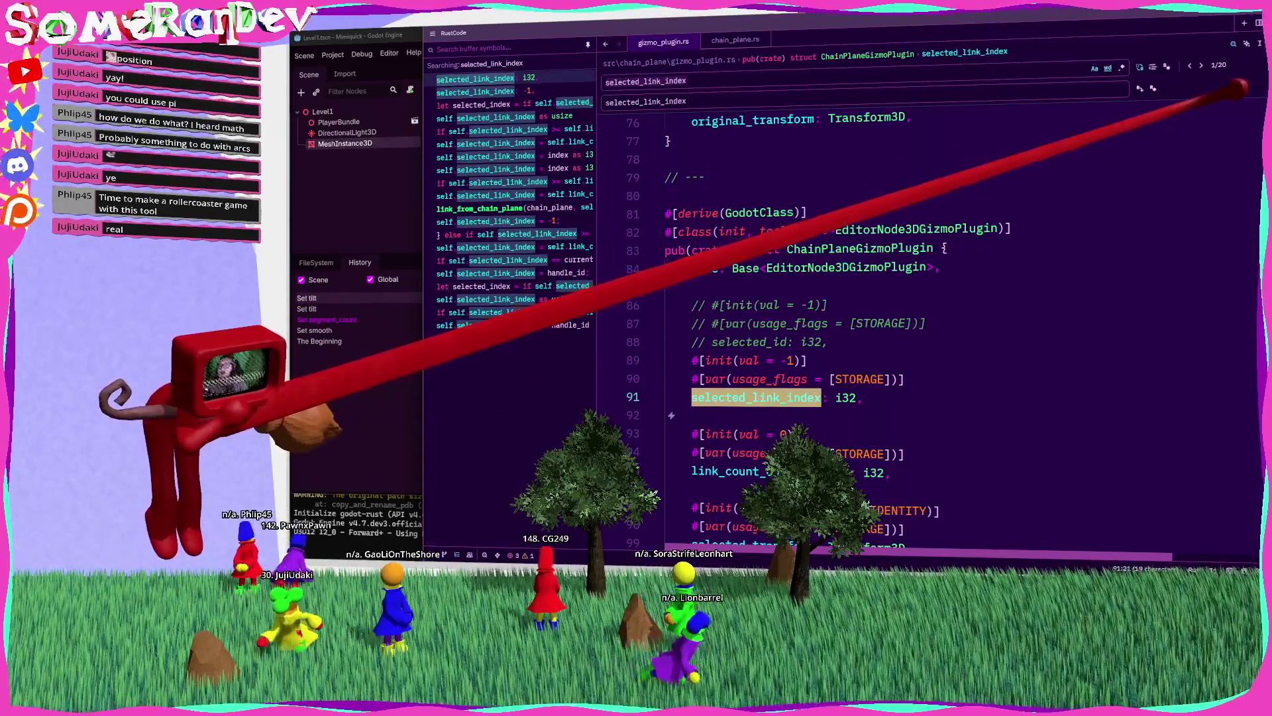
key("Escape")
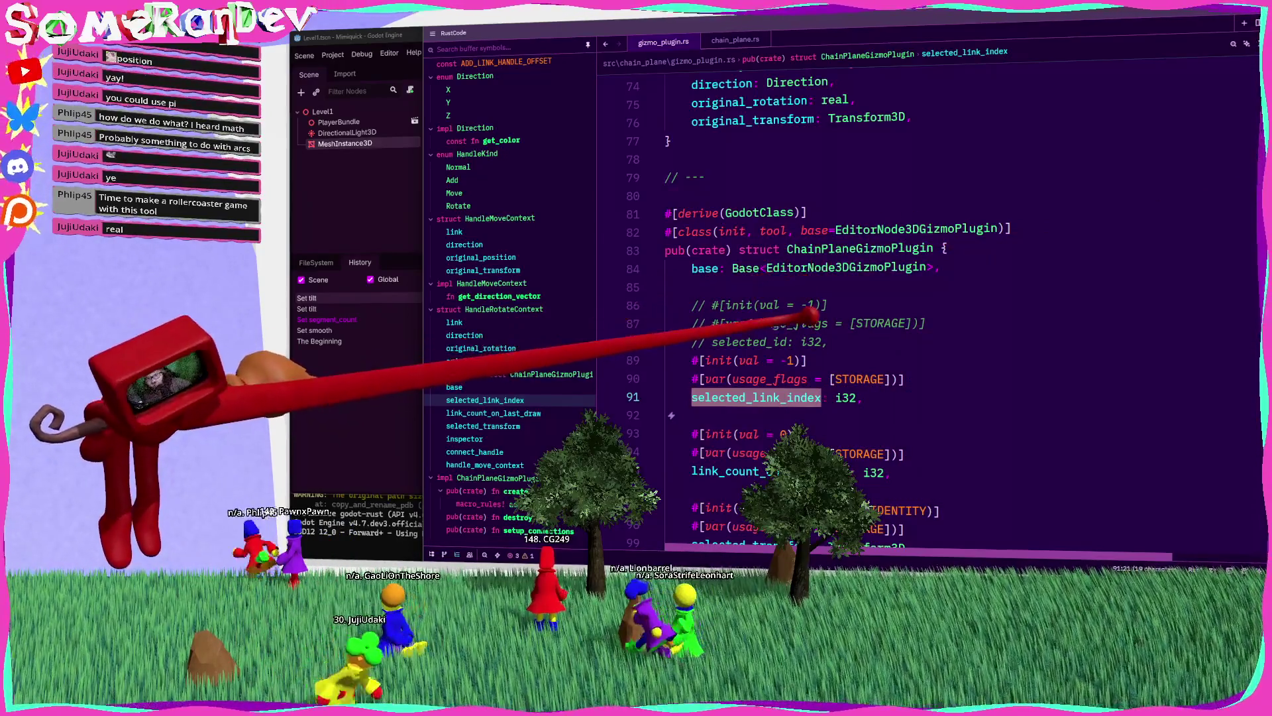
key("ctrl+f")
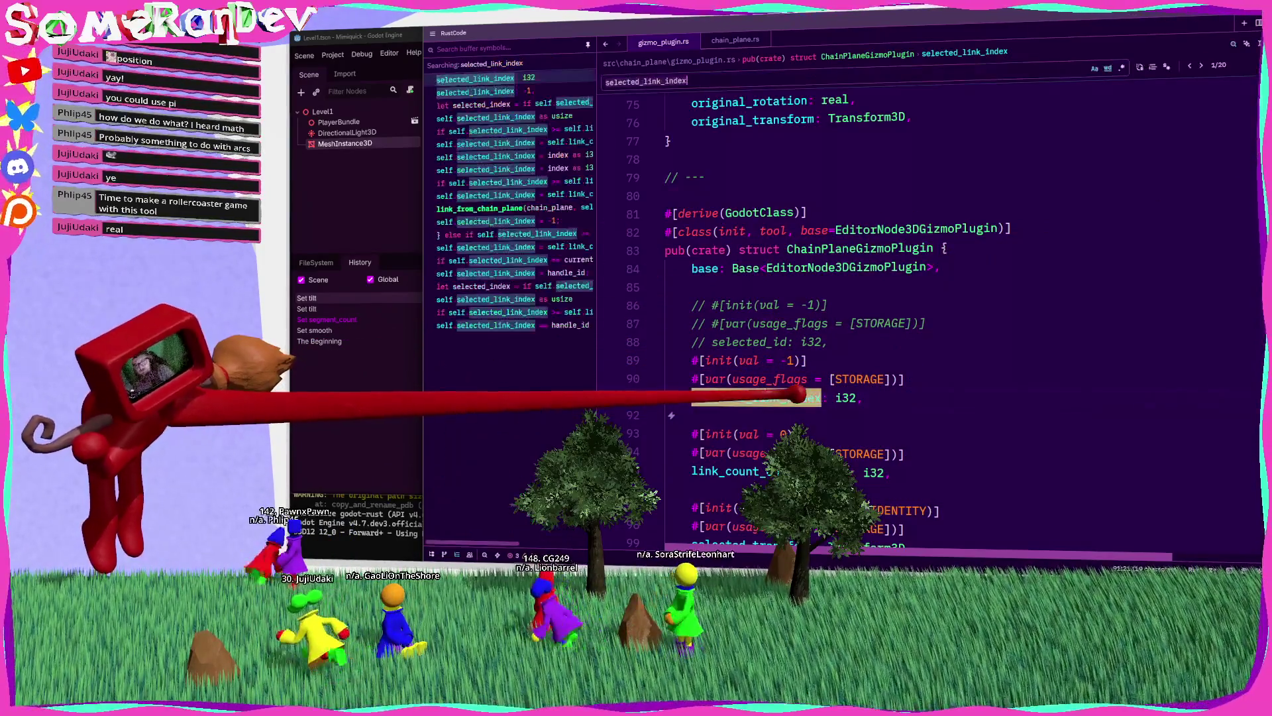
Step: Turn the Move branch's link binding on line 636 into let Some(link) … else { return; }
type("get_selected")
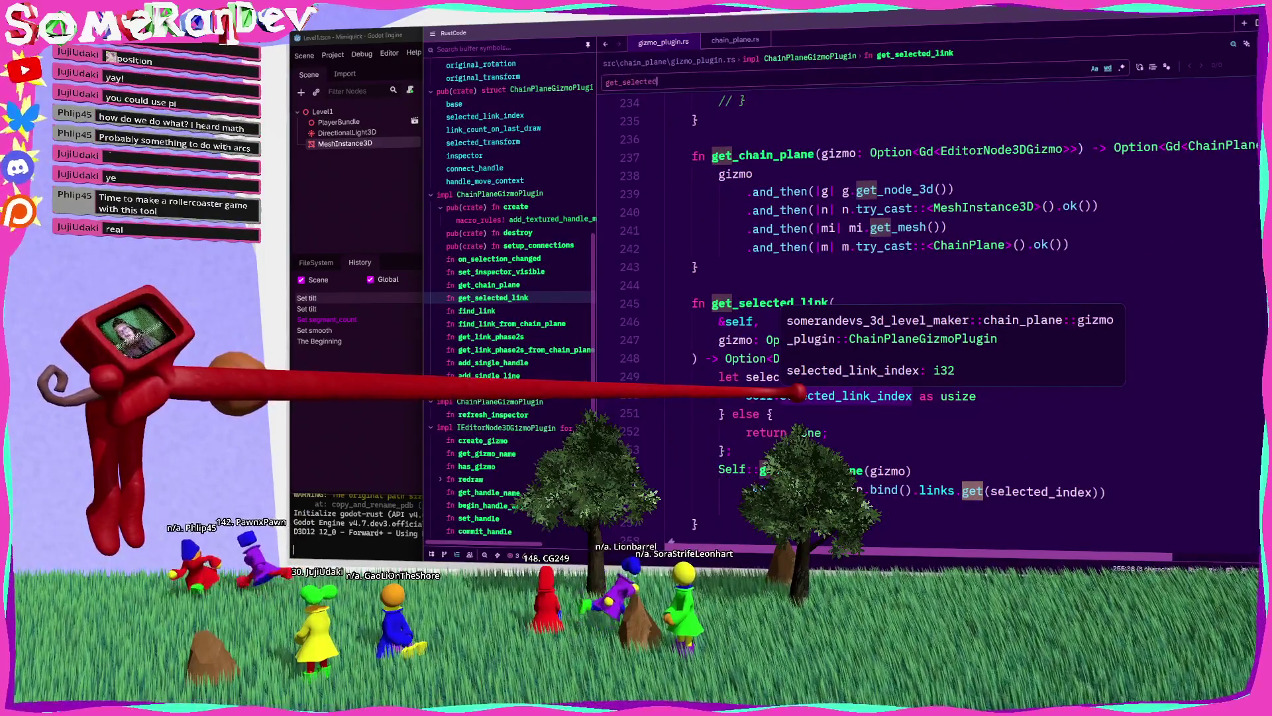
type("_link")
key("Return")
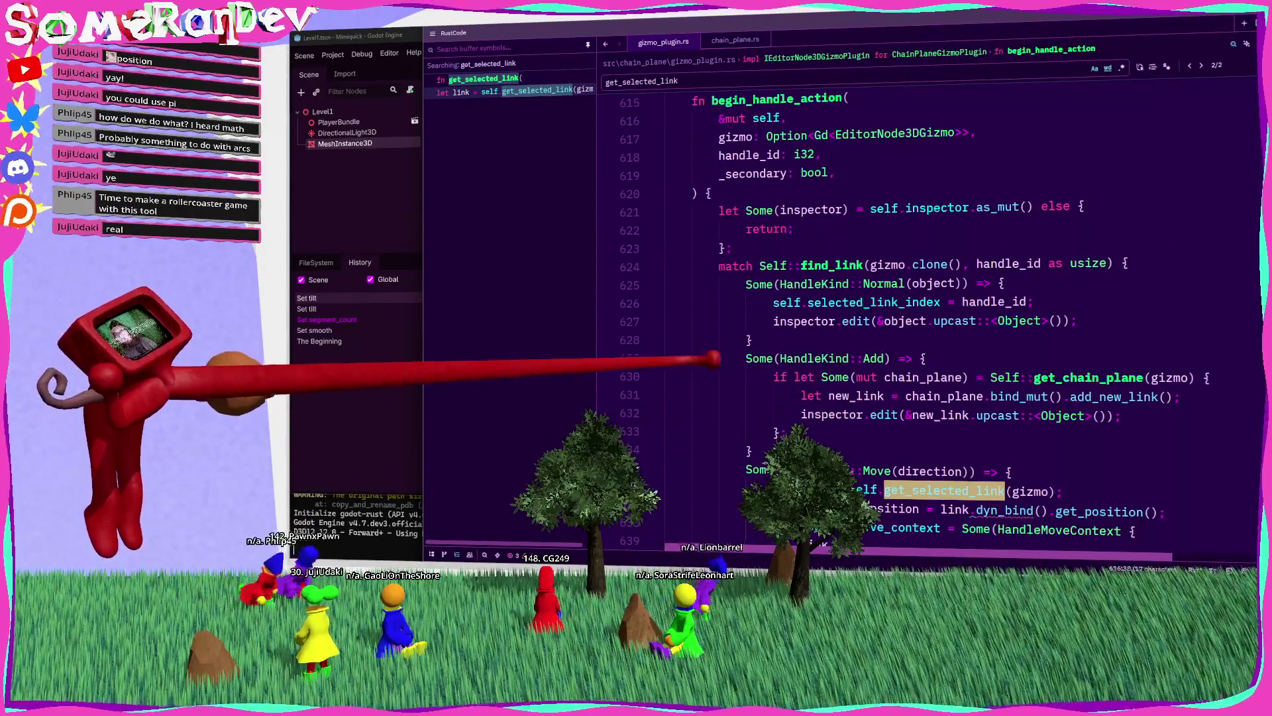
left_click(882, 324)
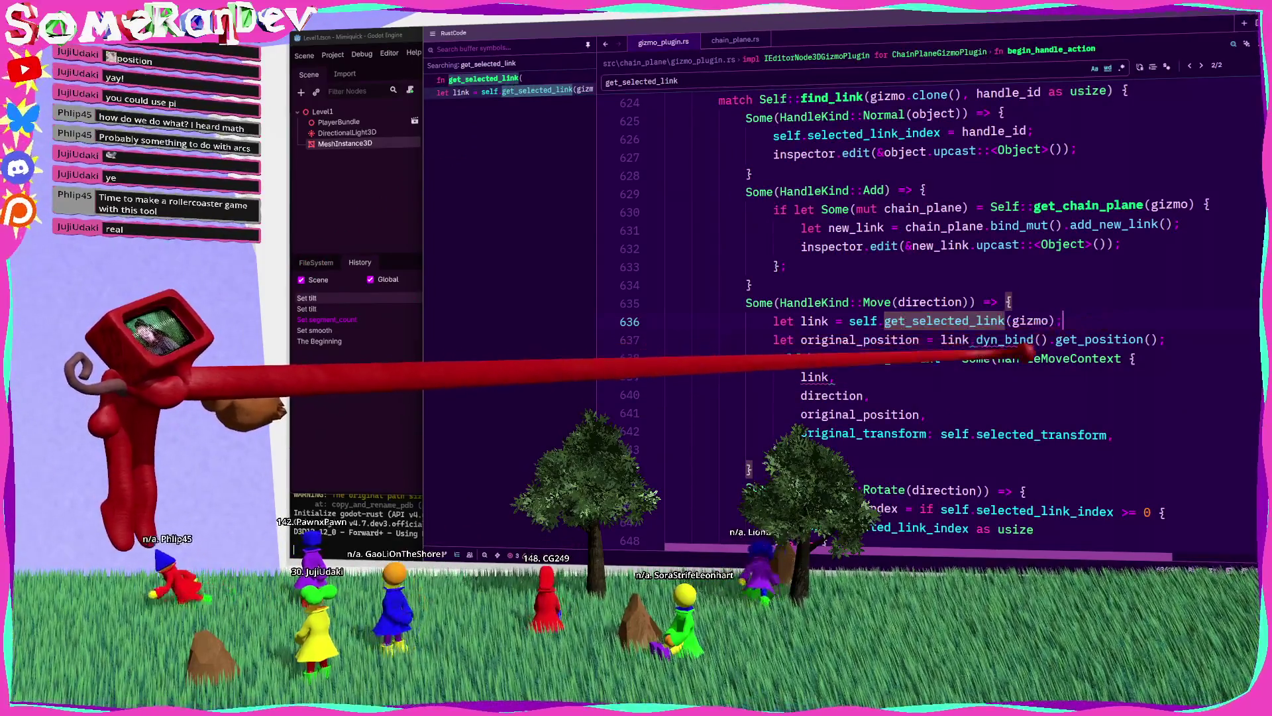
left_click(822, 320)
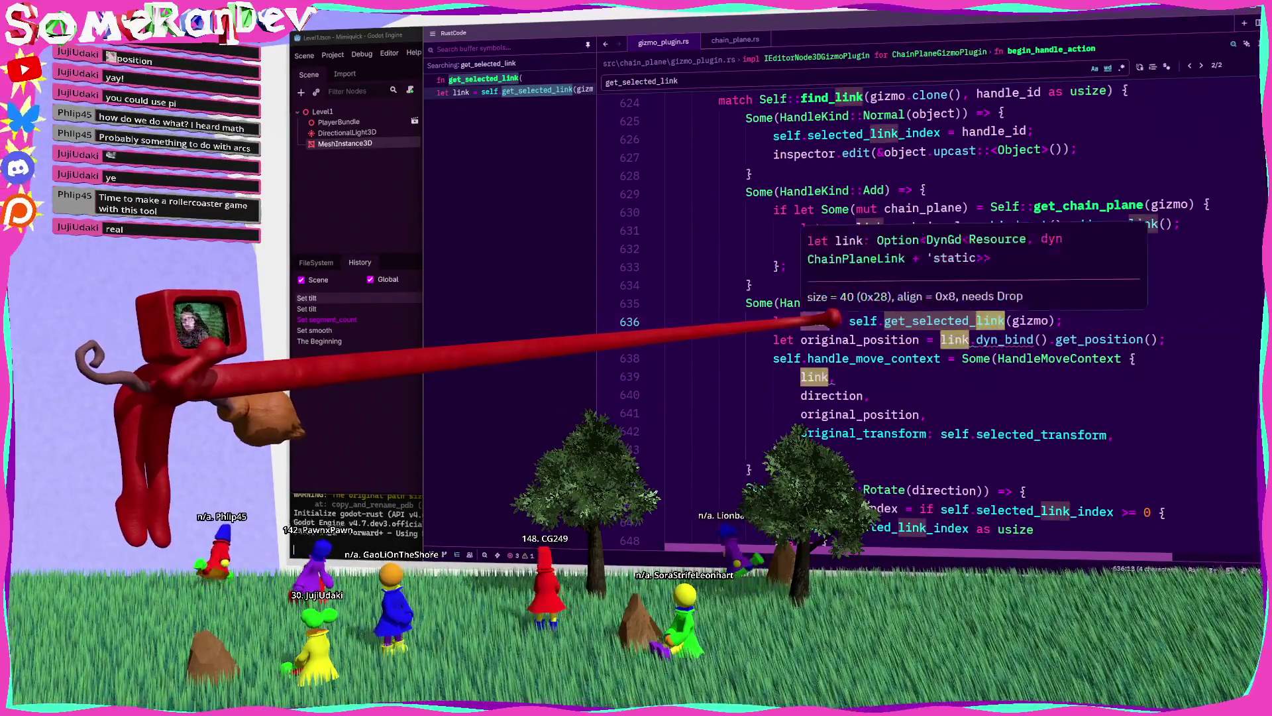
type("Some(link")
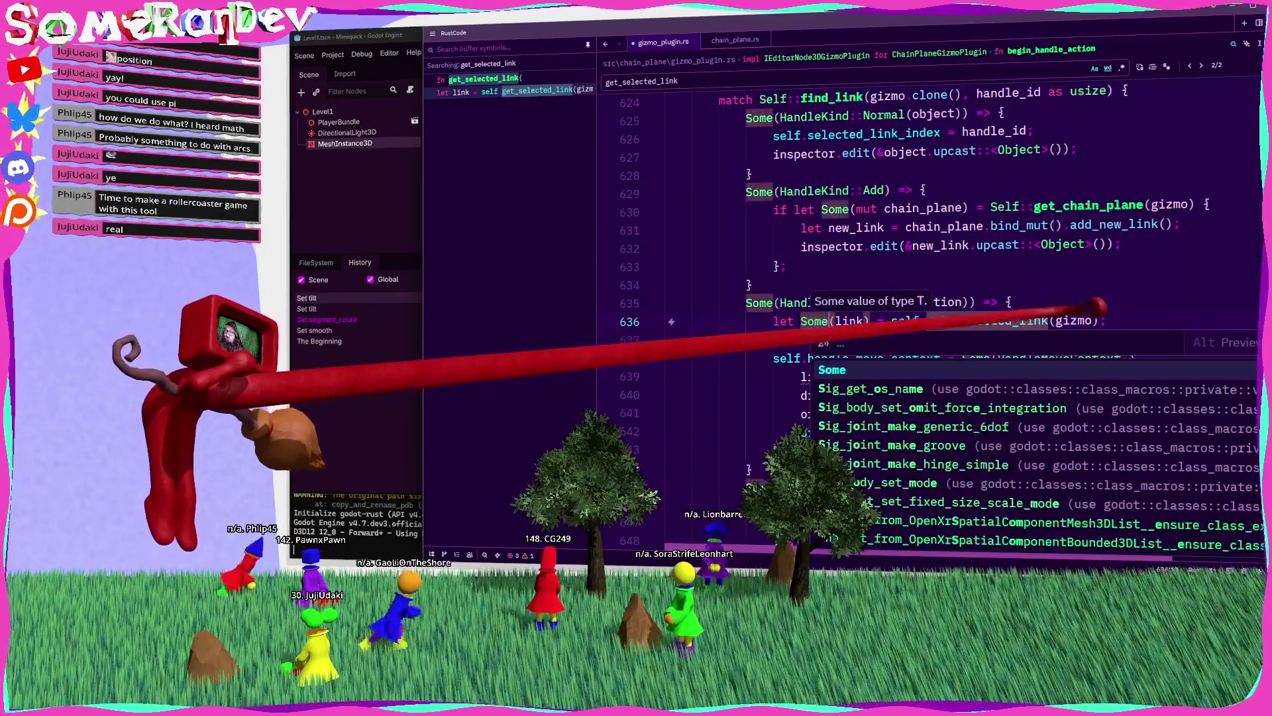
type(")")
key("End")
type("el")
key("Return")
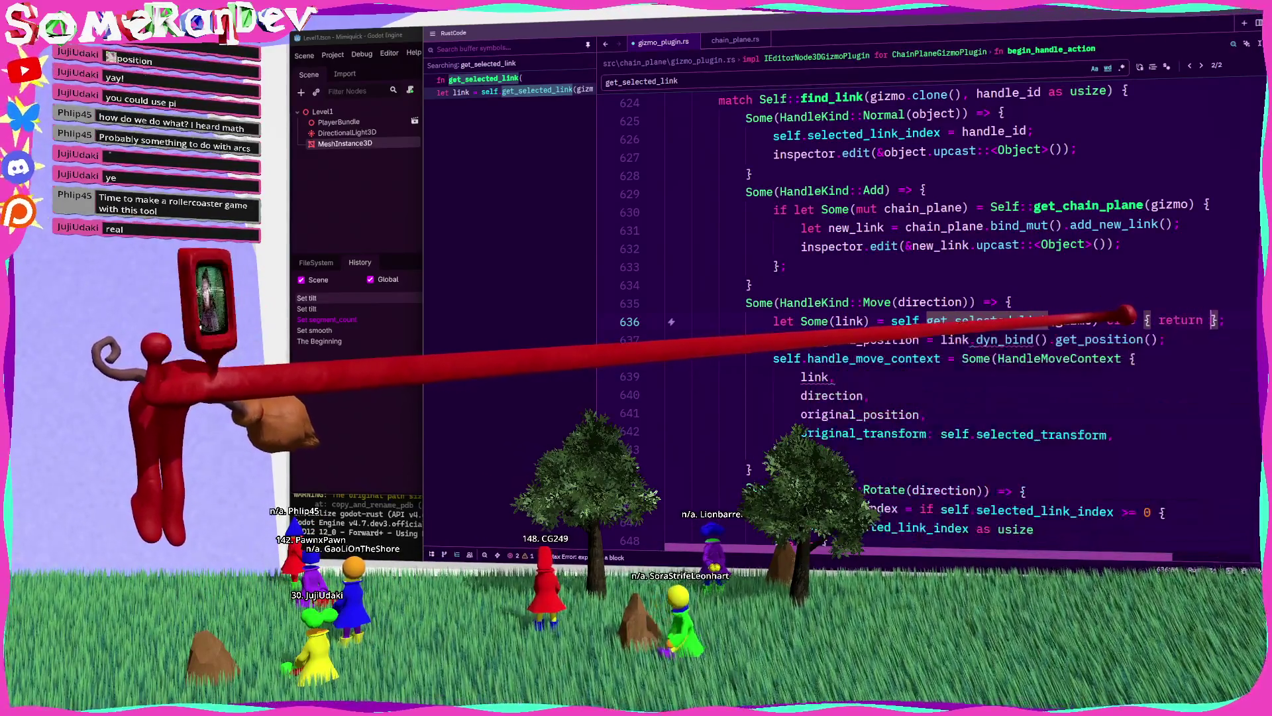
key("ctrl+s")
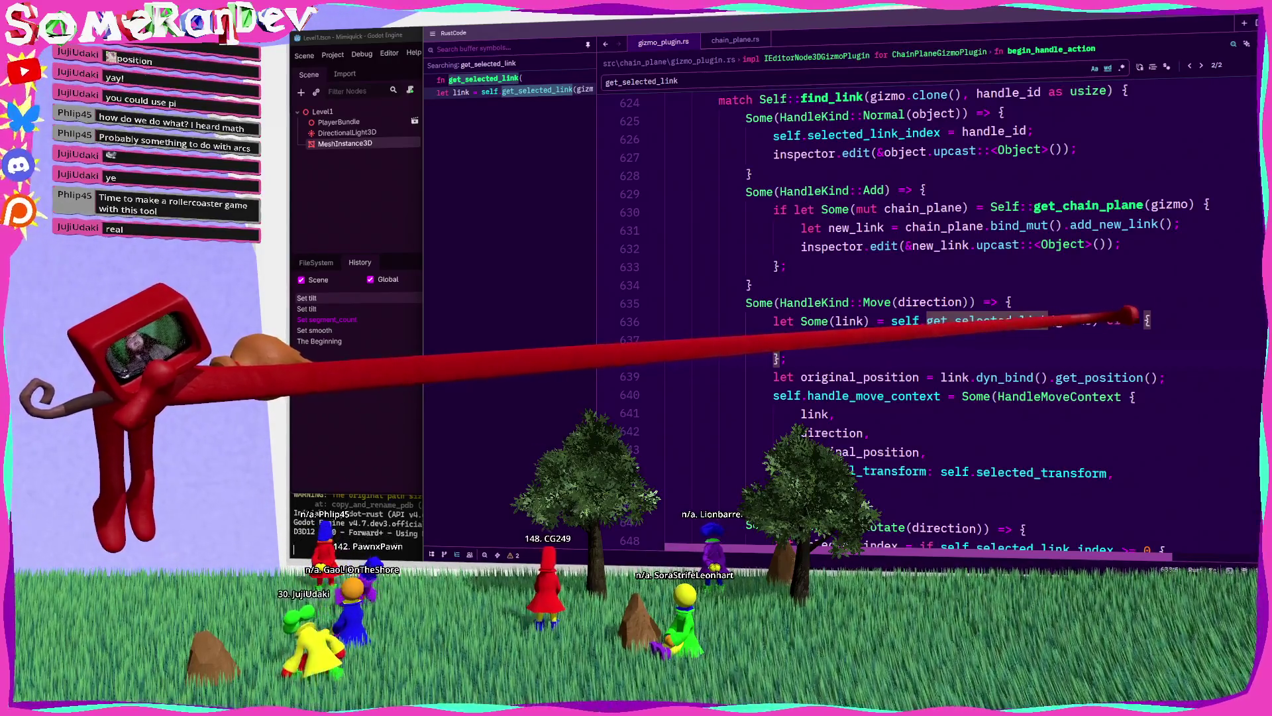
Step: Copy the three-line link guard over the Rotate branch's old body
key("shift+Up")
key("shift+Up")
key("shift+Home")
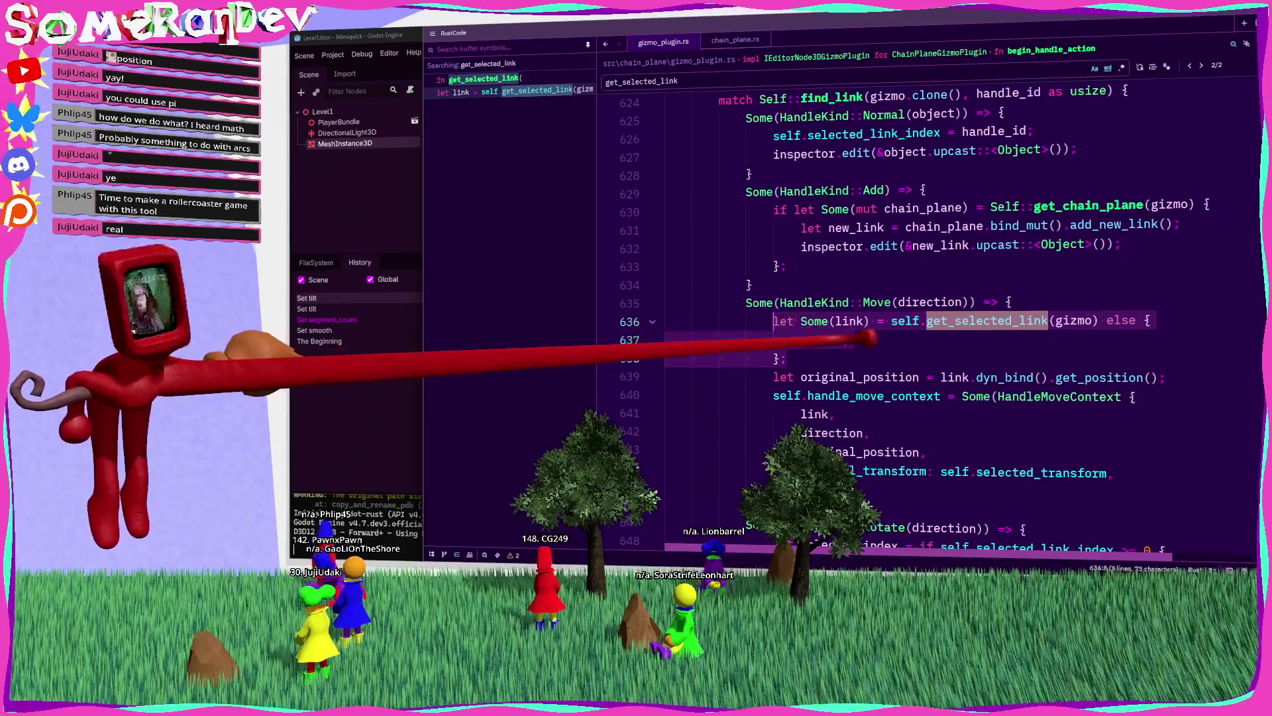
key("ctrl+c")
key("Down")
key("Down")
key("Down")
key("shift+Down")
key("shift+Down")
key("shift+Down")
key("ctrl+v")
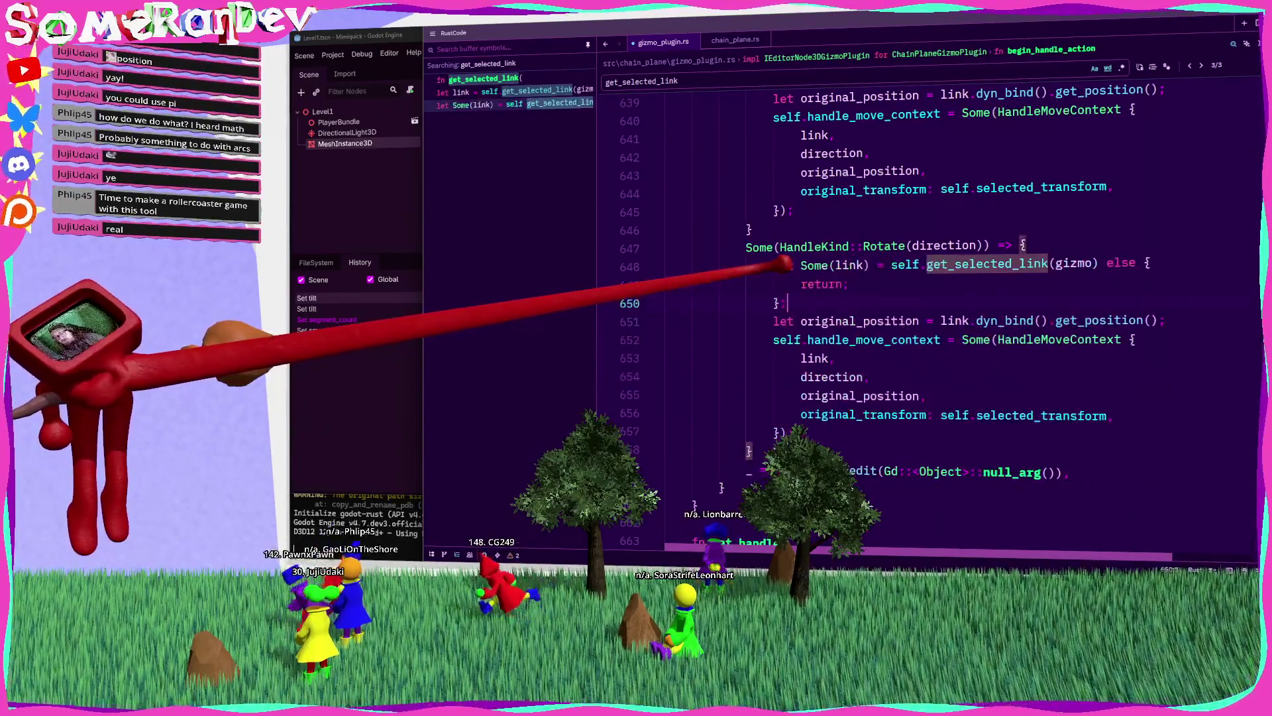
Step: Save gizmo_plugin.rs and jump to get_position's definition in the ChainPlaneLink trait
key("ctrl+s")
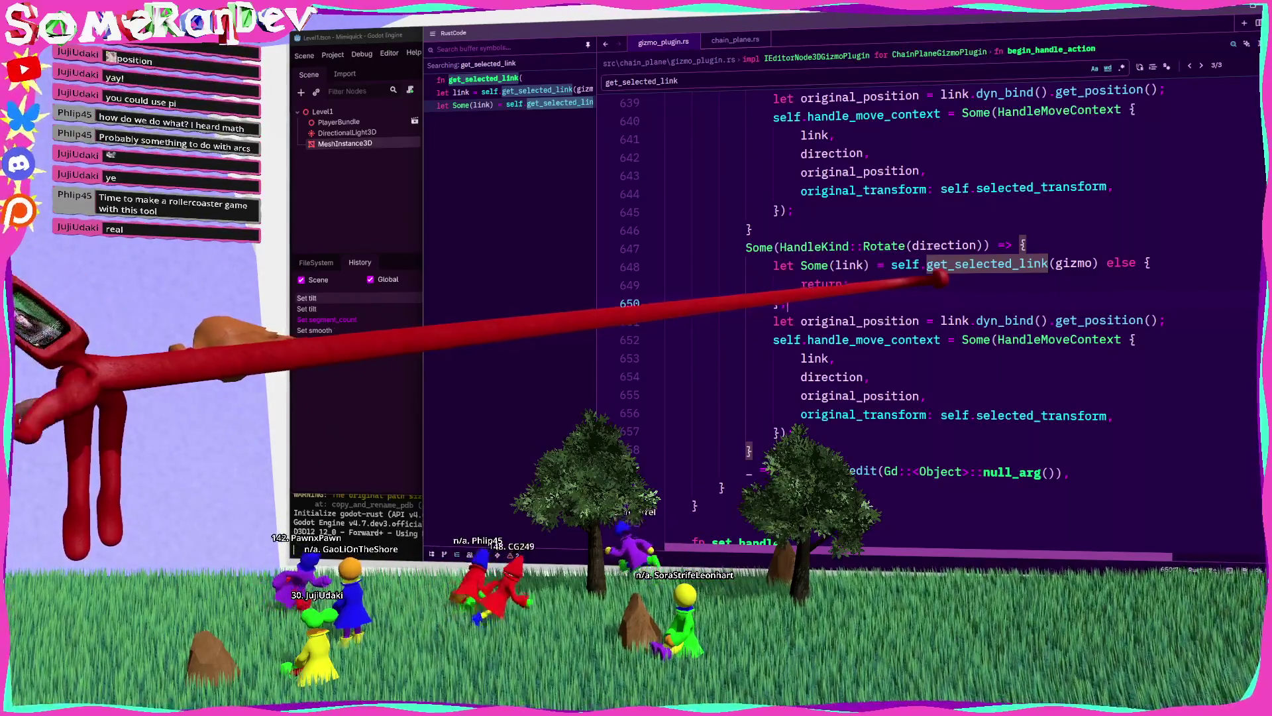
left_click(848, 263)
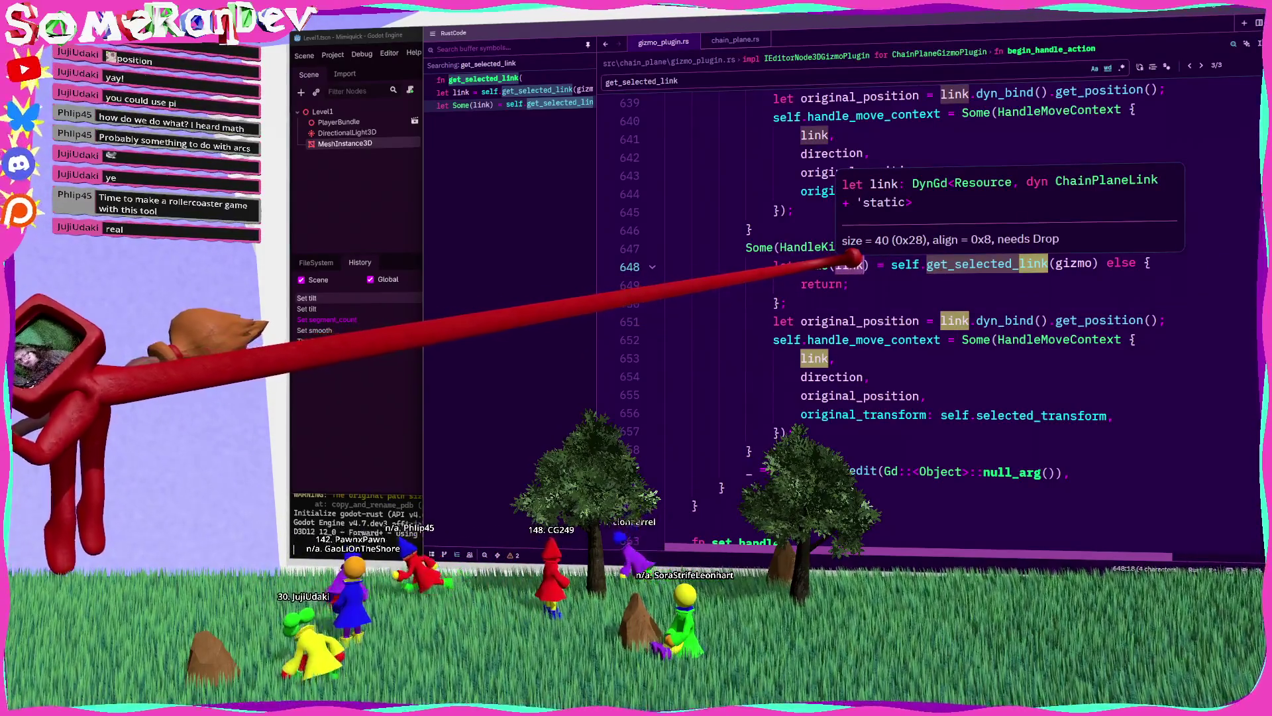
left_click(1116, 321)
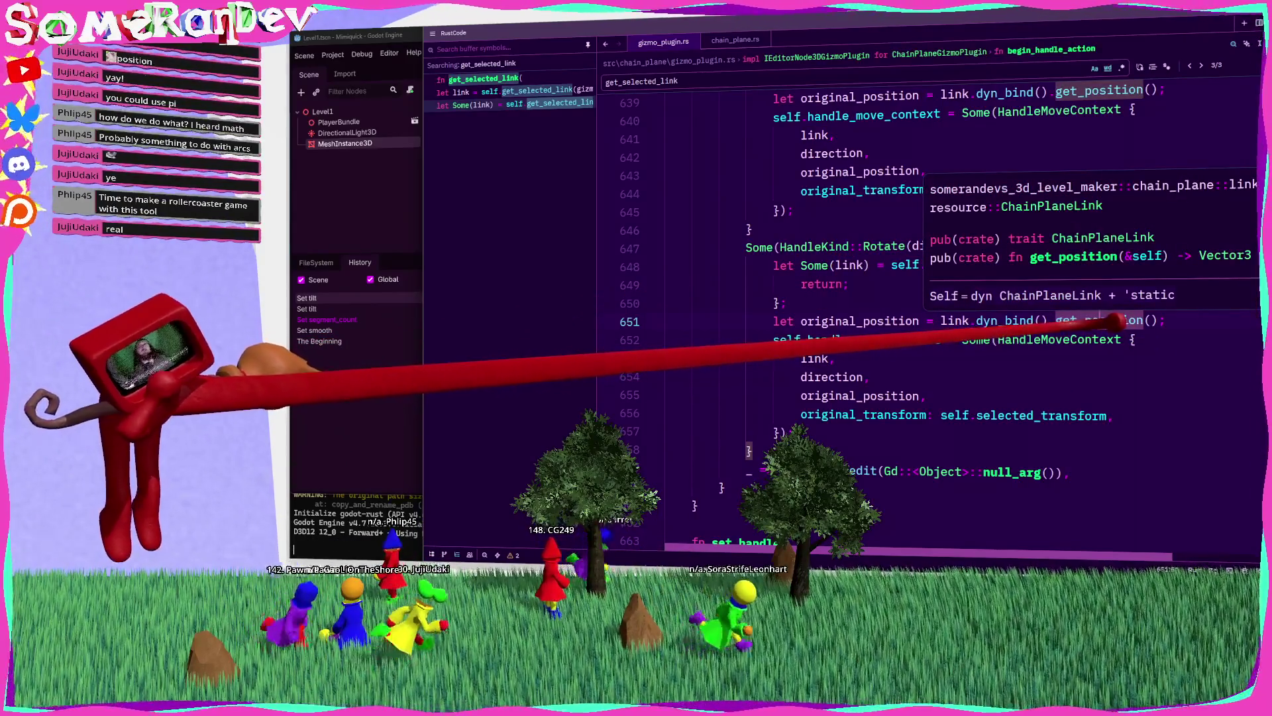
key("F12")
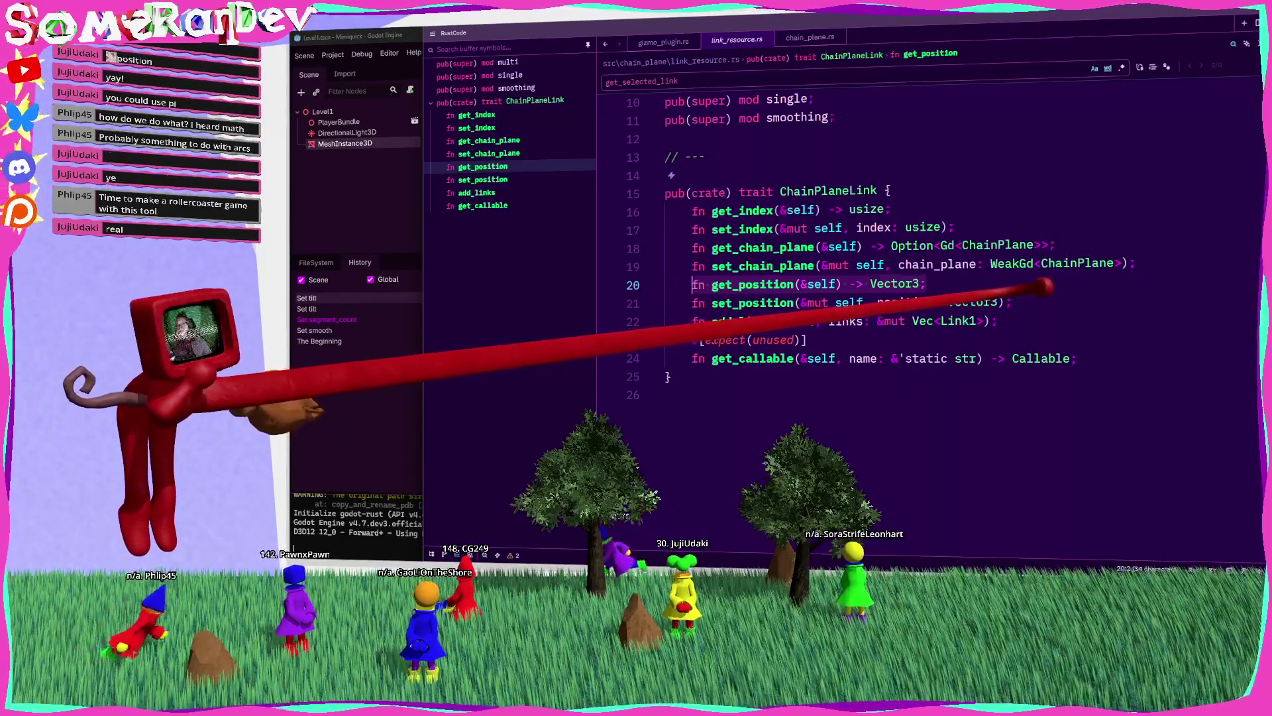
Step: Duplicate the get_position/set_position lines and rename them get_rotation and set_rotation
key("shift+Down")
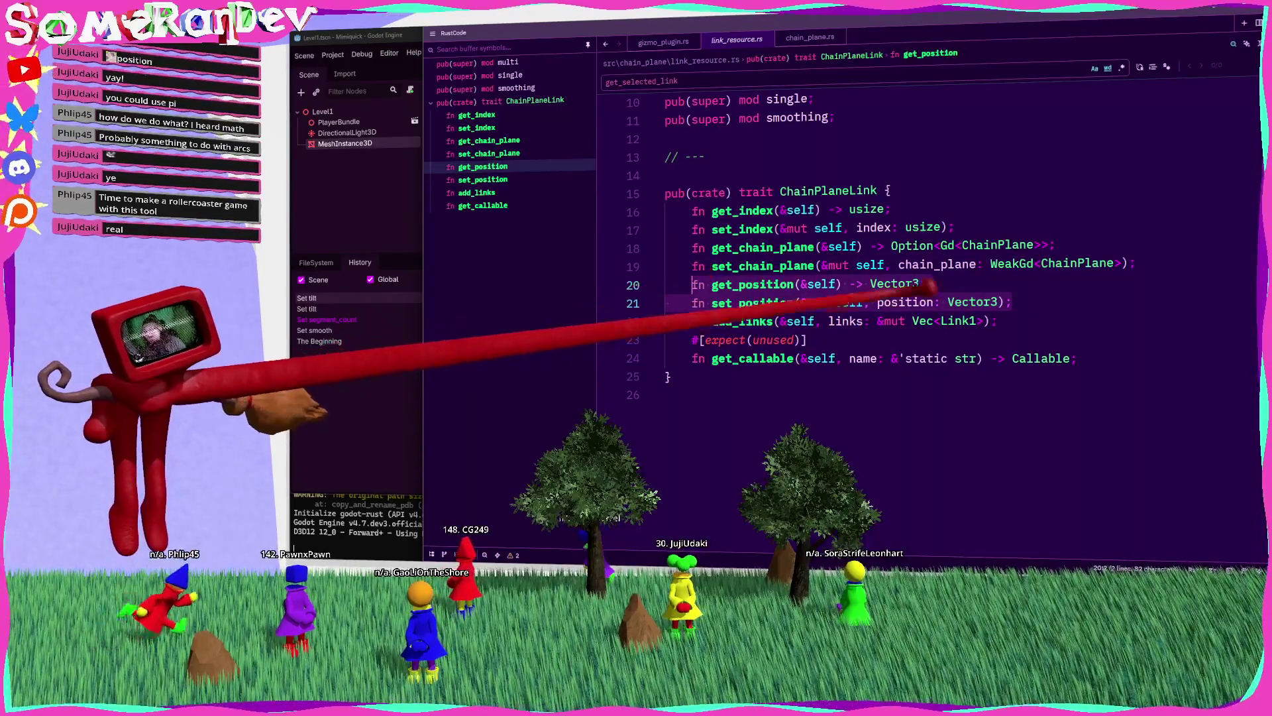
key("alt+shift+Down")
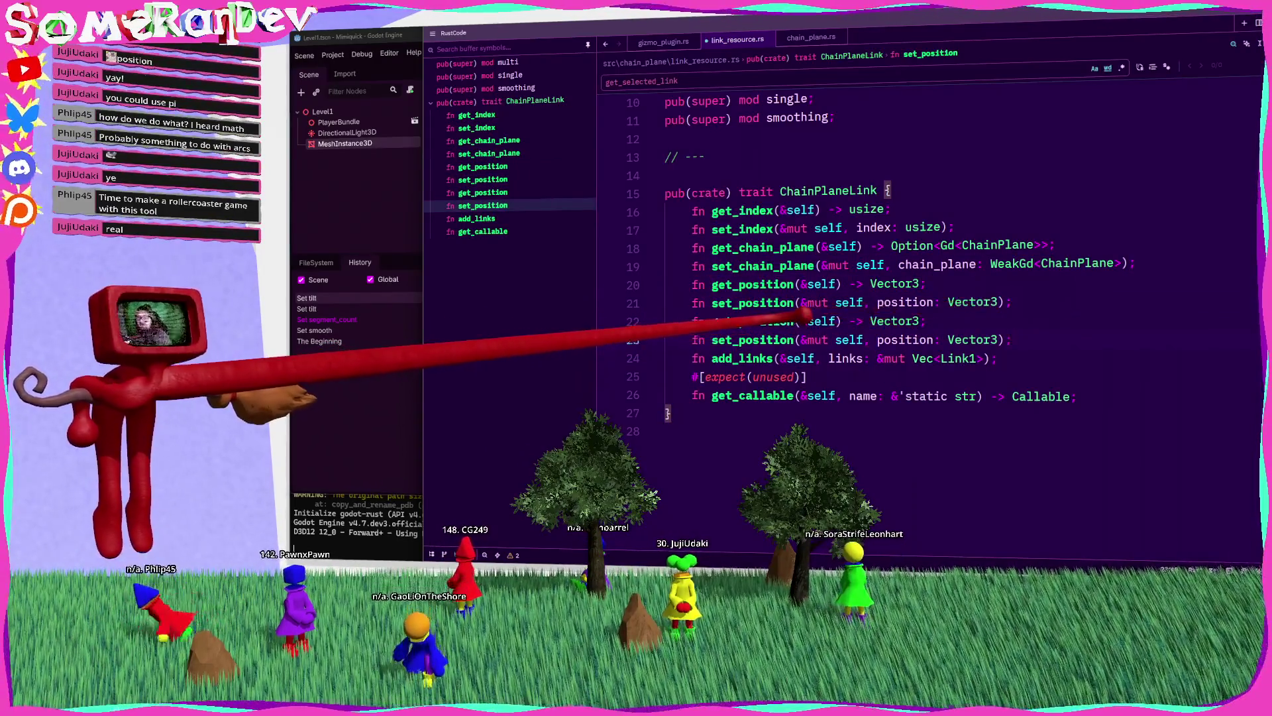
type("rota")
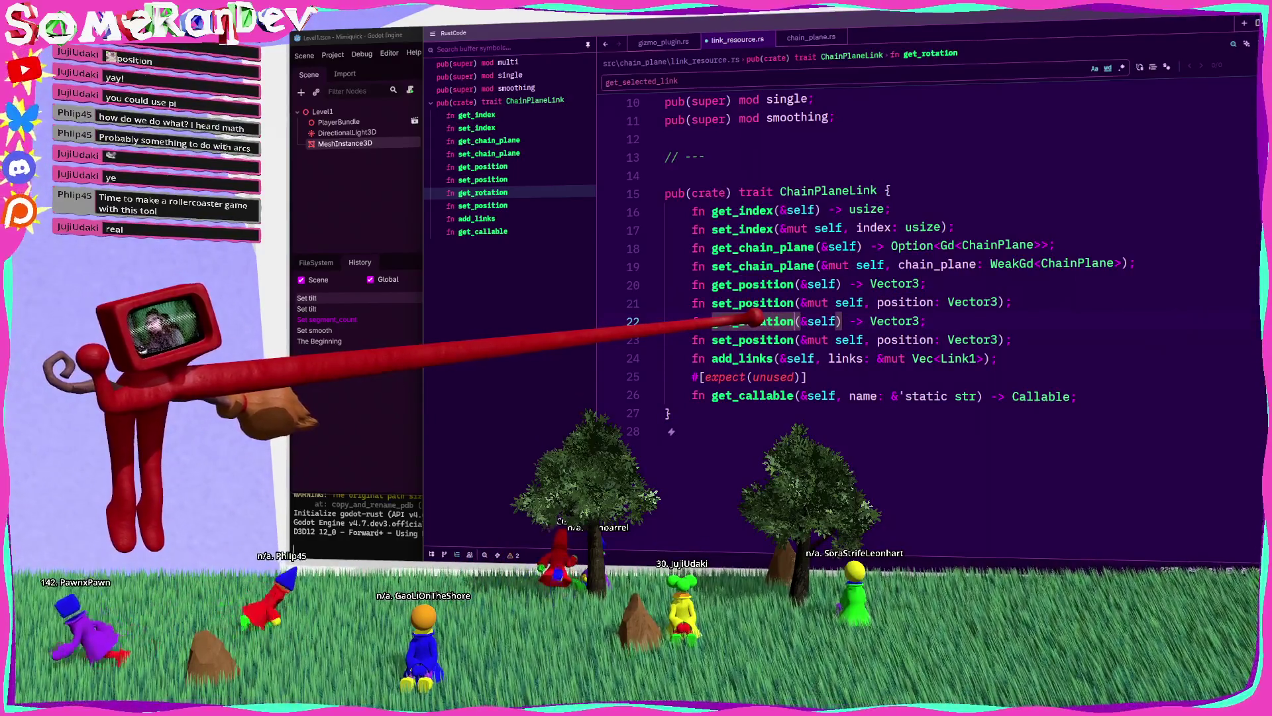
left_click_drag(774, 340, 732, 339)
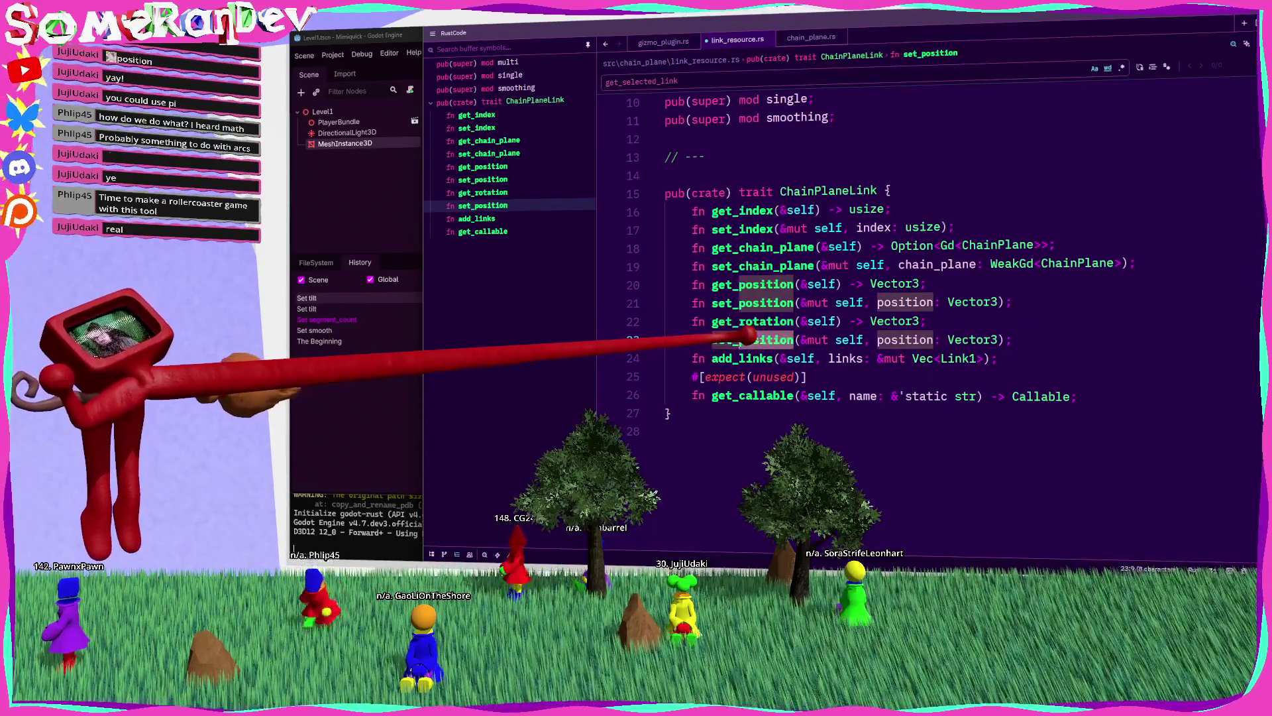
type("rota")
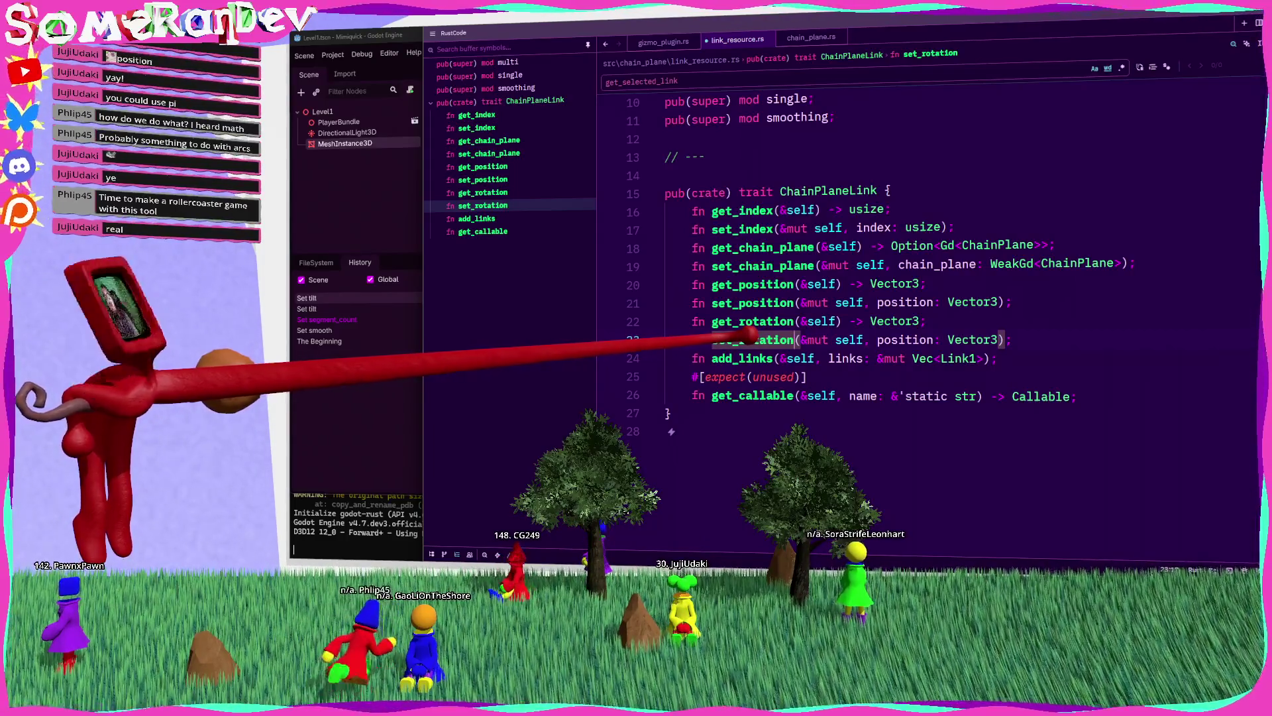
Step: Change the rotation methods' Vector3 types to real, then return to gizmo_plugin.rs
left_click_drag(999, 339, 878, 339)
type("real")
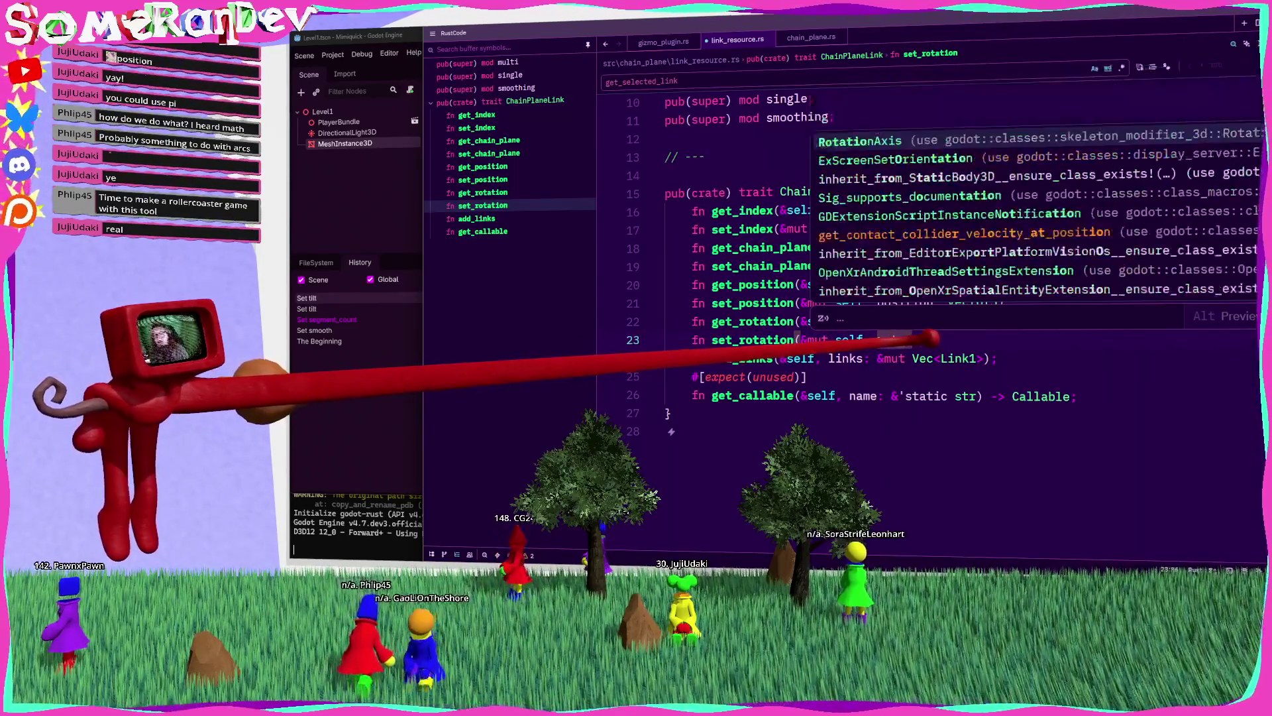
key("Escape")
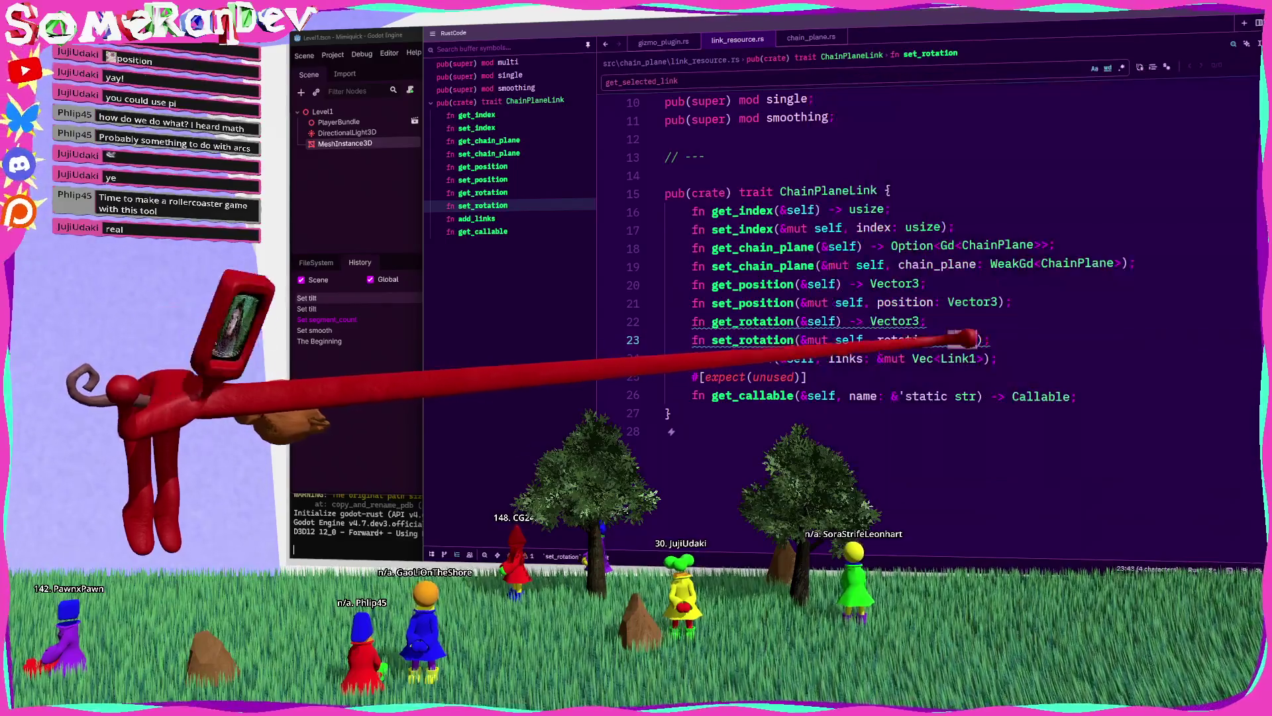
left_click_drag(922, 320, 860, 322)
type("real")
mouse_move(856, 329)
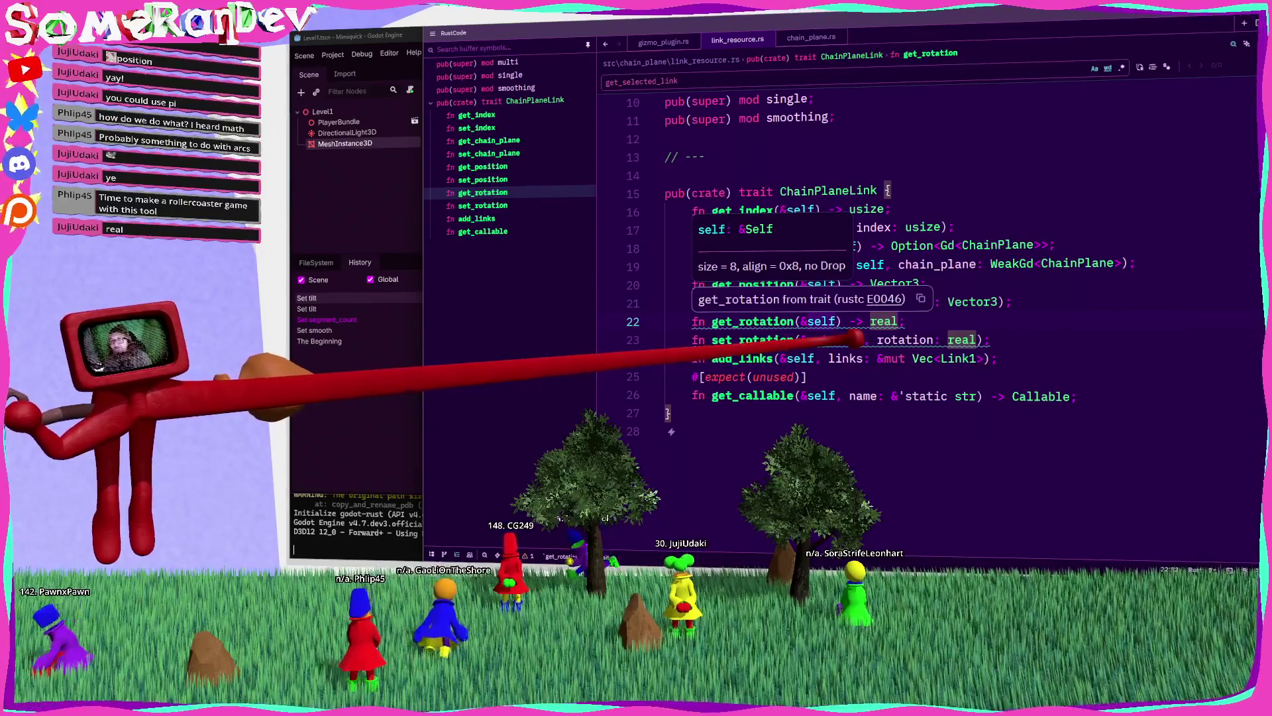
left_click(663, 41)
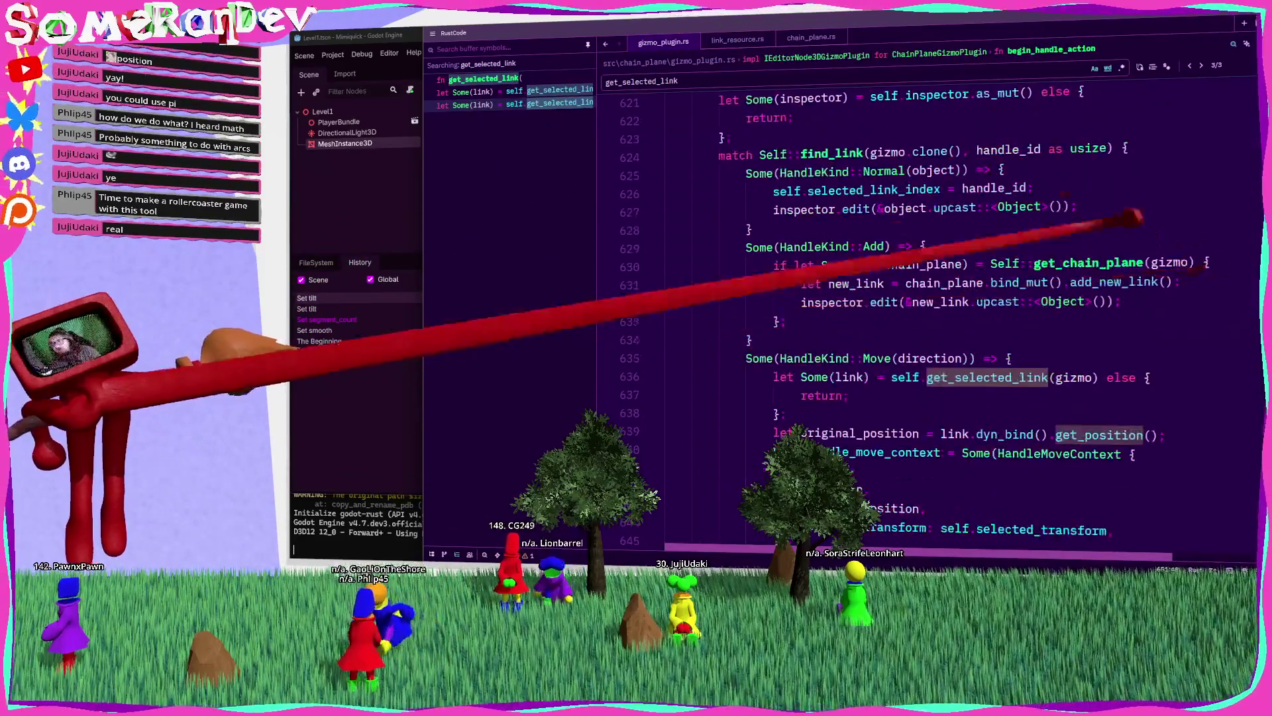
Step: Cut the Direction enum and its impl block out of the plugin file, removing leftover blank lines
scroll(928, 318, "up", 20)
scroll(1236, 124, "up", 15)
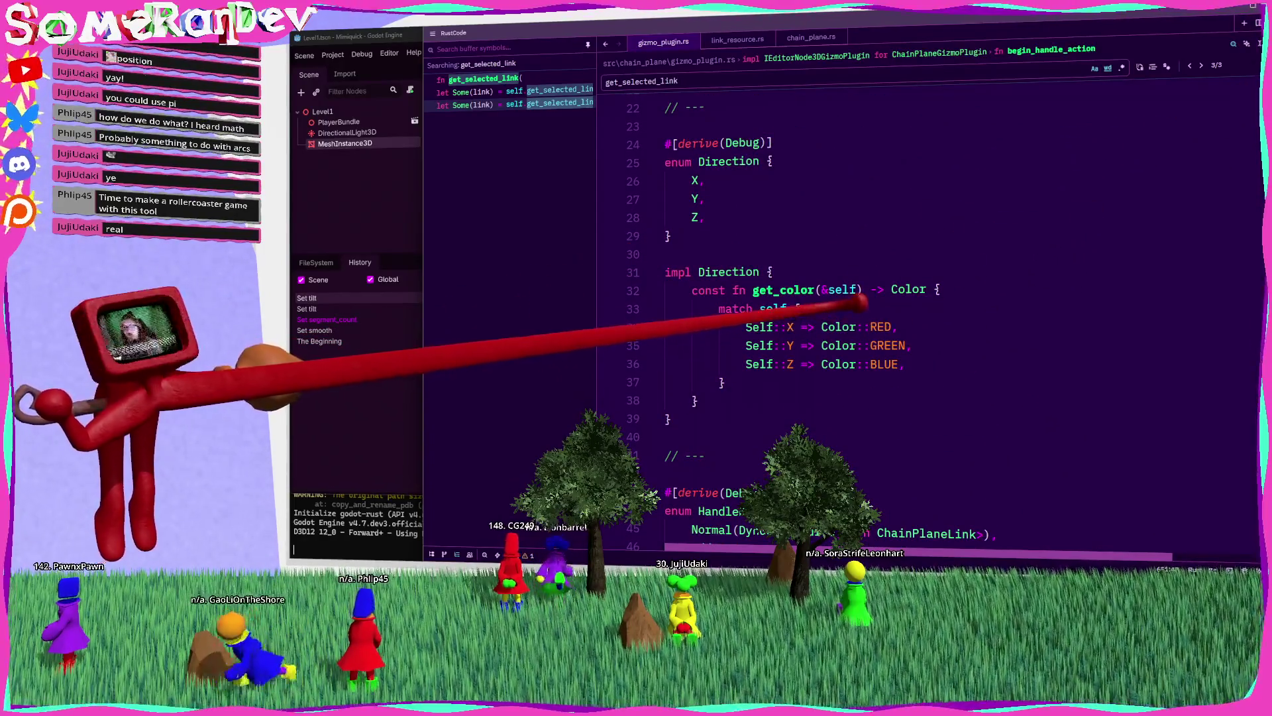
scroll(928, 318, "up", 3)
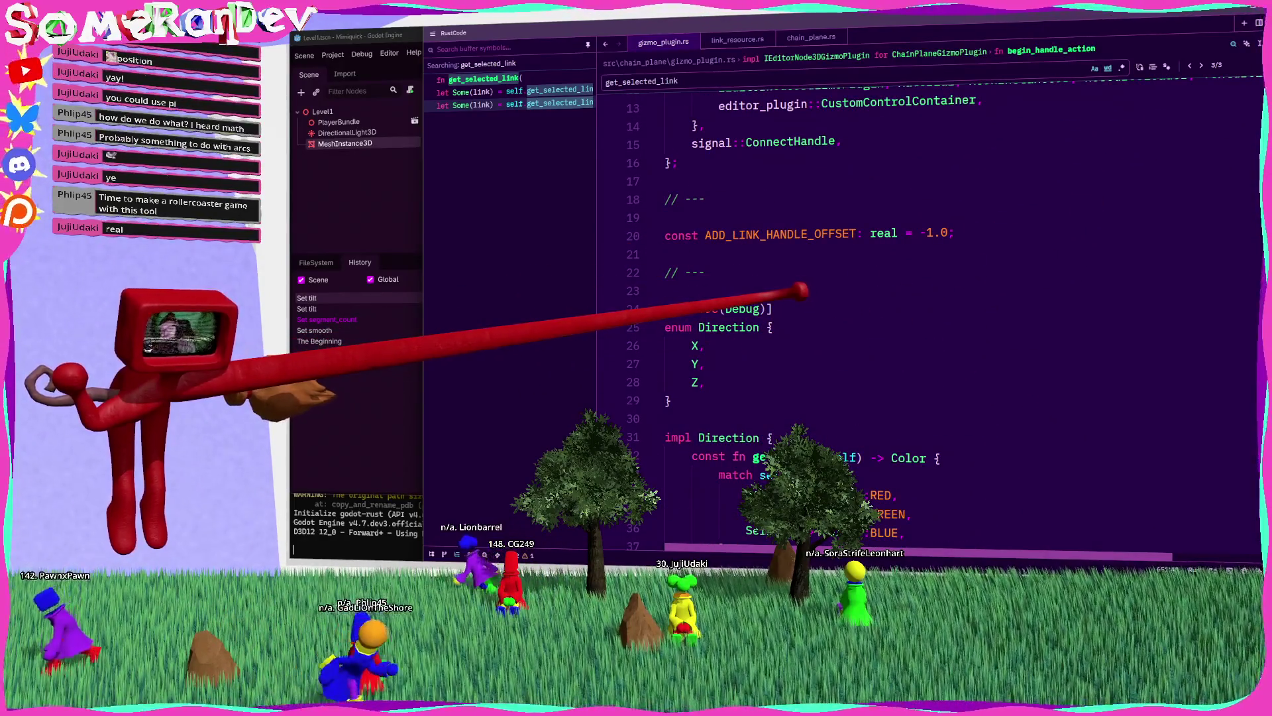
key("ctrl+shift+e")
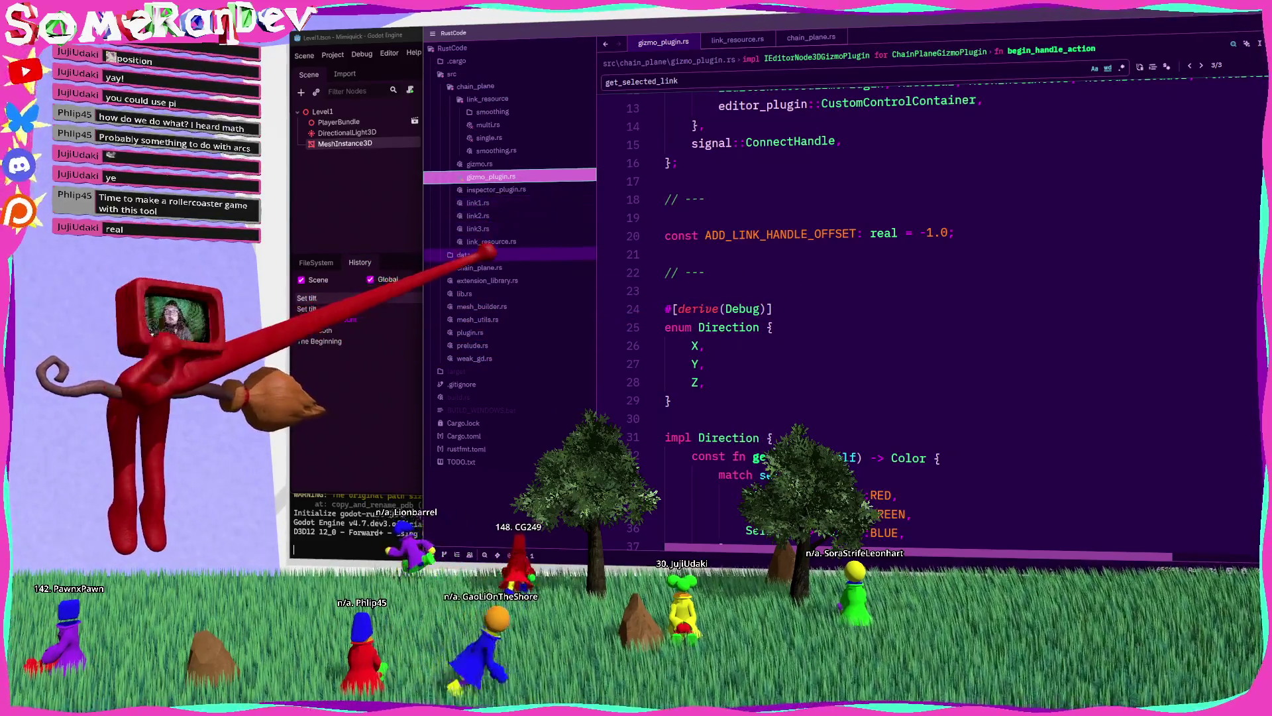
left_click(487, 254)
scroll(682, 318, "down", 3)
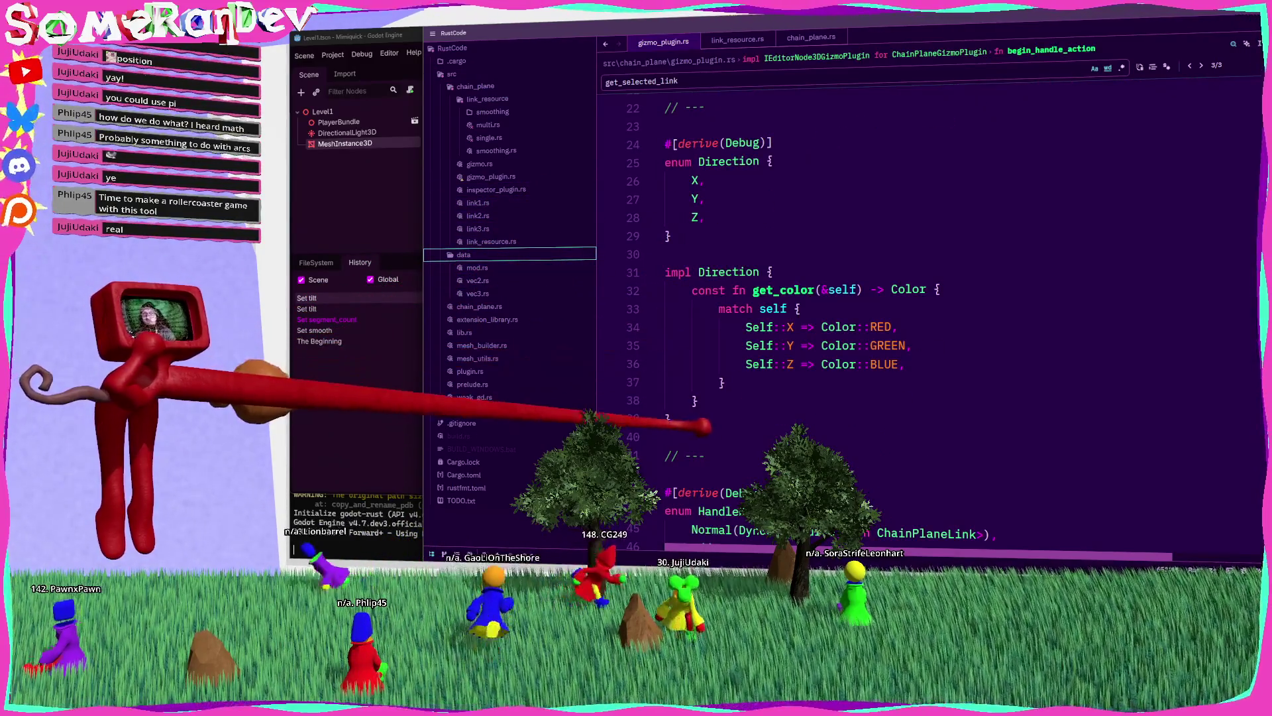
left_click_drag(692, 422, 665, 143)
key("ctrl+c")
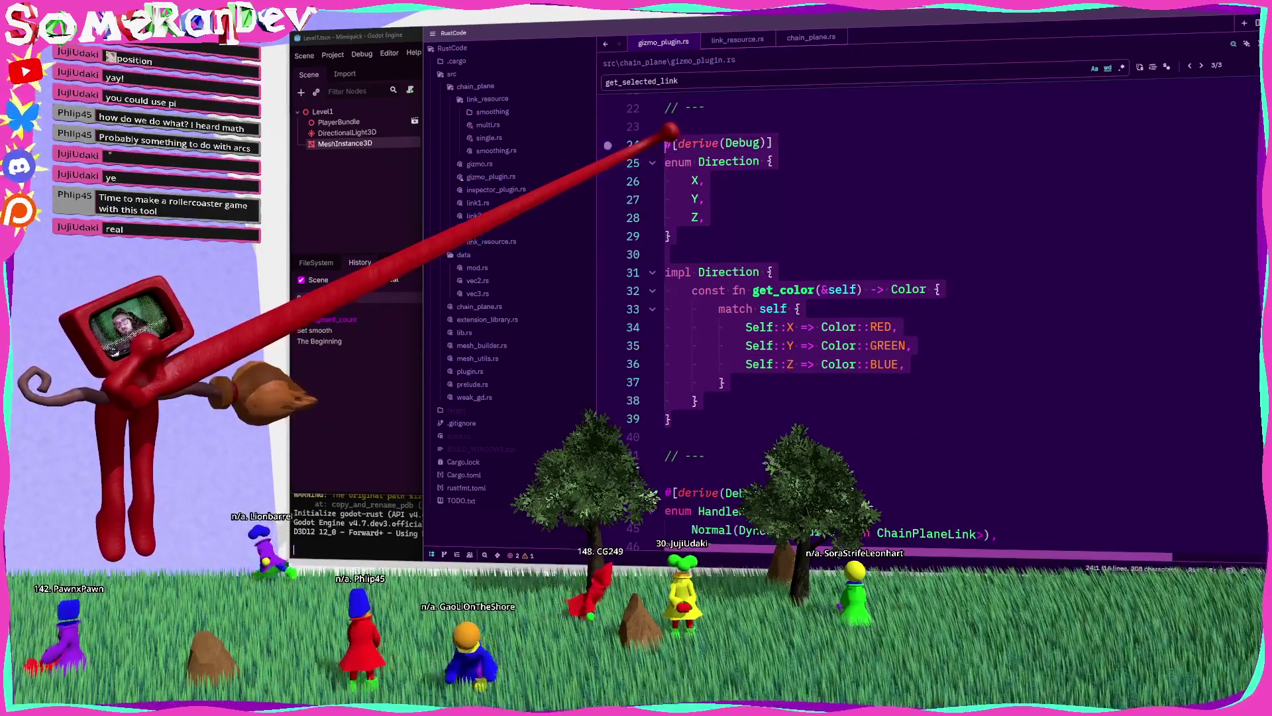
key("BackSpace")
scroll(762, 179, "up", 3)
key("BackSpace")
key("BackSpace")
key("BackSpace")
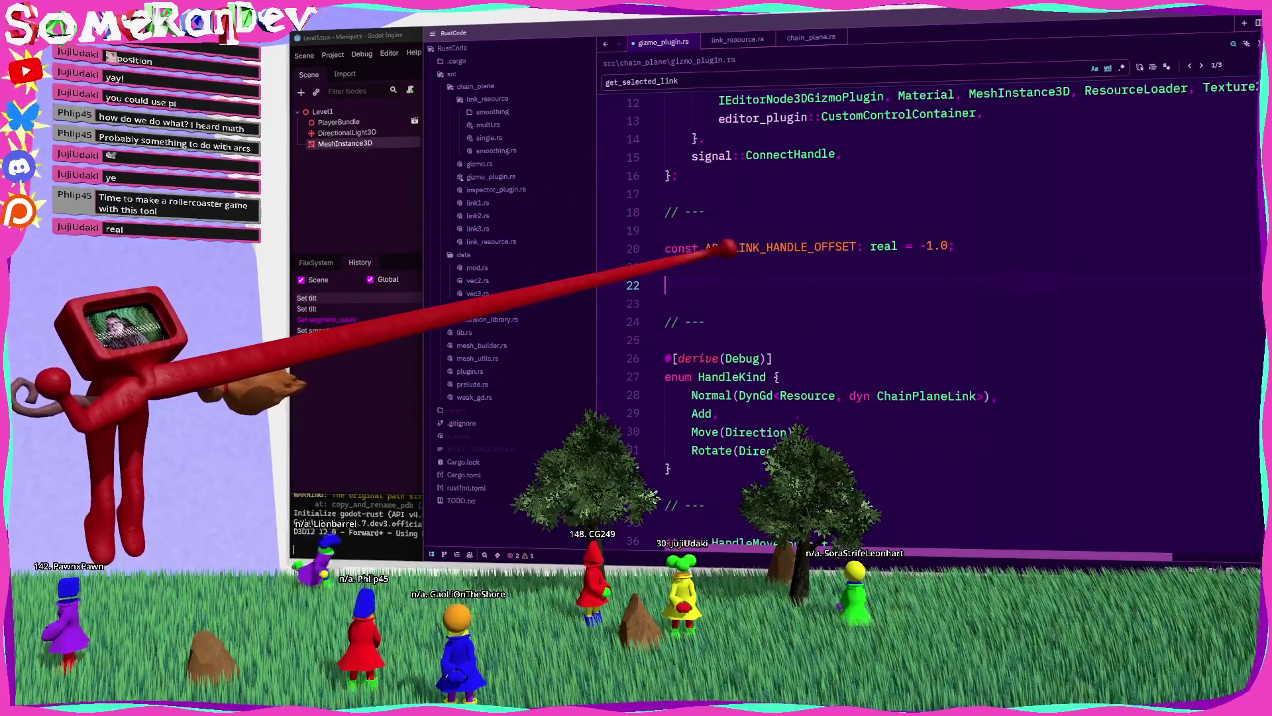
key("BackSpace")
Step: Create direction.rs in the data folder and paste the Direction code into it
right_click(472, 254)
left_click(525, 263)
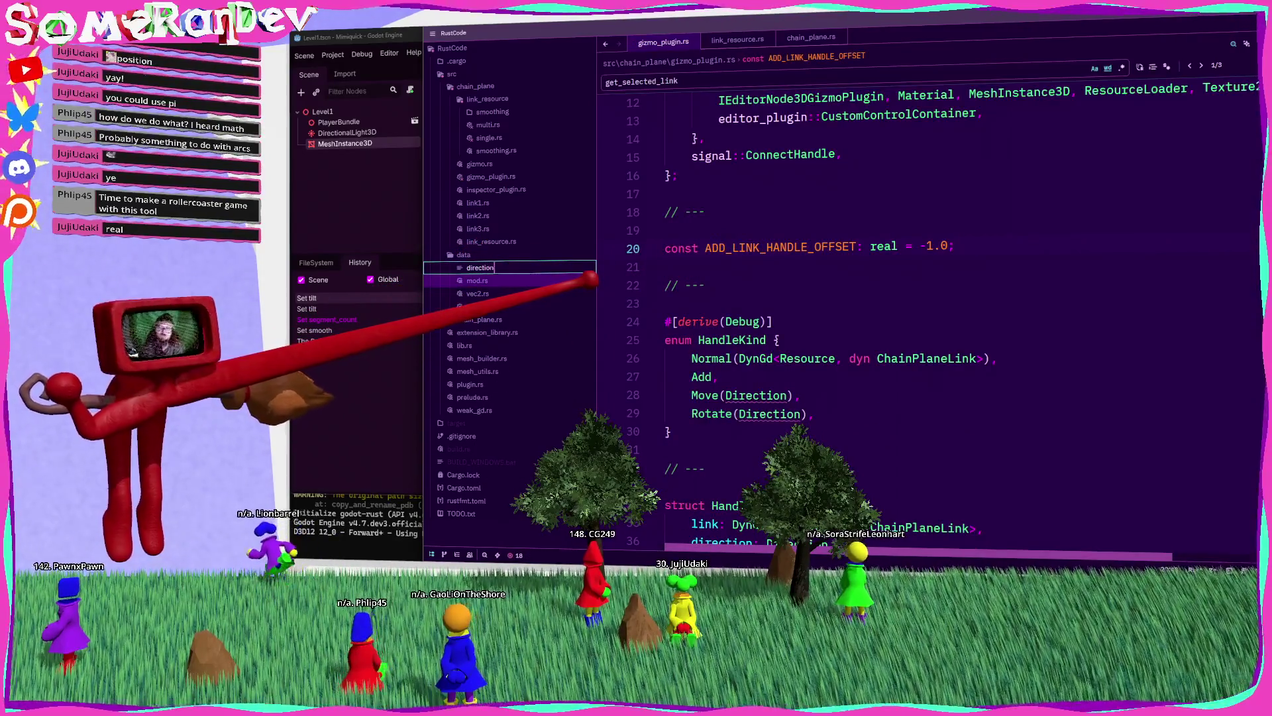
type(".rs")
key("Return")
key("ctrl+v")
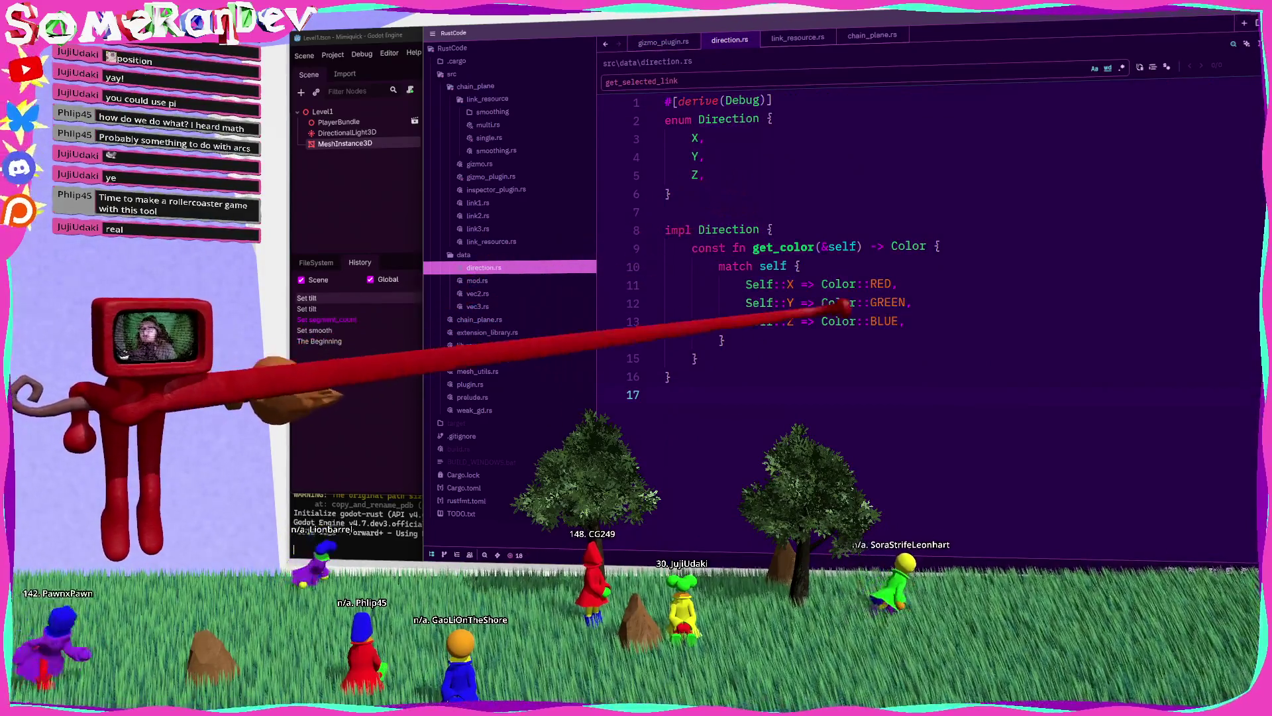
Step: Declare pub(crate) mod direction; in the data folder's mod.rs and save it
left_click(478, 280)
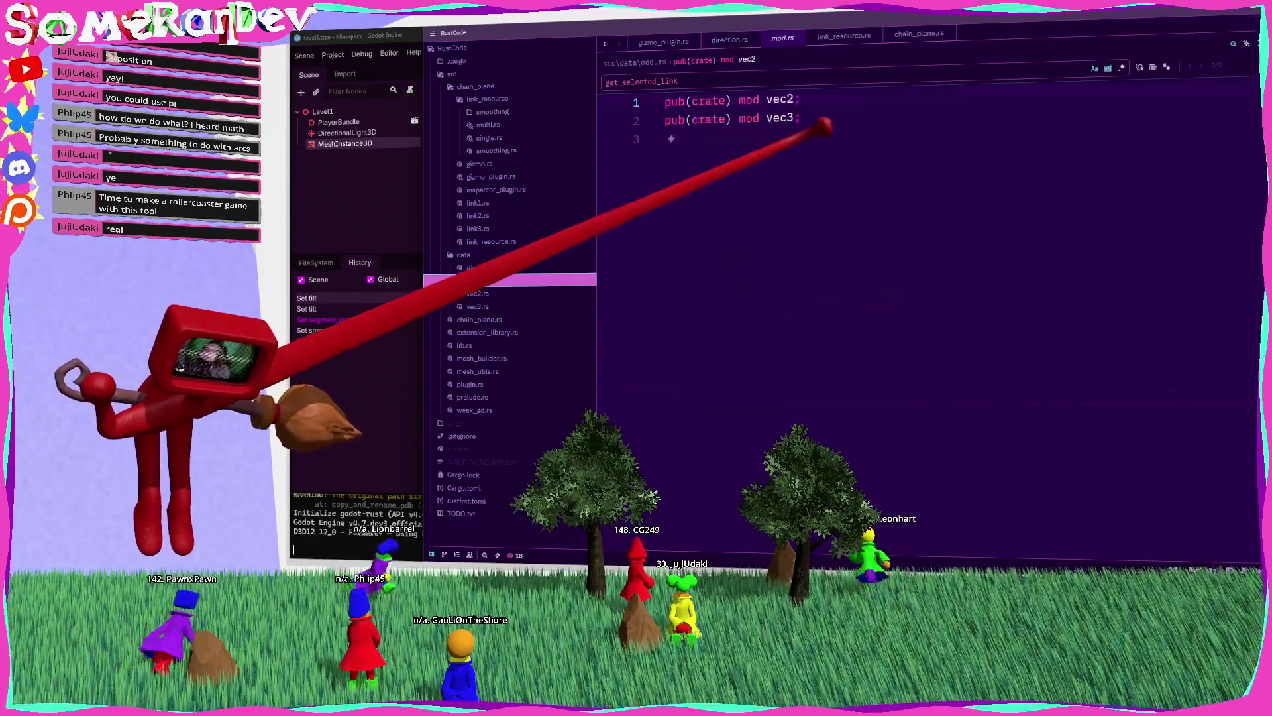
type("pub(crate) mod direction;")
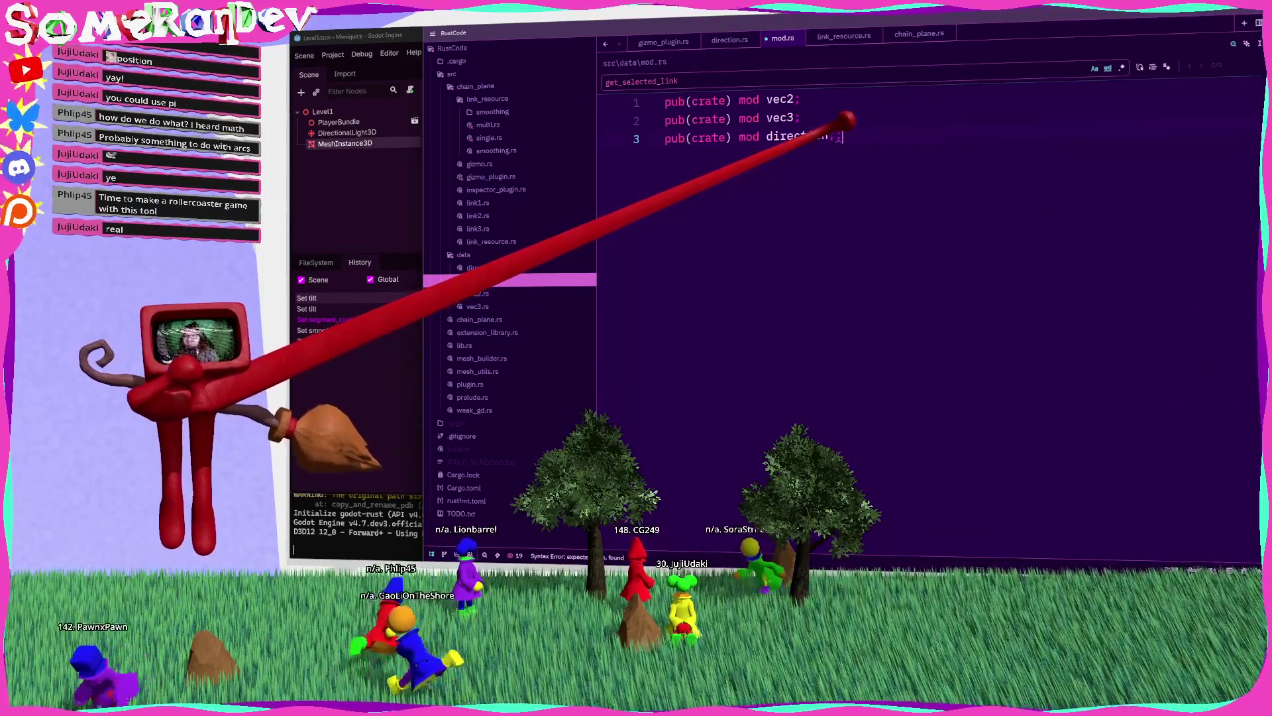
key("ctrl+s")
Step: Make Direction pub(crate) and add use crate::prelude::*; at the top of direction.rs
left_click(484, 267)
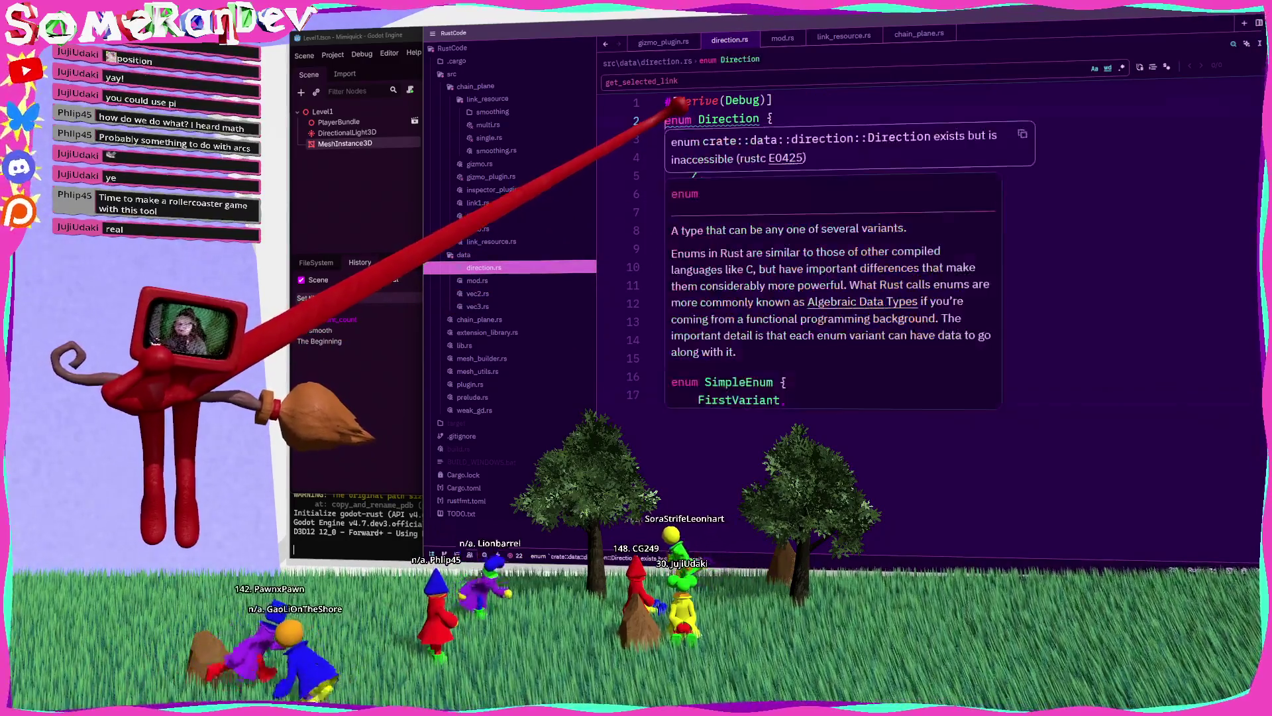
type("pub(crate)")
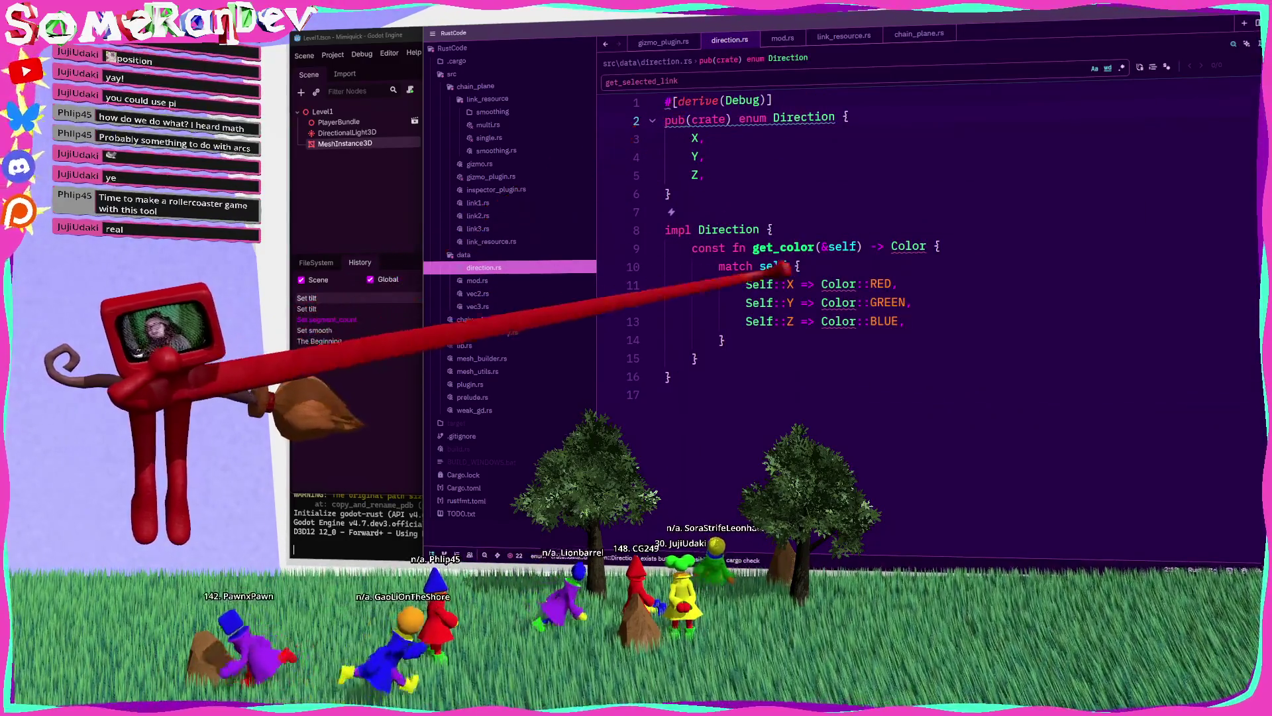
left_click(833, 284)
left_click(668, 101)
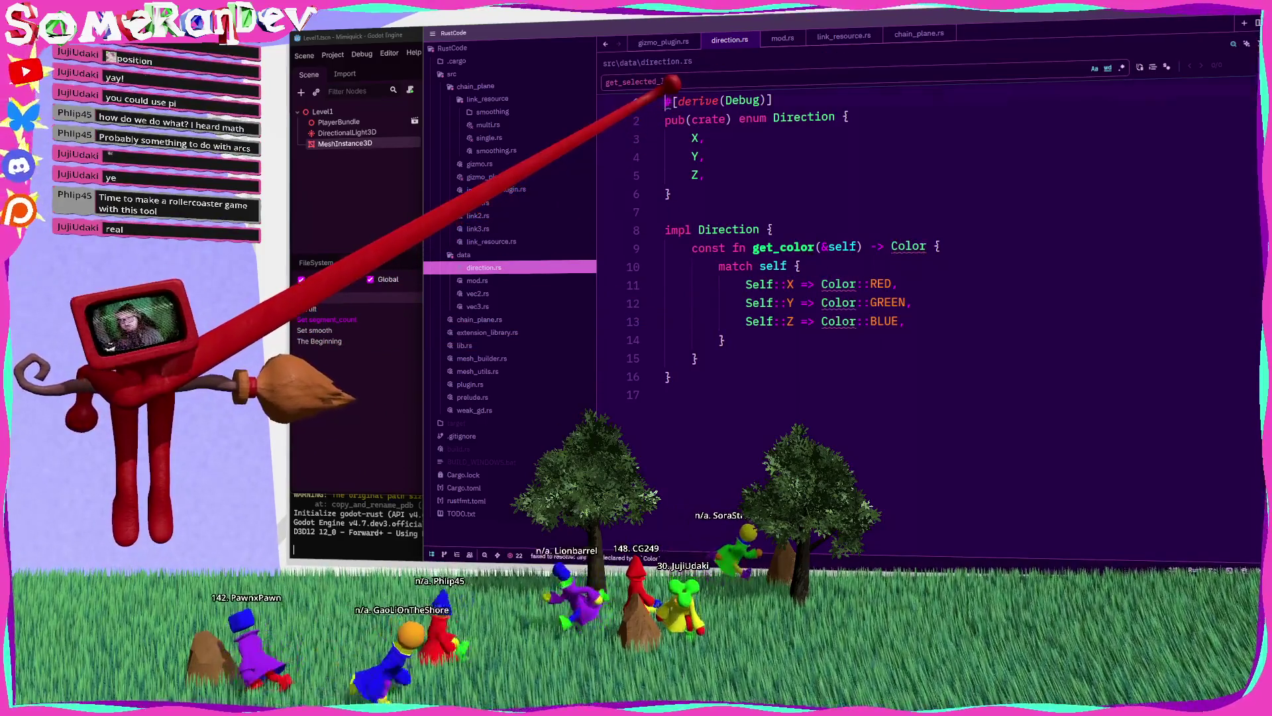
key("Return")
key("Return")
type("use crate:")
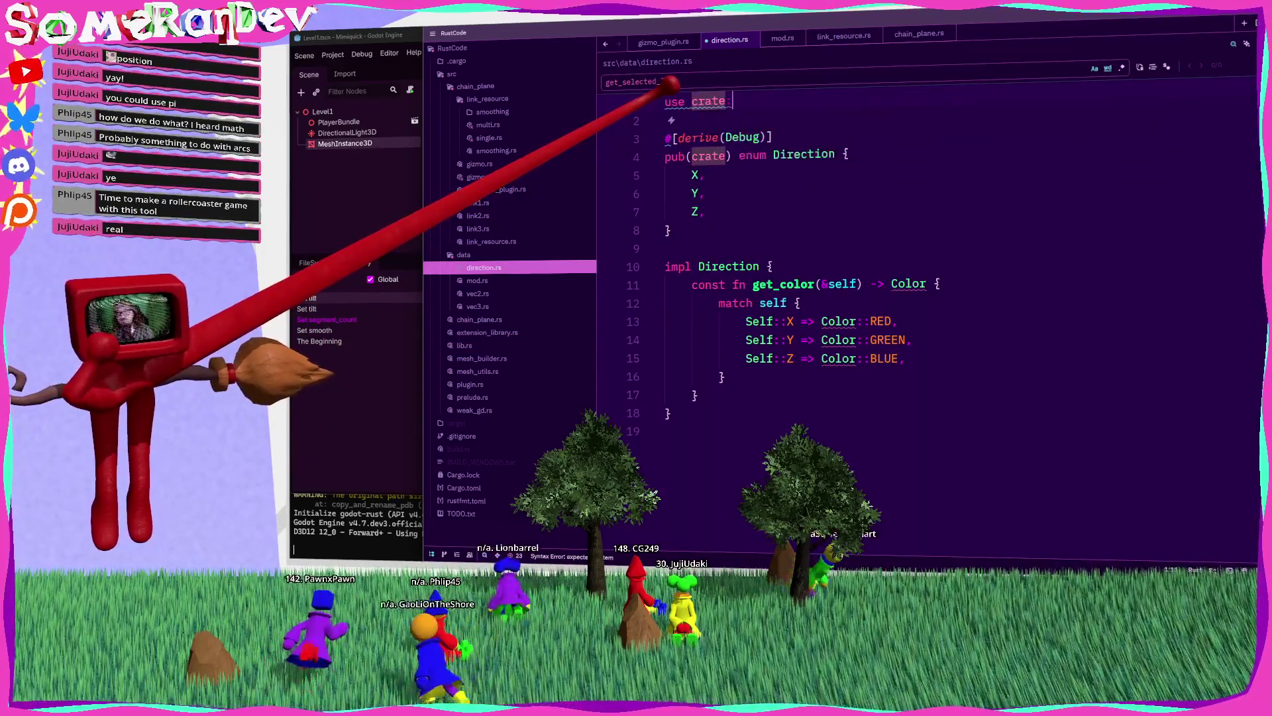
type(":prelude::*")
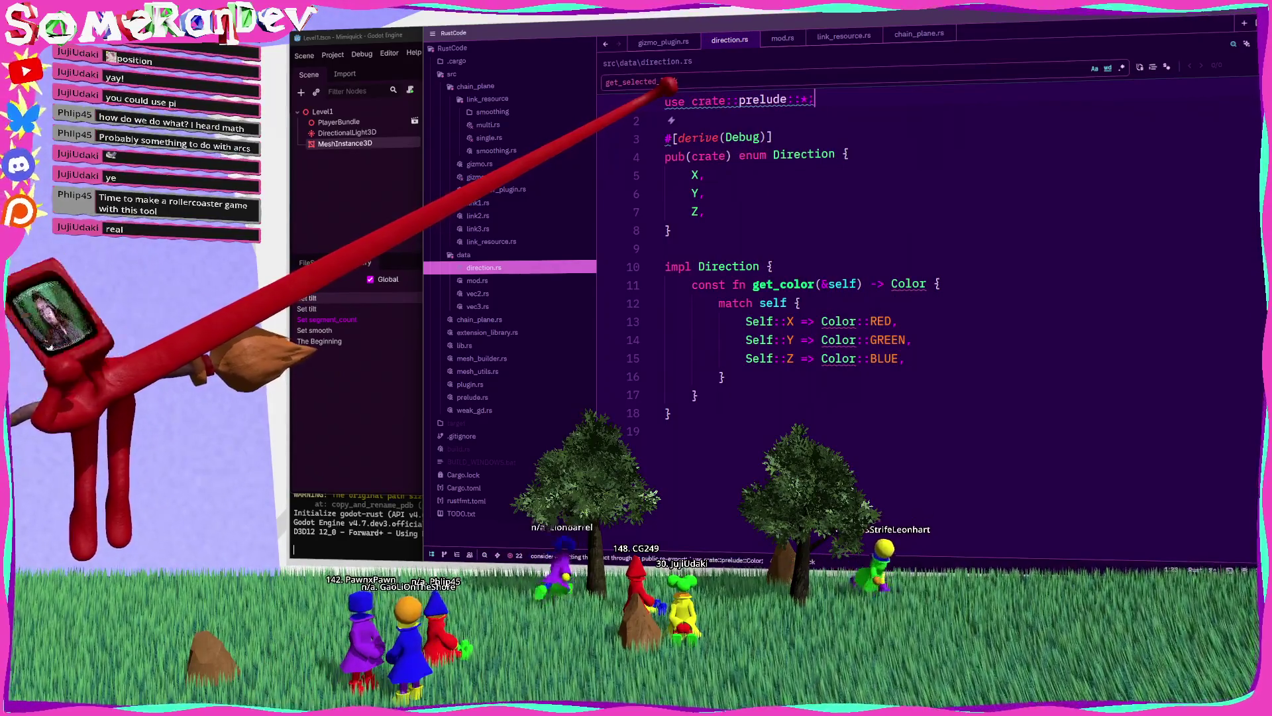
type(";")
double_click(804, 153)
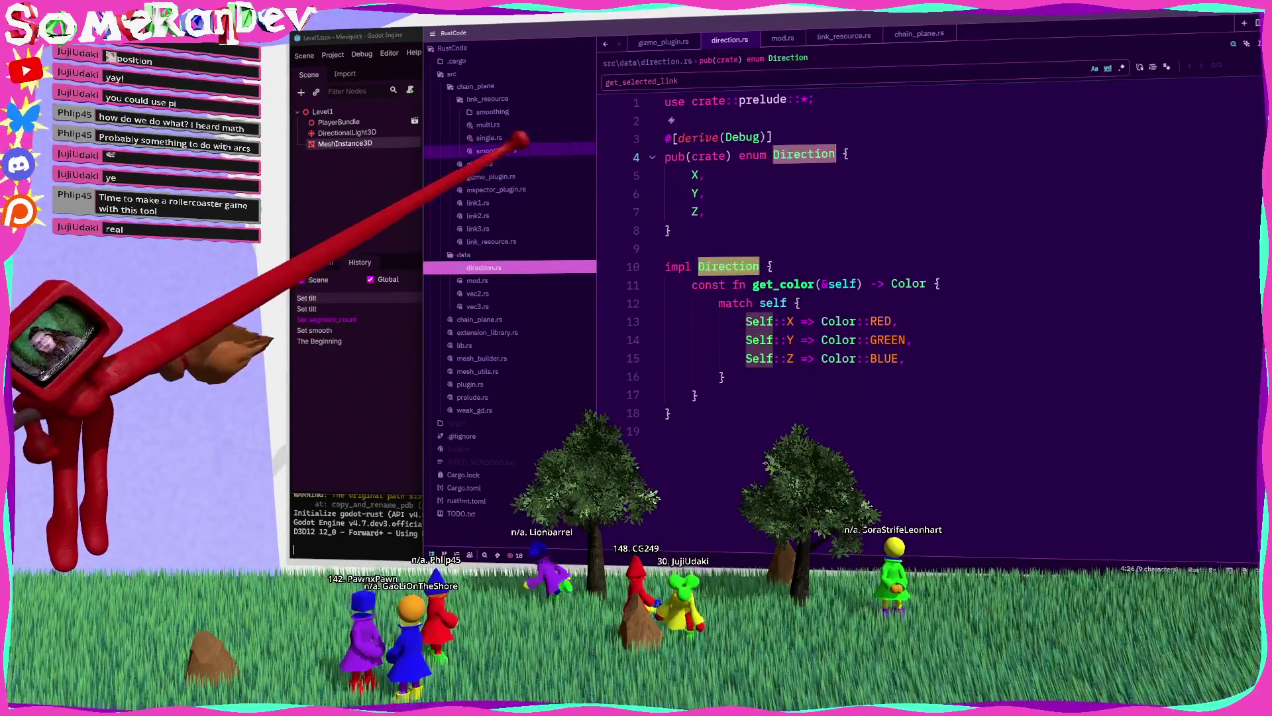
left_click(488, 173)
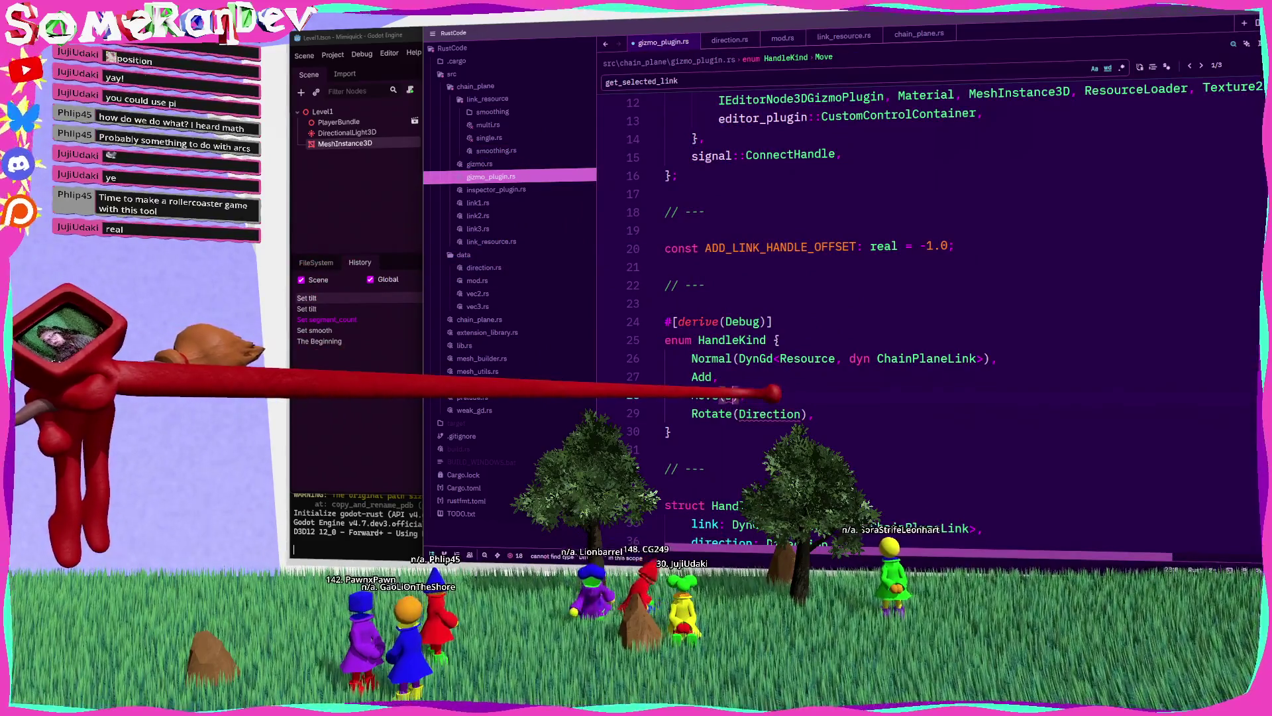
Step: Give HandleKind's Move variant a Direction payload in gizmo_plugin.rs
type("Dir")
key("Return")
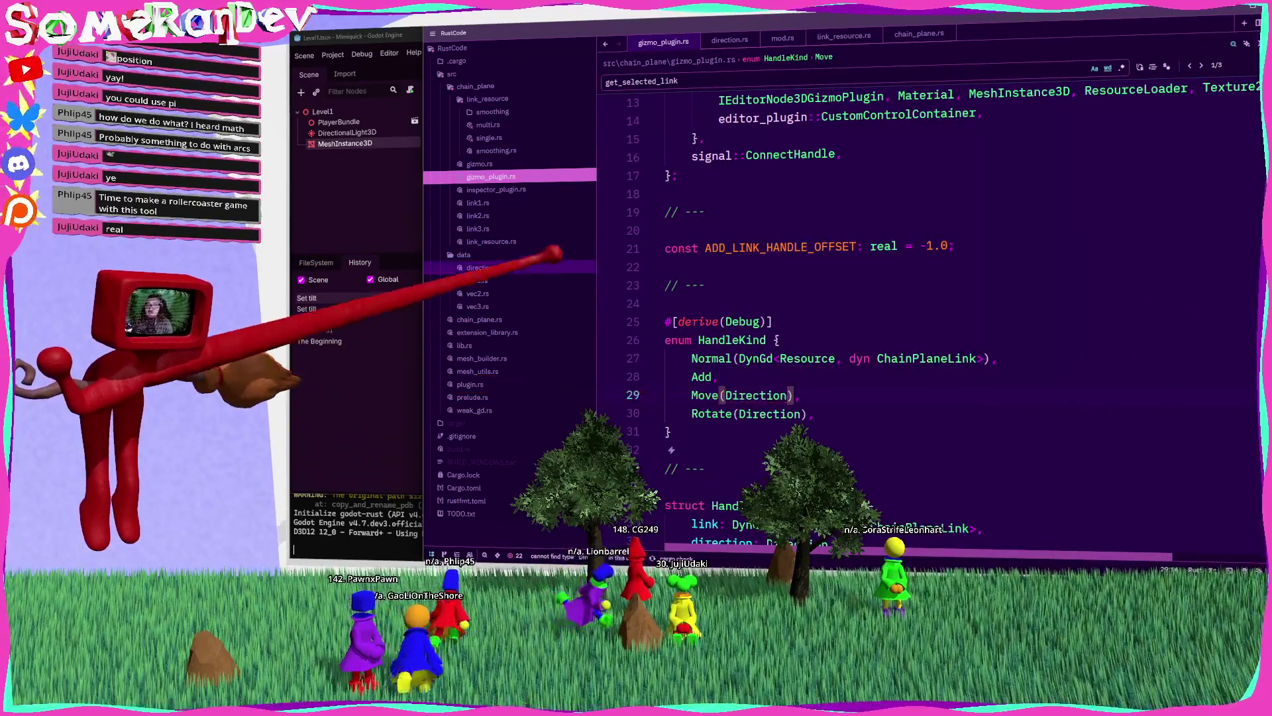
left_click(489, 138)
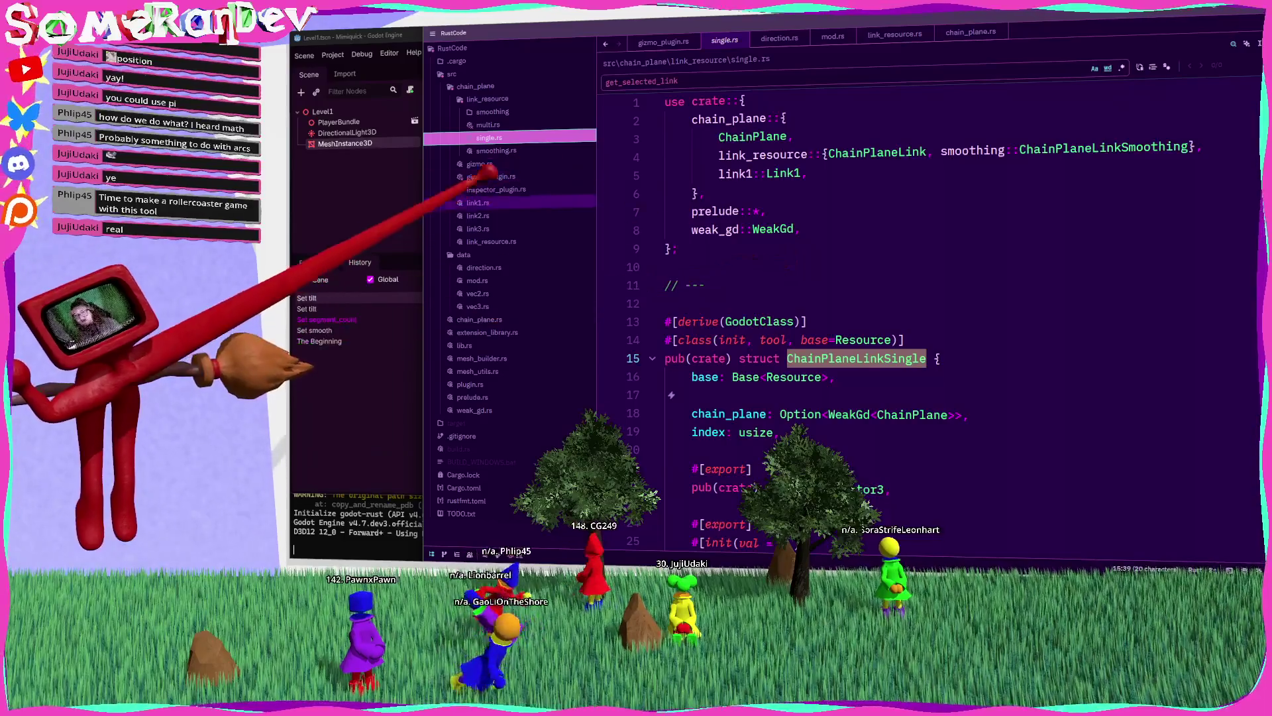
left_click(490, 176)
Step: Jump from the get_color call to its private definition in direction.rs
scroll(928, 299, "down", 5)
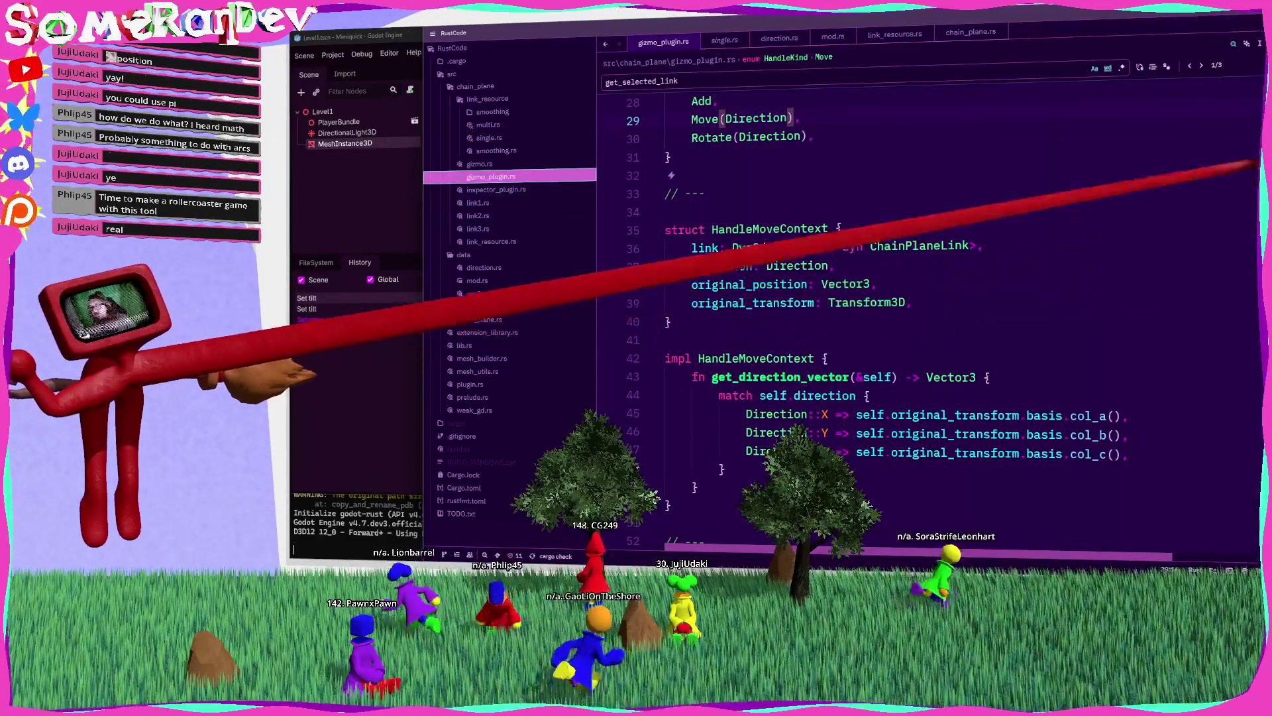
scroll(928, 298, "down", 20)
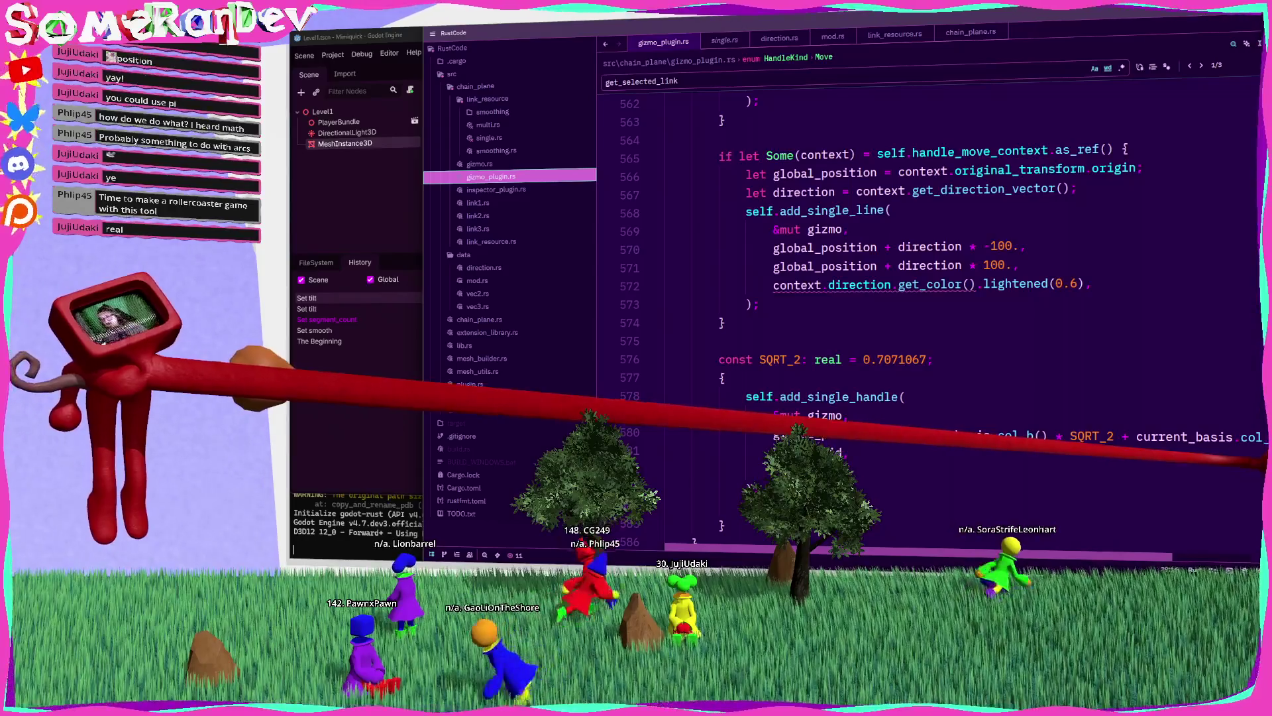
mouse_move(948, 284)
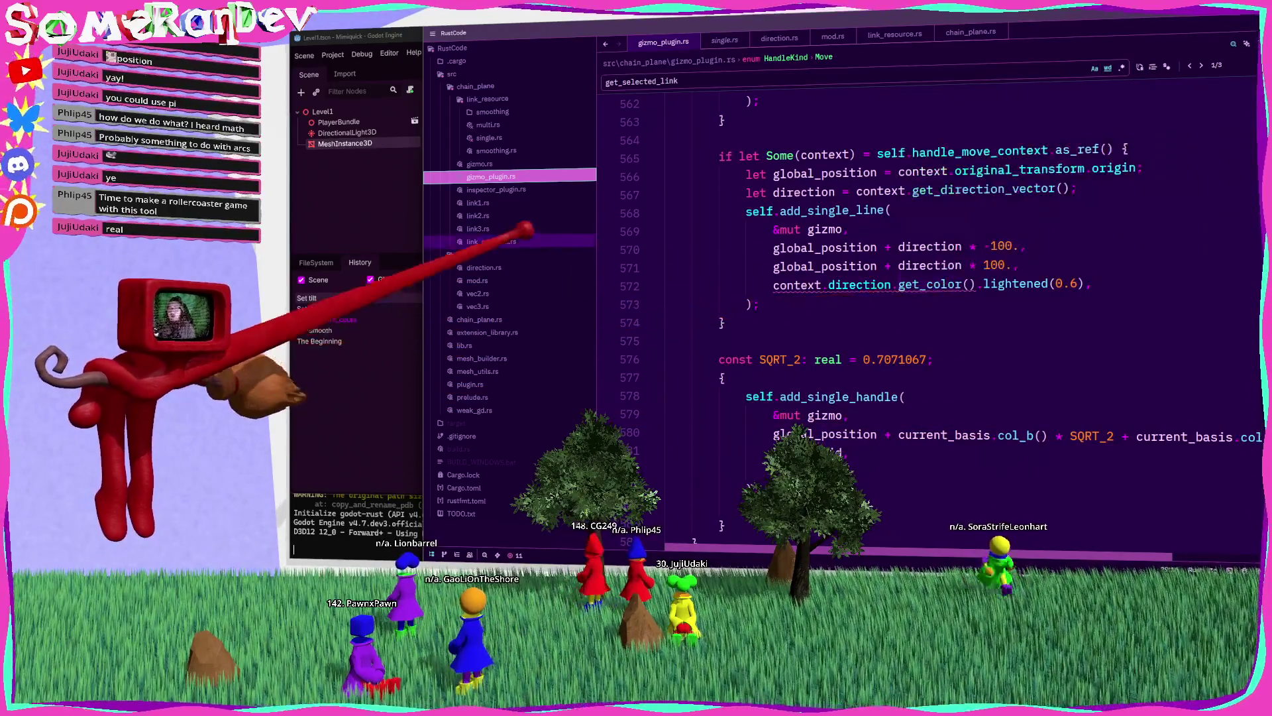
key("F12")
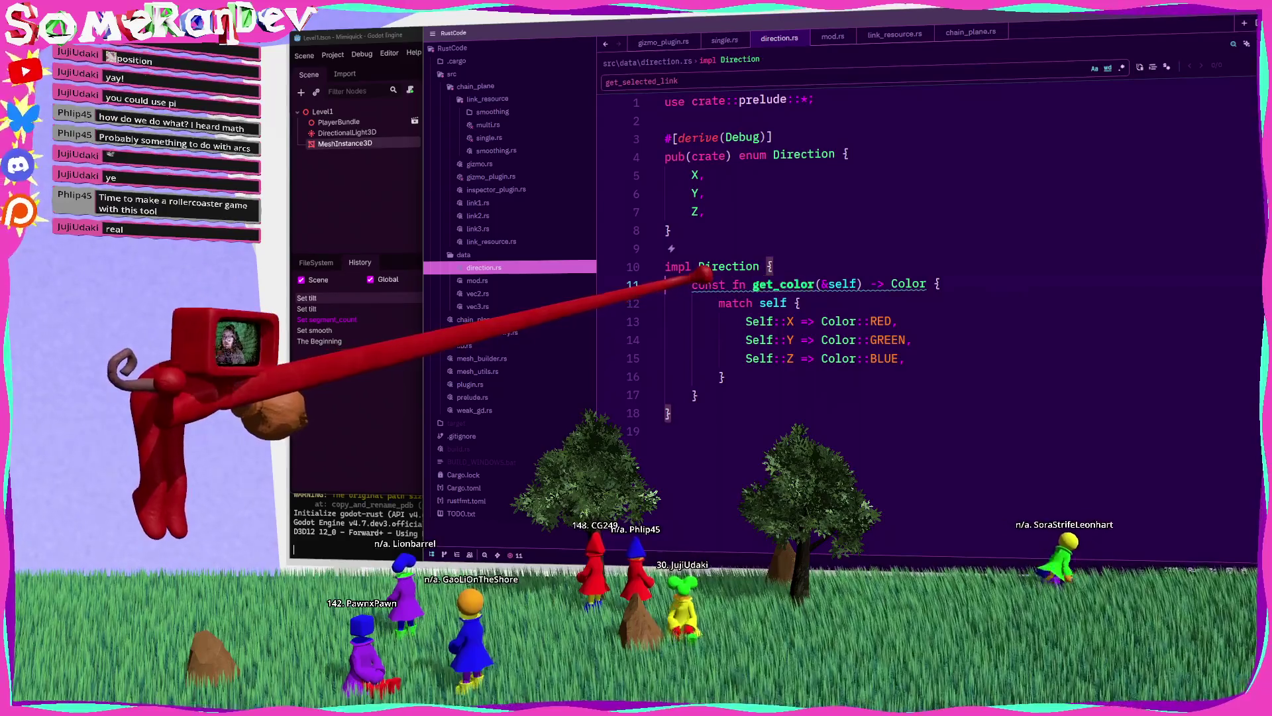
Step: Mark Direction's get_color as pub(crate) and save direction.rs
type("pub(super)")
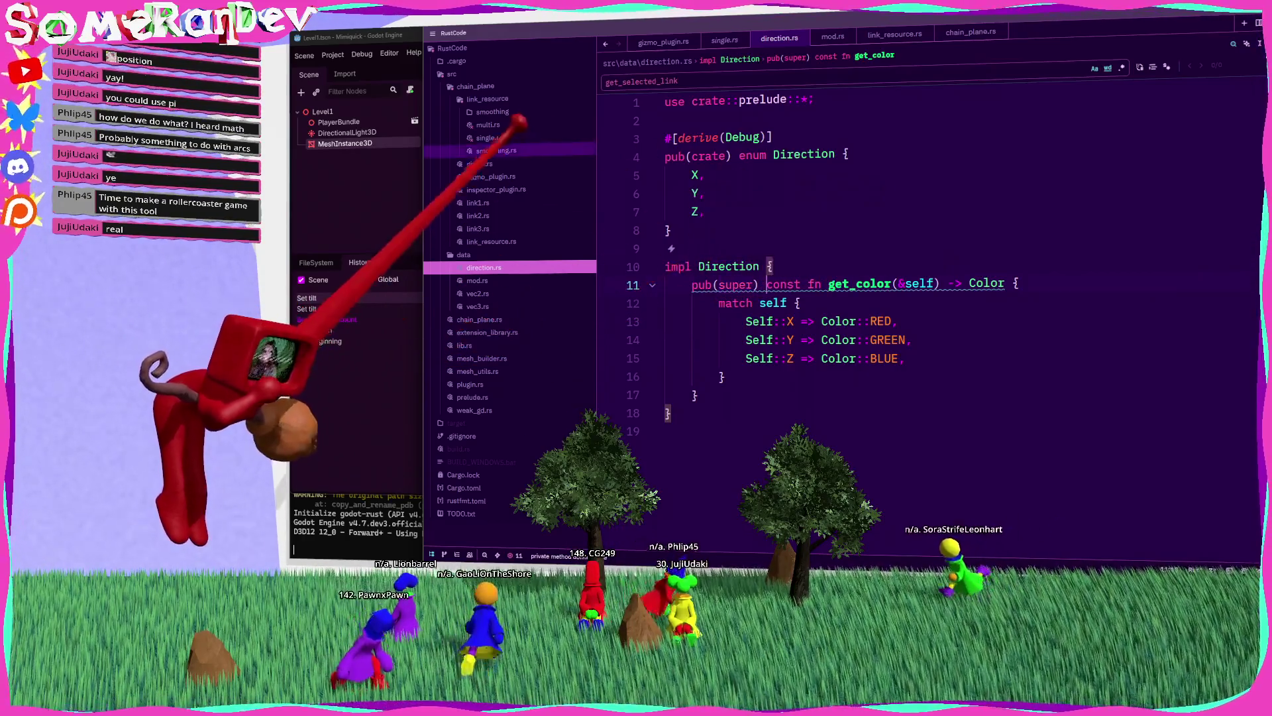
key("alt+Left")
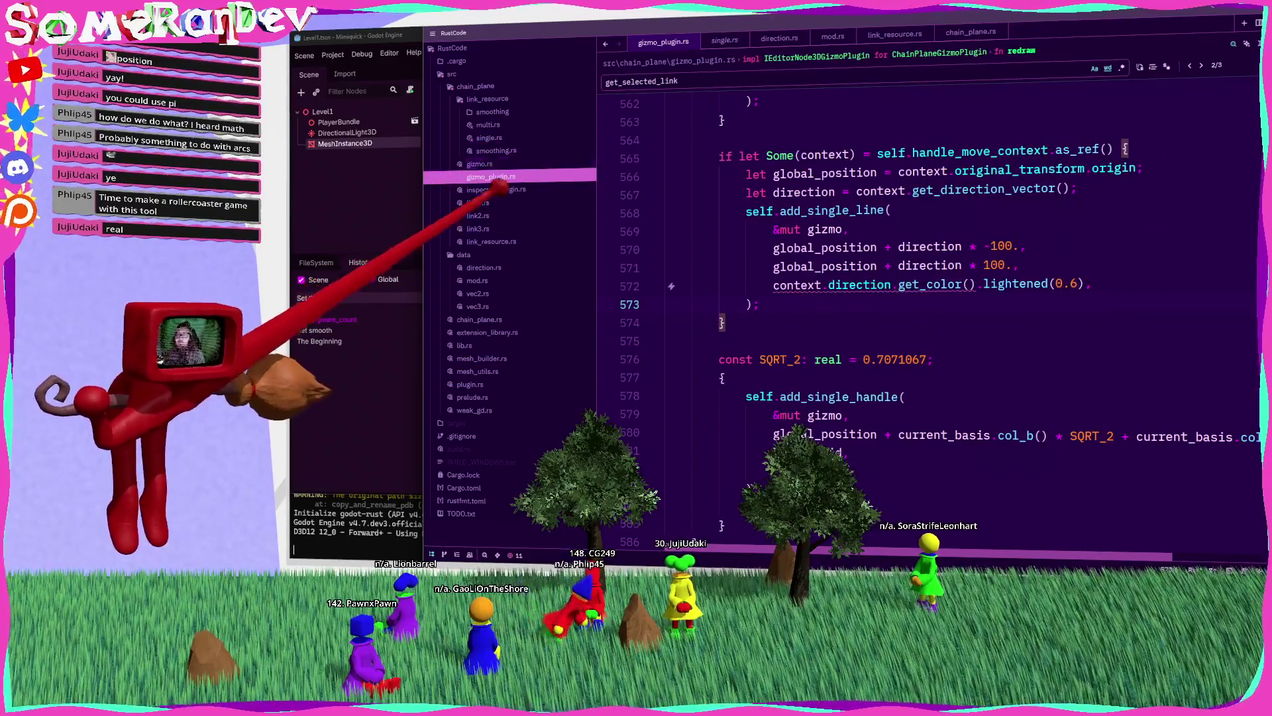
left_click(487, 267)
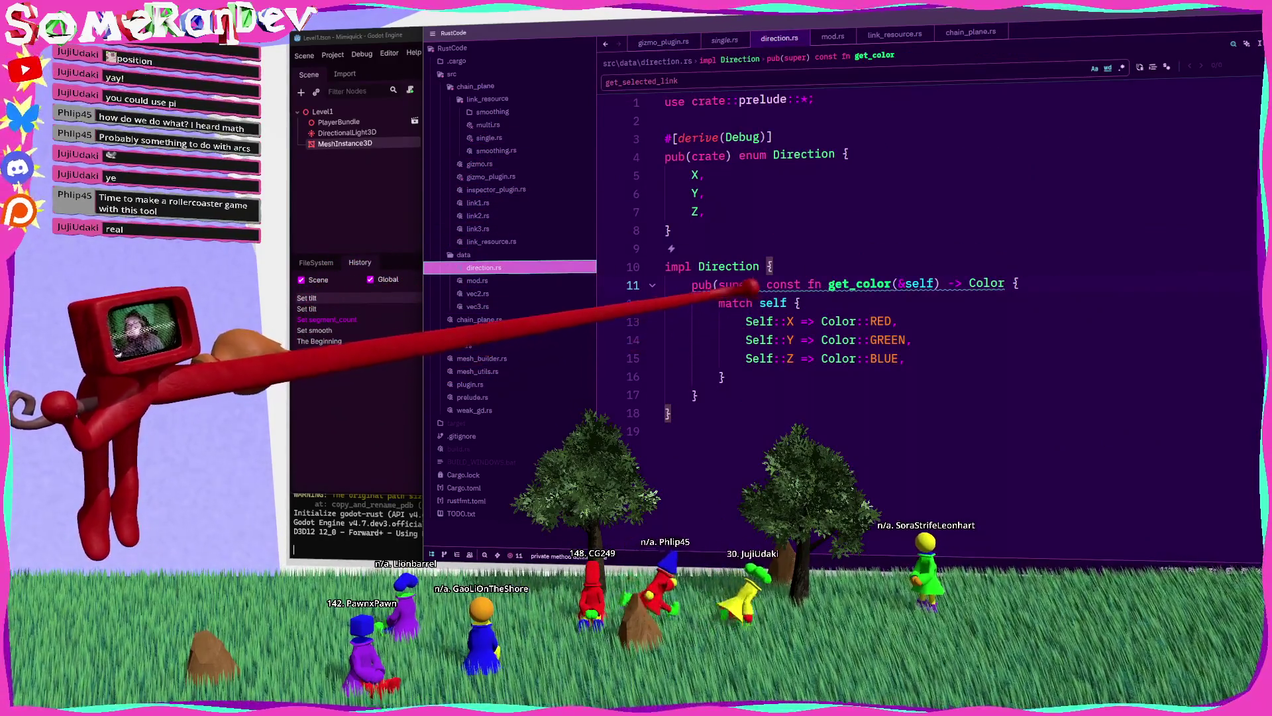
double_click(733, 284)
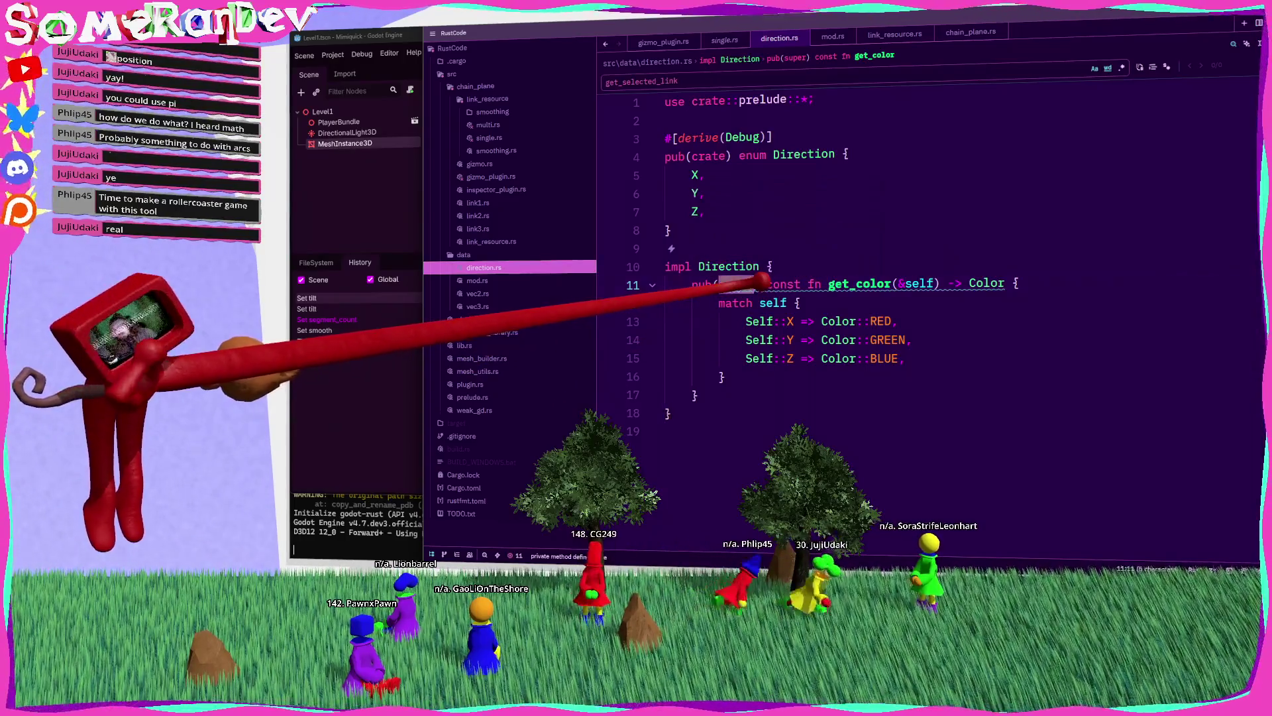
type("crate")
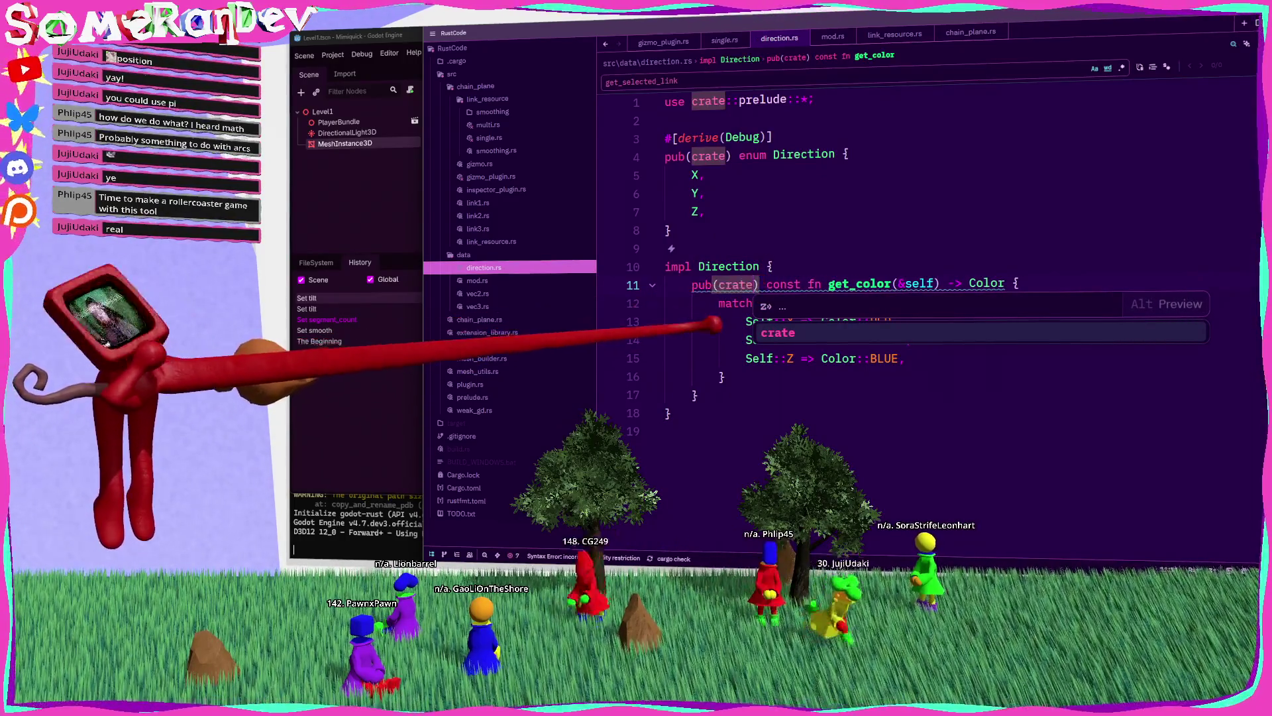
left_click(665, 321)
key("ctrl+s")
left_click(490, 176)
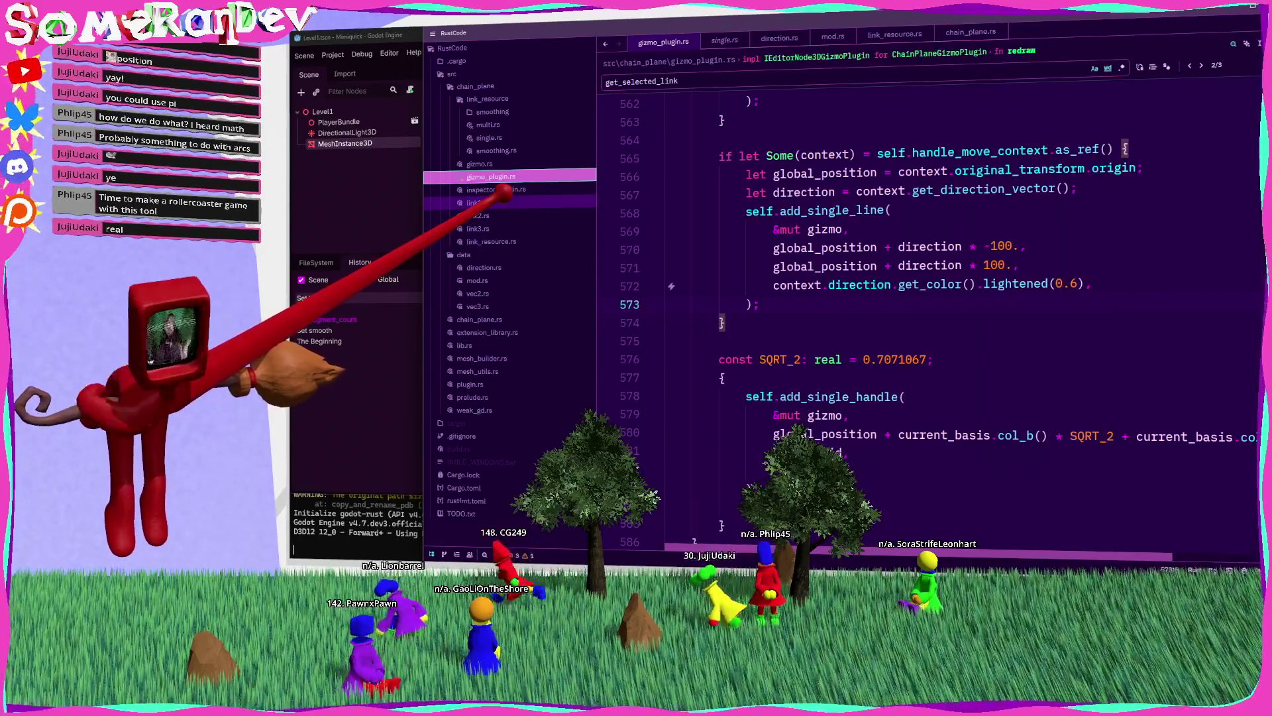
left_click(491, 241)
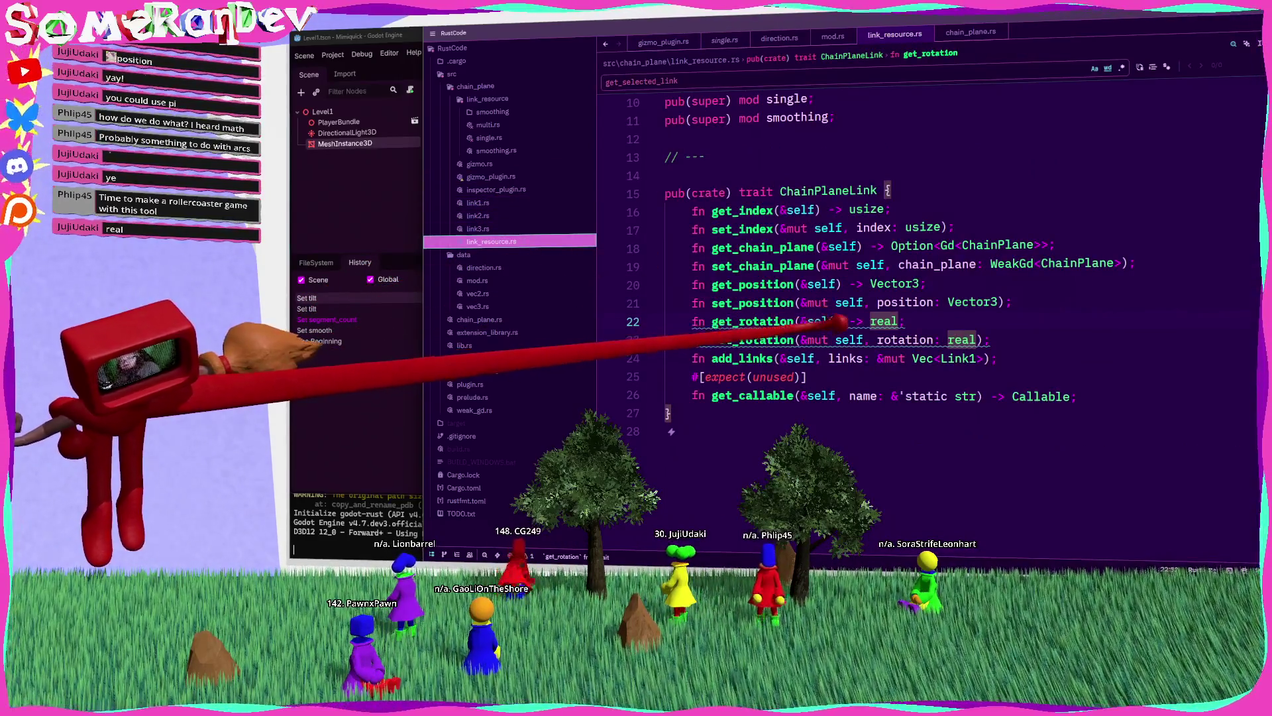
Step: Add a direction: Direction parameter to get_rotation and set_rotation, then copy both declarations
type(", dire")
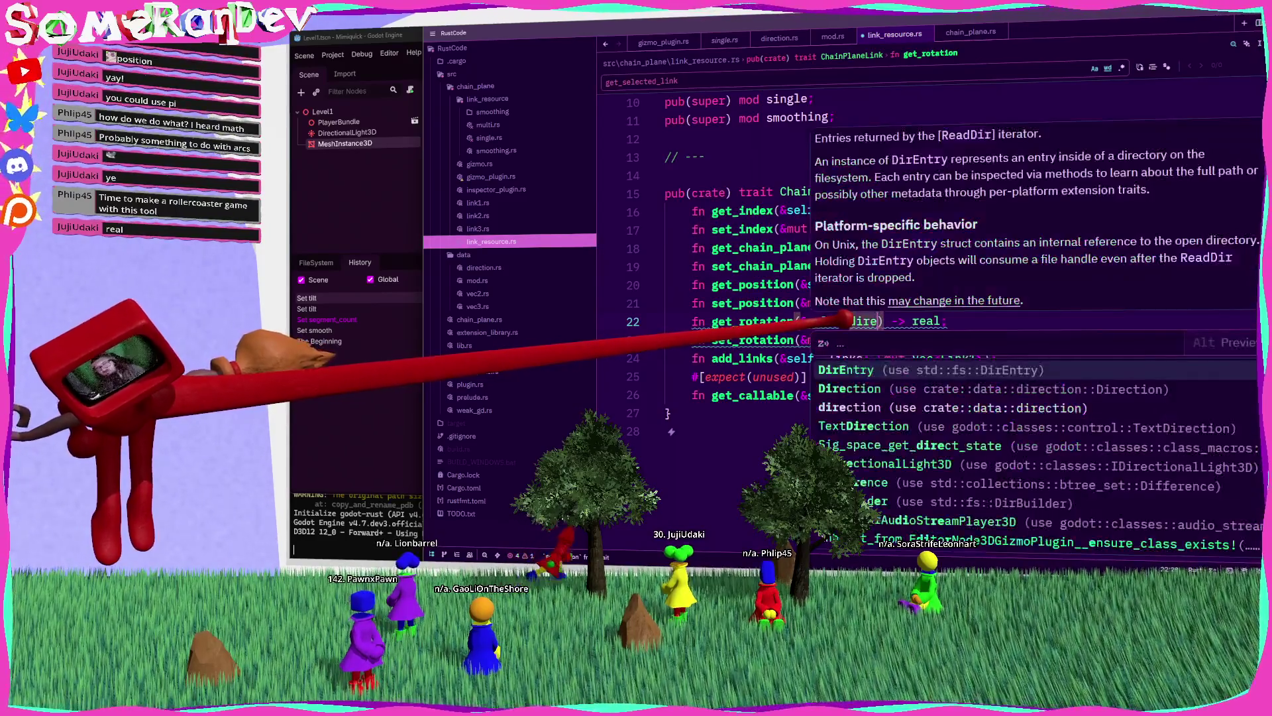
type("ction: Direction")
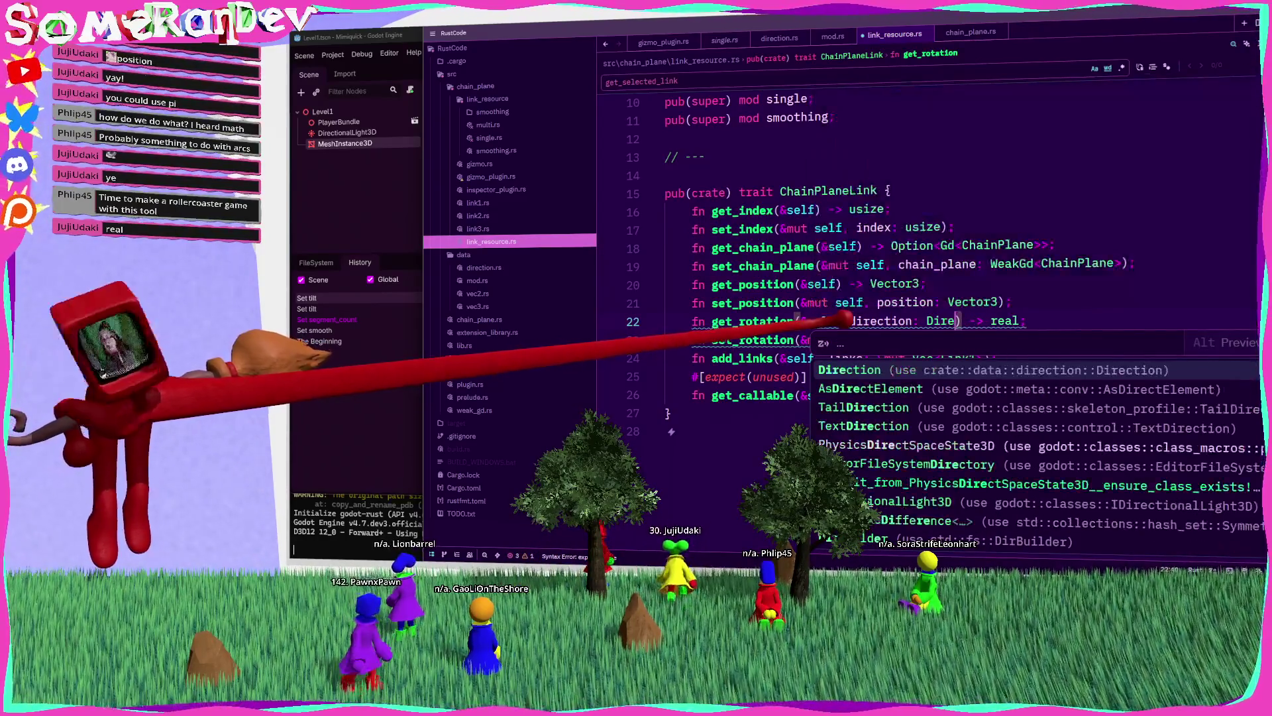
left_click(870, 339)
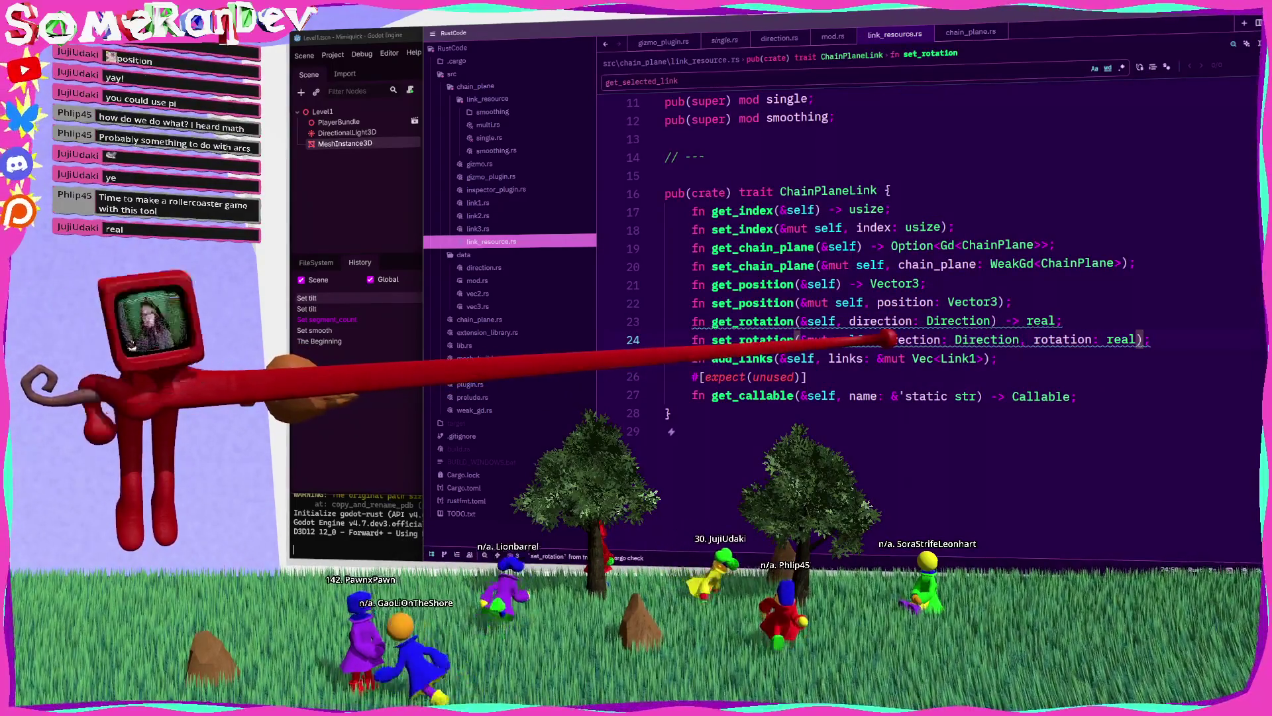
left_click_drag(1156, 339, 696, 306)
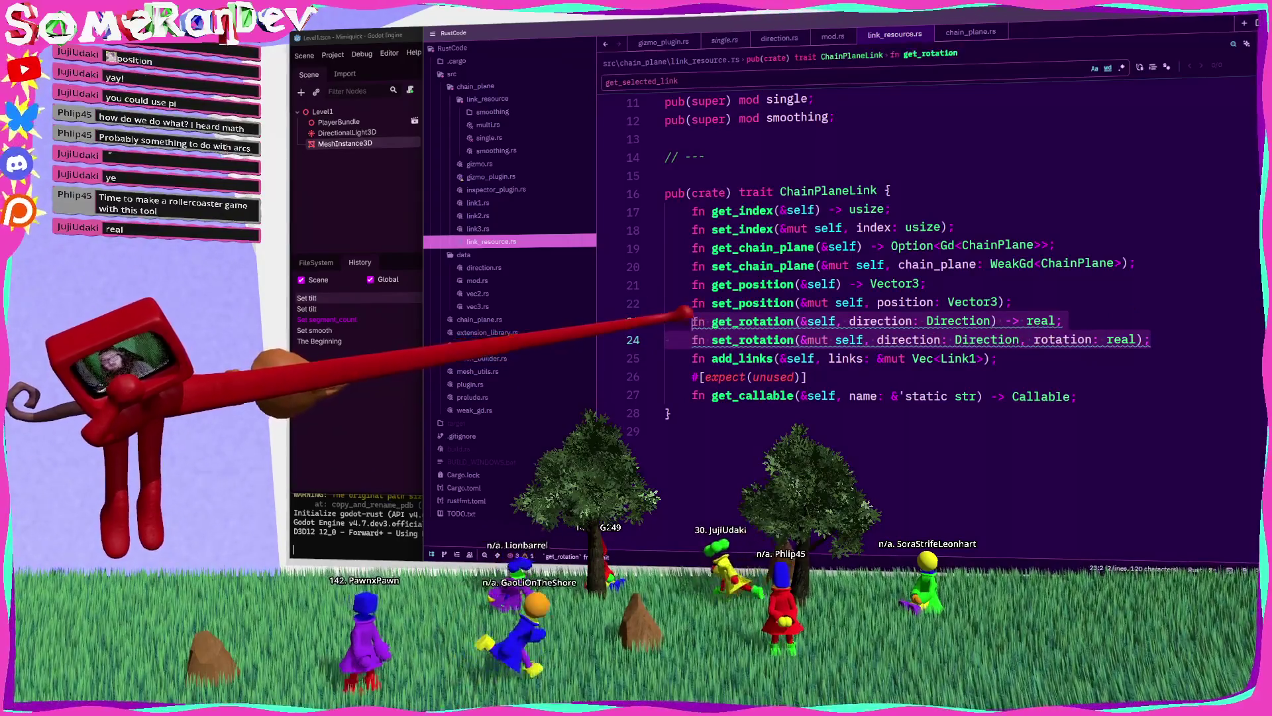
left_click(489, 137)
scroll(927, 318, "down", 20)
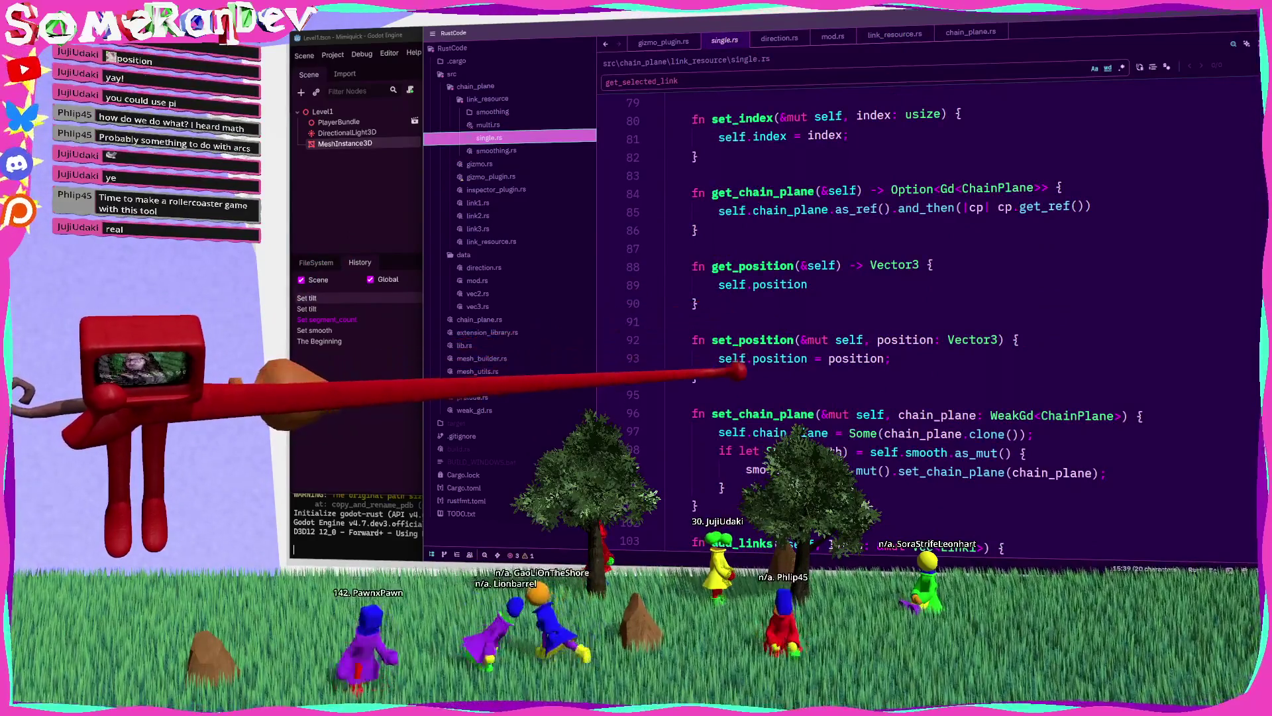
Step: Paste the rotation signatures into single.rs and make get_rotation match direction, each arm returning self.tilt
key("ctrl+v")
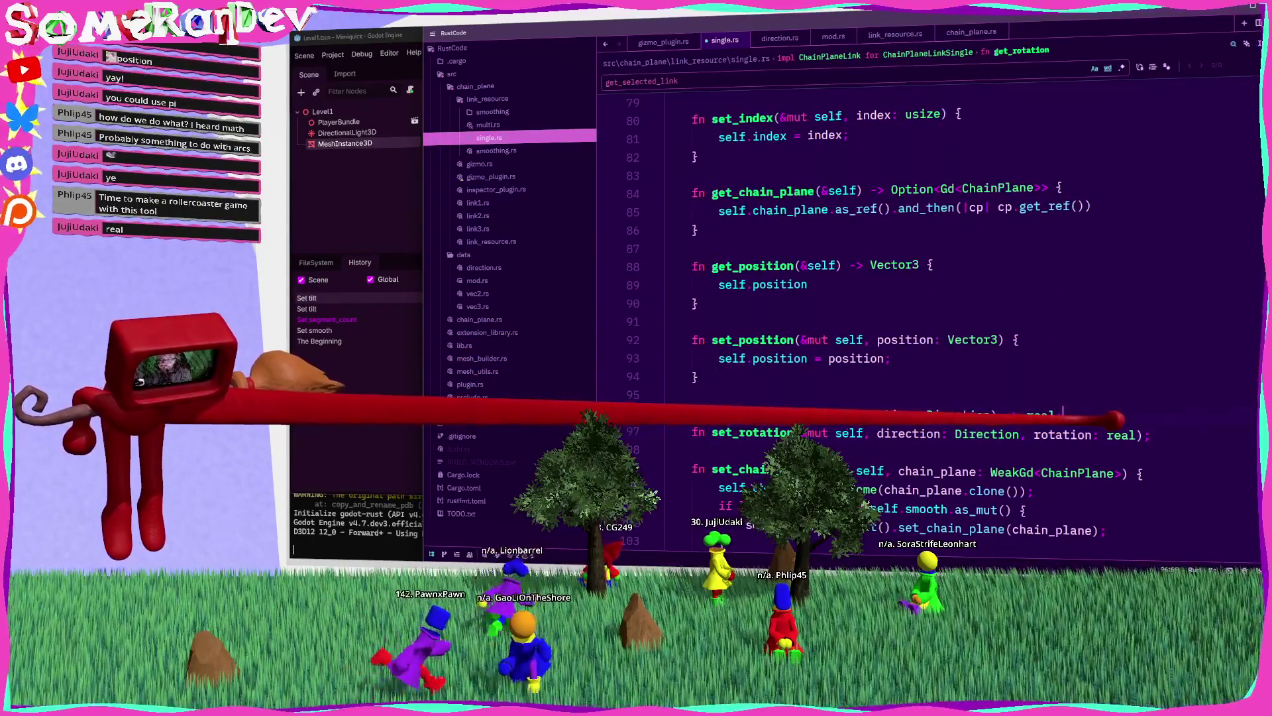
type("{")
key("Return")
type("match dire")
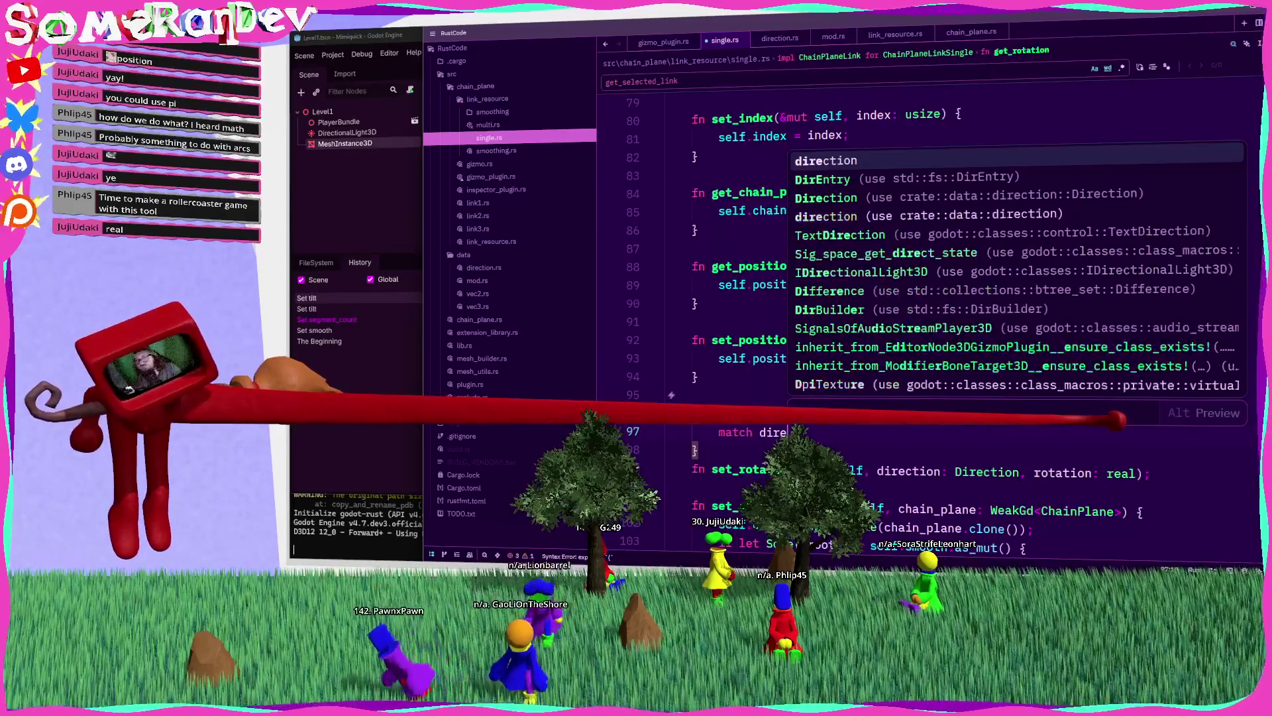
type("ction {Dir")
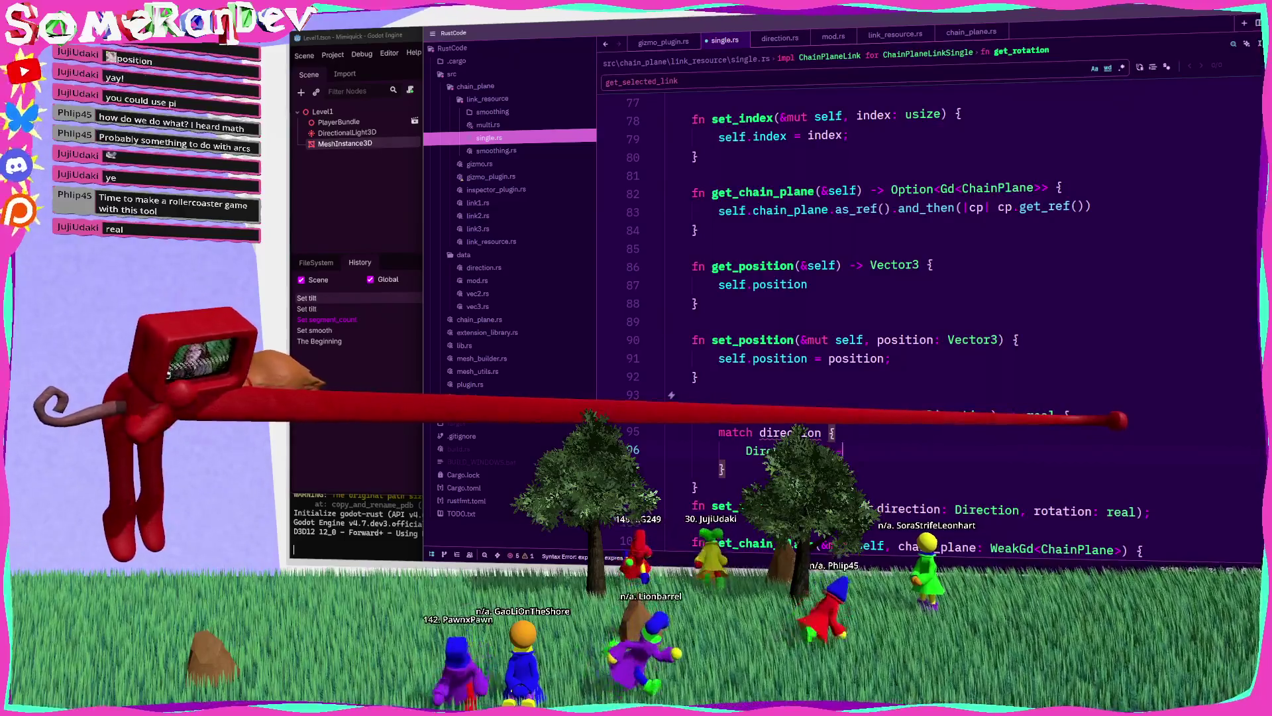
type("f.")
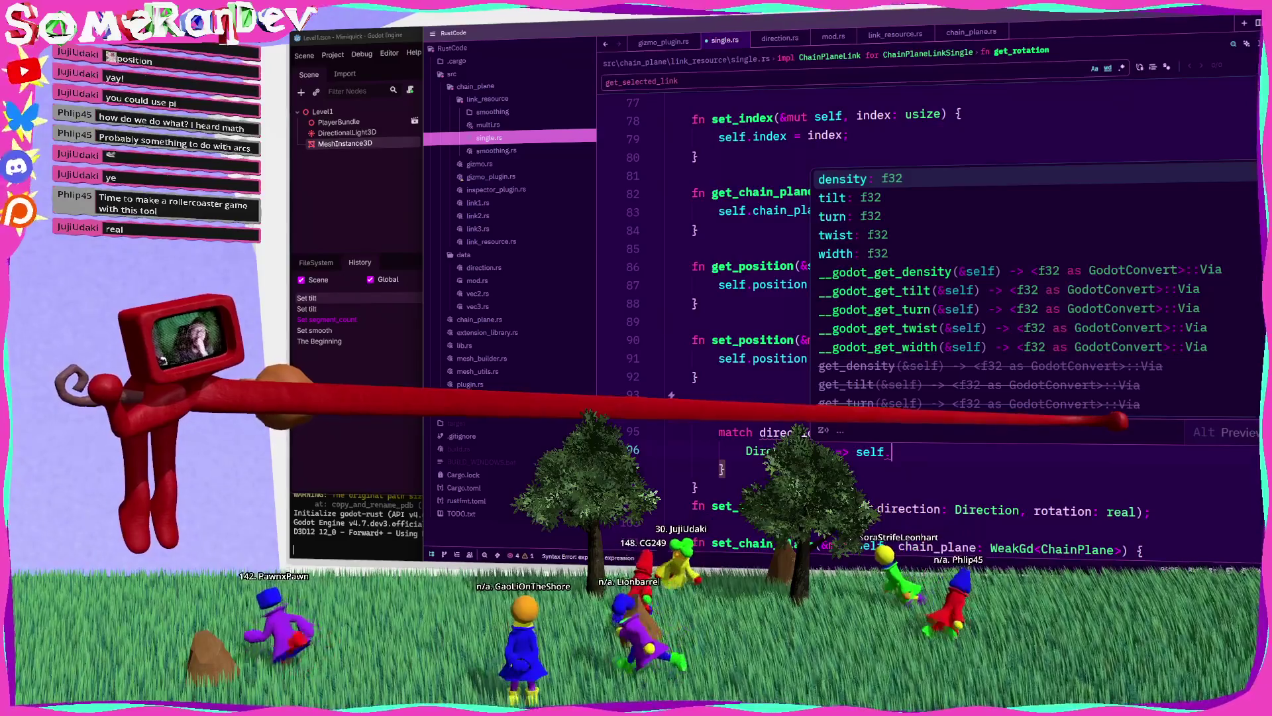
key("Down")
key("Return")
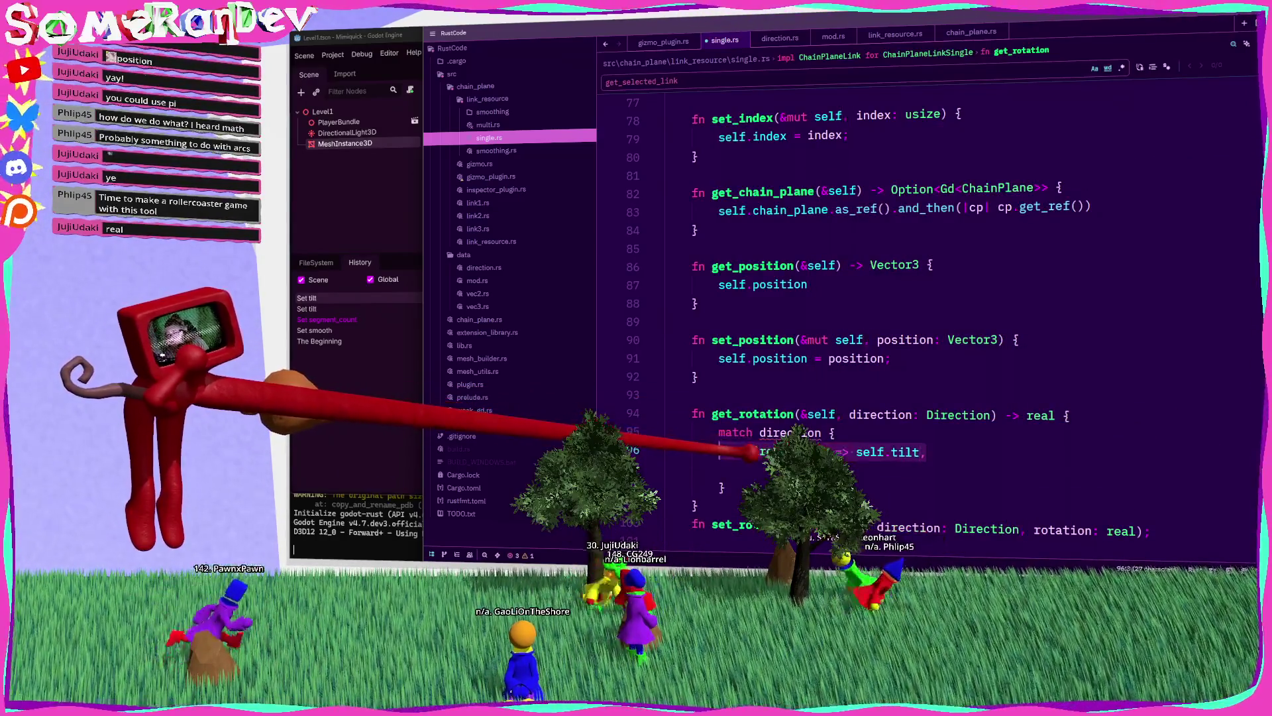
key("alt+shift+Down")
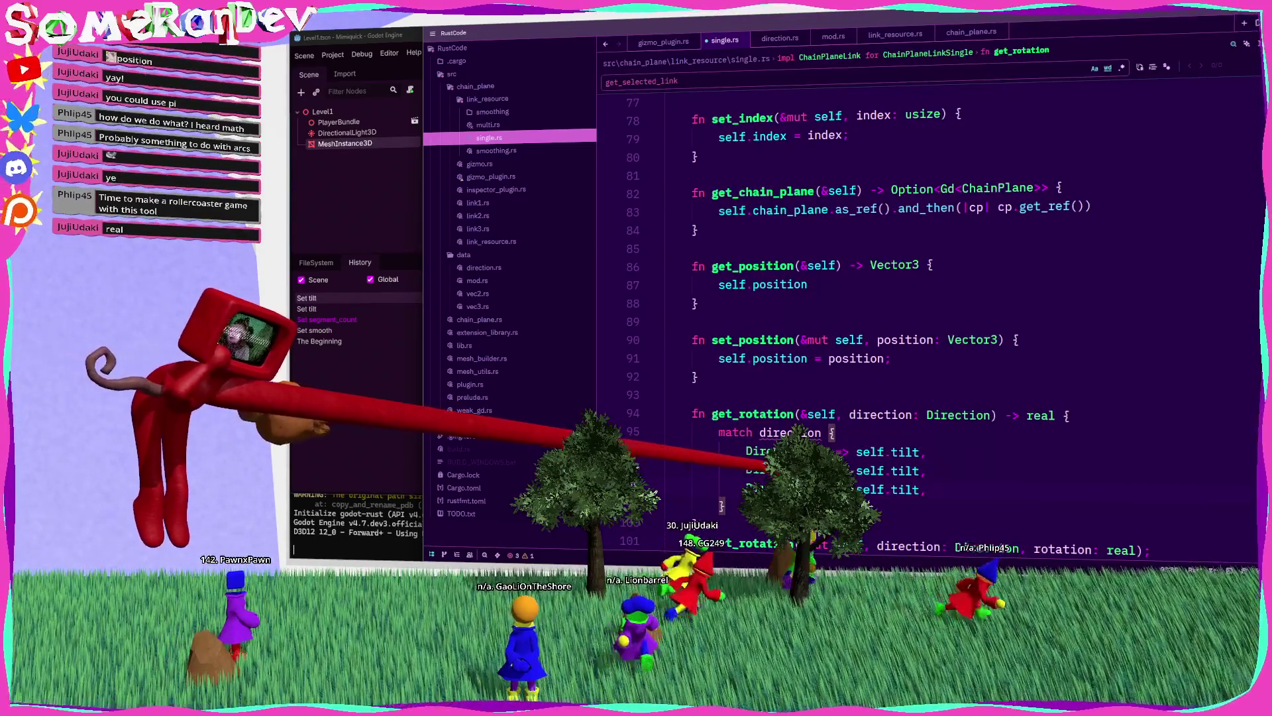
key("alt+Tab")
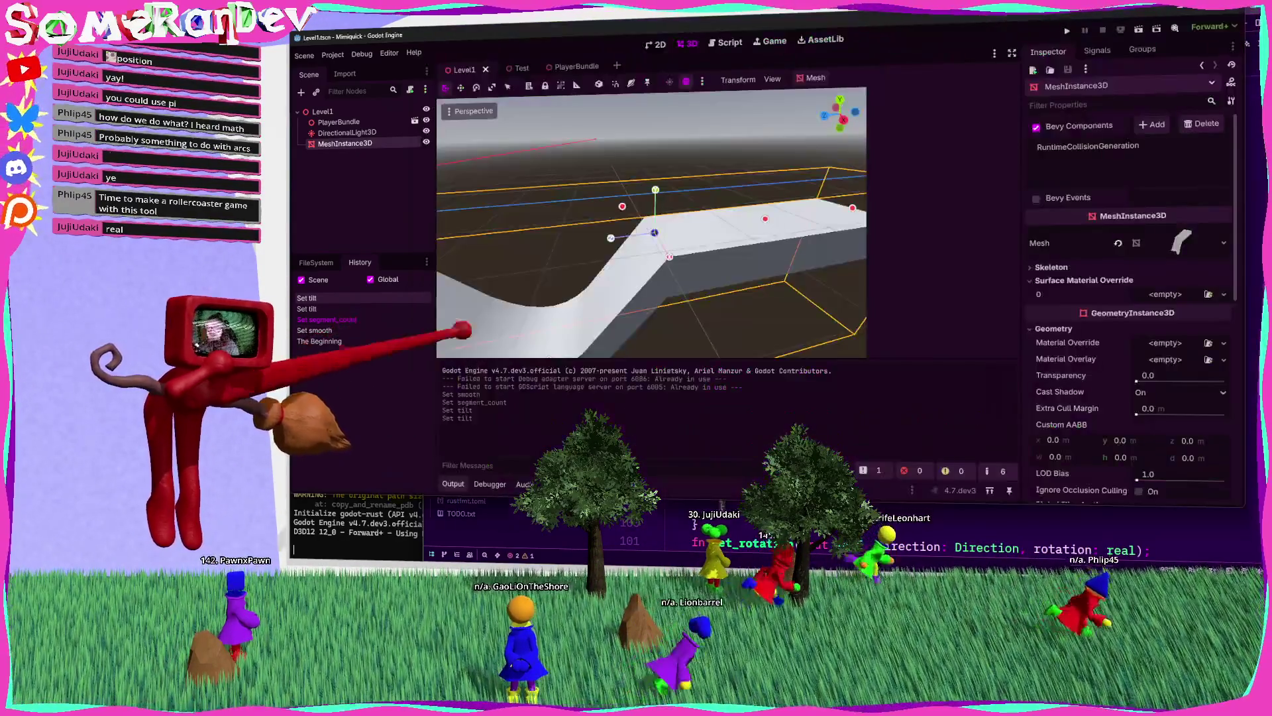
Step: Select the MeshInstance3D track and set its link's Twist to 8.45
left_click(398, 132)
left_click(653, 193)
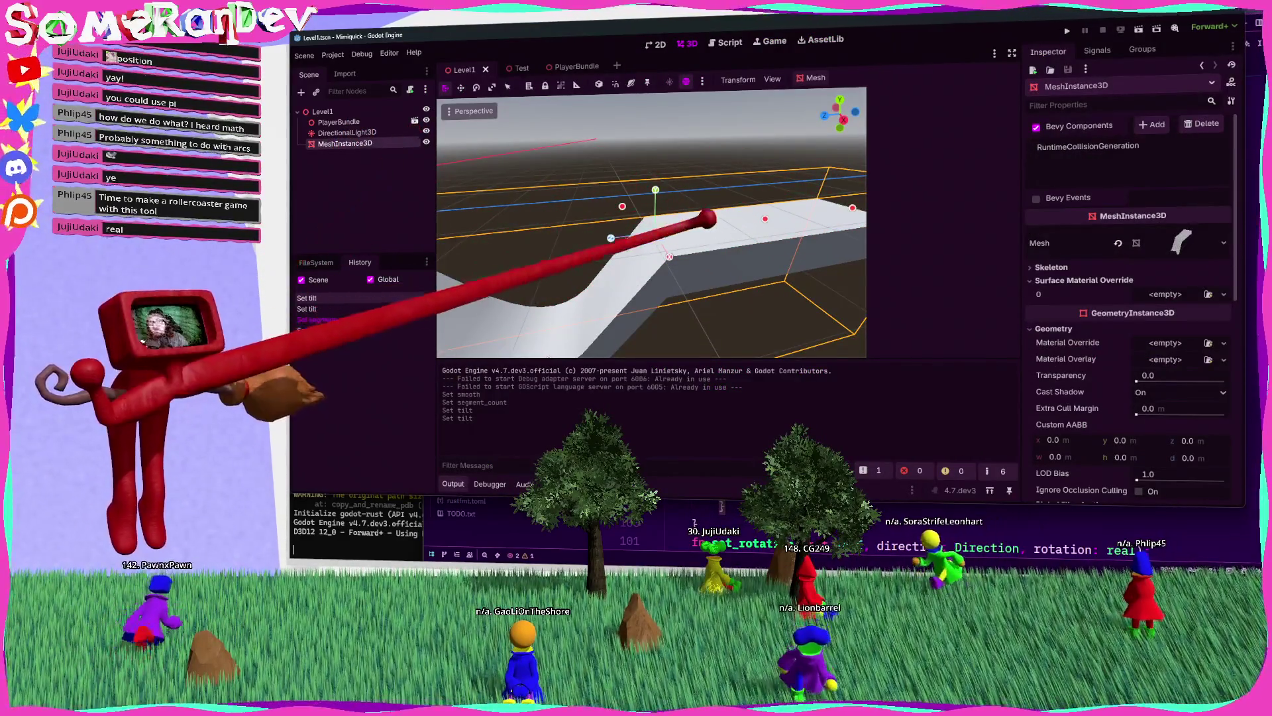
left_click(702, 199)
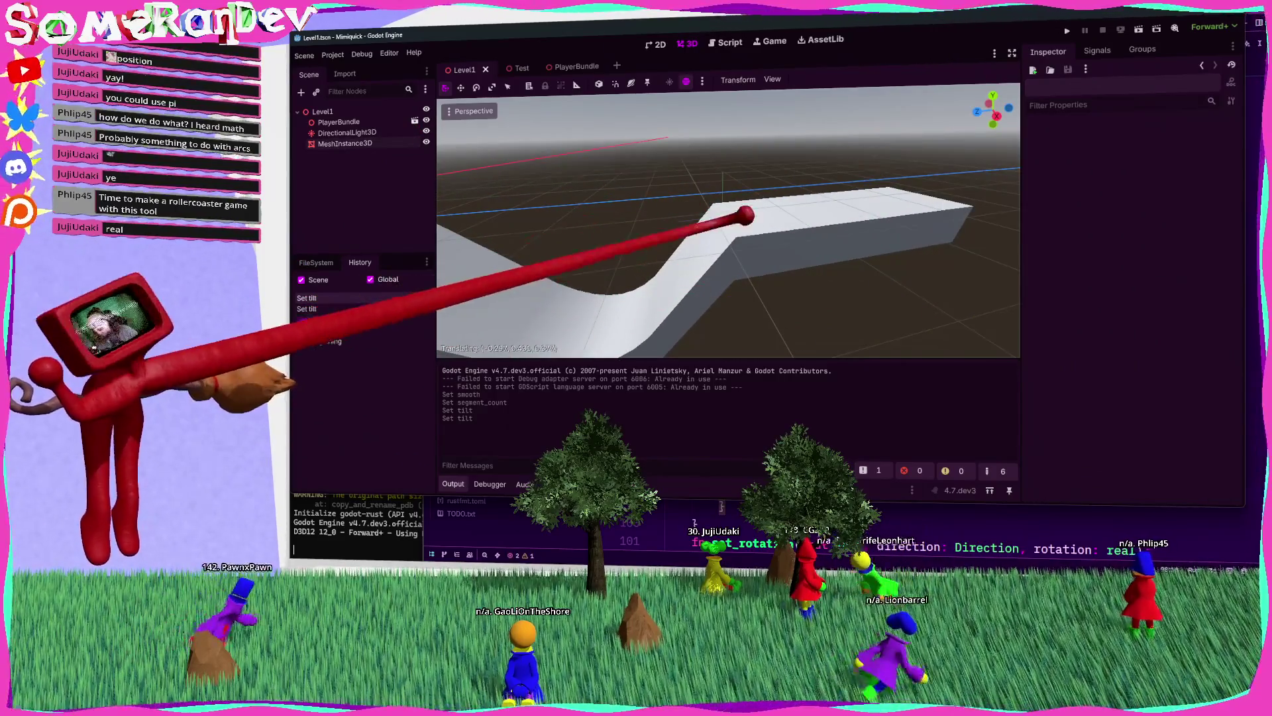
left_click(742, 213)
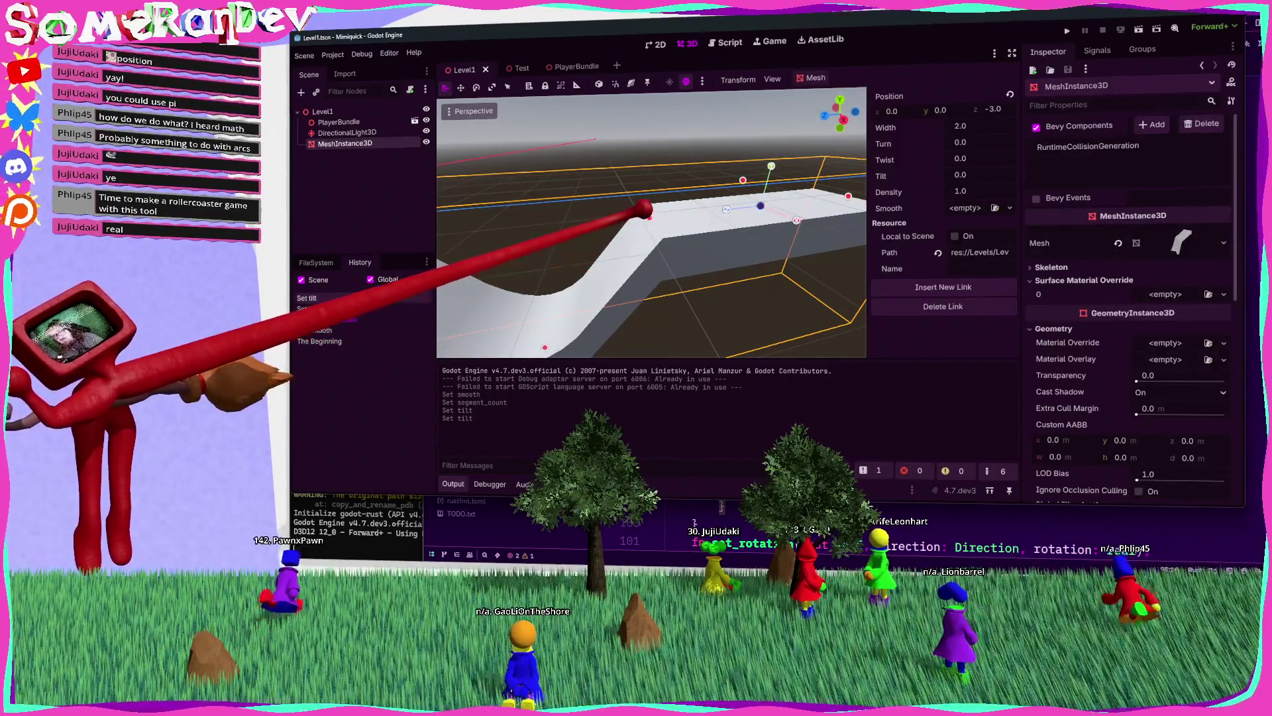
mouse_move(659, 211)
left_mouse_down()
mouse_move(674, 263)
mouse_move(611, 219)
mouse_move(758, 250)
mouse_move(994, 184)
mouse_move(980, 159)
mouse_move(1000, 159)
left_mouse_up()
left_click(988, 159)
type("8.45")
key("Return")
key("alt+Tab")
double_click(906, 490)
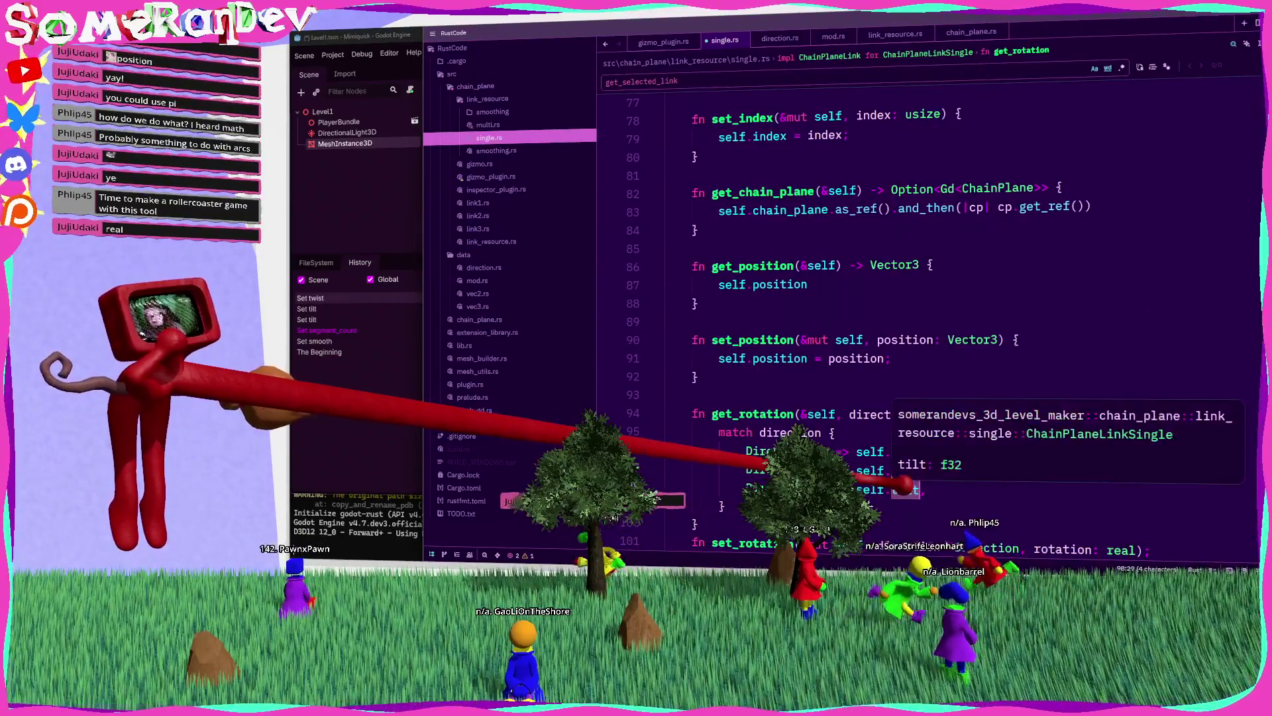
Step: Finish get_rotation's match with twist for Z and turn for Y, and save single.rs
type("twist")
key("alt+Tab")
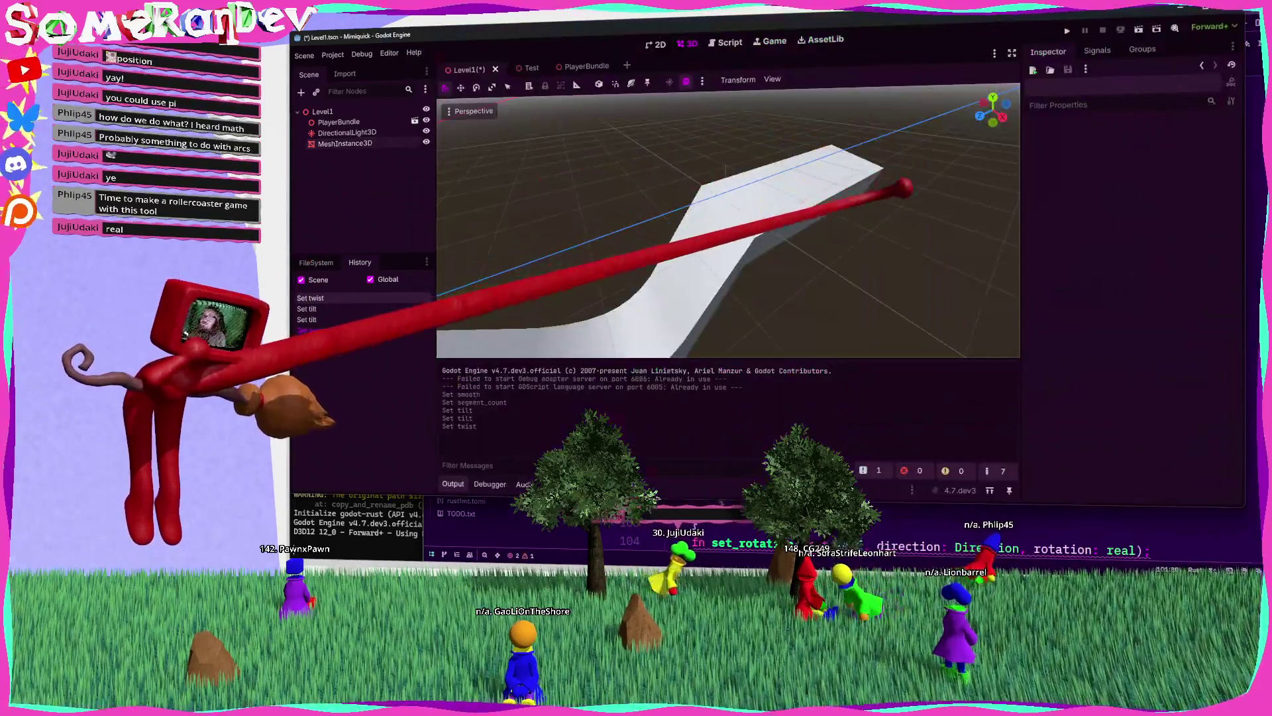
key("alt+Tab")
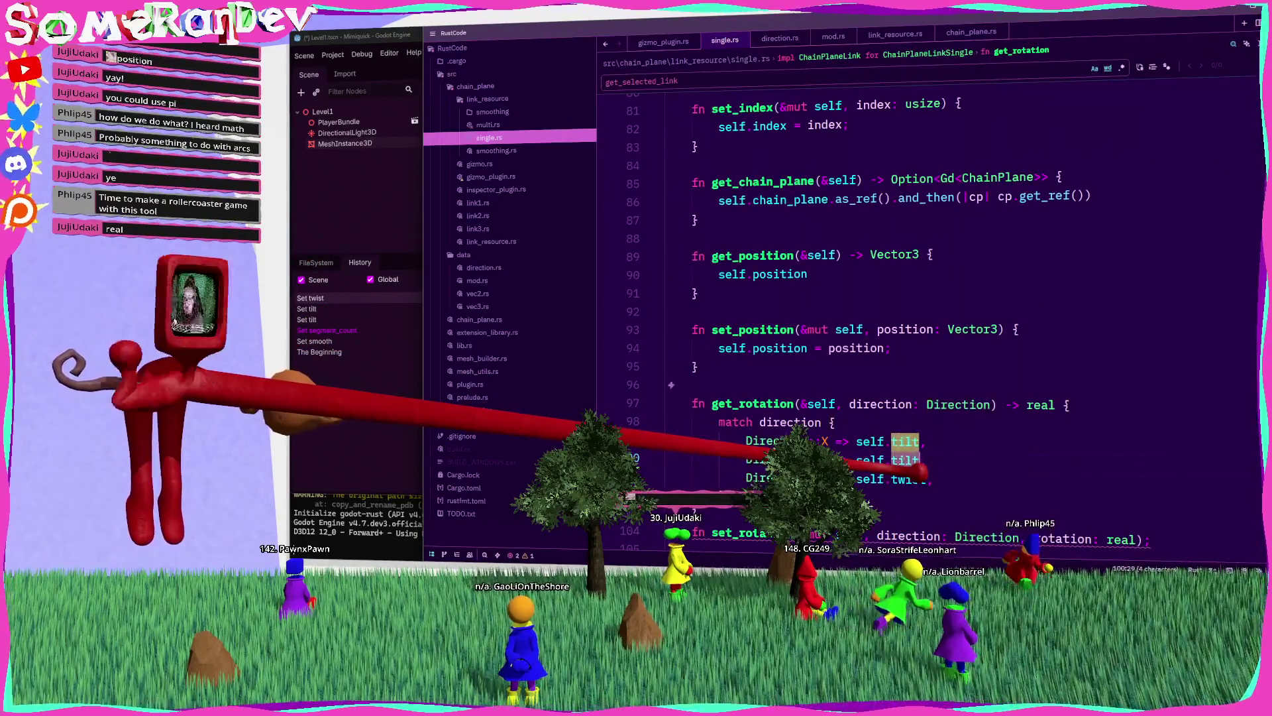
type("turn")
key("ctrl+s")
Step: Copy the direction match into set_rotation, assigning rotation to tilt, turn and twist
scroll(861, 298, "down", 3)
left_click_drag(718, 255, 726, 329)
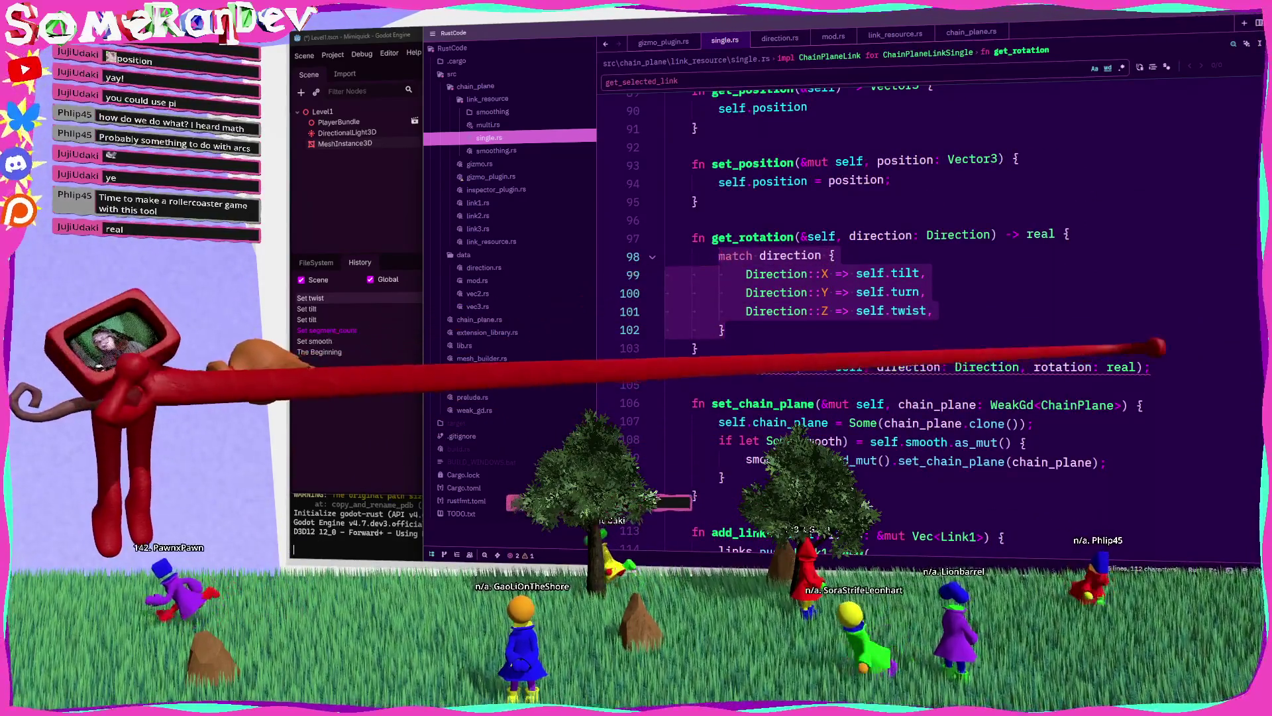
left_click(1151, 366)
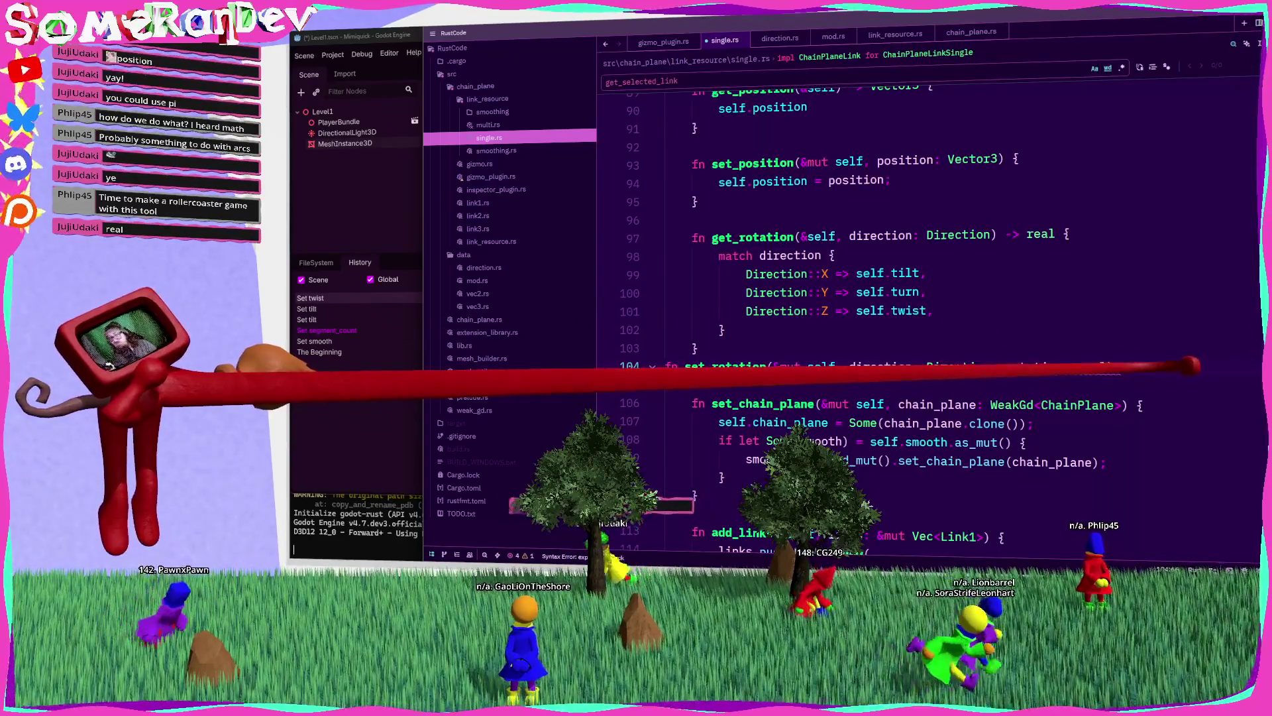
key("ctrl+v")
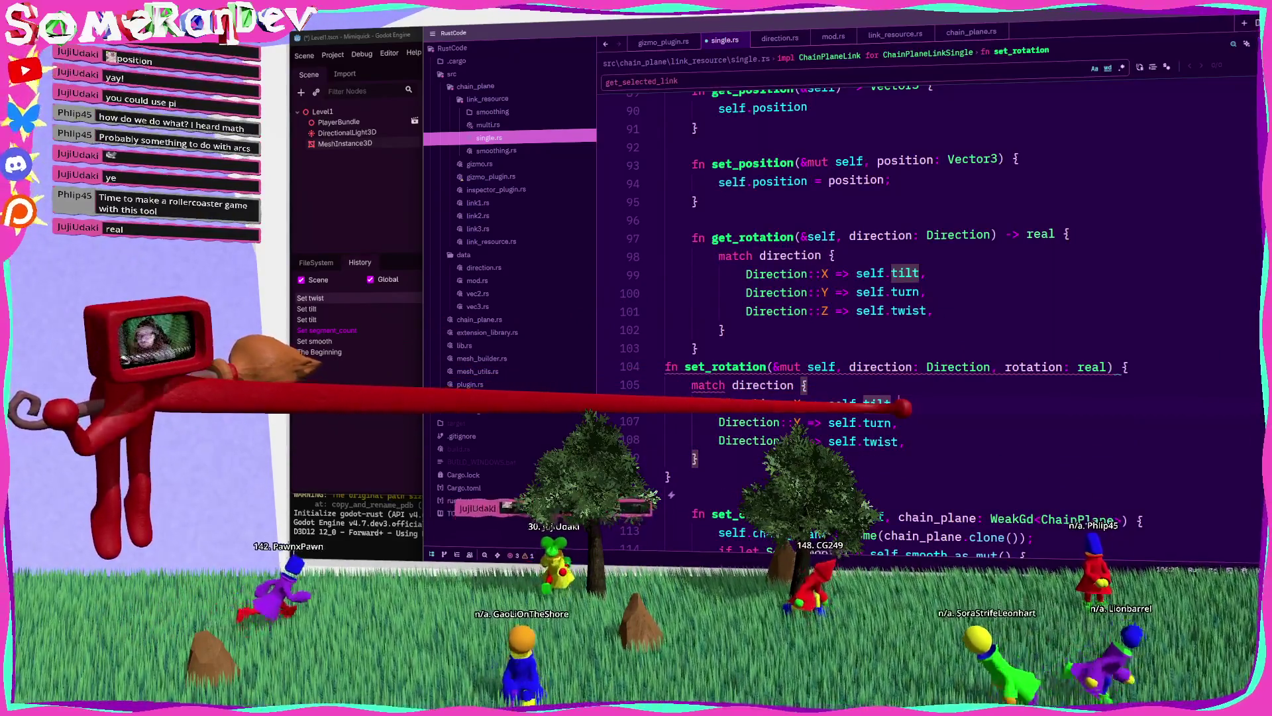
type("= rotation")
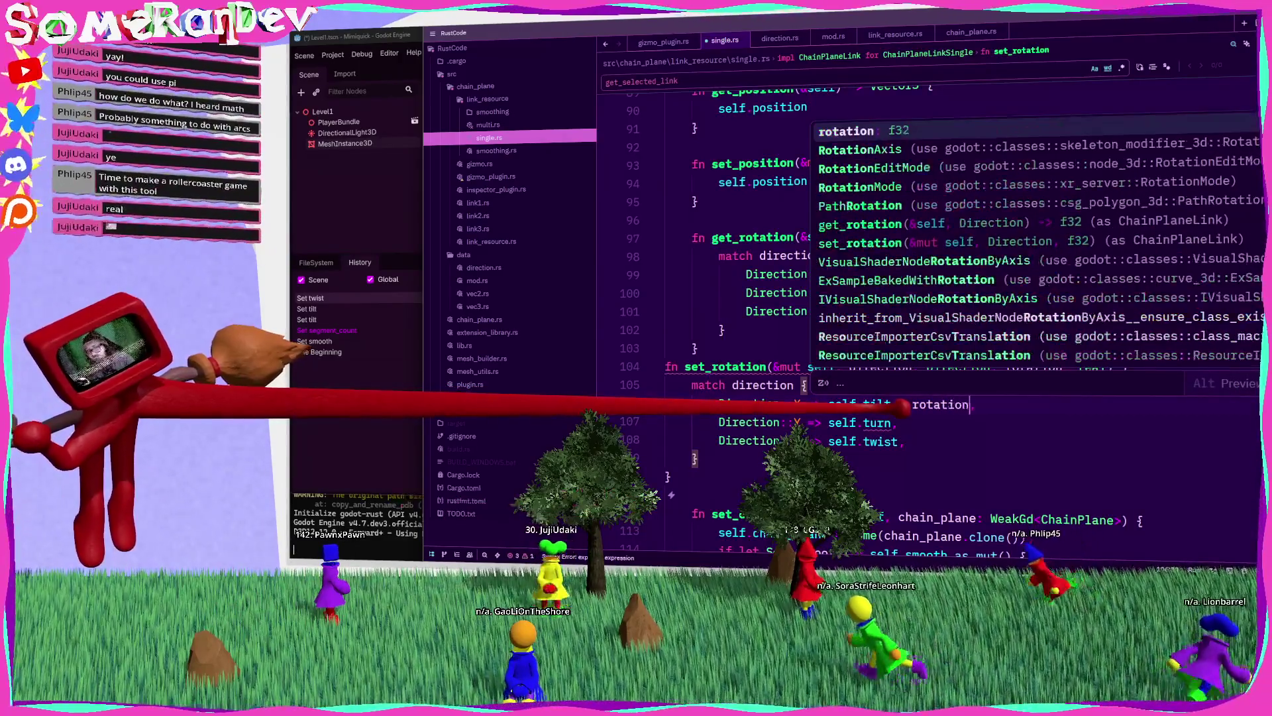
key("Escape")
key("Down")
type("= rotation")
key("Down")
type("= rotation")
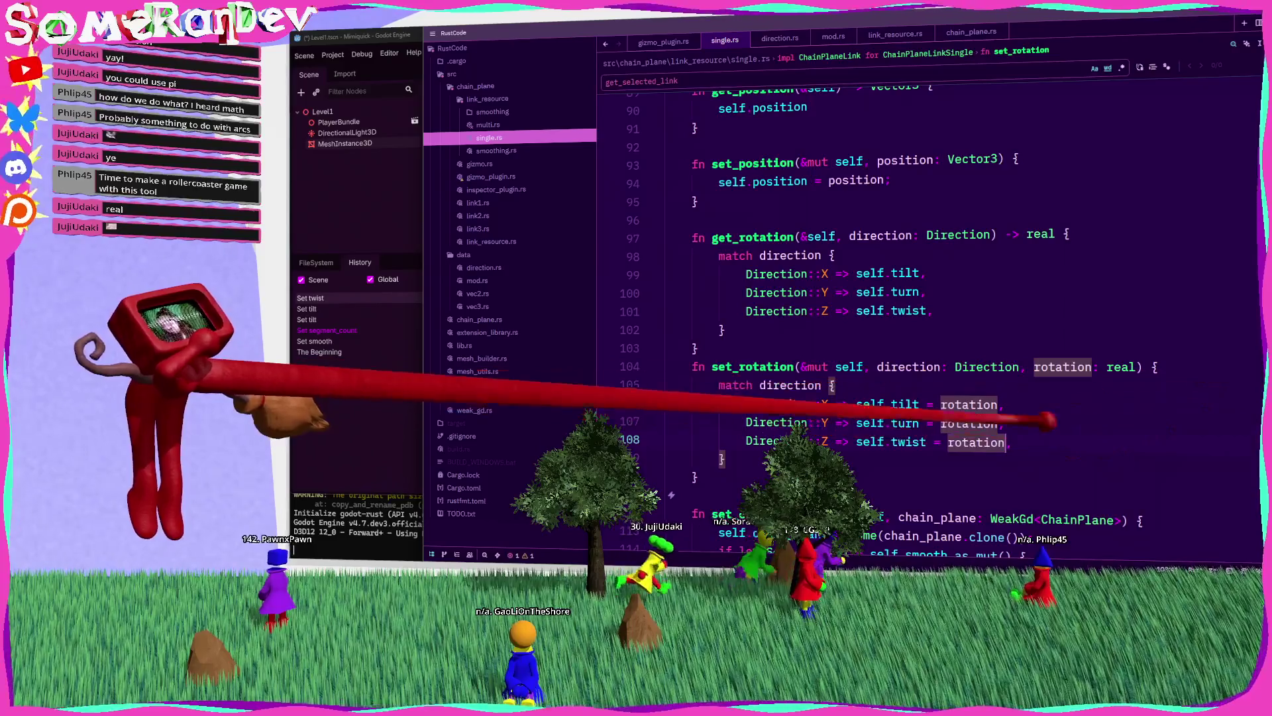
key("Up")
key("Return")
key("Up")
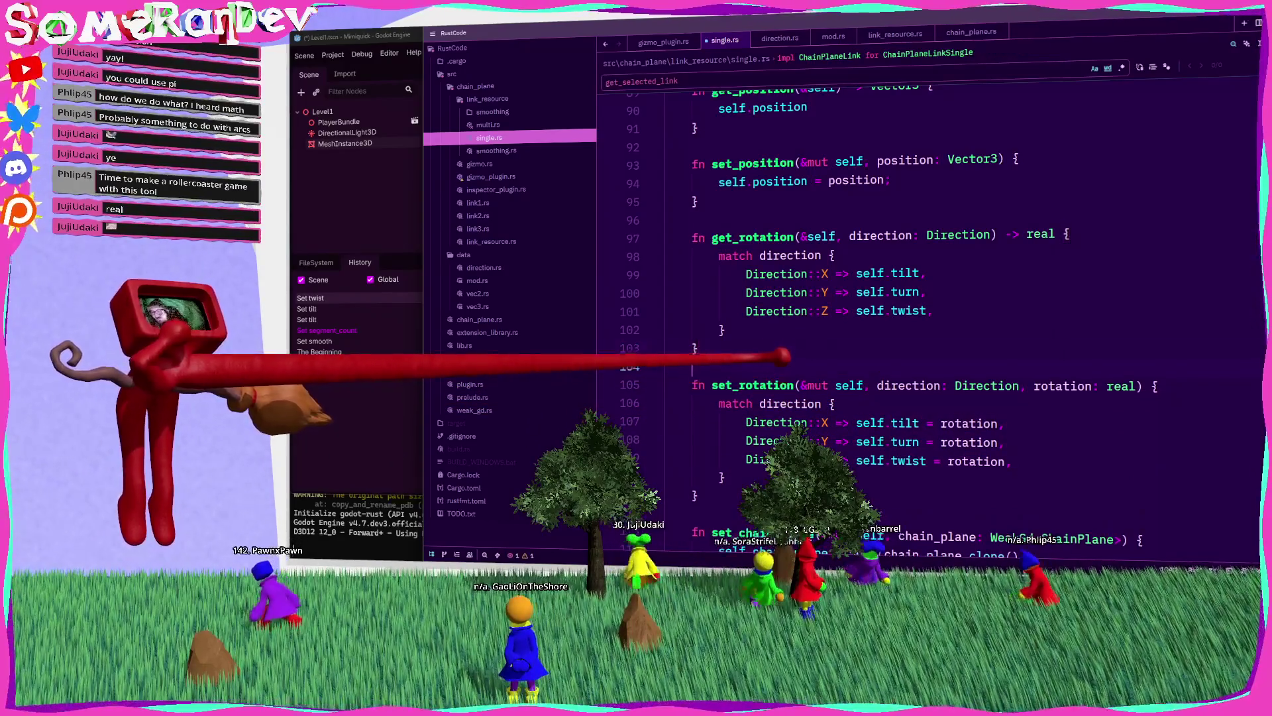
Step: In multi.rs, duplicate the get_position and set_position functions below set_position
left_click(488, 125)
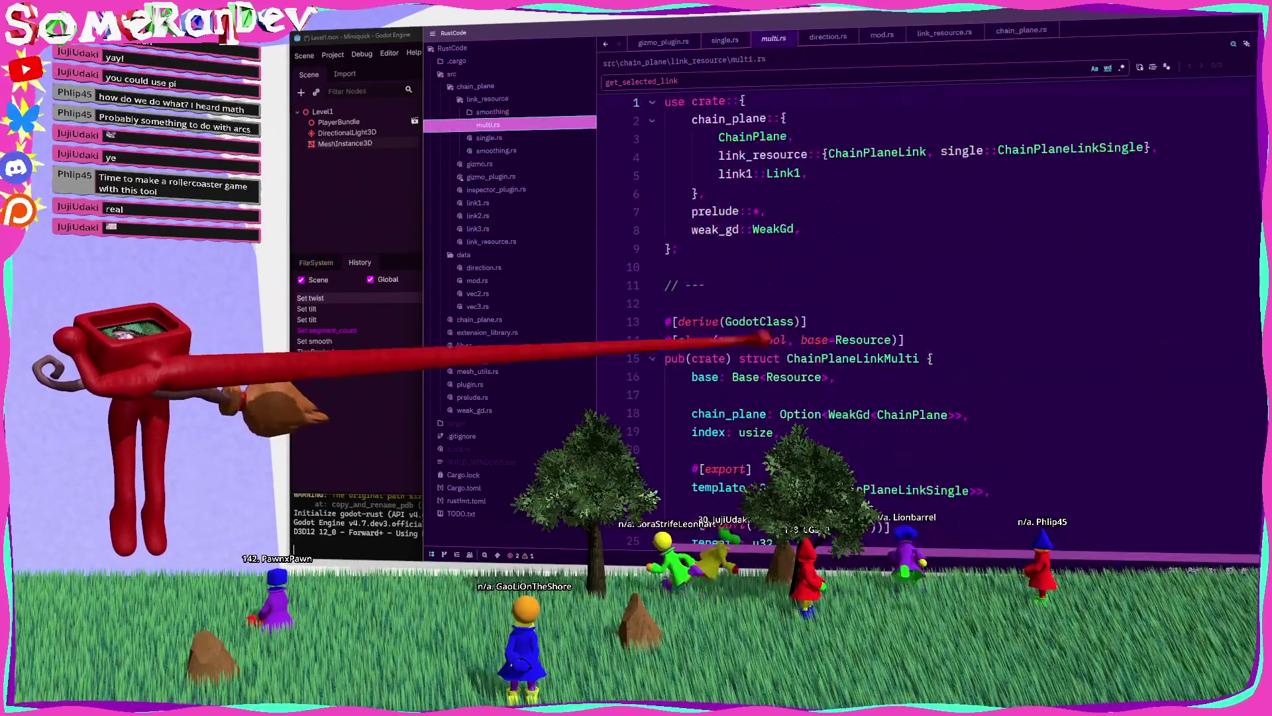
scroll(696, 325, "down", 10)
scroll(861, 298, "down", 5)
left_click_drag(676, 391, 692, 229)
scroll(779, 359, "down", 5)
left_click_drag(673, 397, 702, 126)
key("ctrl+c")
left_click(728, 407)
key("Return")
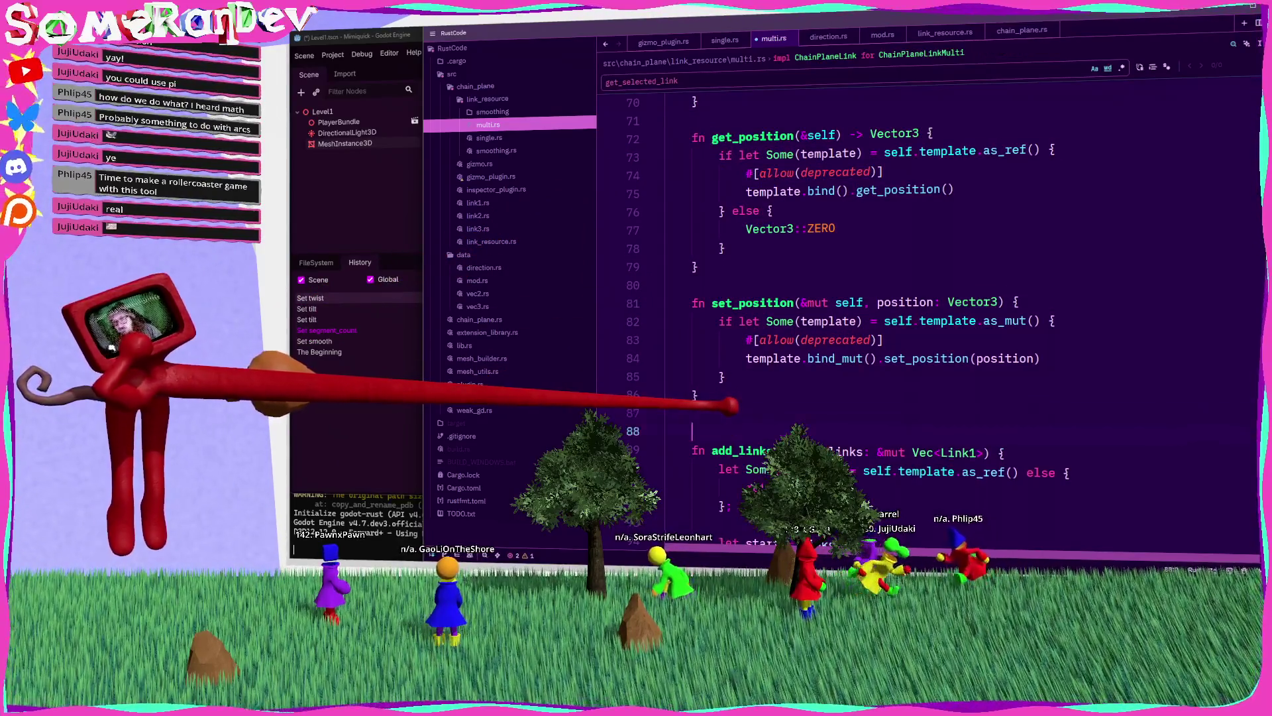
key("ctrl+v")
scroll(928, 299, "down", 2)
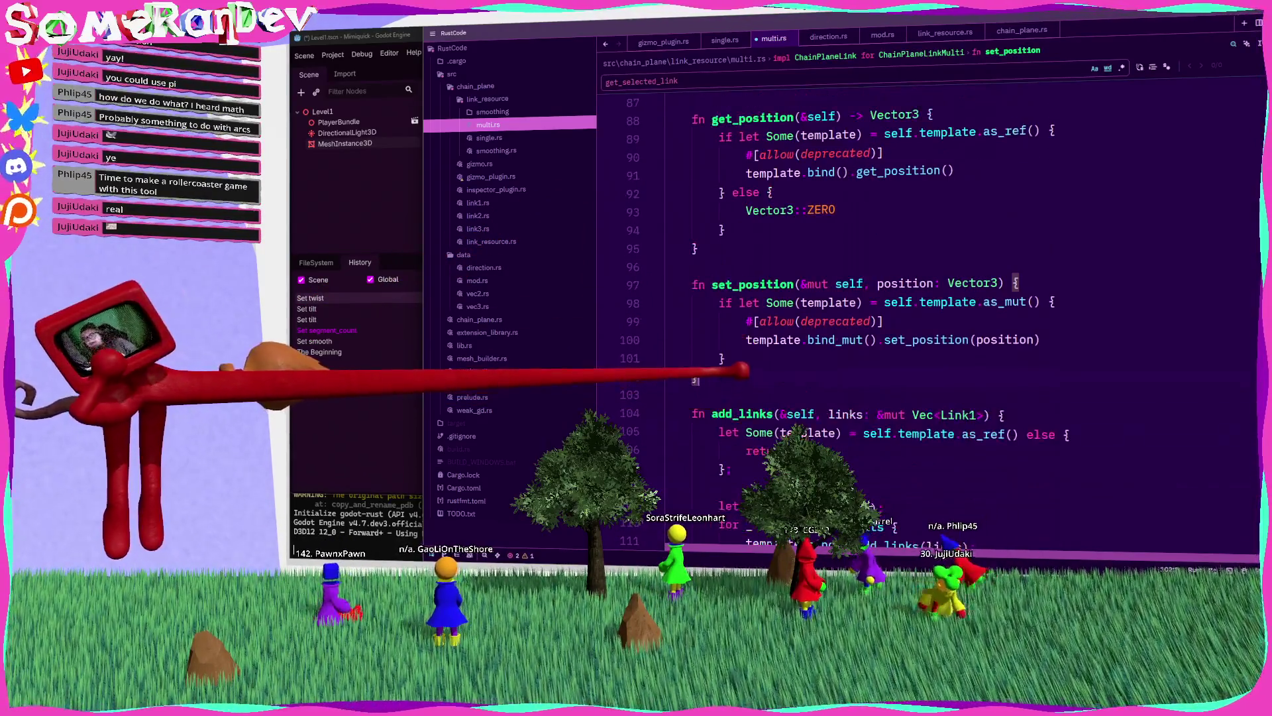
scroll(928, 298, "up", 3)
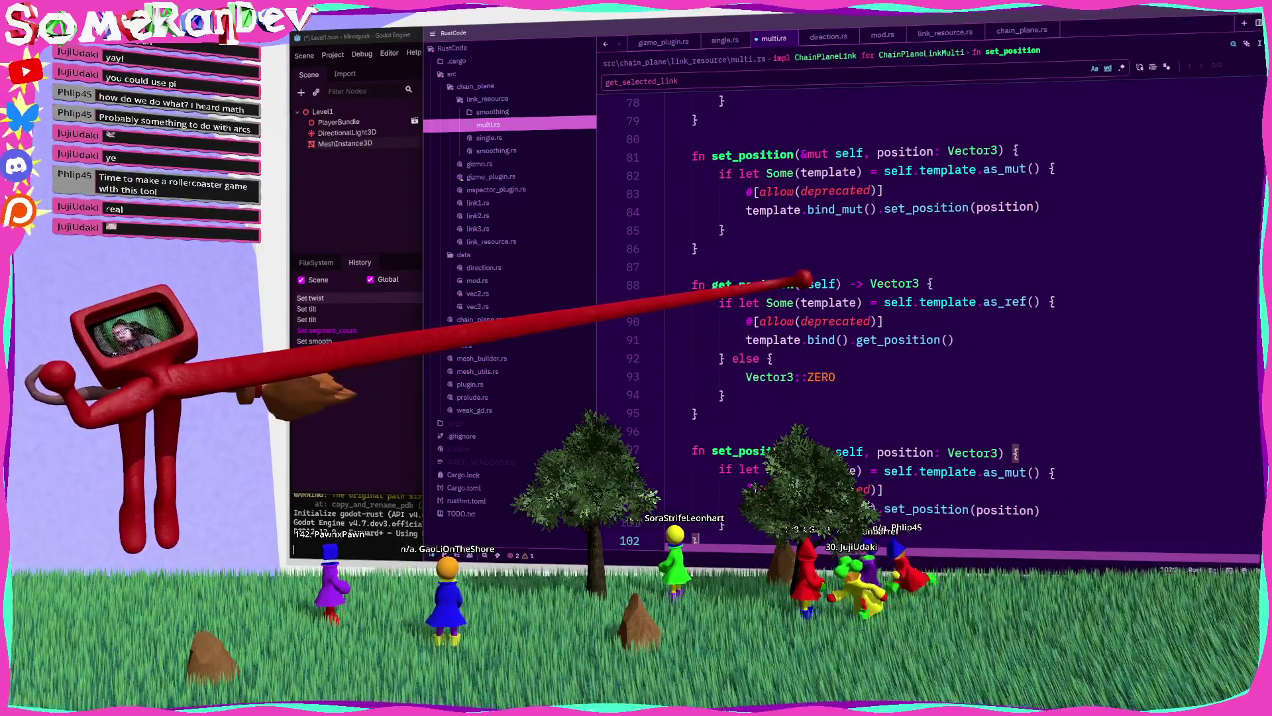
Step: Rename the copied getter to get_rotation(&self, direction: Direction)
double_click(762, 284)
mouse_move(750, 276)
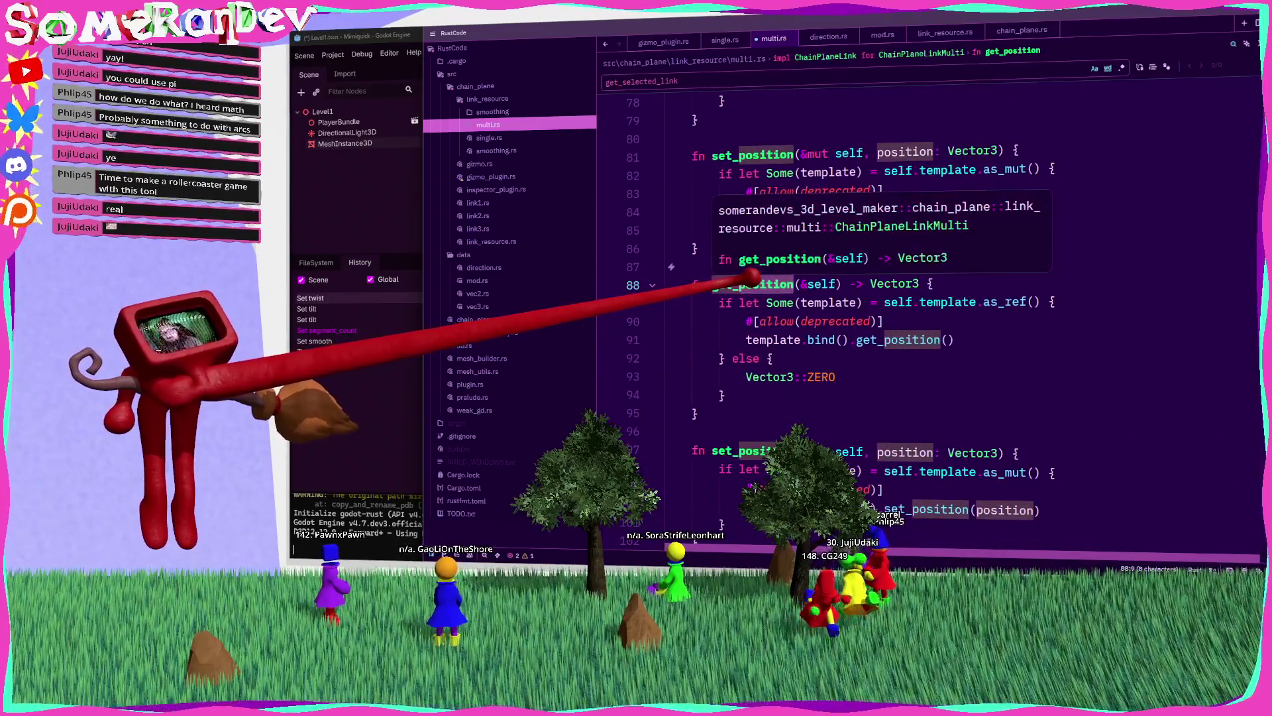
type("rota")
key("Return")
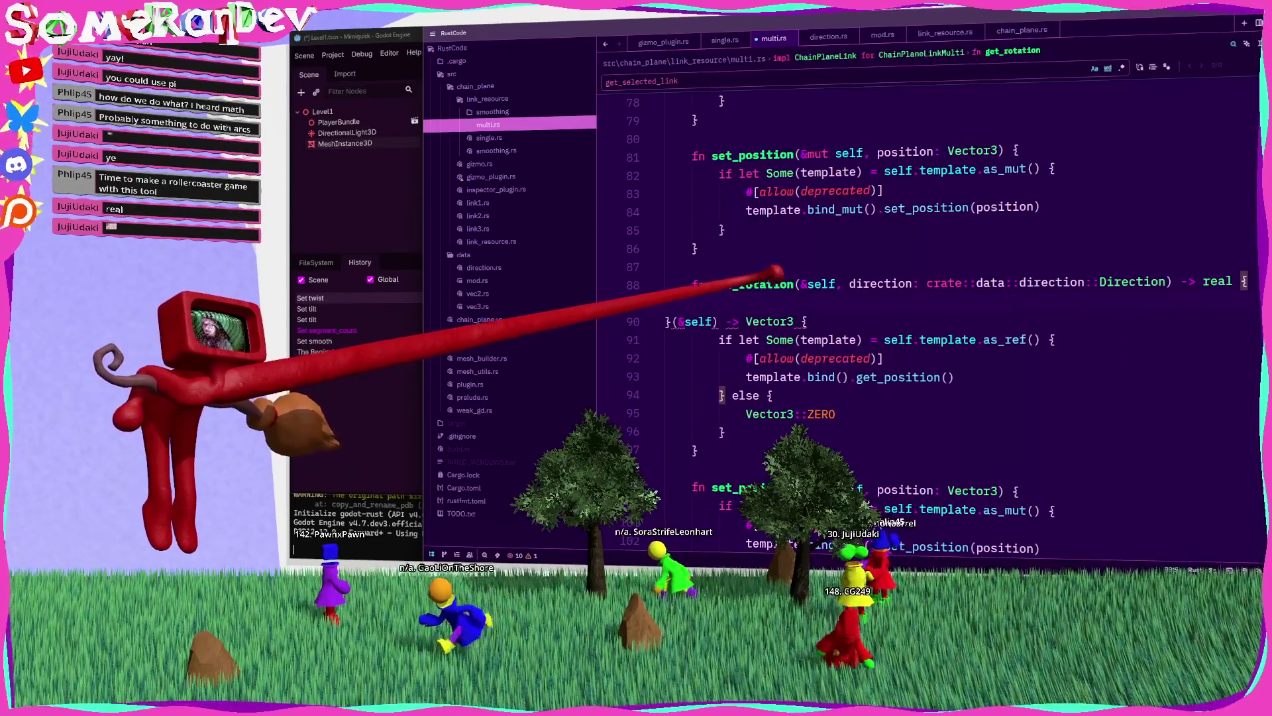
key("ctrl+z")
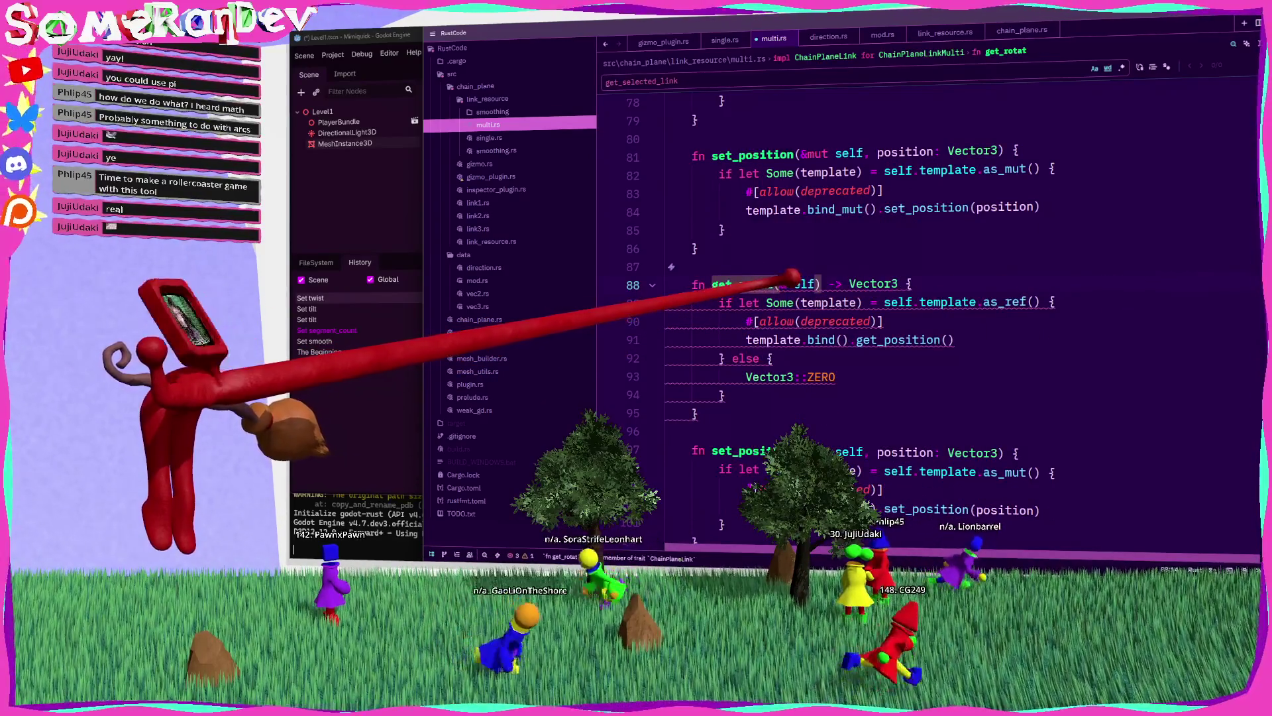
type("ion(&self")
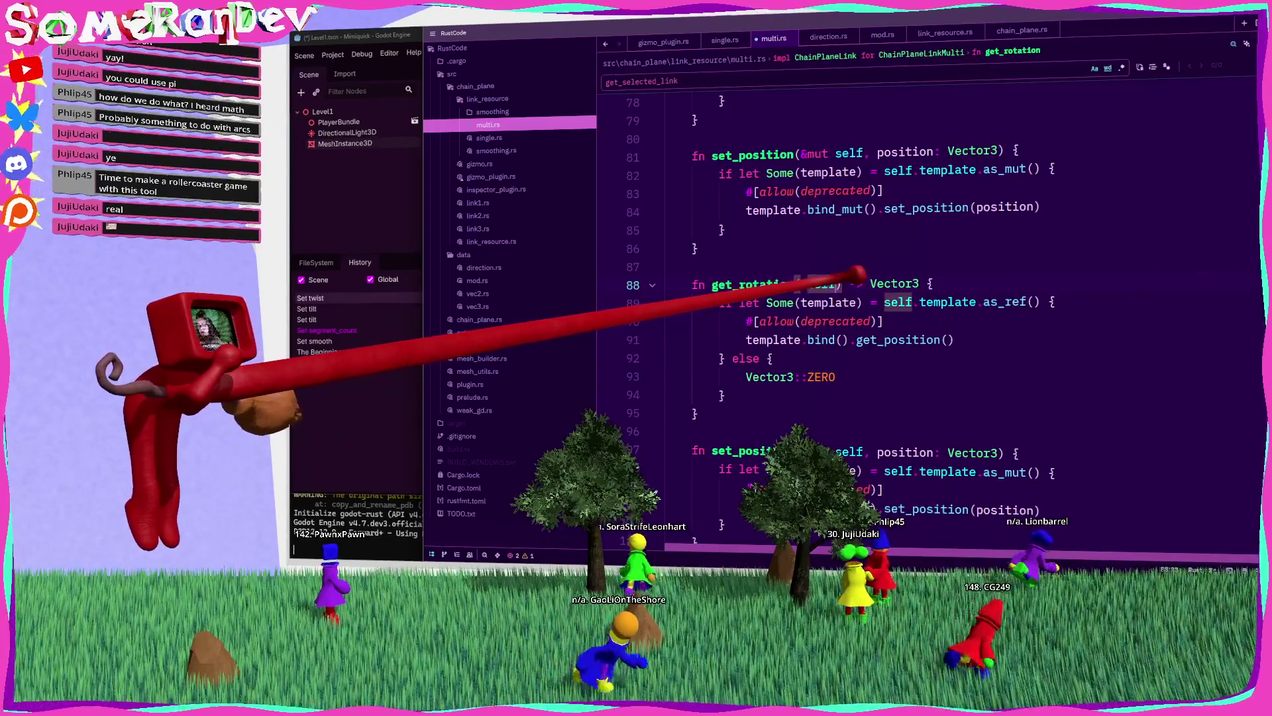
type(", direction: Dire")
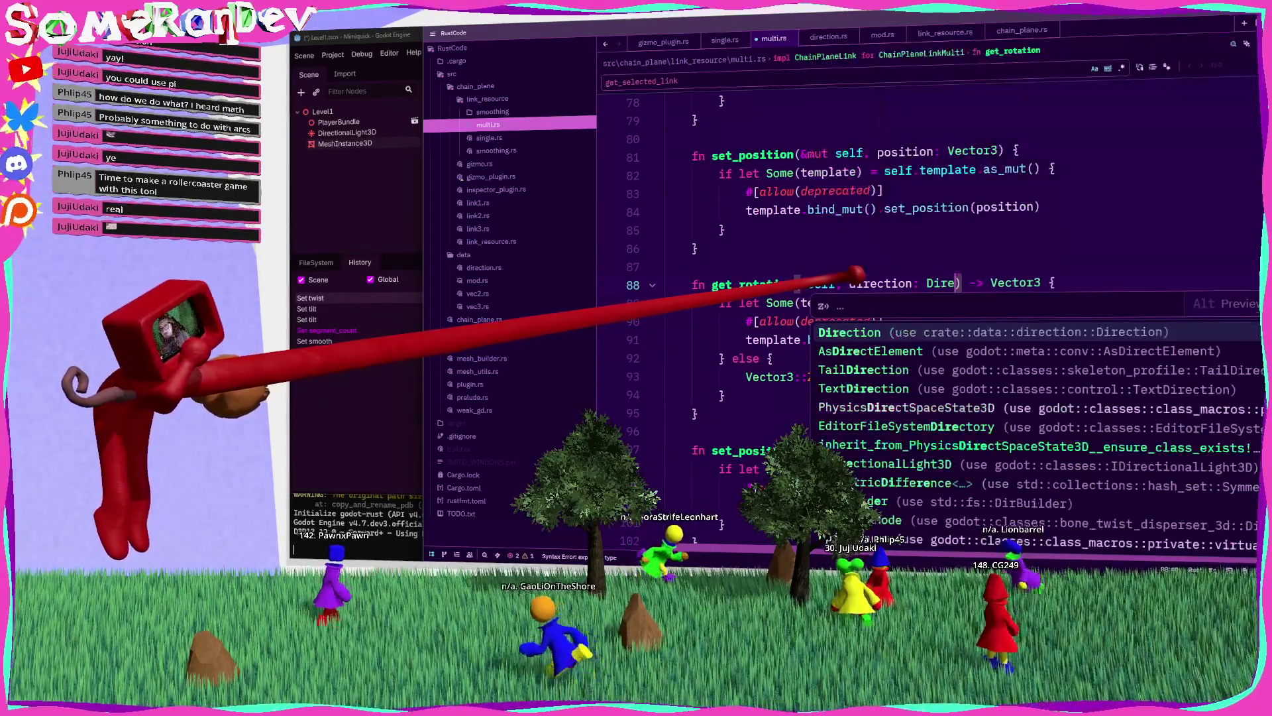
key("Return")
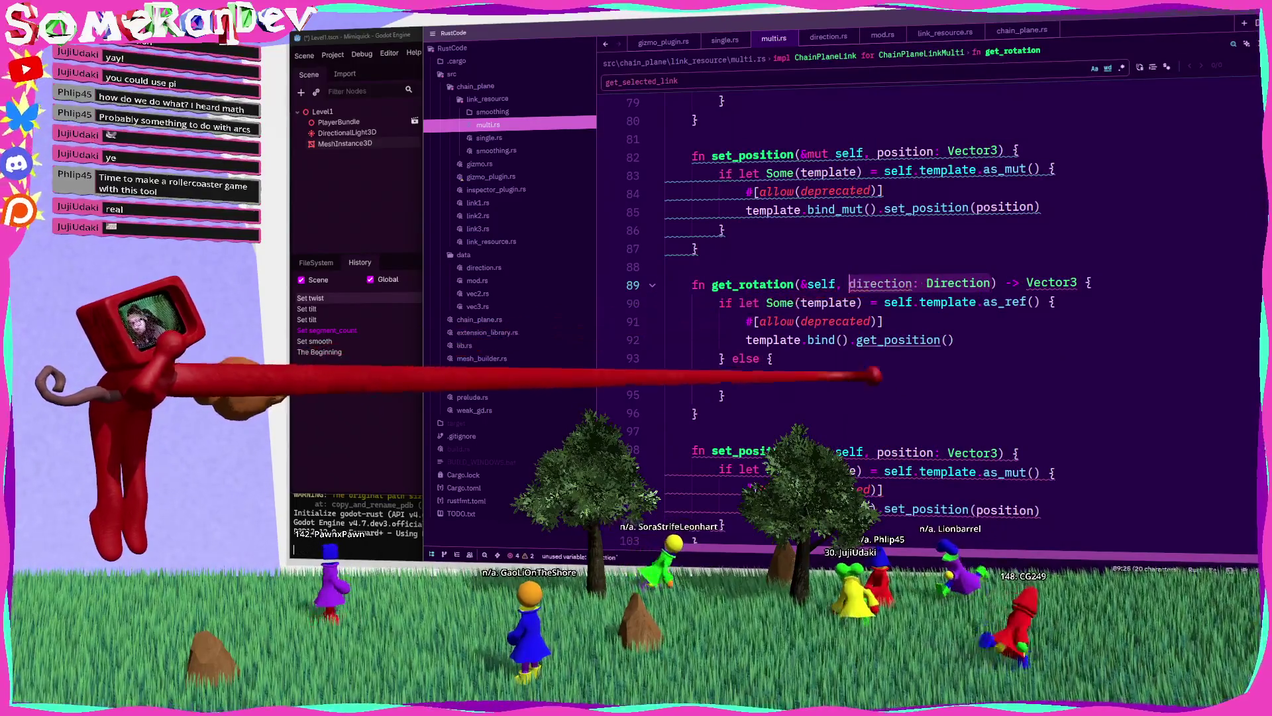
Step: Rename the copied setter to set_rotation and rework its parameters, dropping the Vector3 type
double_click(735, 451)
type("s")
key("BackSpace")
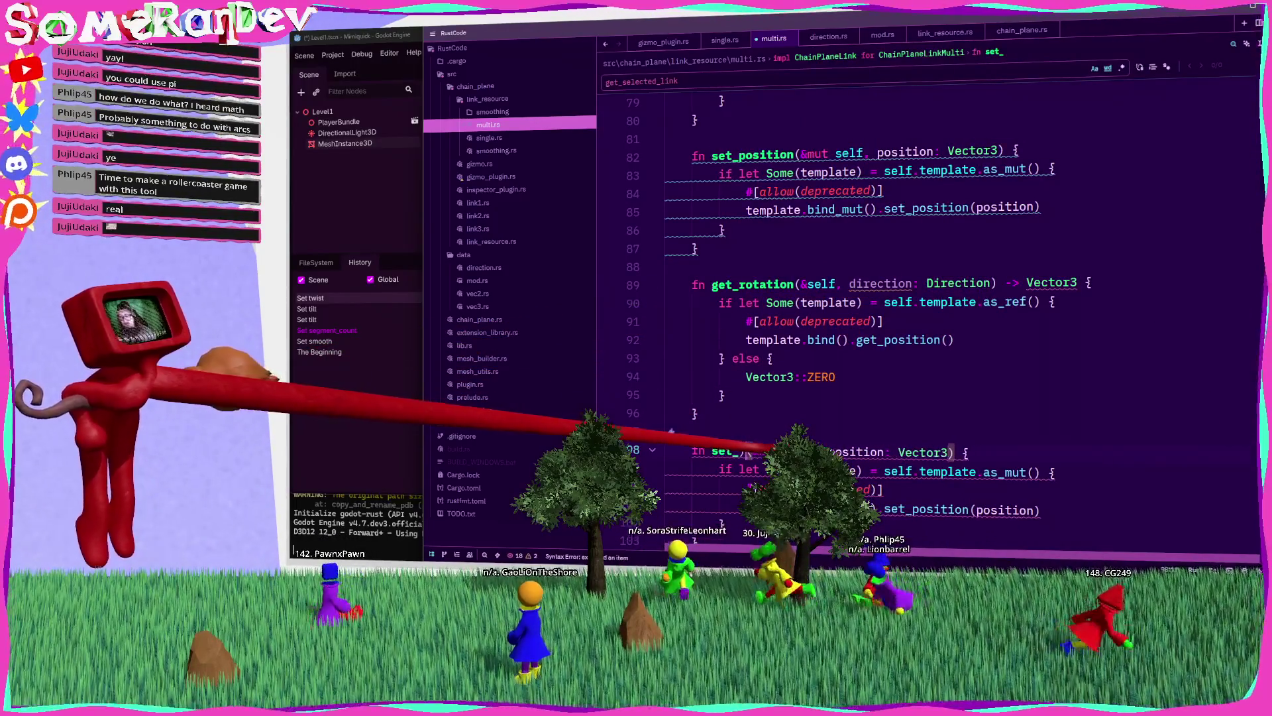
type("rot")
key("Return")
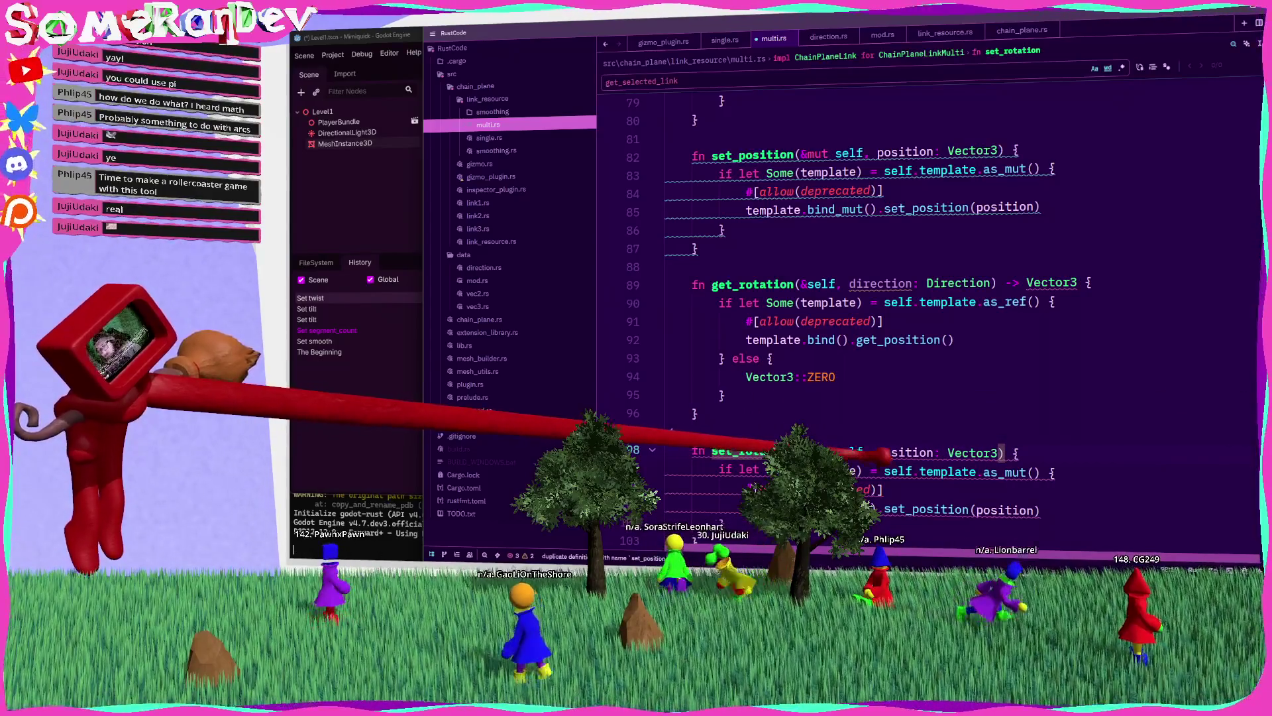
type(",")
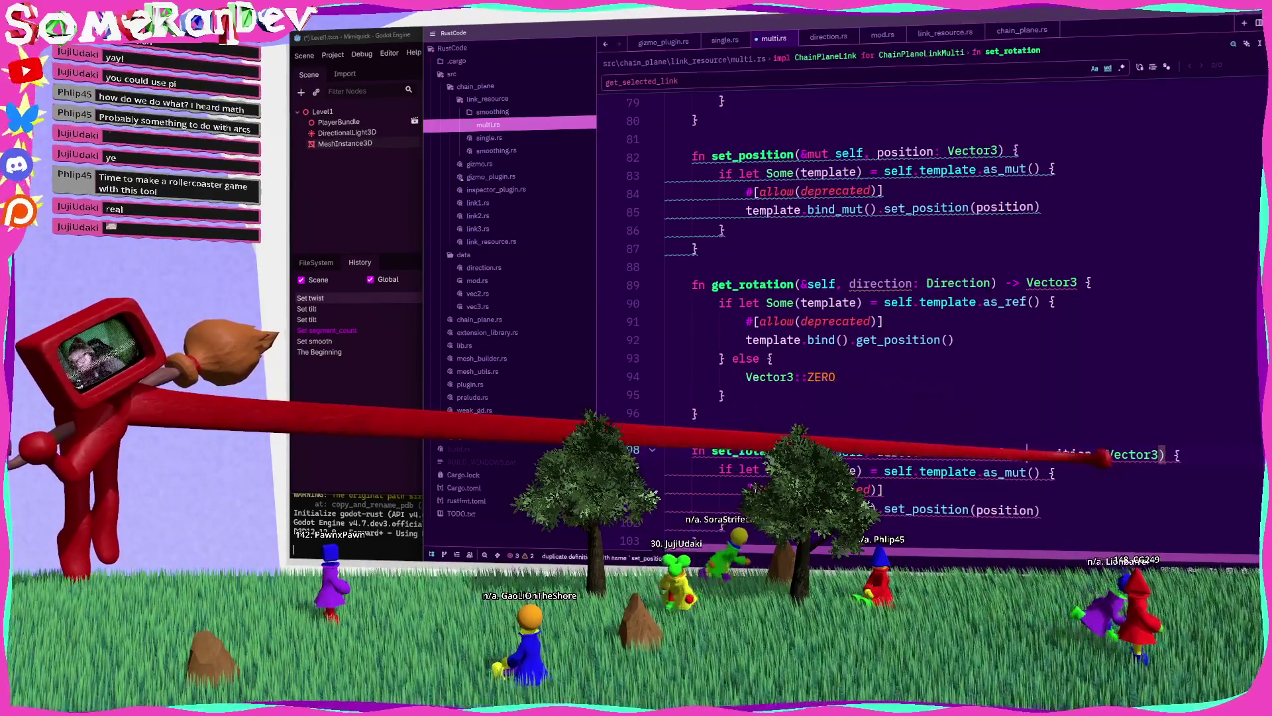
mouse_move(1061, 455)
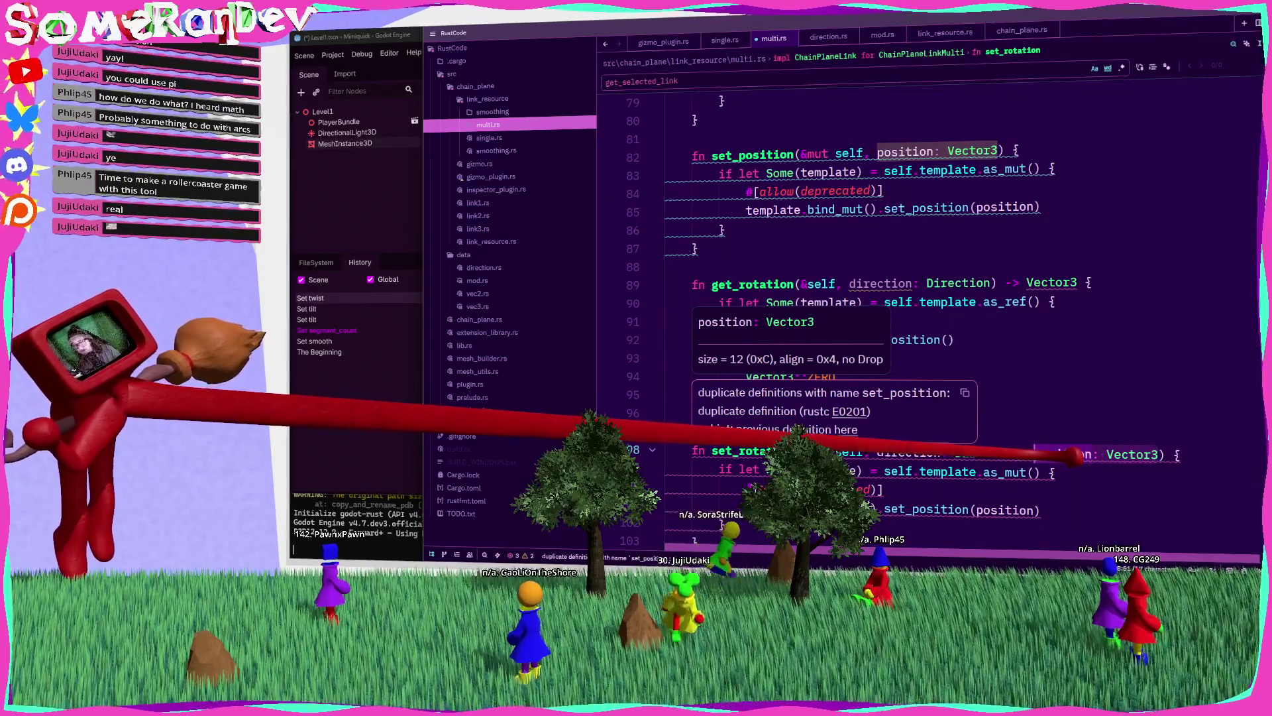
key("BackSpace")
key("BackSpace")
key("BackSpace")
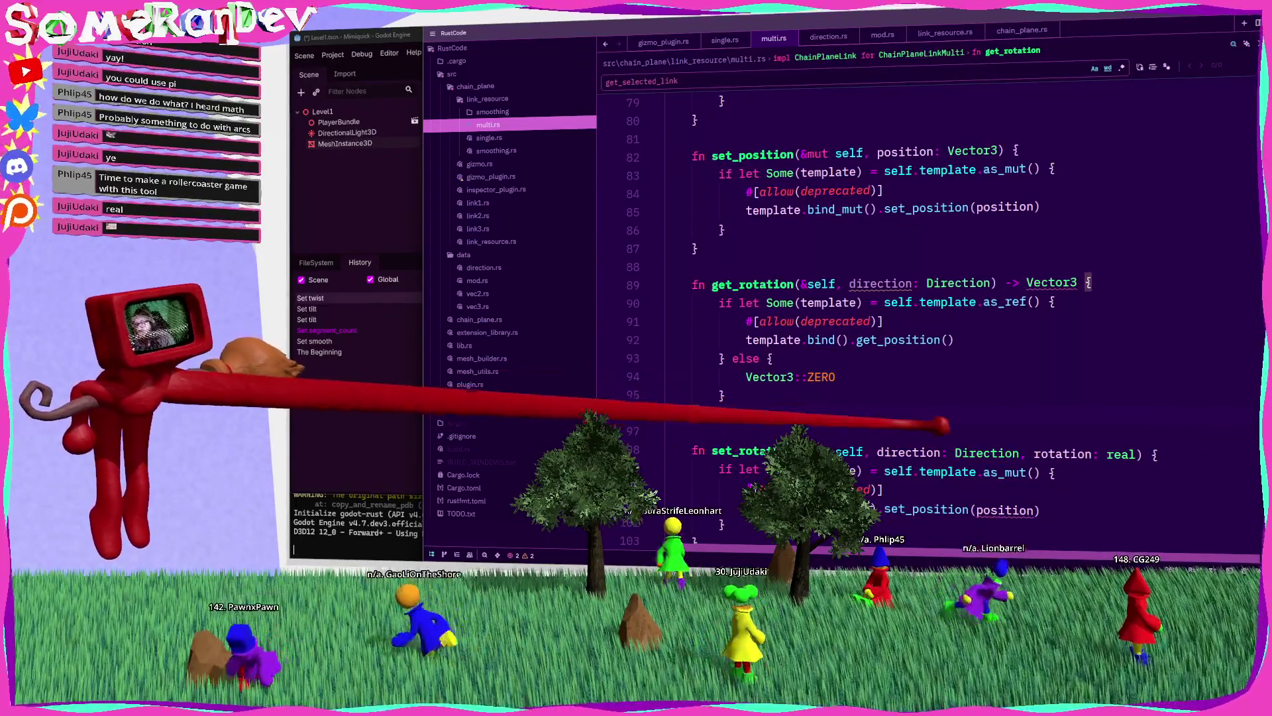
Step: Make set_rotation forward direction and rotation to the template's call
scroll(928, 298, "down", 3)
left_click(696, 248)
left_click(970, 339)
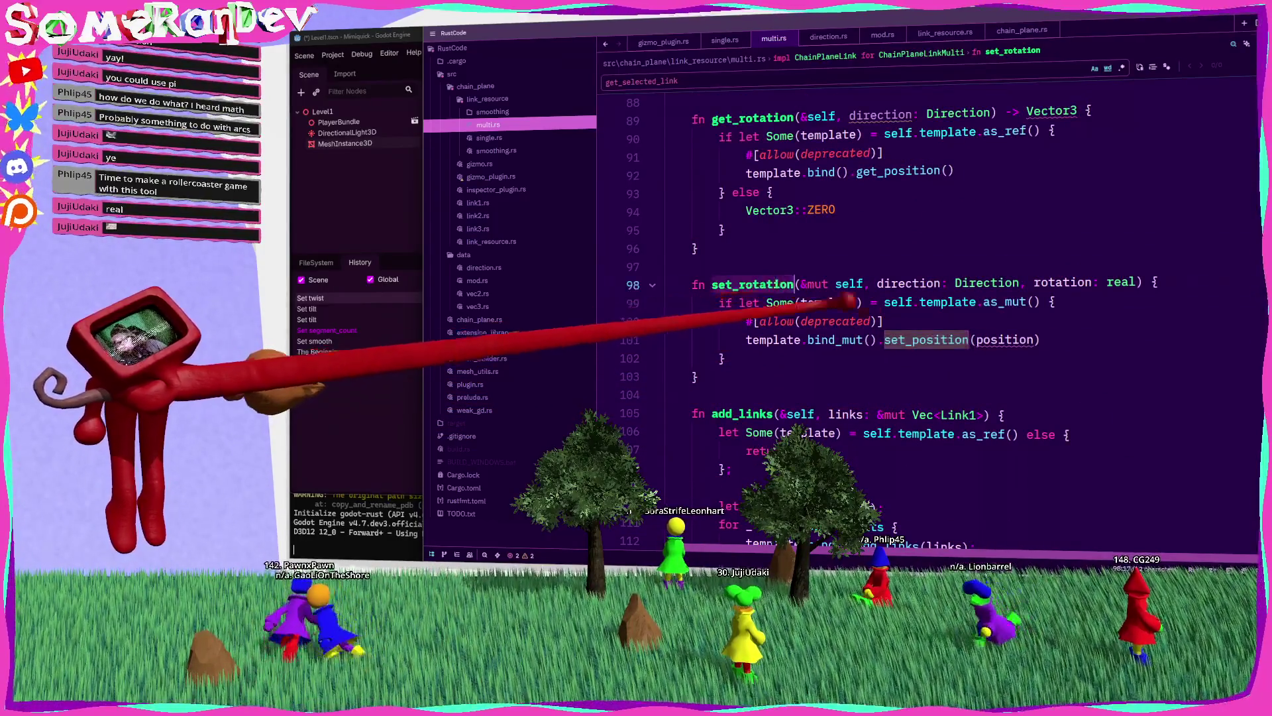
type("rota")
double_click(908, 283)
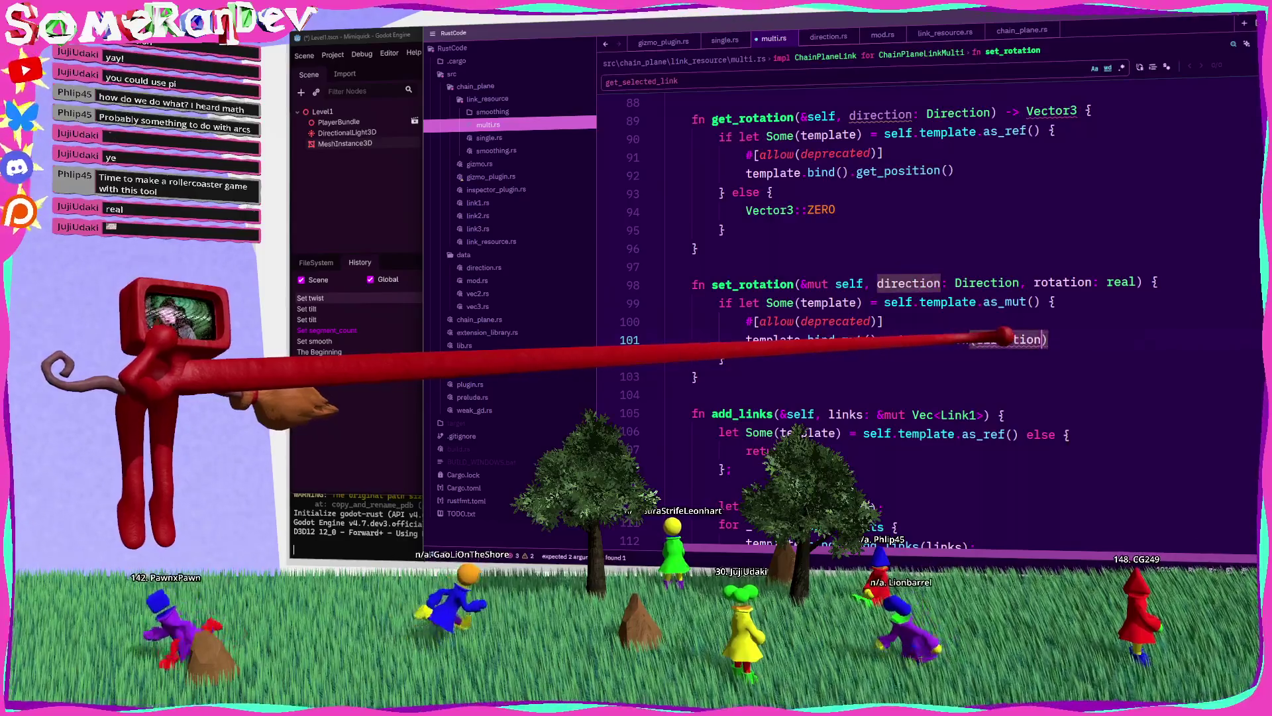
type("direction, rotation")
Step: Have get_rotation call the template's get_rotation(direction) instead of get_position
left_click(805, 249)
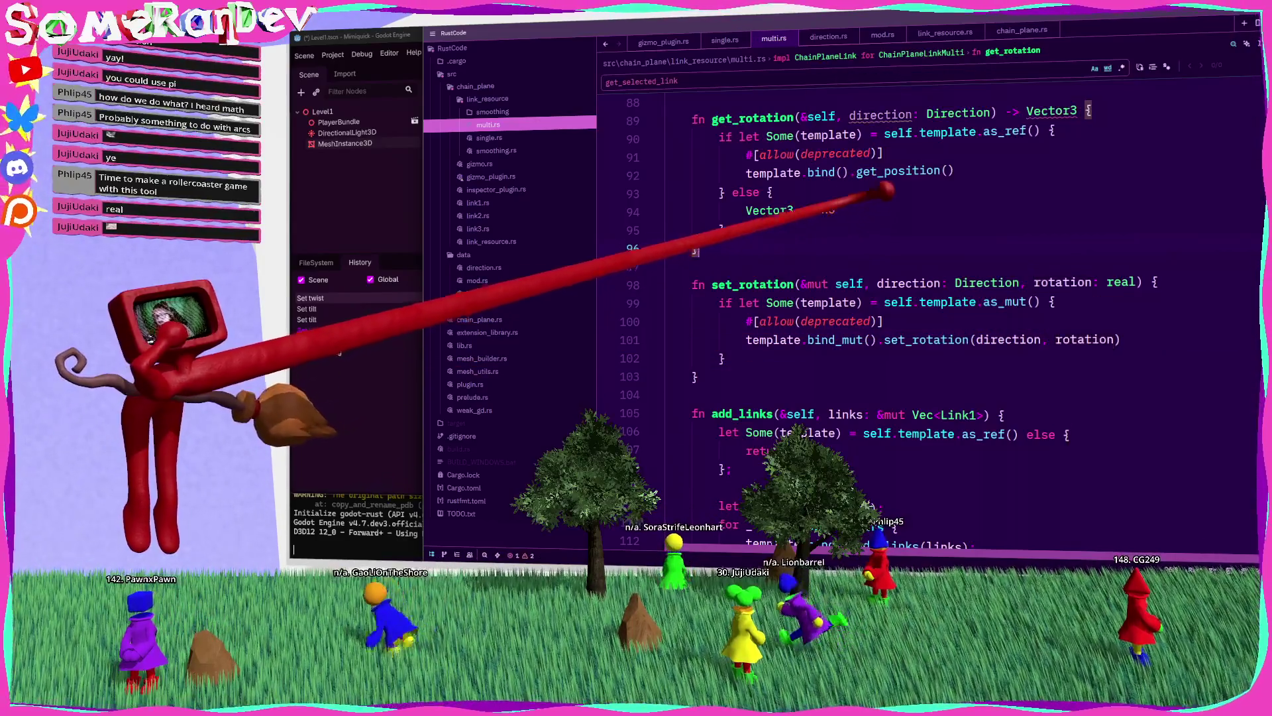
double_click(914, 171)
key("BackSpace")
type("rota")
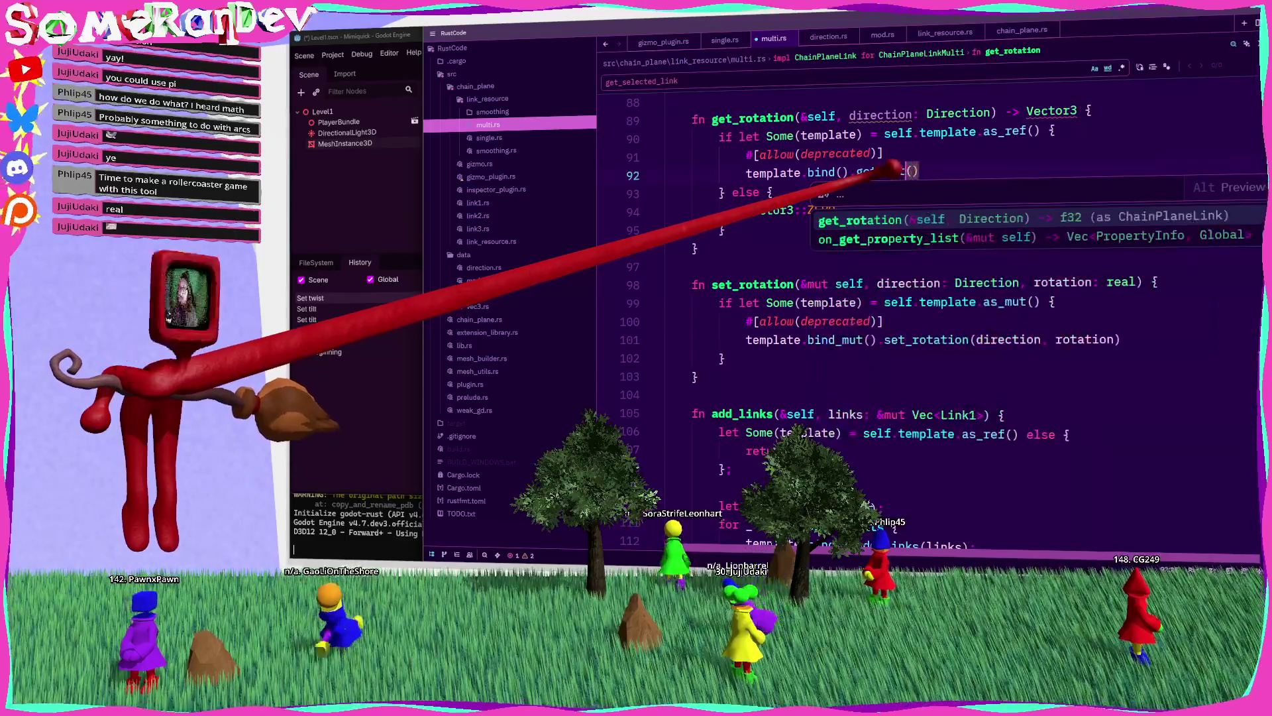
key("Return")
type("irection")
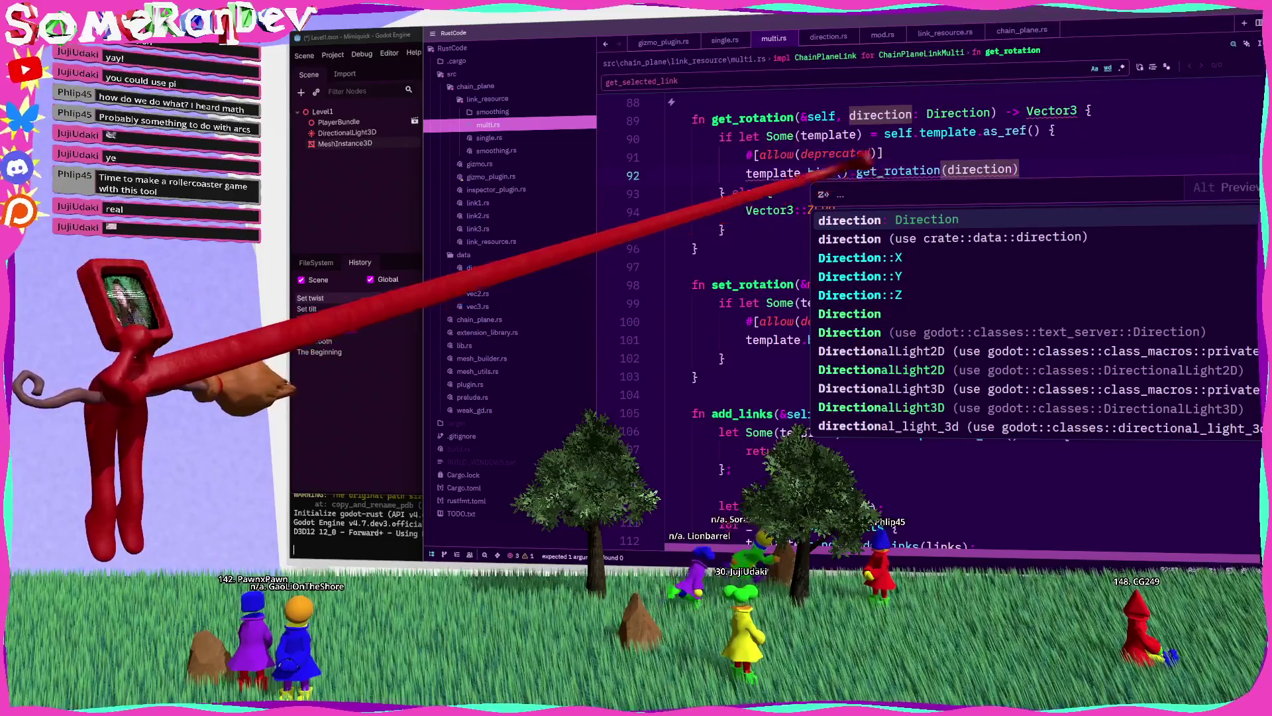
key("Escape")
Step: Change get_rotation's return type to real with a 0. fallback instead of Vector3::ZERO
left_click(1054, 131)
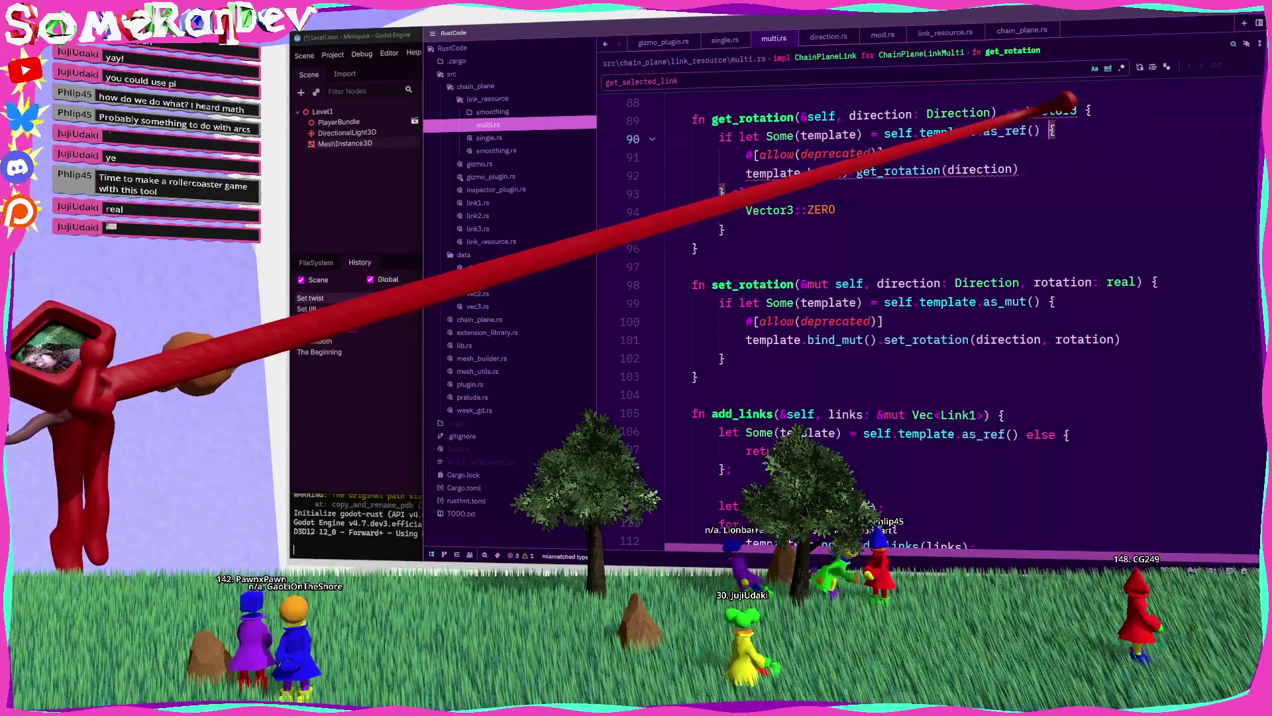
type("rea")
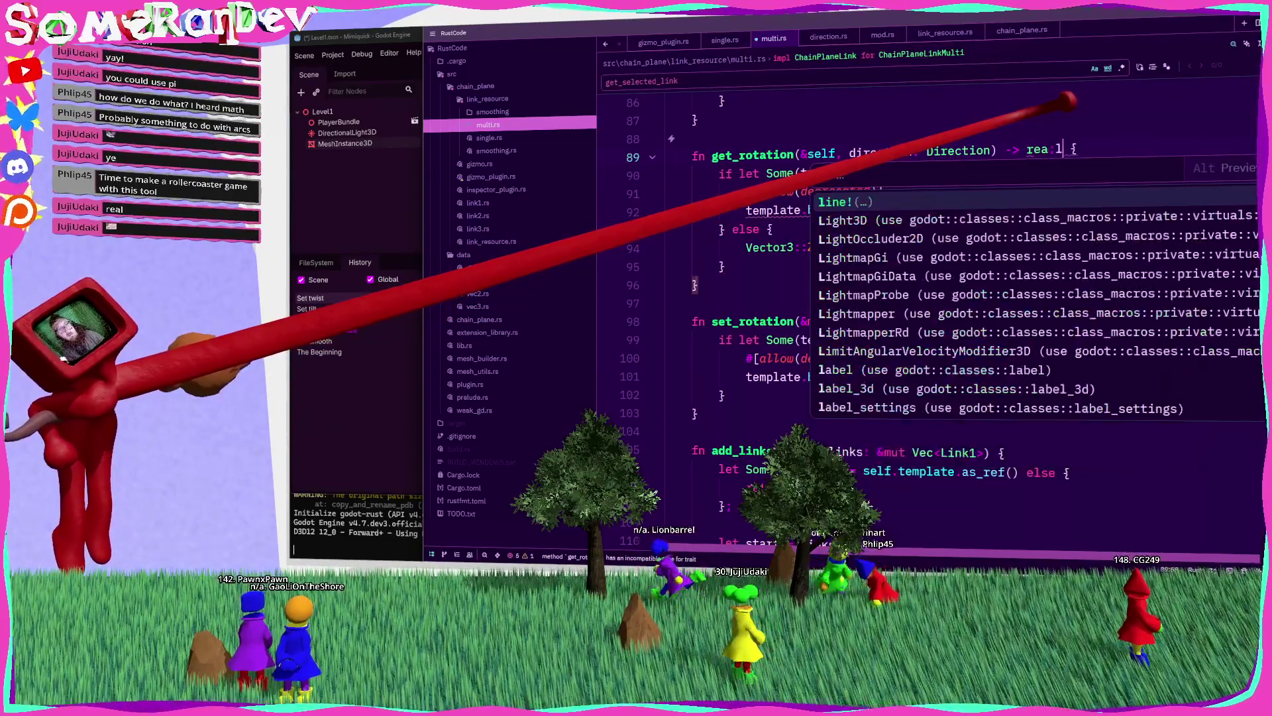
type("l")
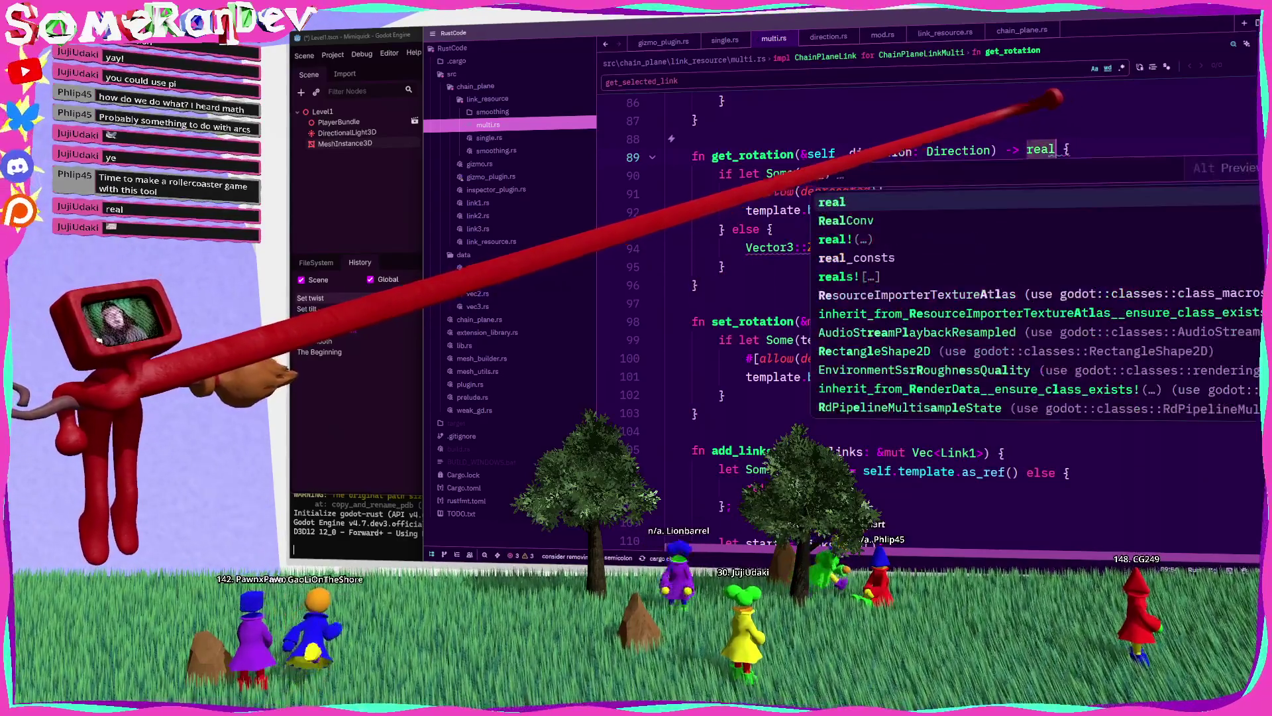
left_click(746, 209)
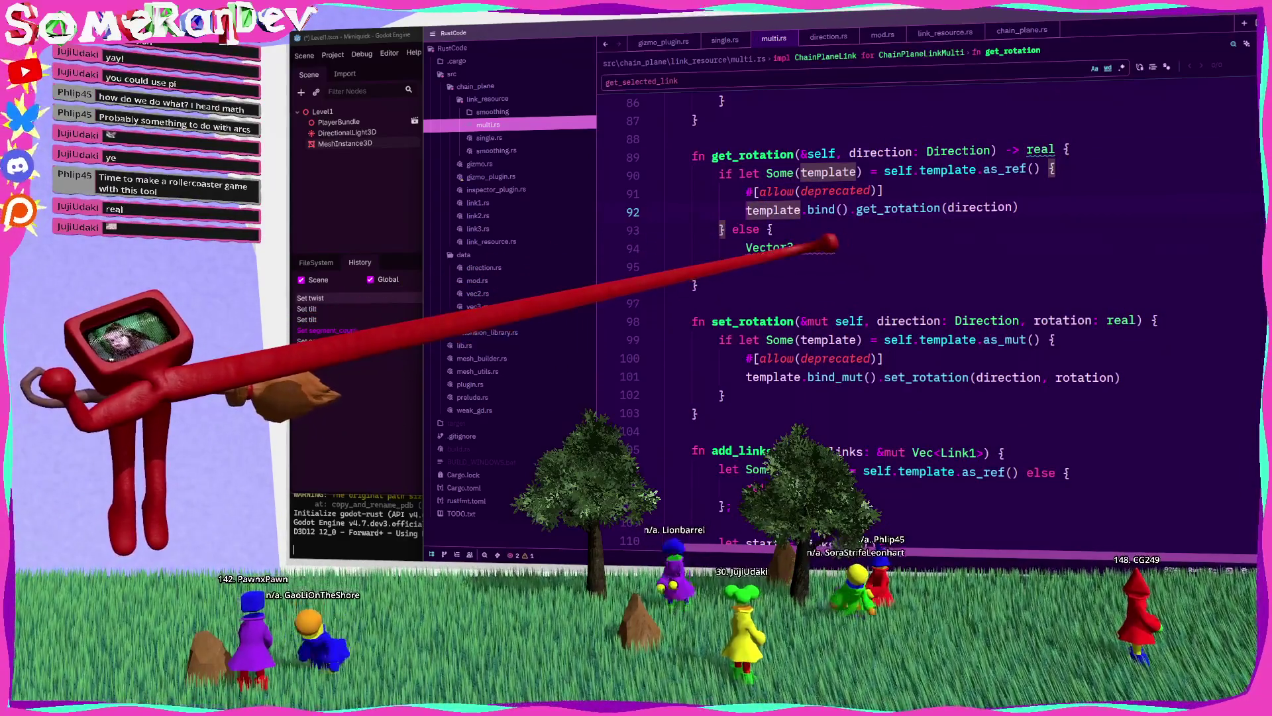
left_click(747, 247)
type("0.")
left_click(735, 285)
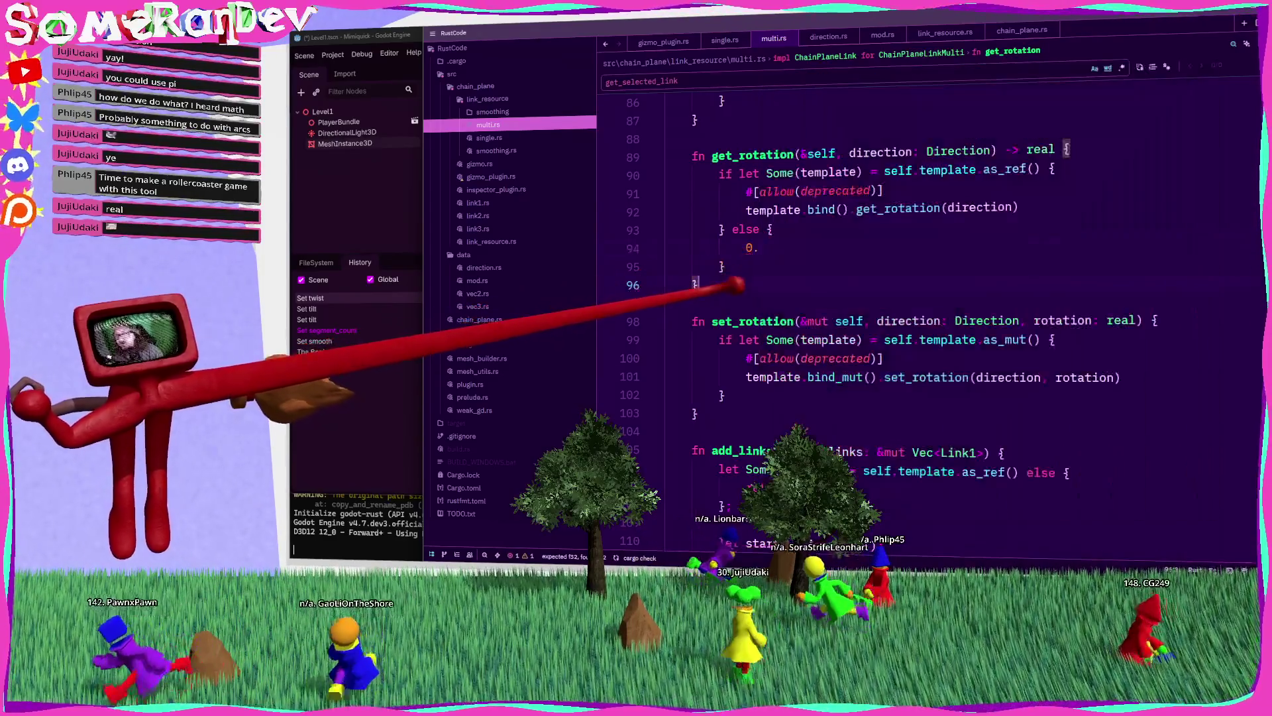
left_click(490, 176)
scroll(908, 317, "down", 6)
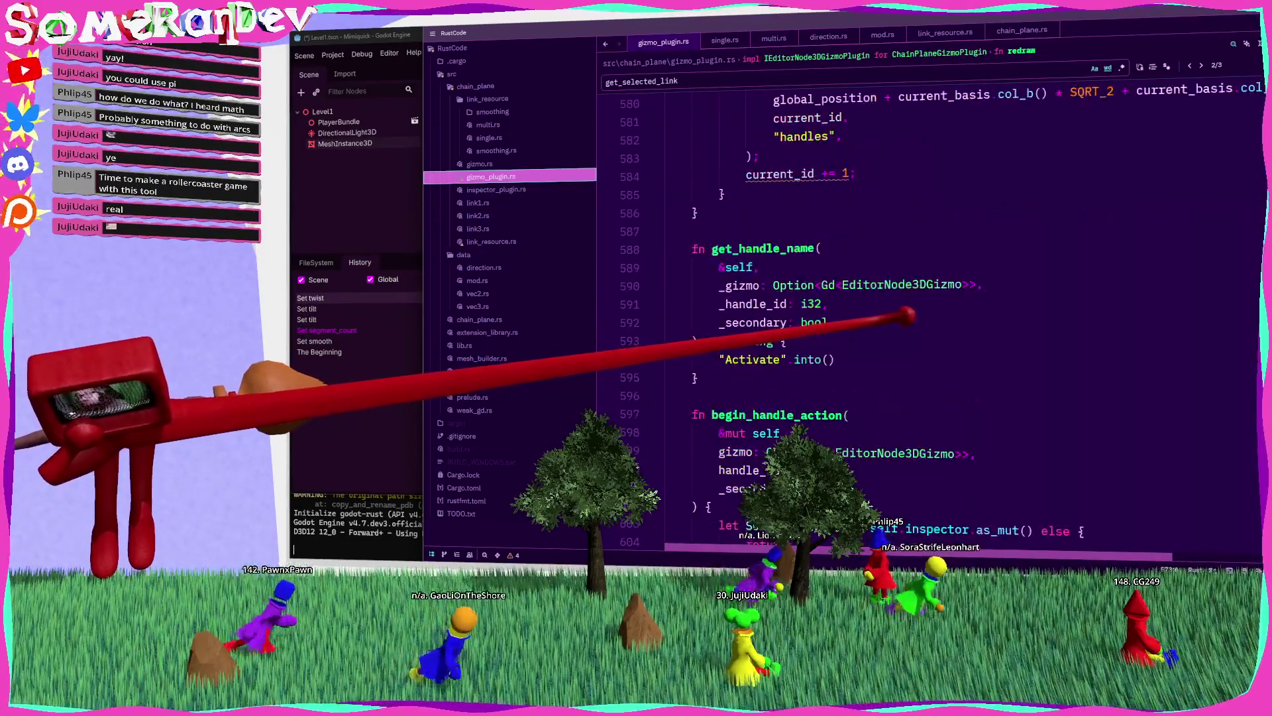
Step: In begin_handle_action's Rotate arm, replace the get_position call with get_rotation(direction)
scroll(928, 318, "up", 3)
scroll(927, 318, "down", 7)
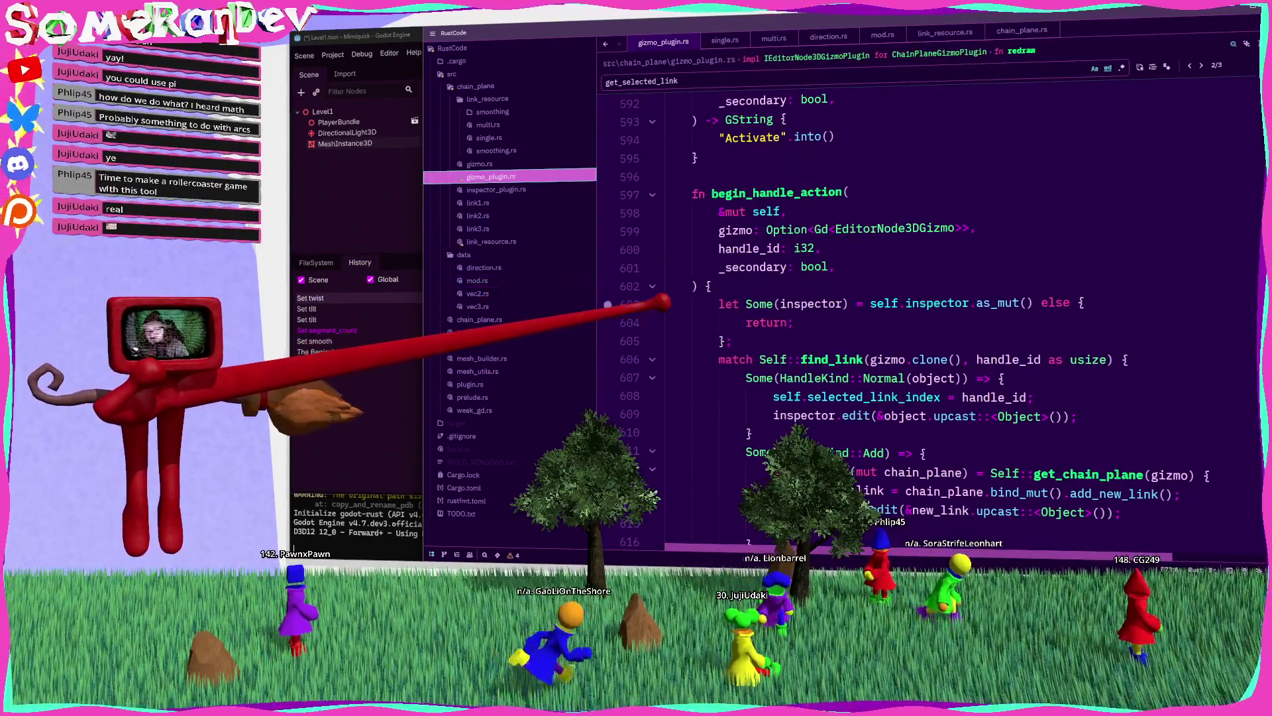
key("ctrl+shift+b")
key("Escape")
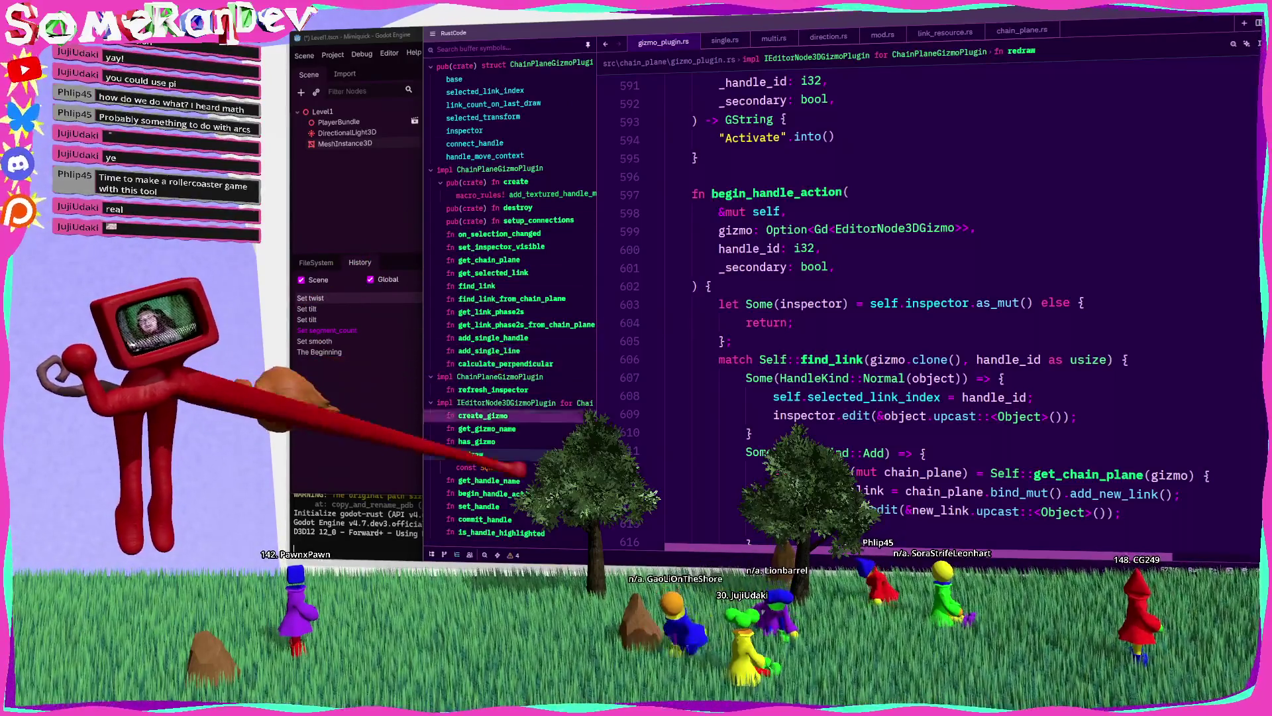
left_click(482, 415)
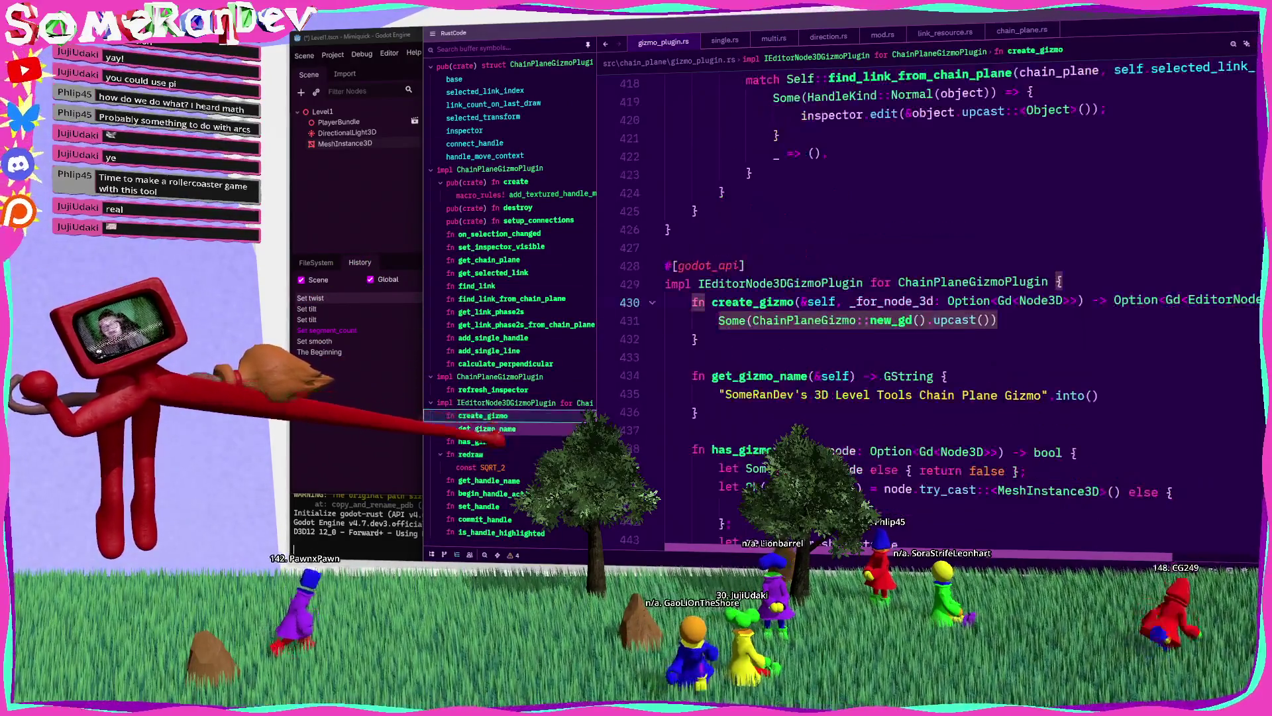
left_click(491, 494)
scroll(682, 414, "down", 10)
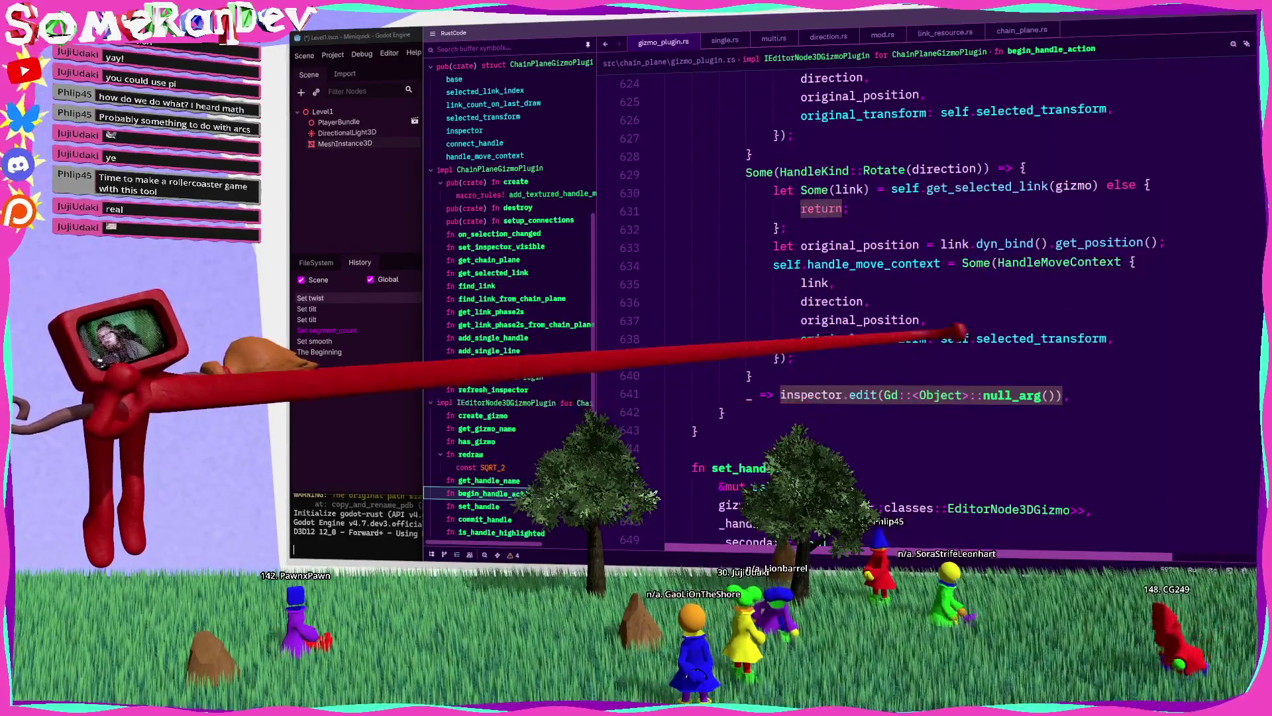
double_click(1127, 238)
left_click_drag(979, 242, 1080, 243)
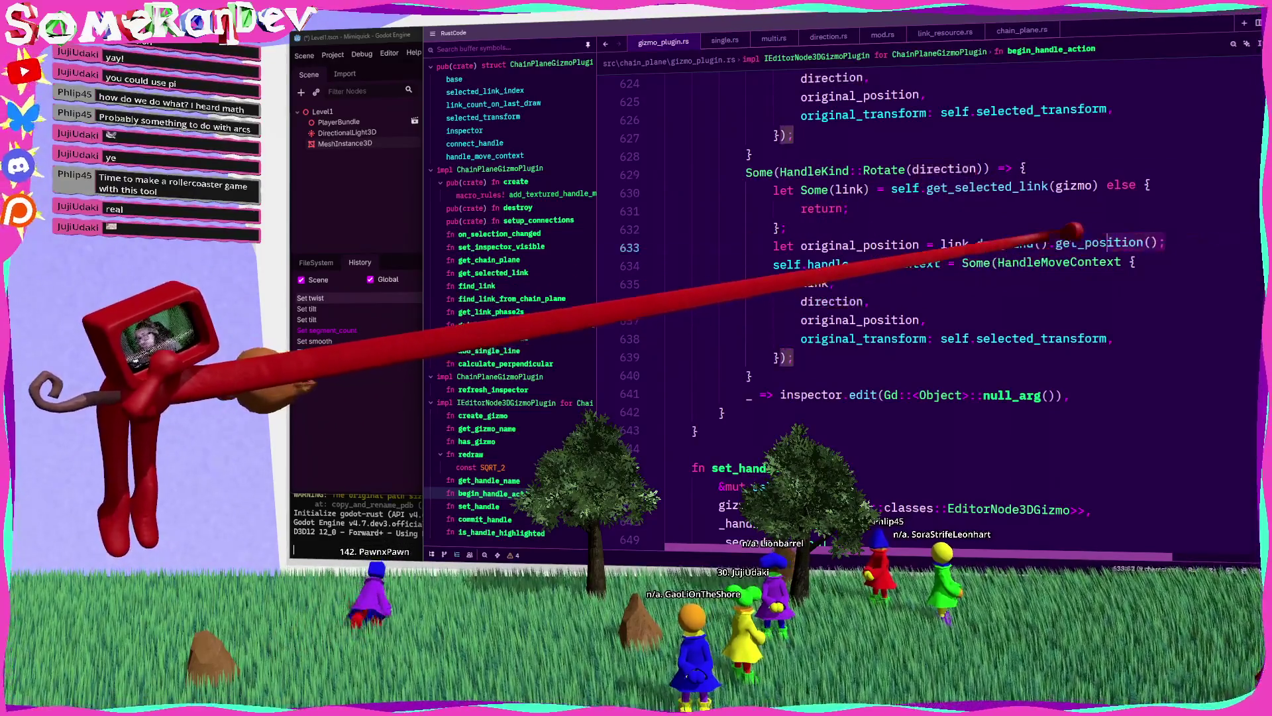
type("get_rot")
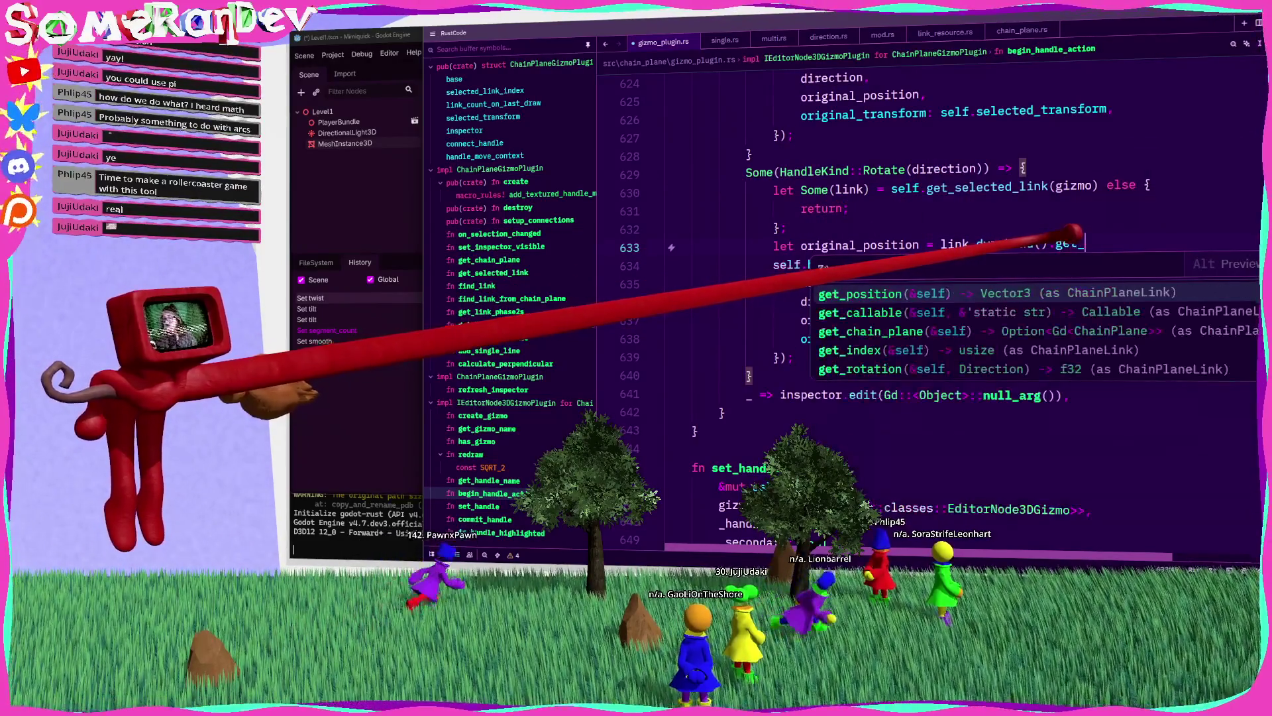
key("Return")
key("Tab")
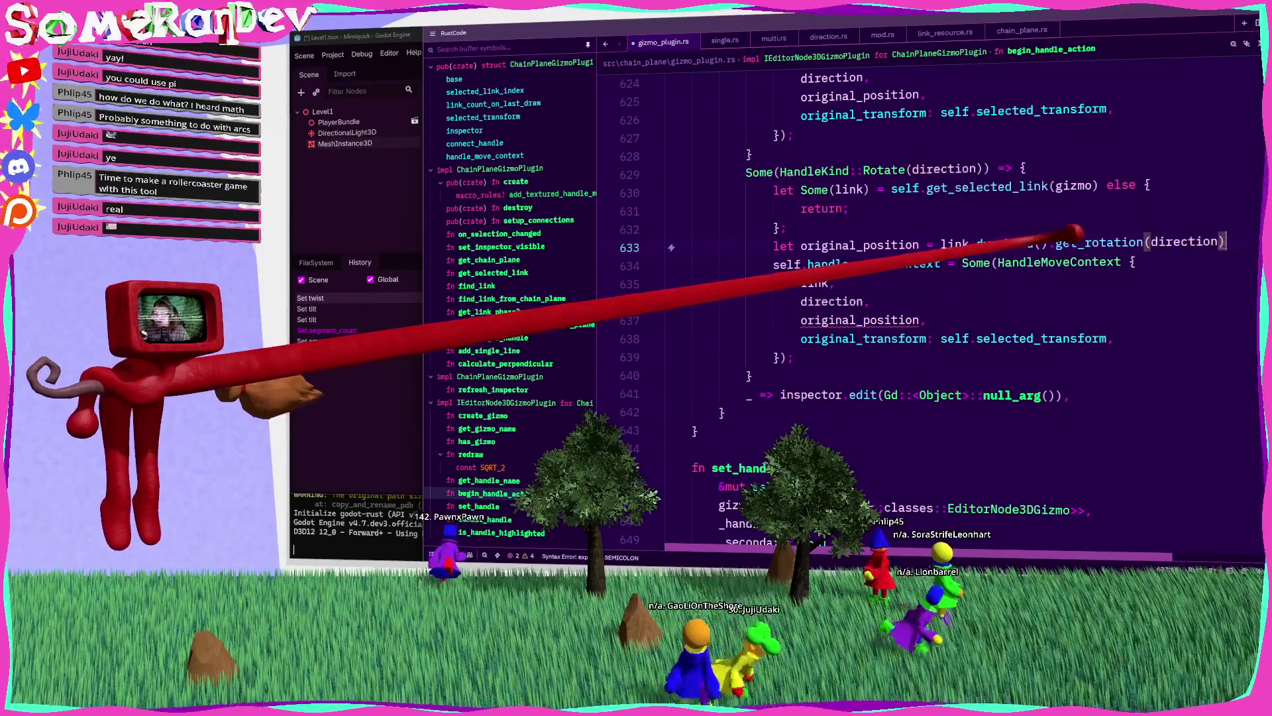
type(";")
Step: Rename the variable to original_rotation, build a HandleRotateContext, and rename handle_move_context to handle_context
double_click(819, 244)
type("original_rot")
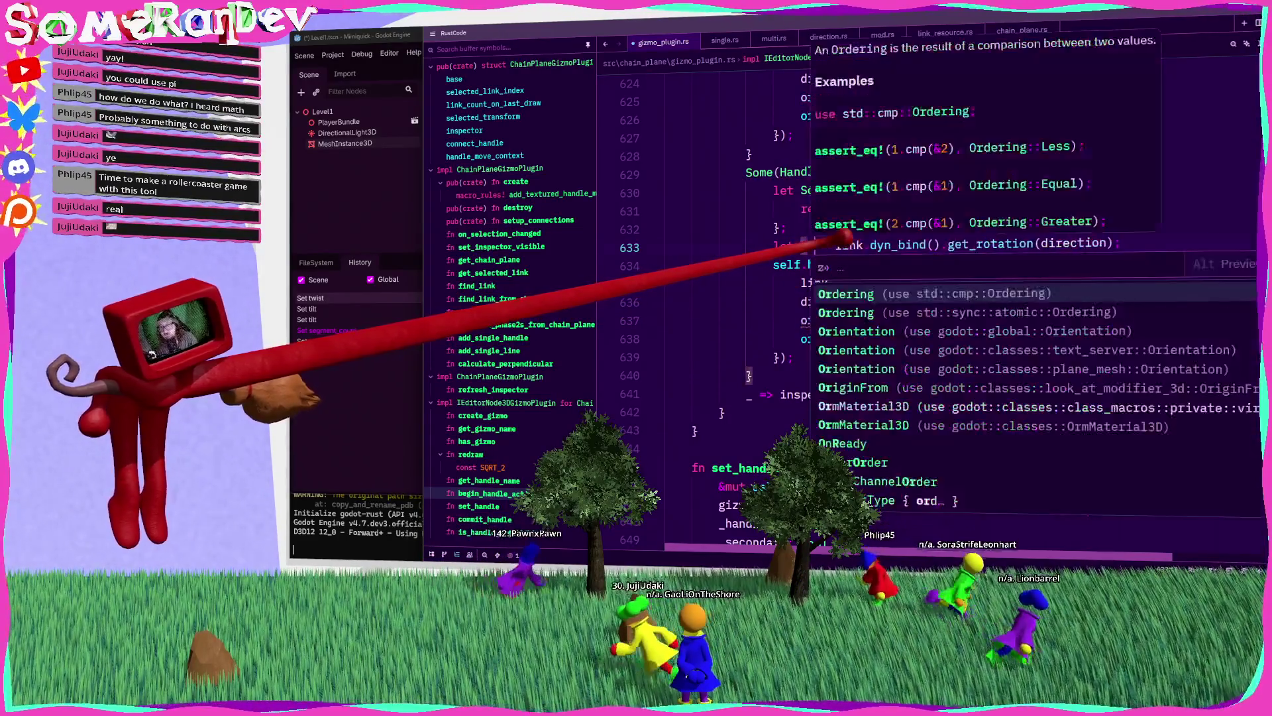
key("Escape")
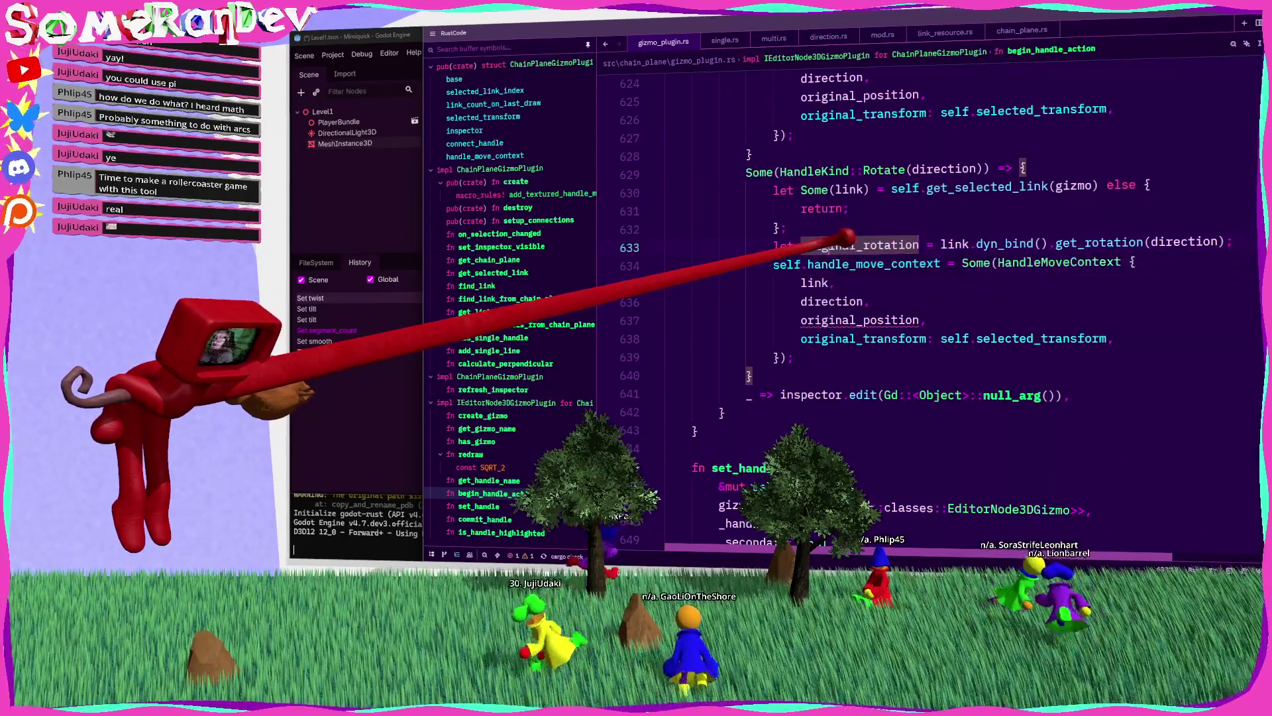
left_click(870, 302)
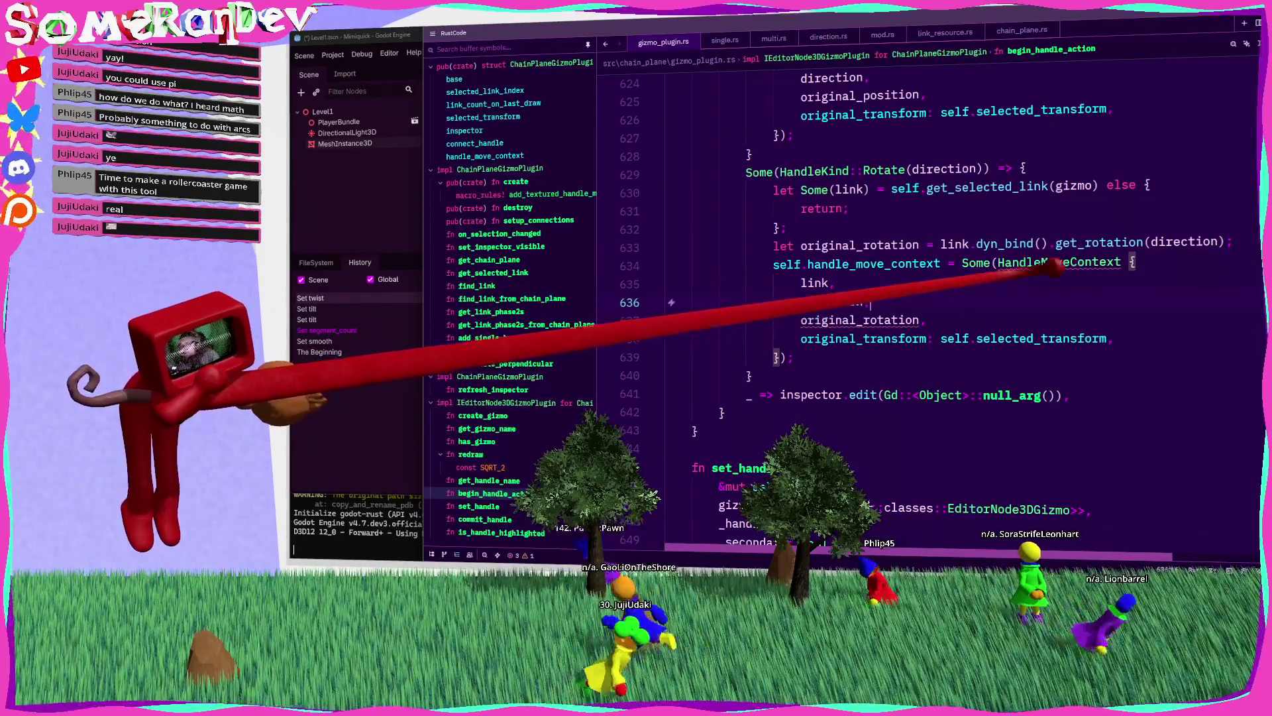
type("Handle")
key("Down")
key("Return")
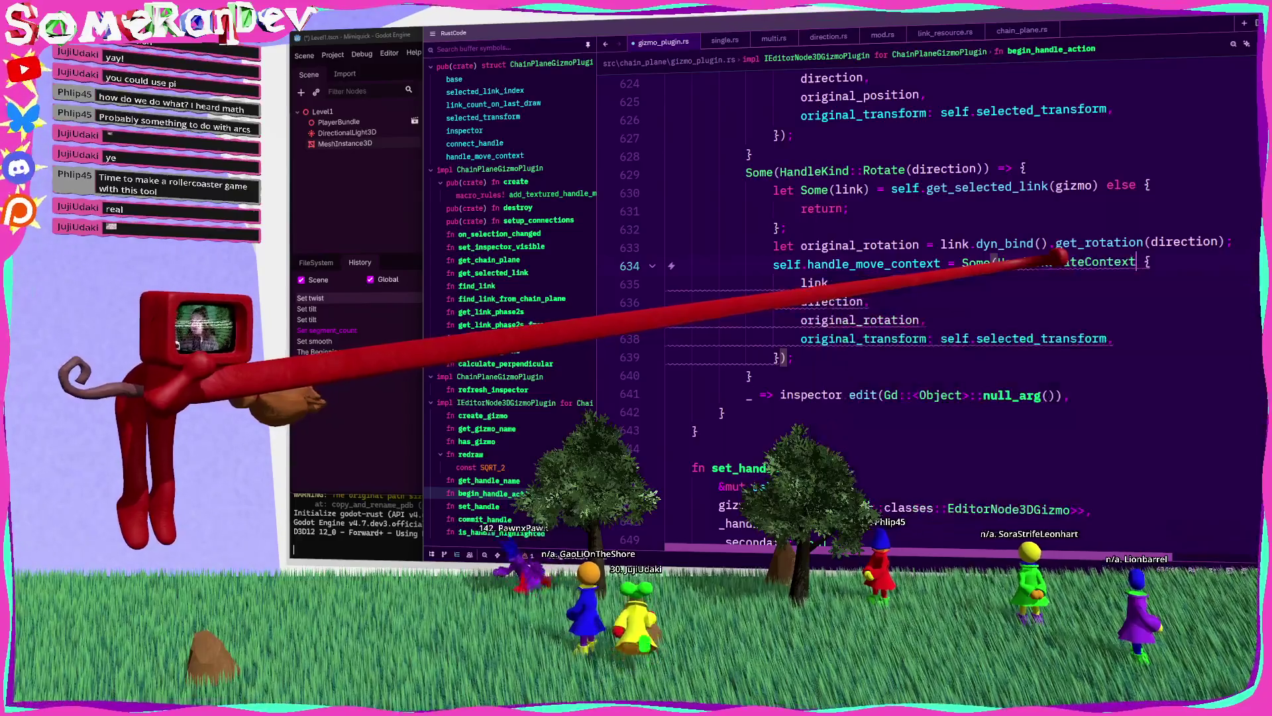
left_click(1136, 263)
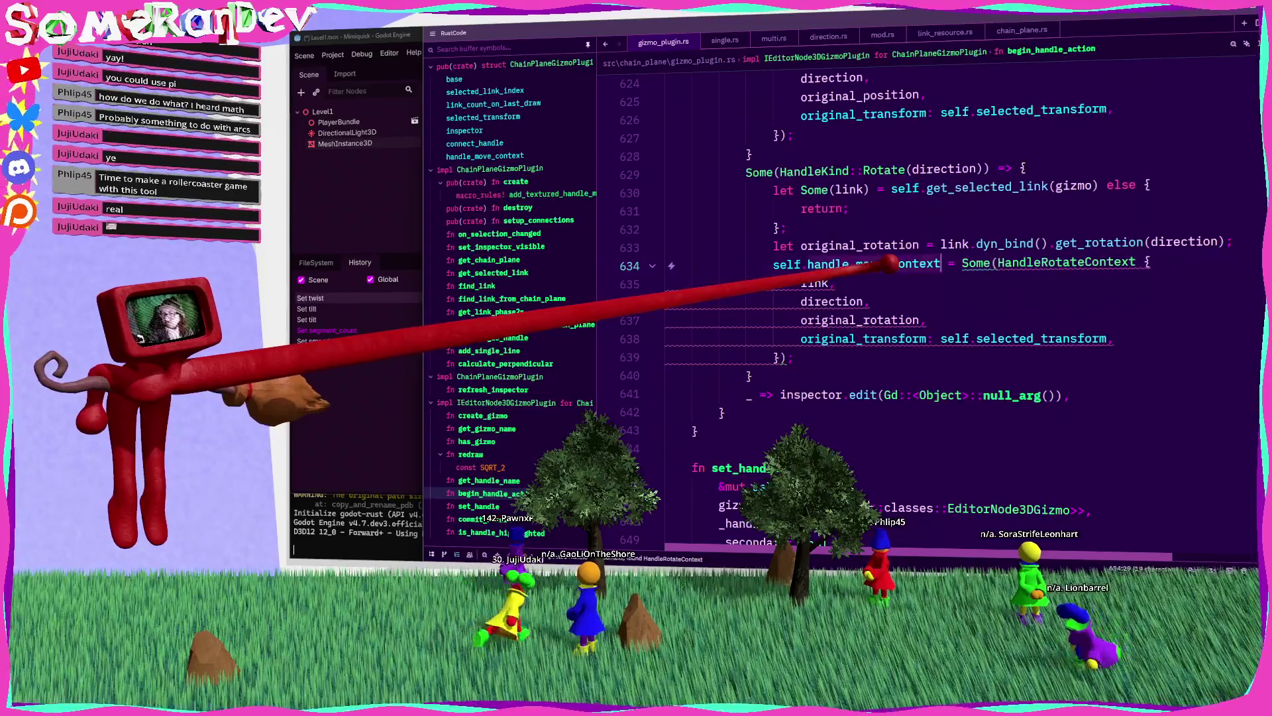
key("Down")
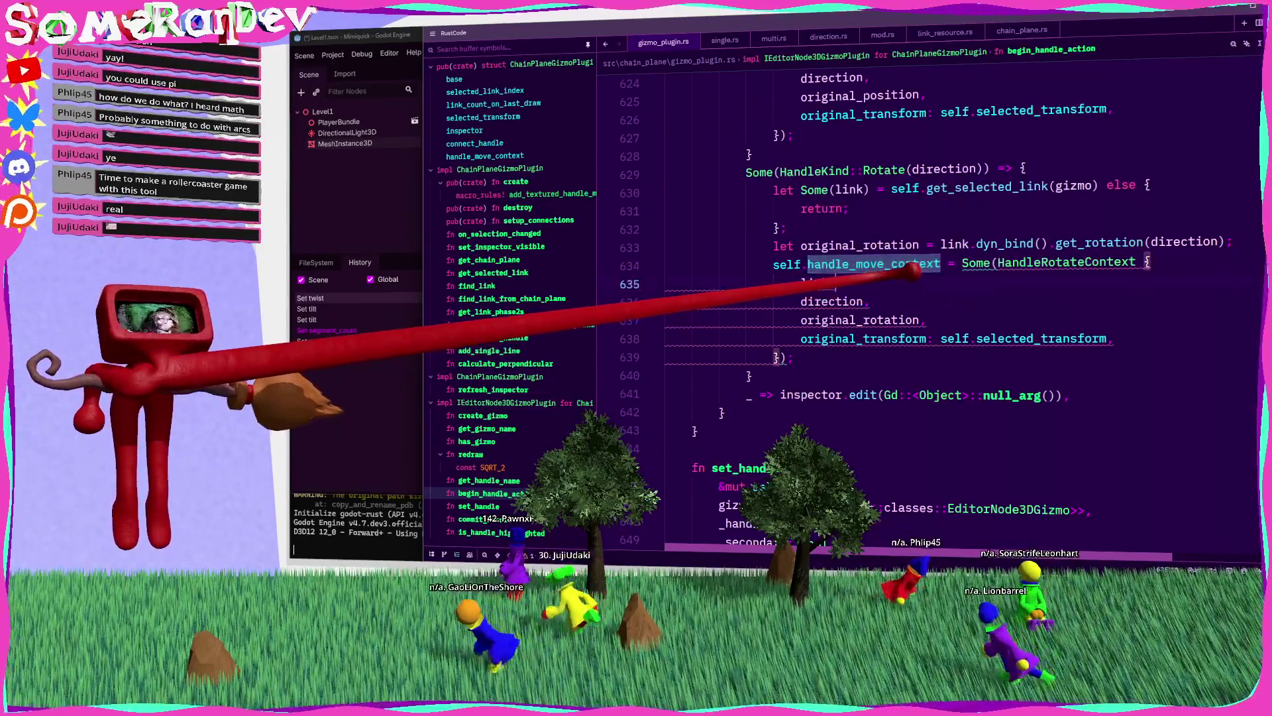
left_click_drag(890, 263, 856, 264)
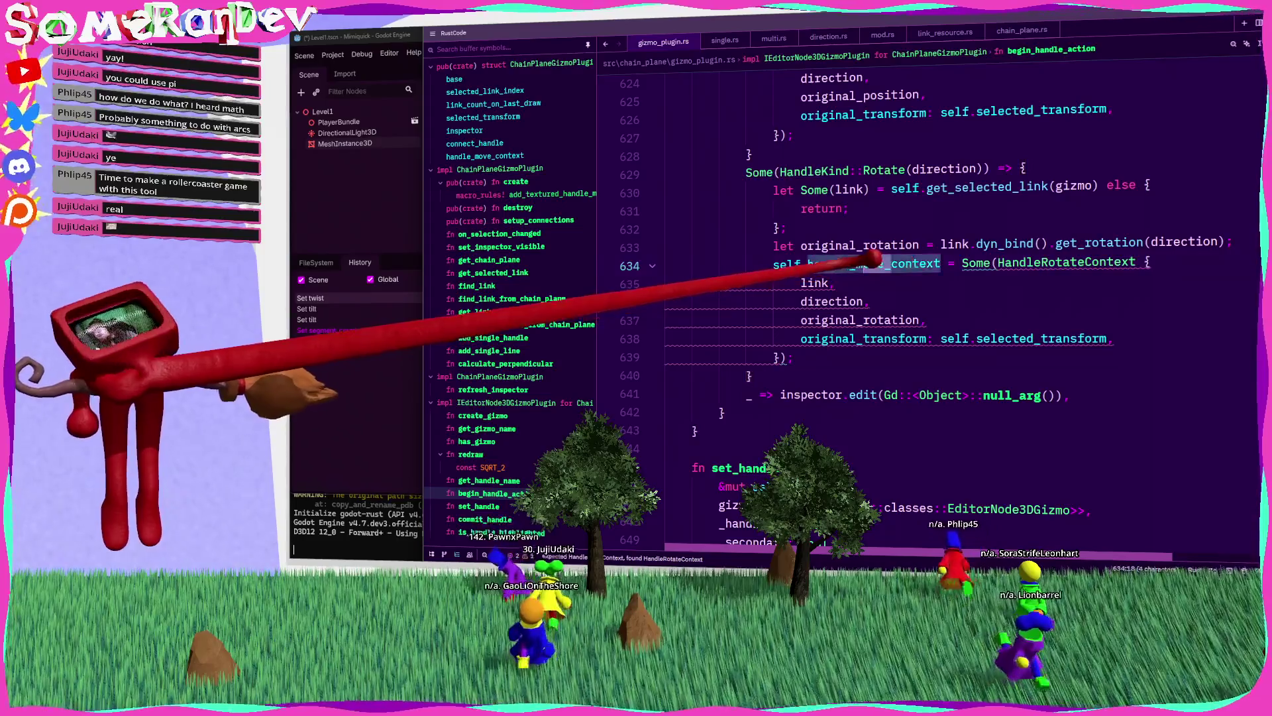
key("BackSpace")
scroll(862, 298, "up", 20)
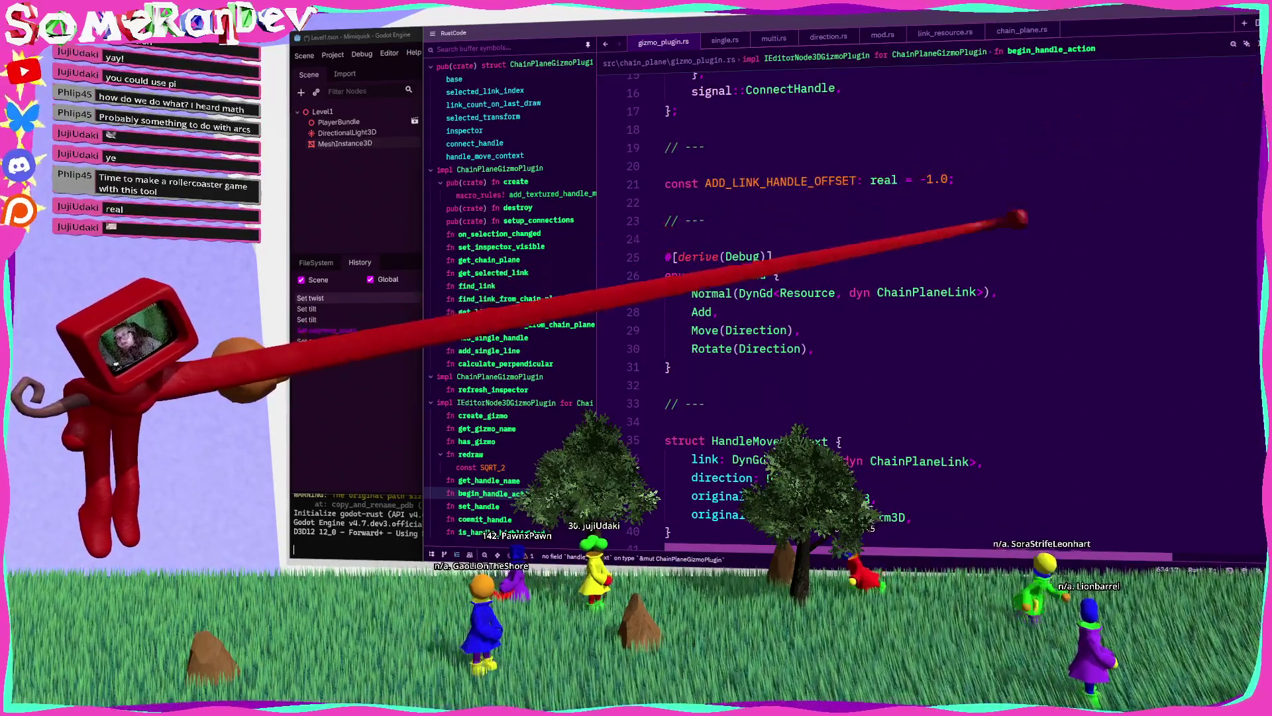
Step: Add a '// ---' separator comment and open a blank line for the new enum
scroll(762, 298, "down", 4)
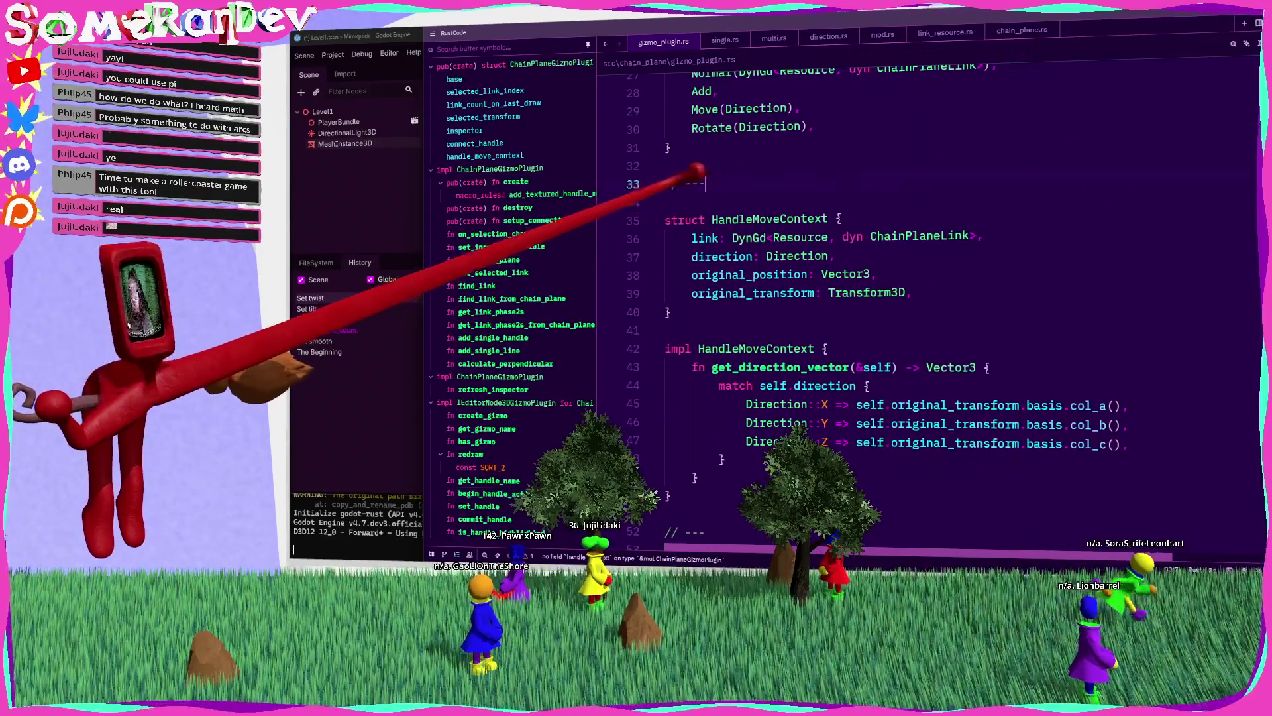
left_click(702, 202)
key("Return")
type("// ---")
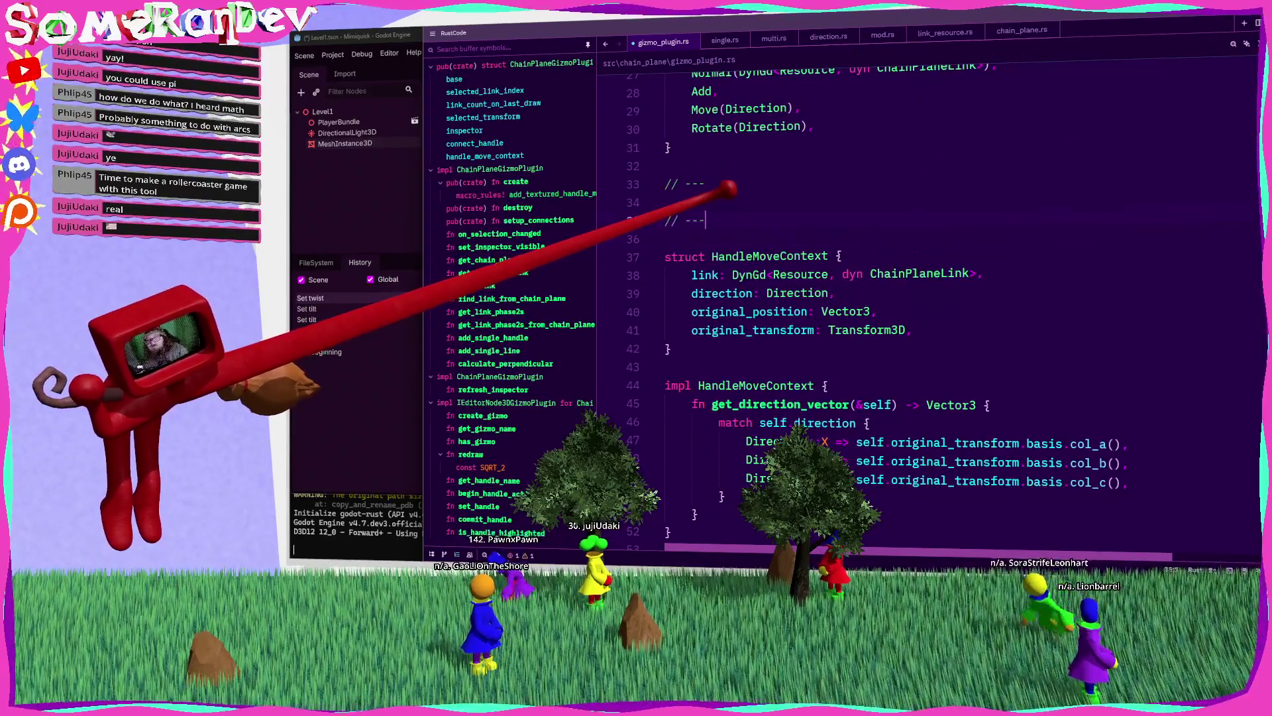
key("Return")
left_click(736, 201)
key("Return")
key("Return")
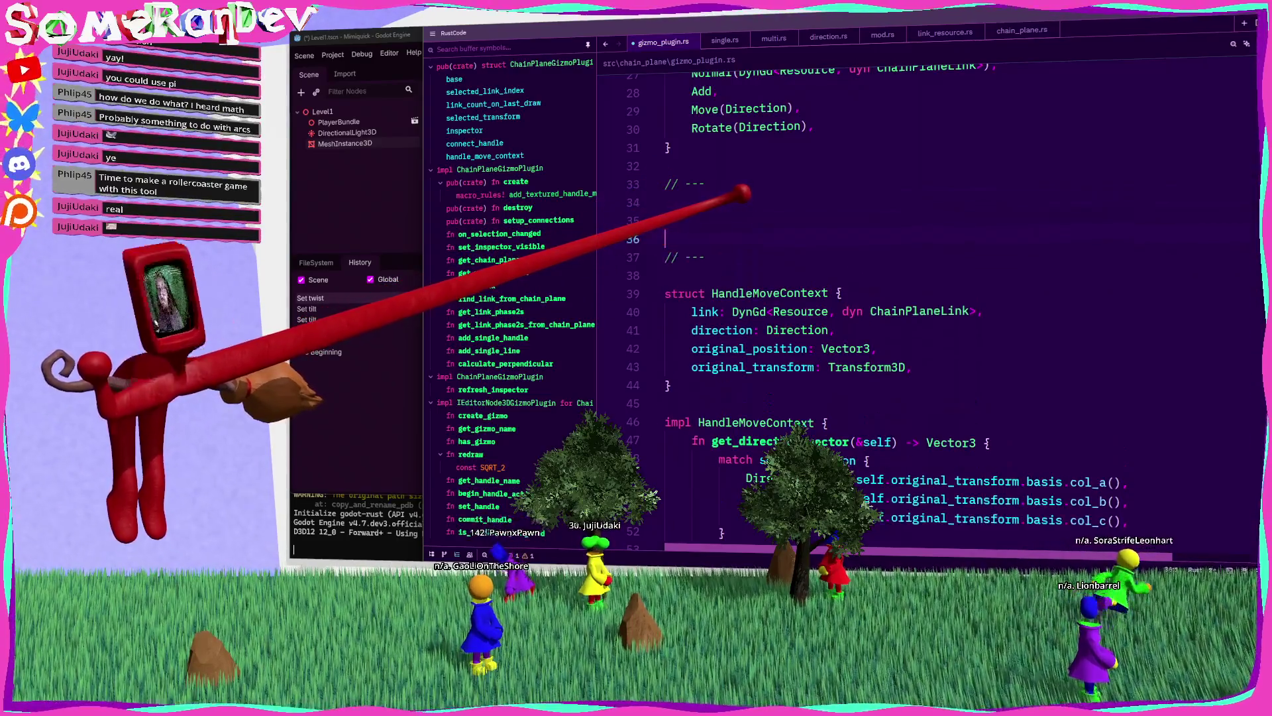
Step: Write enum HandleContextKind with Move(HandleMoveContext) and Rotate(HandleRotateContext) variants, and save
type("enum Ha")
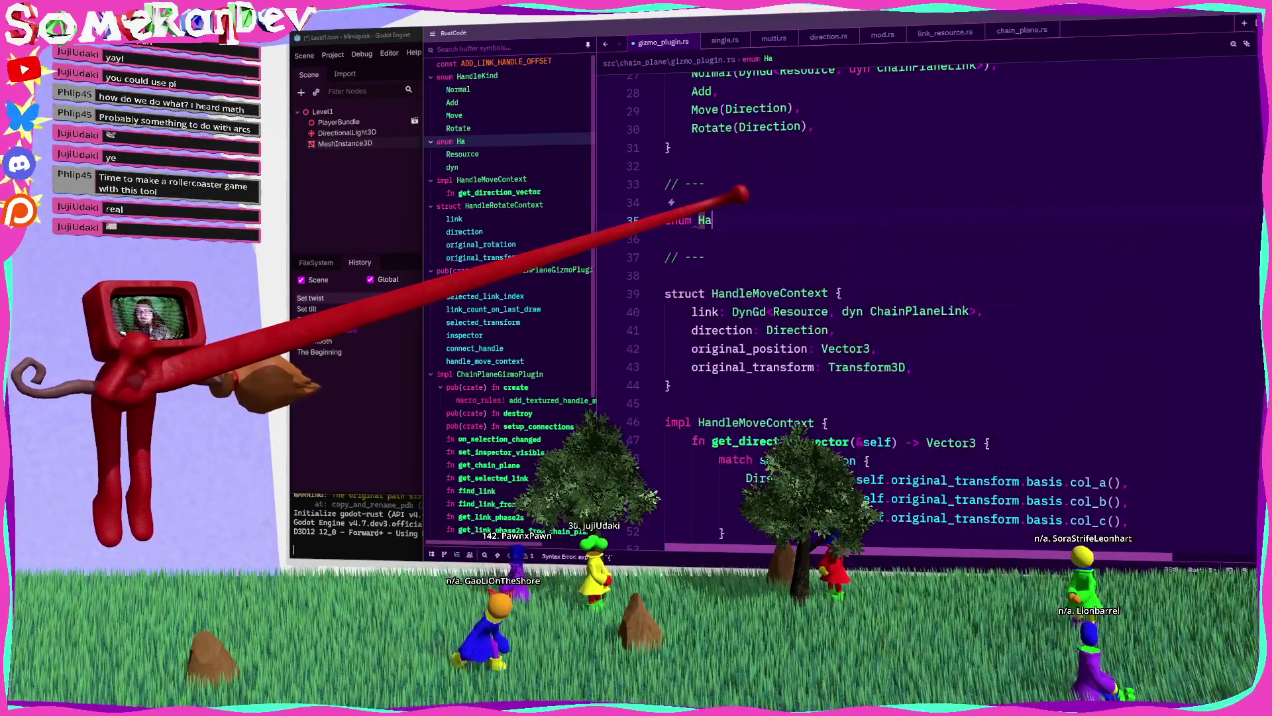
type("ndleContextKind P")
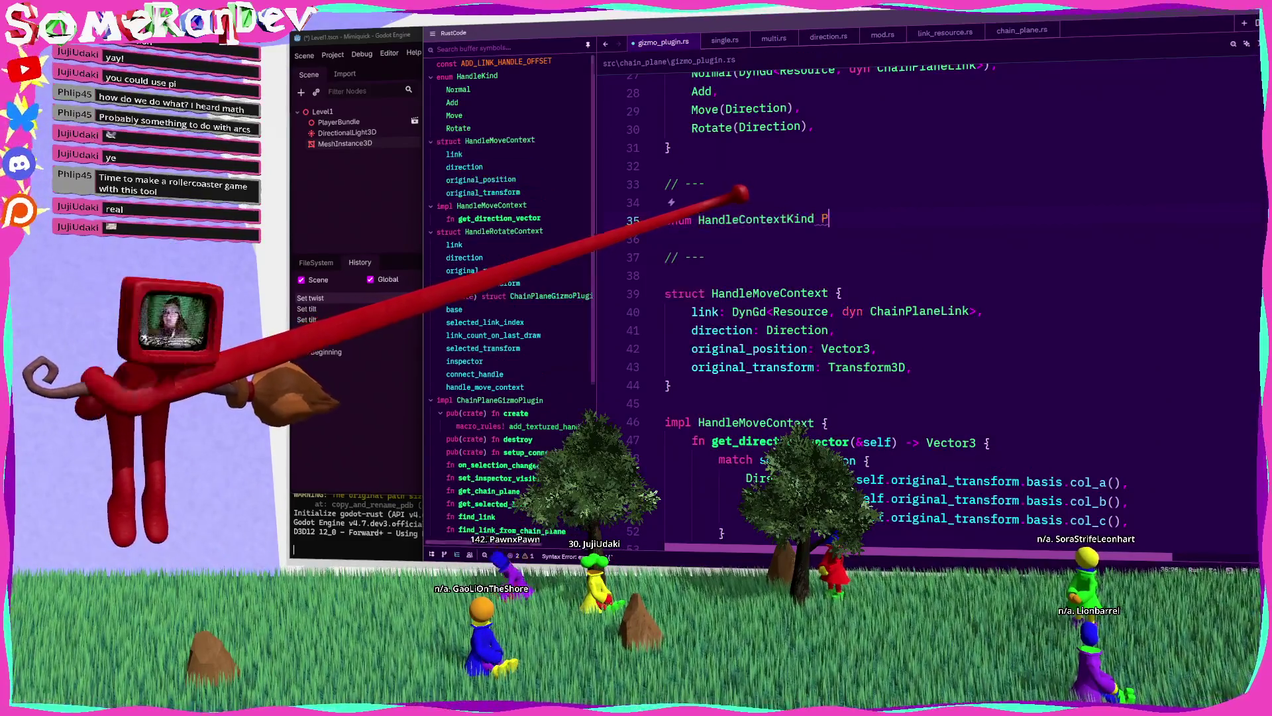
key("BackSpace")
type("{")
key("Return")
type("Move(H")
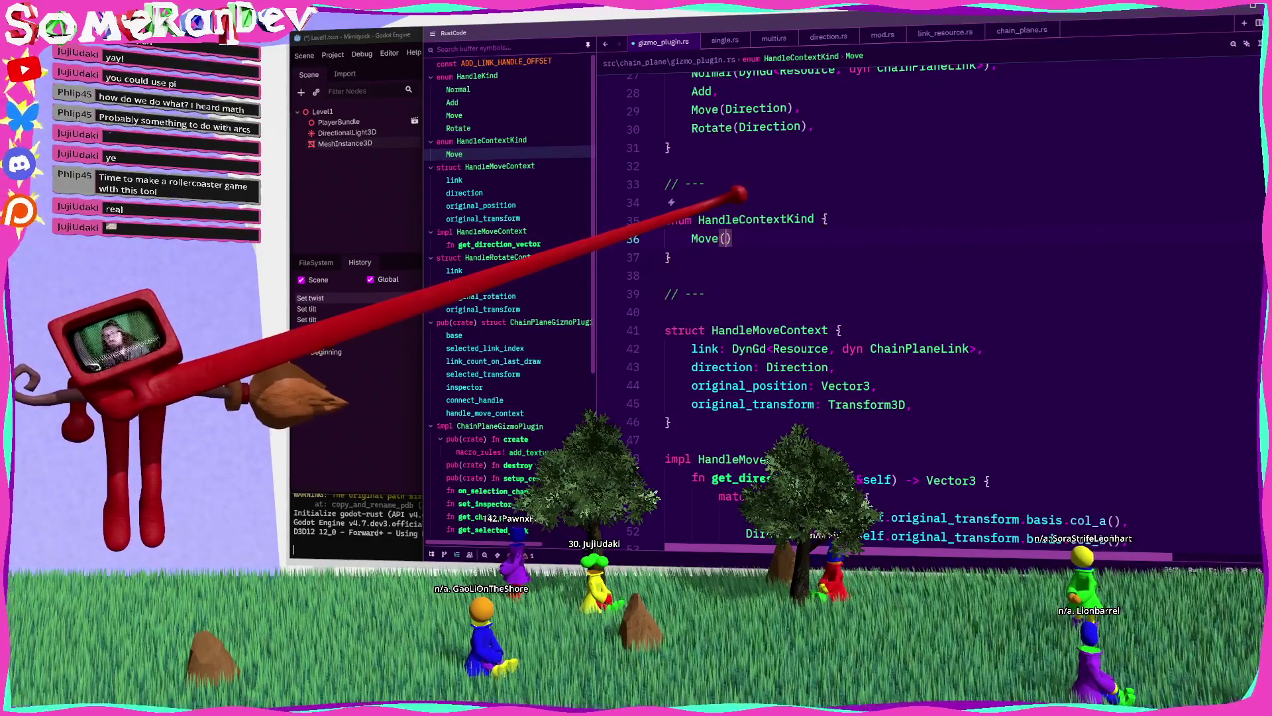
type("andleMov")
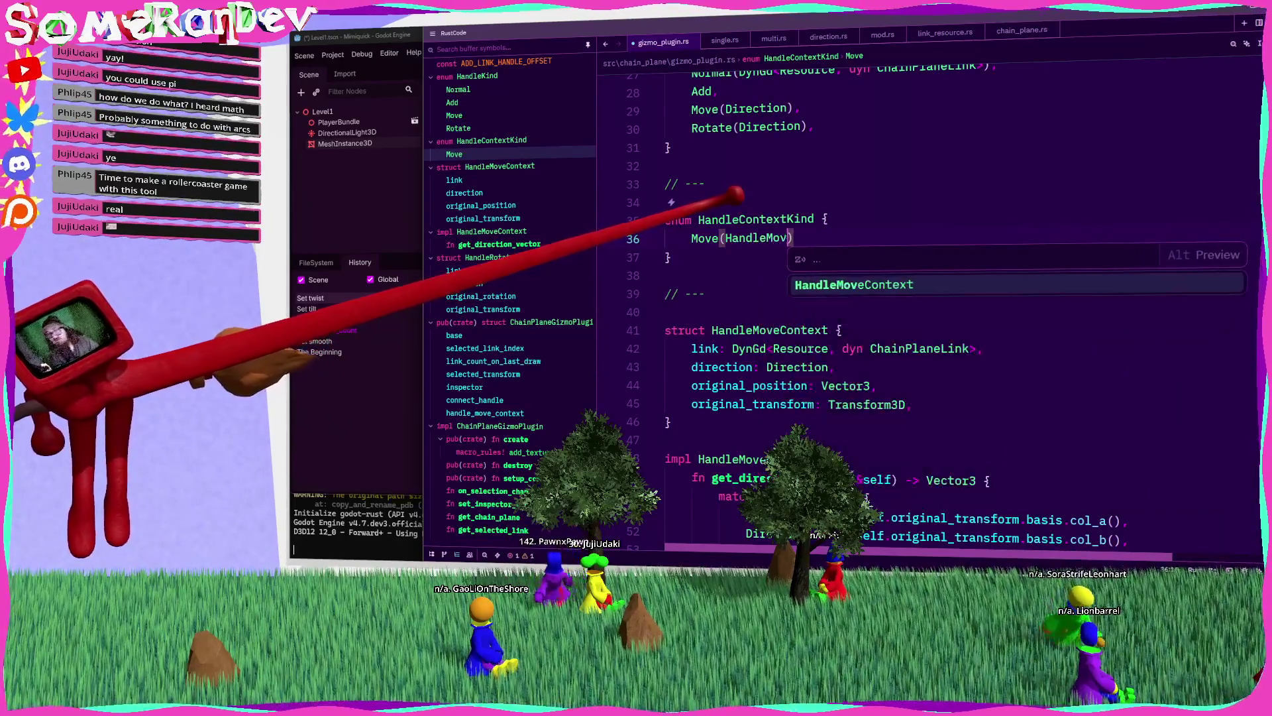
key("Tab")
type(",")
key("Return")
type("Rotate(")
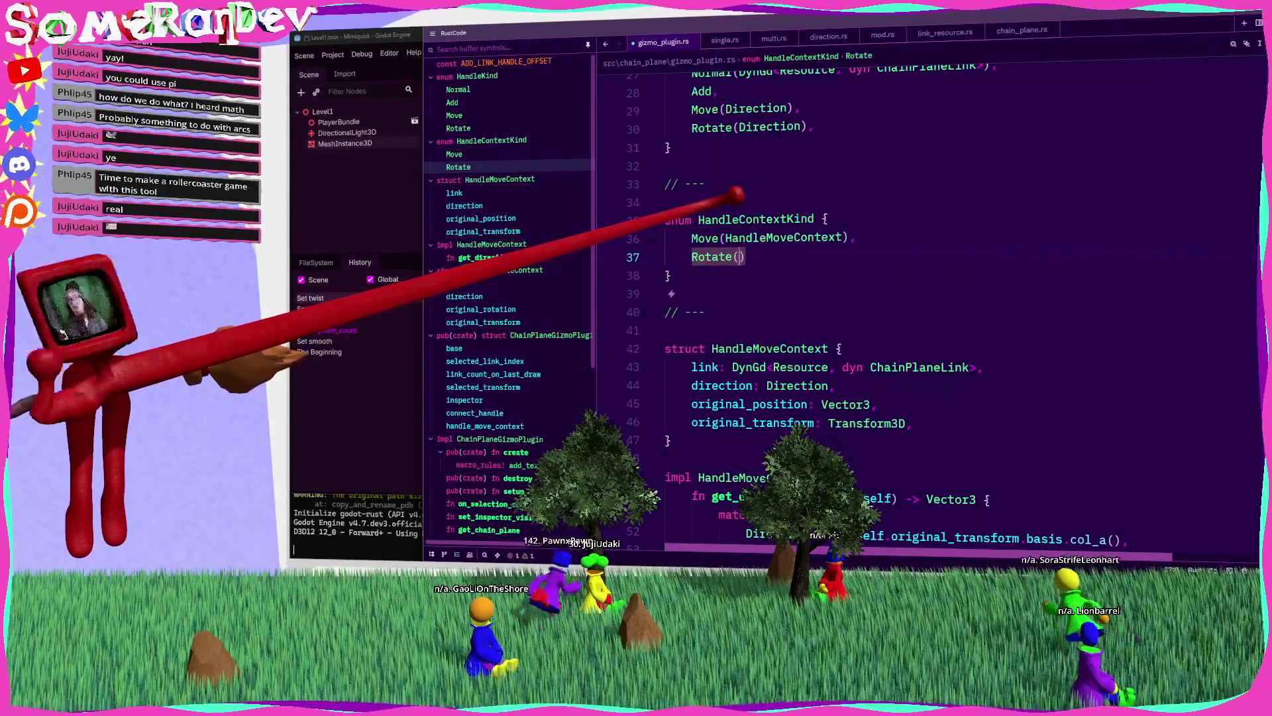
type("(Handle")
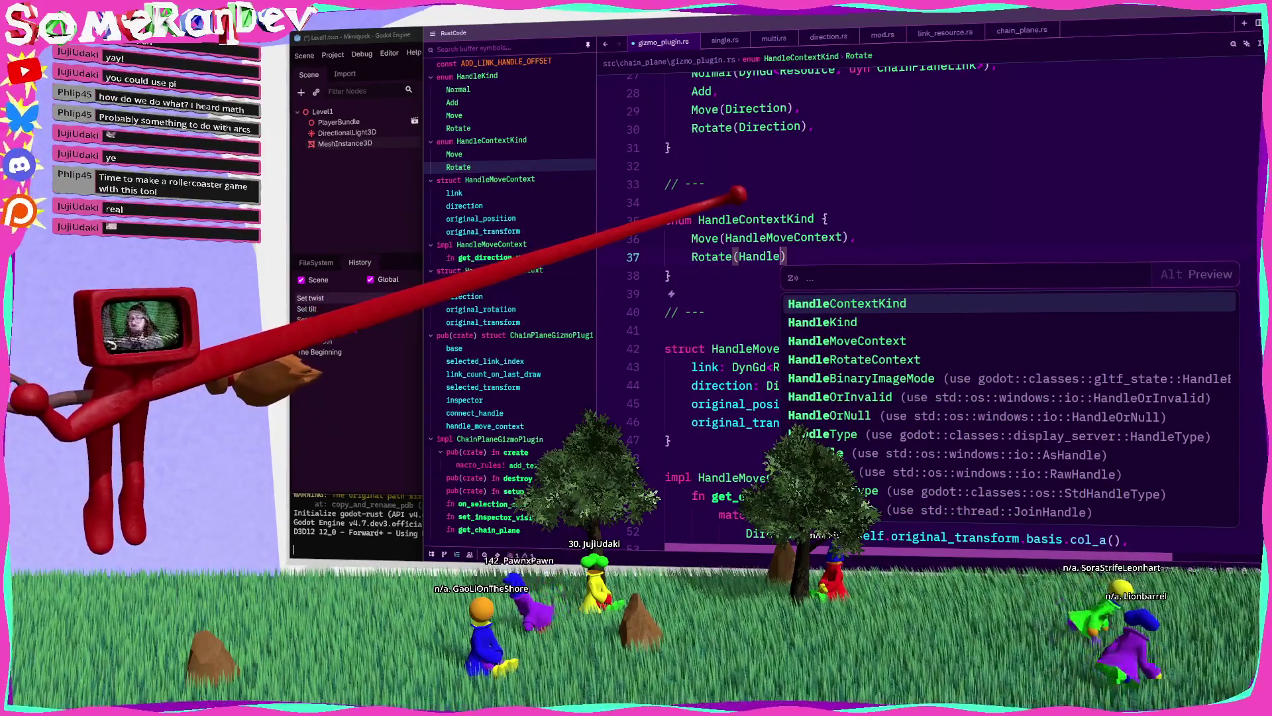
type("R")
key("Tab")
key("Down")
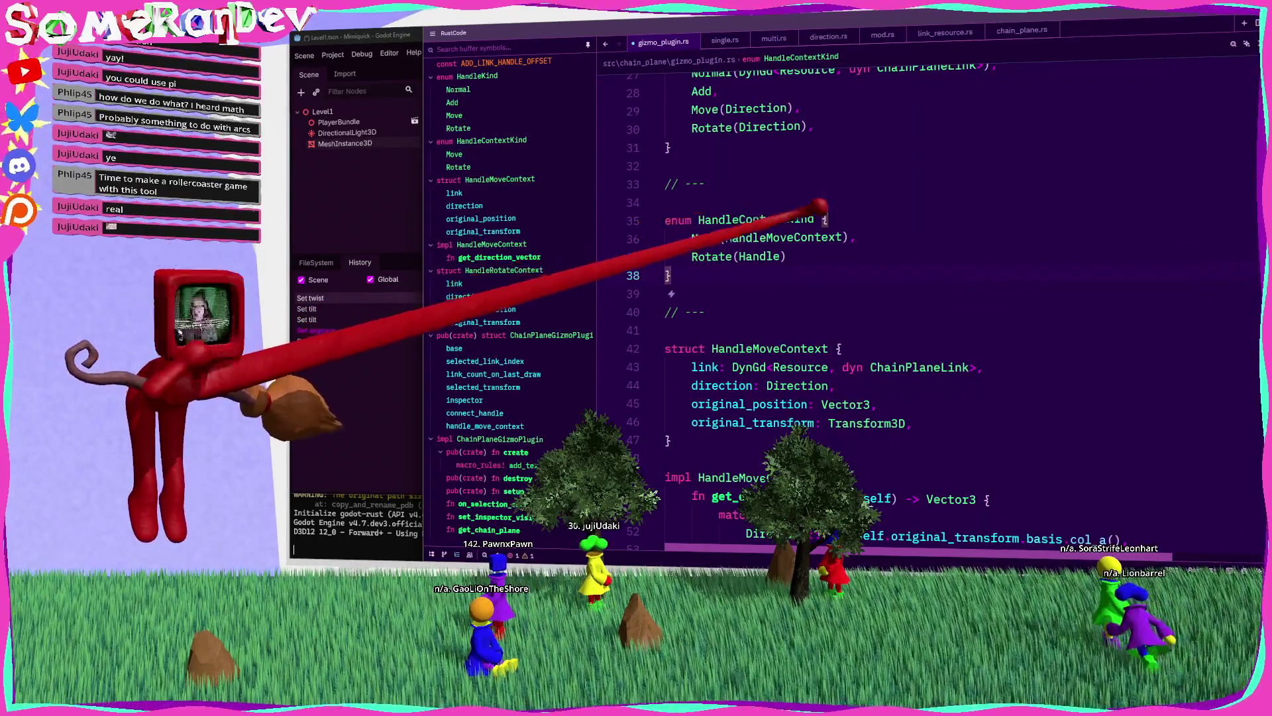
key("Up")
key("ctrl+space")
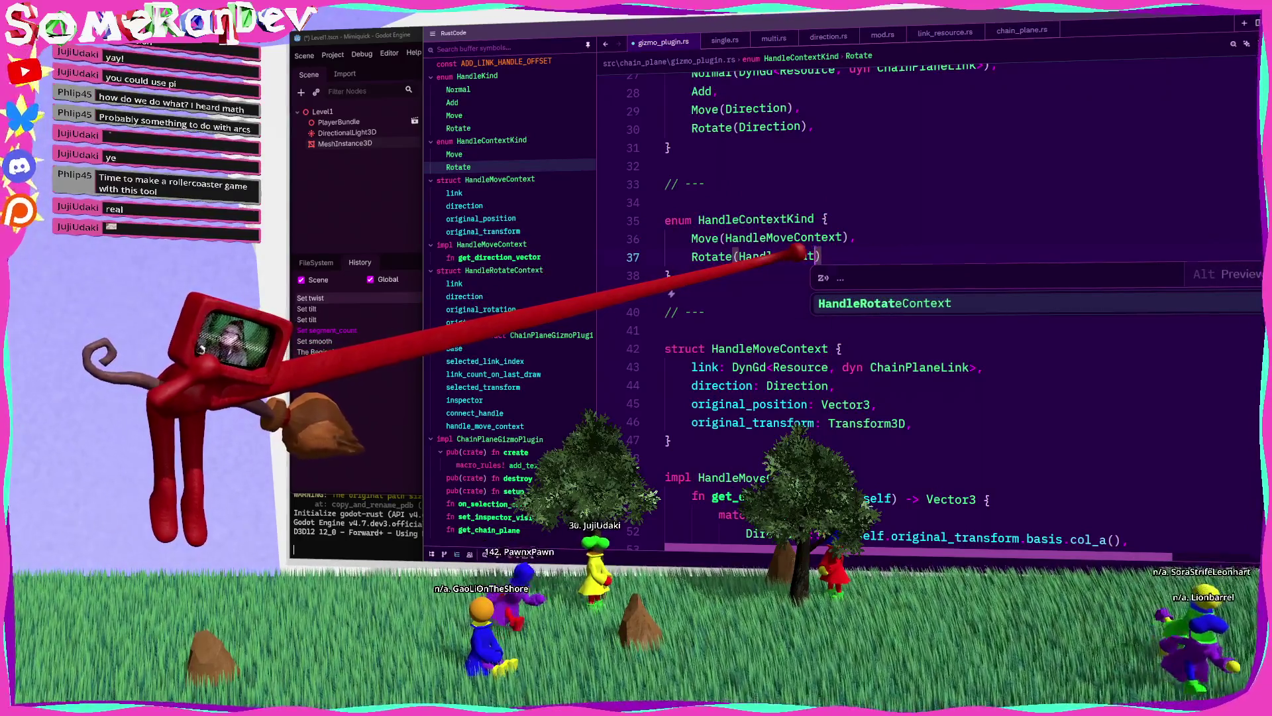
key("Tab")
key("ctrl+s")
Step: Go to the handle_move_context field and jump to where it is used
left_click(755, 218)
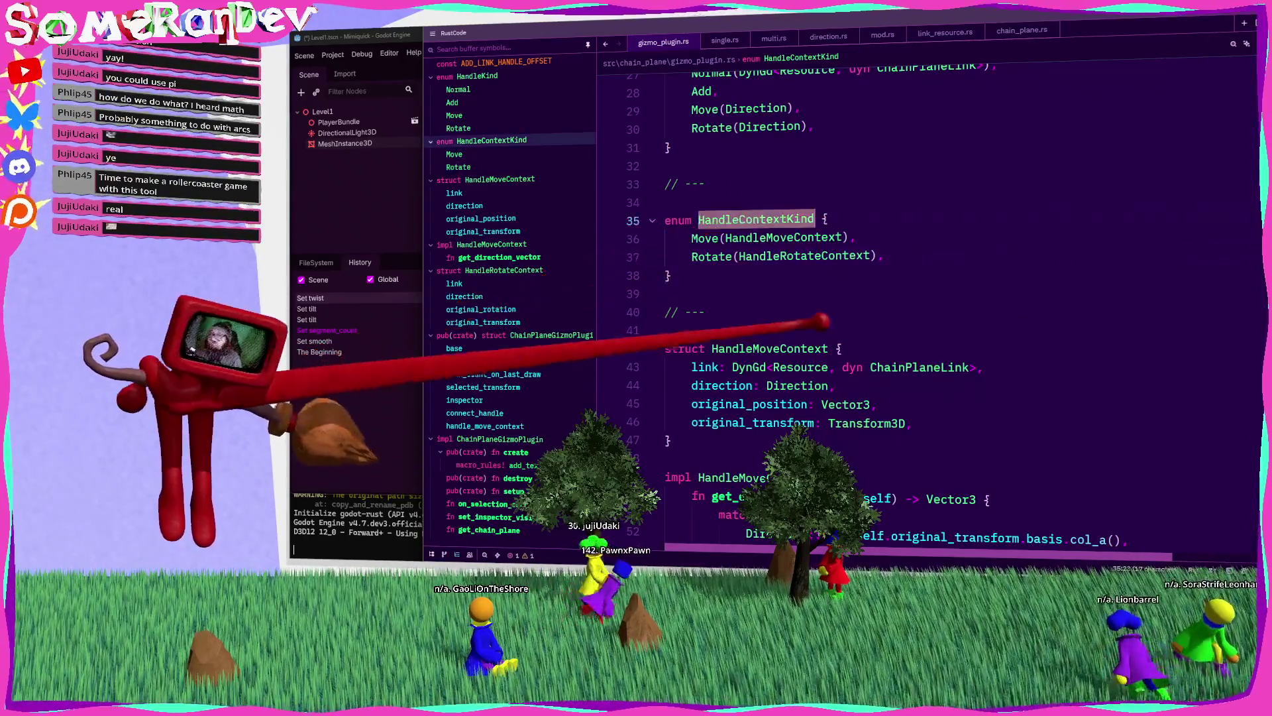
scroll(927, 299, "down", 13)
scroll(824, 340, "down", 4)
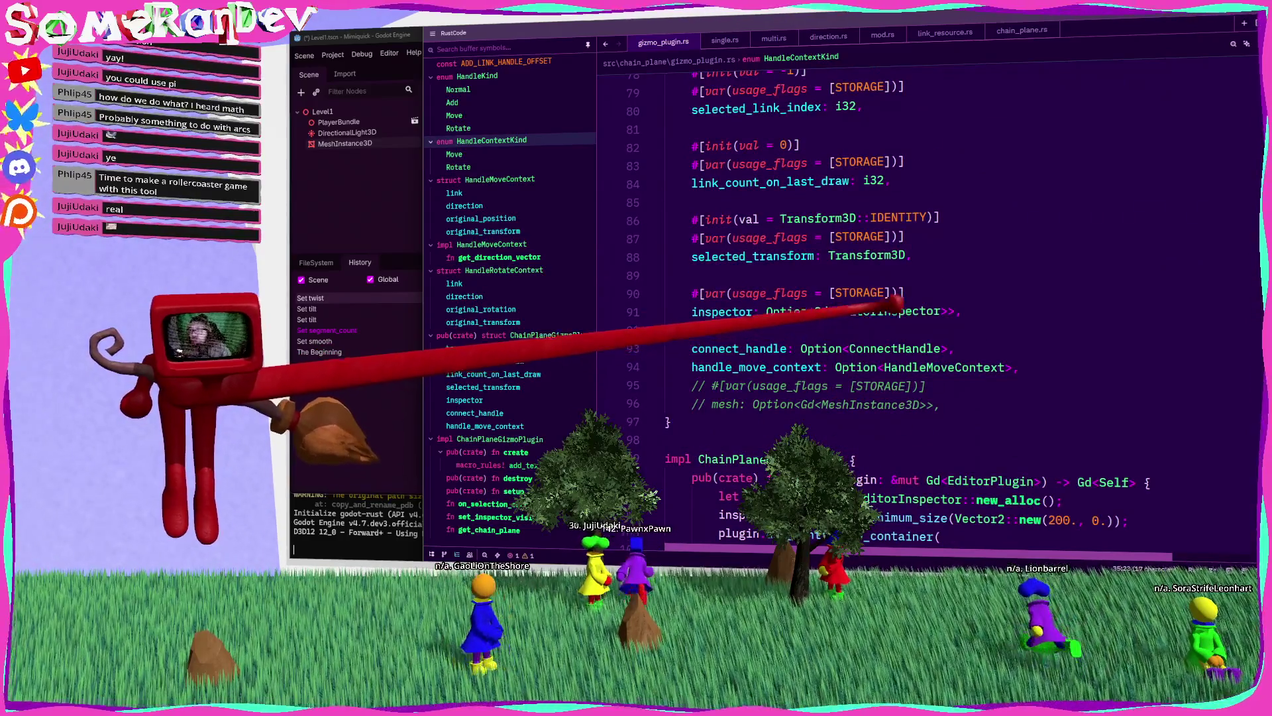
left_click(729, 367, "ctrl")
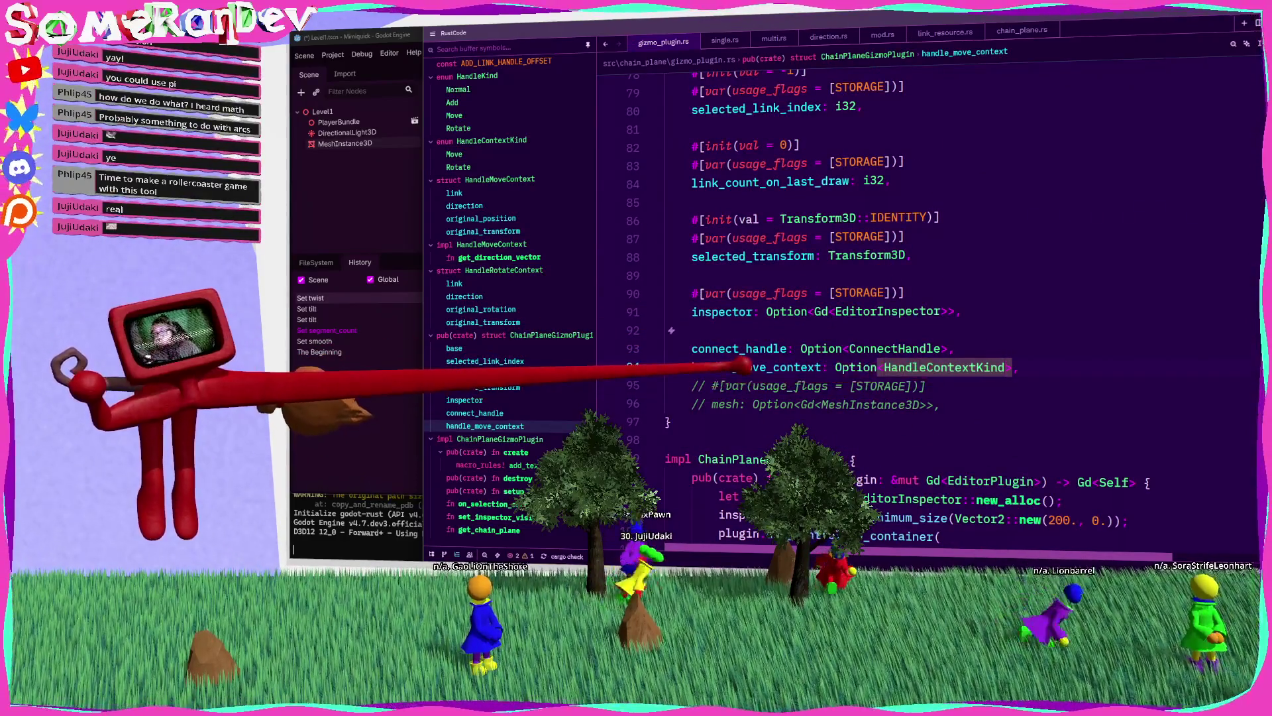
key("F3")
key("F3")
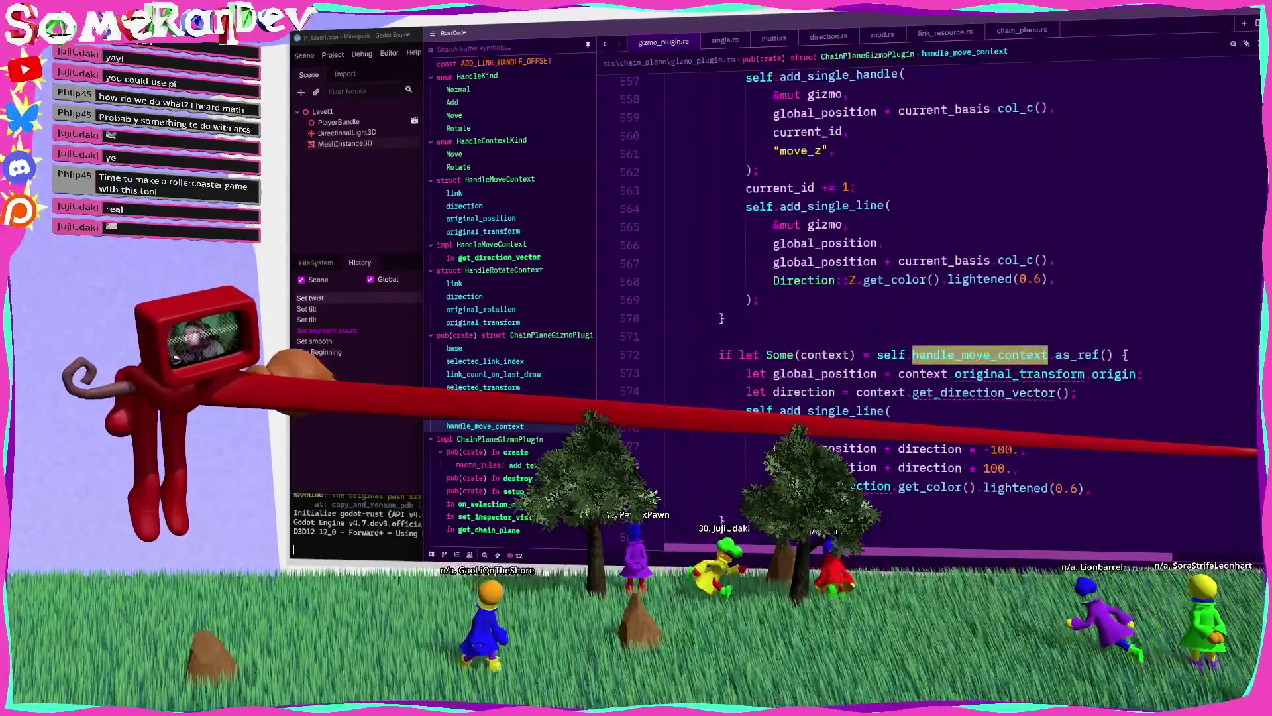
scroll(994, 318, "down", 1)
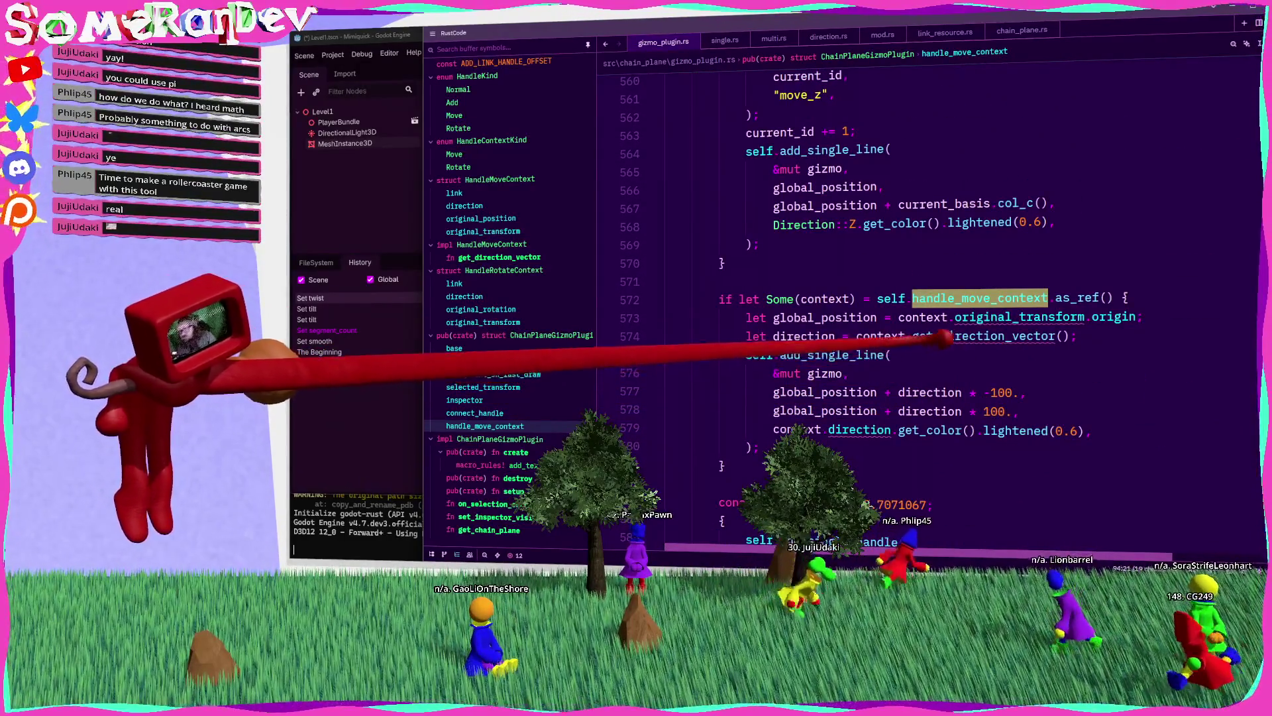